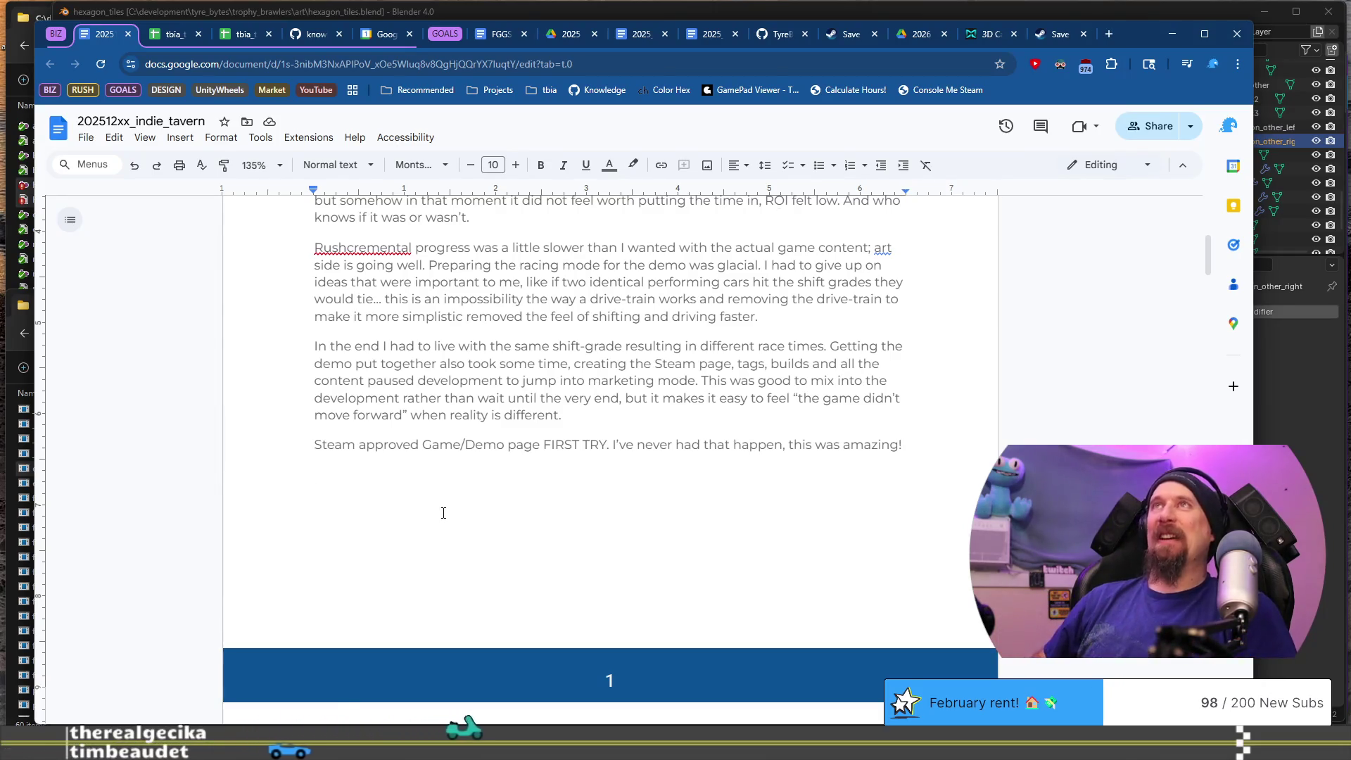
- Clear the stray letters on the empty line below the Steam paragraph and type 'Friday'
key("shift+Up")
key("shift+Down")
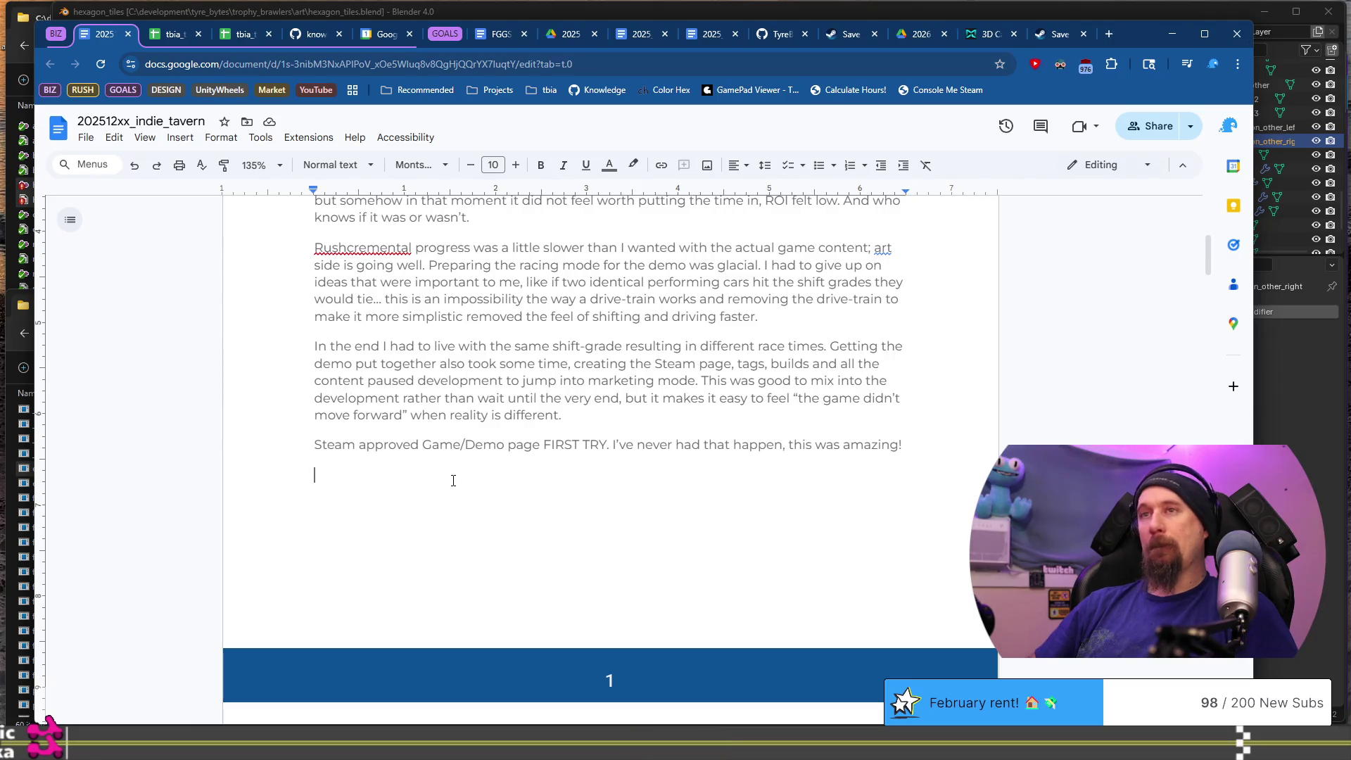
type("Po")
key("BackSpace")
key("BackSpace")
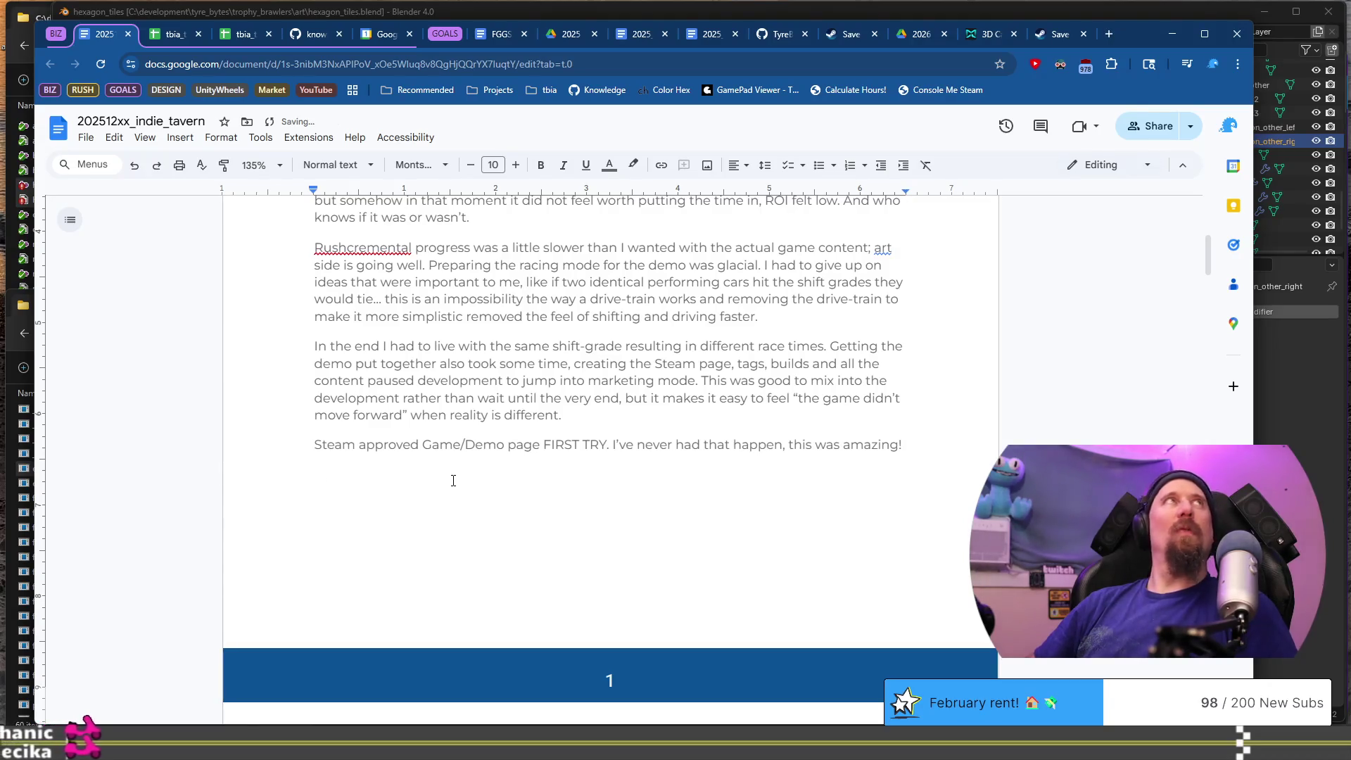
type("Friday")
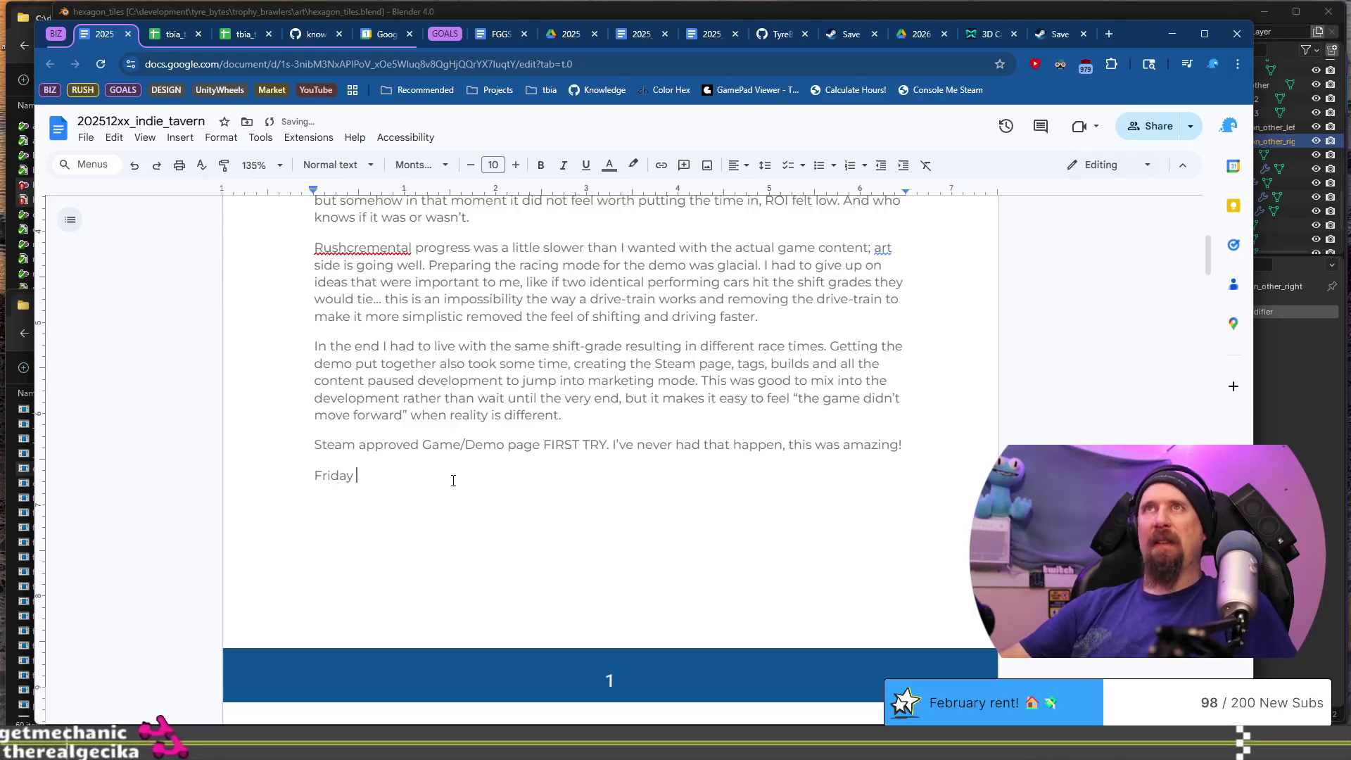
- Check next year's dates in Google Calendar's year view, then return to the indie_tavern document
left_click(387, 36)
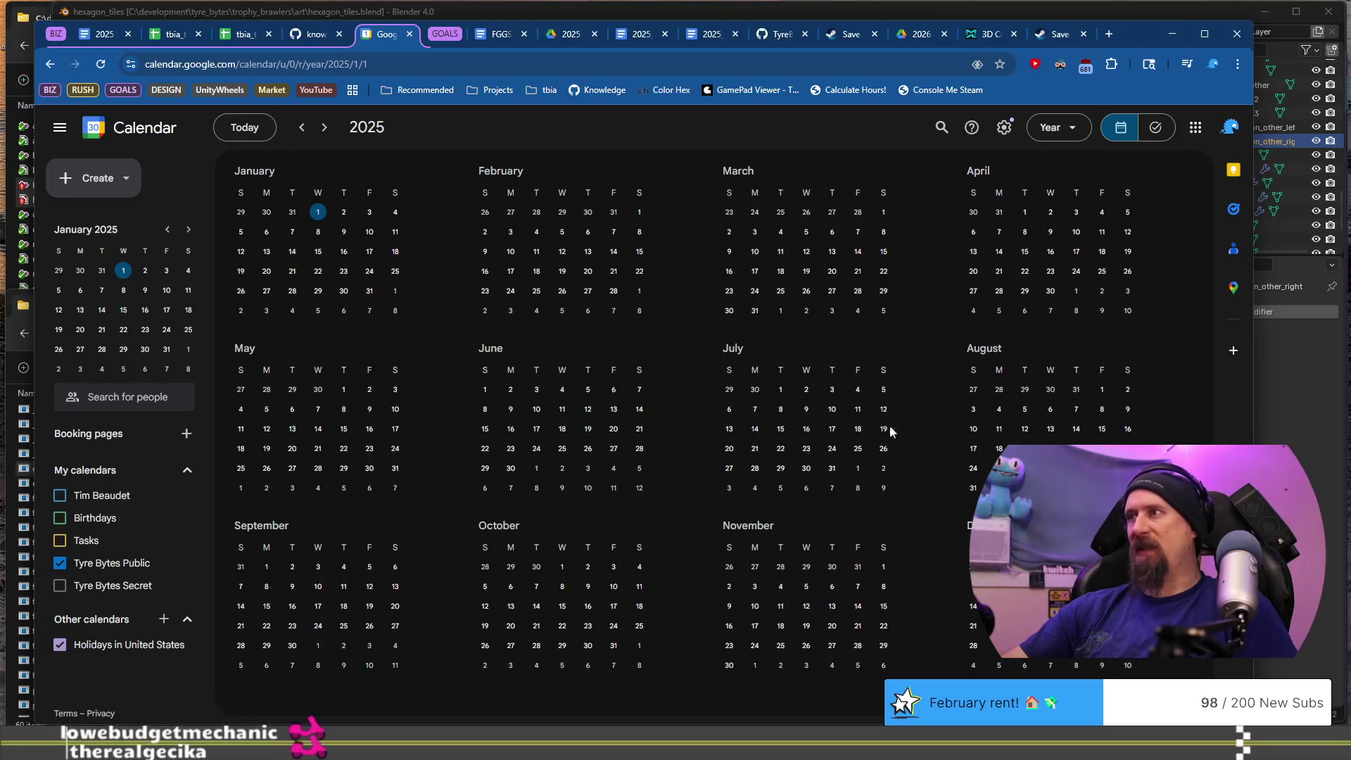
left_click(324, 129)
left_click(92, 34)
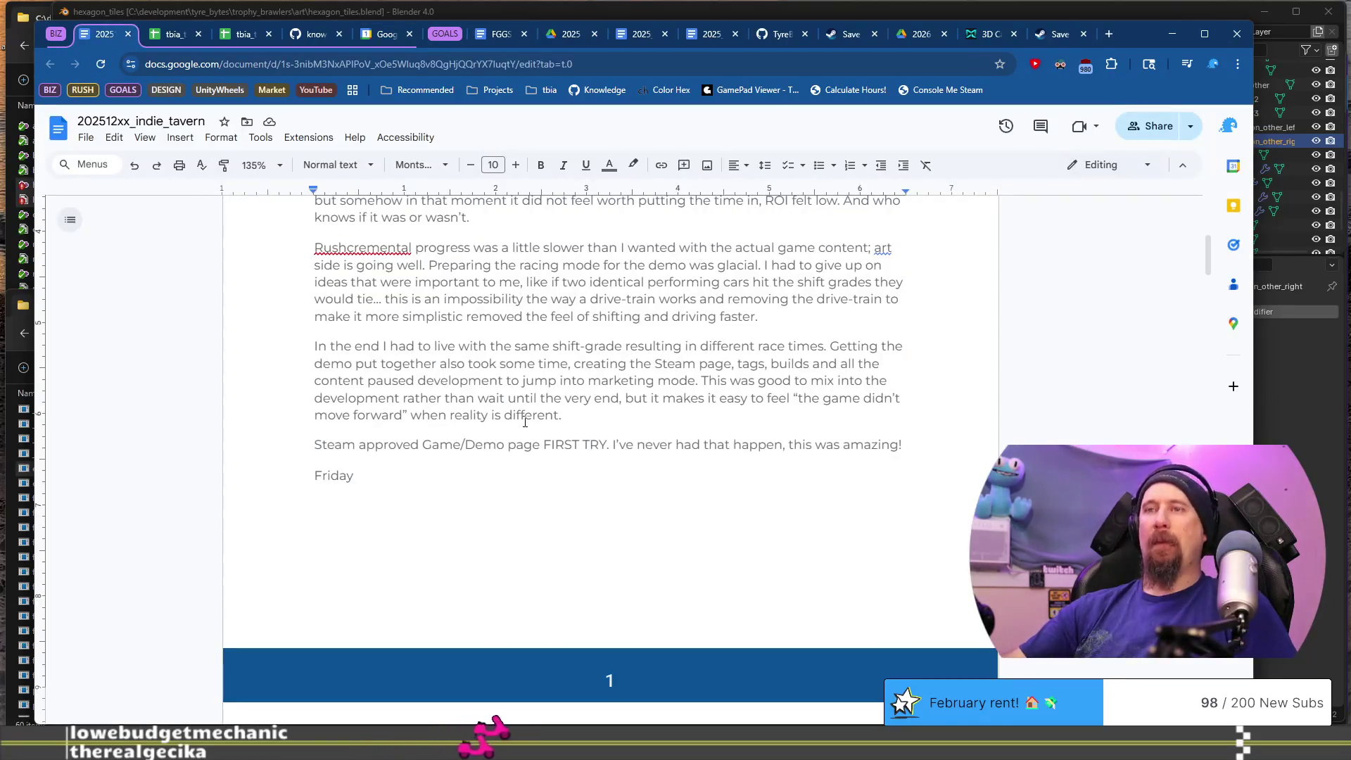
- Continue with 'the 19th the demo went live, and announcing', inserting 'and' at the line start
type(" th")
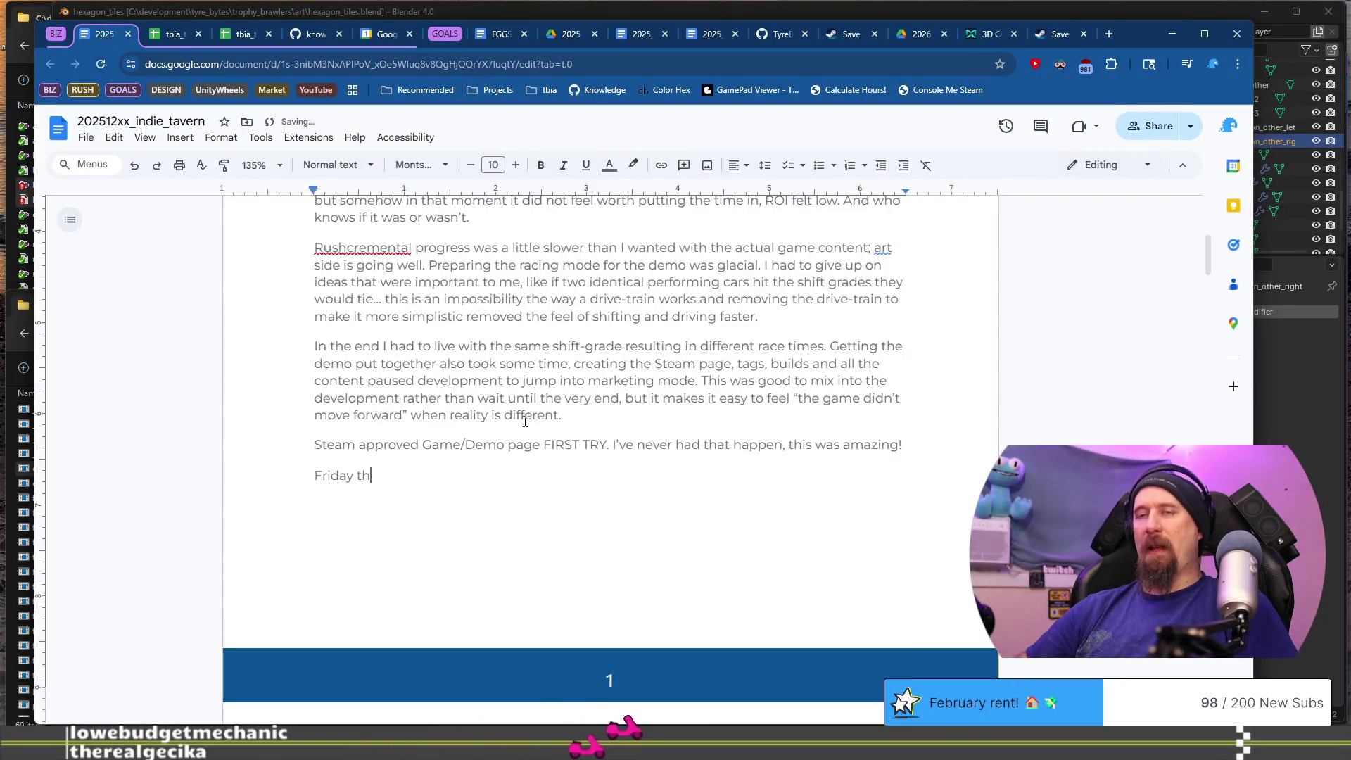
type("e 1")
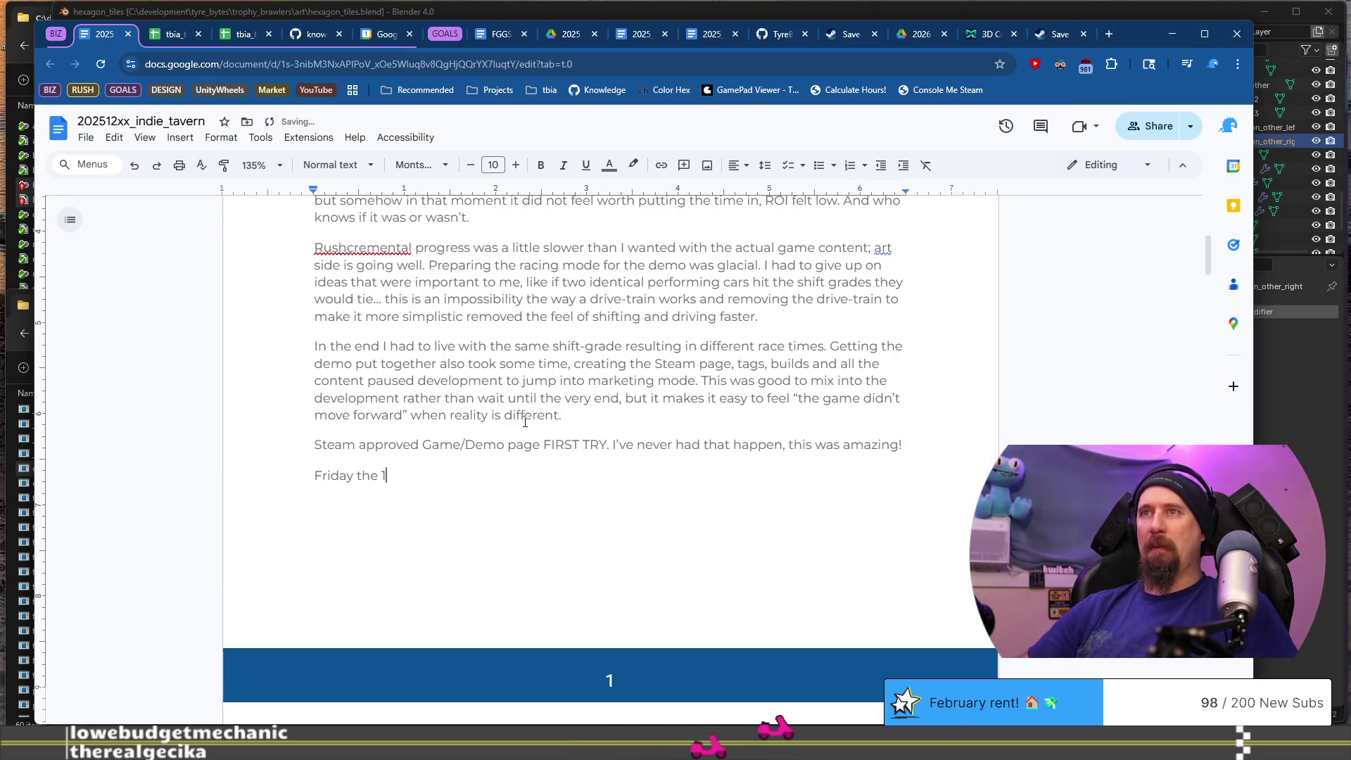
type("9th the demo ")
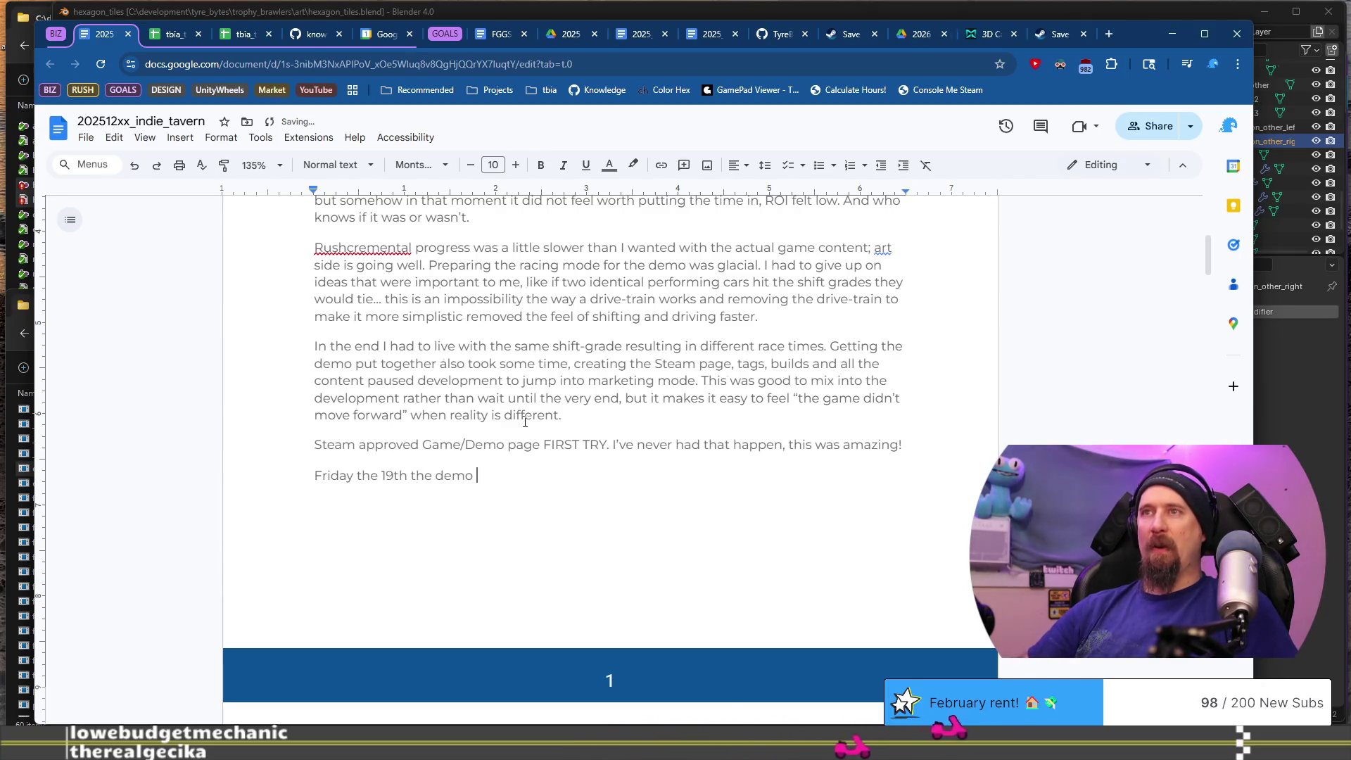
type("went live.")
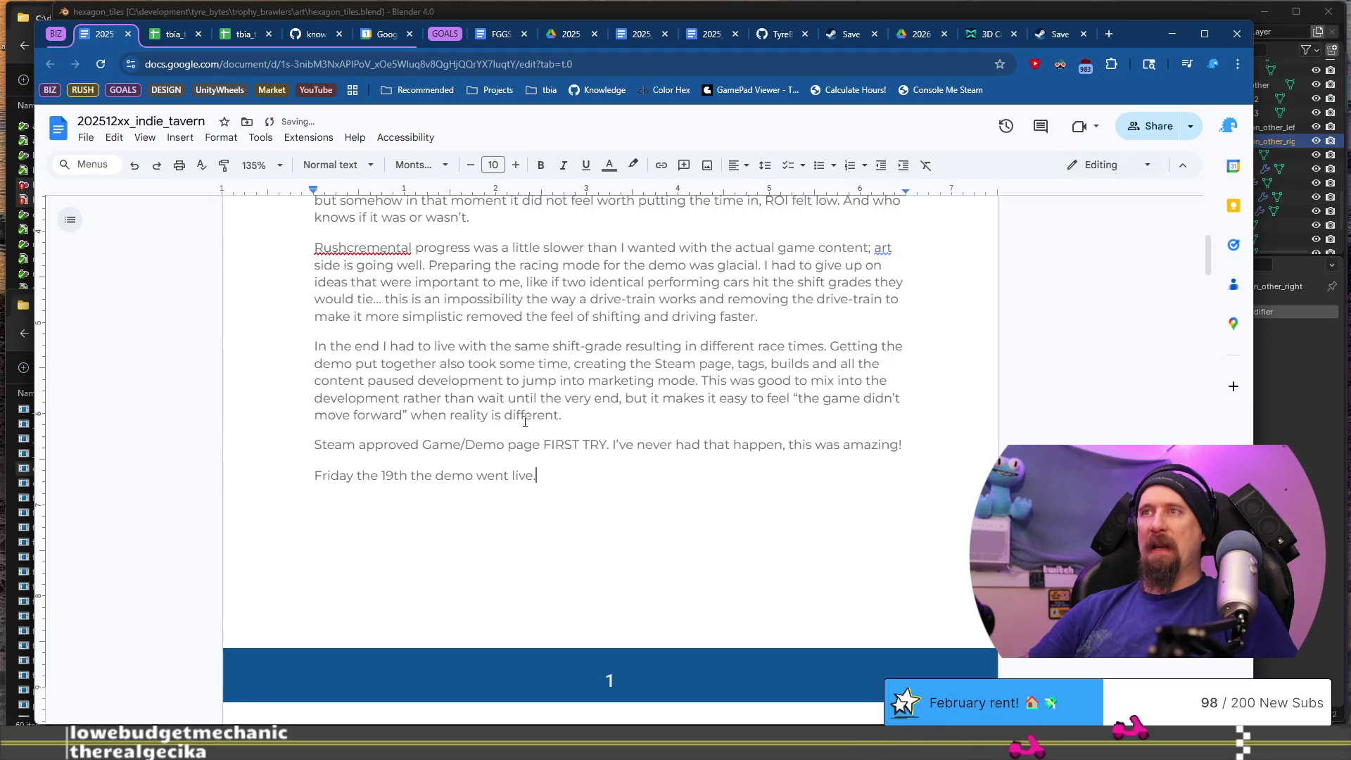
key("BackSpace")
type(", and as I’m in the proce")
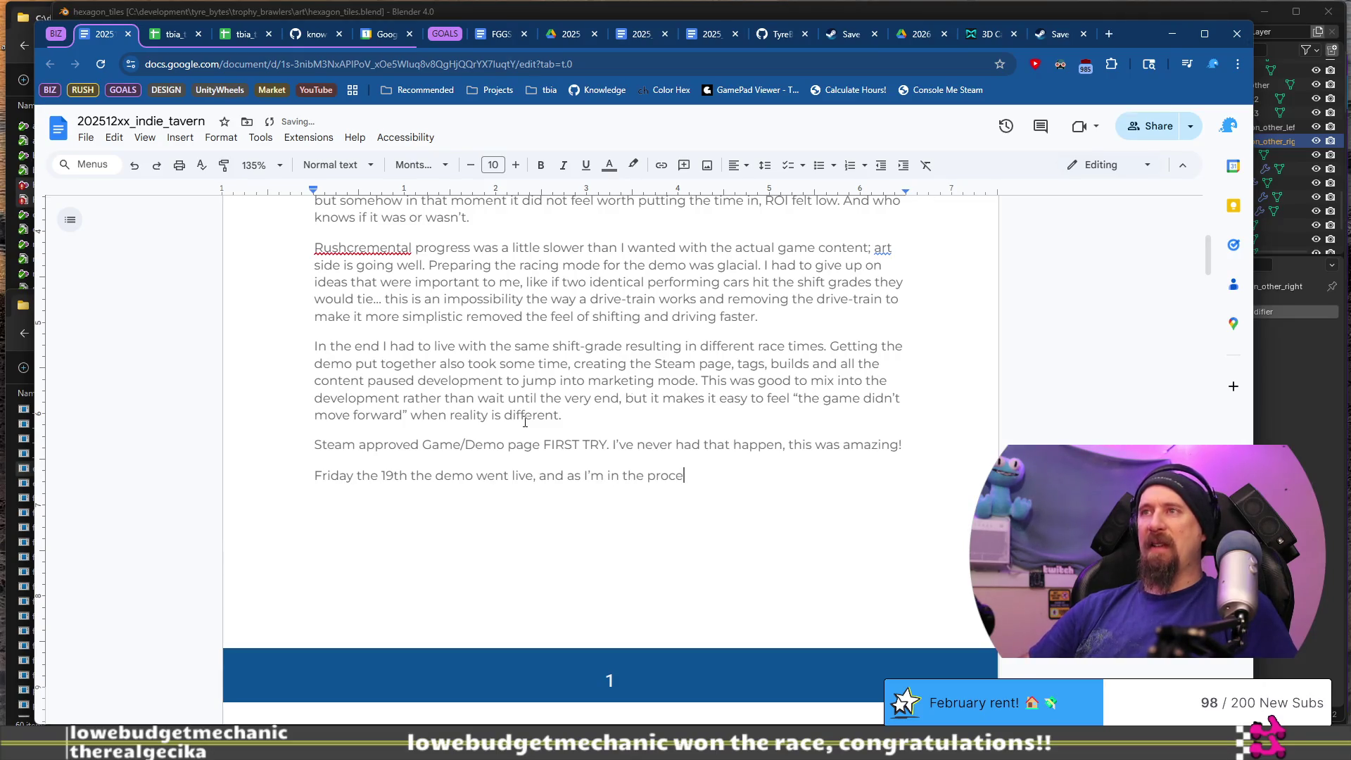
type("ss of a big stream, a")
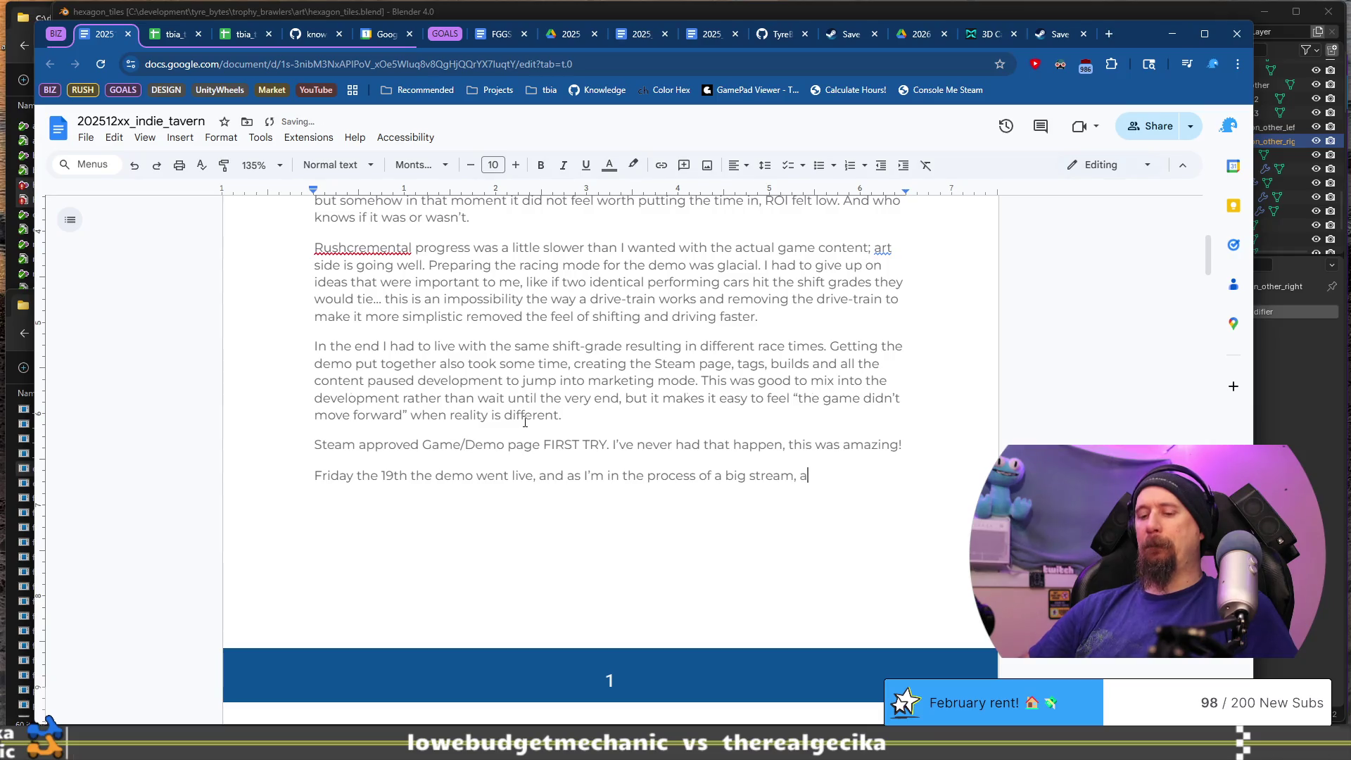
type("nnouncing the game t")
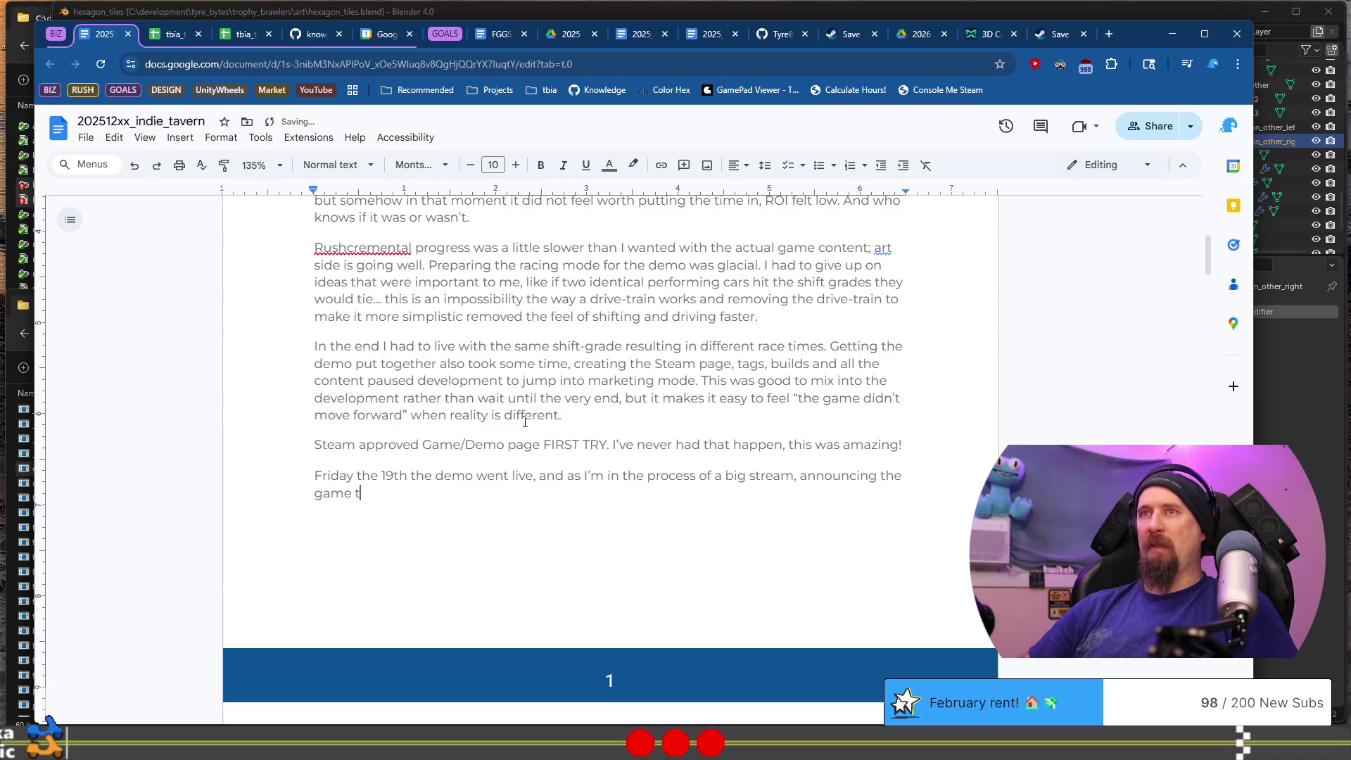
type("o")
key("Home")
type("and")
key("End")
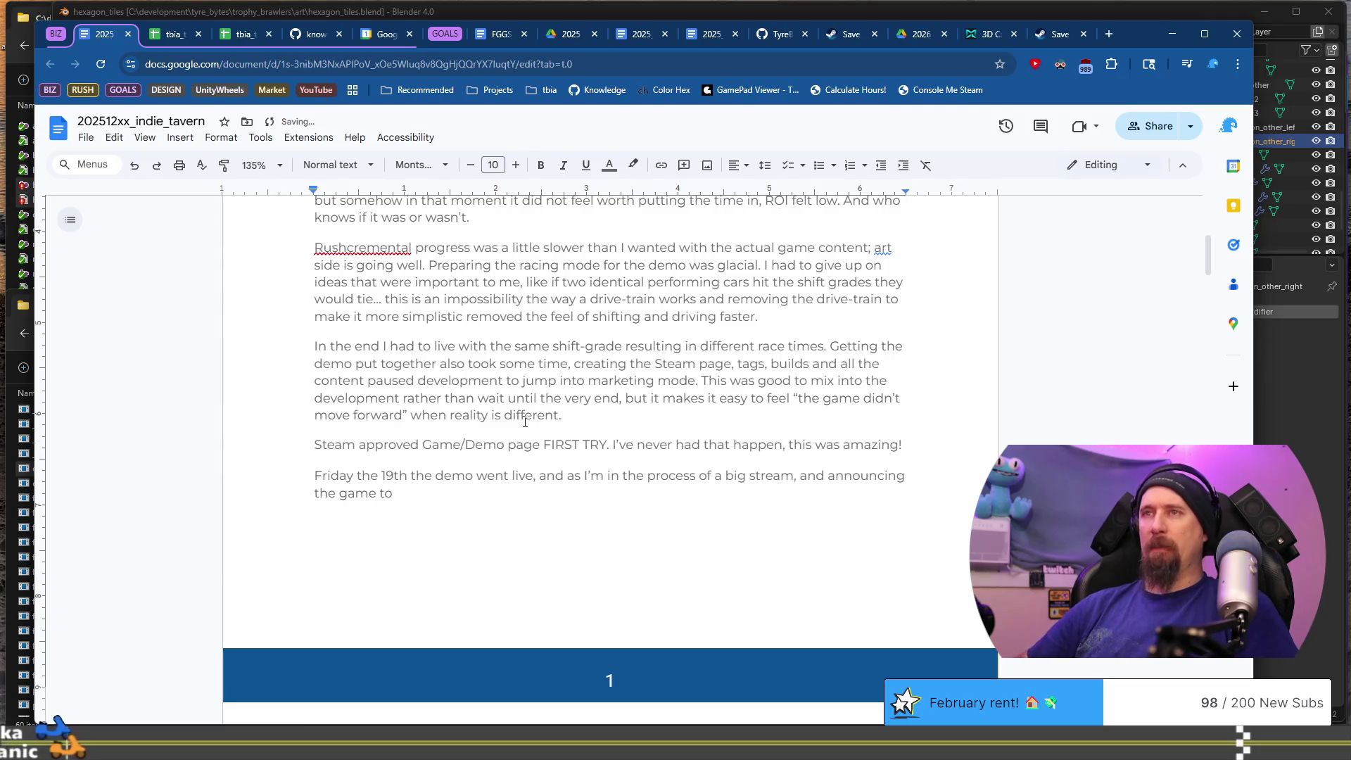
- Add that the power dropped because it was windy, and begin the UPS sentence
type("the world - my power ")
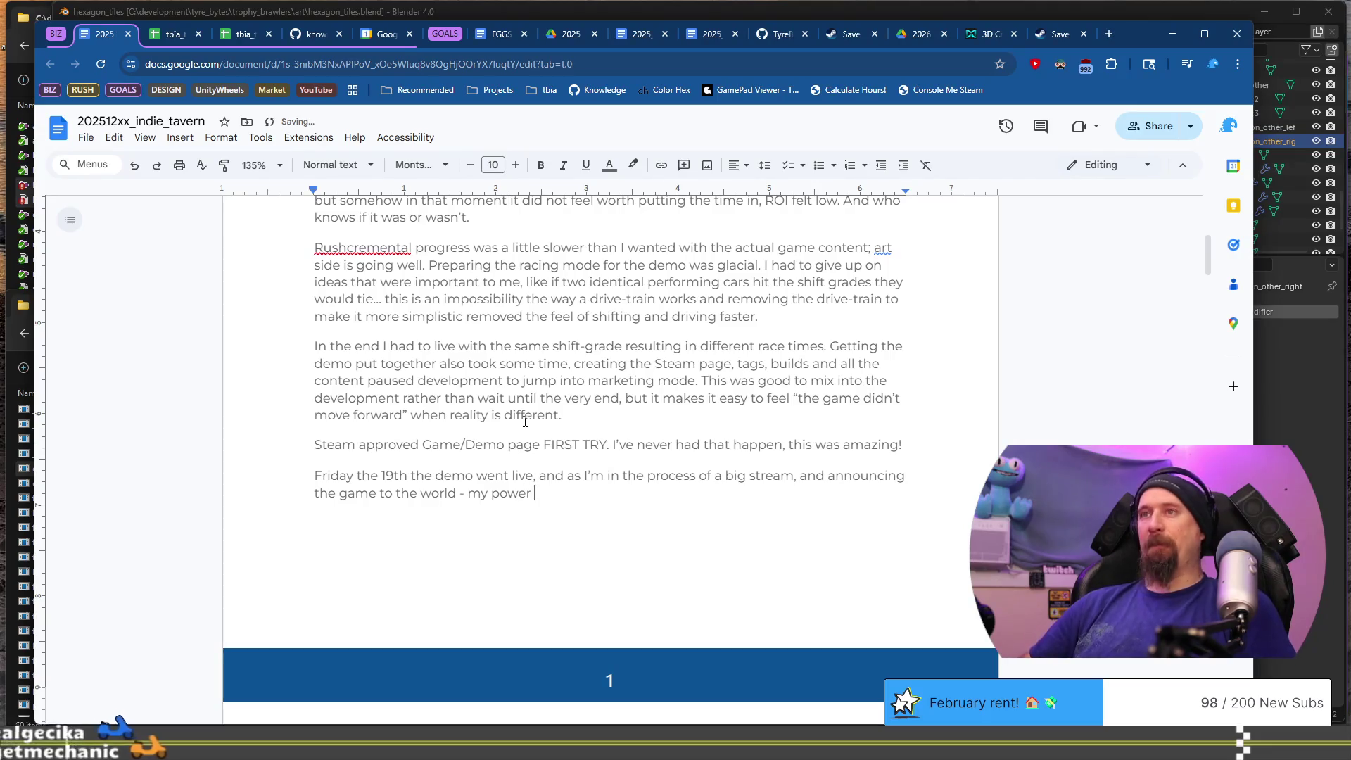
type("drops. Because it w")
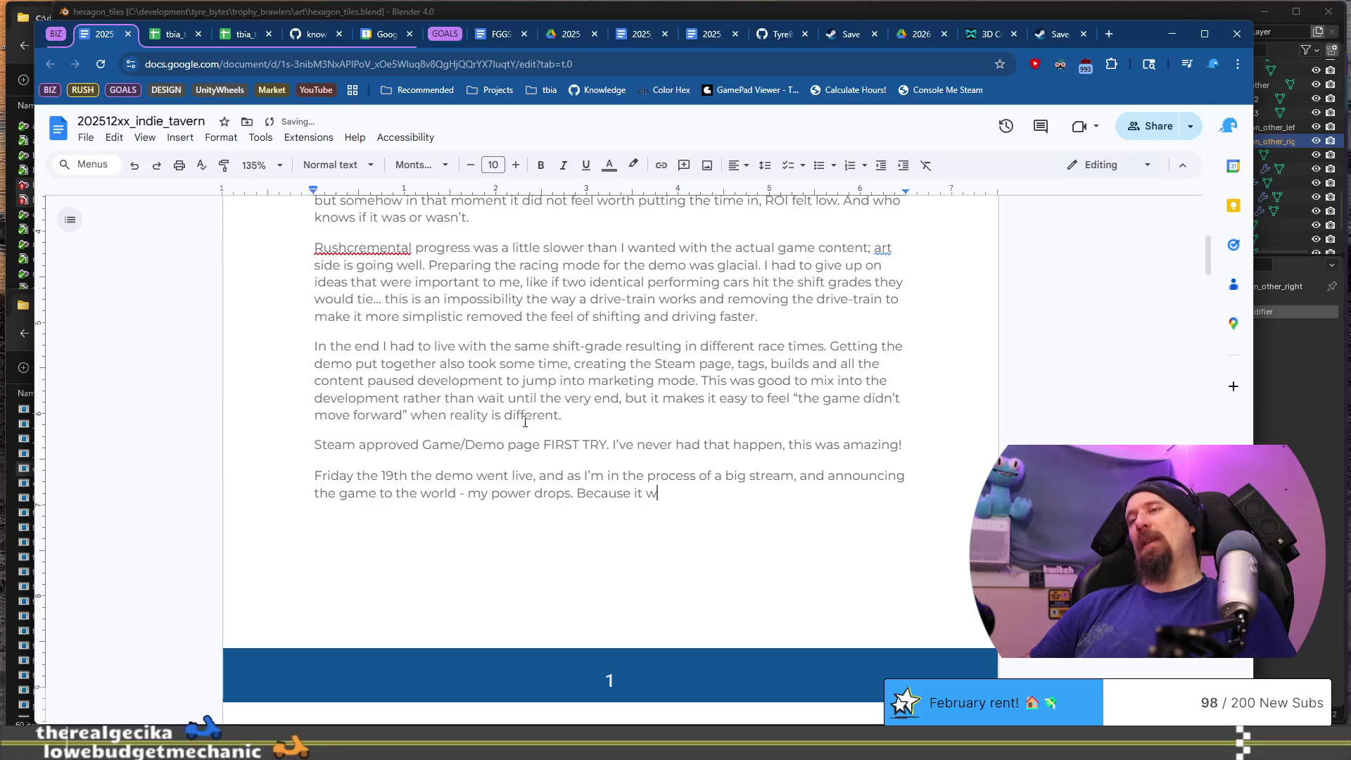
key("BackSpace")
key("BackSpace")
key("BackSpace")
type("It was windy ")
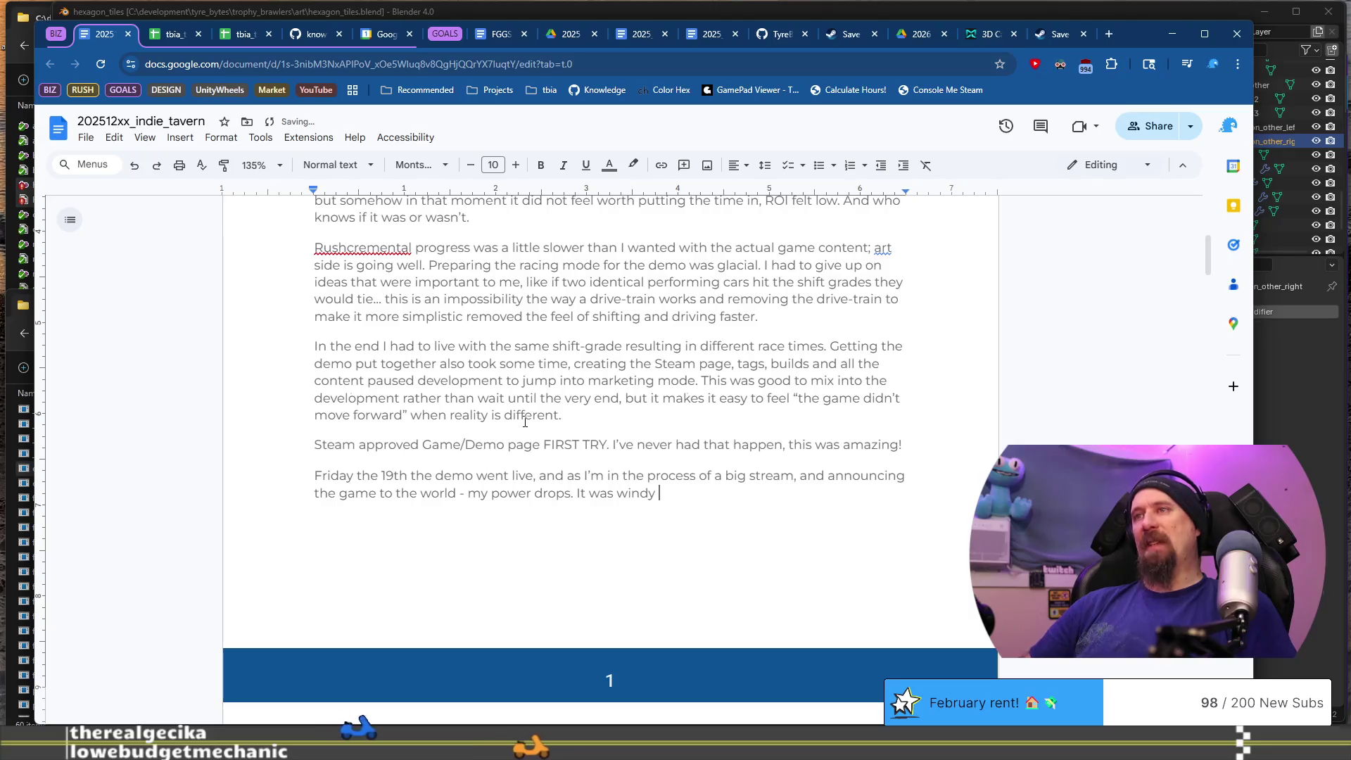
type("outside. ")
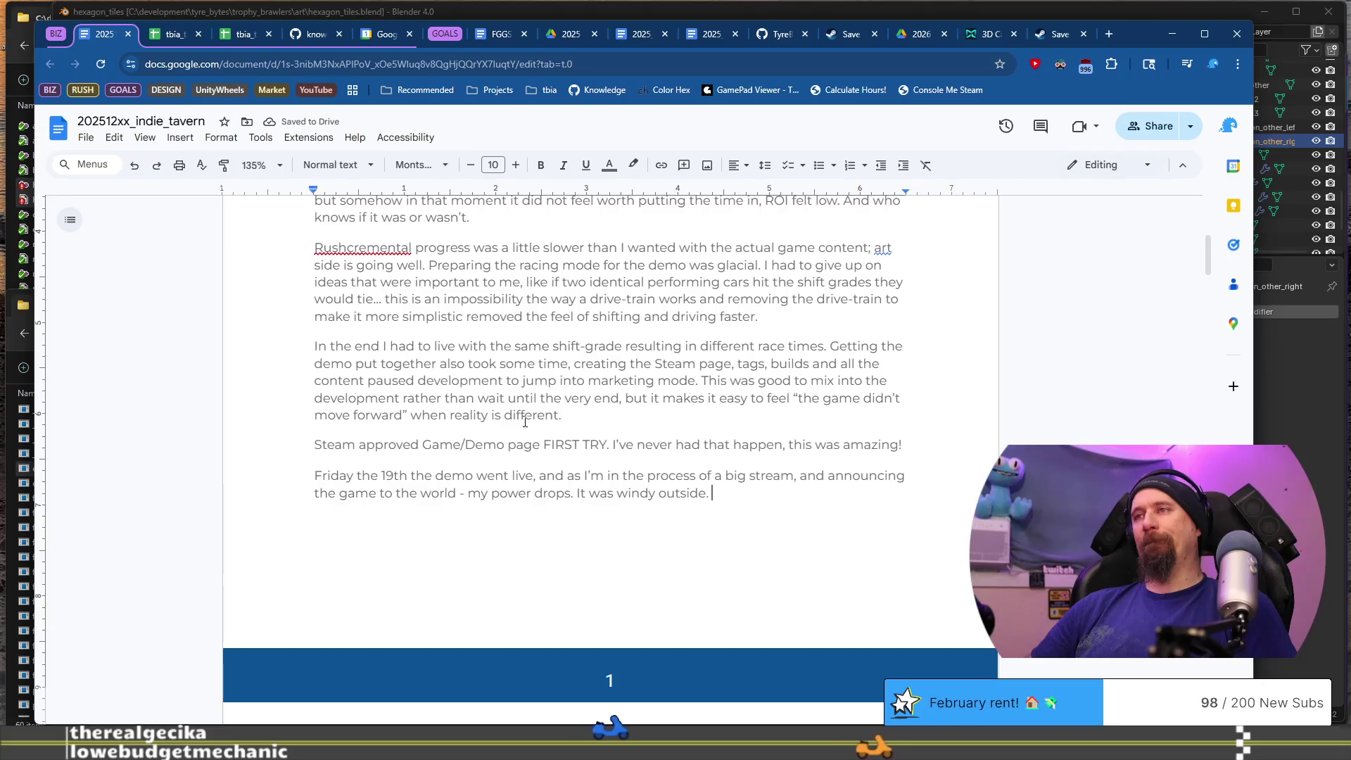
type("The UPS k")
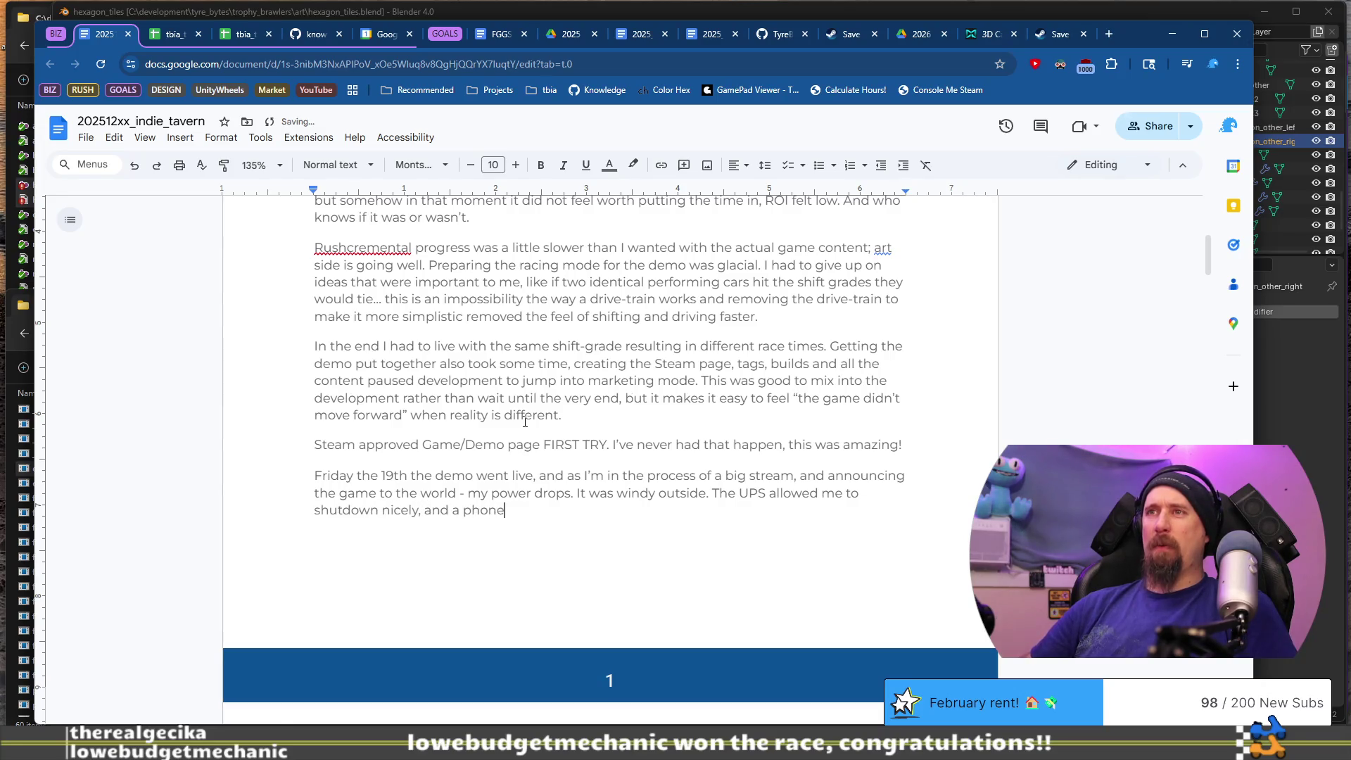
- Add that phone + laptop allowed work during the outage, but LTE is slow and many websites fail
type("+ laptop allowed some work wi")
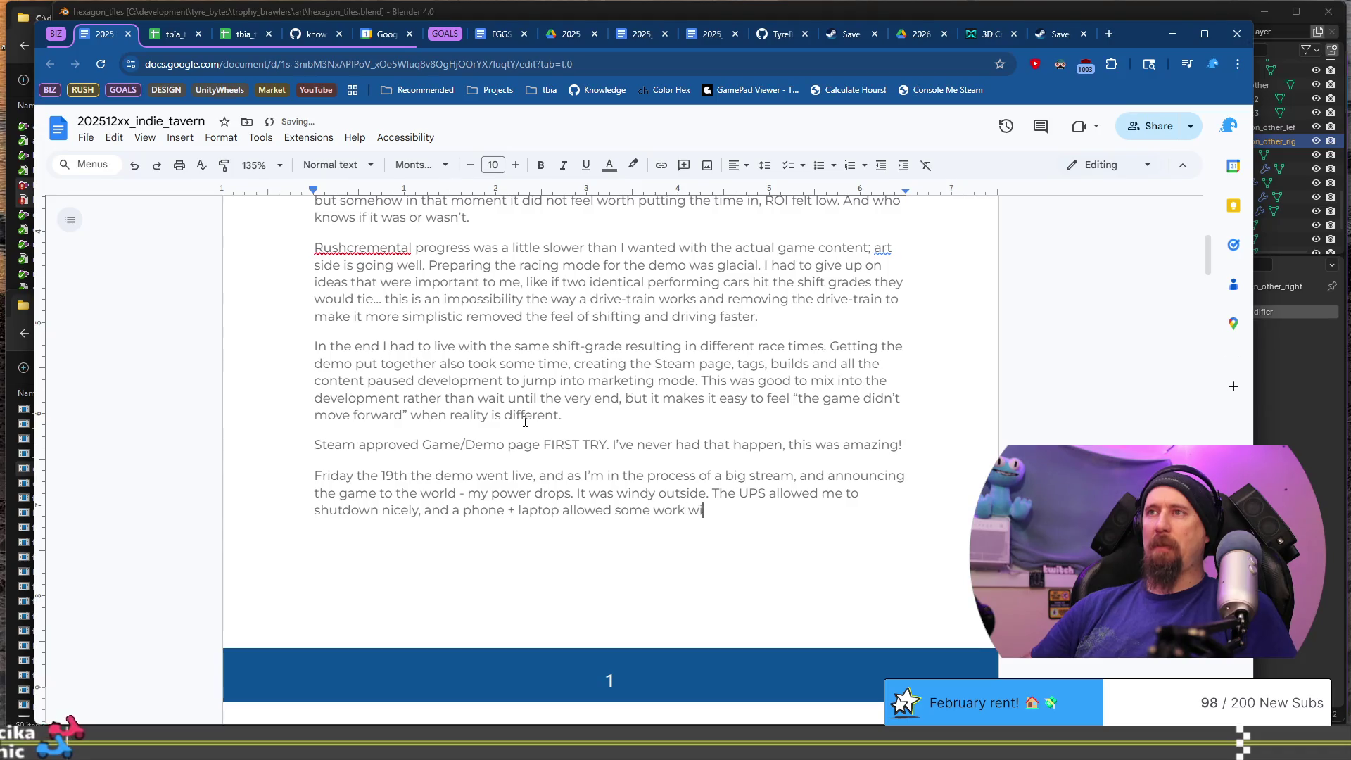
key("BackSpace")
type("the po")
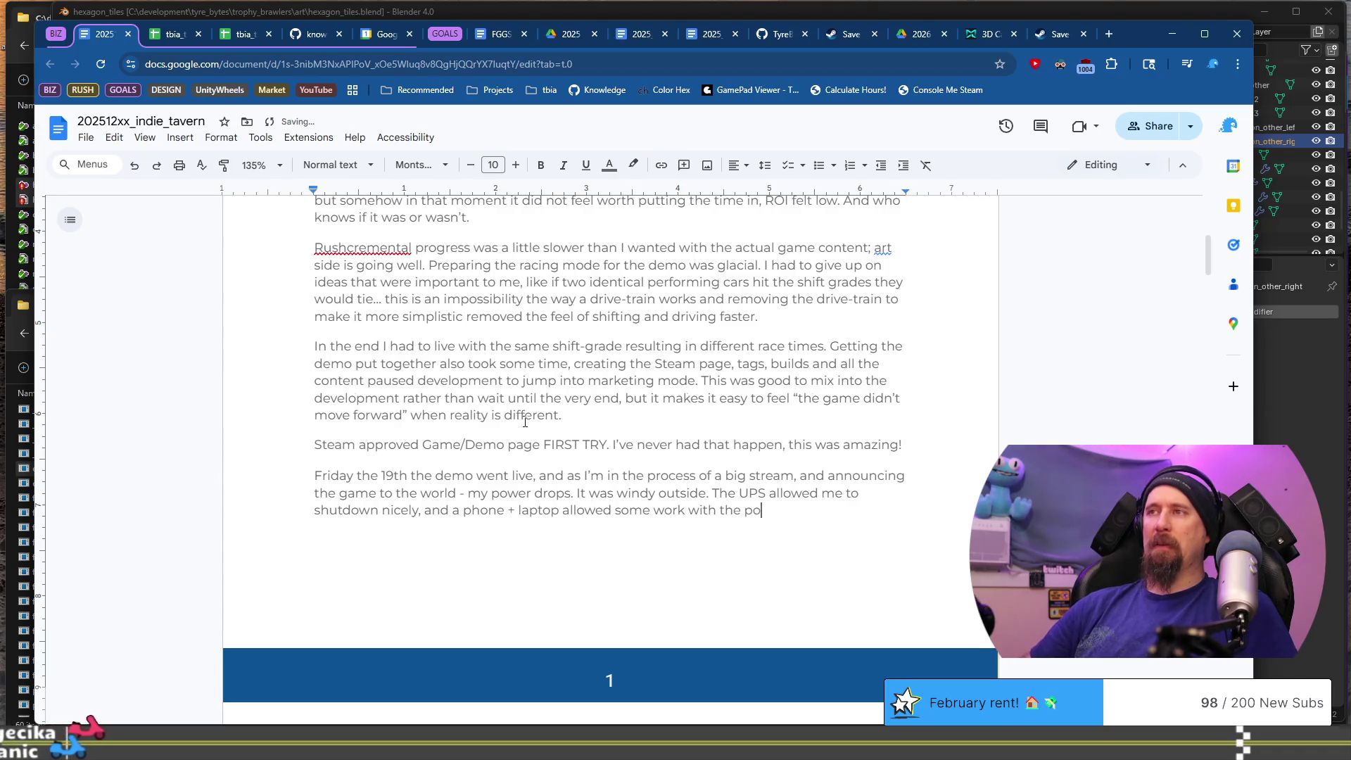
type("wer outage, but")
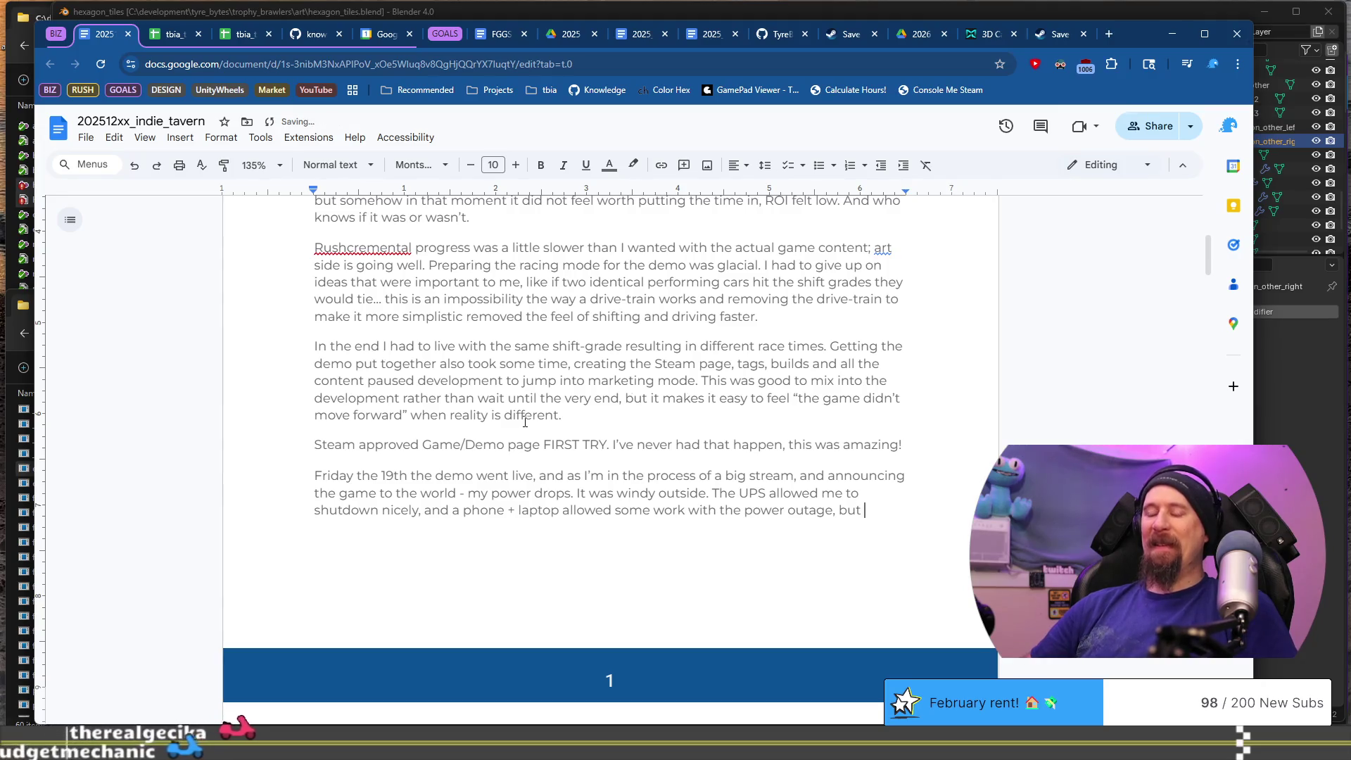
type(" the LTE network i")
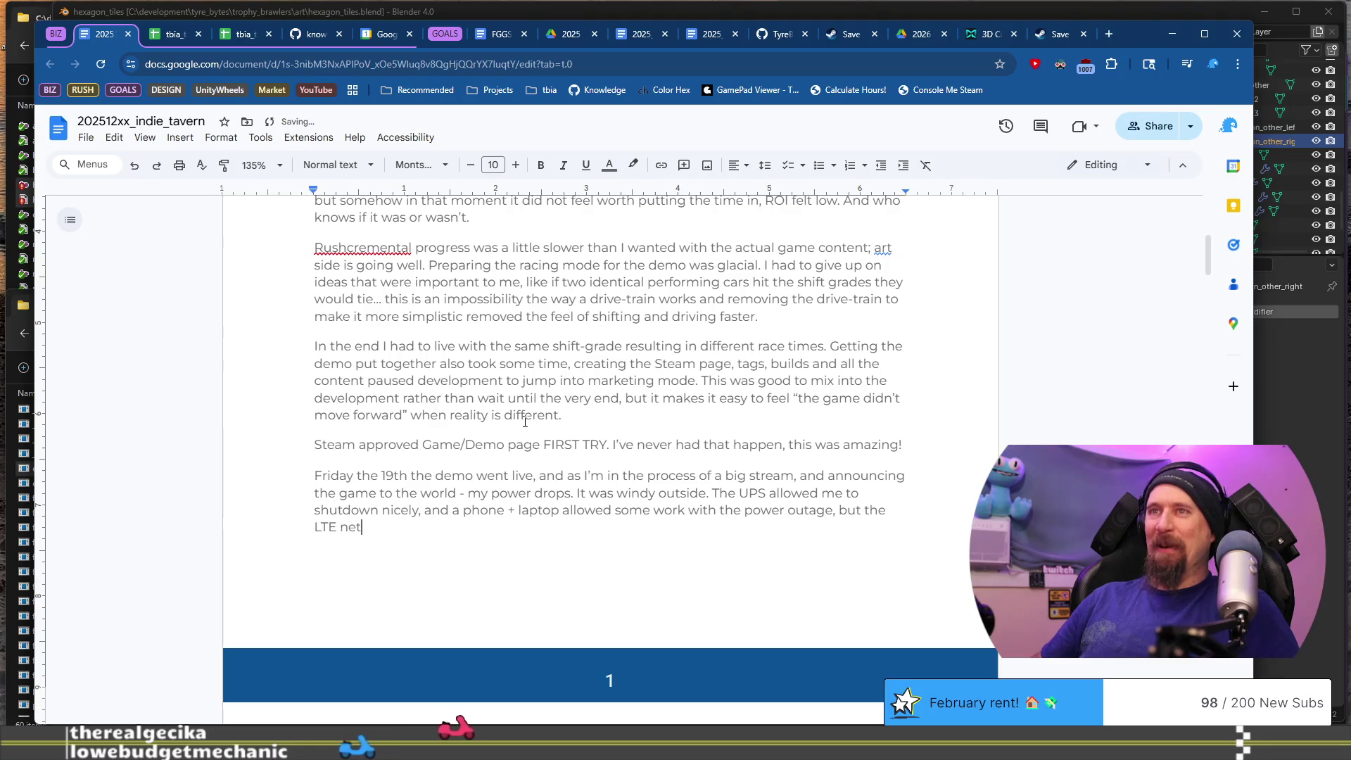
type("s slow")
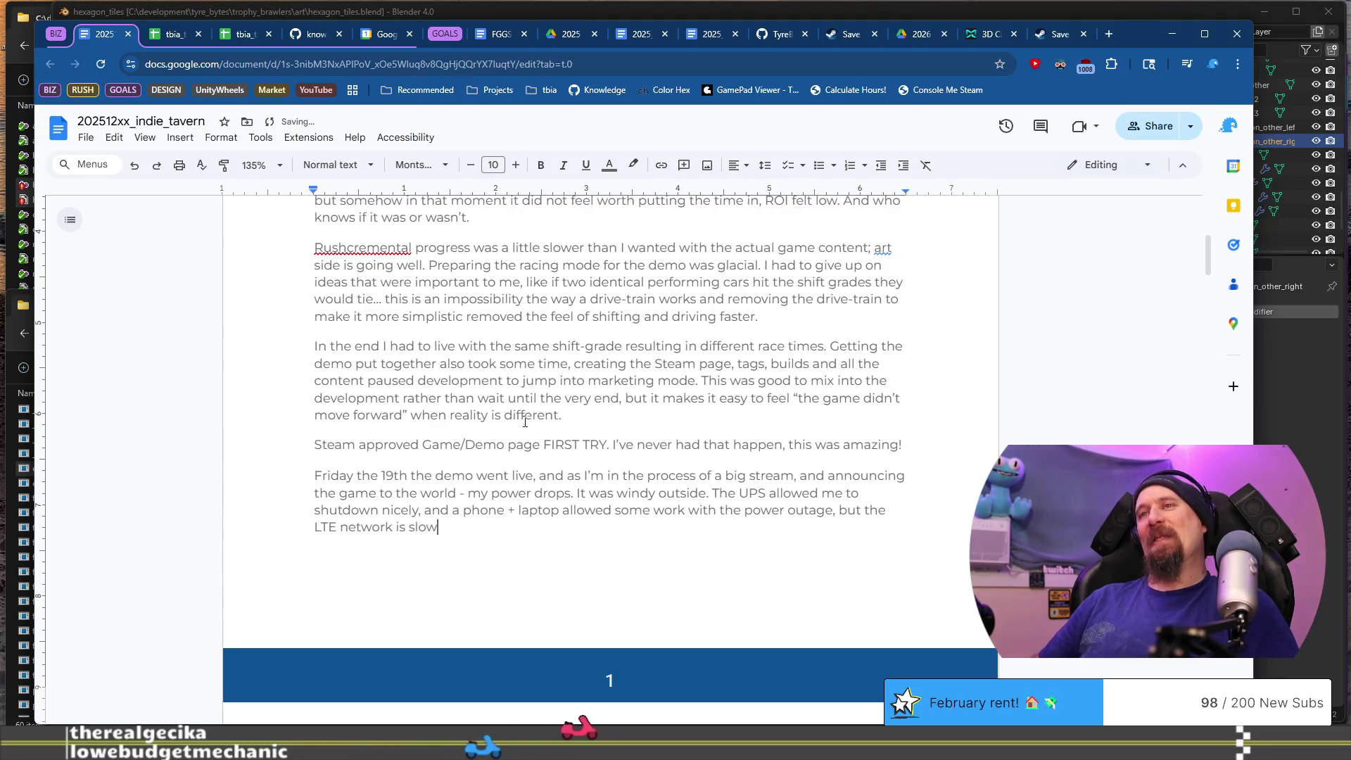
type(", many w")
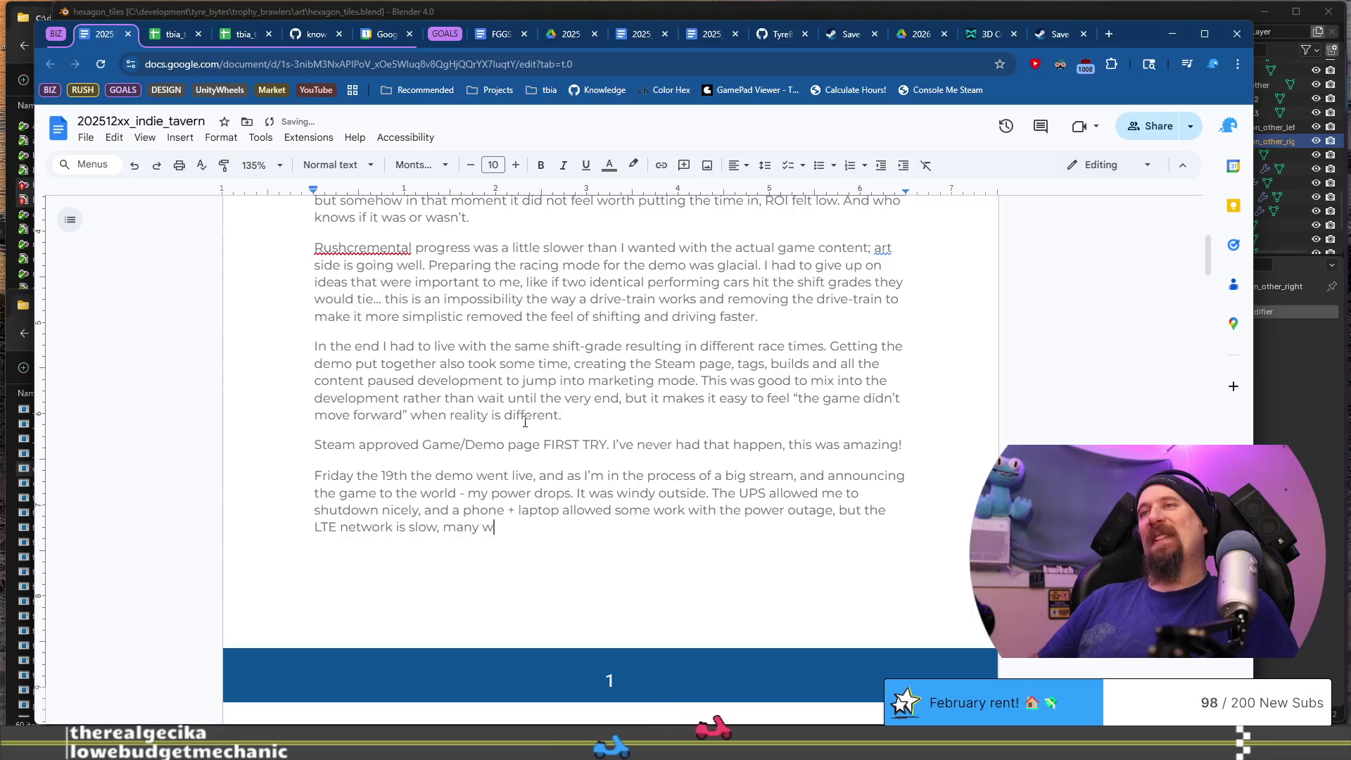
type("ebsites ")
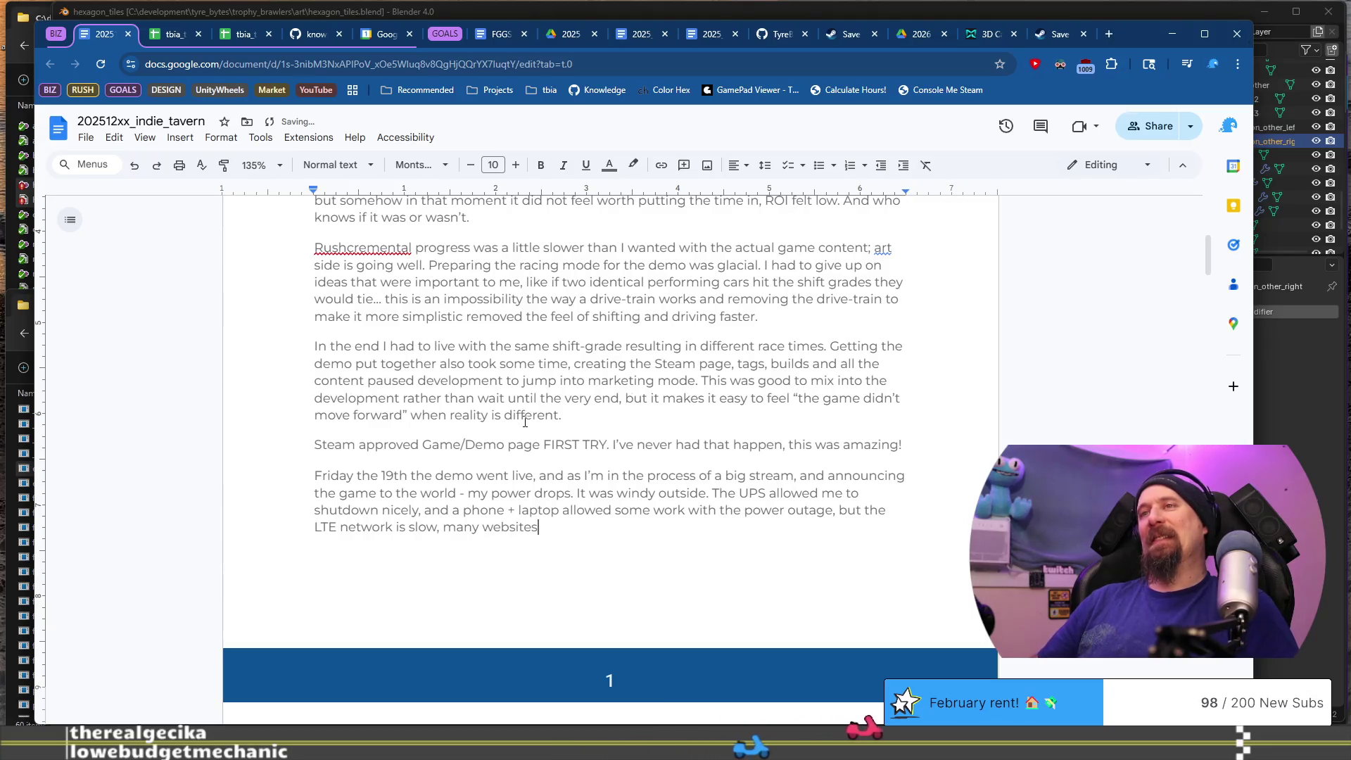
type("d")
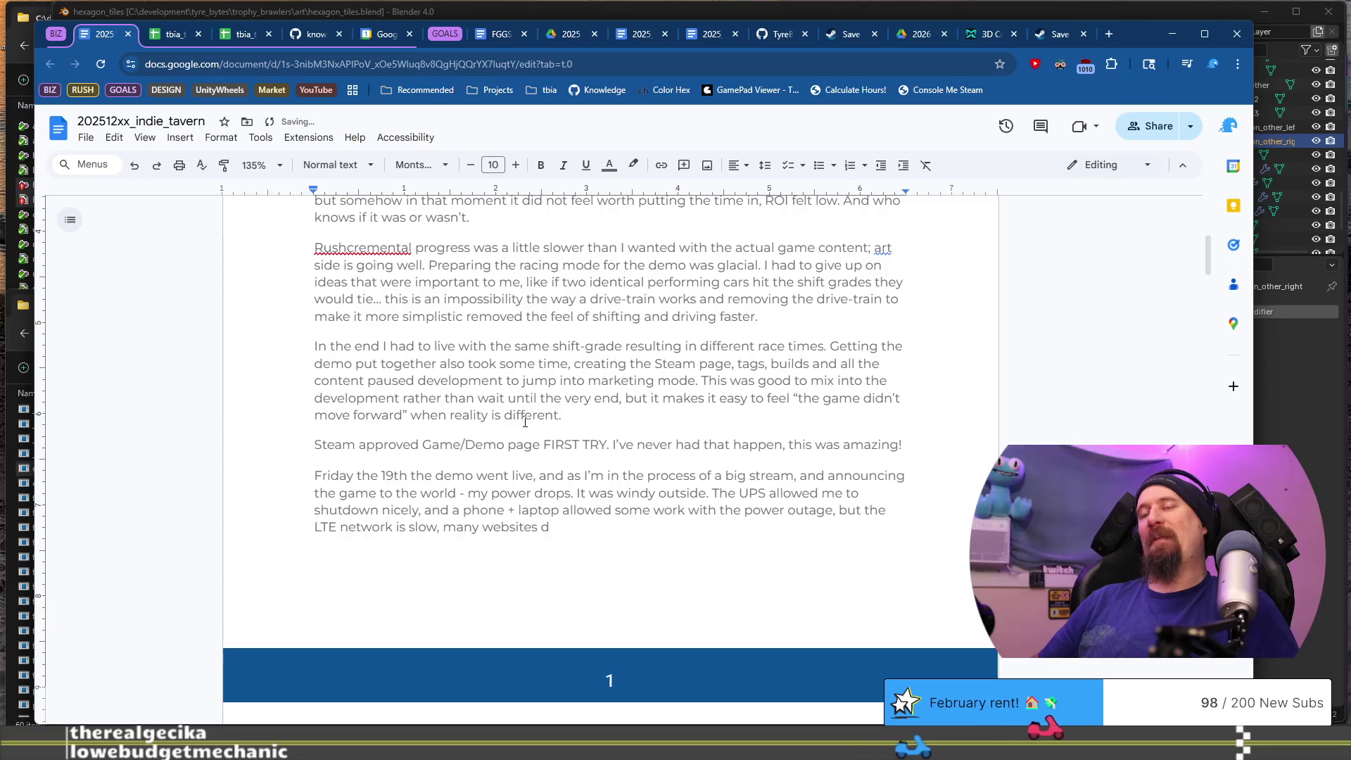
type("on’t work, and the marketing c")
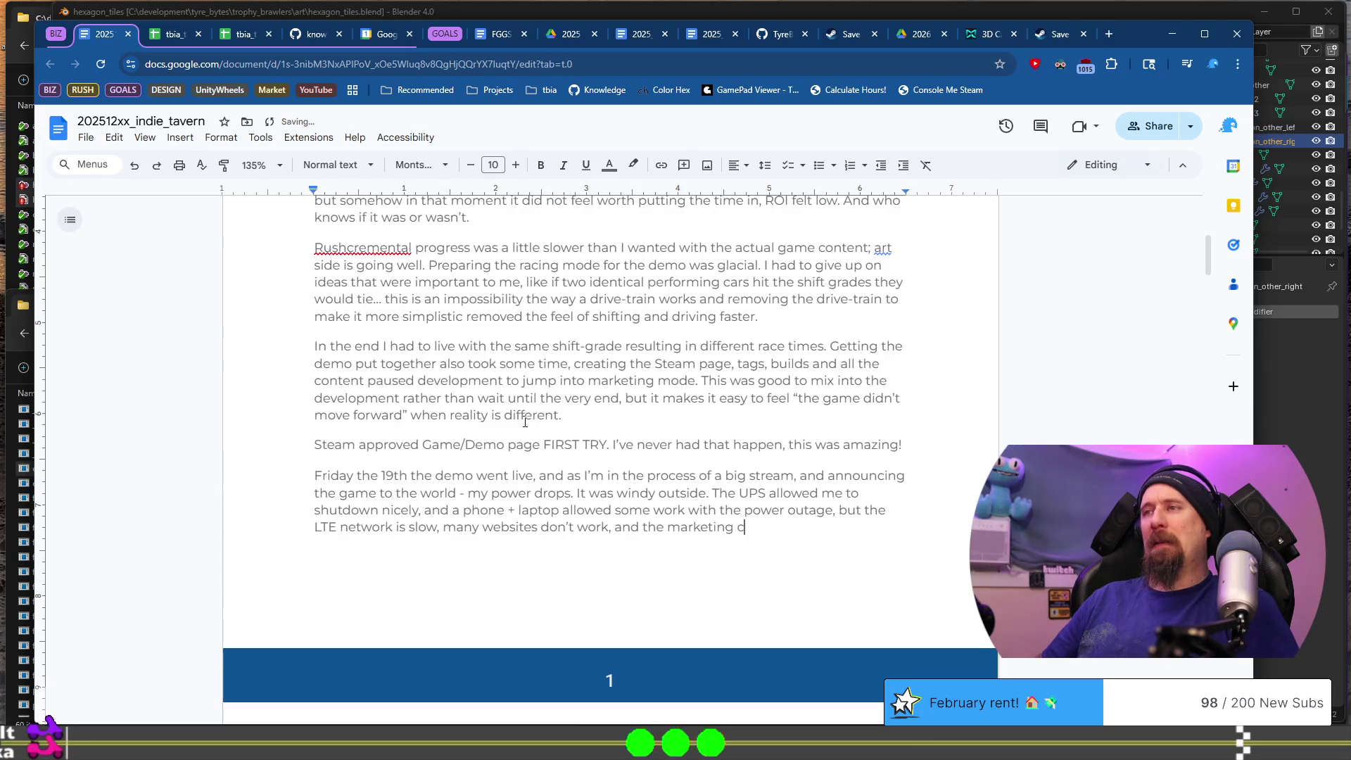
type("a/")
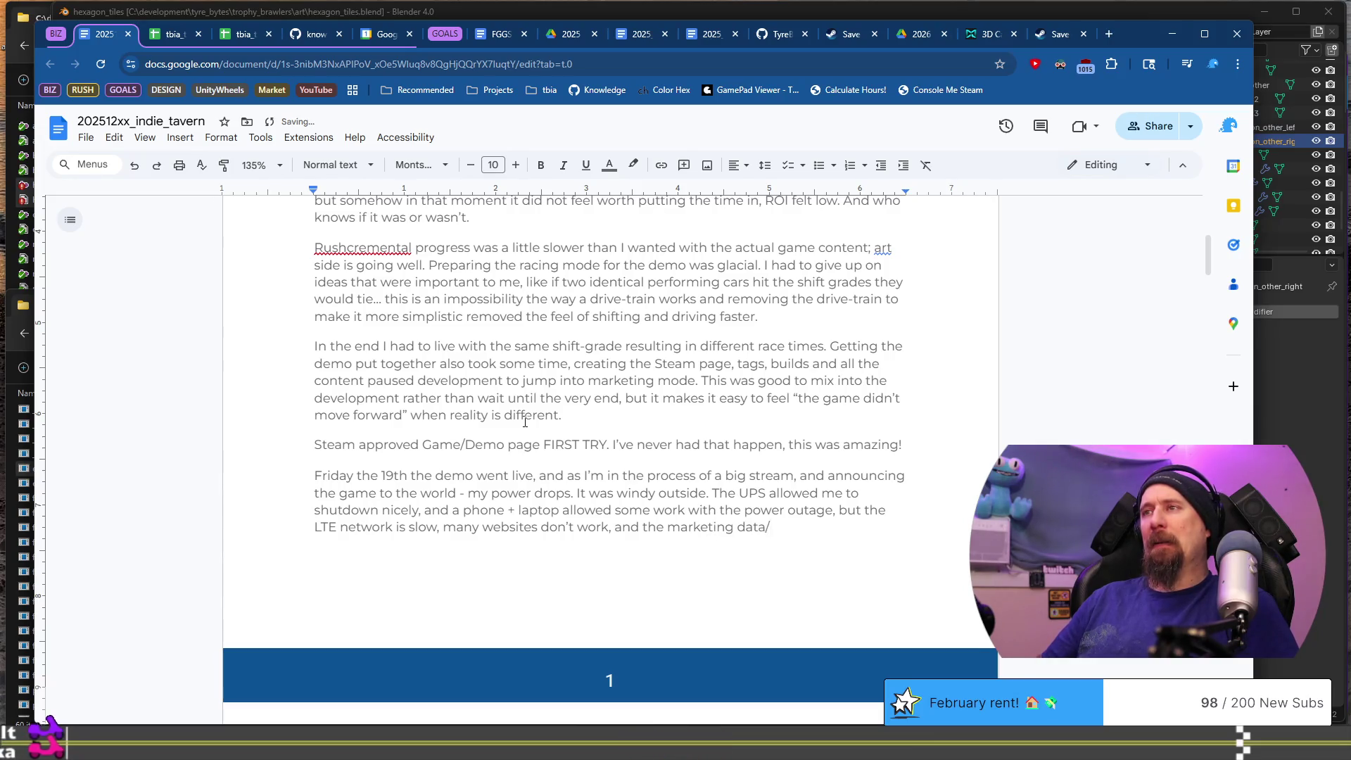
- State that the marketing content/data on Rhino/Moose was impossible to access
key("BackSpace")
key("BackSpace")
key("BackSpace")
type("content/data")
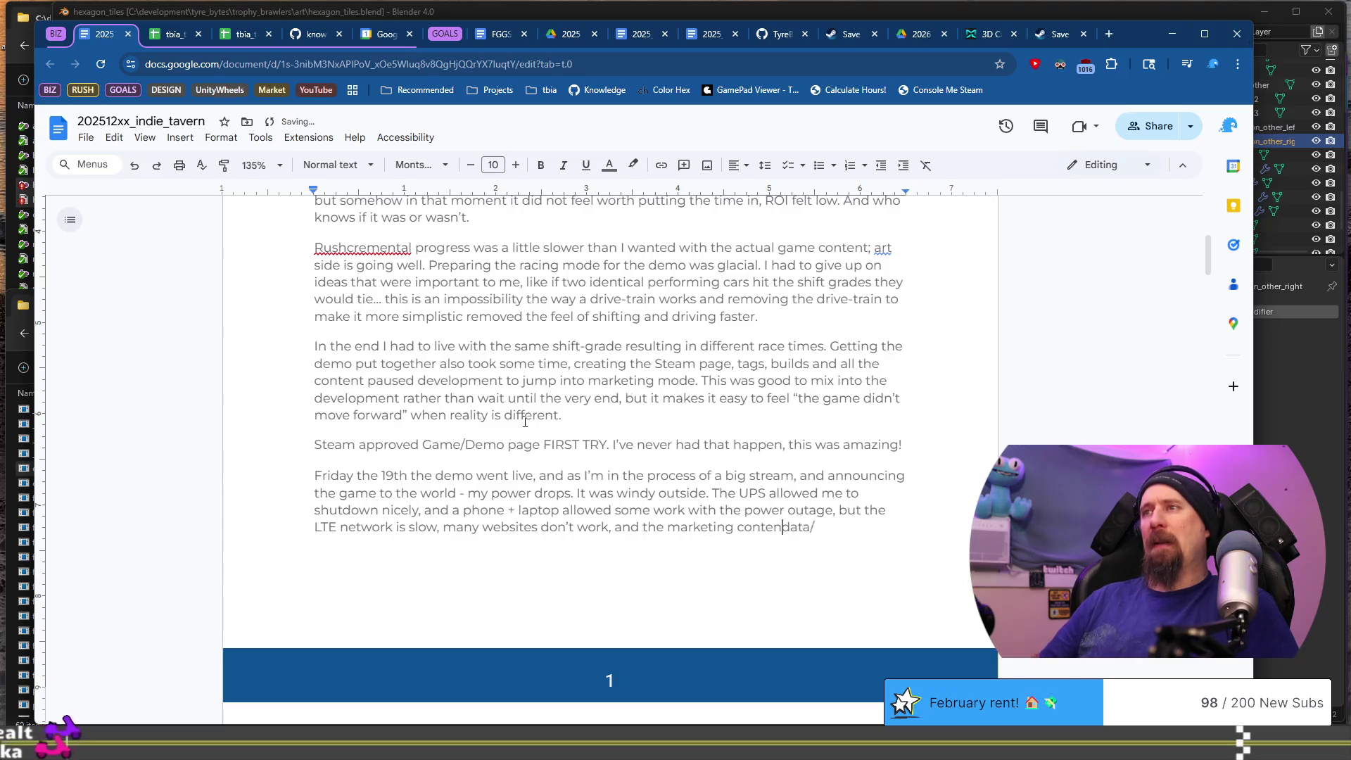
type(" was on")
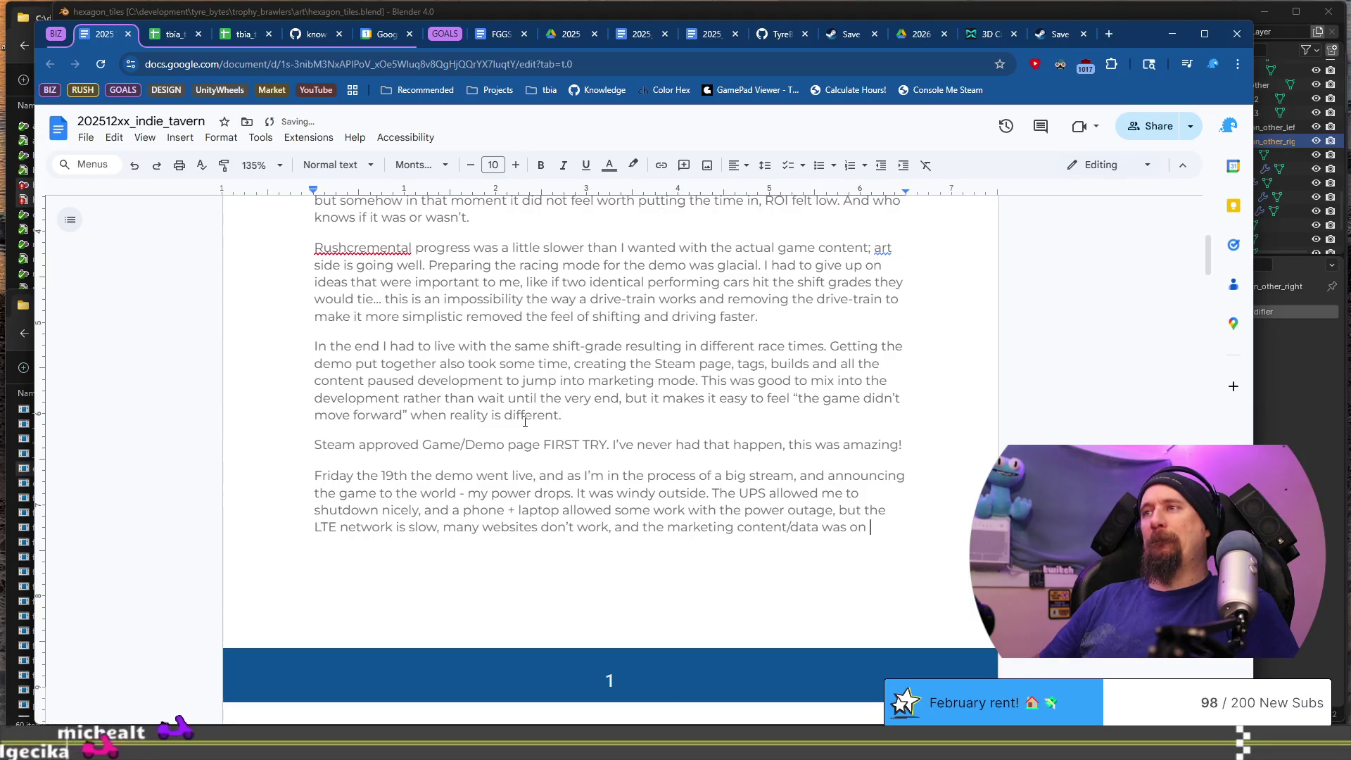
type(" Rhino/")
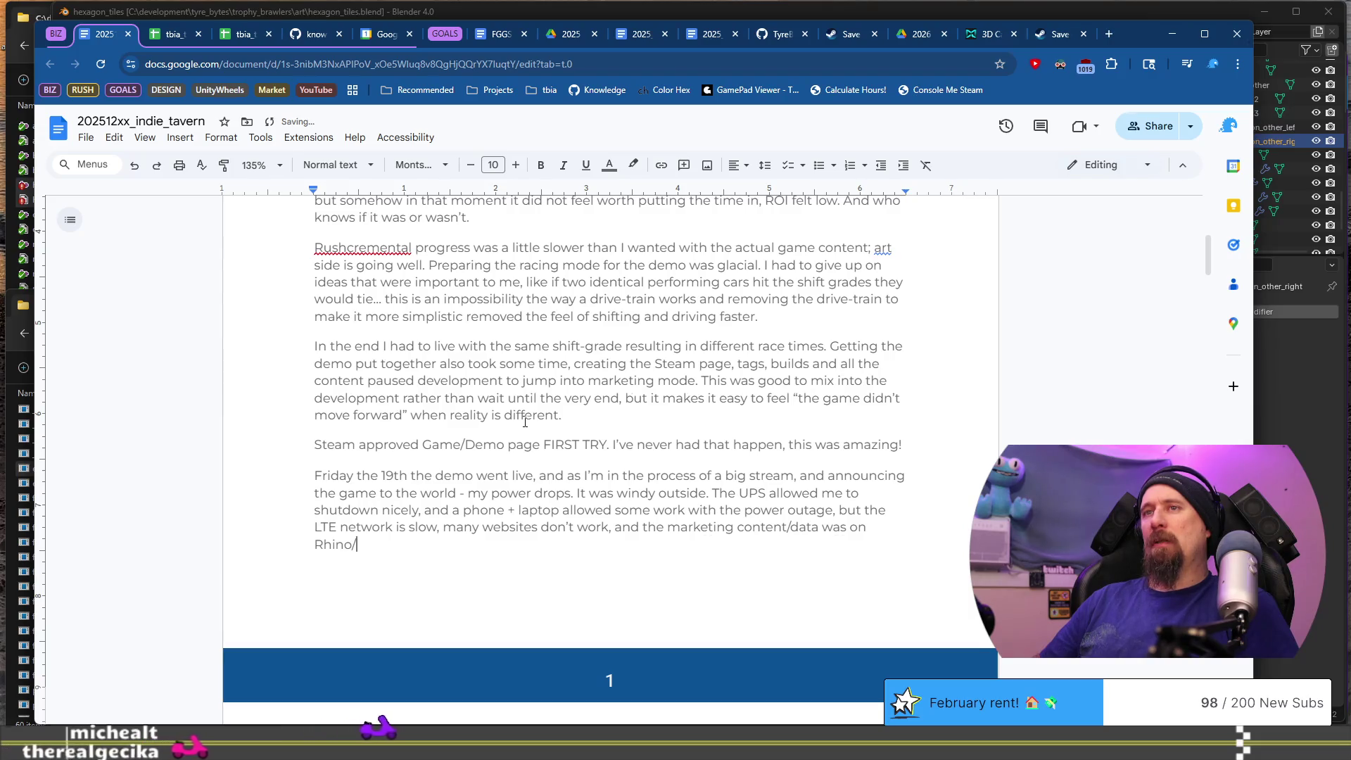
type("Moos")
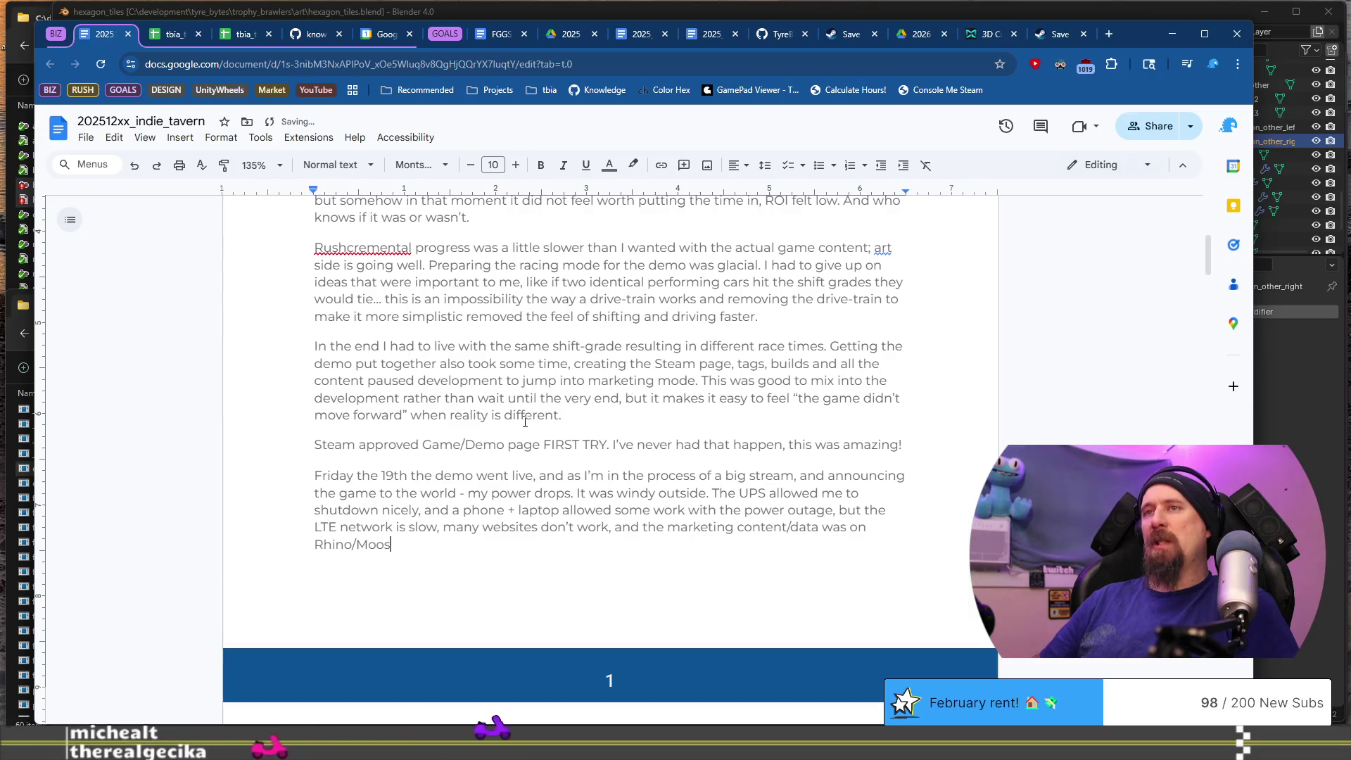
type("e... p")
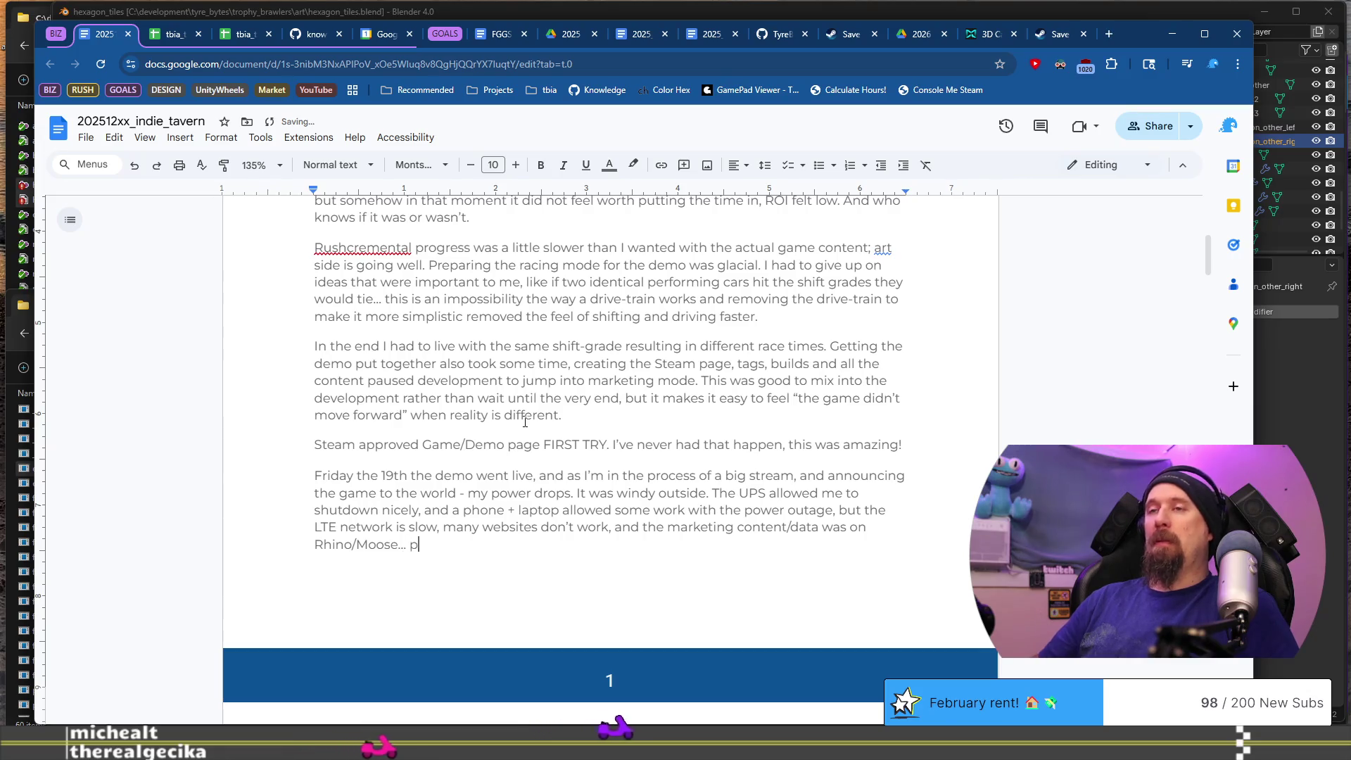
type("owered down.")
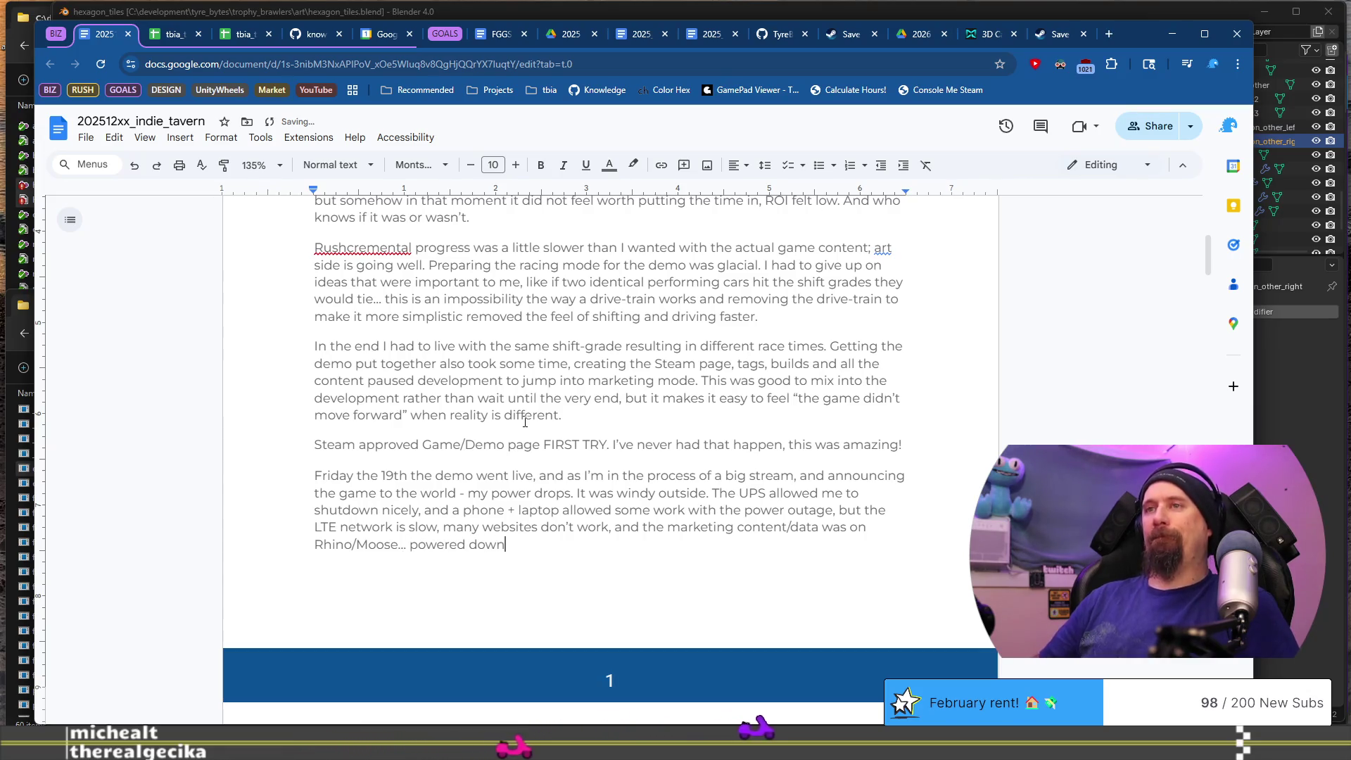
key("BackSpace")
key("BackSpace")
key("BackSpace")
type("impos")
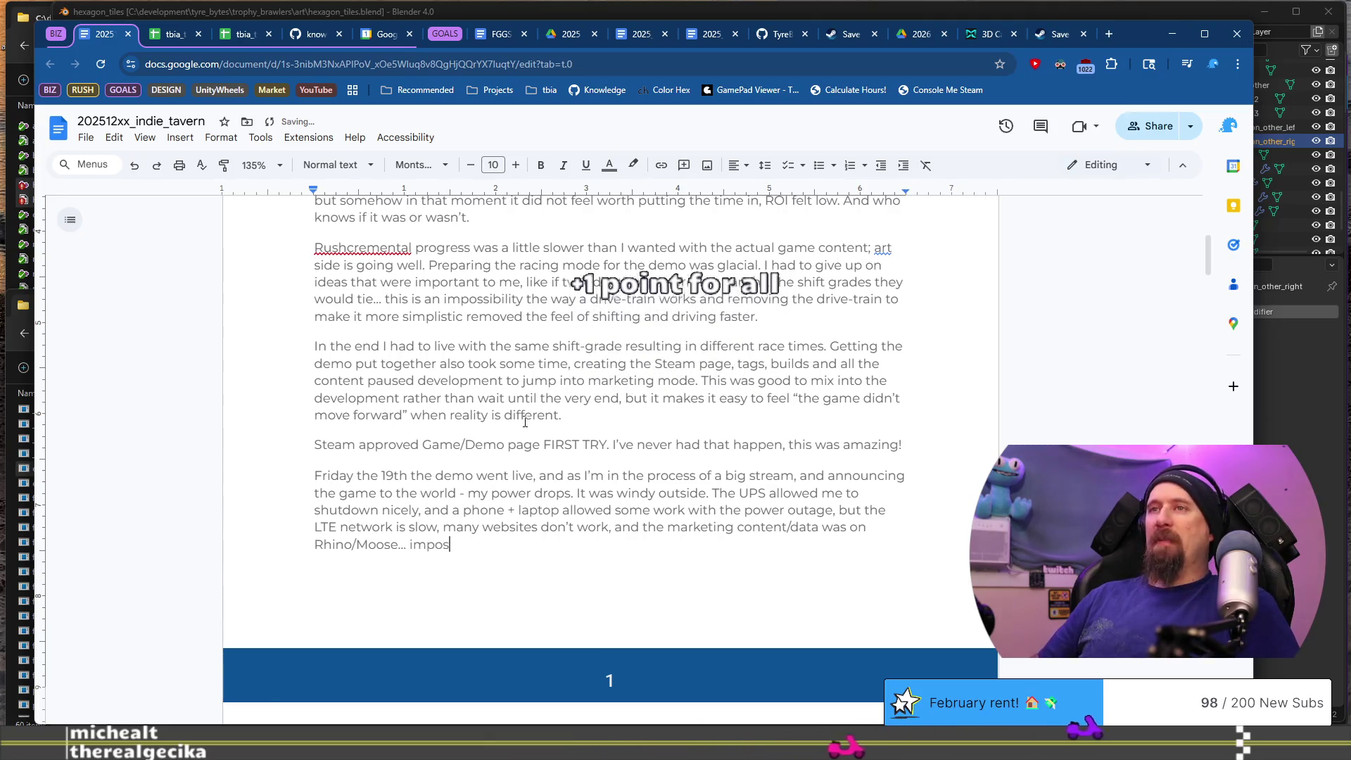
type("sible to access.")
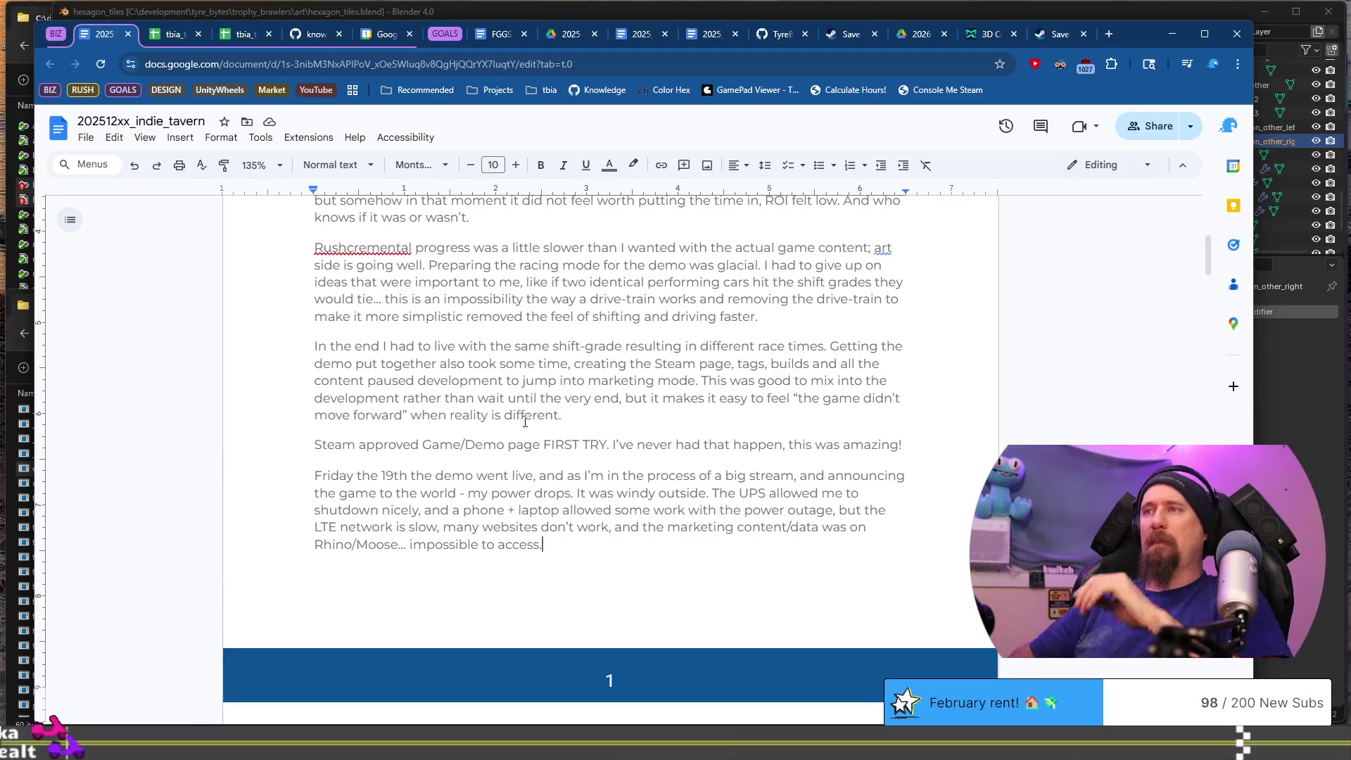
- Suggest an external drive instead of git for that content, and ask whether the weird event is worth protecting against
type("I don't ")
type("think t")
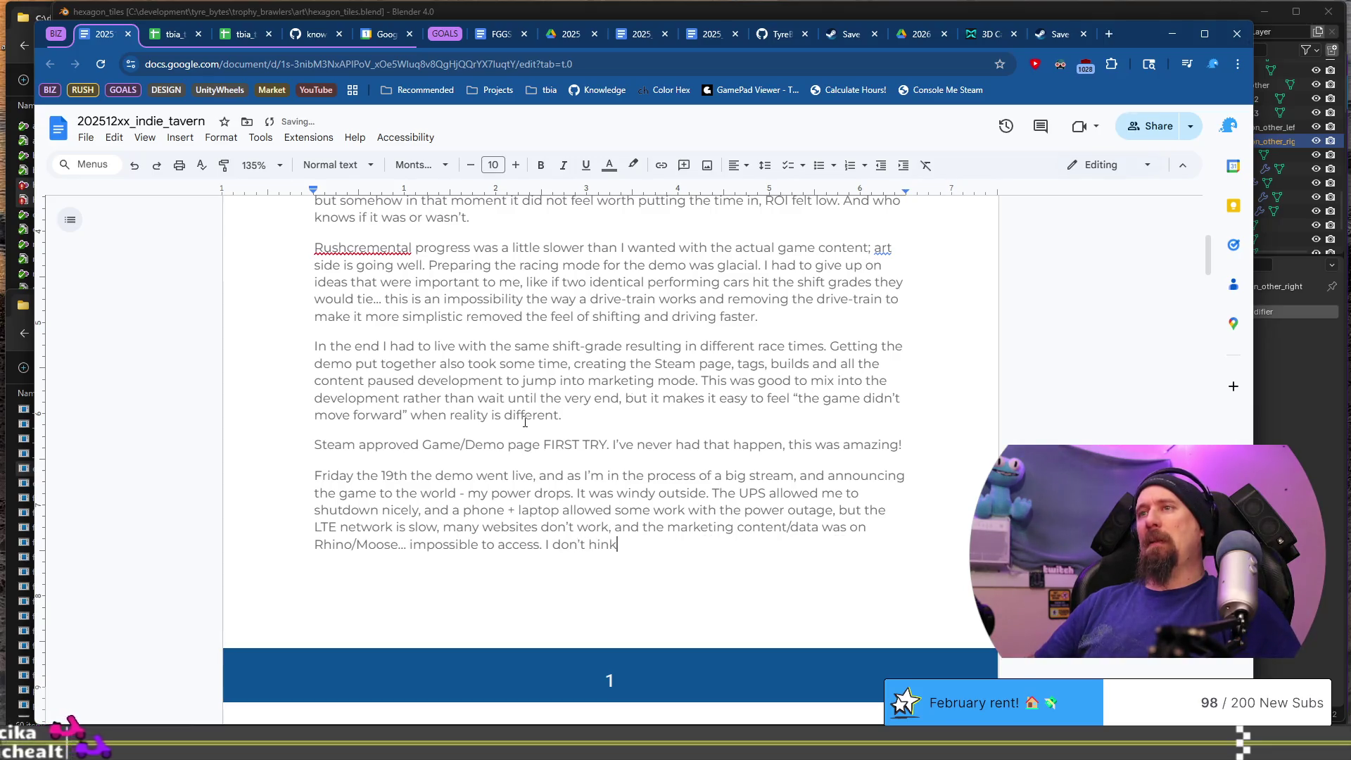
type("hat ")
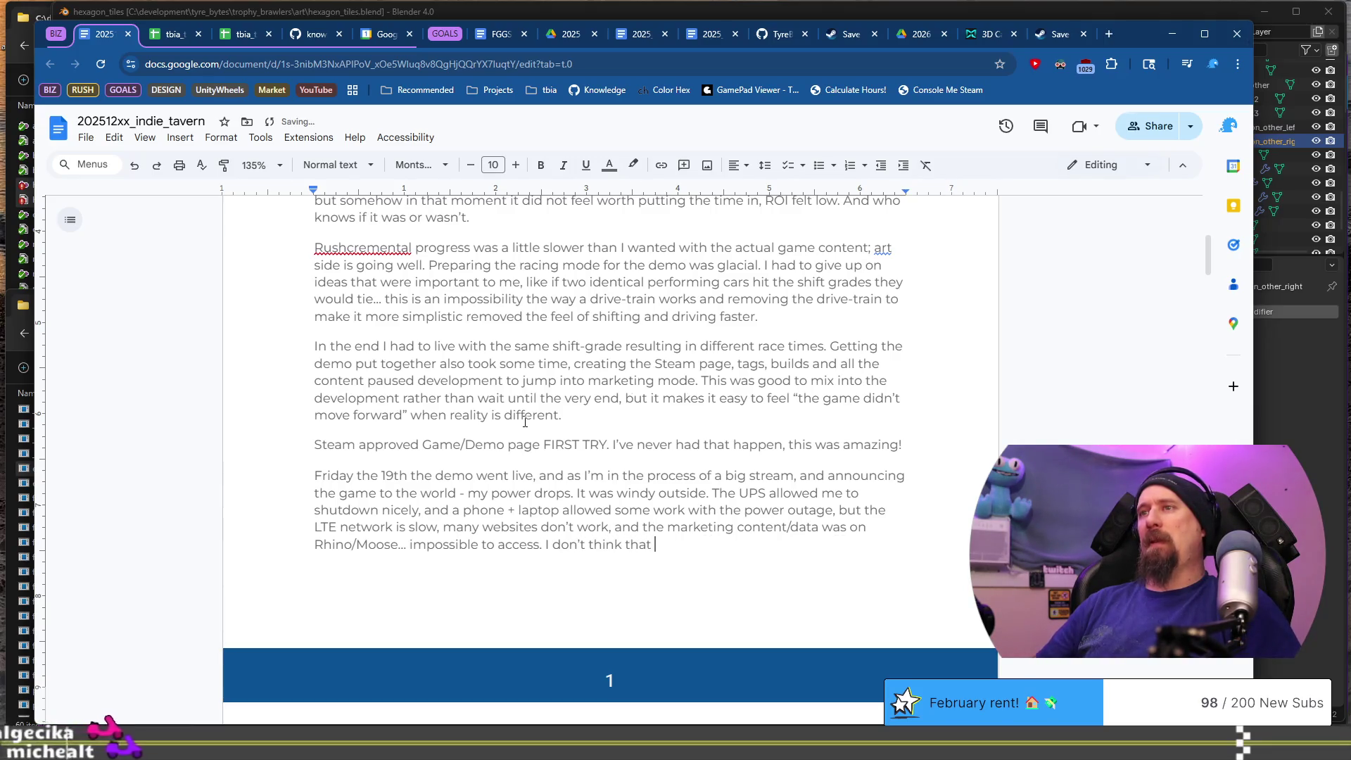
type("content belon")
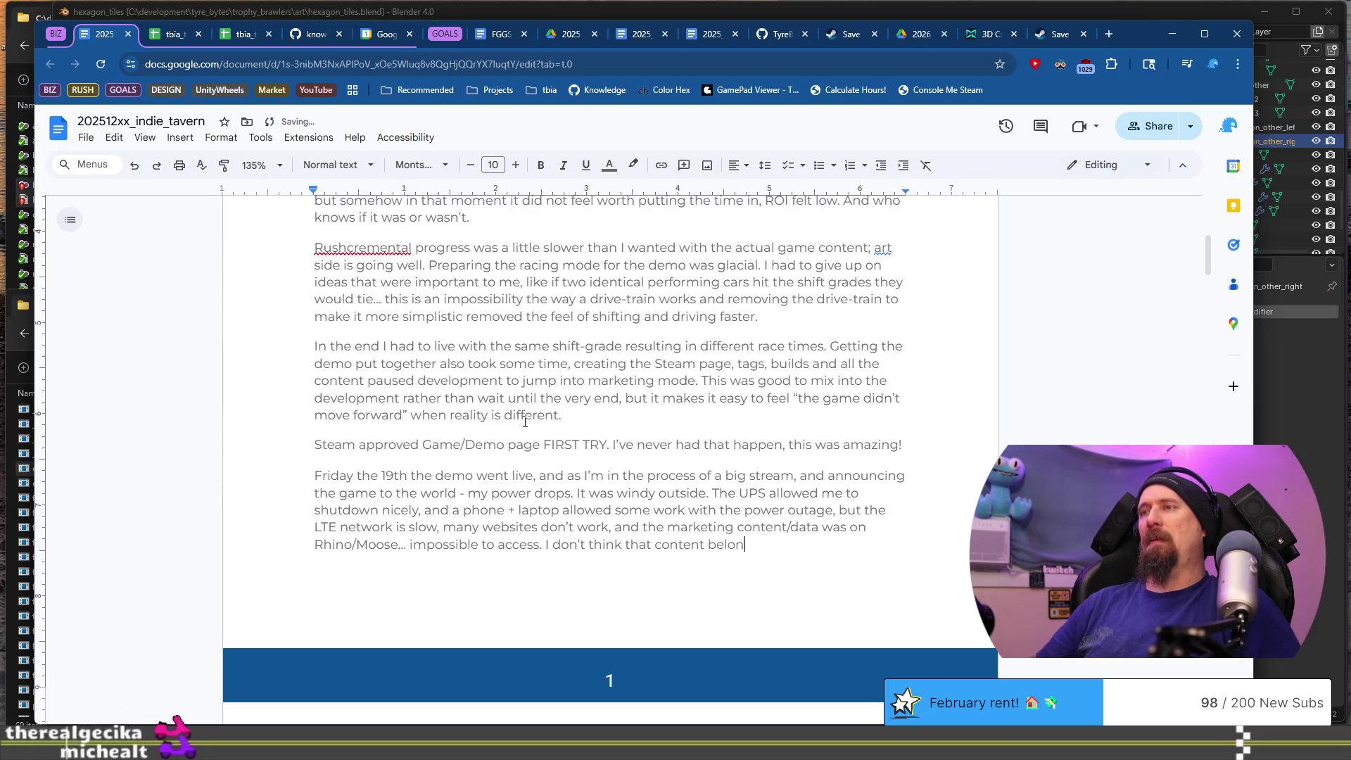
type("g in g")
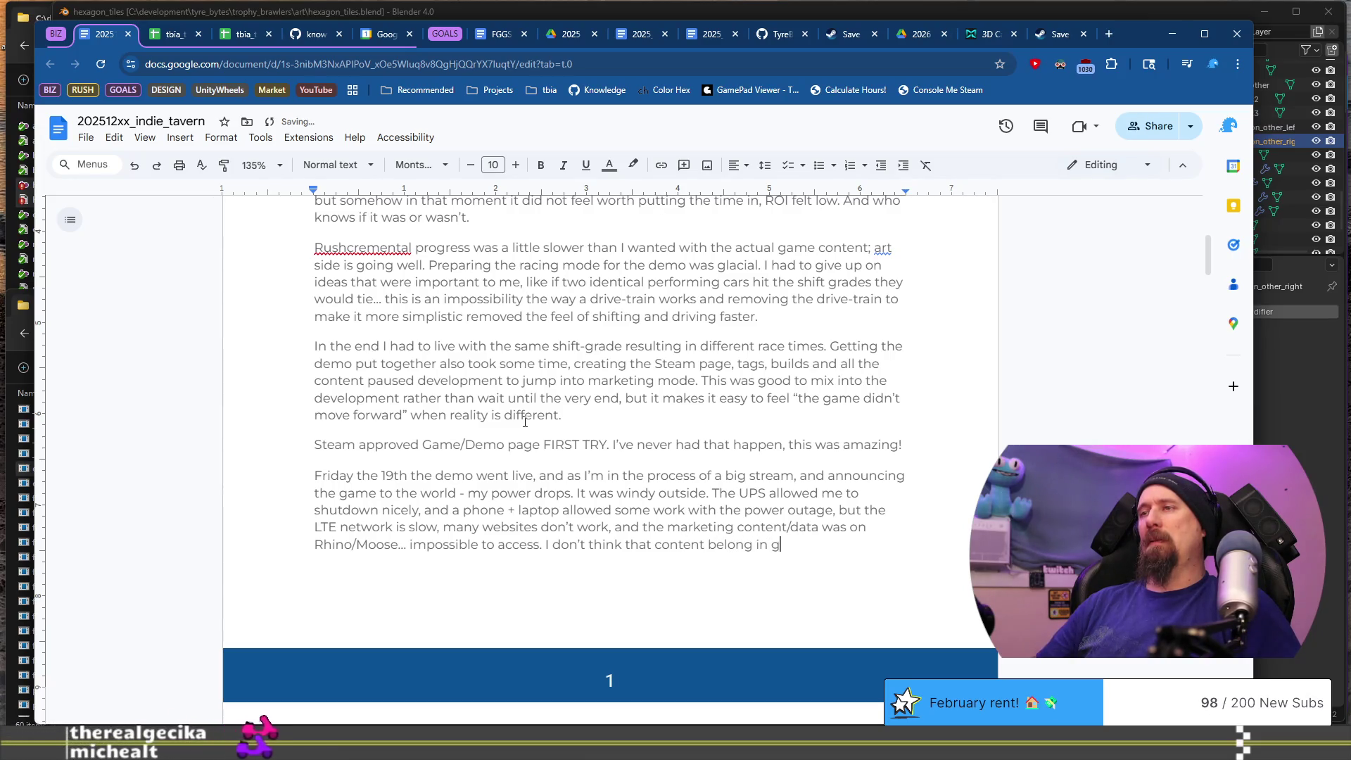
type("it repobut ")
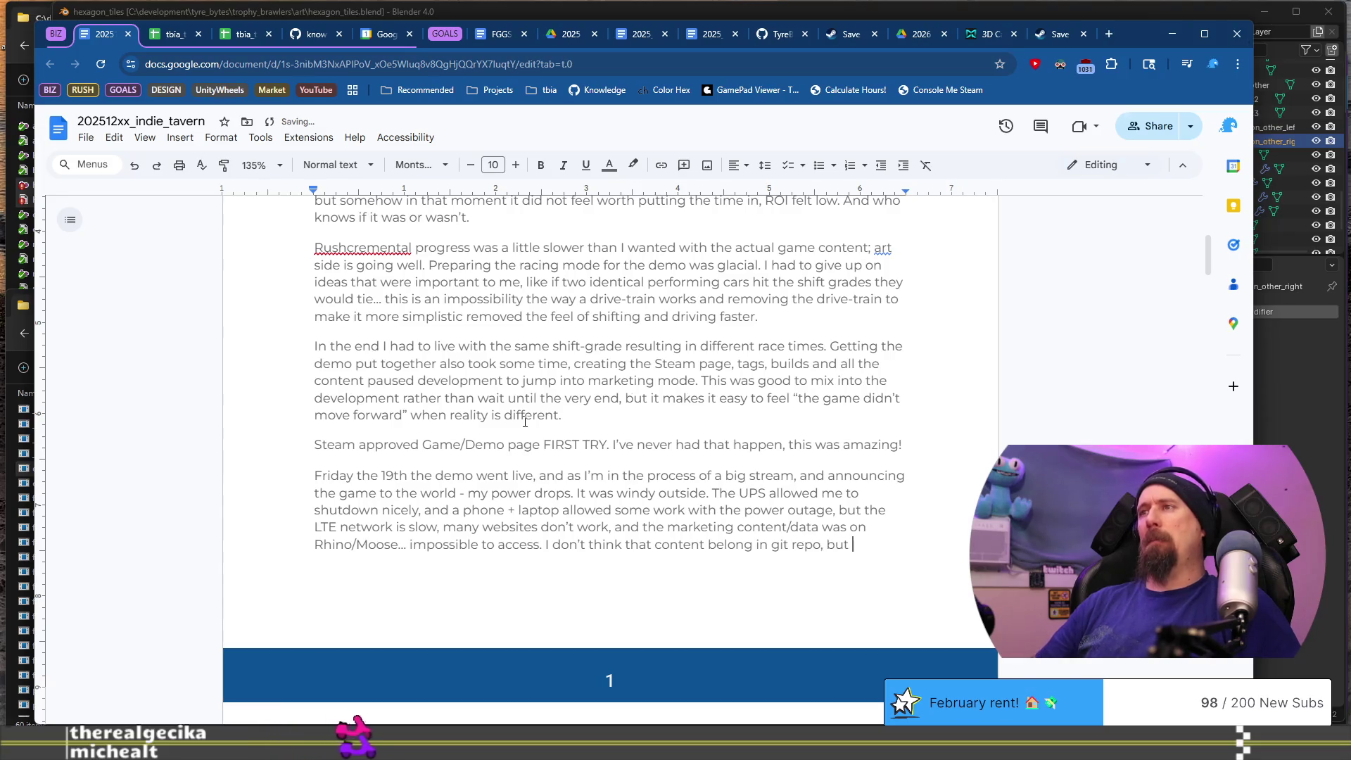
type("perhaps an")
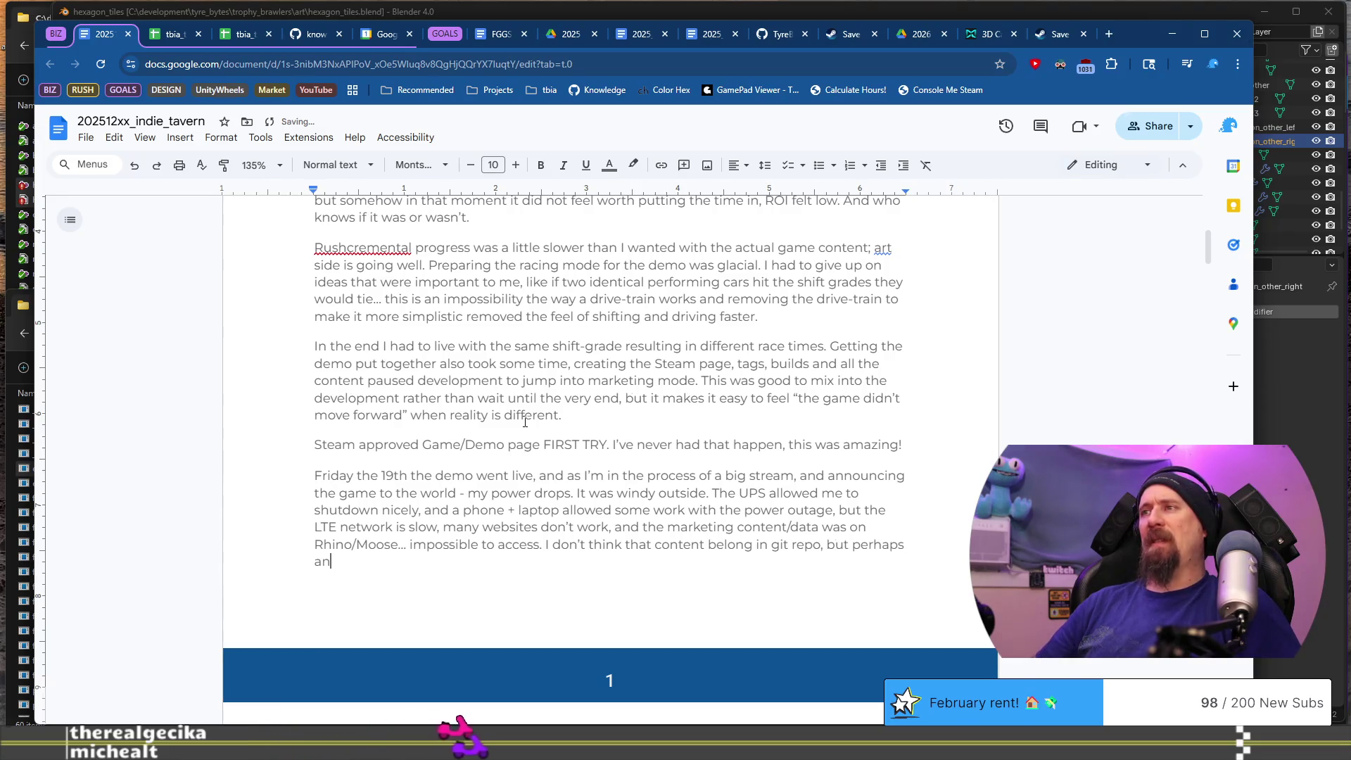
type("external d")
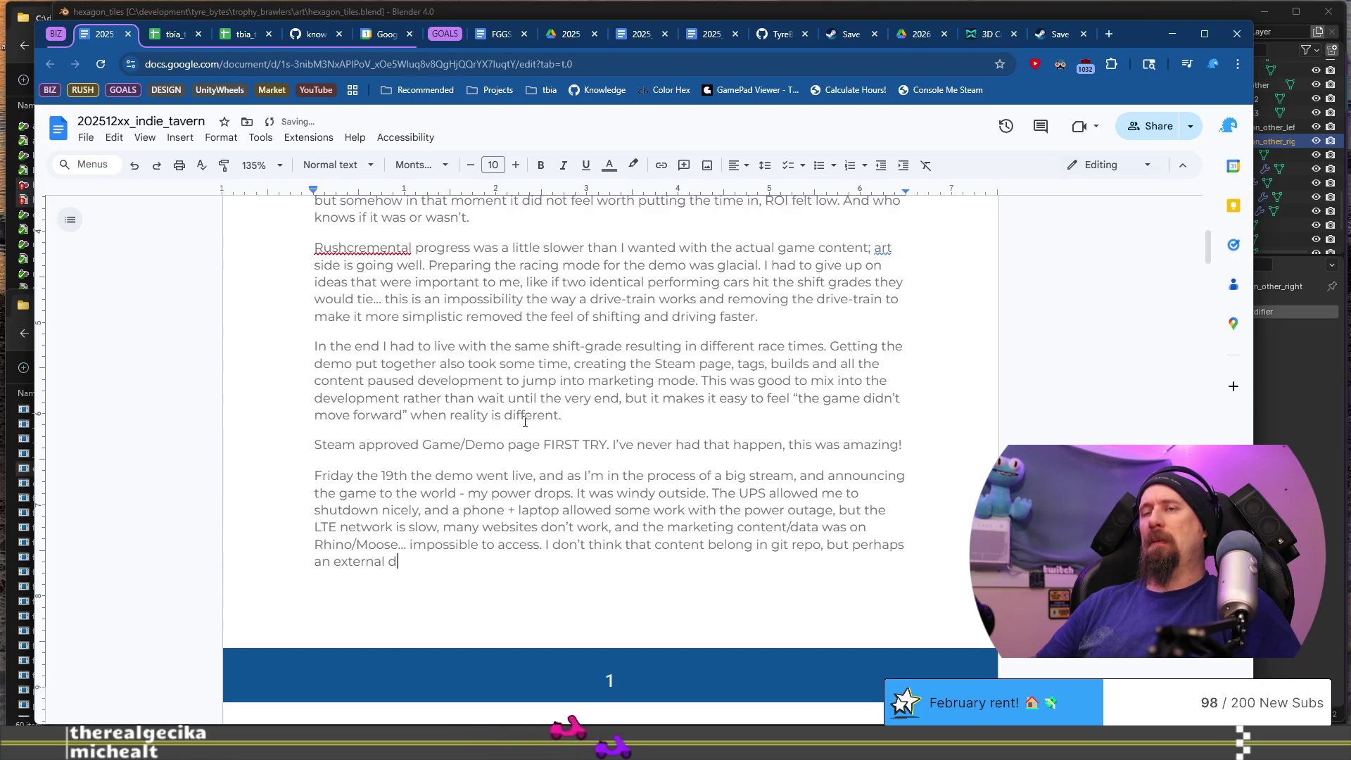
type("rive t")
key("BackSpace")
key("BackSpace")
type(". This is al")
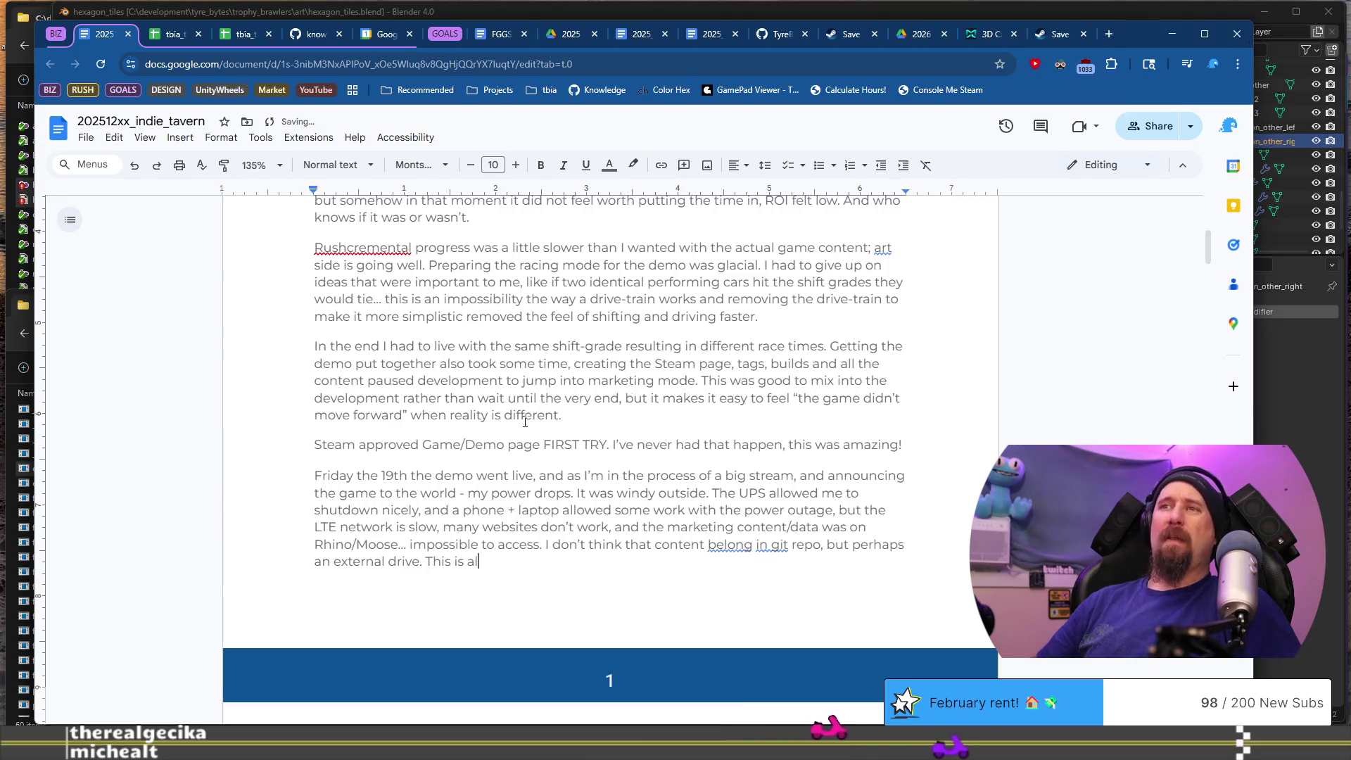
type("so such a")
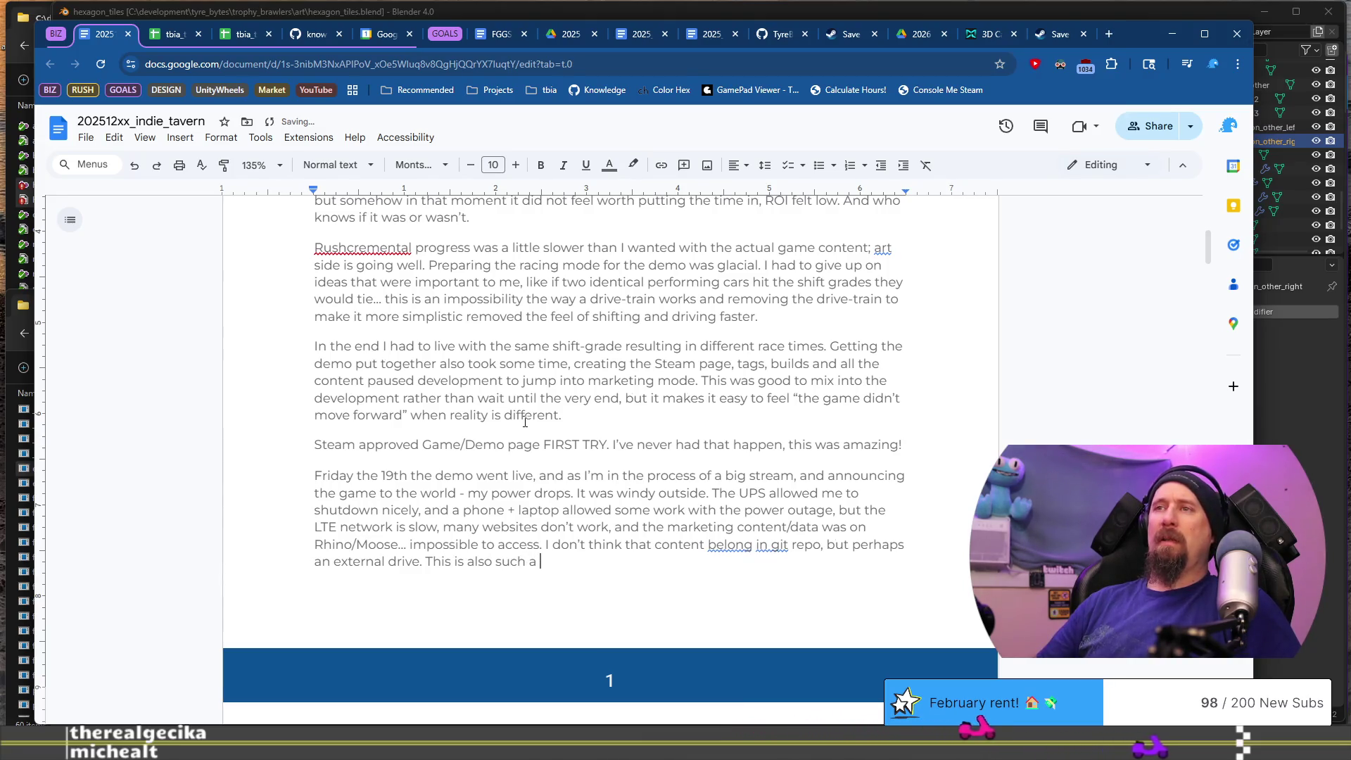
type("weird")
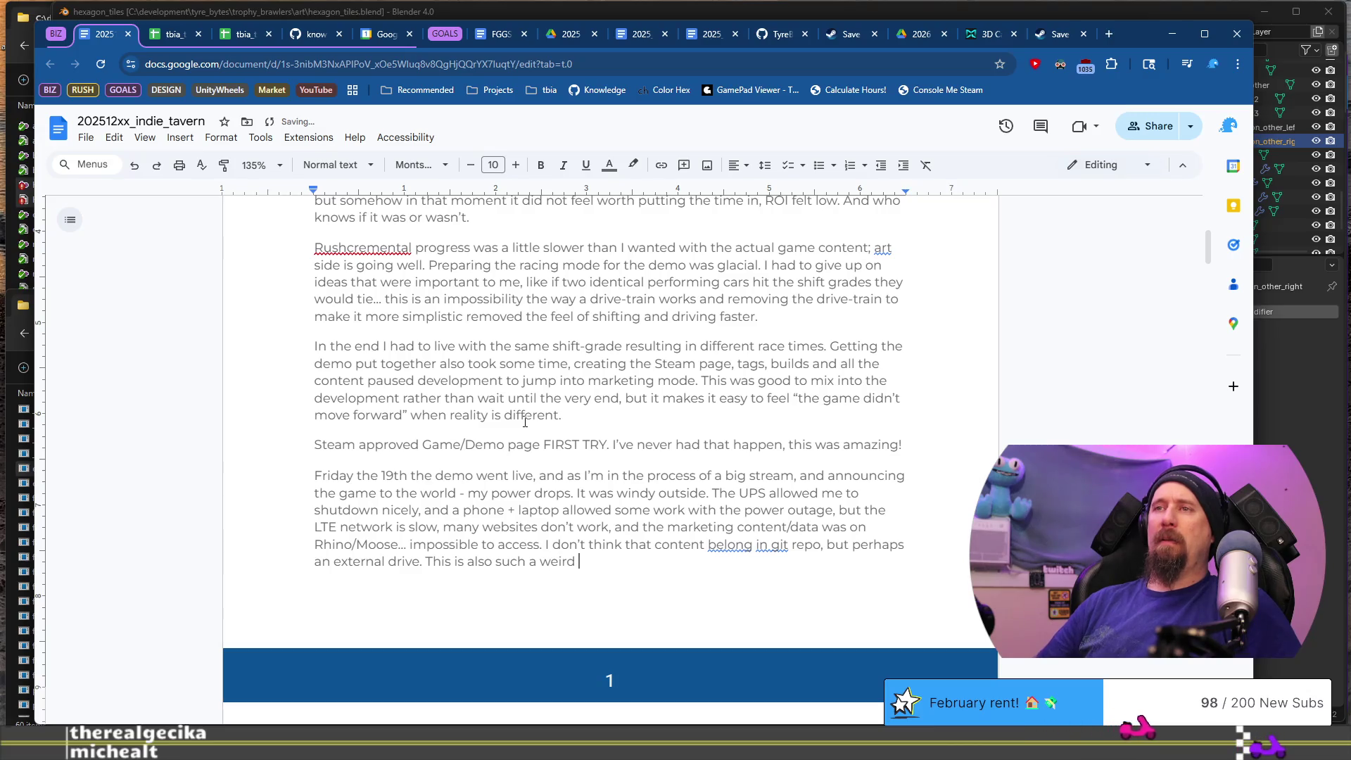
type(" type of event,")
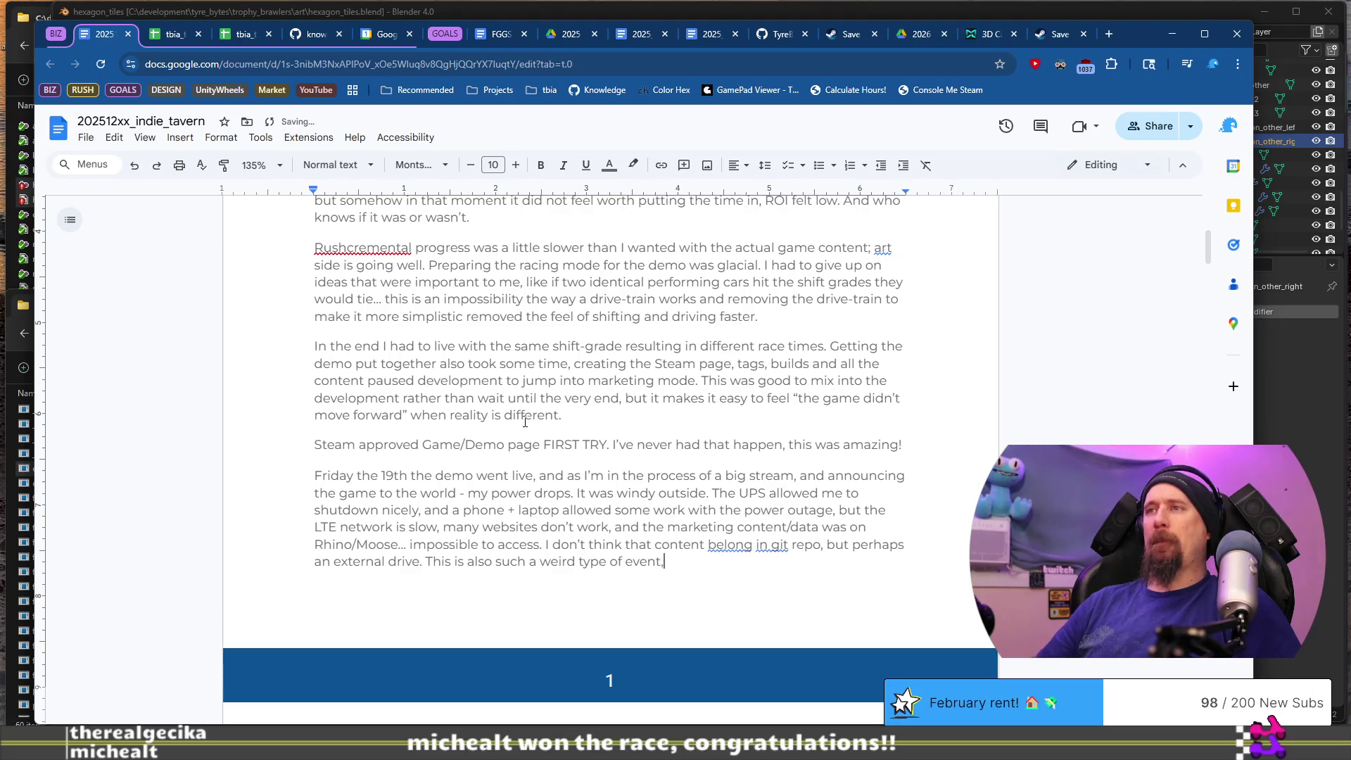
type(" is it one worth")
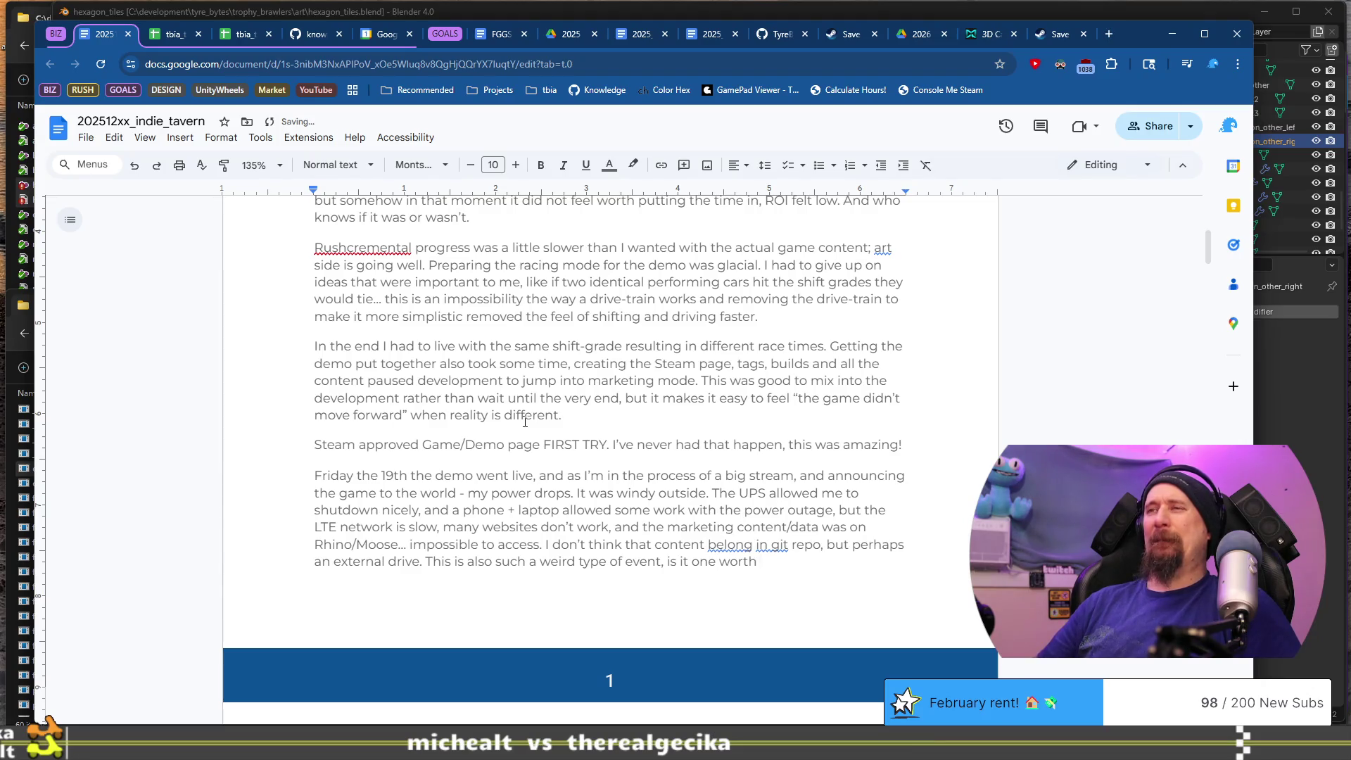
type(" protect")
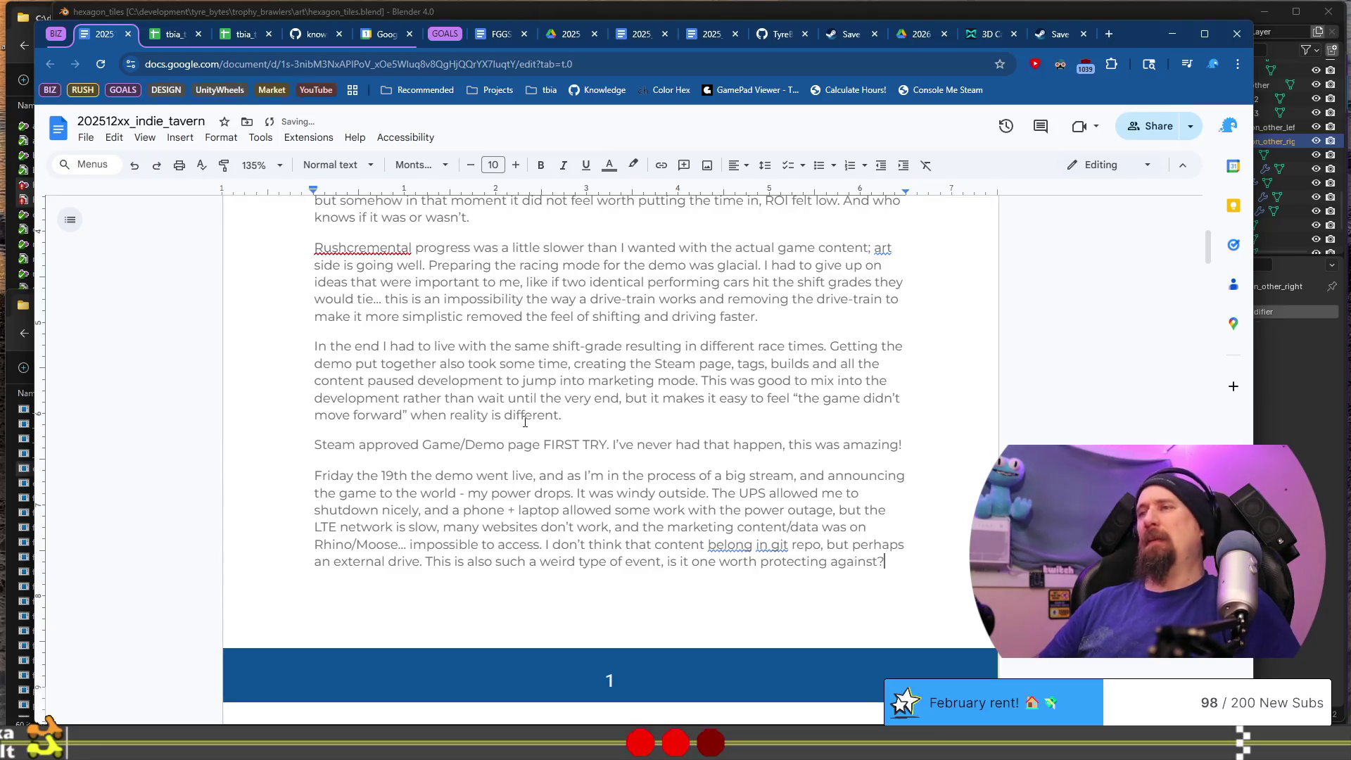
scroll(525, 422, "down", 3)
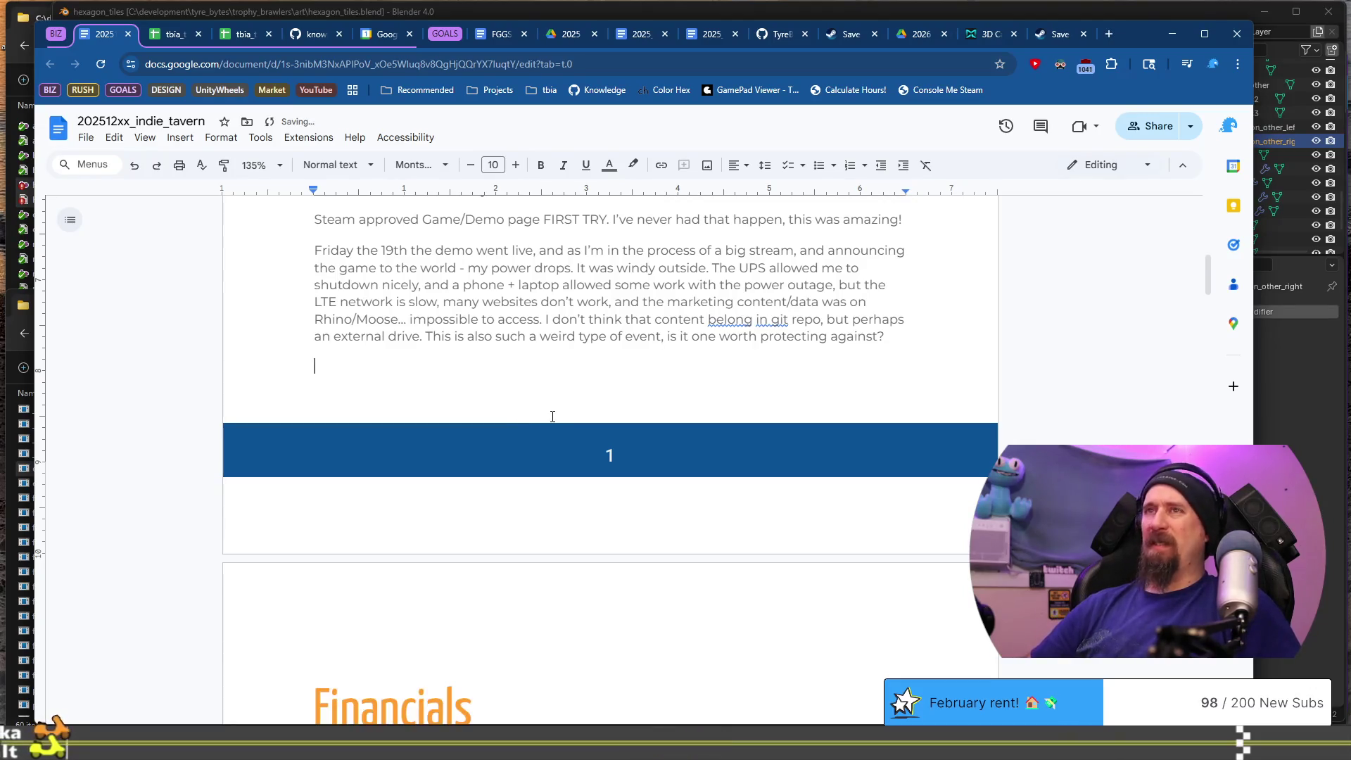
key("Down")
key("Down")
key("Down")
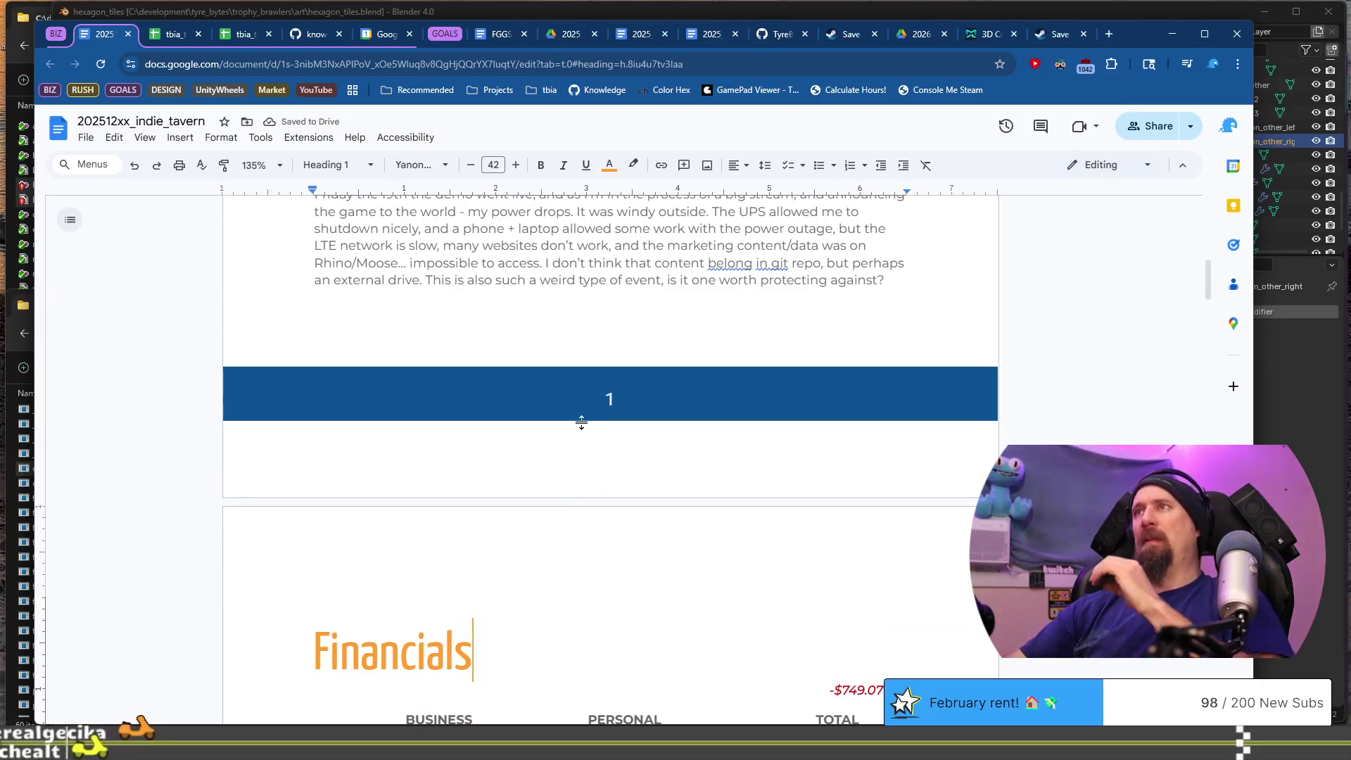
scroll(661, 506, "up", 10)
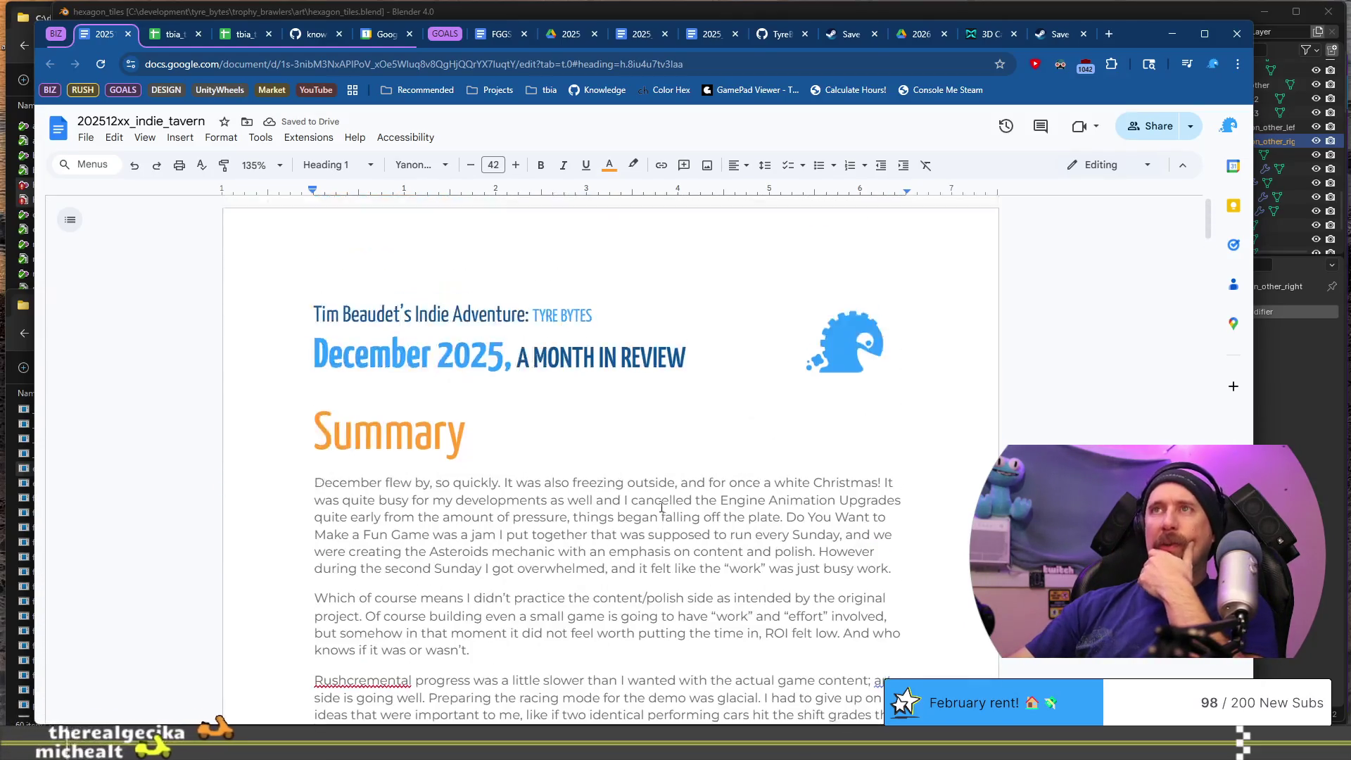
scroll(613, 364, "down", 10)
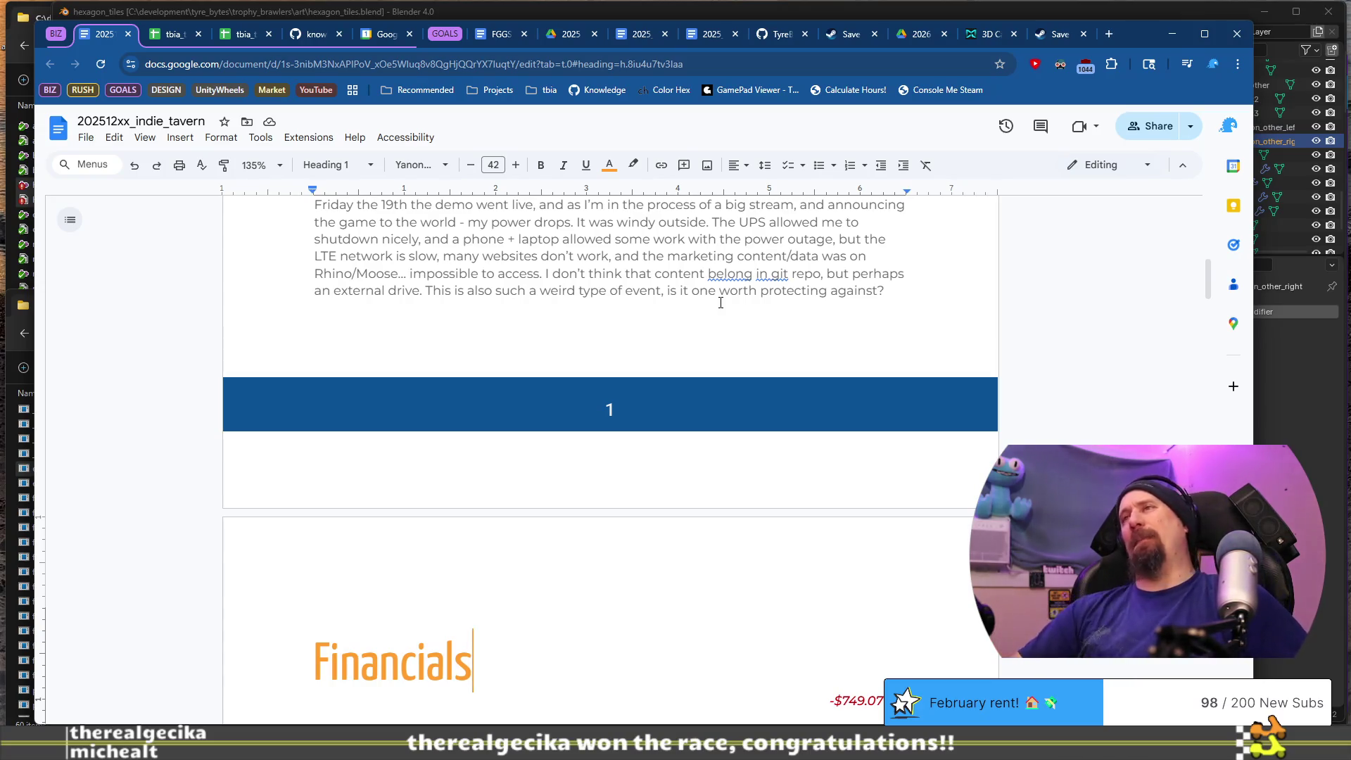
- Correct 'belong' to 'belongs' and delete 'also' and 'type of' from the closing question
left_click(753, 276)
type("s")
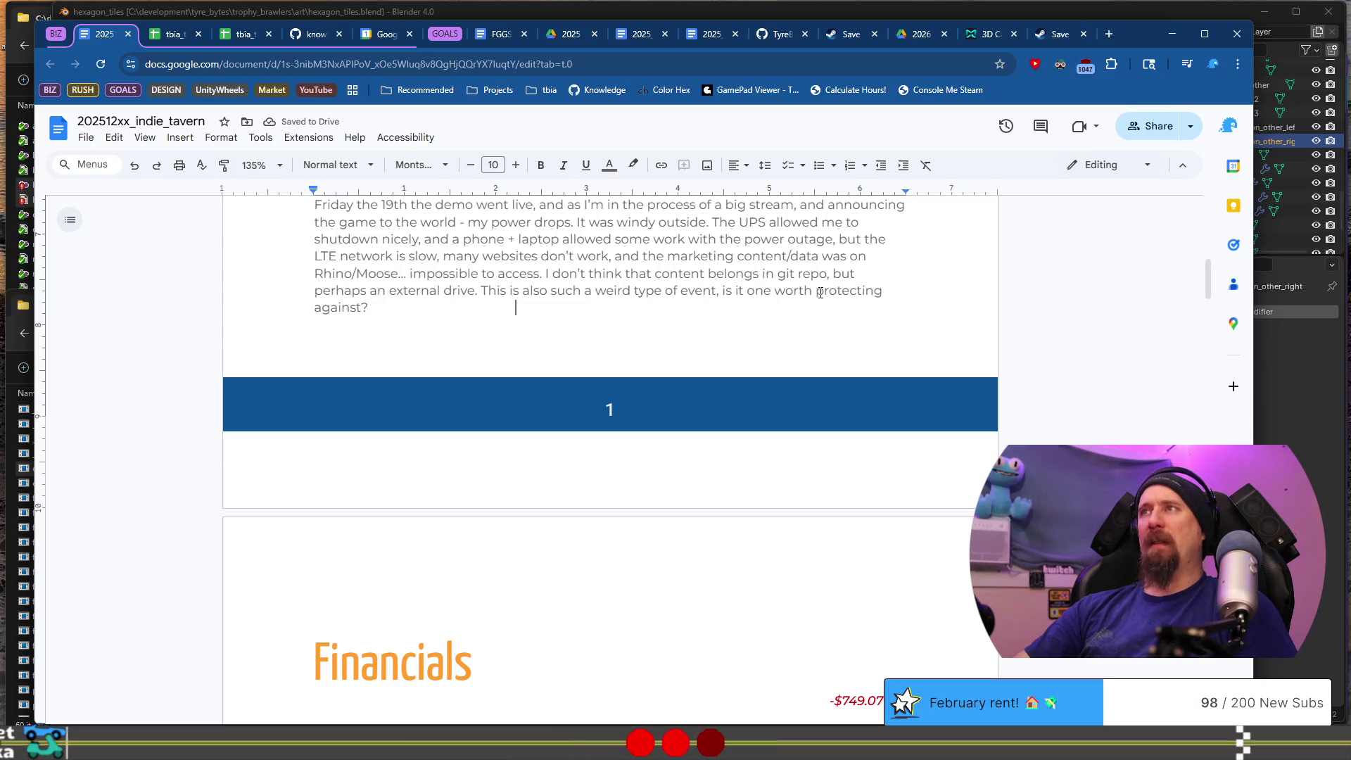
left_click(548, 290)
key("ctrl+BackSpace")
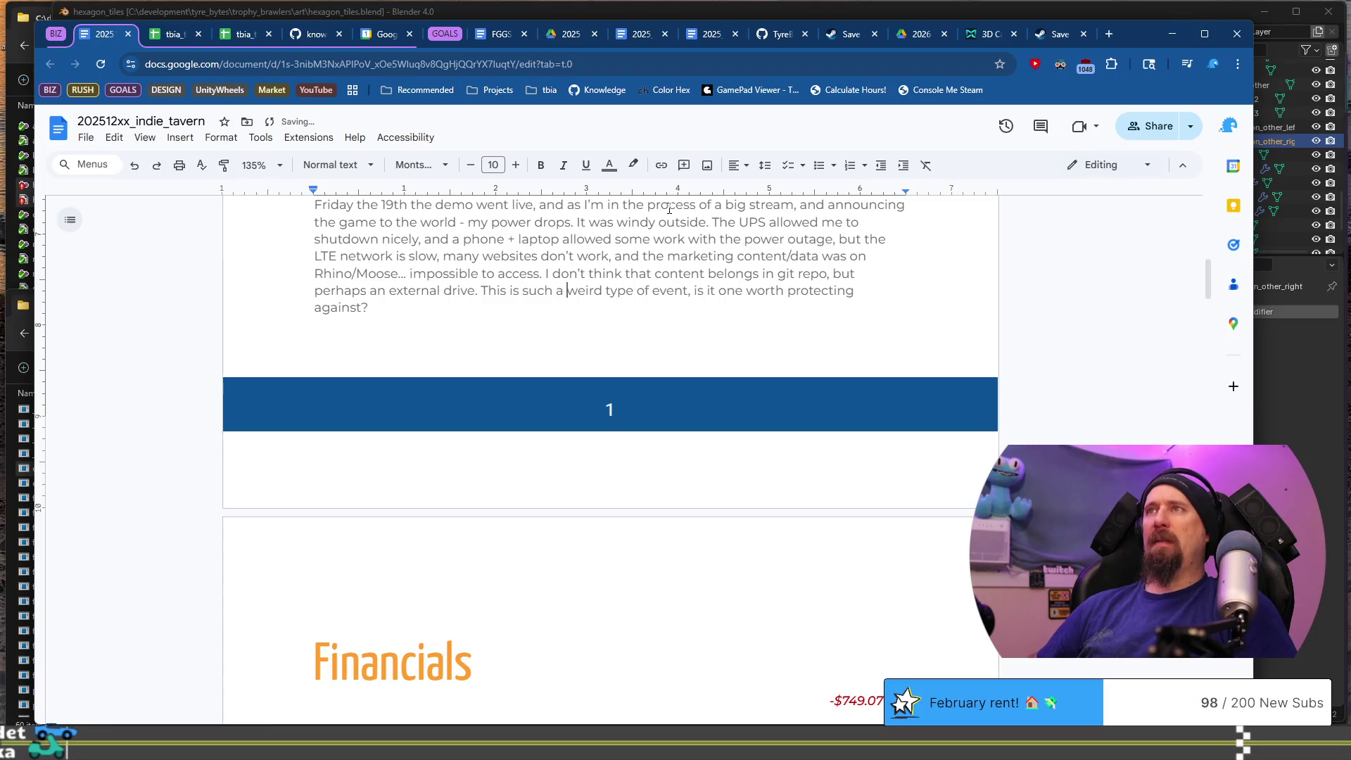
key("ctrl+BackSpace")
key("ctrl+BackSpace")
key("Down")
key("Down")
key("Down")
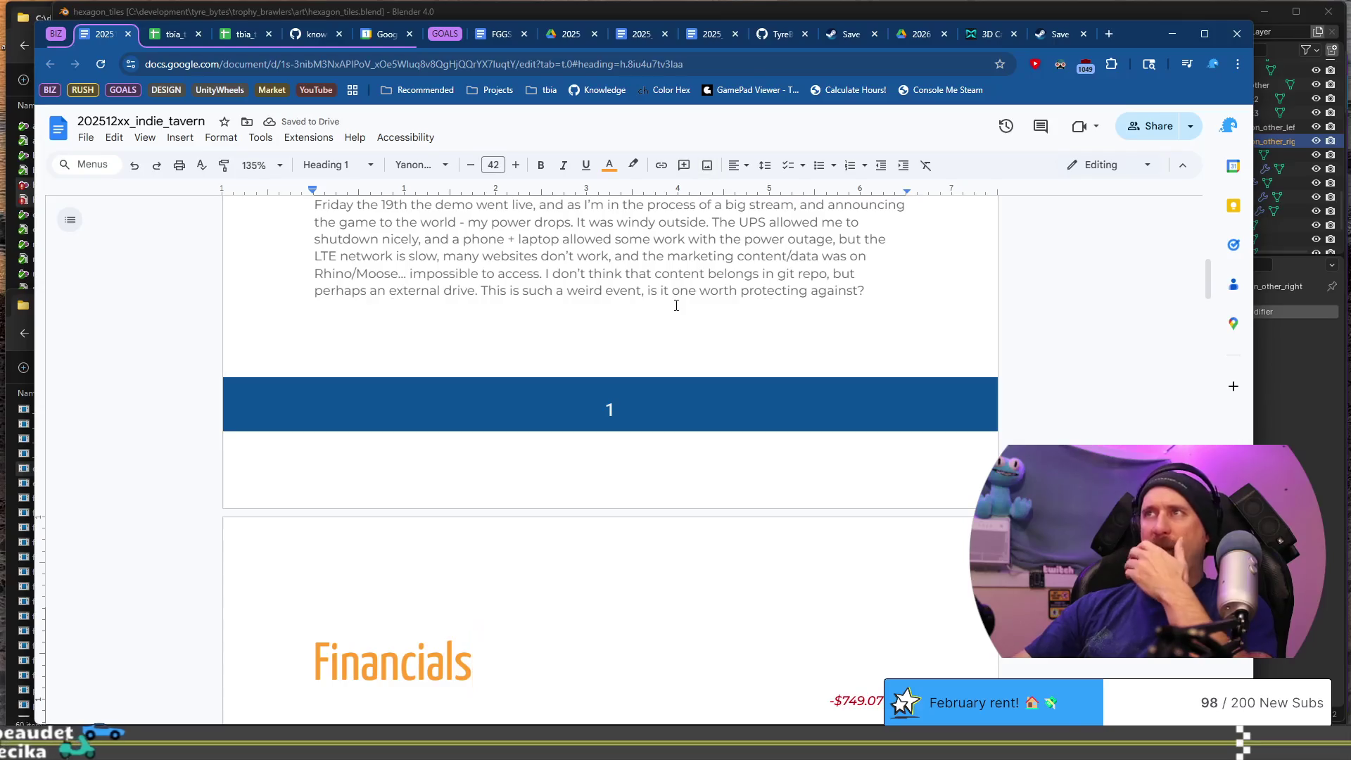
- Scroll back up through the document and shift the browser window aside
scroll(665, 317, "down", 5)
scroll(658, 330, "up", 12)
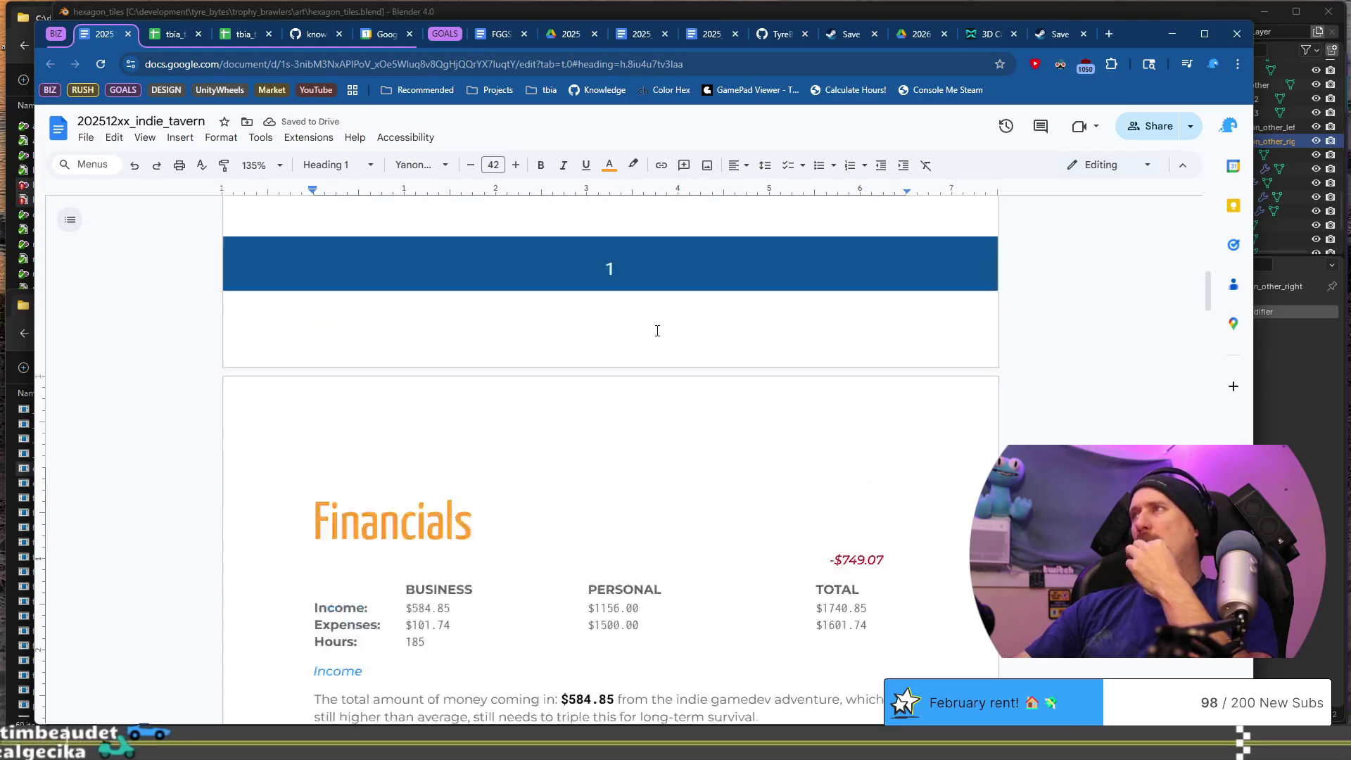
scroll(658, 331, "up", 3)
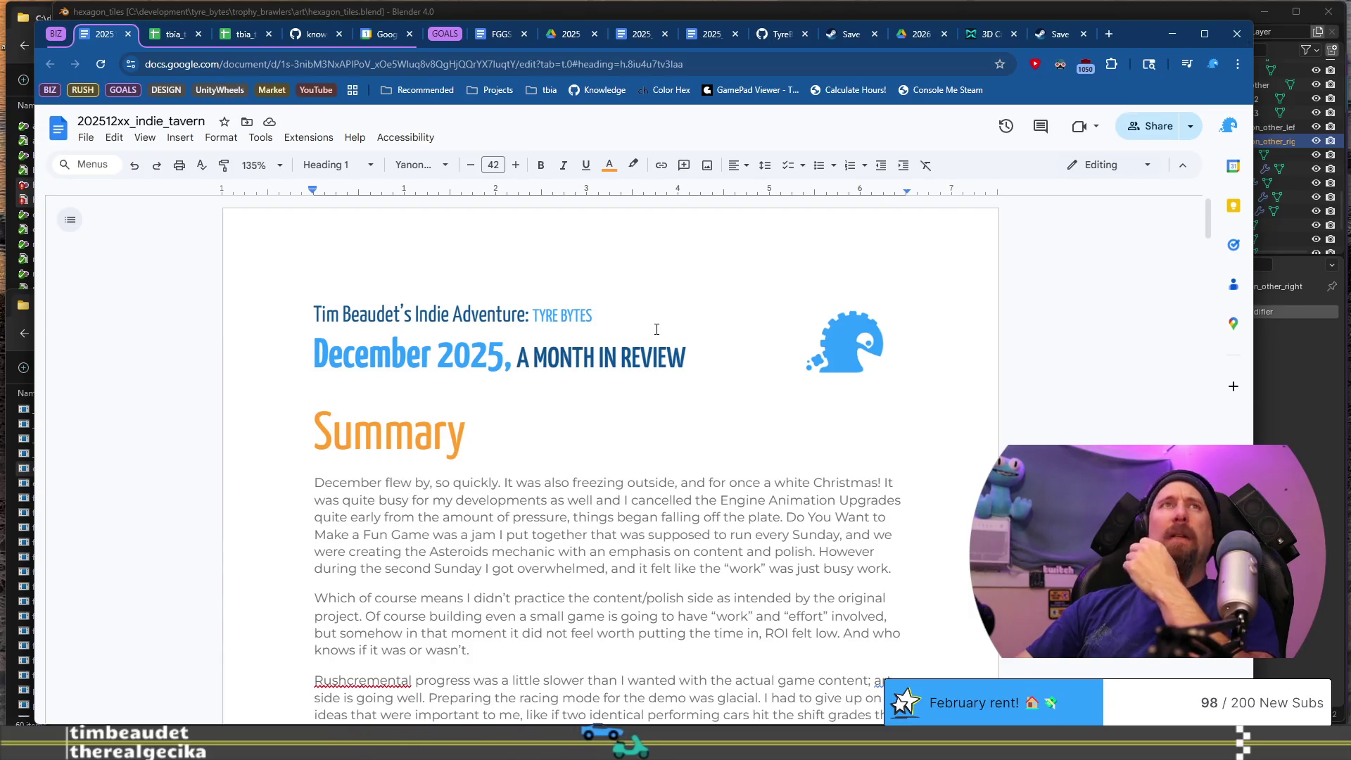
left_click_drag(1138, 32, 1173, 55)
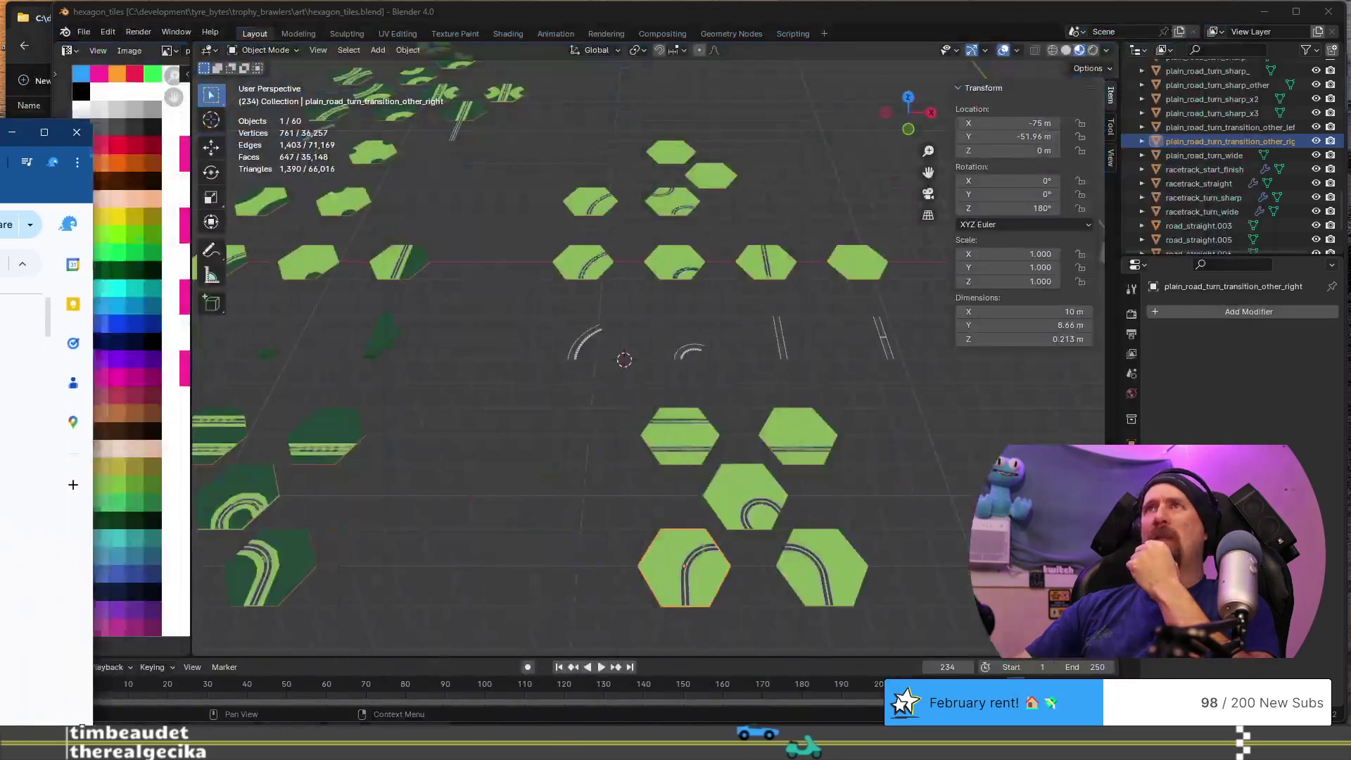
- Bring Blender in front of the browser, then switch back to the Google Docs draft
left_click(1206, 50)
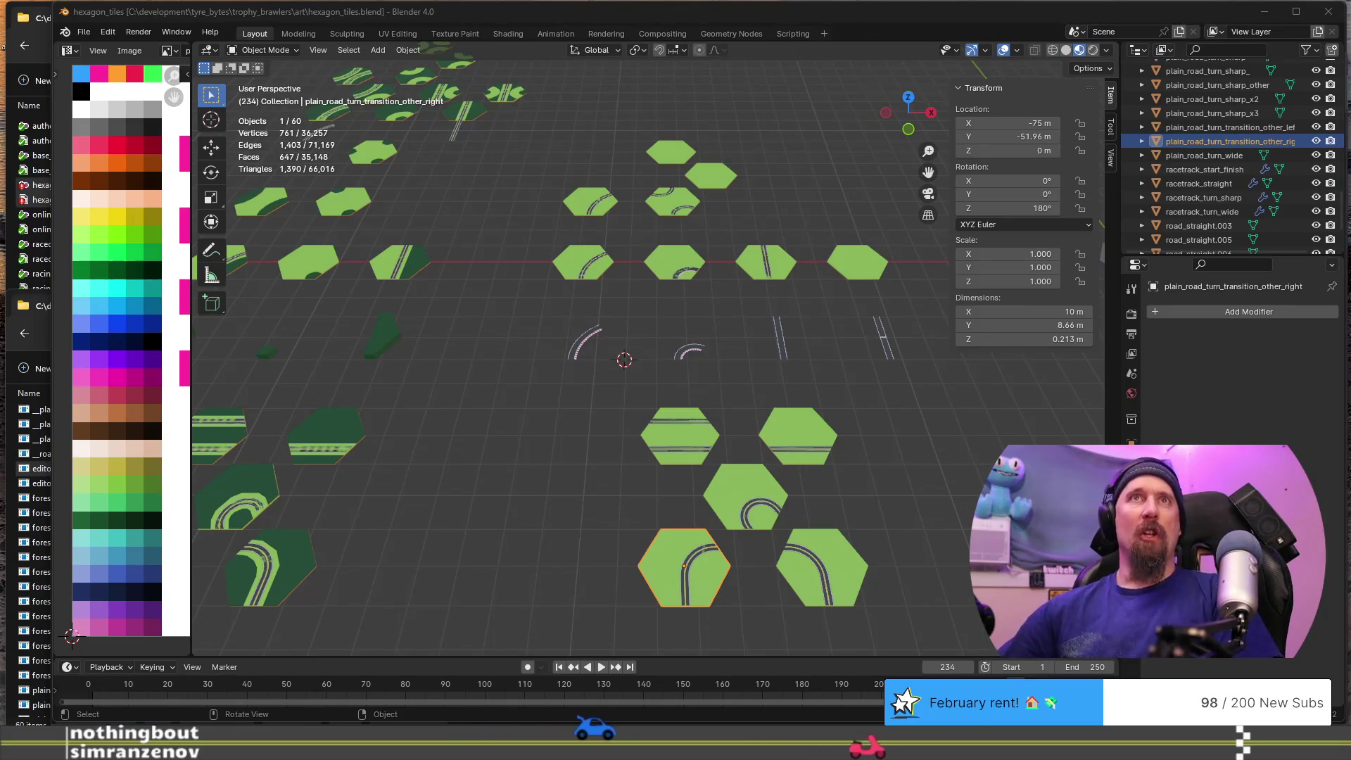
key("alt+Tab")
- Duplicate the Rushcremental Demo Available heading at the top of the Achievements section
mouse_move(1217, 53)
left_mouse_down()
mouse_move(939, 36)
mouse_move(1171, 37)
left_mouse_up()
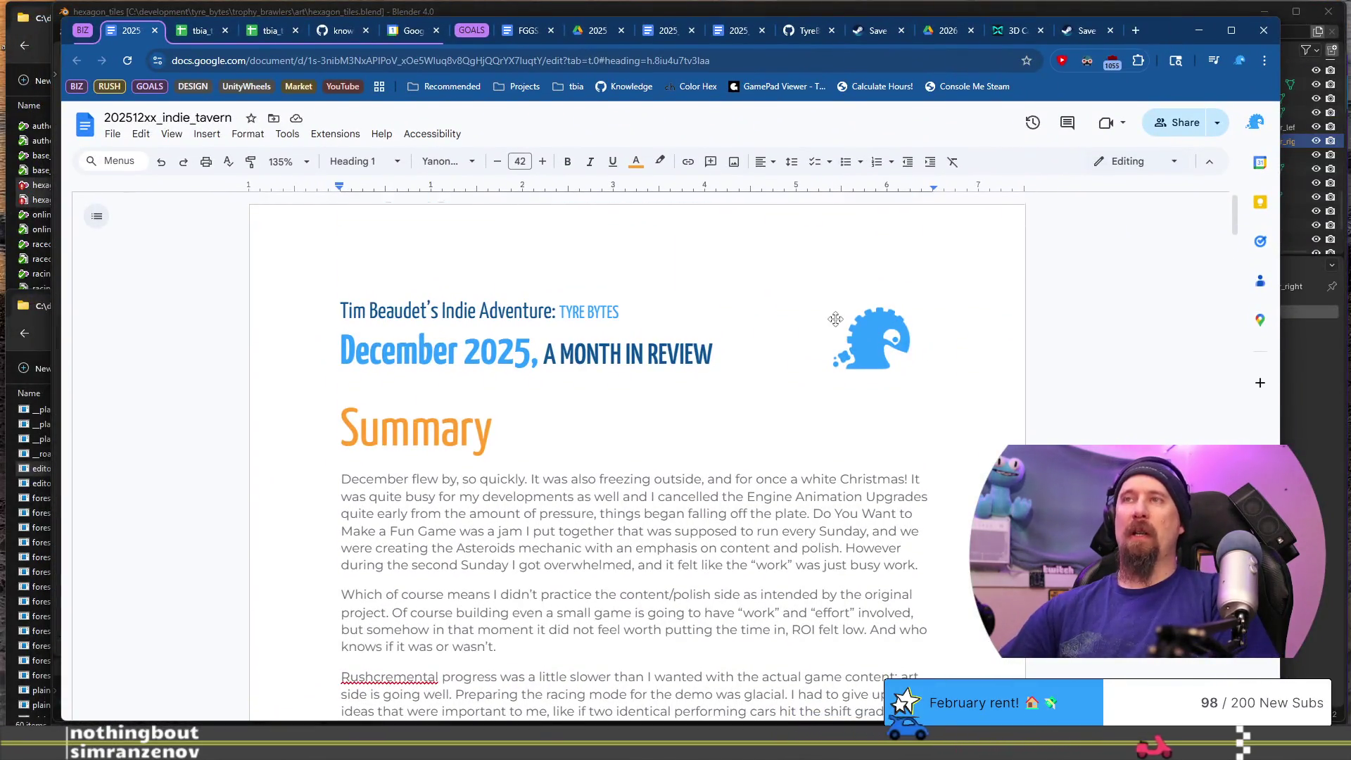
scroll(781, 338, "down", 13)
scroll(781, 338, "down", 20)
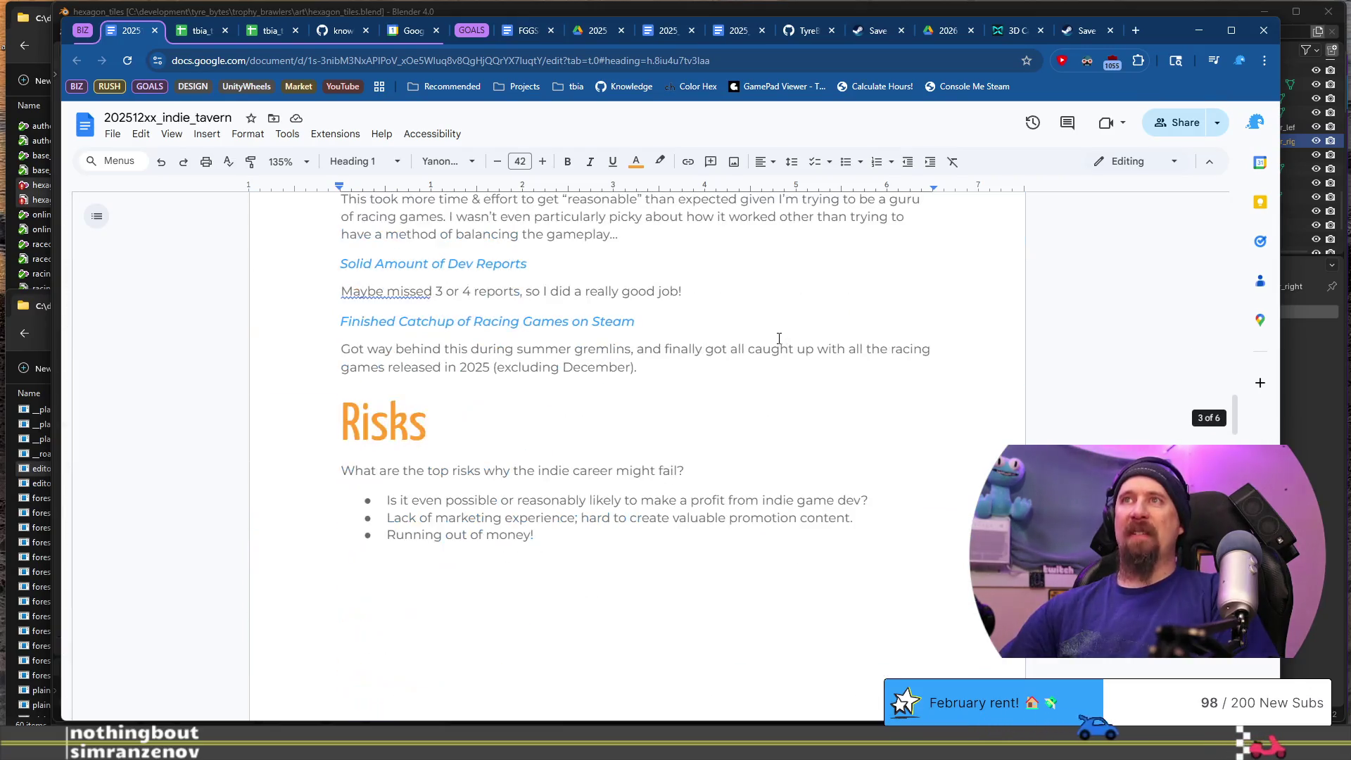
scroll(727, 295, "down", 3)
scroll(700, 311, "up", 7)
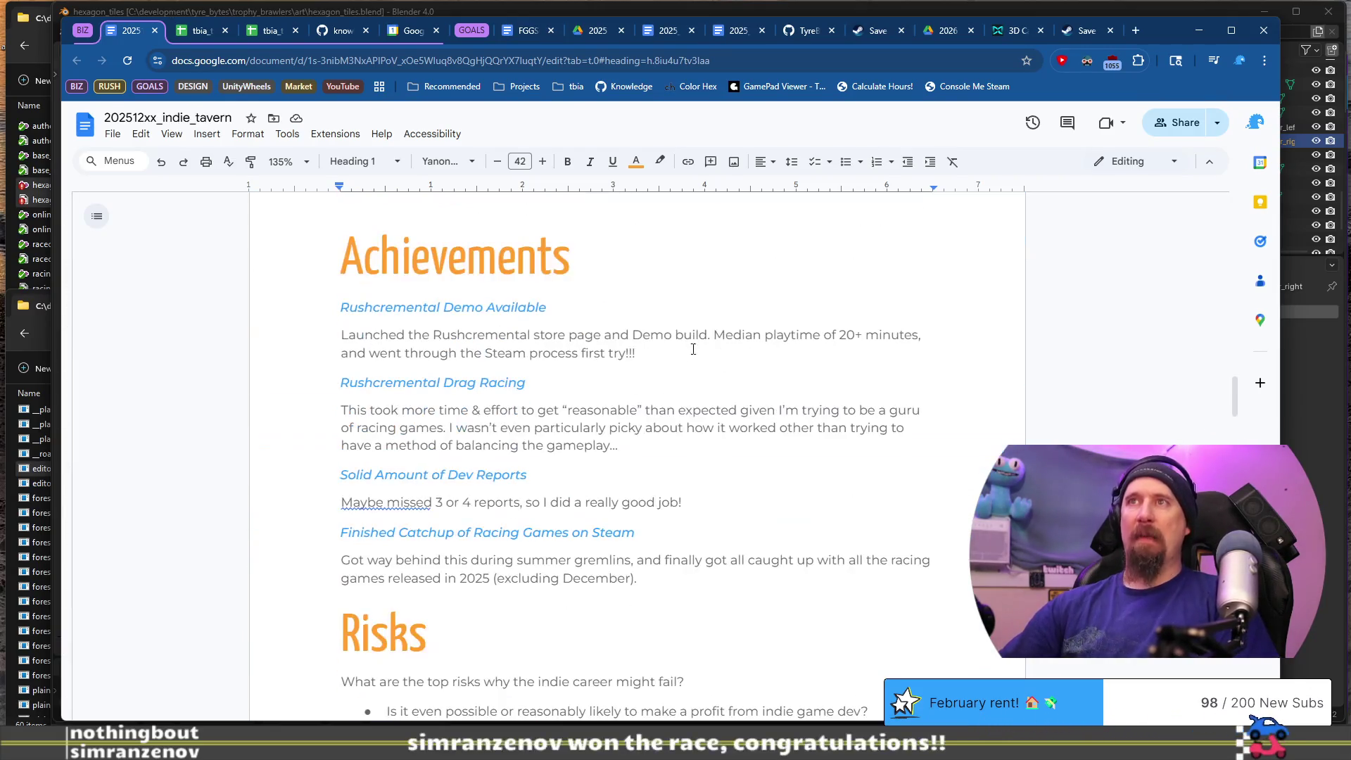
scroll(677, 398, "down", 1)
scroll(675, 384, "up", 2)
left_click(650, 369)
triple_click(665, 359)
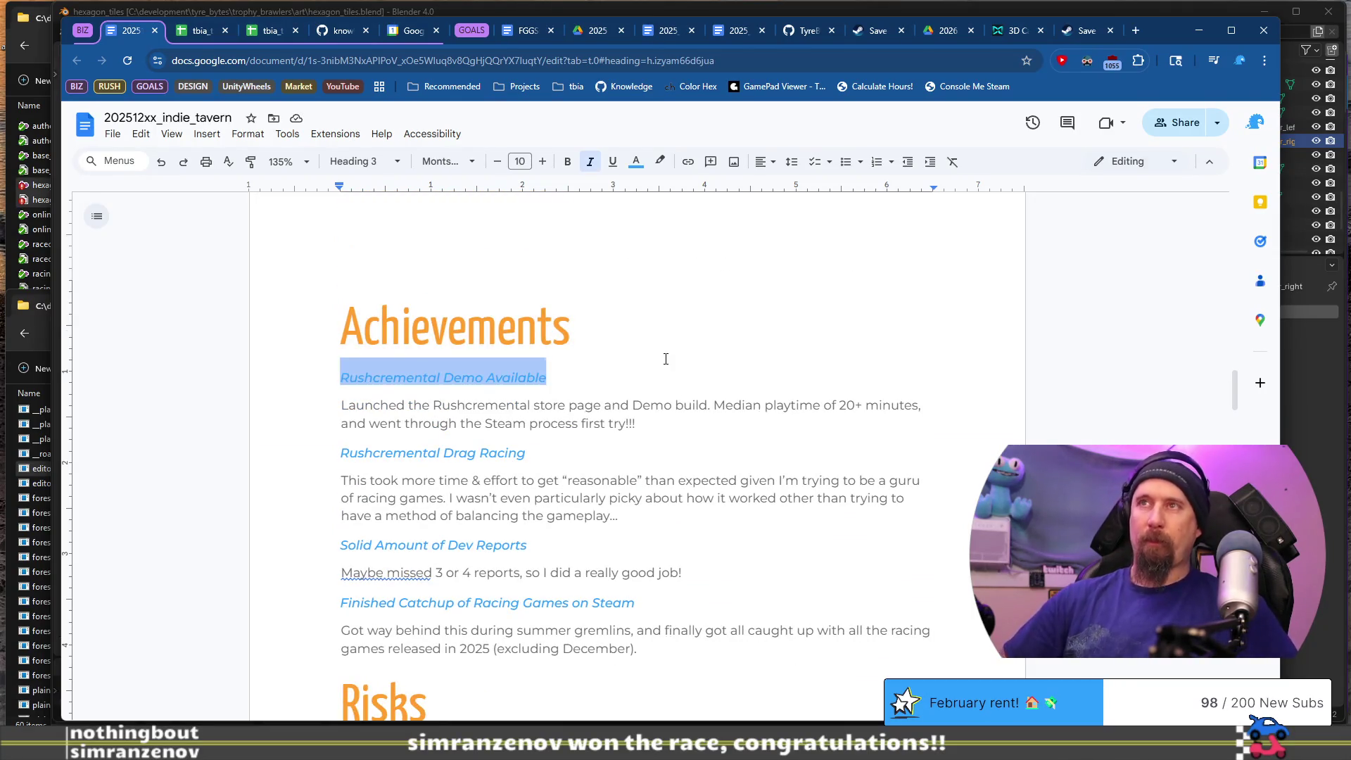
key("ctrl+c")
key("Left")
key("Return")
key("Up")
key("ctrl+v")
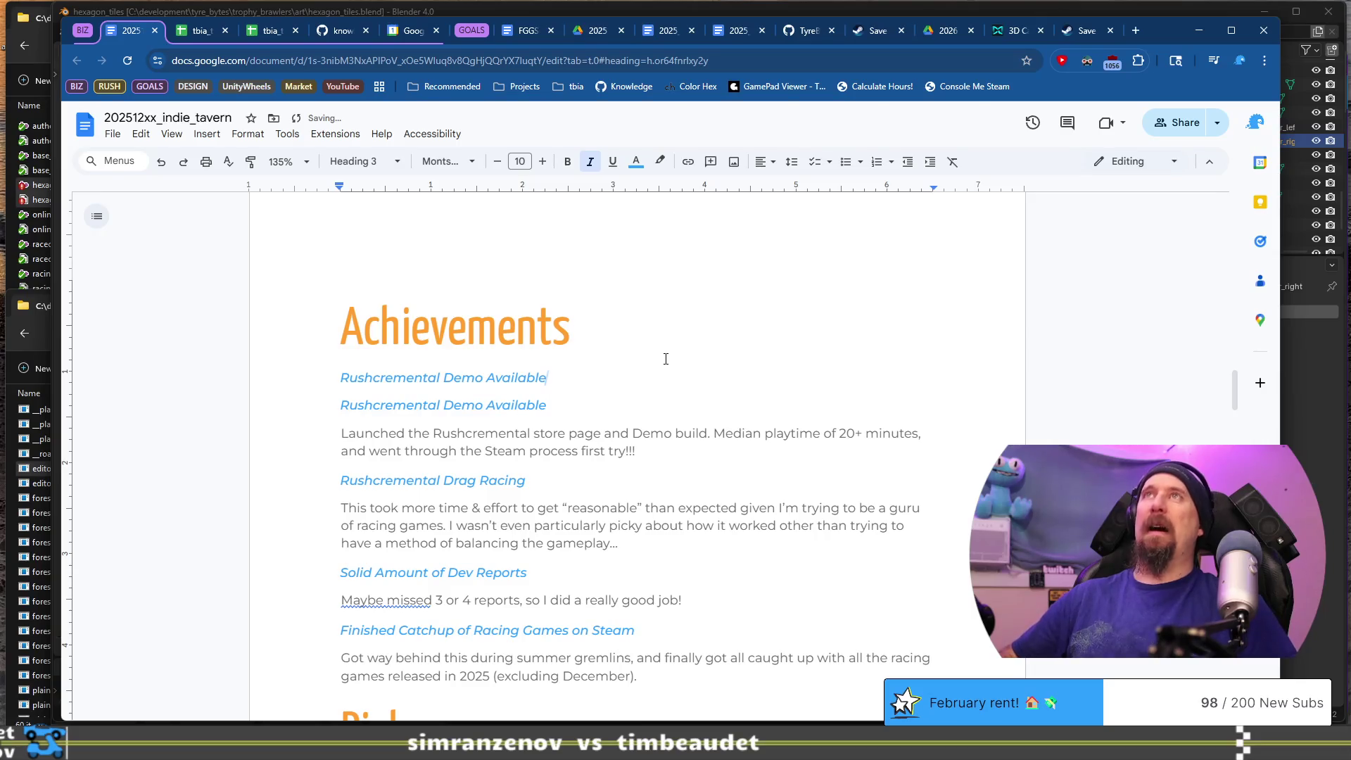
- Rename the copied heading to 'Eggcelerate! Fan Video' and add an empty paragraph below
triple_click(665, 359)
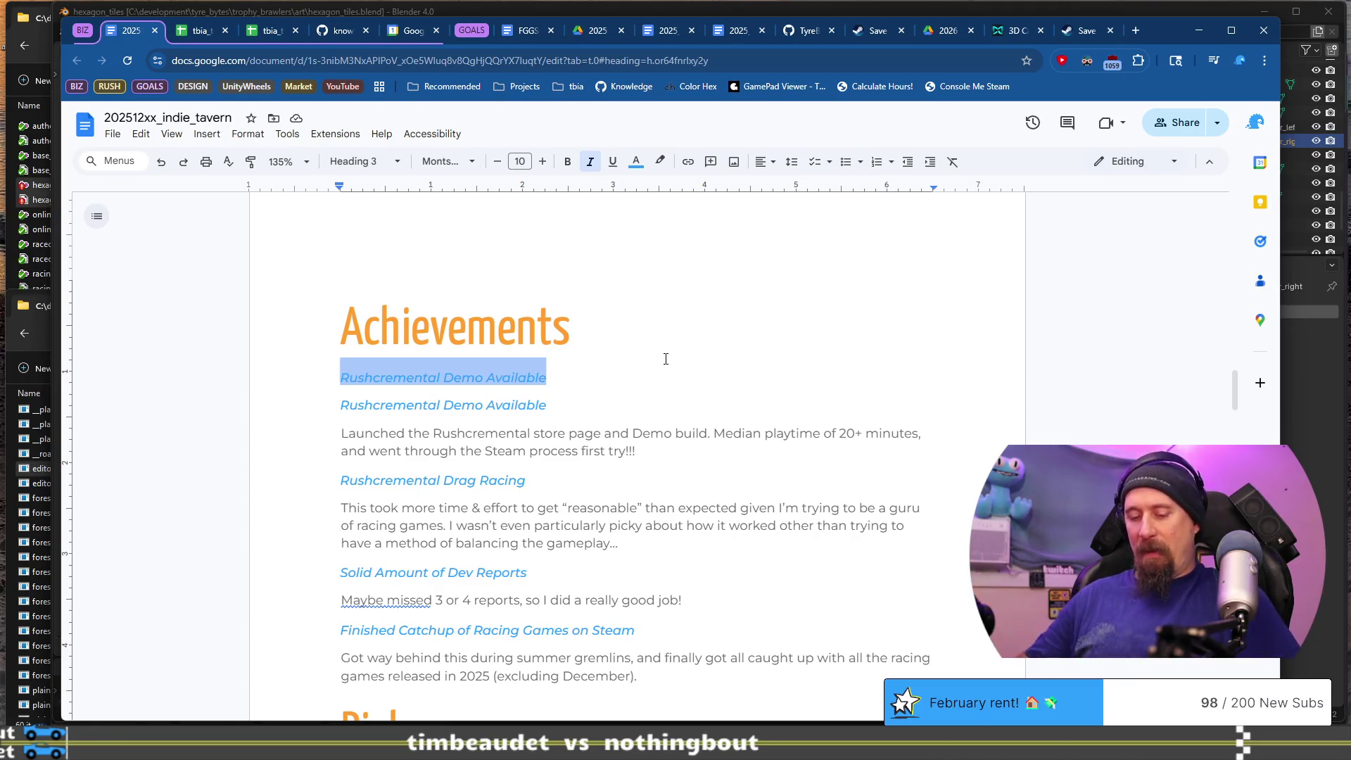
type("Eggcelerat")
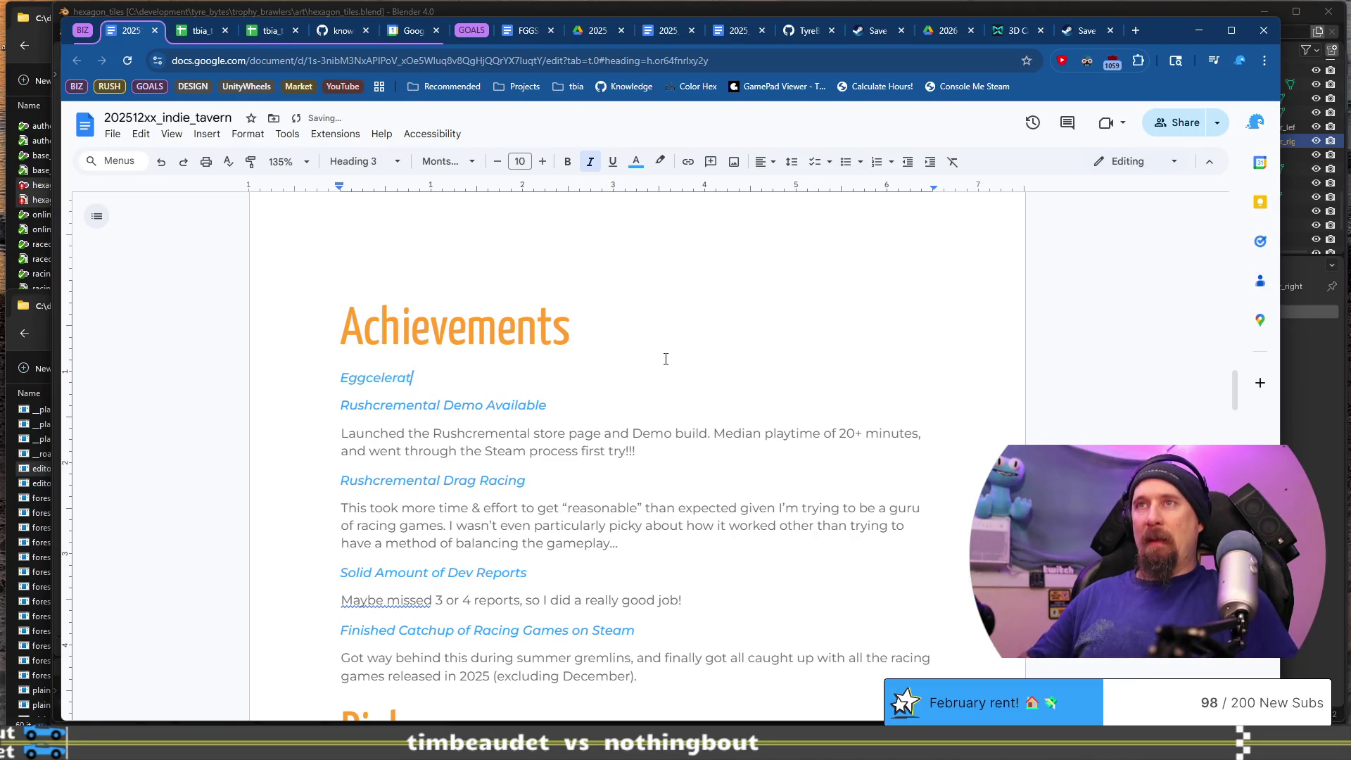
type("e! Fan Video")
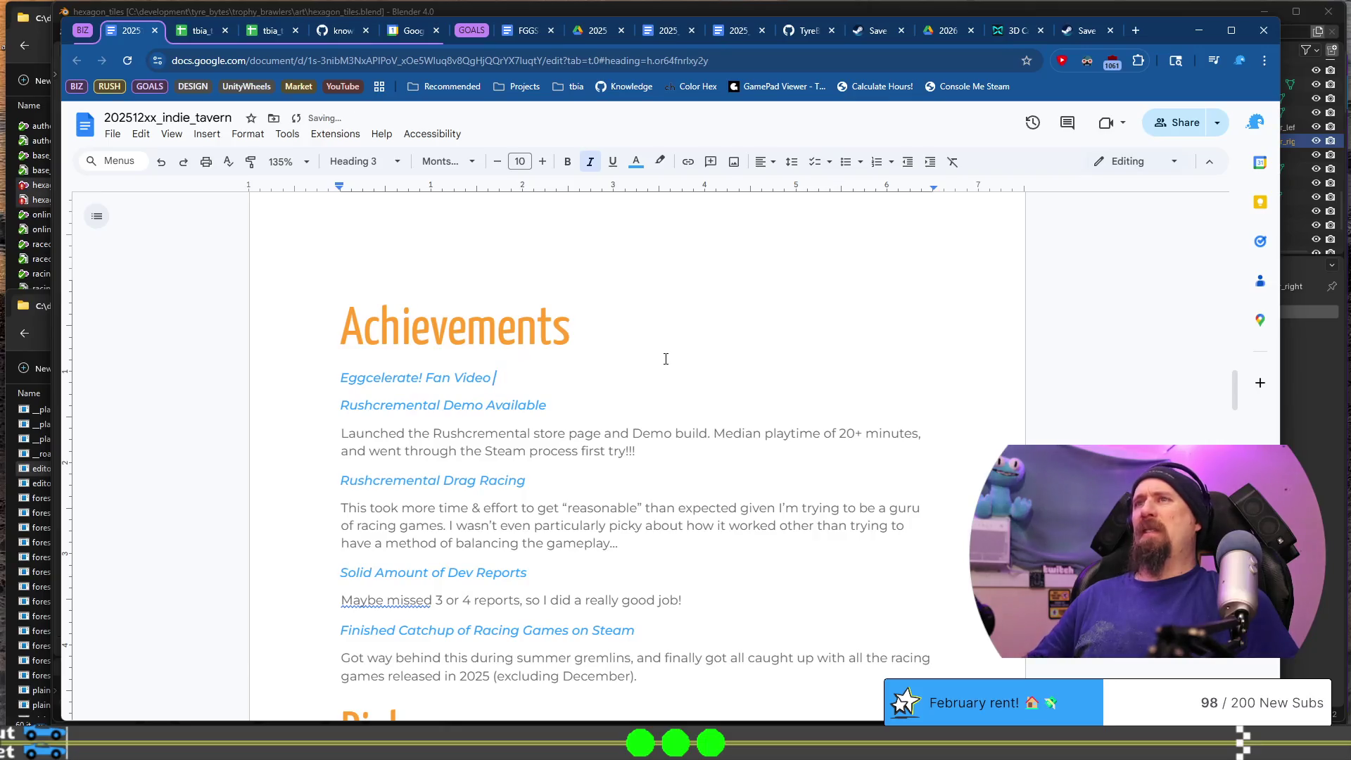
key("BackSpace")
key("Return")
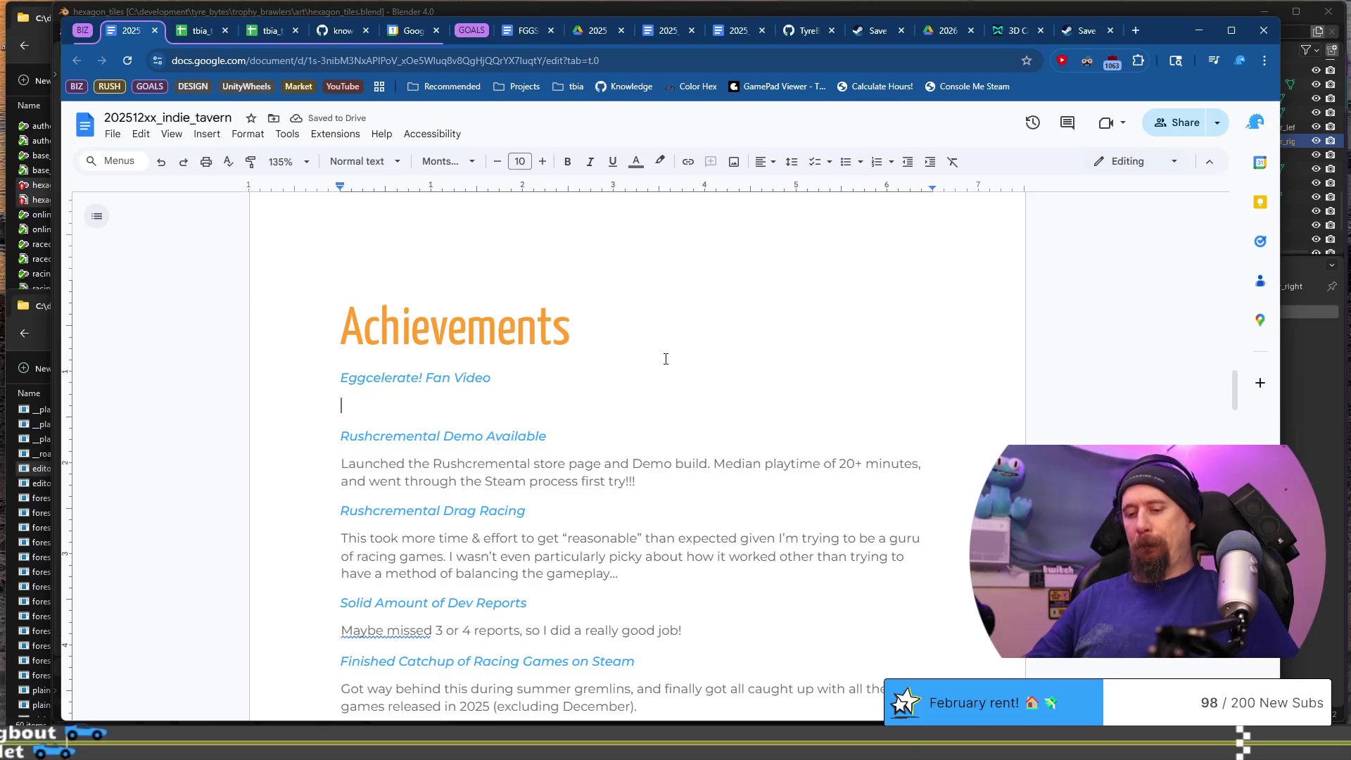
- Write that a first grader had a ton of fun in Eggcelerate! and asked to change to level 14
type("First ")
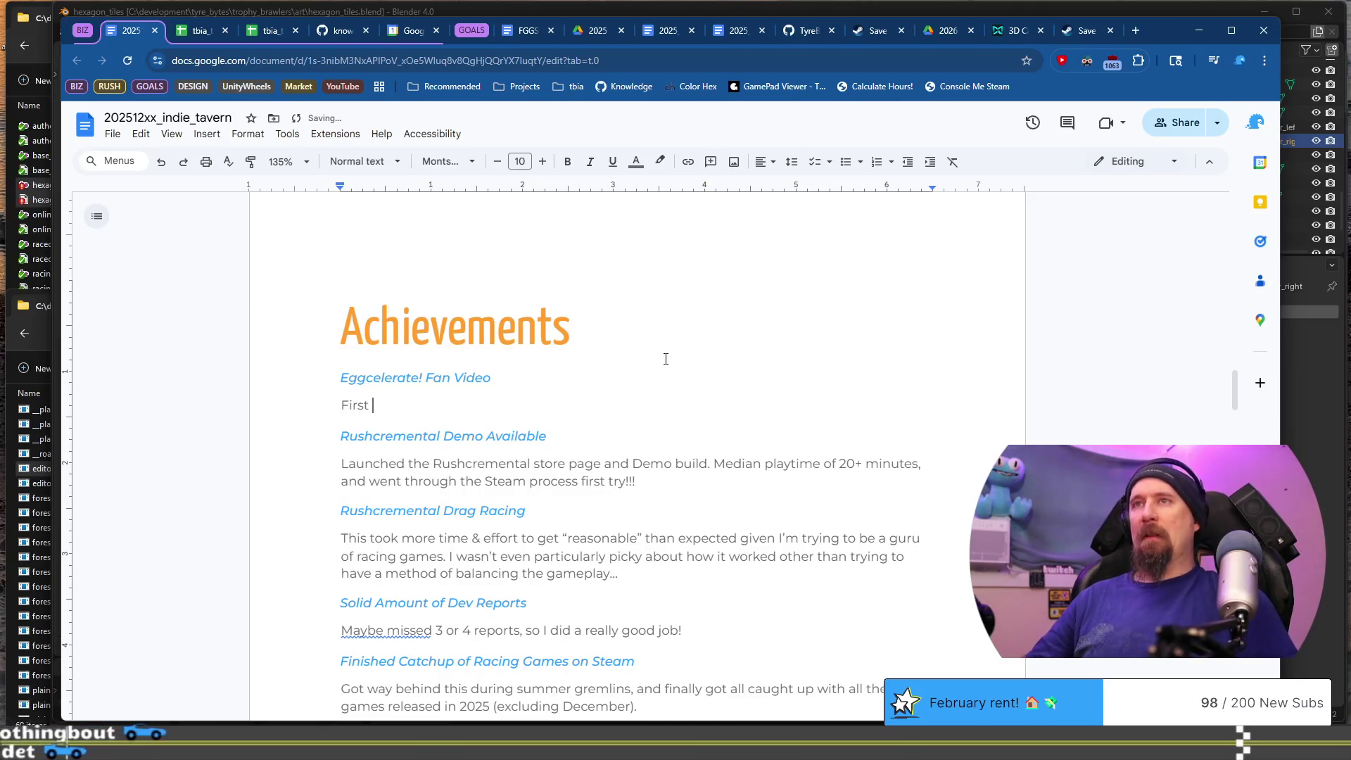
type("grader had")
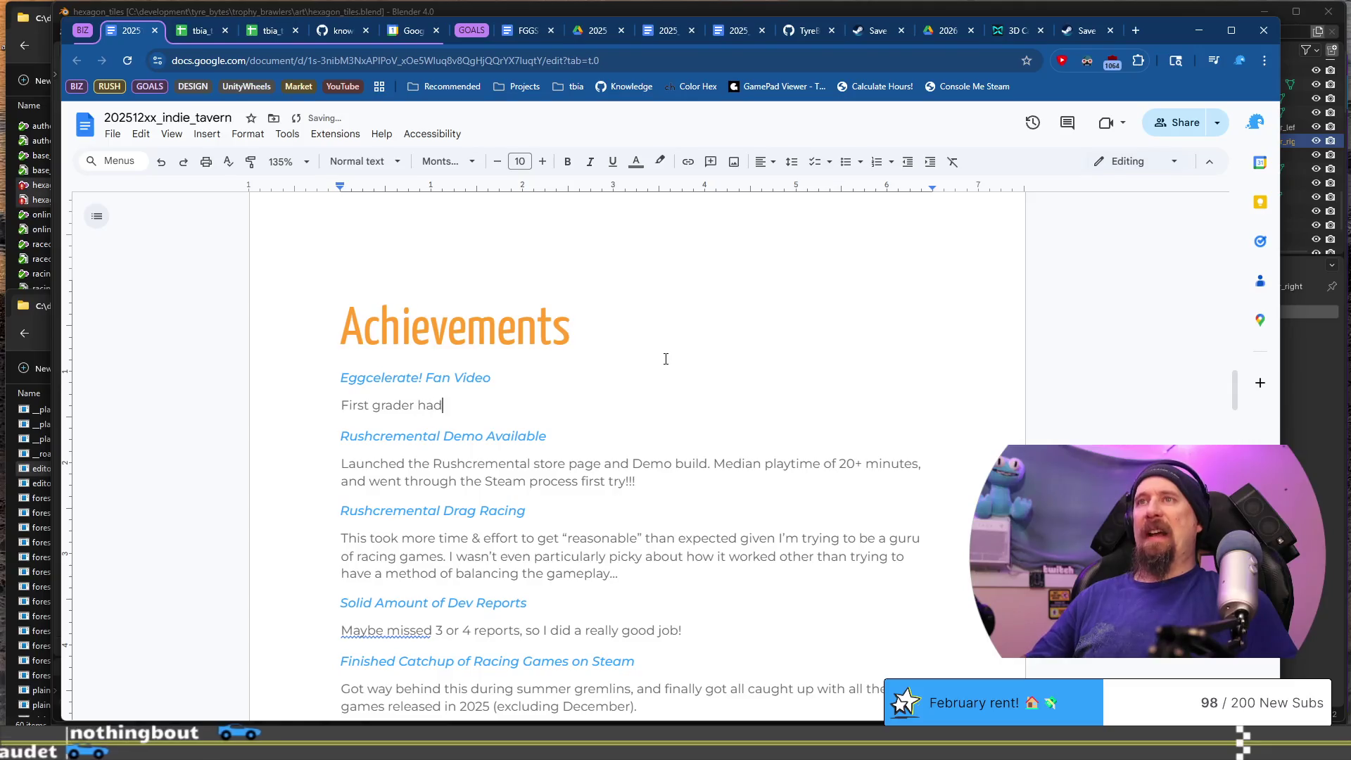
type(" a ton of ")
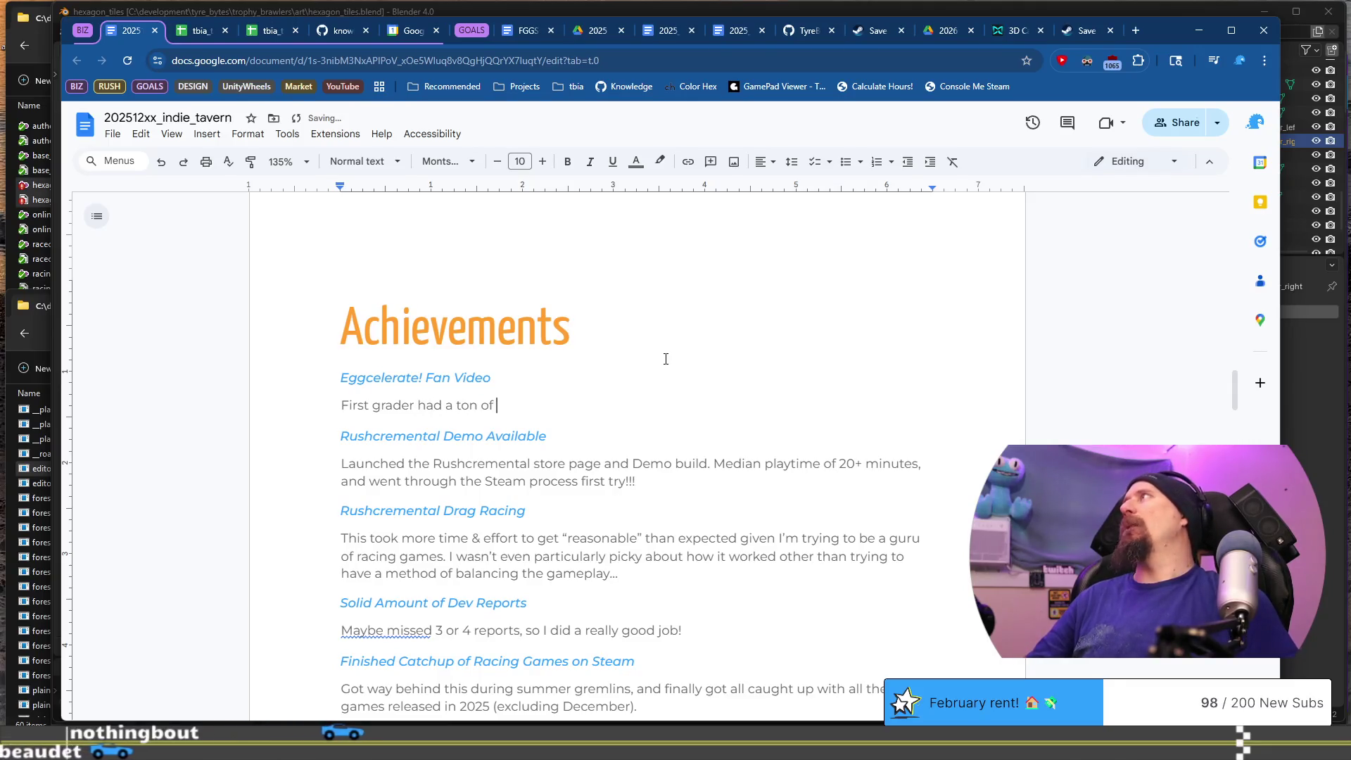
type("fun in Eggce")
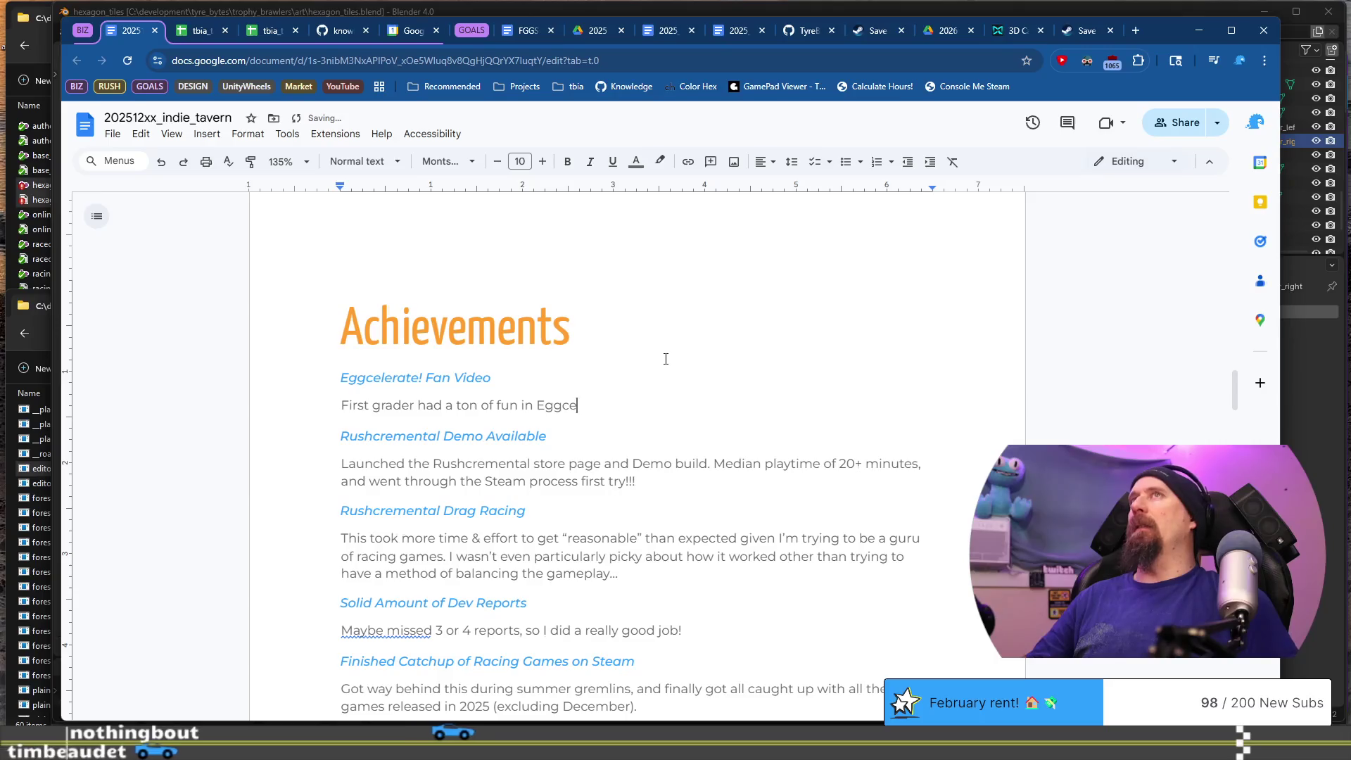
type("lerate! And")
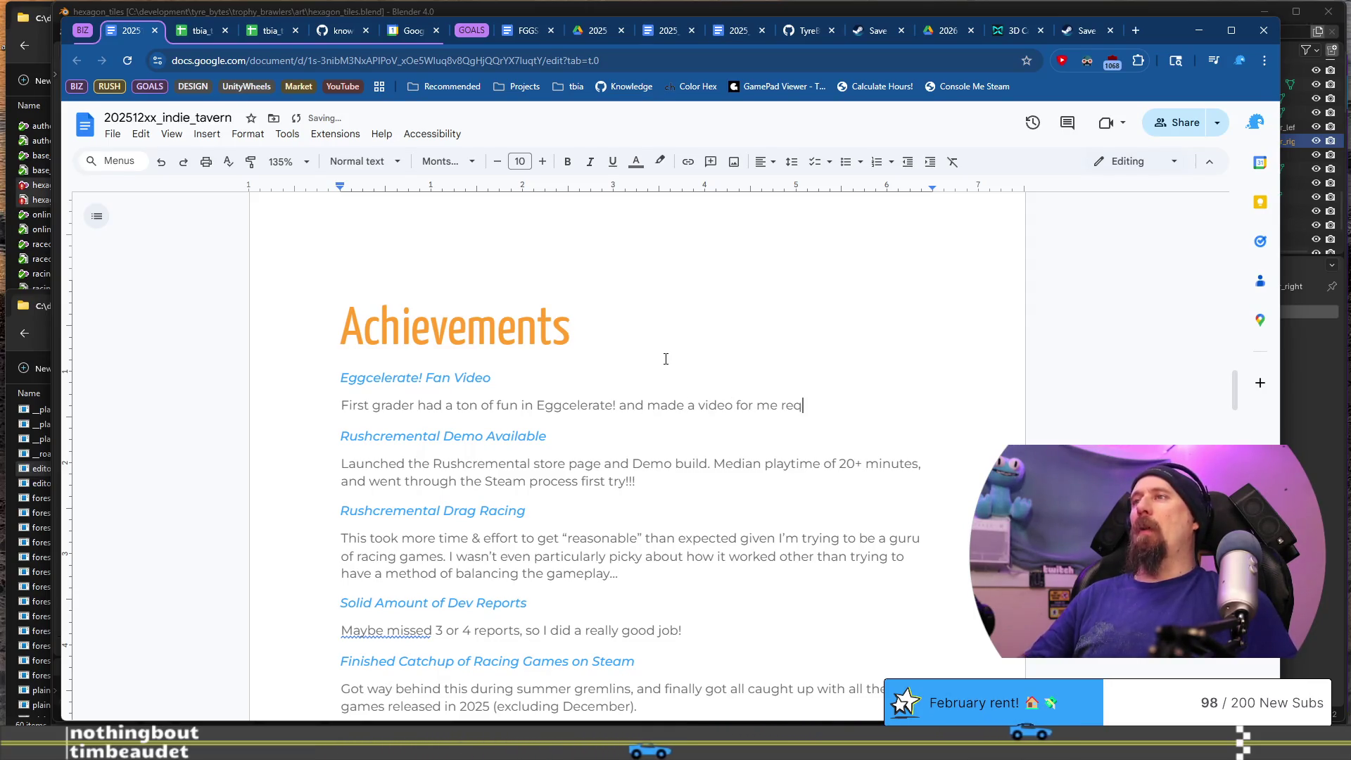
type("change to level 14")
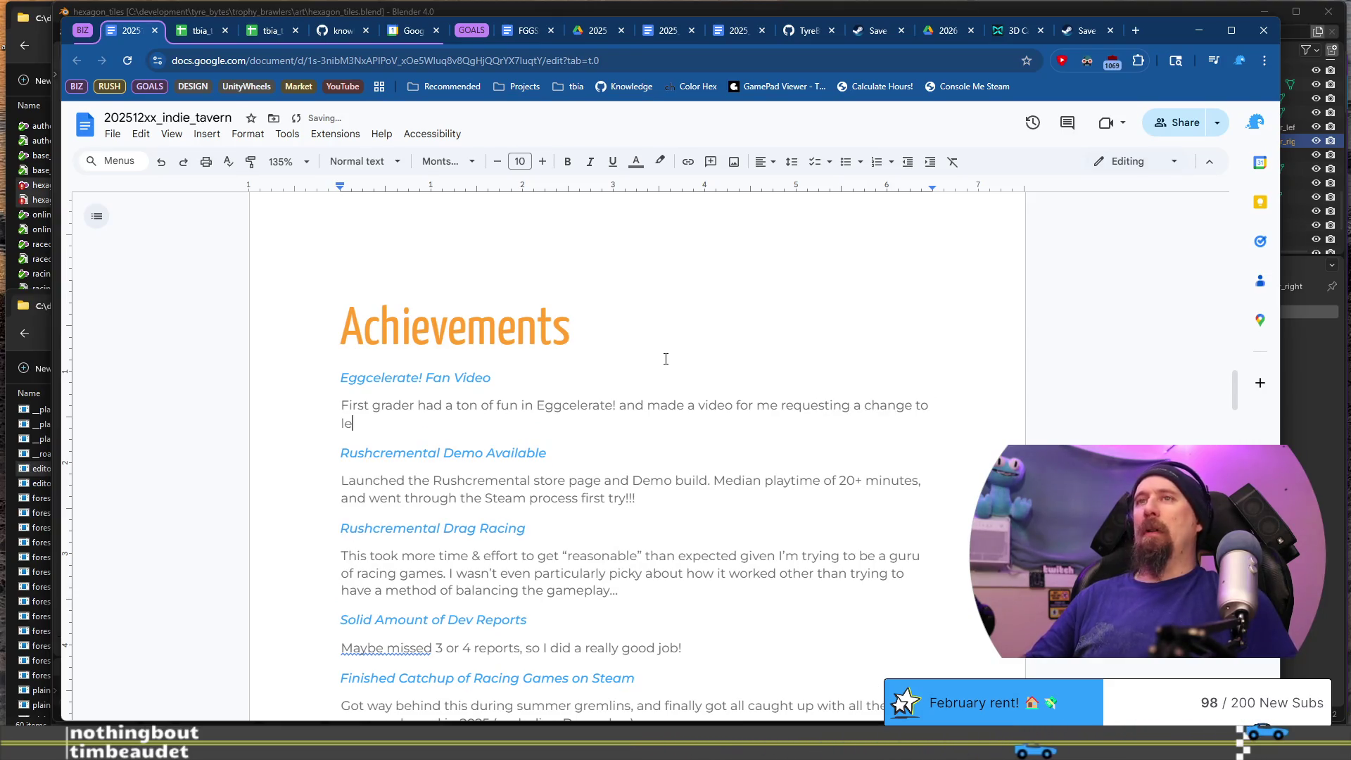
type(", that simply breaks my heart that")
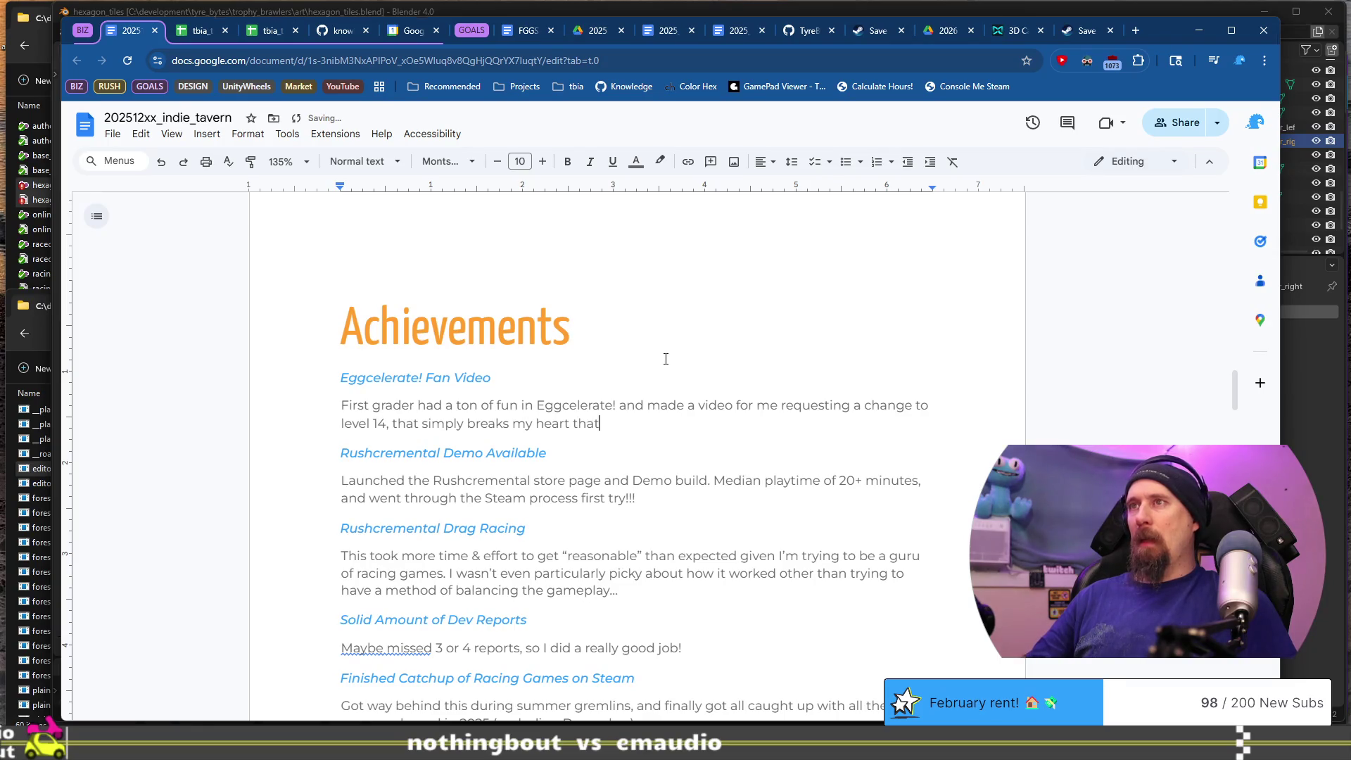
type(" it was diffi")
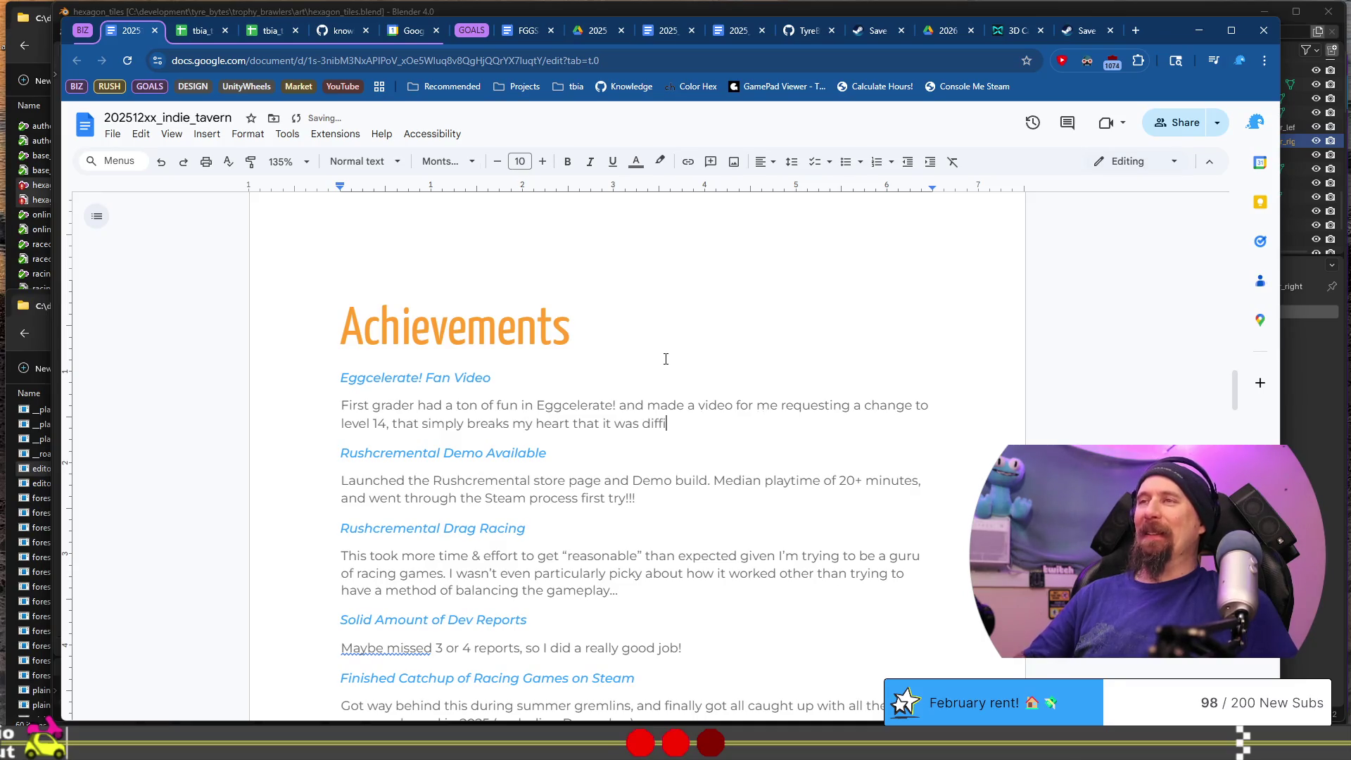
type("cult. I")
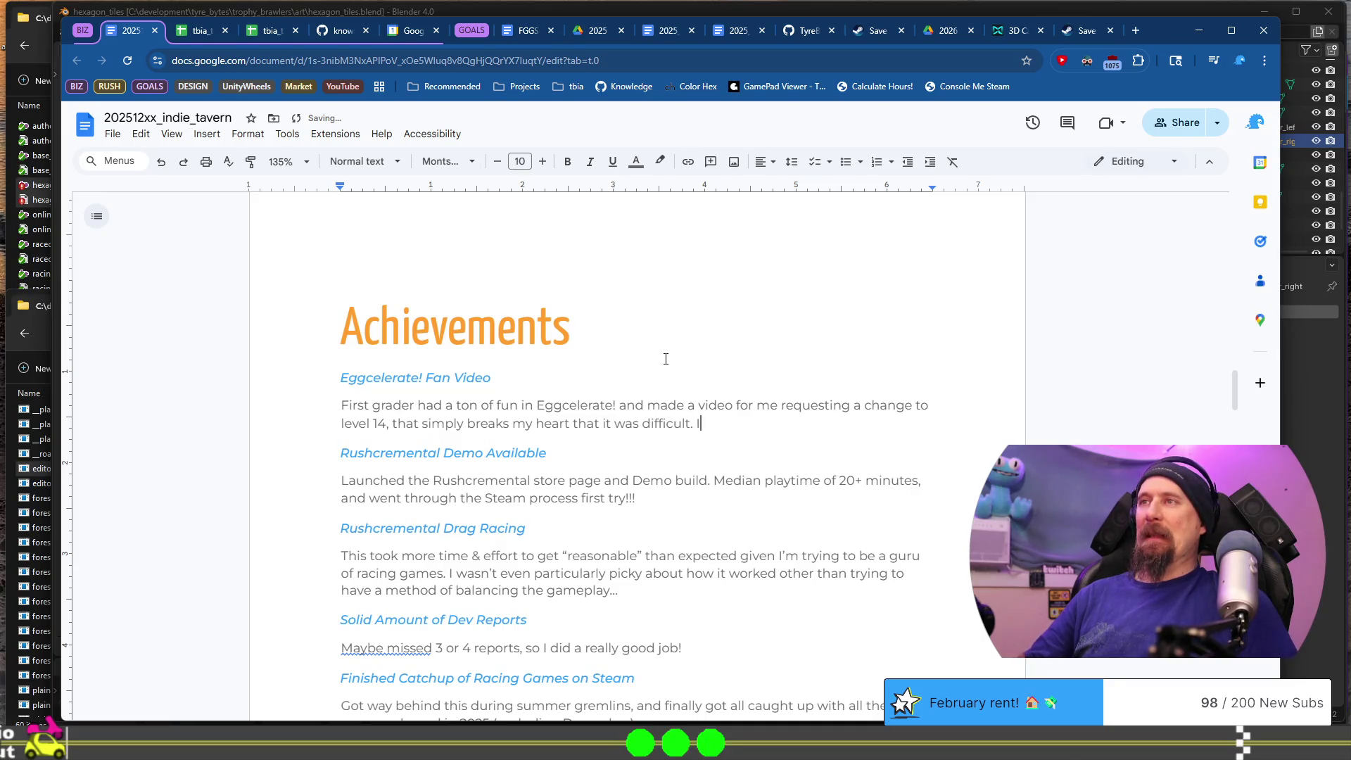
type("t is")
scroll(665, 359, "down", 14)
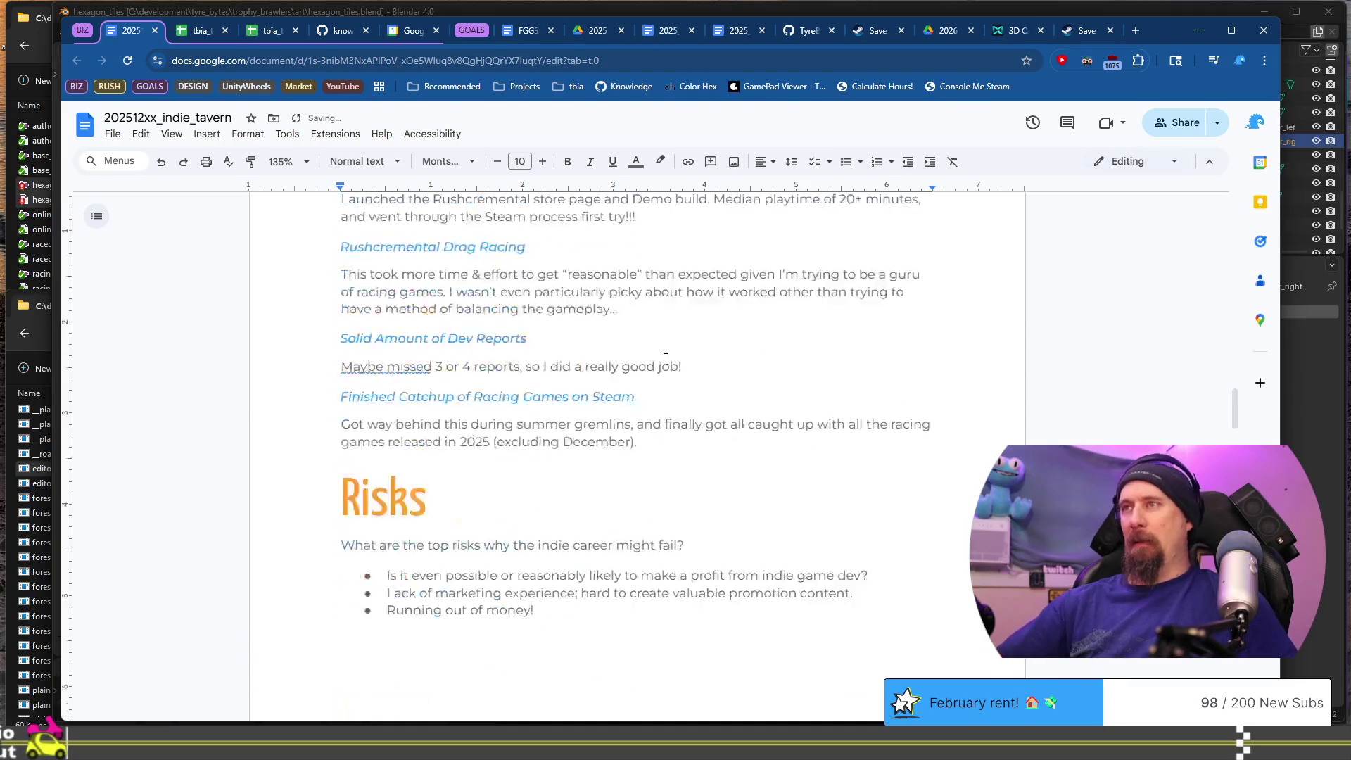
scroll(685, 368, "up", 6)
scroll(685, 368, "up", 10)
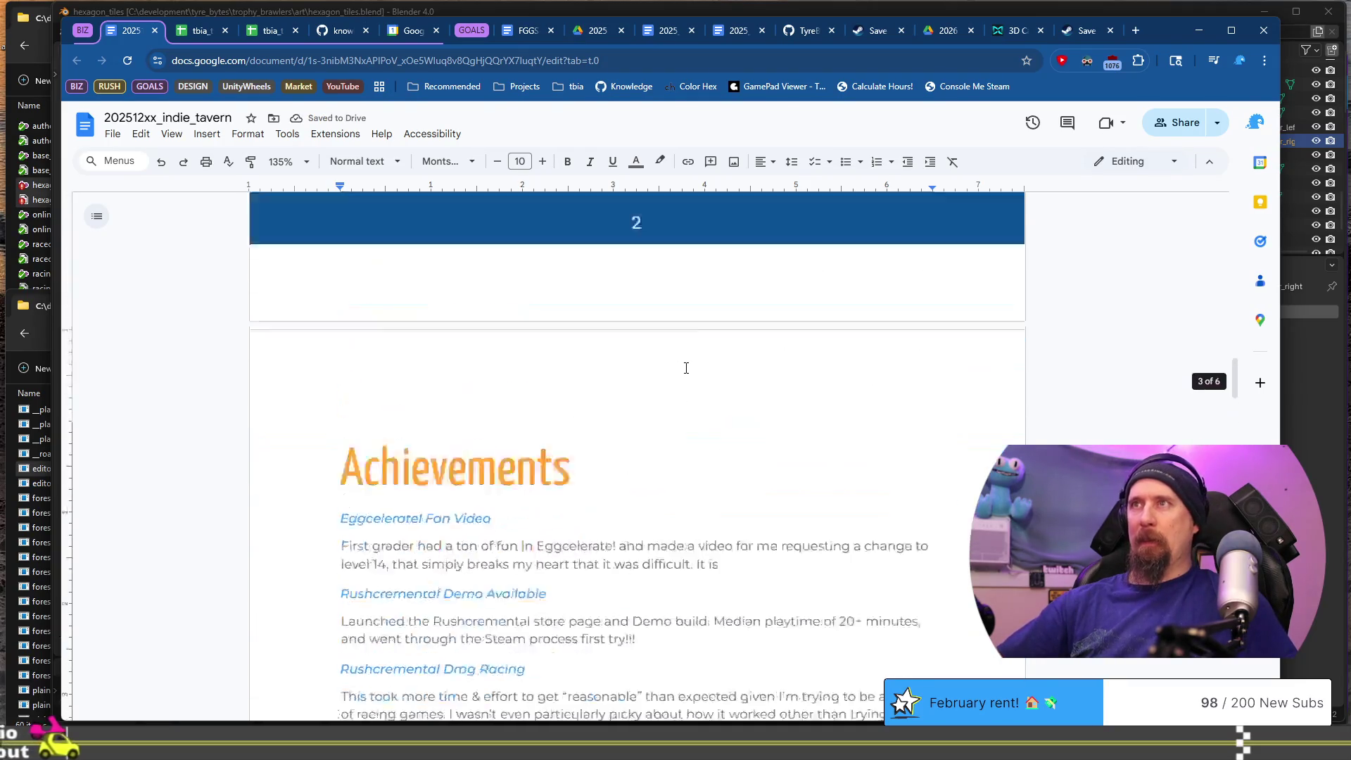
scroll(681, 371, "down", 4)
type("reall")
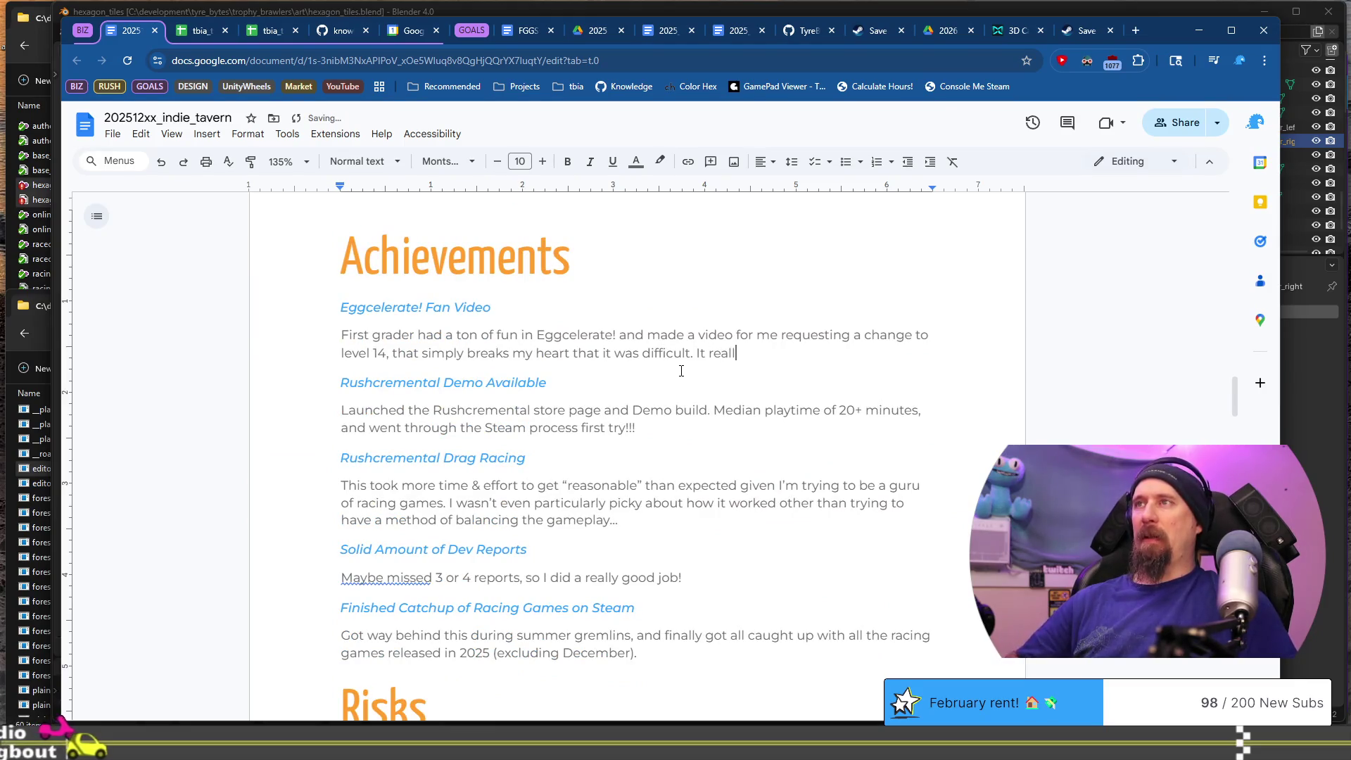
- Add that it makes you want an Over Easy mode with 10-15 minimal-obstacle levels
key("BackSpace")
key("BackSpace")
key("BackSpace")
type("really makes me wa")
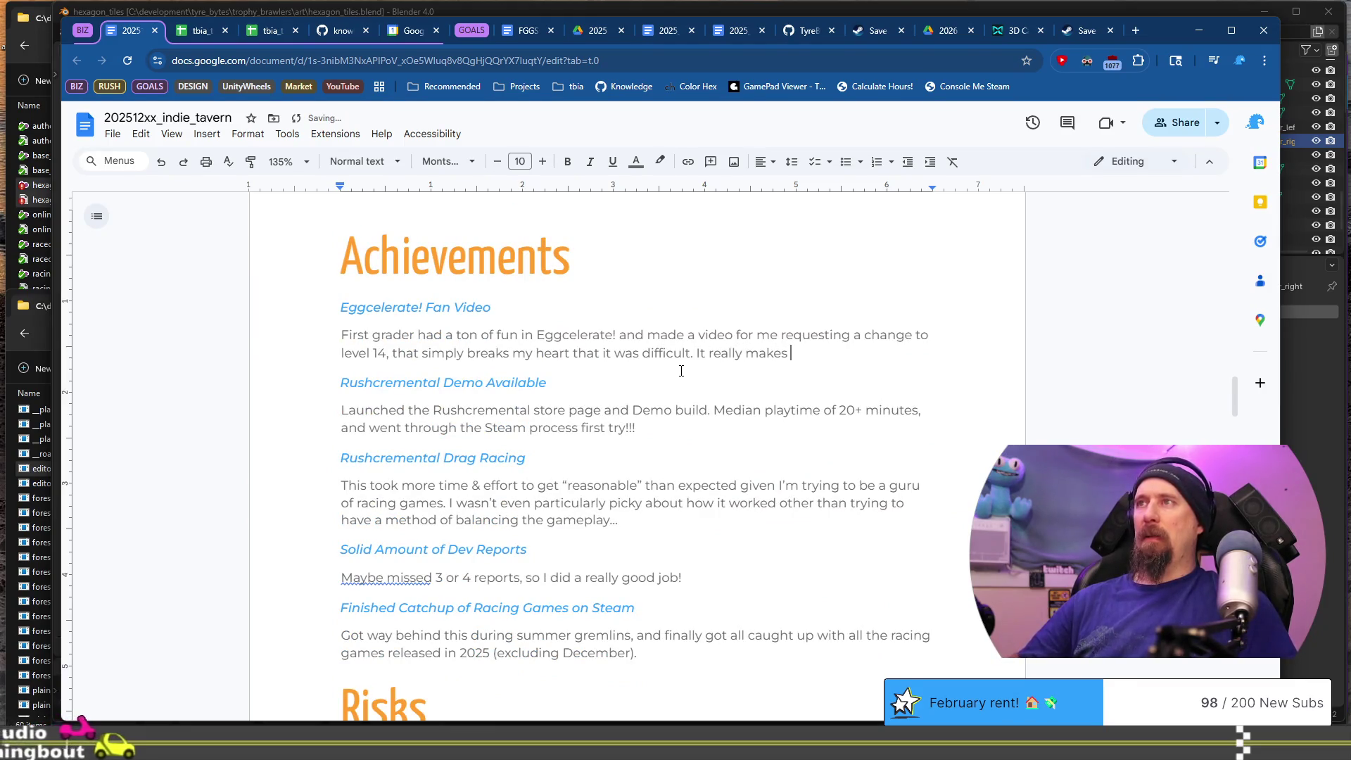
type("nt to create a")
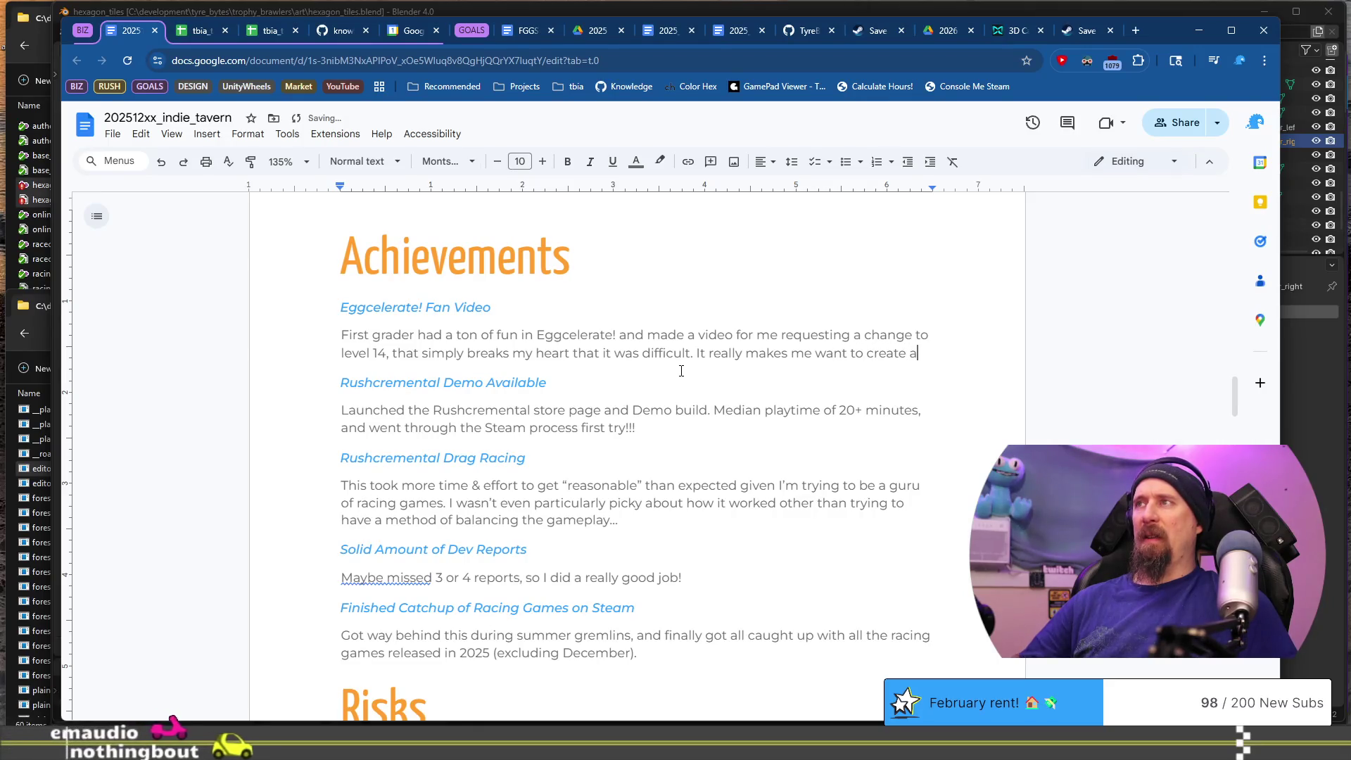
type("n E")
key("BackSpace")
type("Over Easy mode with ")
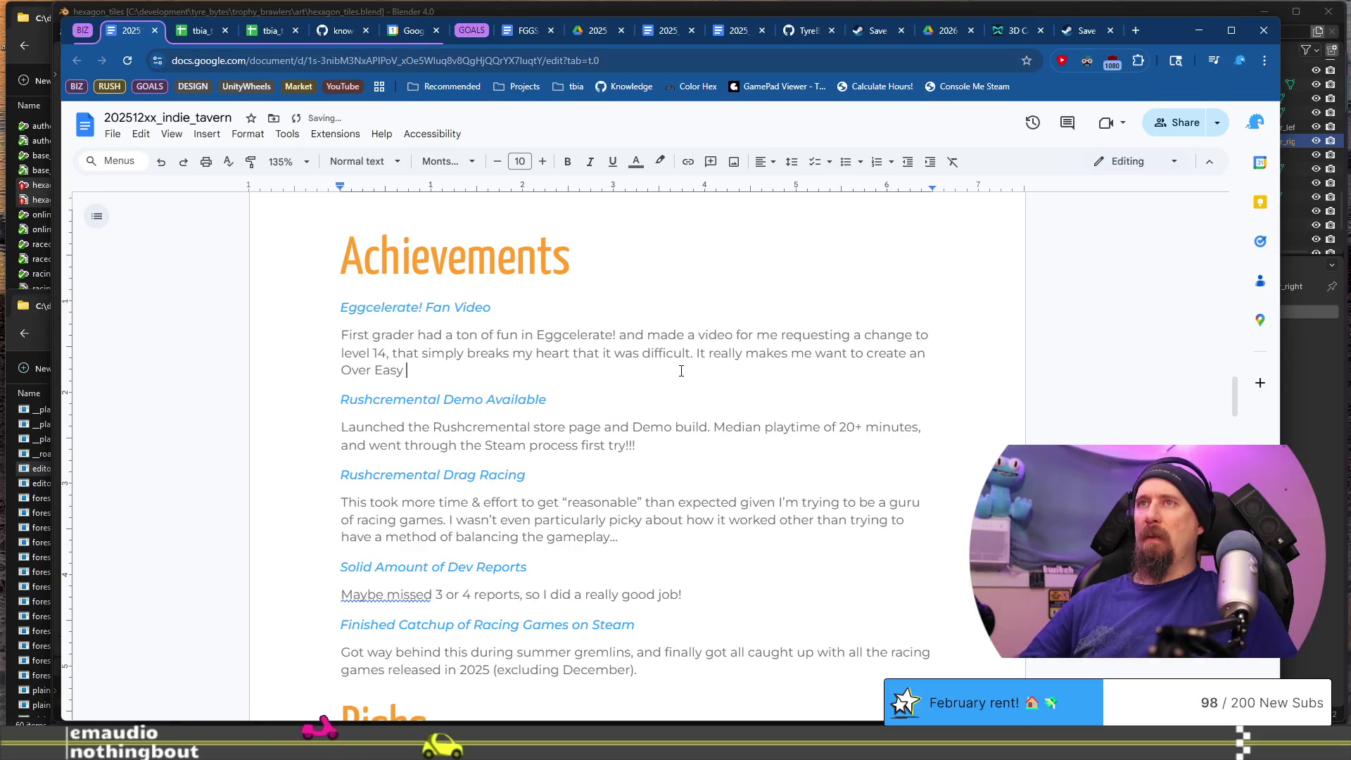
type("10")
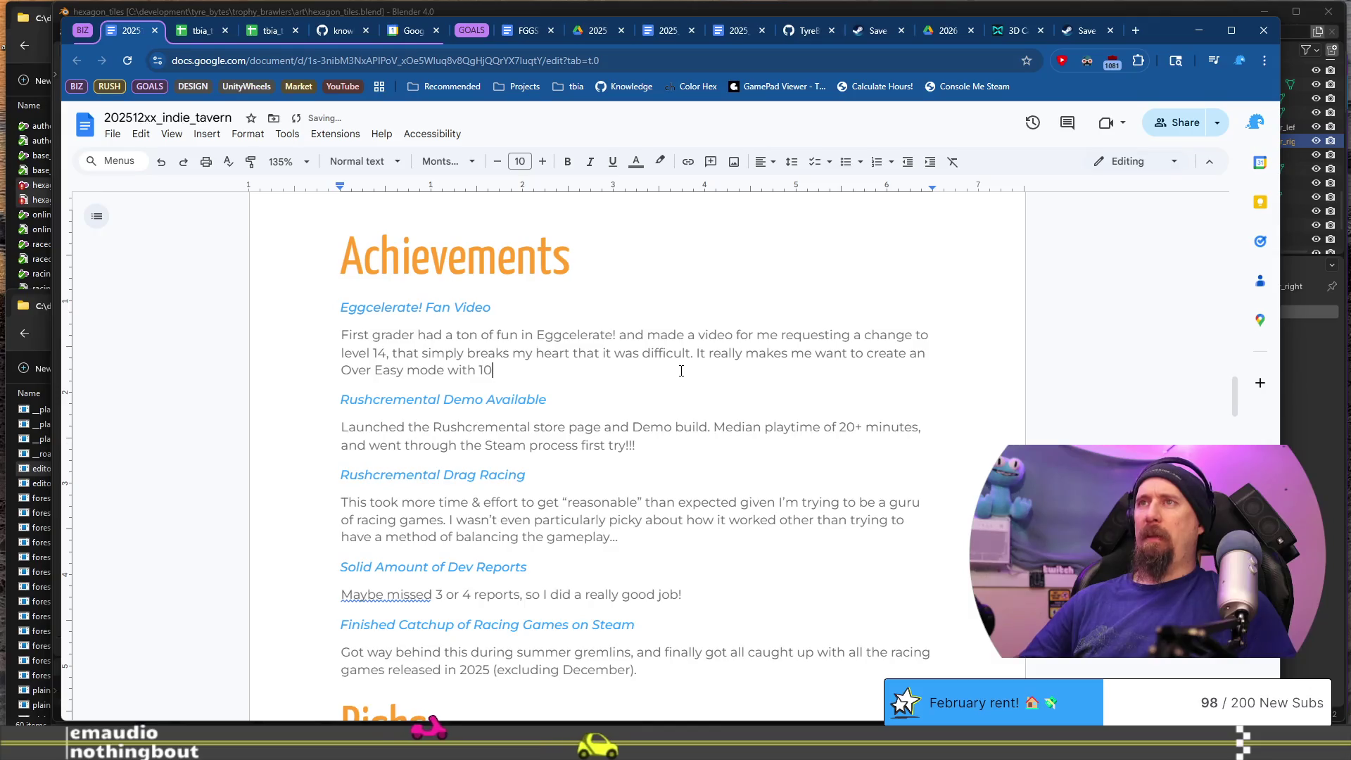
type("-15 mevels of \"")
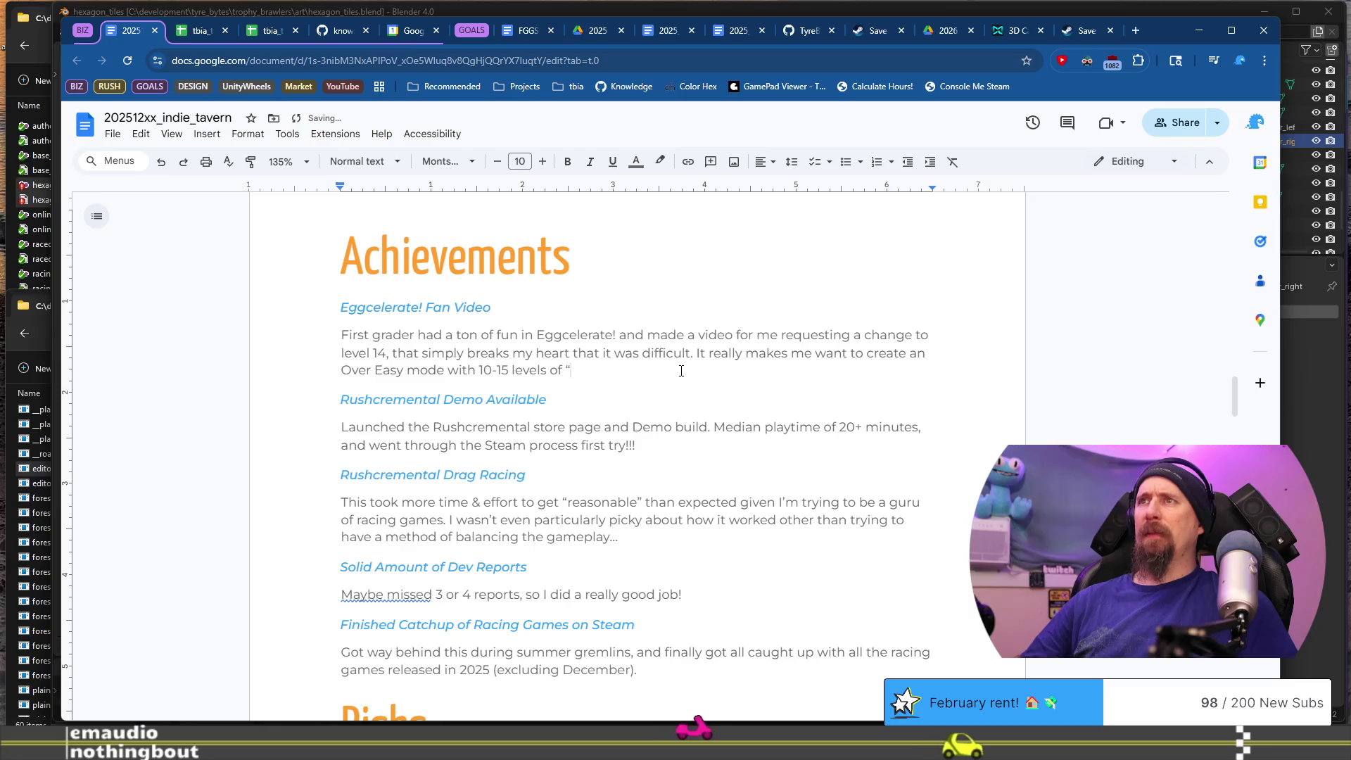
key("BackSpace")
type("minimal")
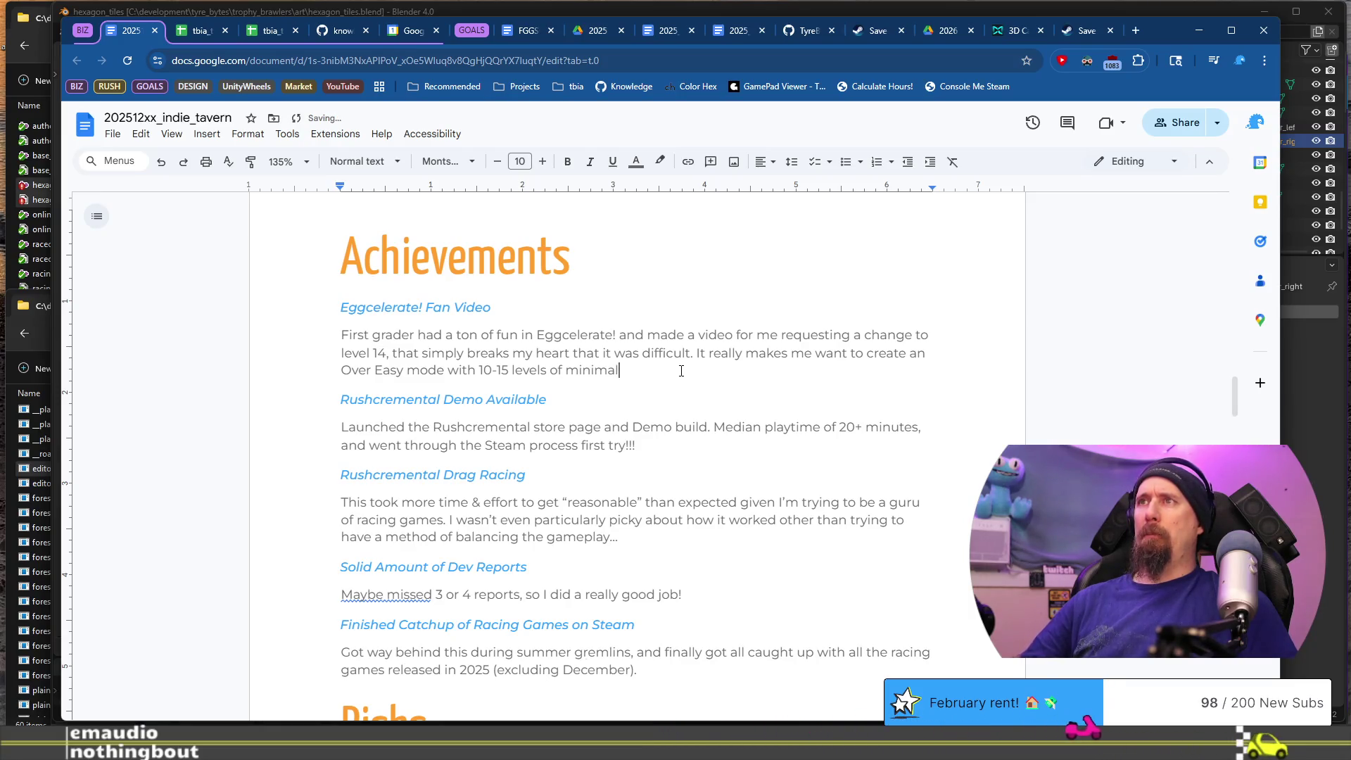
key("Left")
key("Left")
key("Left")
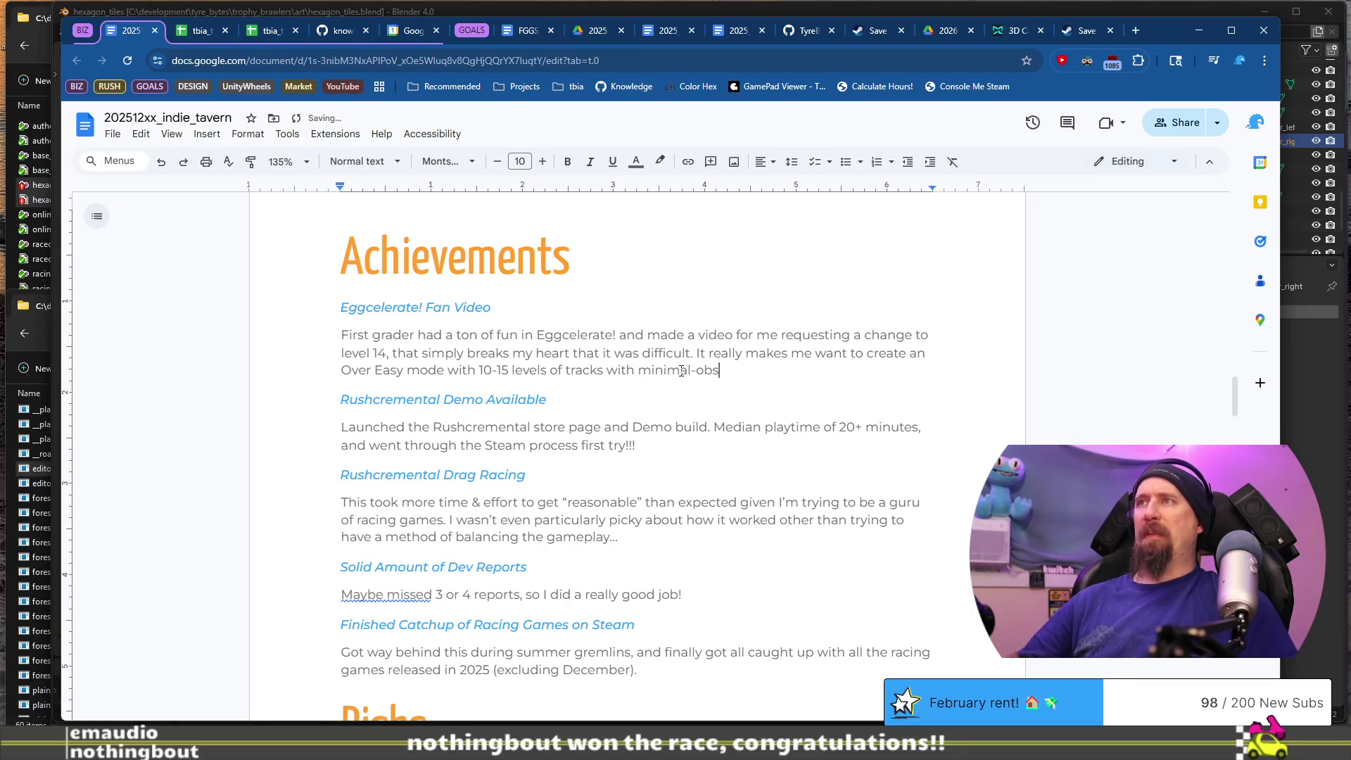
type("v")
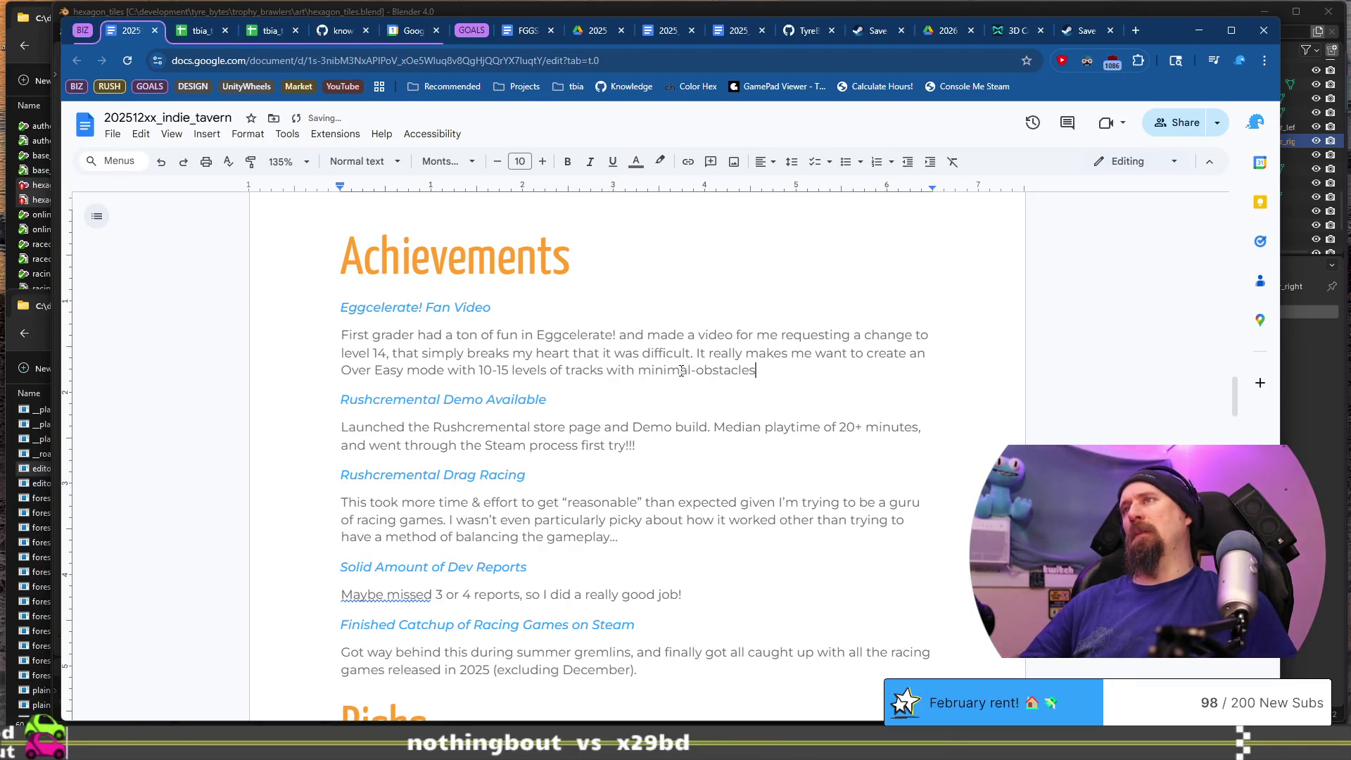
scroll(681, 371, "down", 10)
scroll(704, 386, "up", 8)
type(".")
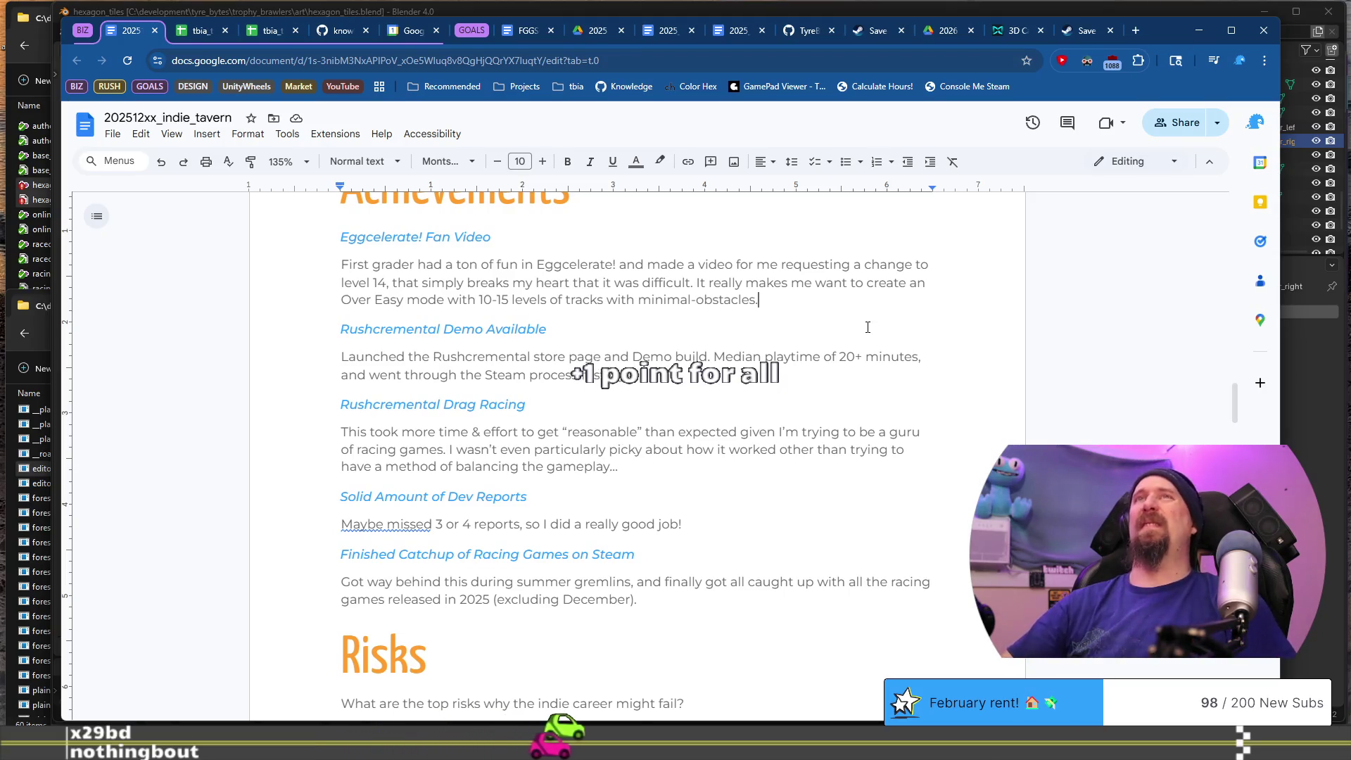
- Bring Blender's hexagon_tiles scene forward, then orbit and zoom in over the hex road tiles
left_click(741, 11)
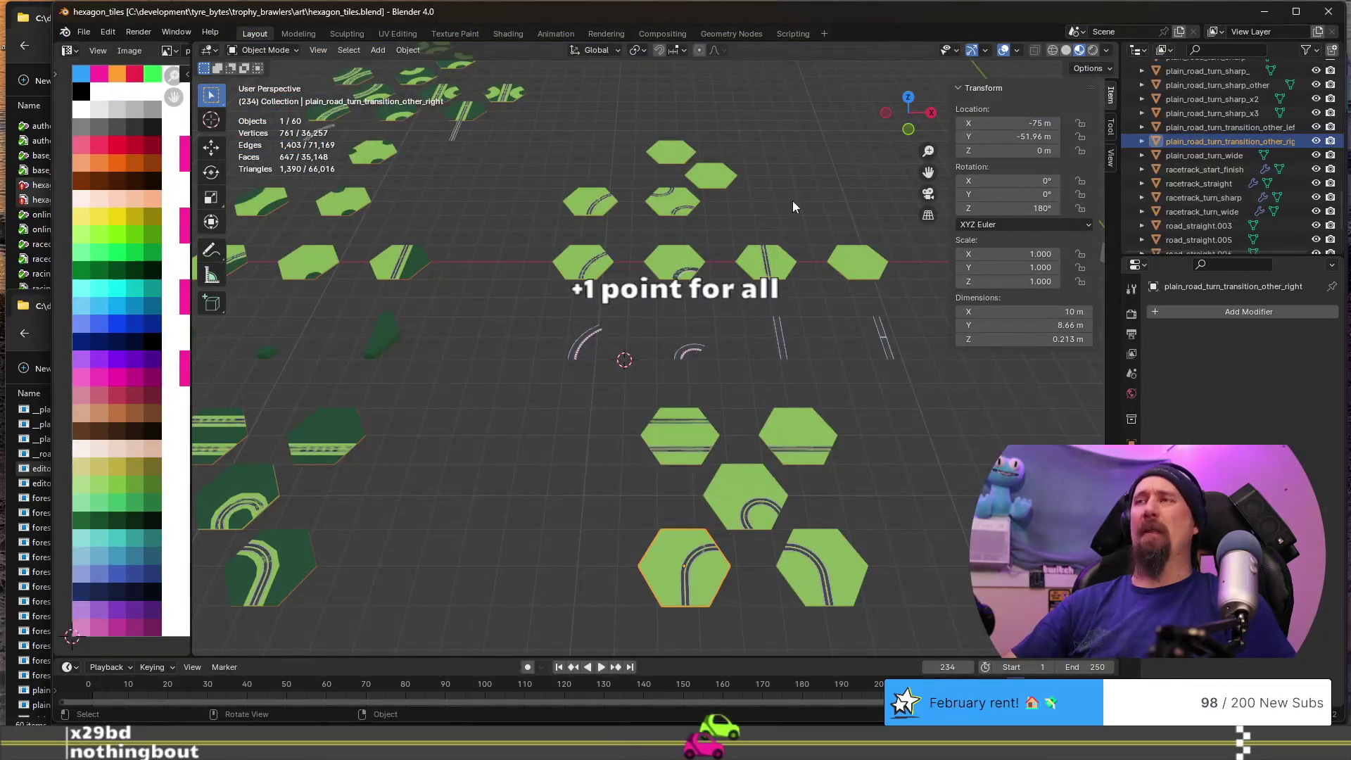
scroll(787, 230, "down", 3)
scroll(787, 229, "up", 4)
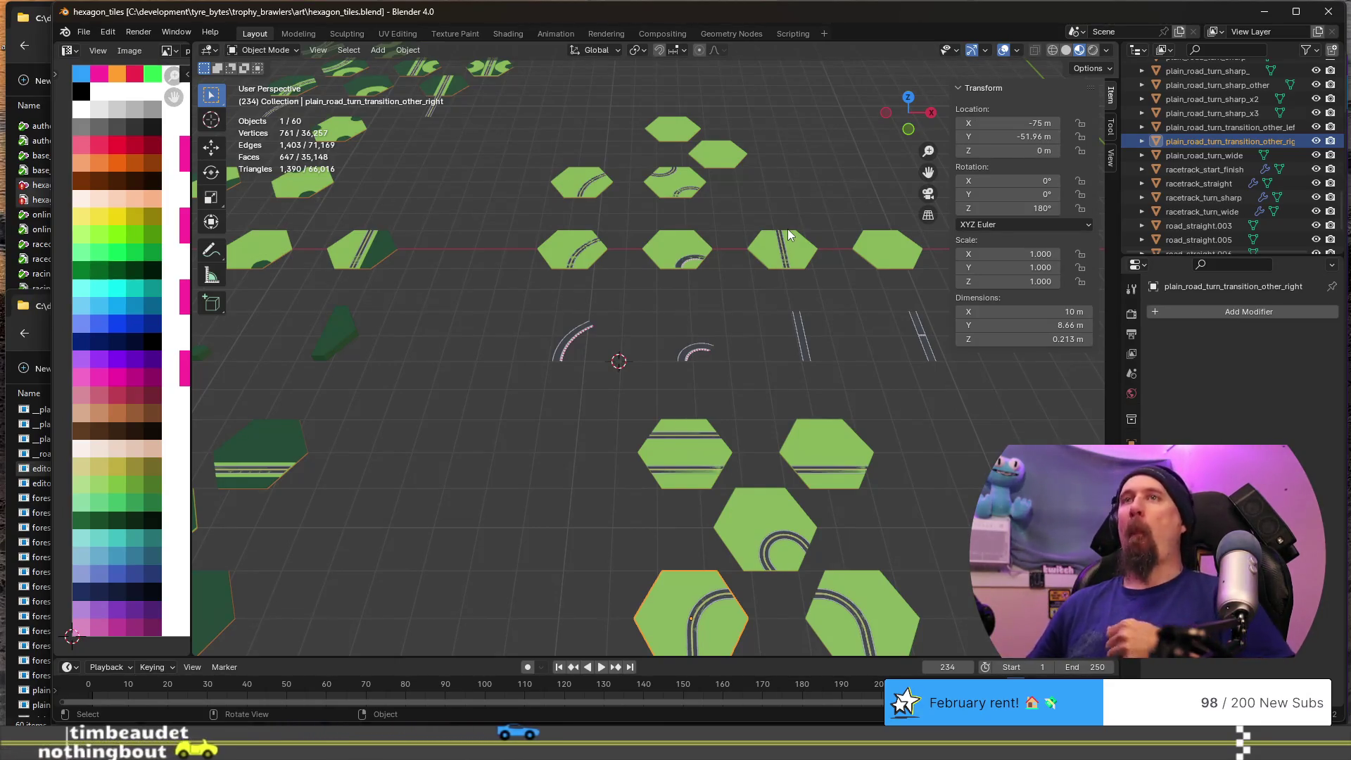
mouse_move(771, 135)
middle_mouse_down()
mouse_move(569, 281)
mouse_move(395, 188)
mouse_move(549, 243)
middle_mouse_up()
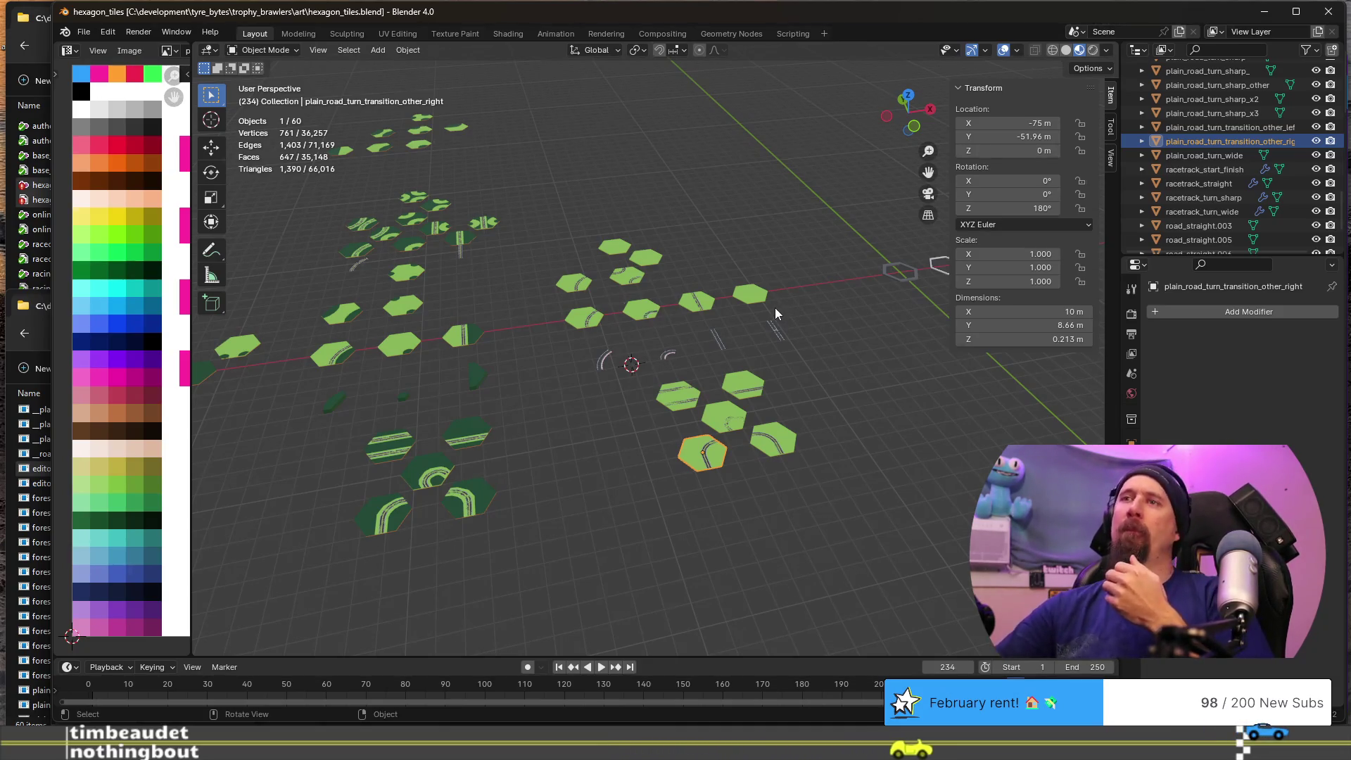
middle_click_drag(775, 307, 708, 305)
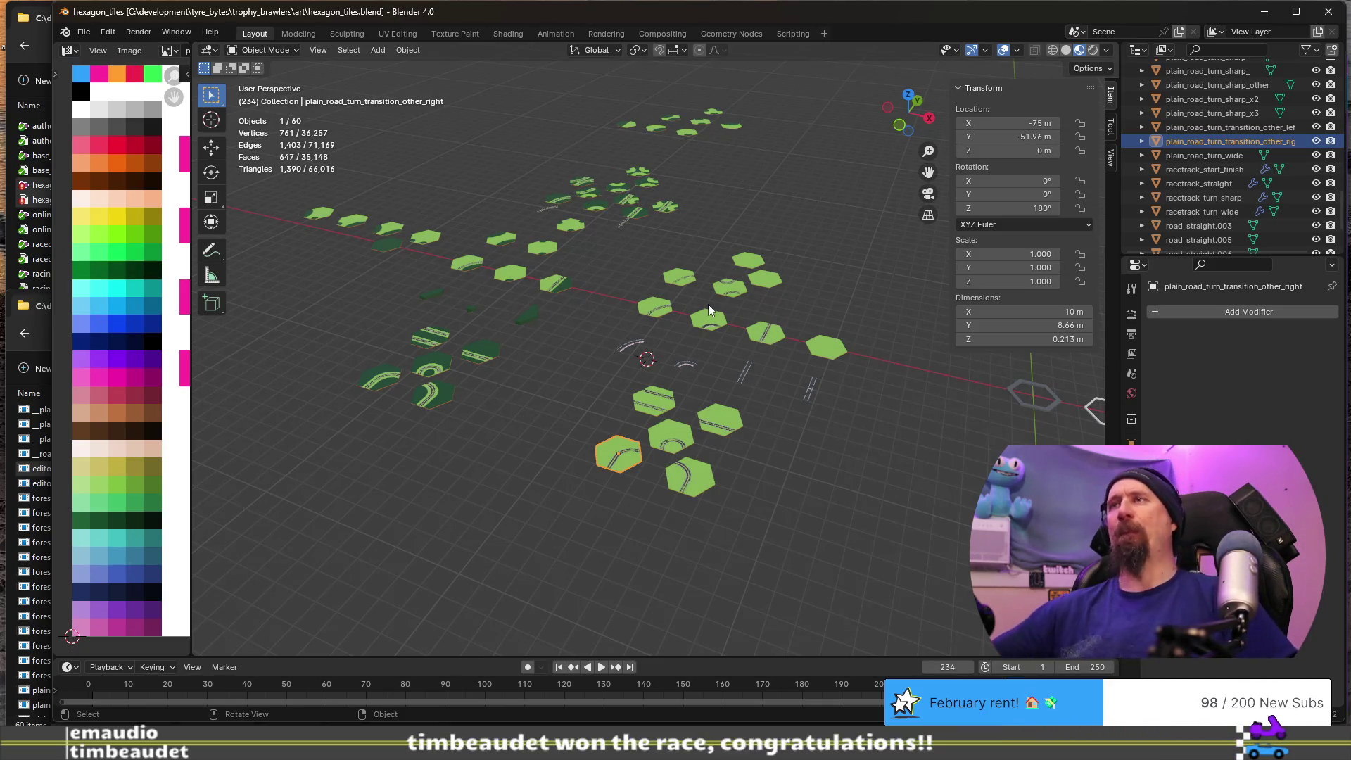
scroll(707, 304, "up", 5)
middle_click_drag(528, 317, 578, 324)
- Frame the racetrack_straight strip, then select the plain_grass.024 tile and frame it close up
left_click(910, 360)
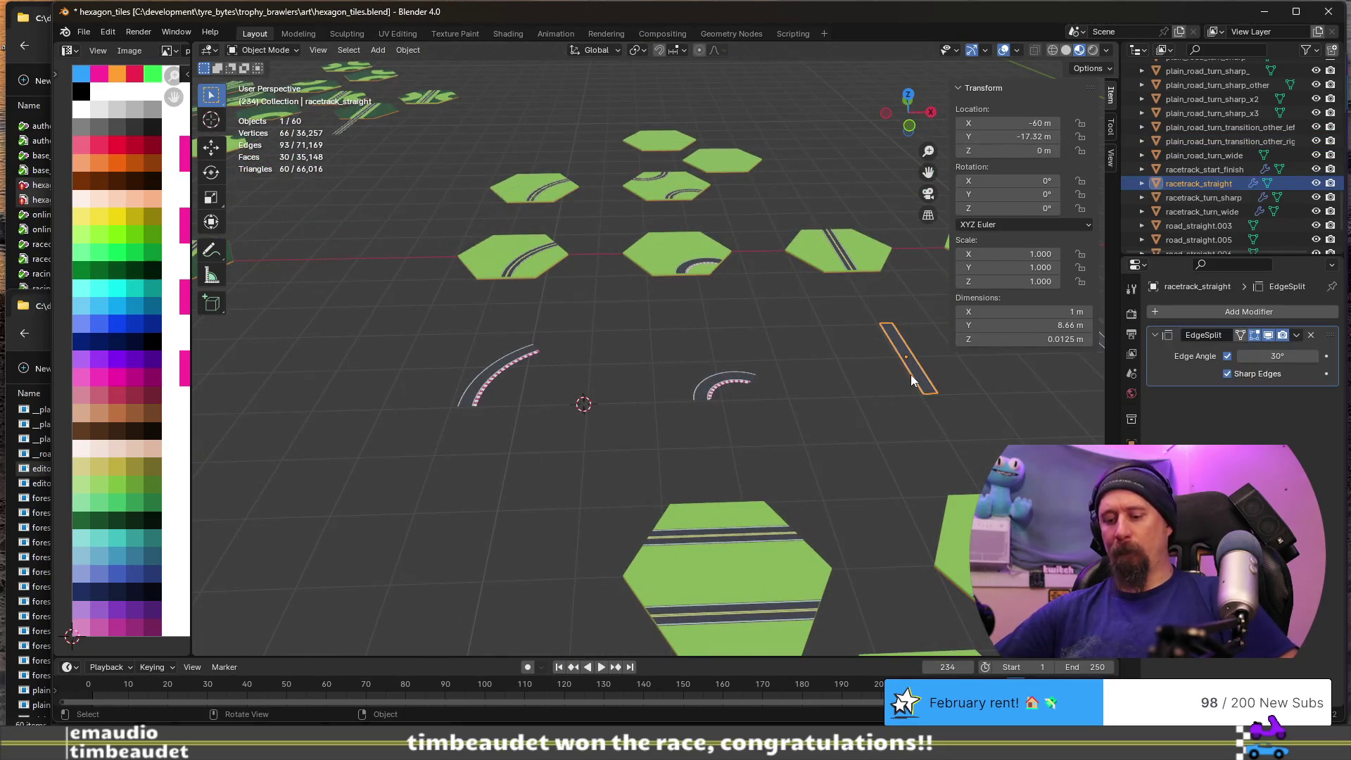
key("KP_Decimal")
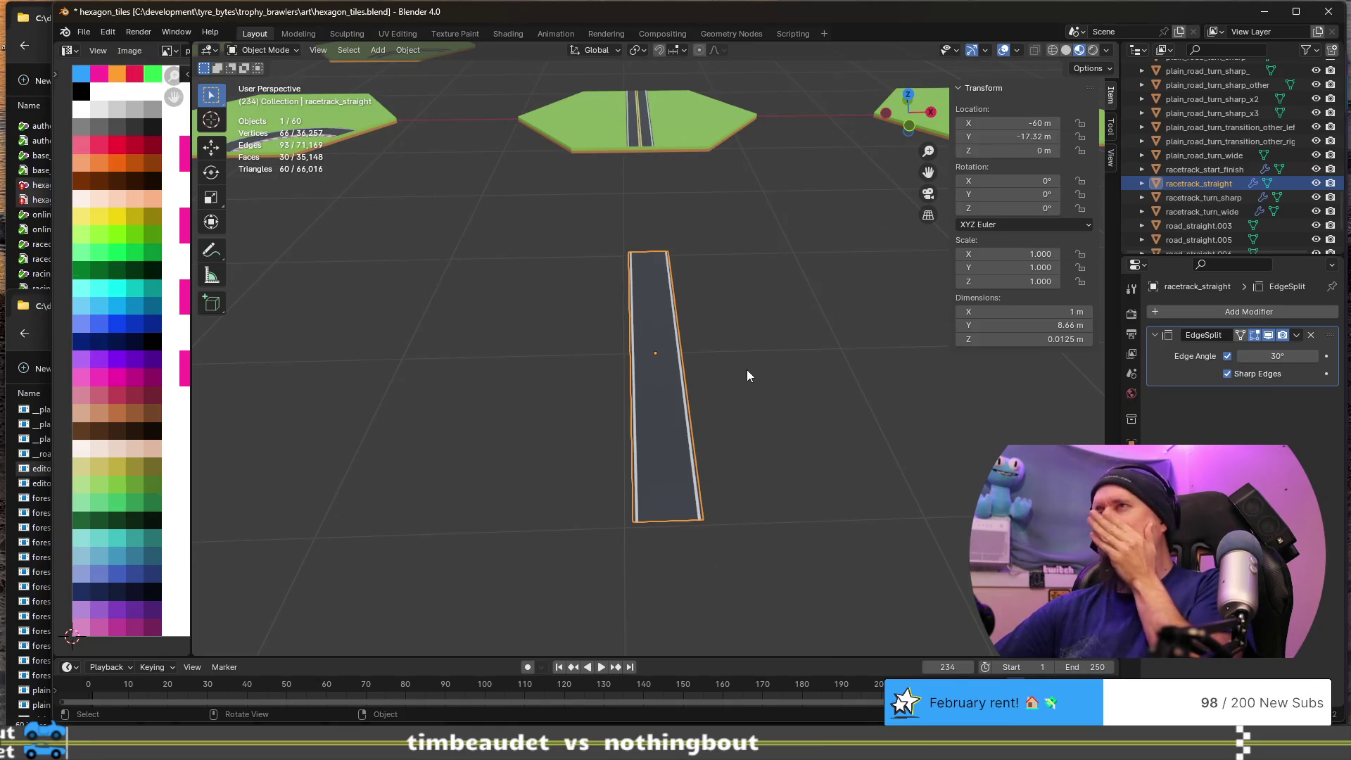
scroll(739, 345, "up", 2)
scroll(737, 348, "down", 2)
mouse_move(738, 347)
middle_mouse_down()
mouse_move(732, 374)
mouse_move(661, 362)
middle_mouse_up()
scroll(661, 362, "down", 4)
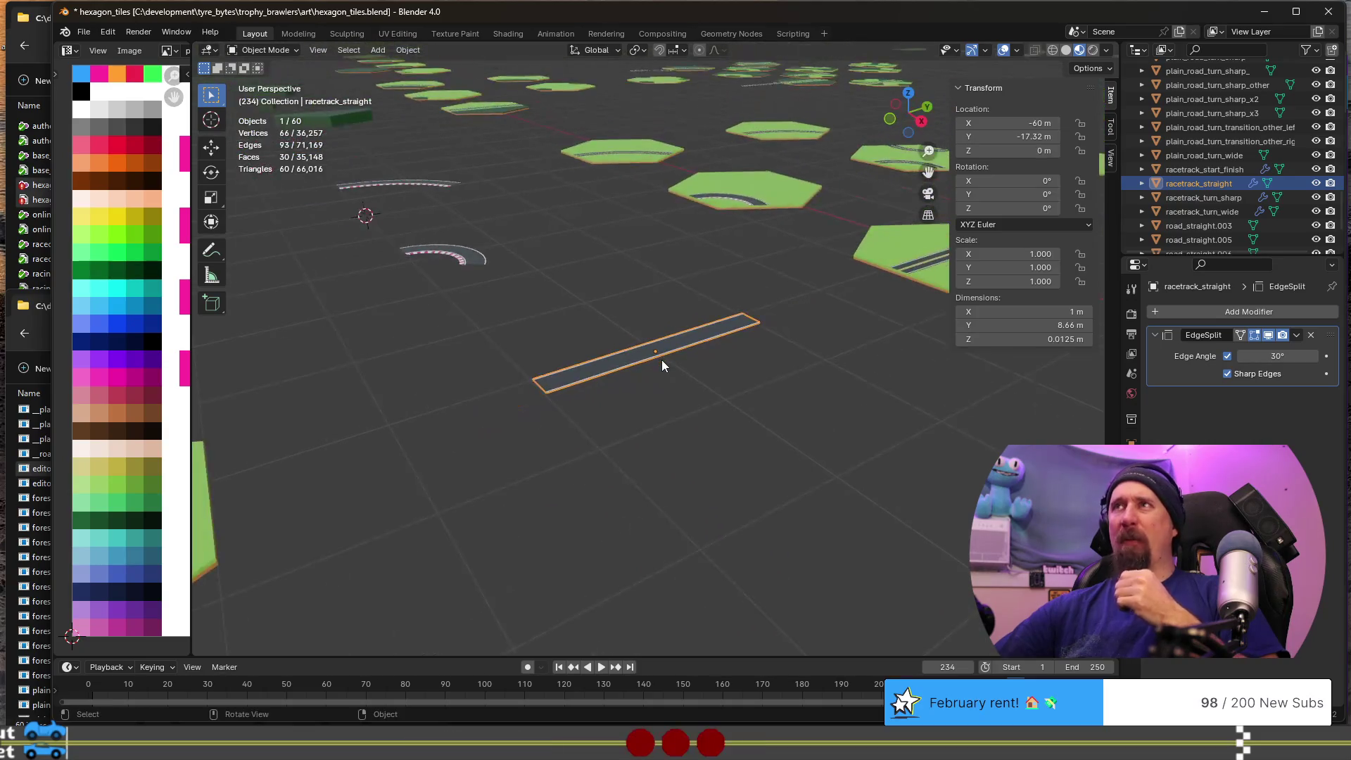
scroll(660, 360, "down", 2)
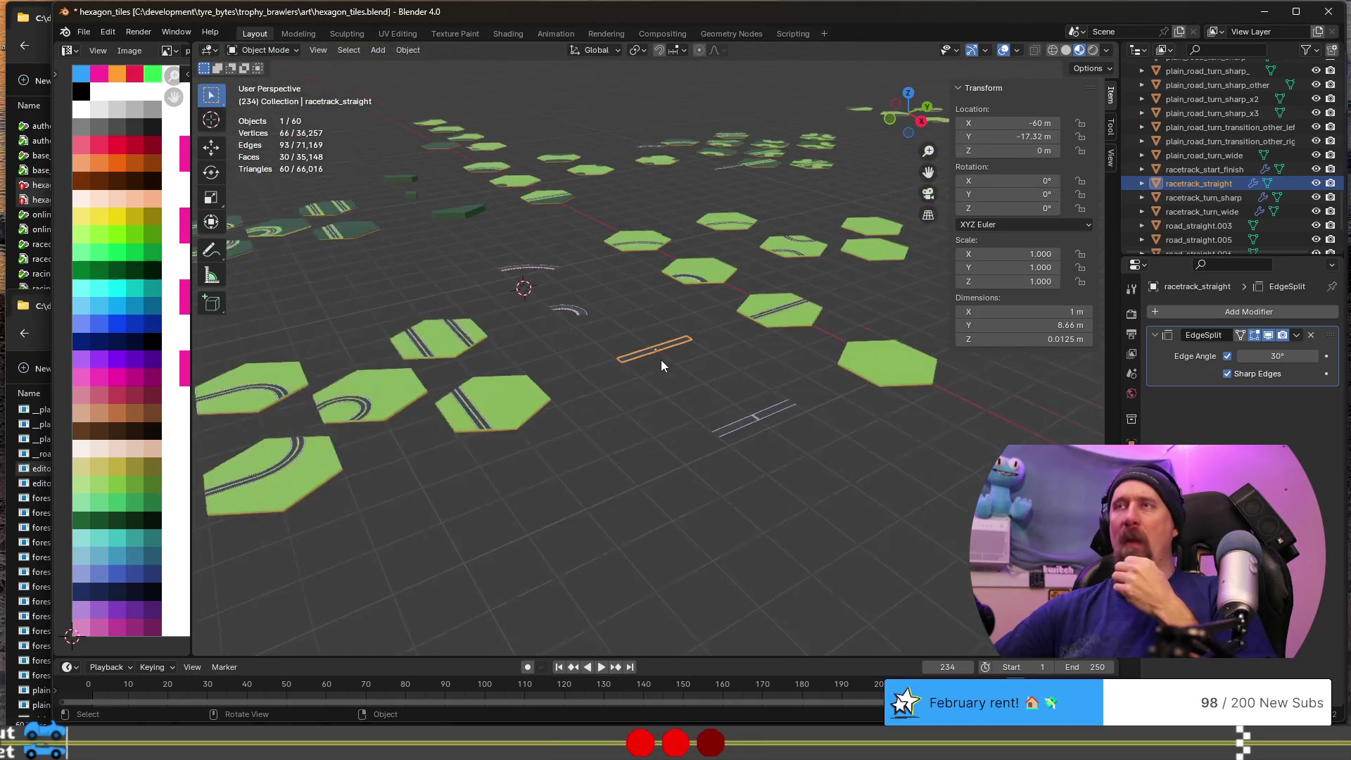
left_click(557, 201)
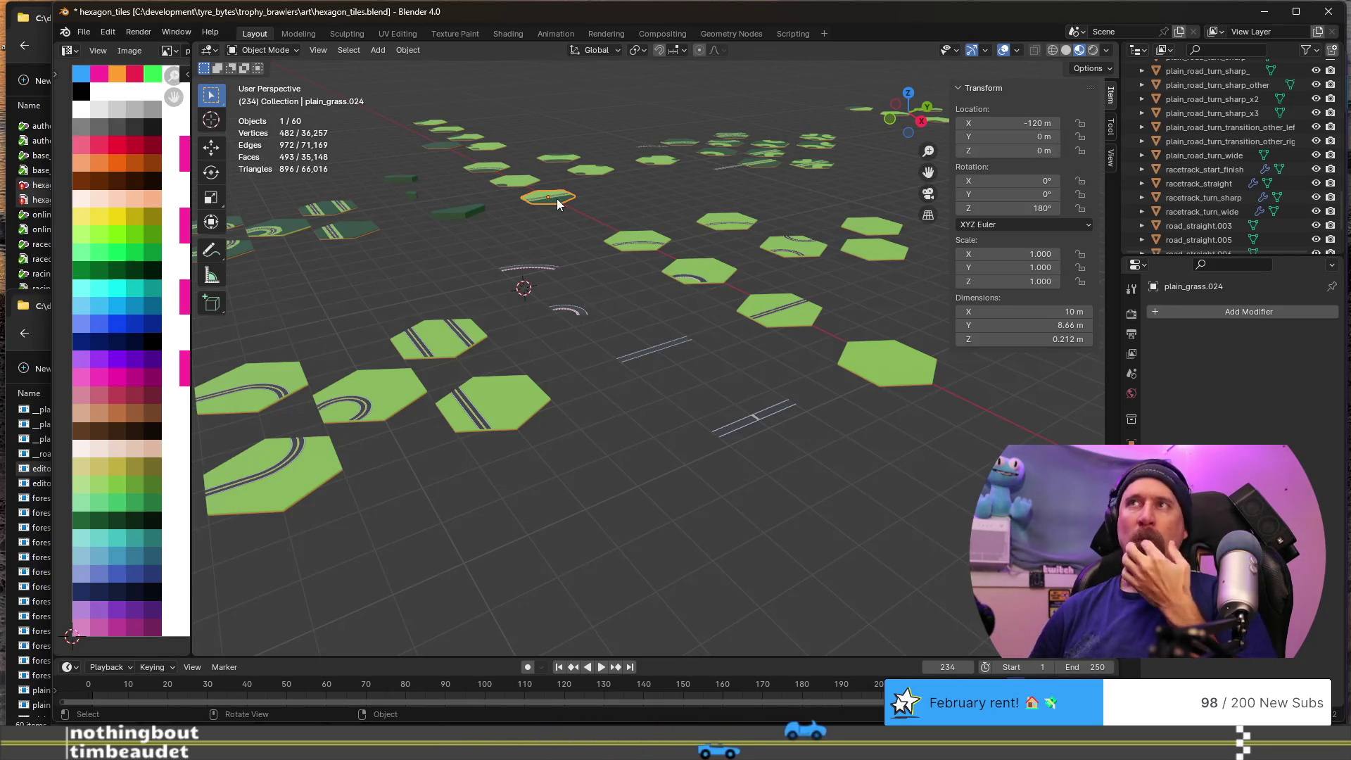
key("KP_Decimal")
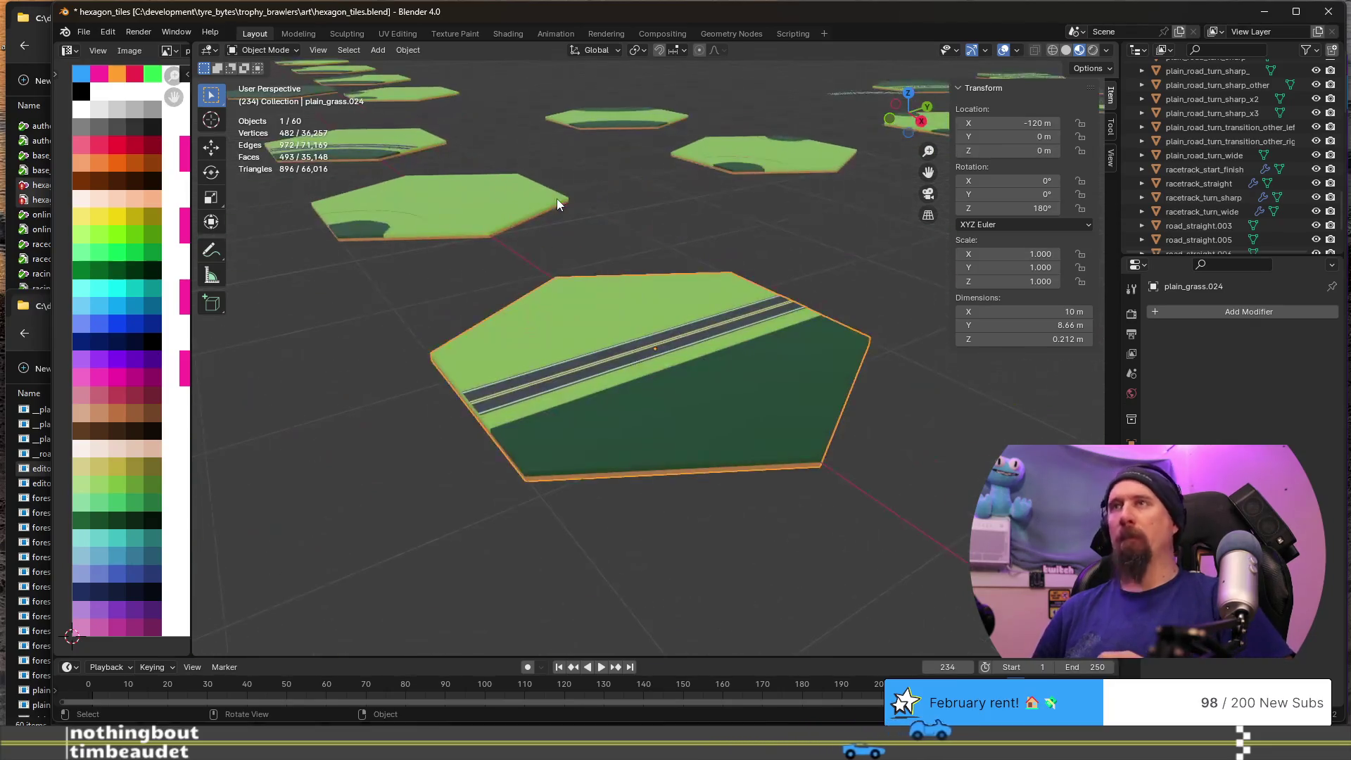
- Orbit and zoom around the hex tile layout, then frame the plain_grass.024 tile close up
mouse_move(519, 175)
middle_mouse_down()
mouse_move(515, 220)
mouse_move(584, 276)
mouse_move(699, 336)
middle_mouse_up()
scroll(636, 361, "up", 3)
scroll(634, 356, "down", 6)
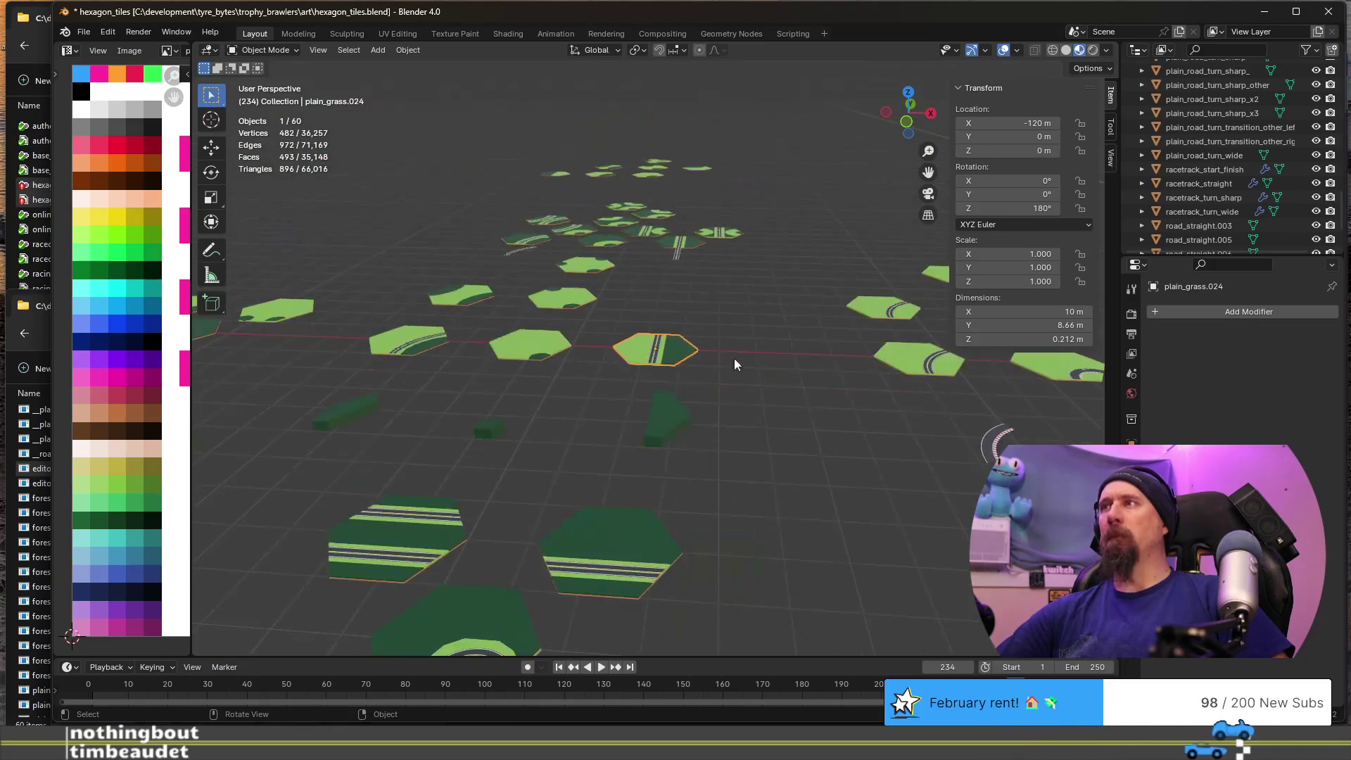
scroll(733, 363, "down", 4)
scroll(344, 341, "up", 3)
scroll(446, 363, "down", 4)
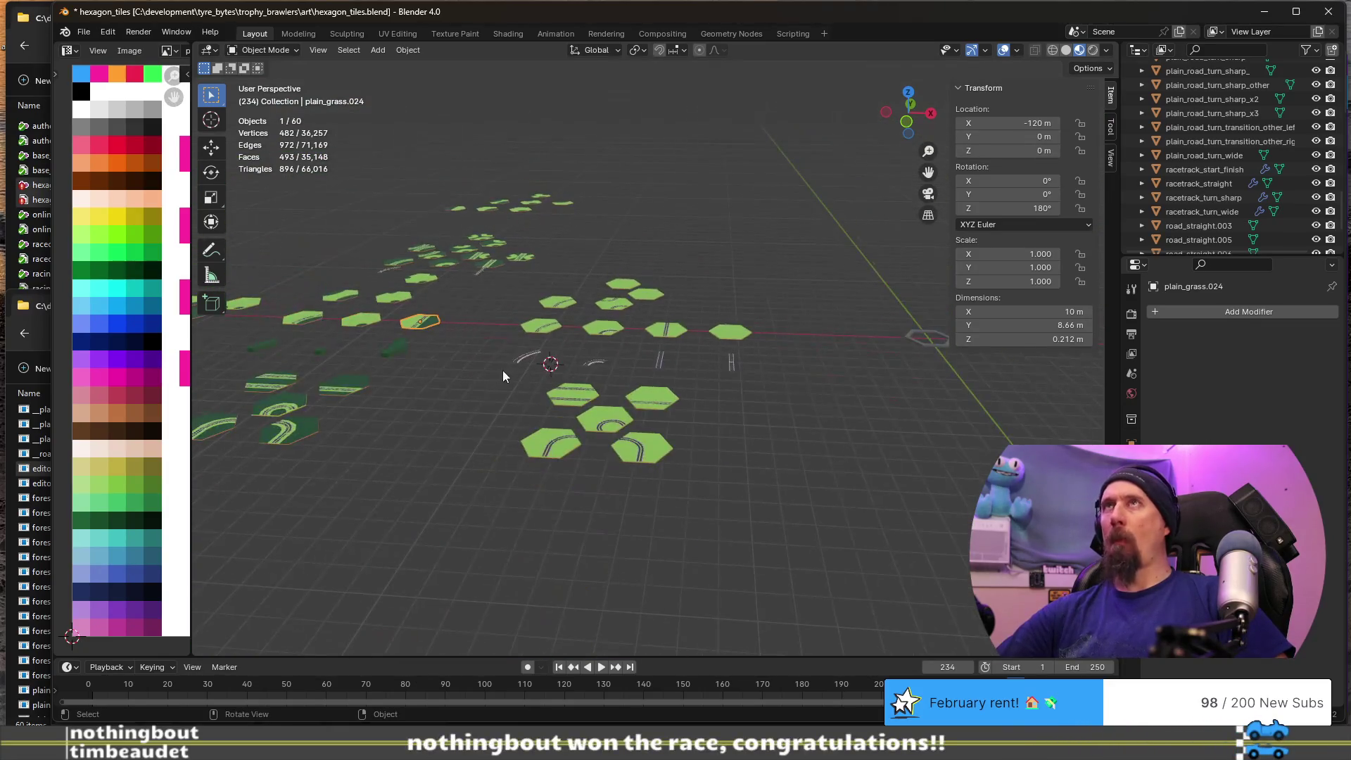
mouse_move(572, 371)
middle_mouse_down()
mouse_move(644, 369)
mouse_move(382, 375)
mouse_move(715, 420)
mouse_move(464, 340)
middle_mouse_up()
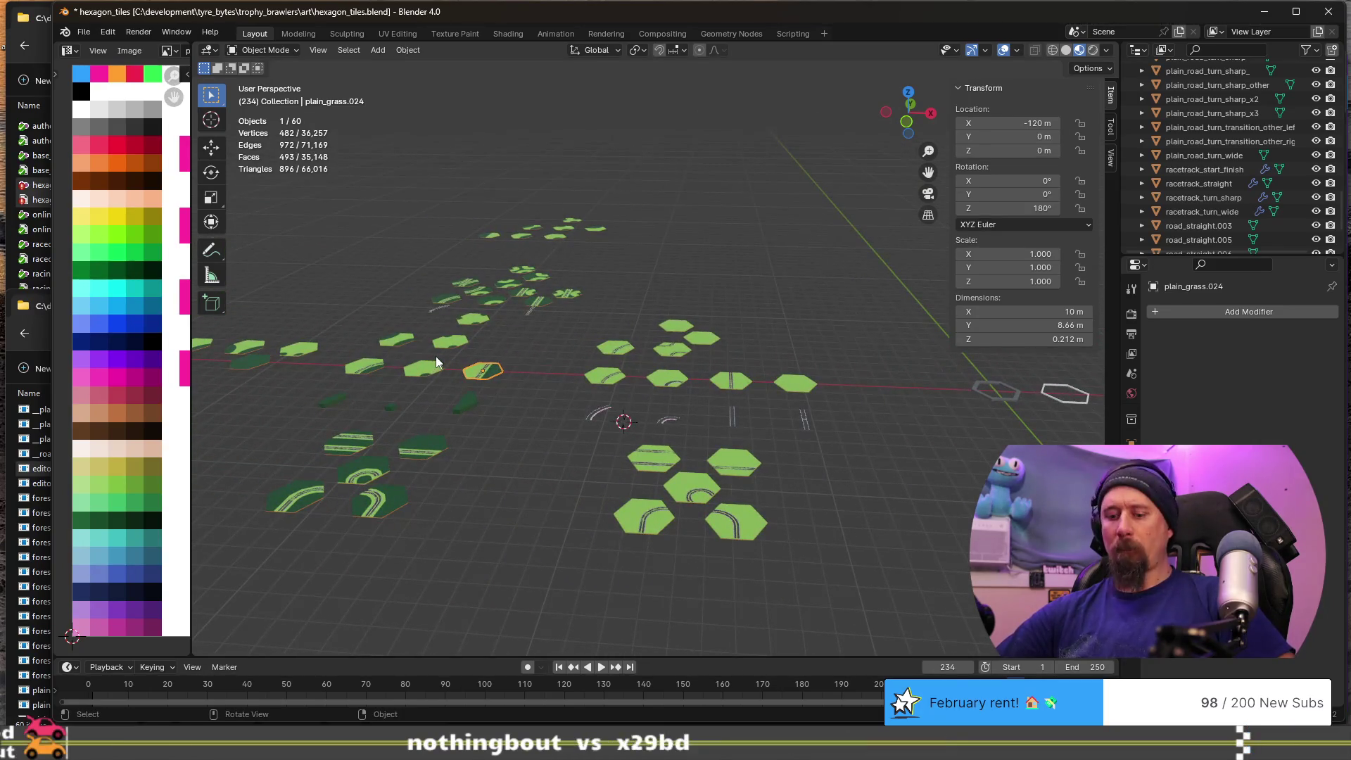
key("KP_Decimal")
- Orbit to a low grazing angle with the road diagonal, then bring up the Add menu
scroll(564, 420, "up", 5)
mouse_move(580, 416)
middle_mouse_down()
mouse_move(643, 377)
mouse_move(501, 323)
mouse_move(571, 325)
mouse_move(576, 344)
middle_mouse_up()
scroll(576, 344, "down", 4)
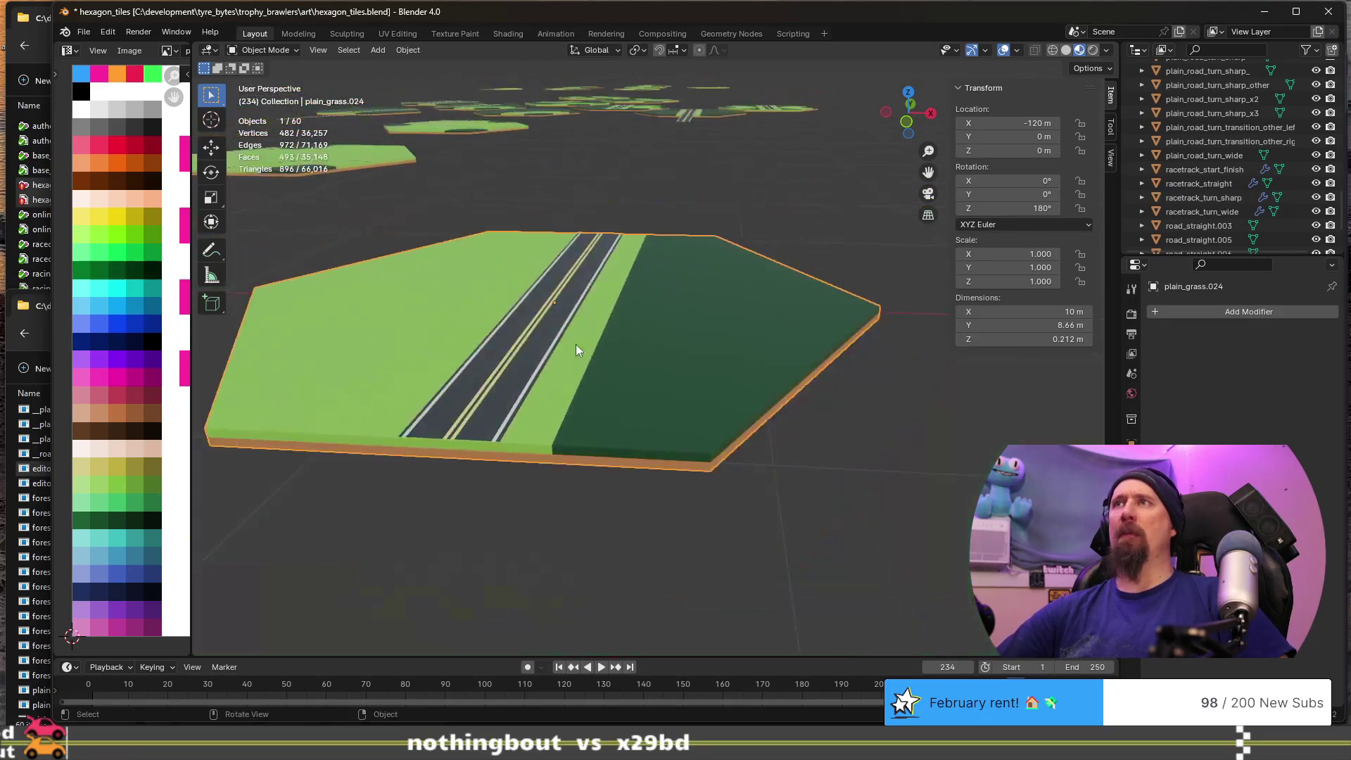
scroll(586, 352, "up", 4)
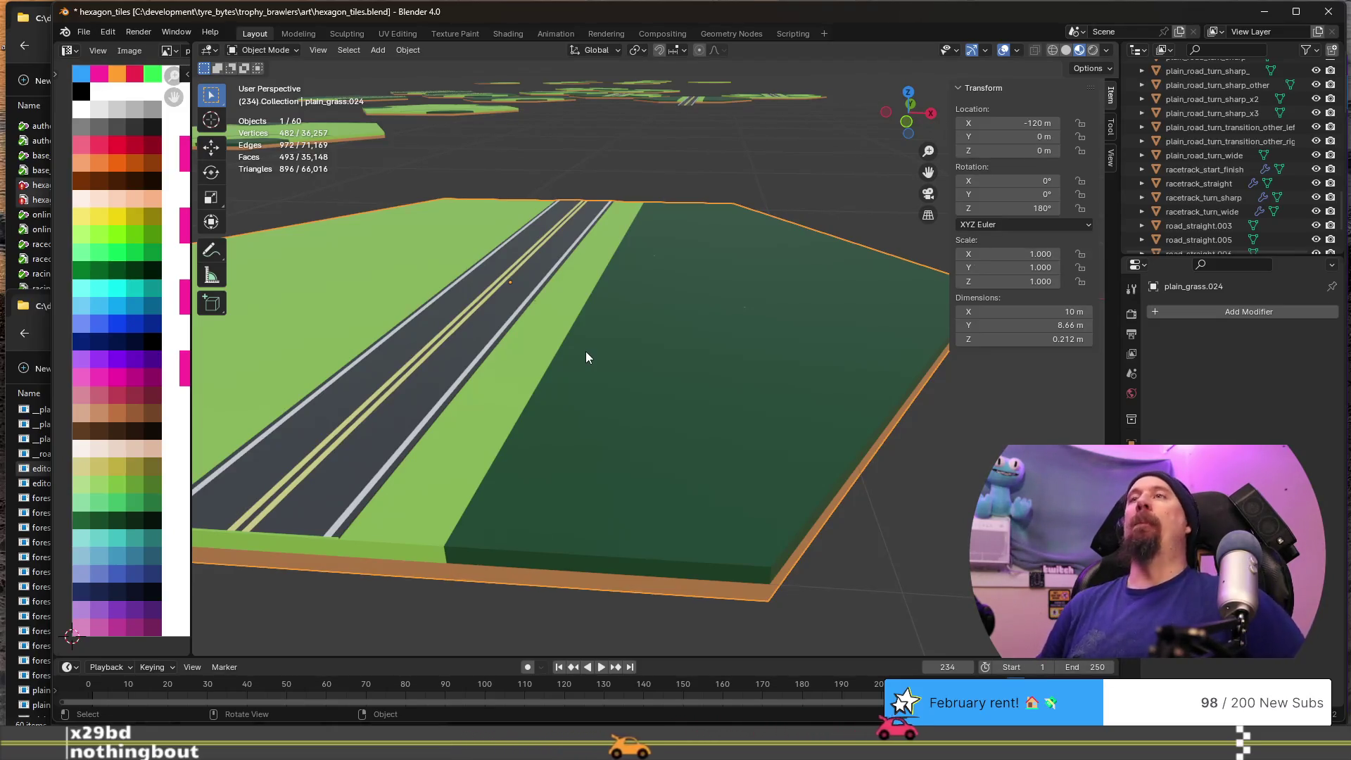
scroll(573, 339, "down", 5)
mouse_move(601, 329)
middle_mouse_down()
mouse_move(637, 309)
mouse_move(660, 318)
middle_mouse_up()
scroll(660, 318, "up", 4)
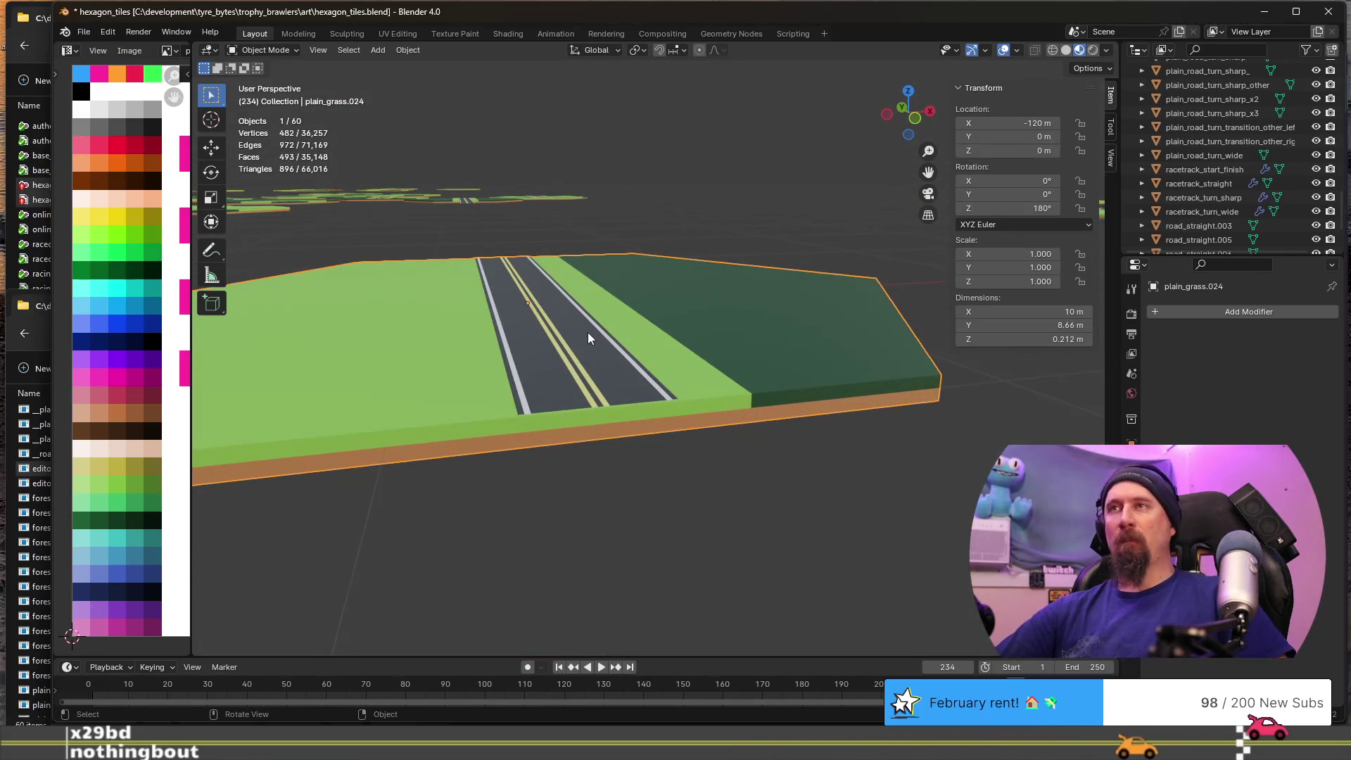
key("shift+a")
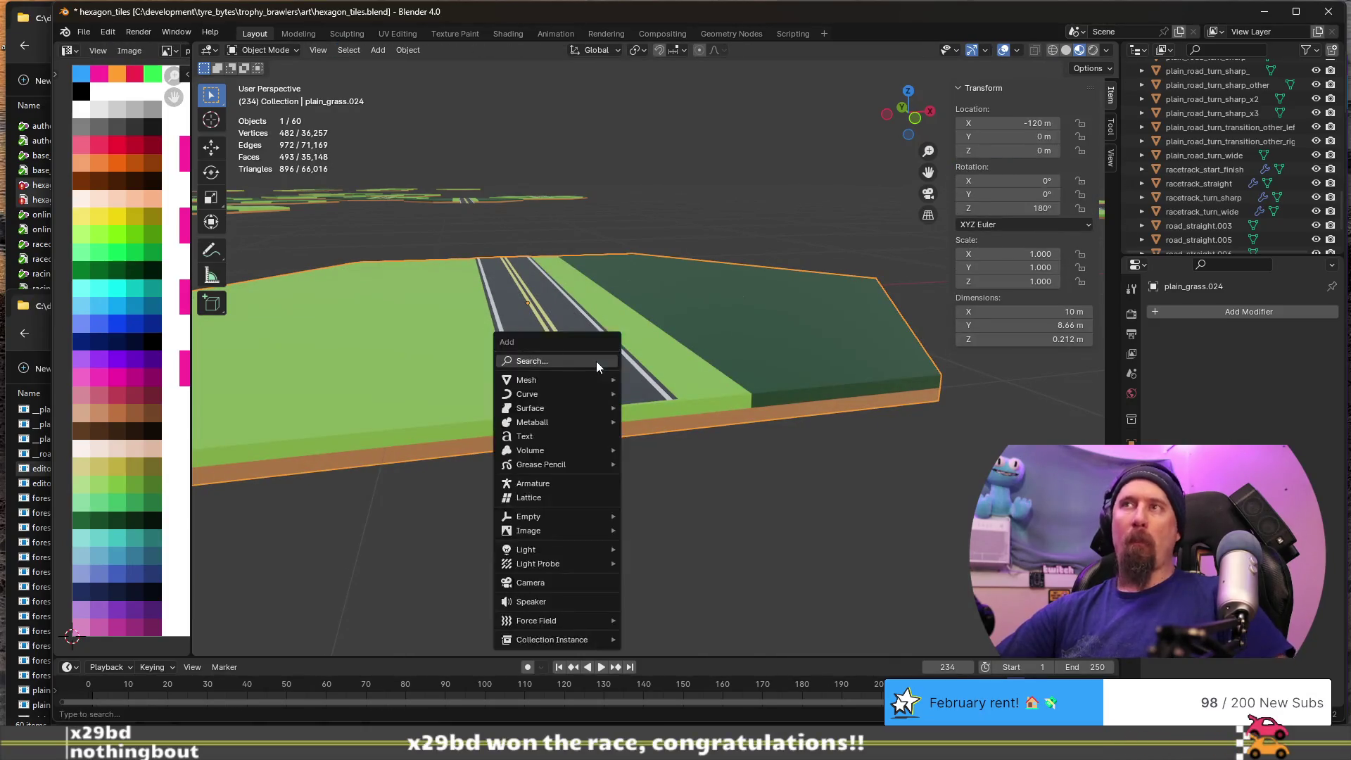
- Add a cylinder mesh, then undo it because it landed in the wrong place
mouse_move(591, 382)
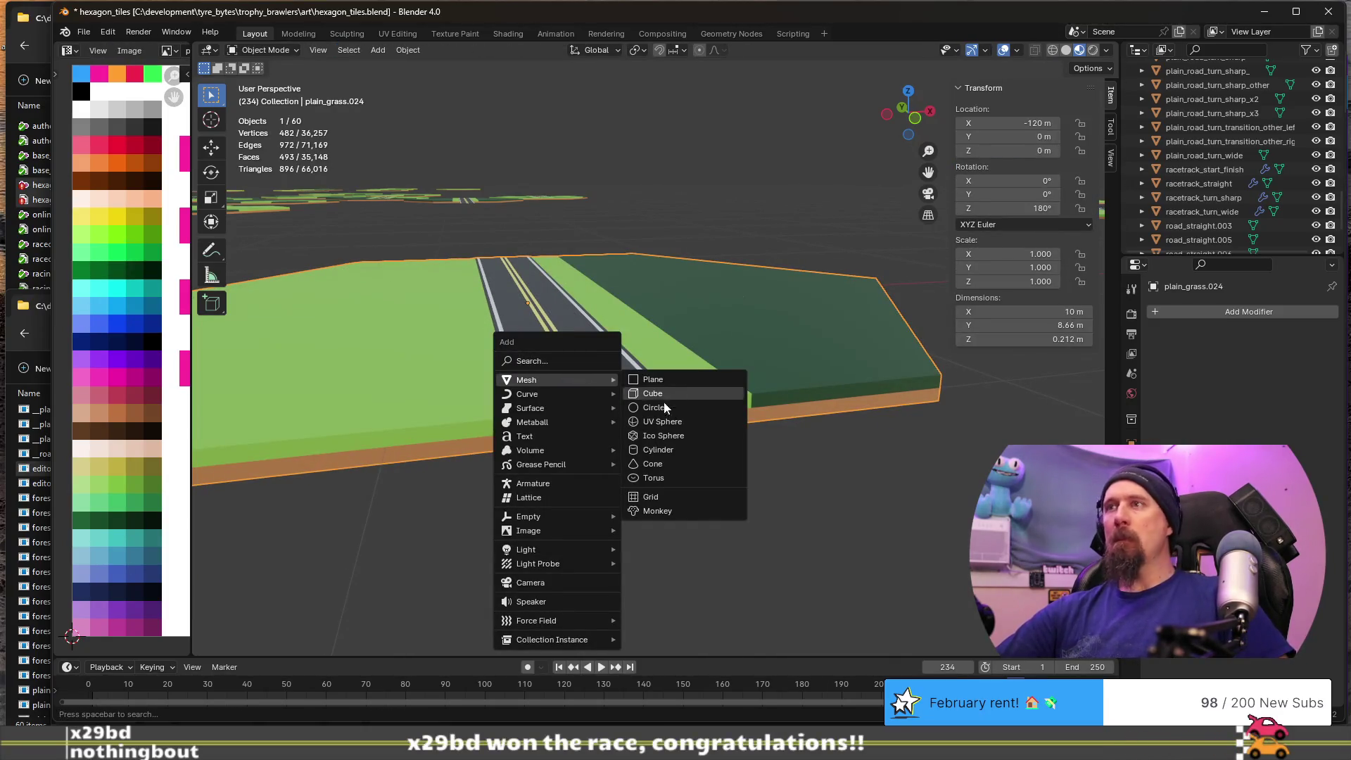
left_click(693, 449)
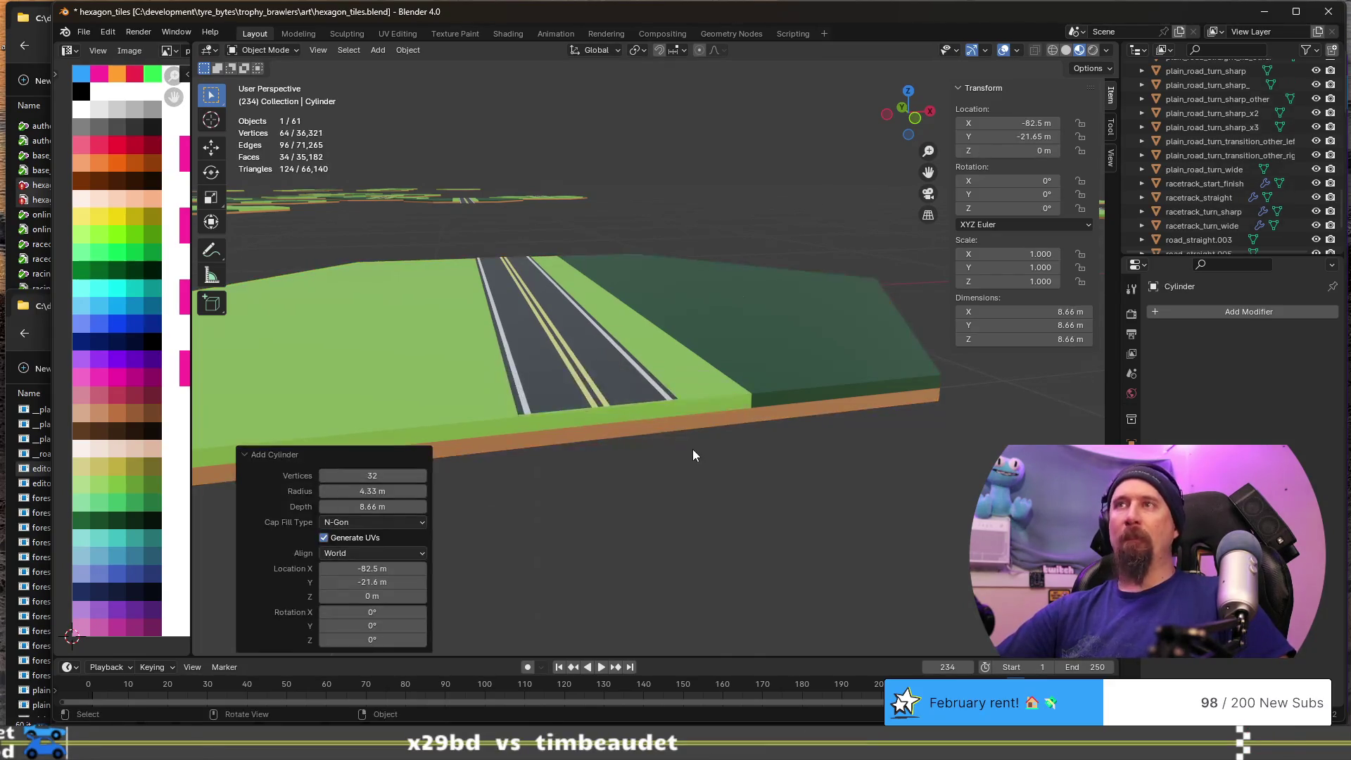
scroll(684, 425, "down", 10)
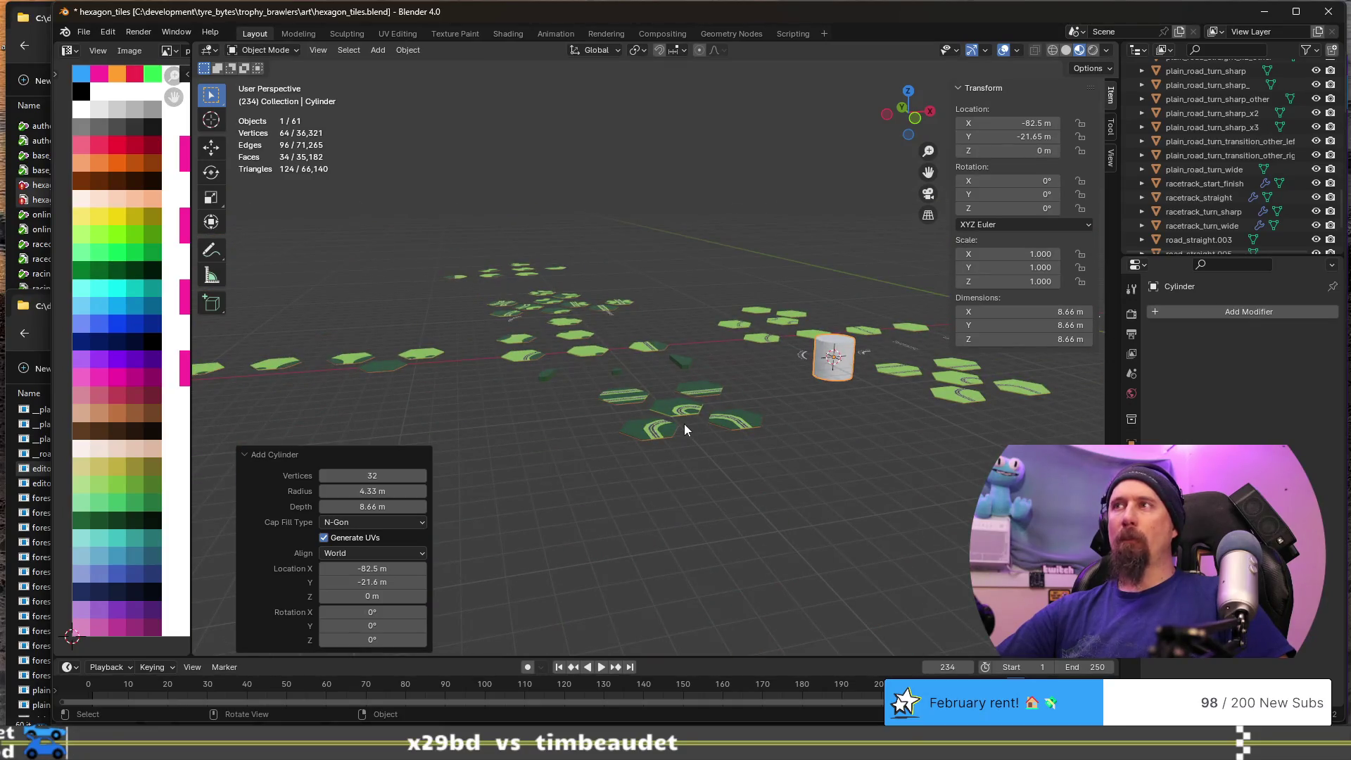
scroll(684, 423, "up", 4)
scroll(684, 423, "down", 4)
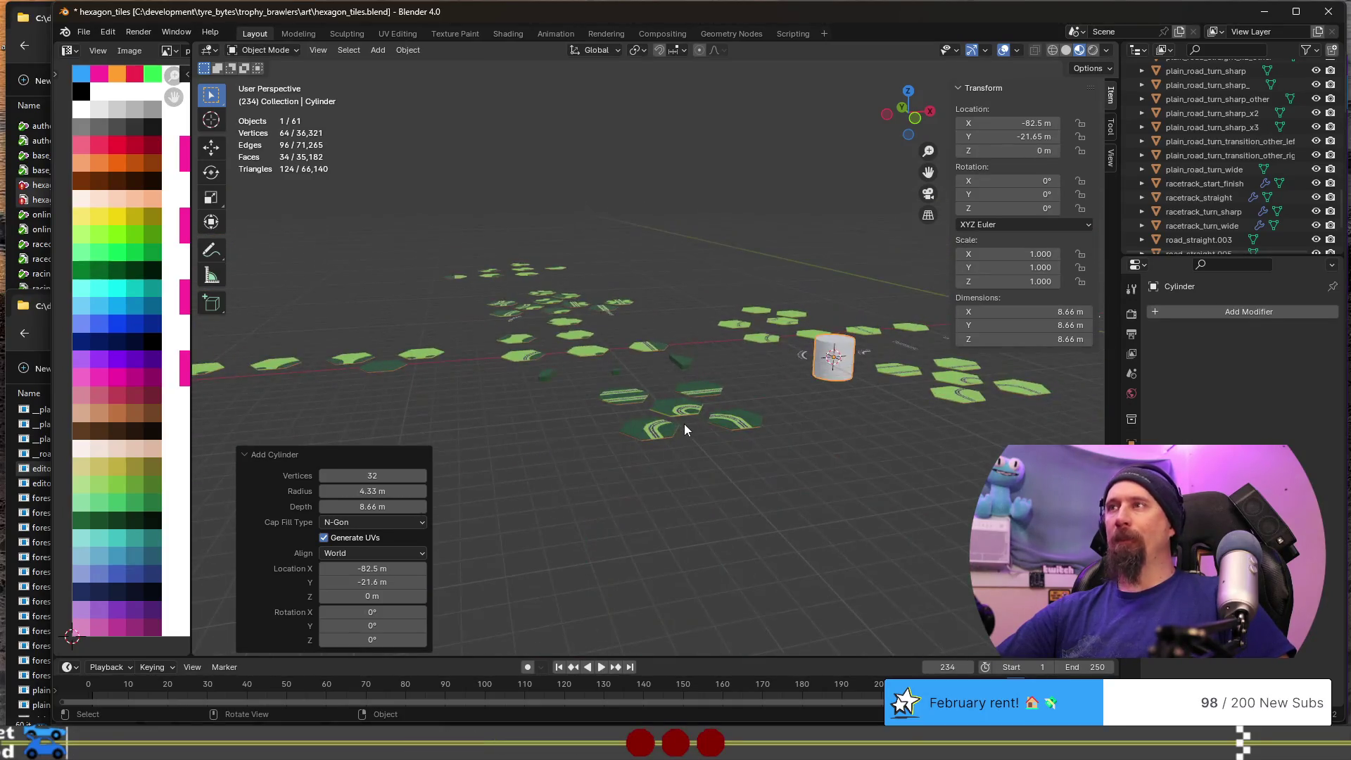
key("ctrl+z")
scroll(683, 424, "up", 6)
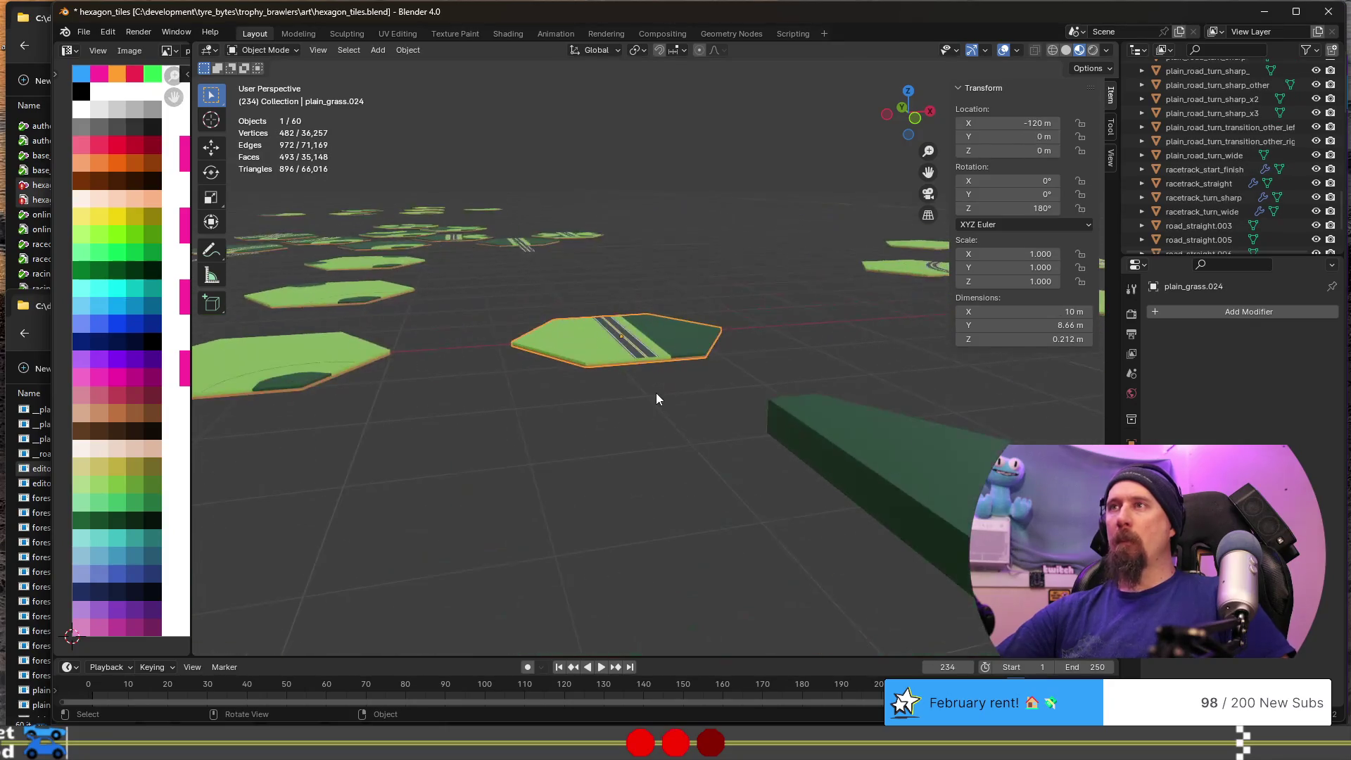
- Snap the 3D cursor to the selected tile and add a cylinder at its centre
key("shift+s")
left_click(657, 458)
scroll(619, 373, "up", 2)
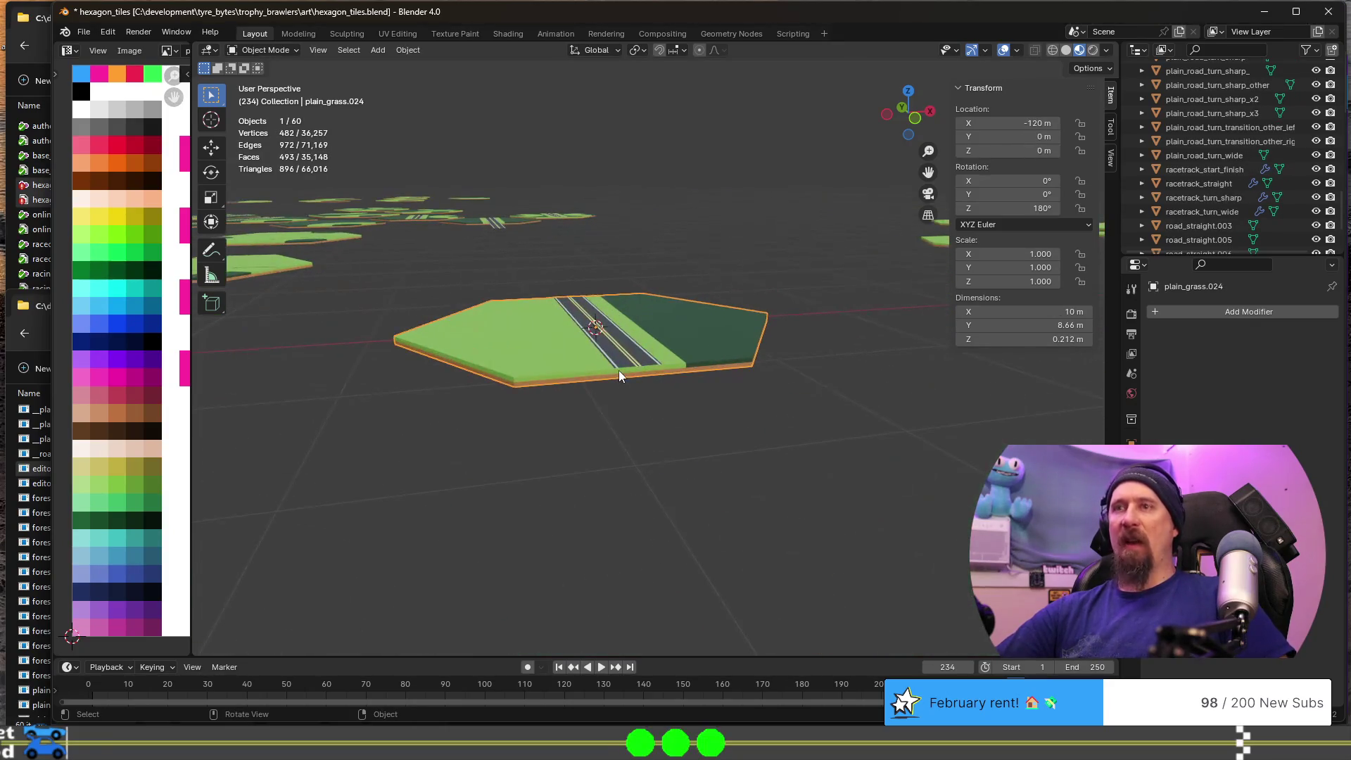
key("shift+a")
mouse_move(618, 370)
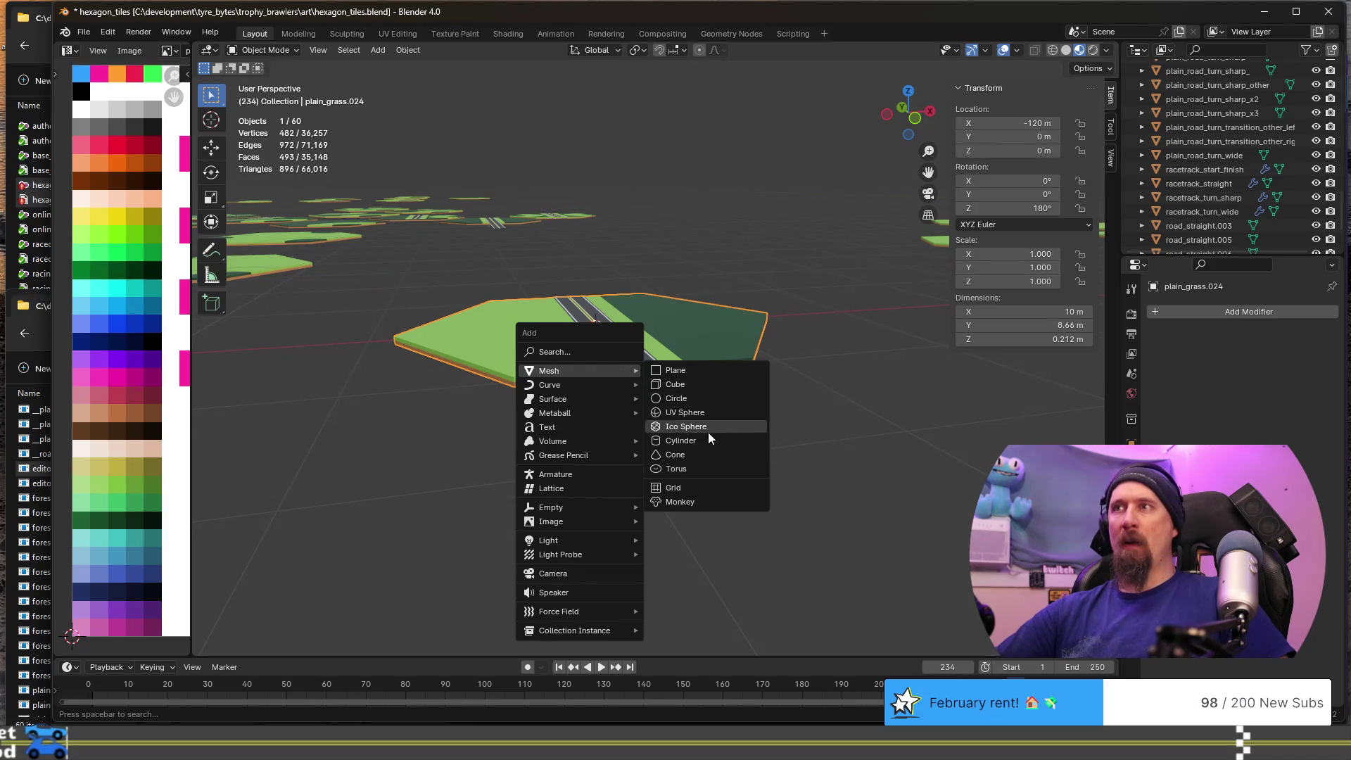
left_click(707, 440)
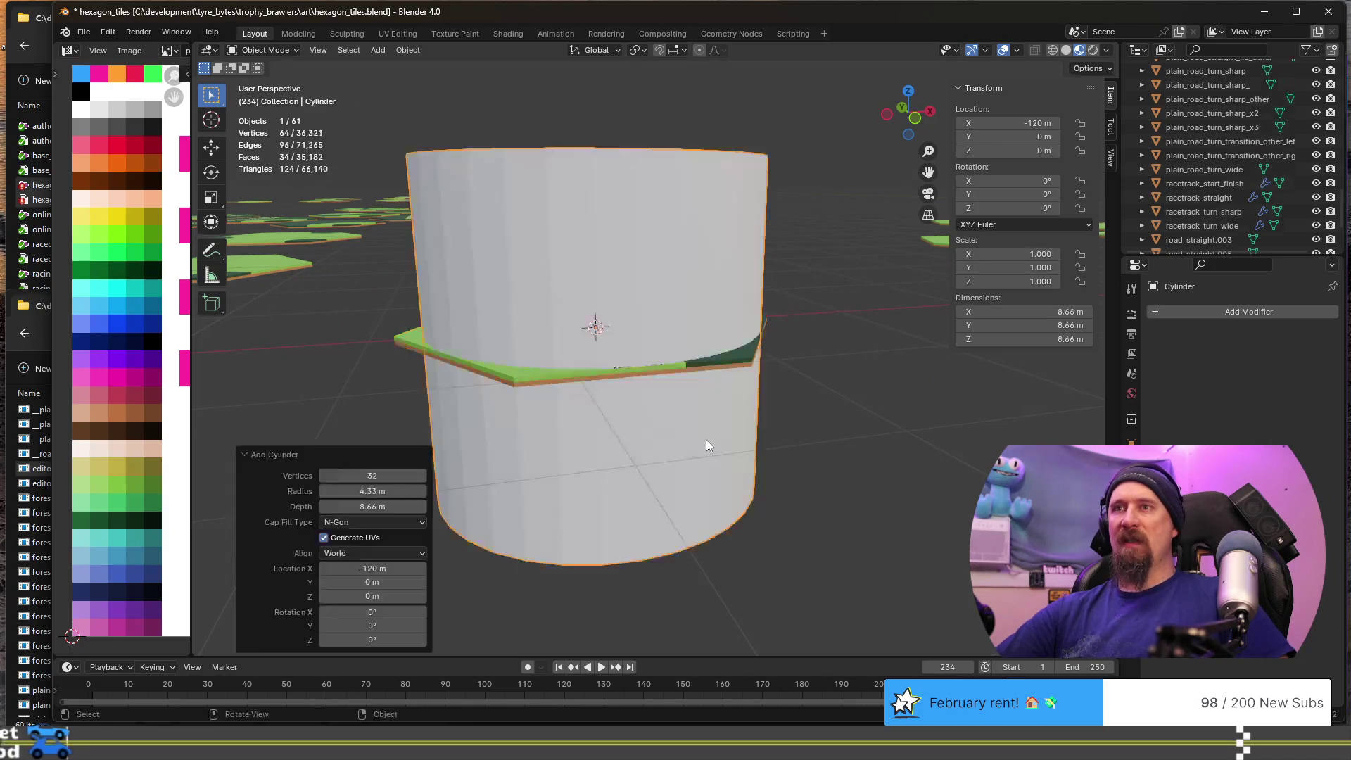
- Give the cylinder 16 vertices, a 0.5 m radius and a 1 m depth
left_click(374, 476)
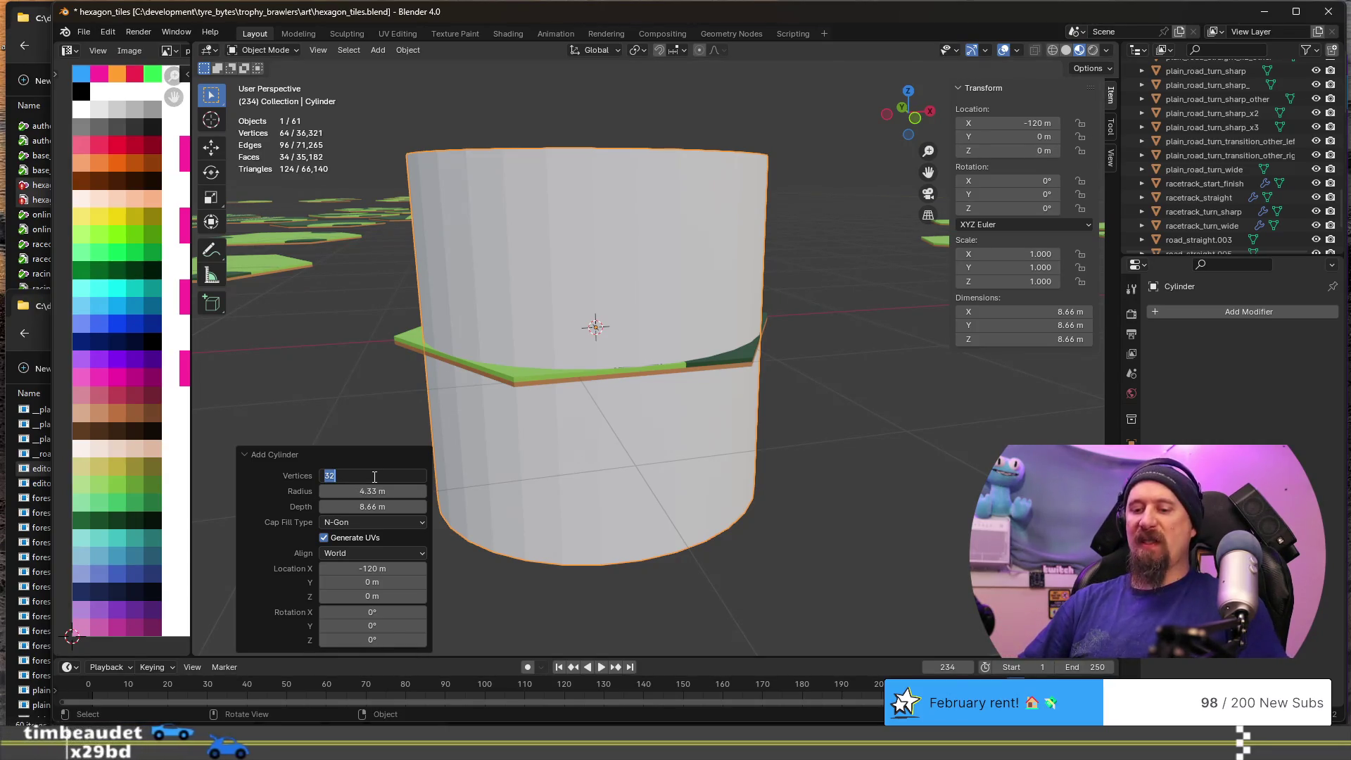
type("16")
key("Tab")
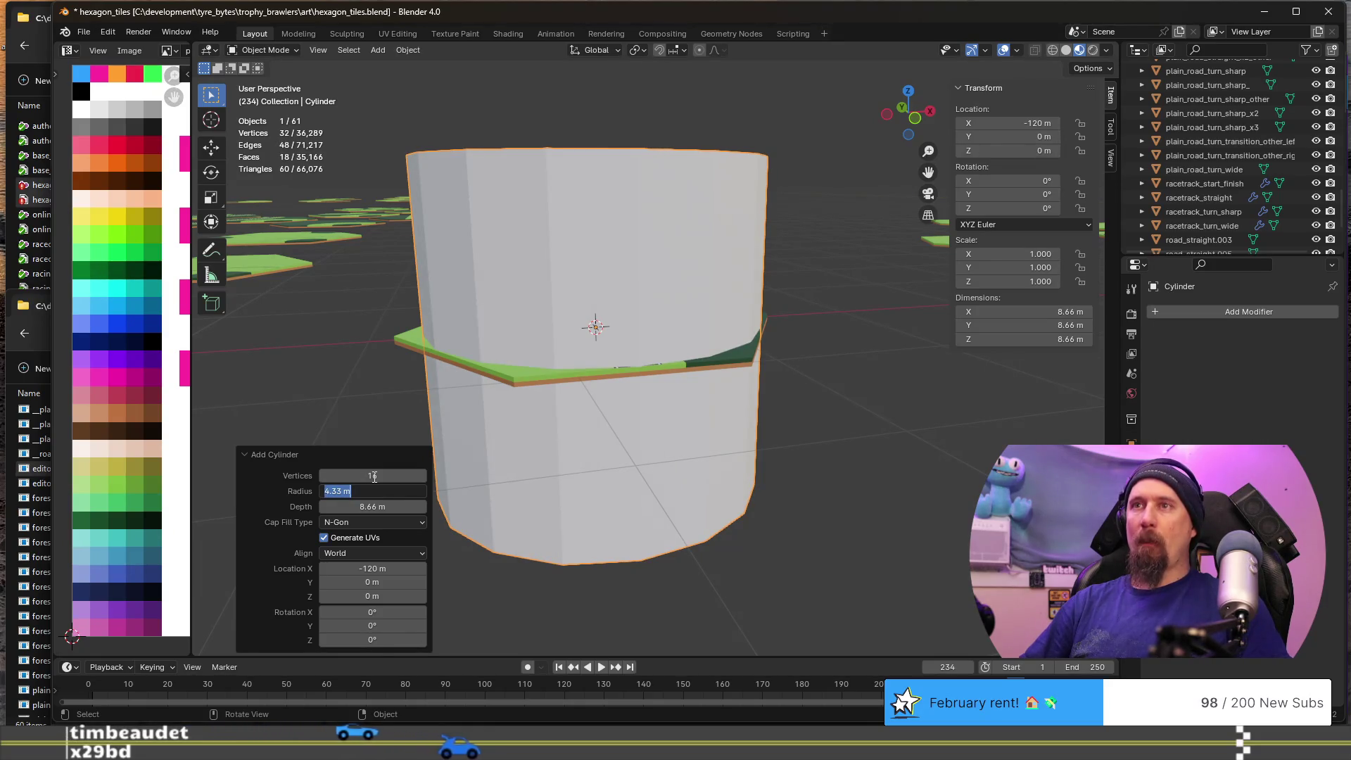
type(".50.5")
key("Tab")
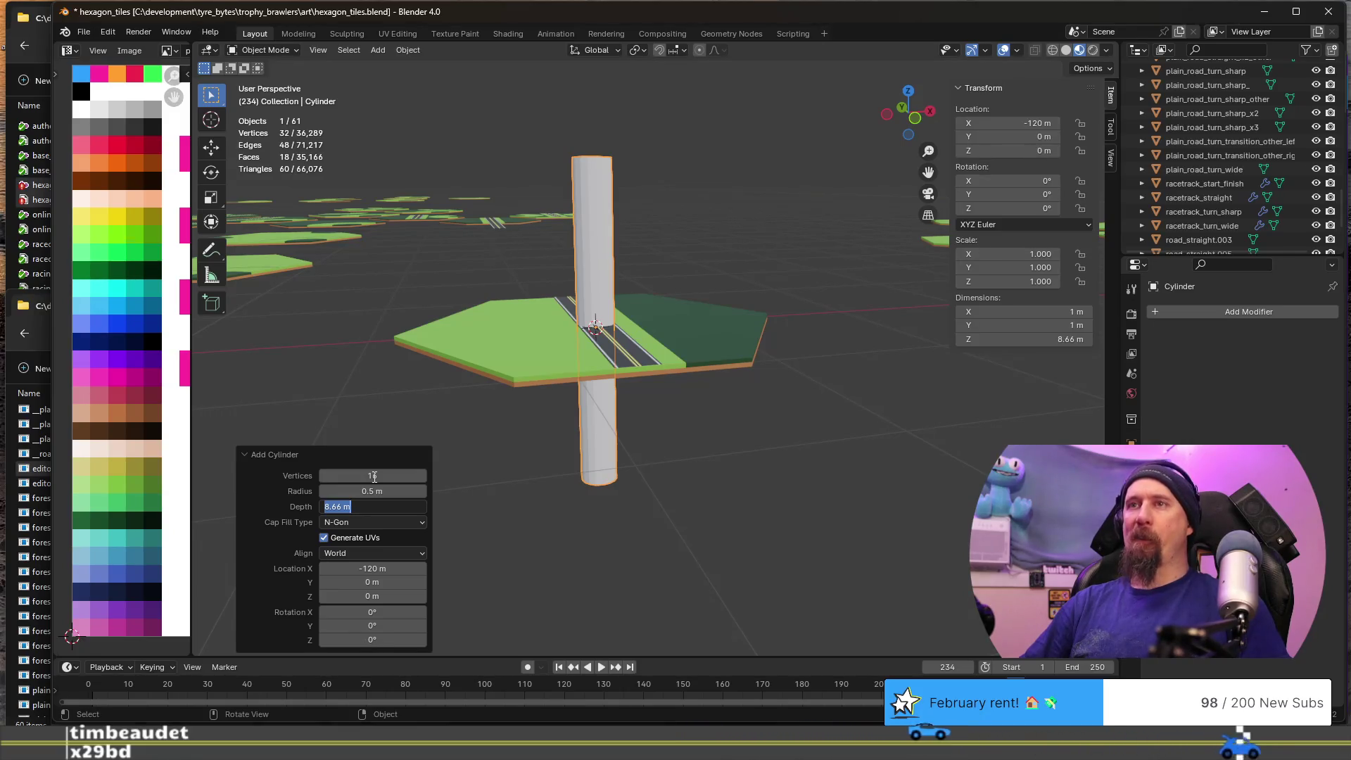
type("1")
key("Return")
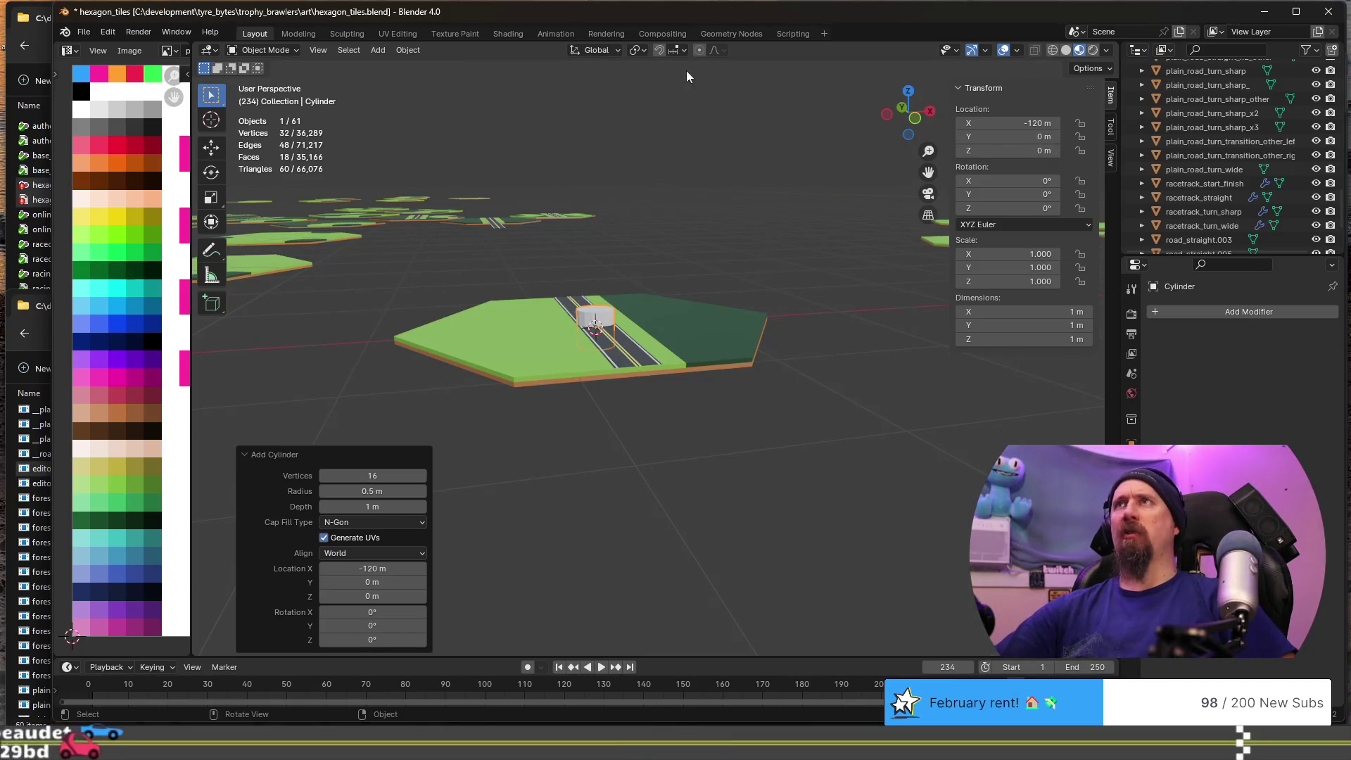
- Frame the cylinder and raise its mesh 0.5 m along Z in Edit Mode
key("KP_Decimal")
mouse_move(653, 349)
middle_mouse_down()
mouse_move(762, 369)
mouse_move(630, 341)
middle_mouse_up()
scroll(715, 378, "down", 4)
middle_click_drag(715, 379, 610, 325)
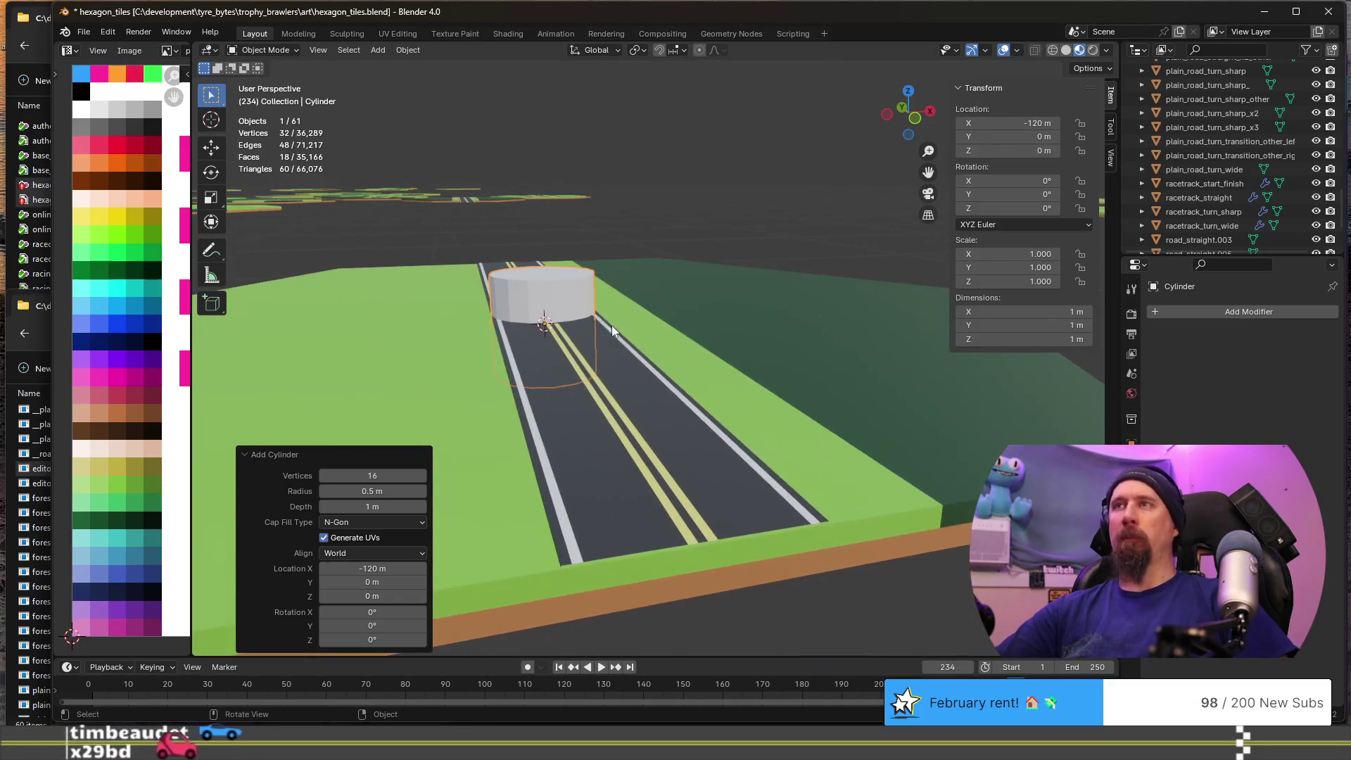
key("Tab")
key("g")
key("z")
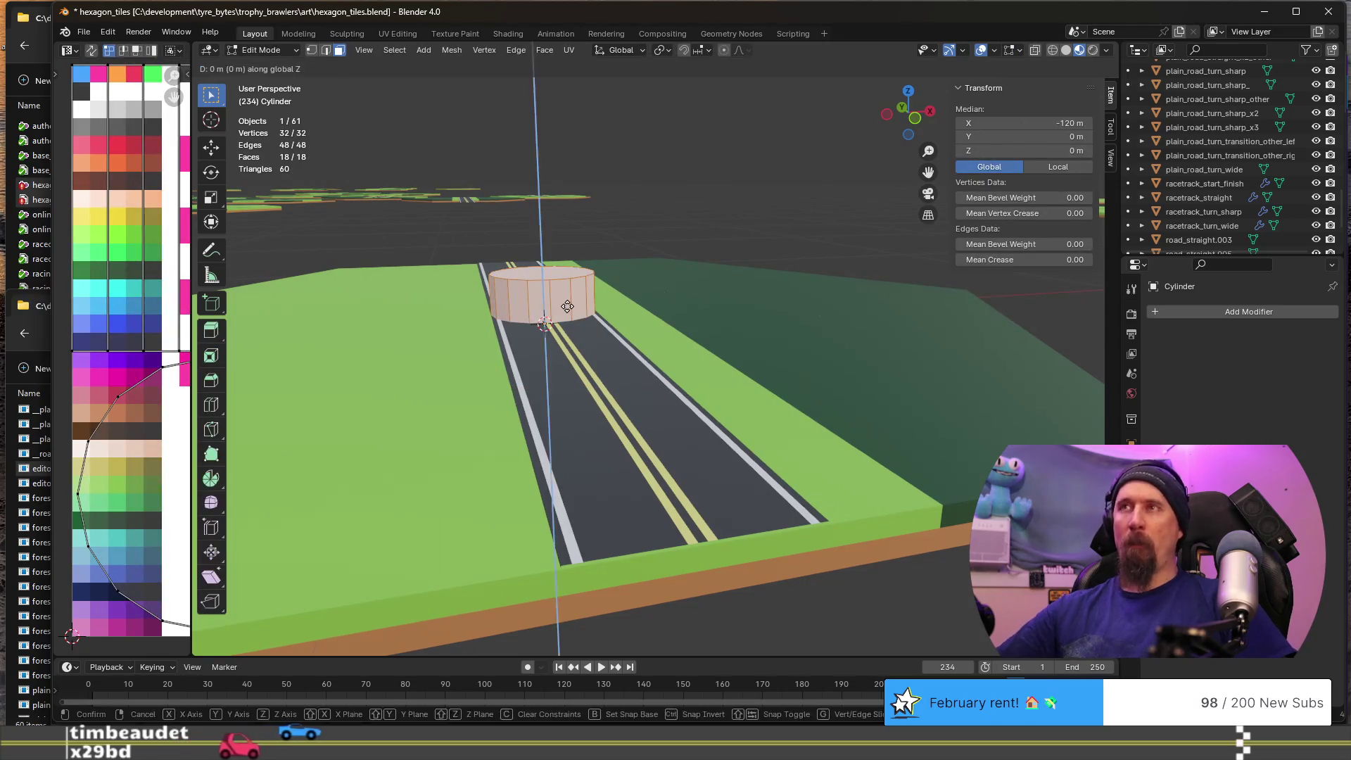
type(".5")
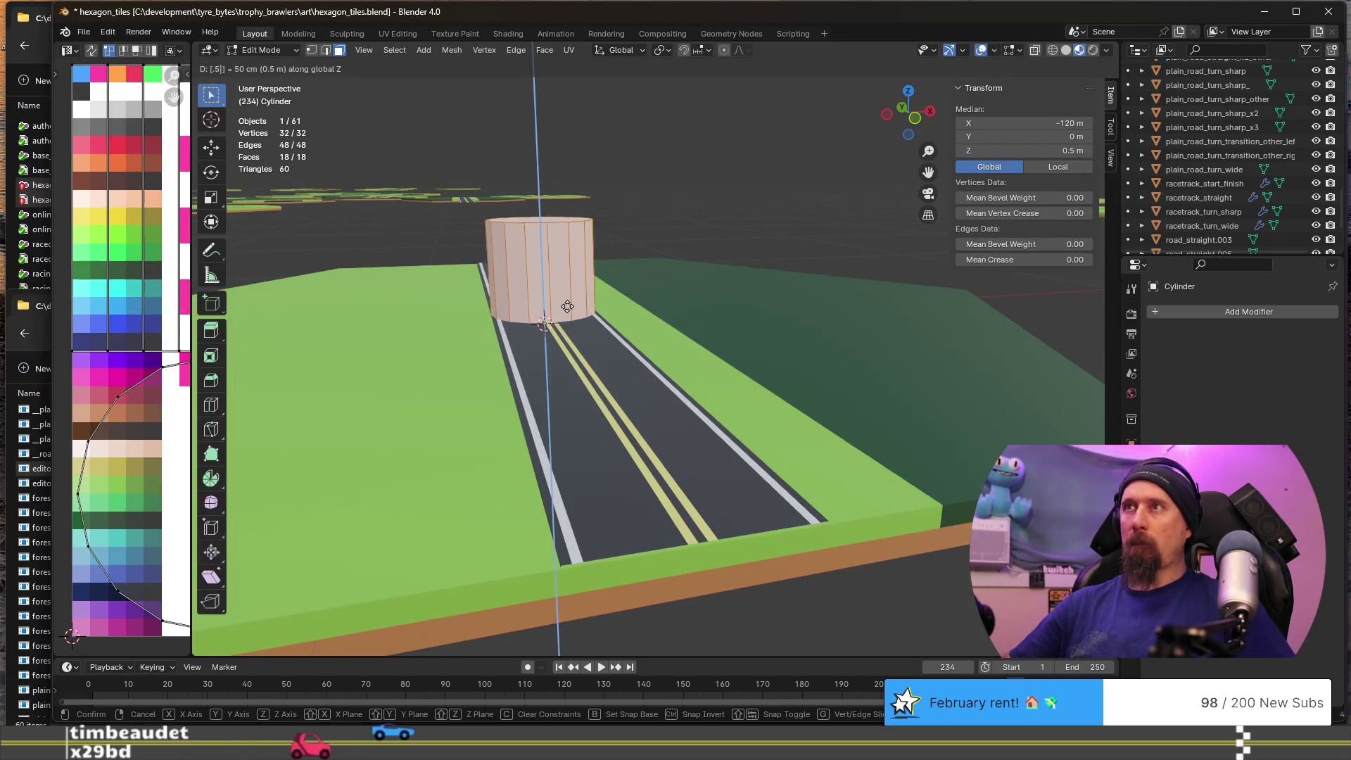
key("Return")
- Back in Object Mode, lift the whole cylinder slightly along Z to ground level
mouse_move(567, 306)
middle_mouse_down()
mouse_move(573, 316)
mouse_move(583, 279)
mouse_move(566, 292)
mouse_move(562, 280)
middle_mouse_up()
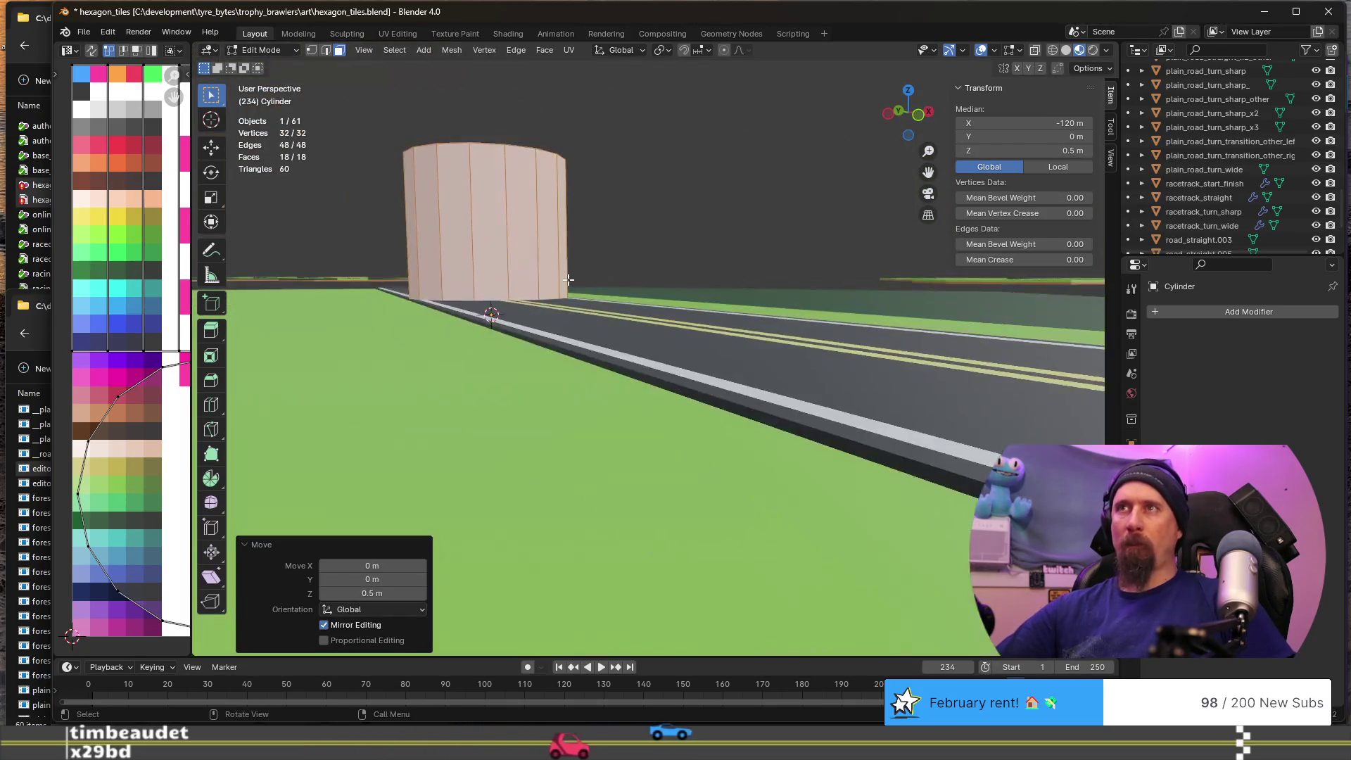
key("g")
key("Escape")
key("Tab")
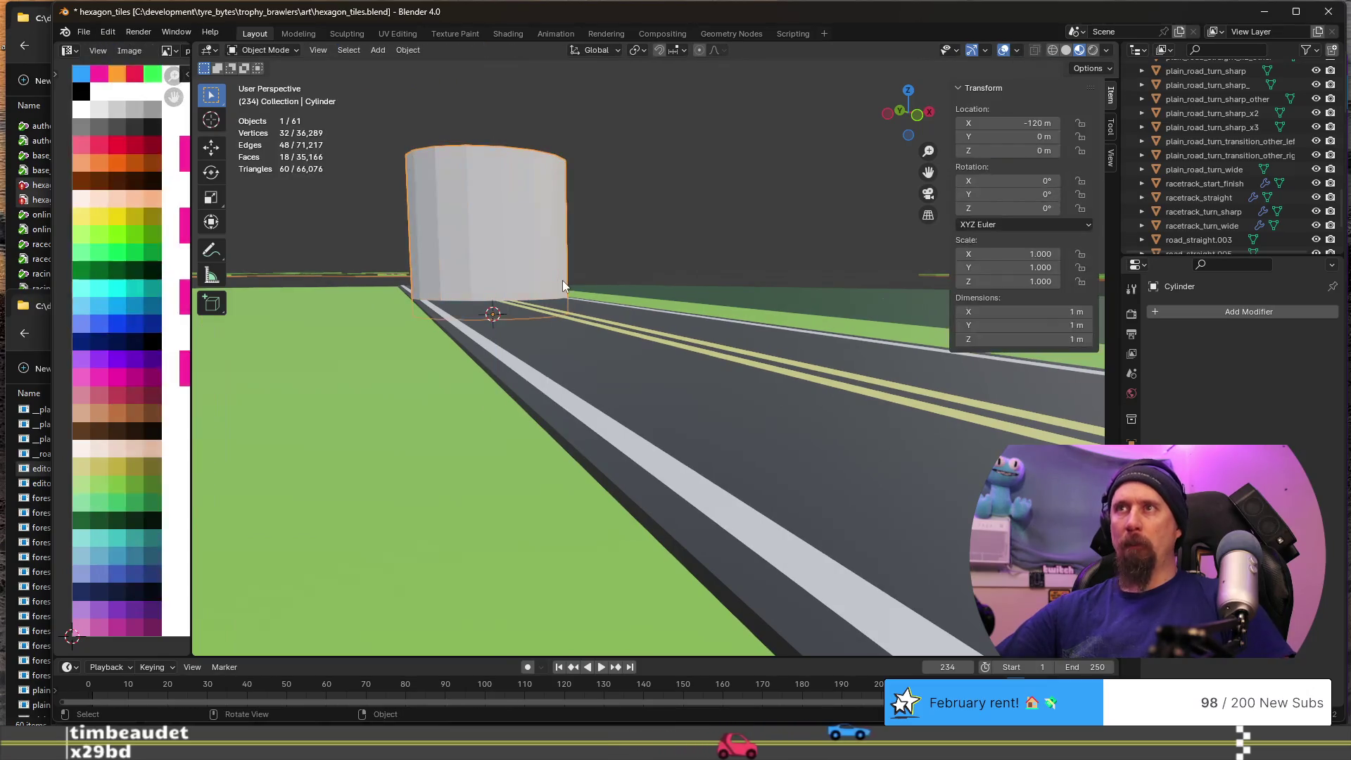
key("g")
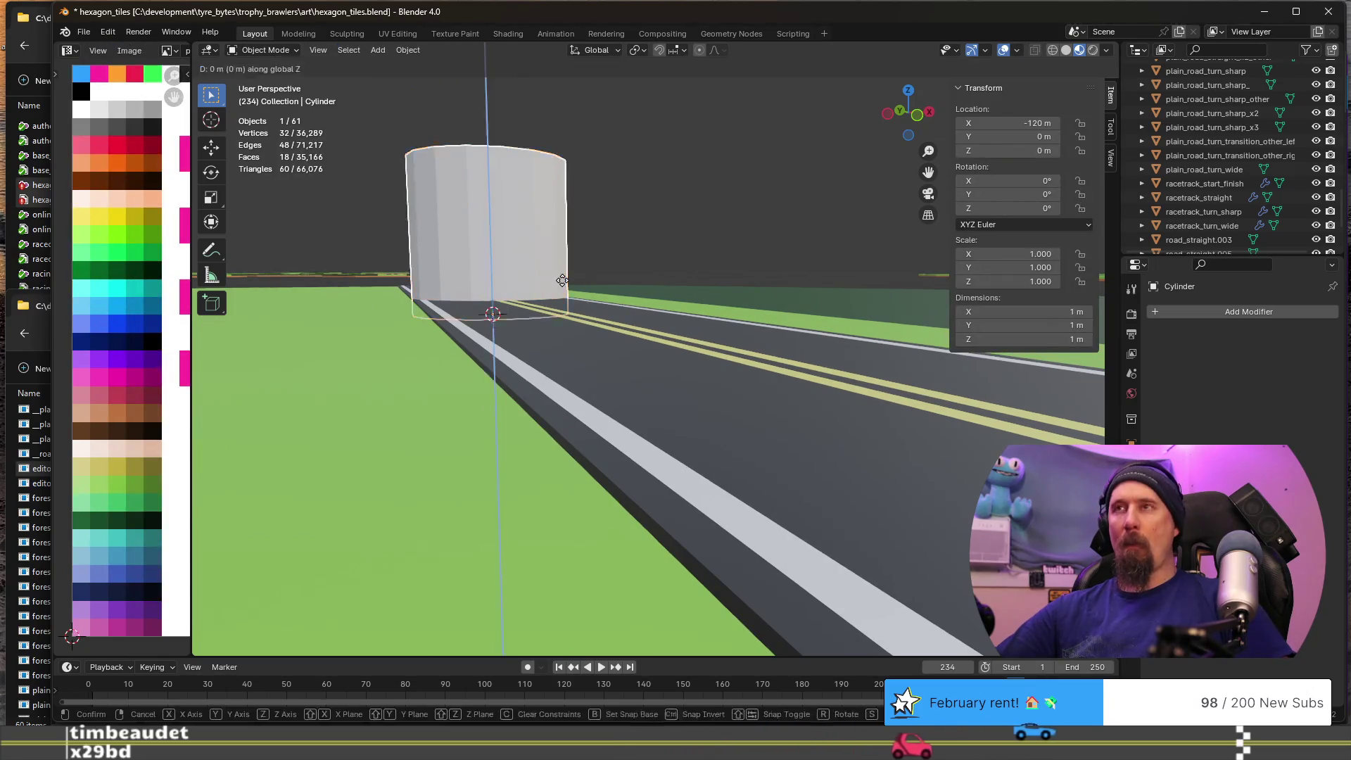
key("z")
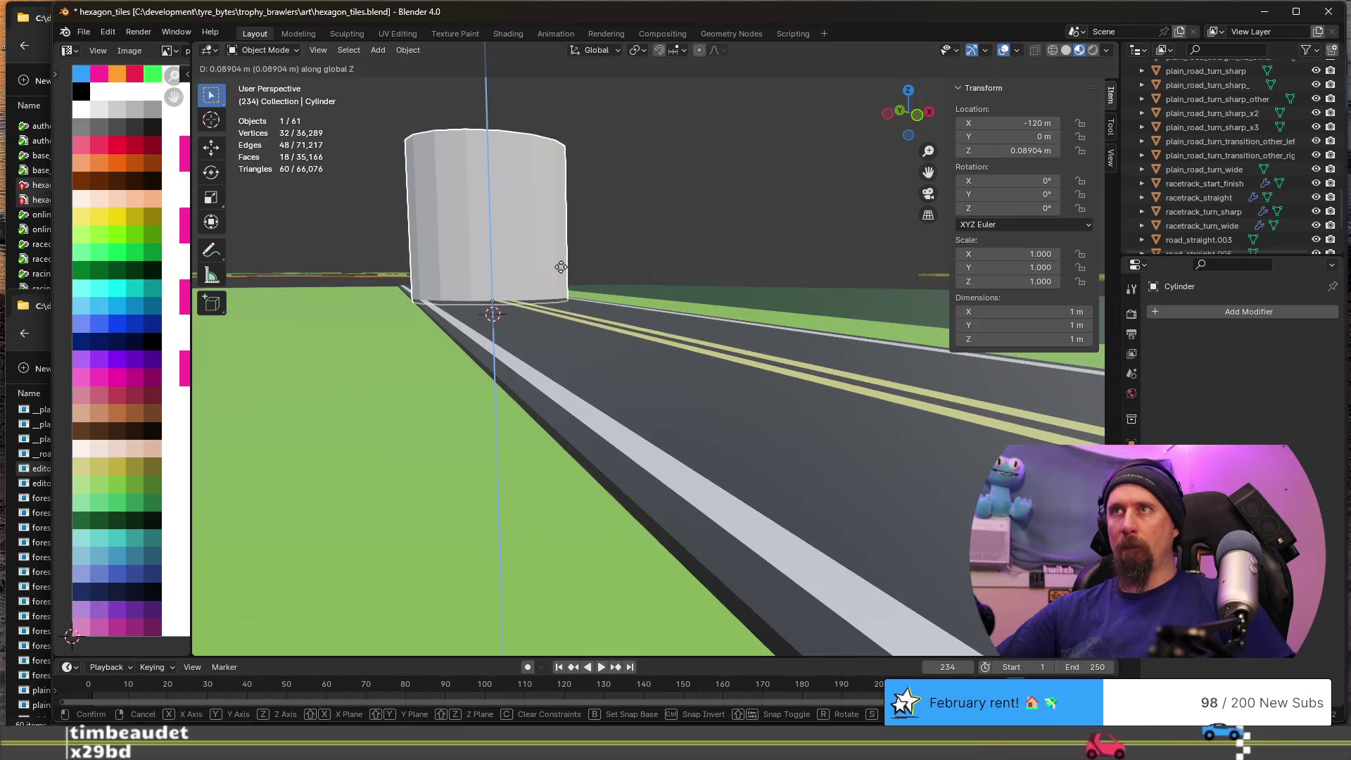
left_click(562, 267)
scroll(578, 267, "down", 4)
middle_click_drag(579, 267, 563, 281)
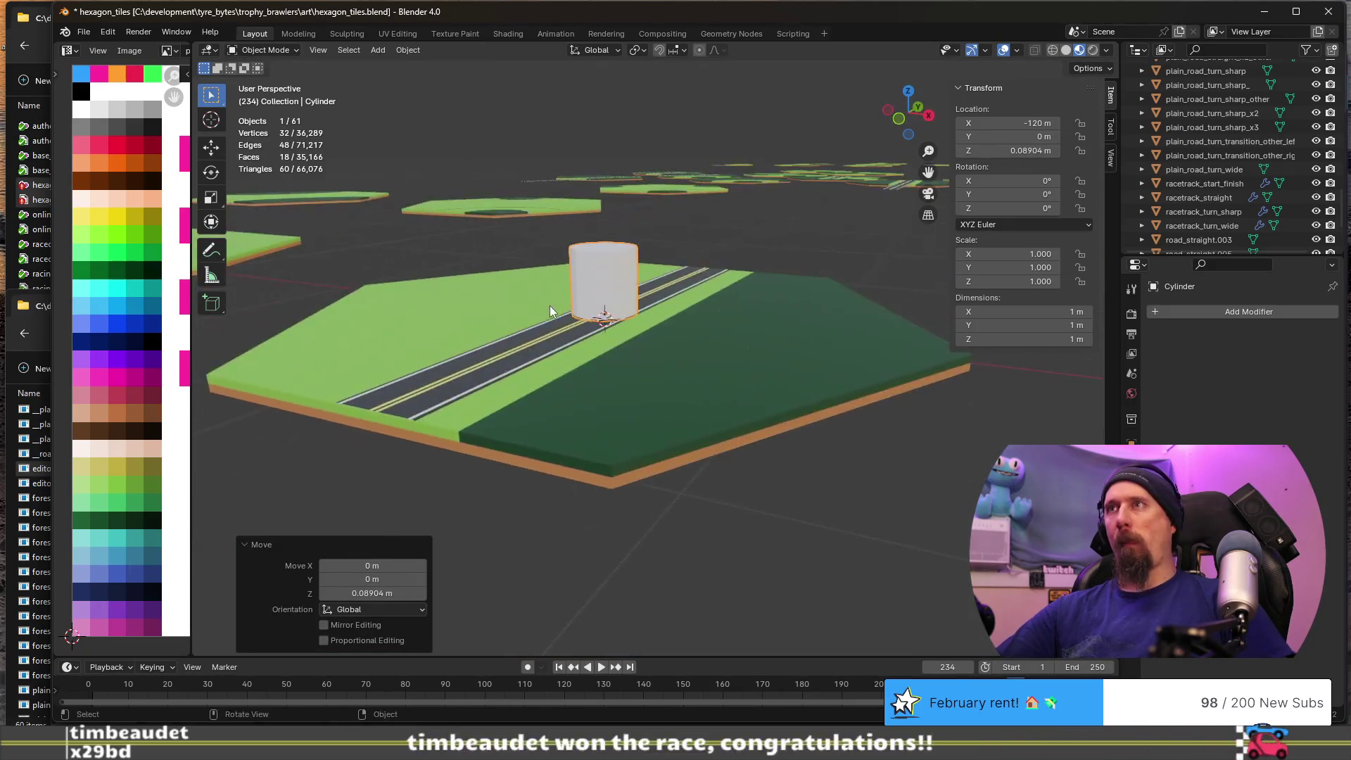
scroll(633, 302, "up", 3)
middle_click_drag(669, 320, 560, 316, "shift")
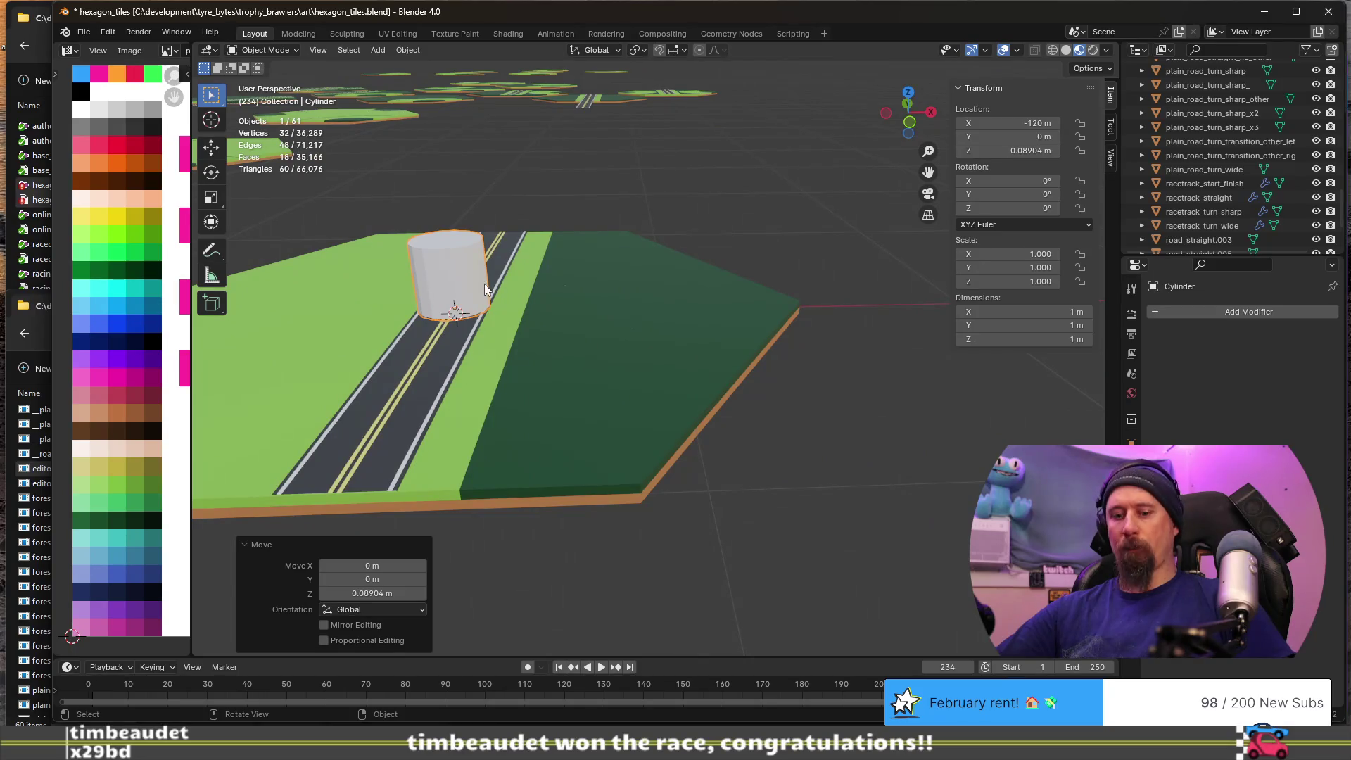
- Slide the cylinder along X onto the dark green grass at X -116.52 m
key("g")
key("shift+z")
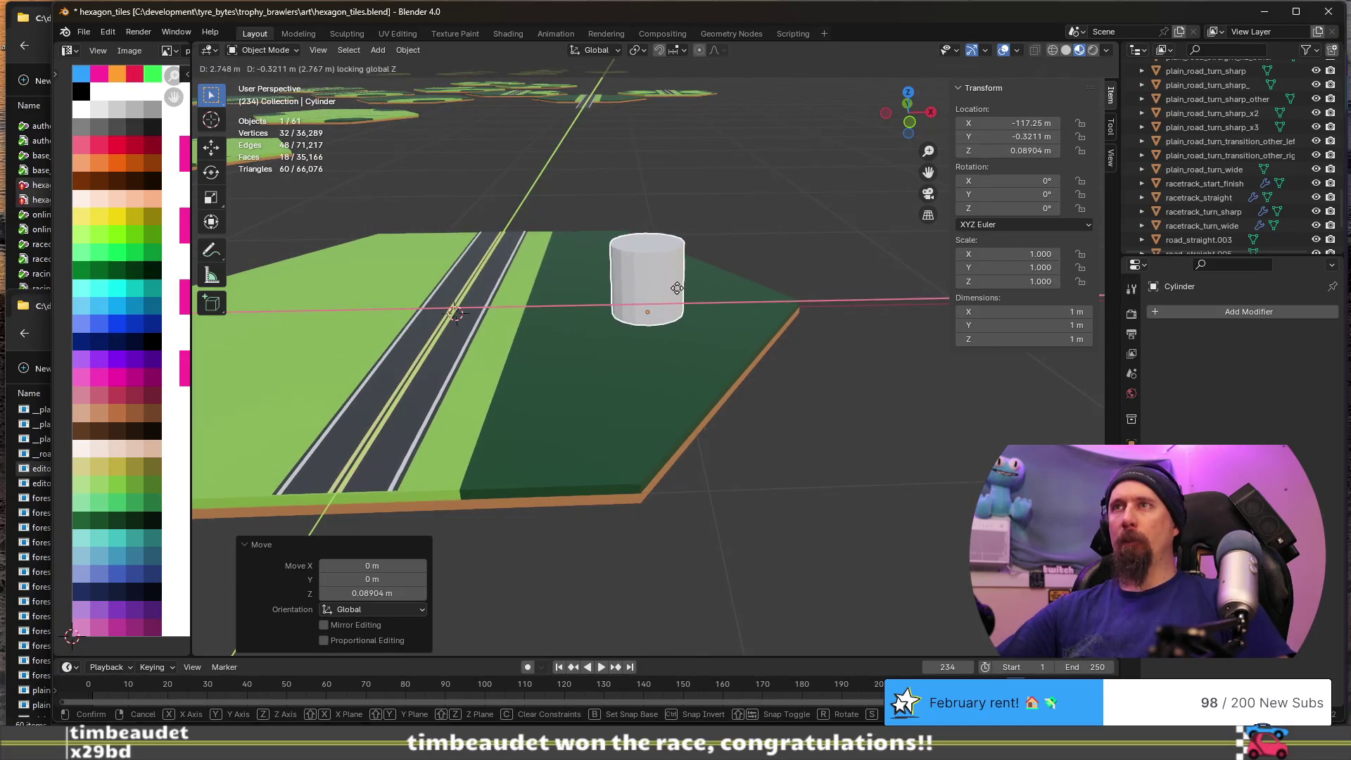
key("x")
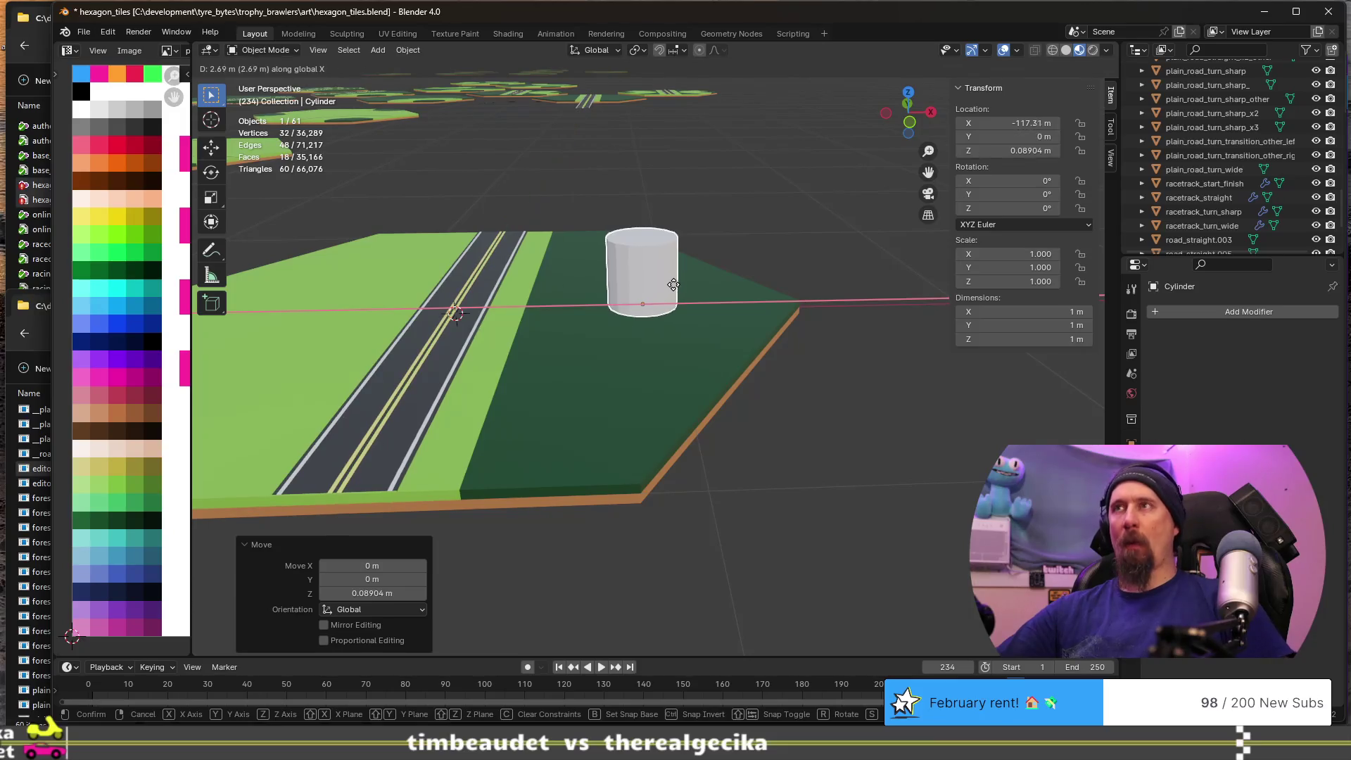
left_click(726, 291)
scroll(726, 290, "up", 4)
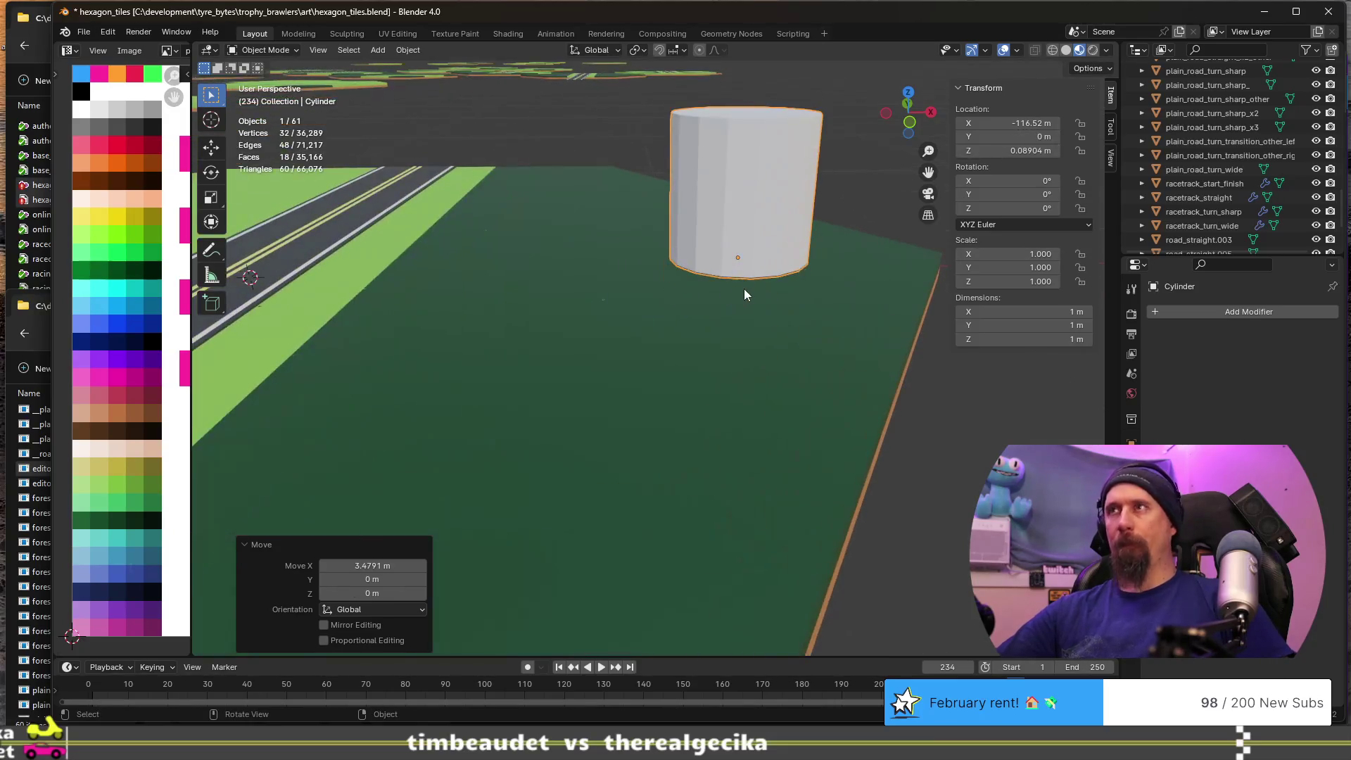
scroll(757, 251, "up", 5)
mouse_move(771, 372)
middle_mouse_down()
mouse_move(741, 352)
mouse_move(740, 376)
mouse_move(707, 391)
middle_mouse_up()
scroll(719, 376, "up", 3)
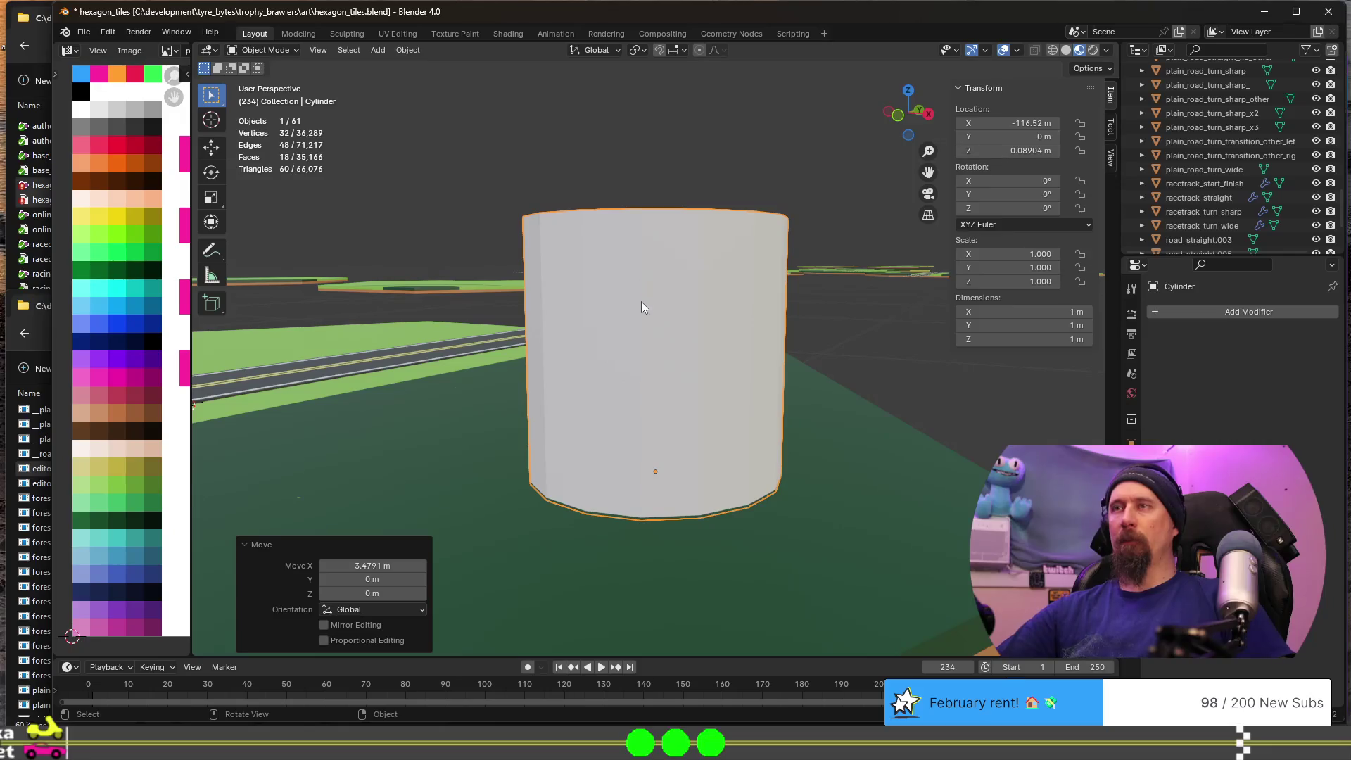
key("Tab")
key("ctrl+r")
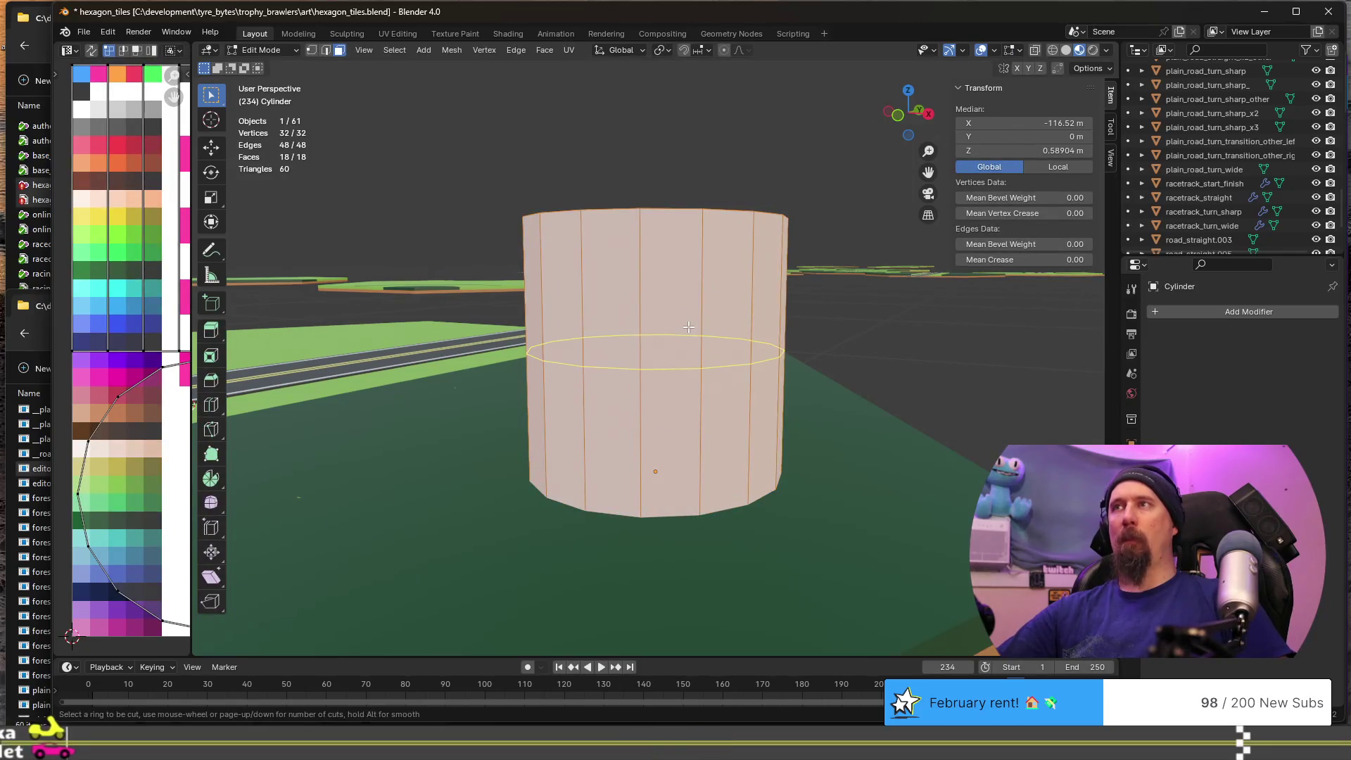
- Add two loop cuts around the cylinder, the second lower down
left_click(688, 327)
left_click(688, 327)
key("ctrl+r")
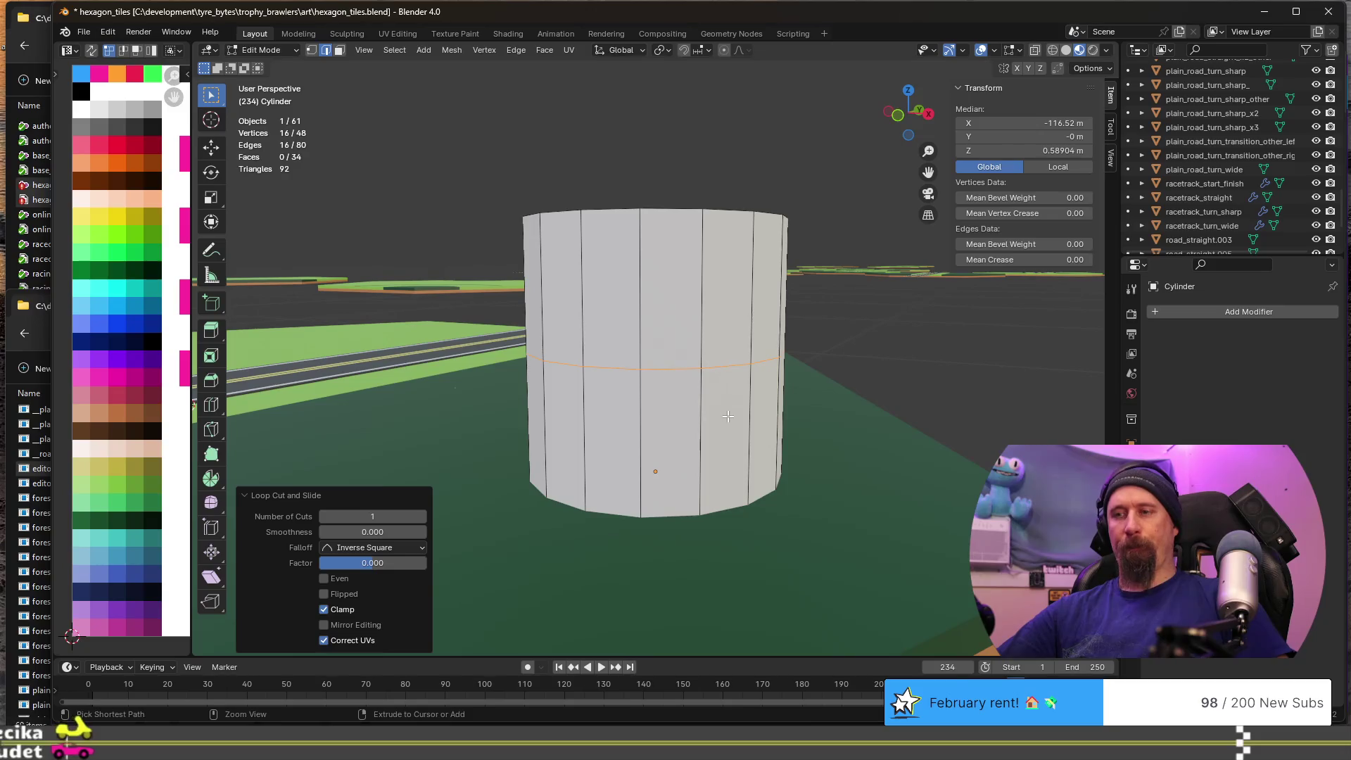
left_click(727, 415)
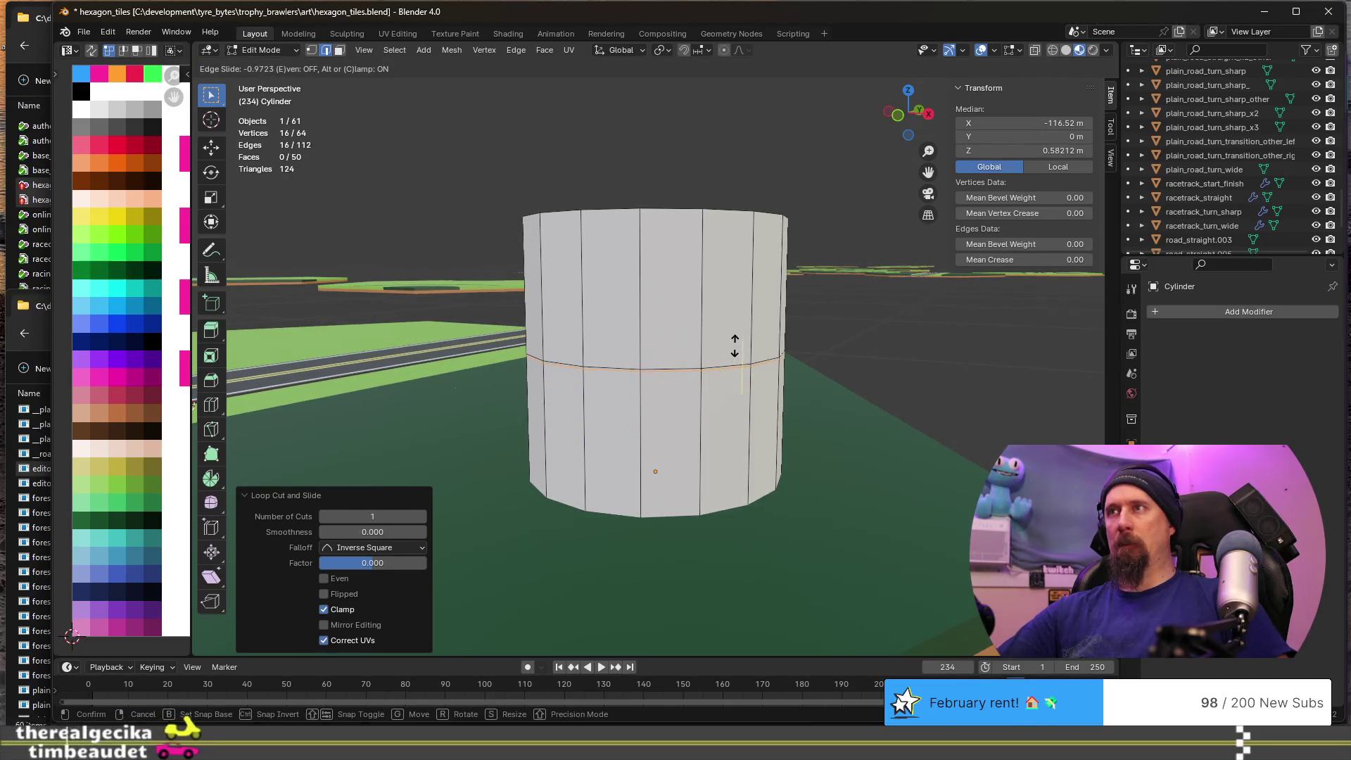
left_click(735, 352)
scroll(743, 447, "up", 2)
- Select the lower ring of faces and shrink it horizontally into a thin trunk
key("3")
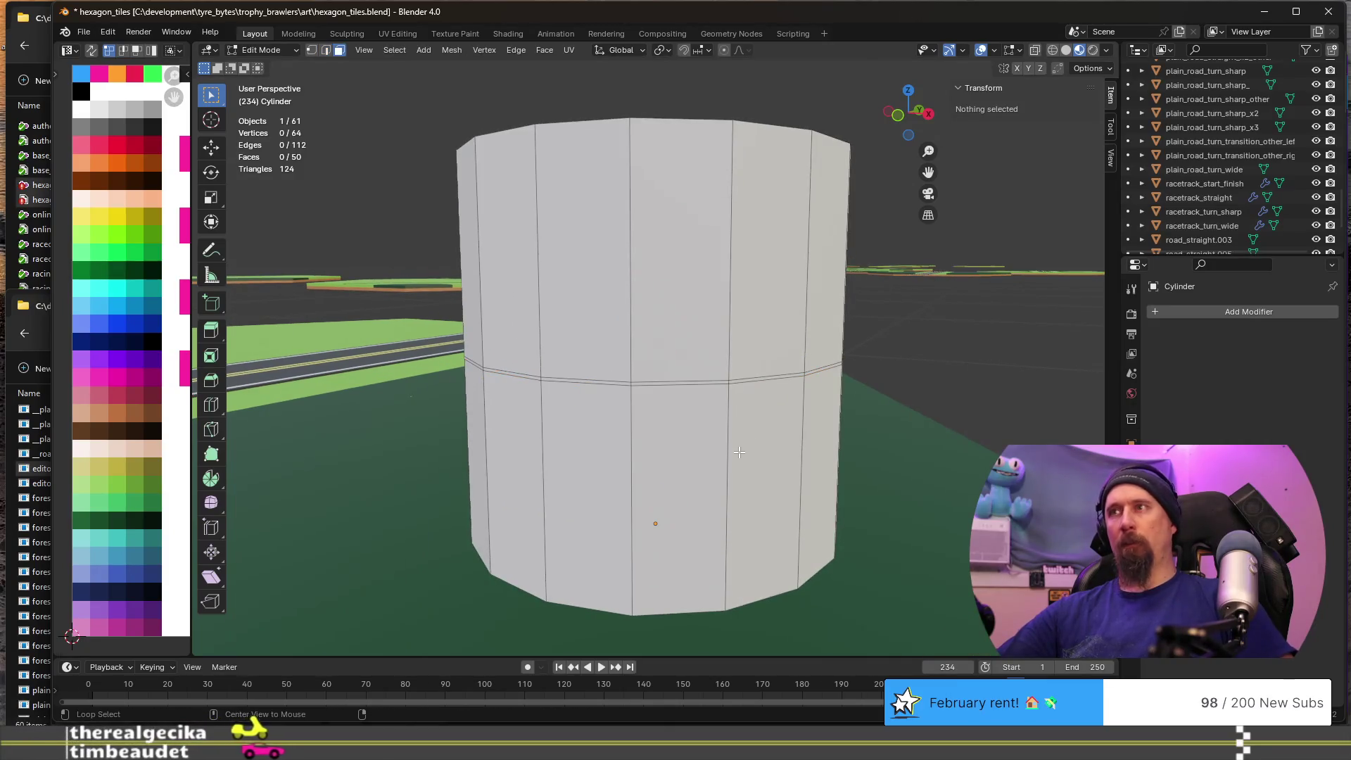
left_click(746, 452, "alt")
key("s")
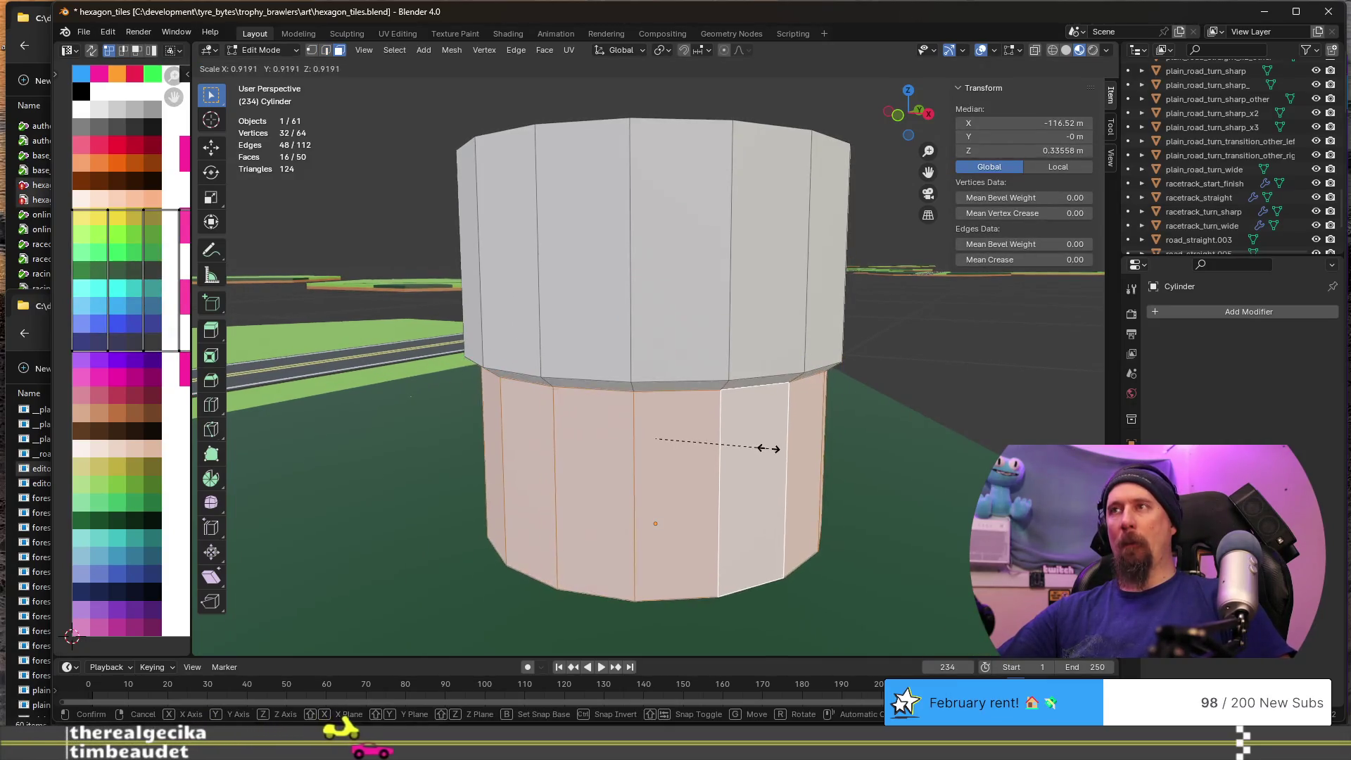
key("shift+z")
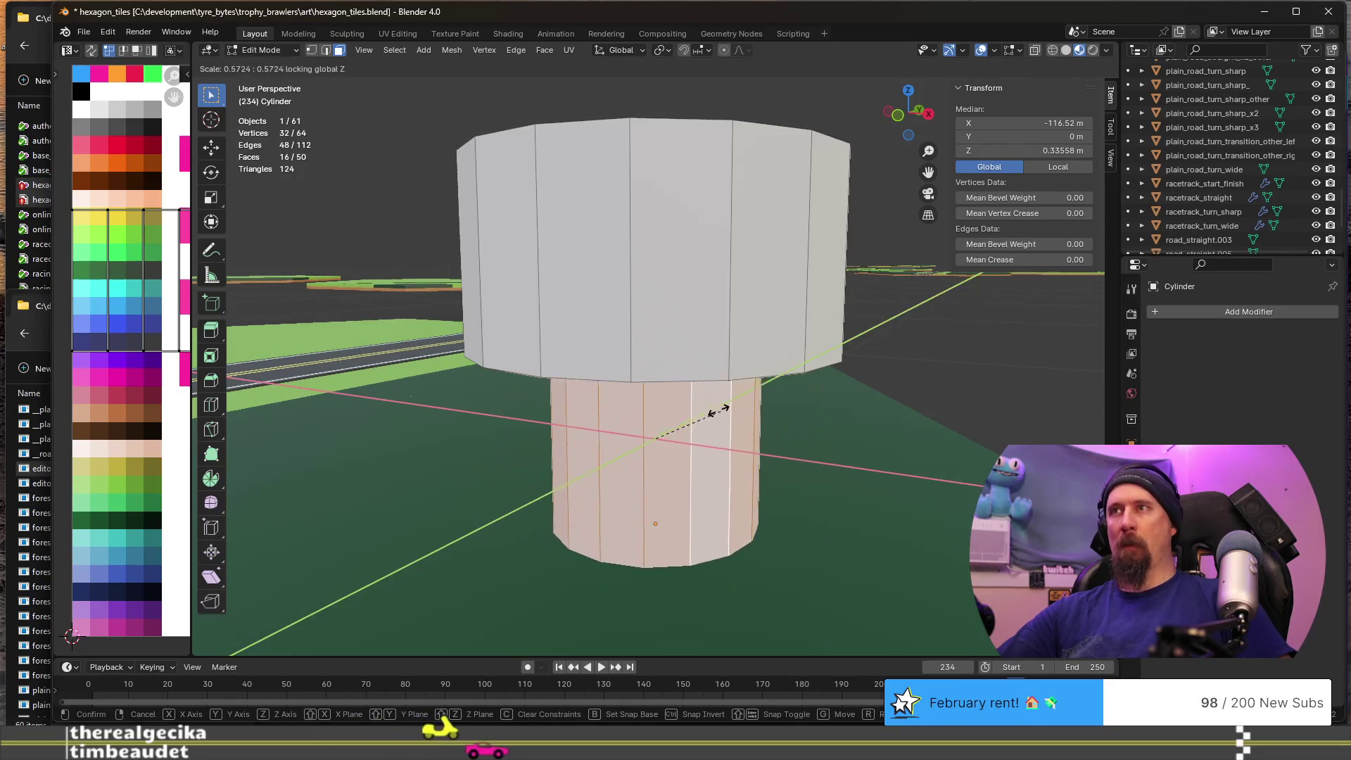
left_click(672, 439)
- Scale the top cap to a point and raise the tip along Z into a cone
middle_click_drag(672, 439, 691, 313)
left_click(692, 310)
key("s")
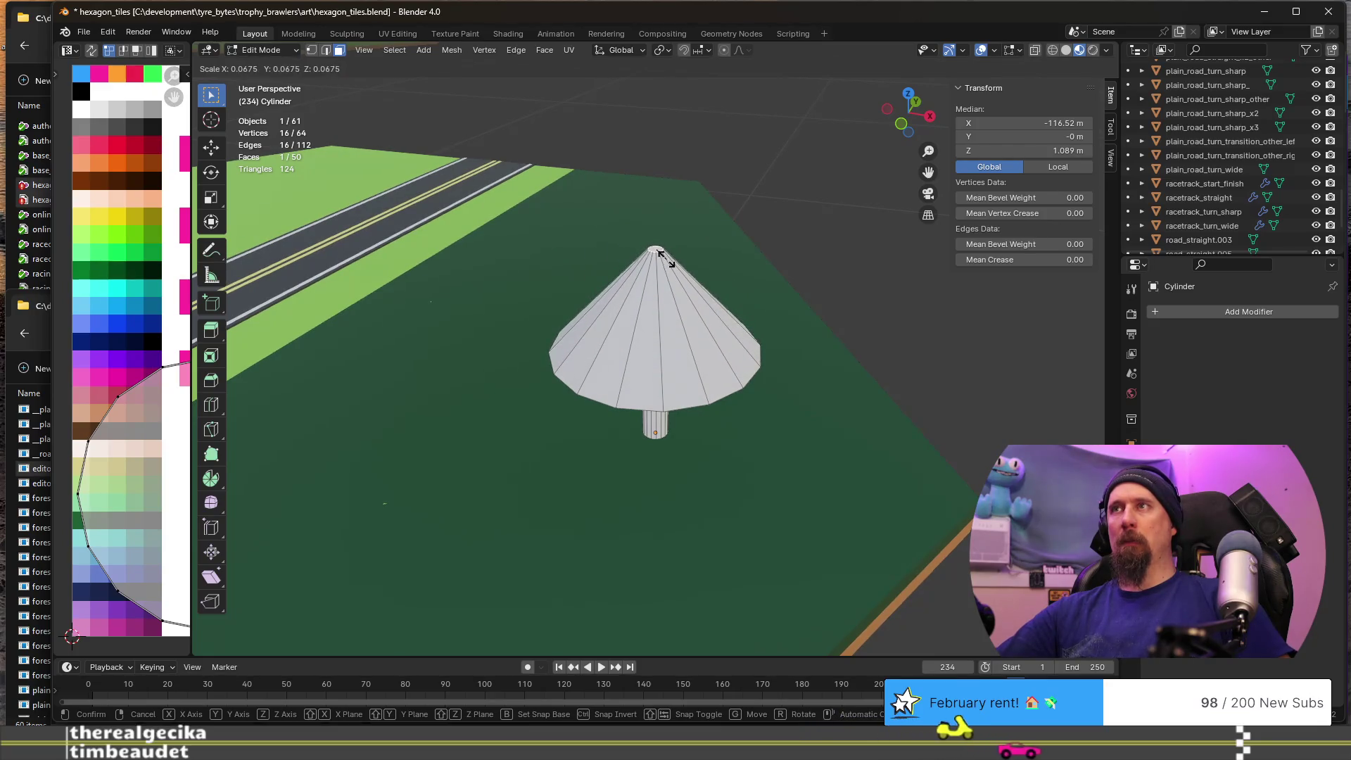
left_click(662, 259)
middle_click_drag(662, 258, 673, 339)
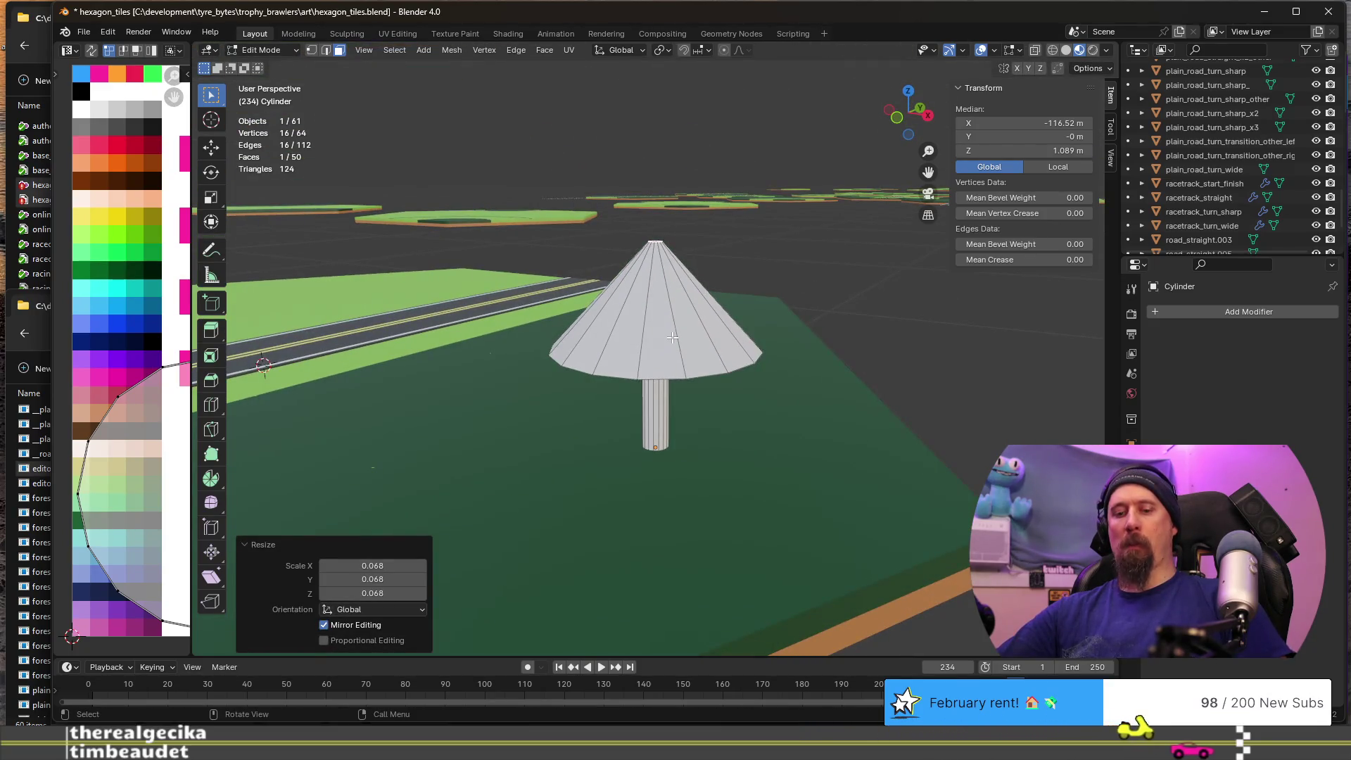
key("g")
key("z")
left_click(673, 317)
mouse_move(672, 316)
middle_mouse_down()
mouse_move(682, 384)
mouse_move(724, 356)
mouse_move(720, 369)
middle_mouse_up()
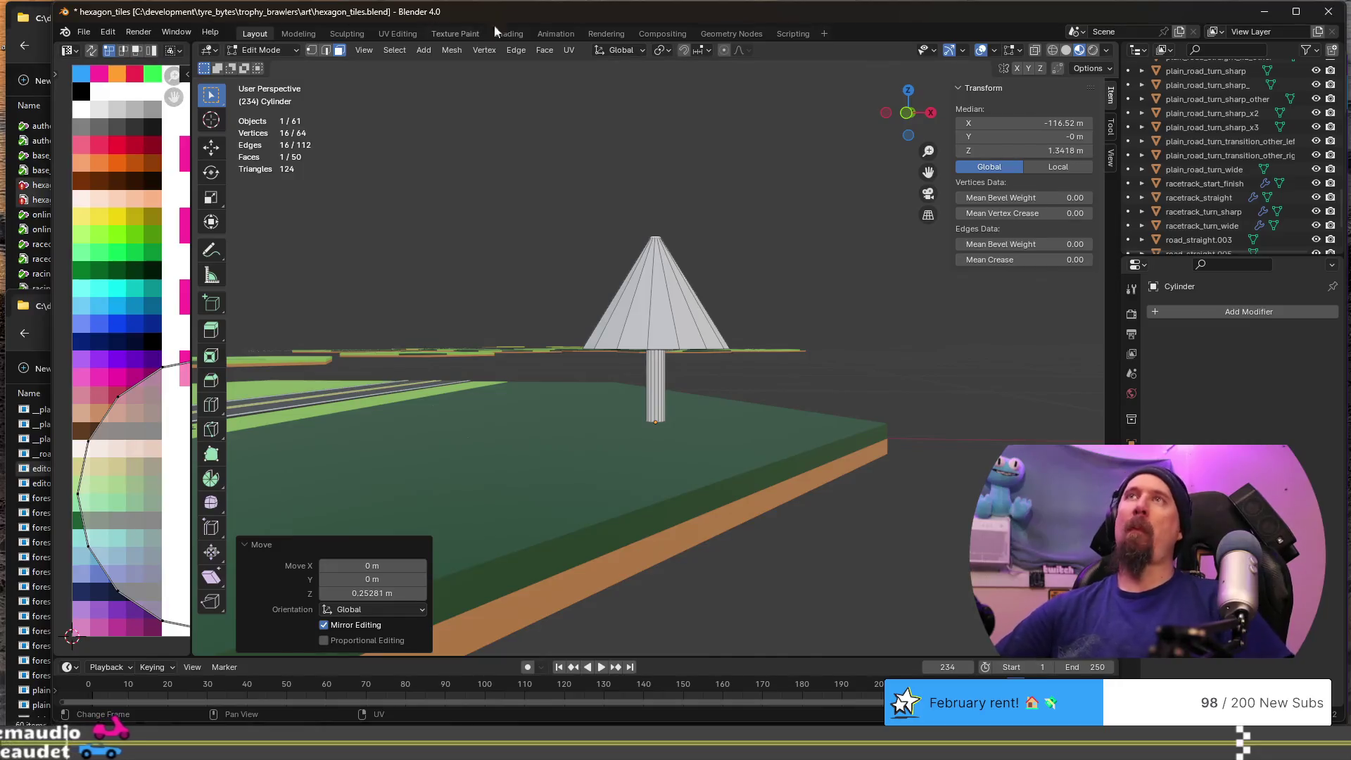
- Scale and move the tree's UVs in the UV editor
key("g")
left_click(121, 264)
key("g")
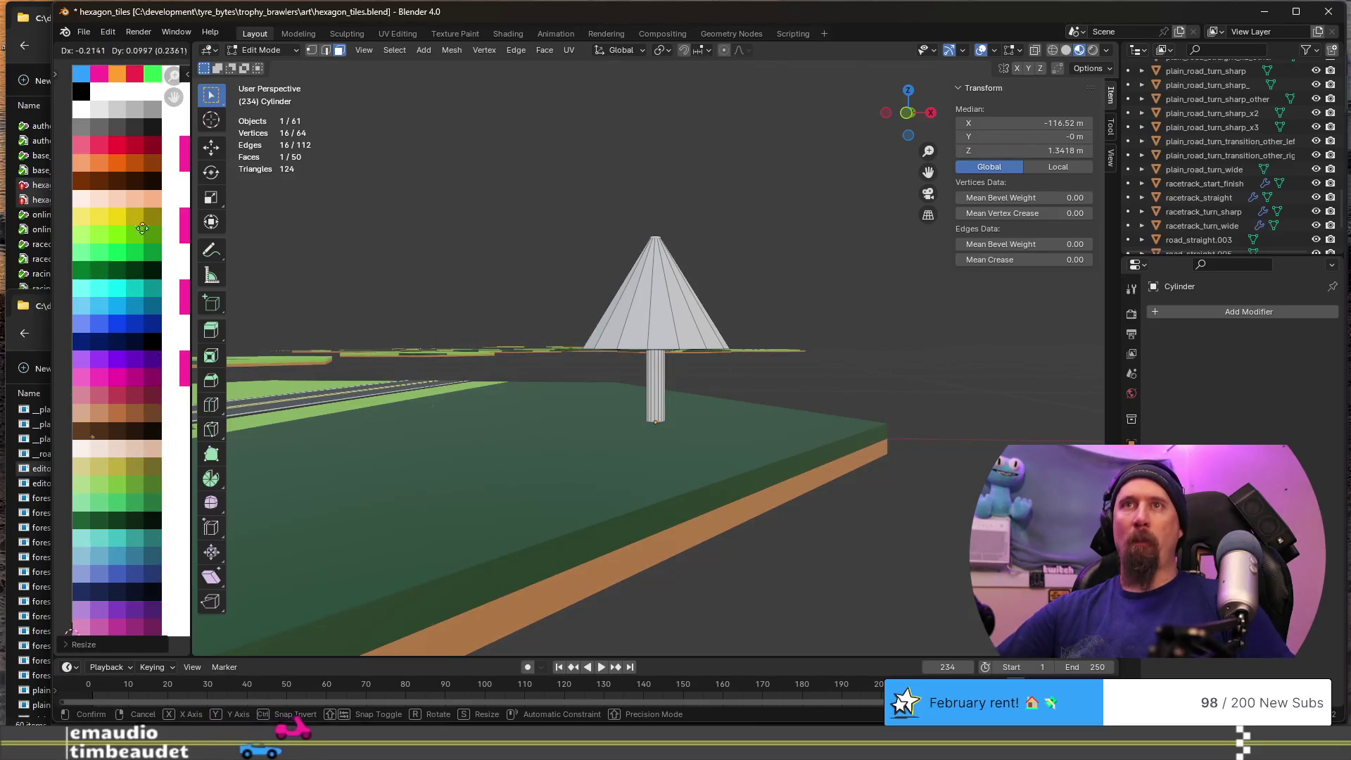
left_click(160, 184)
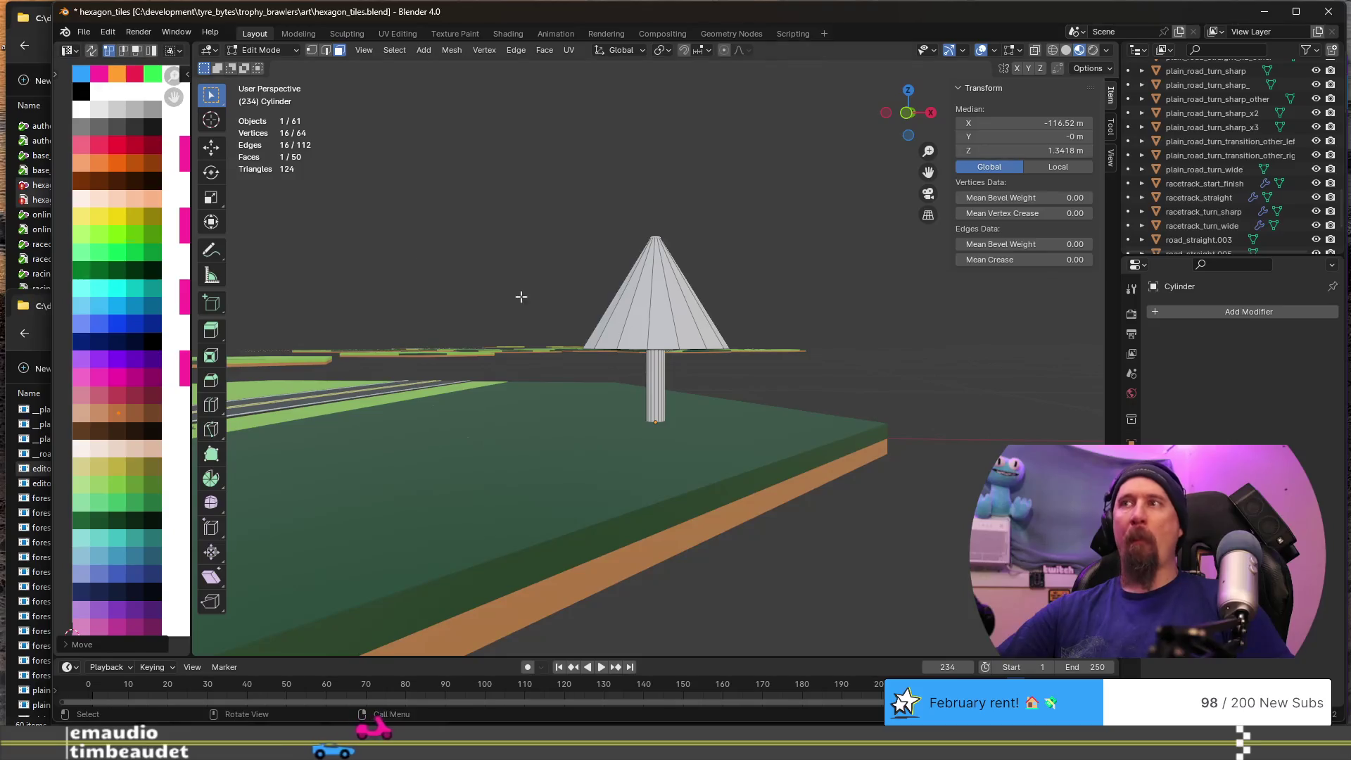
- Apply the existing palette256 material to the tree in Material Properties
left_click(1132, 393)
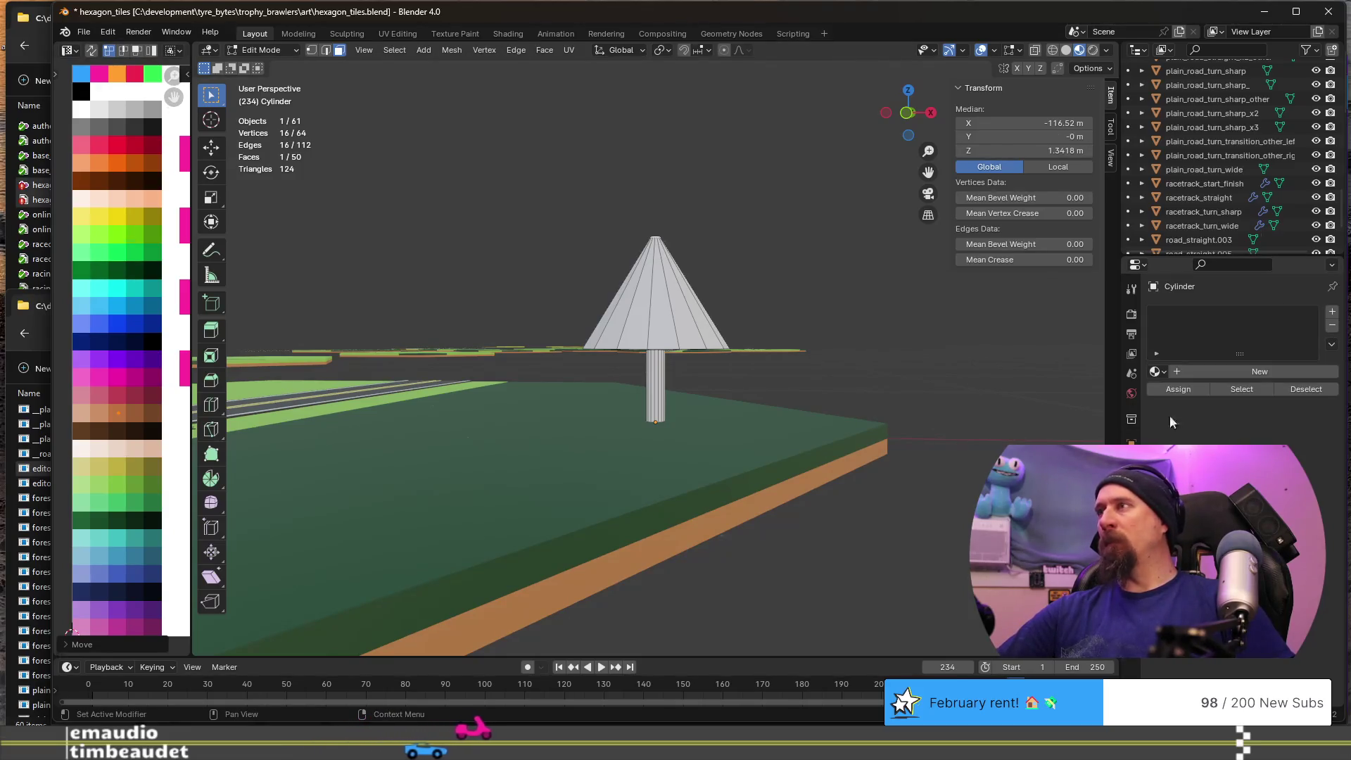
left_click(1157, 371)
scroll(1095, 422, "down", 10)
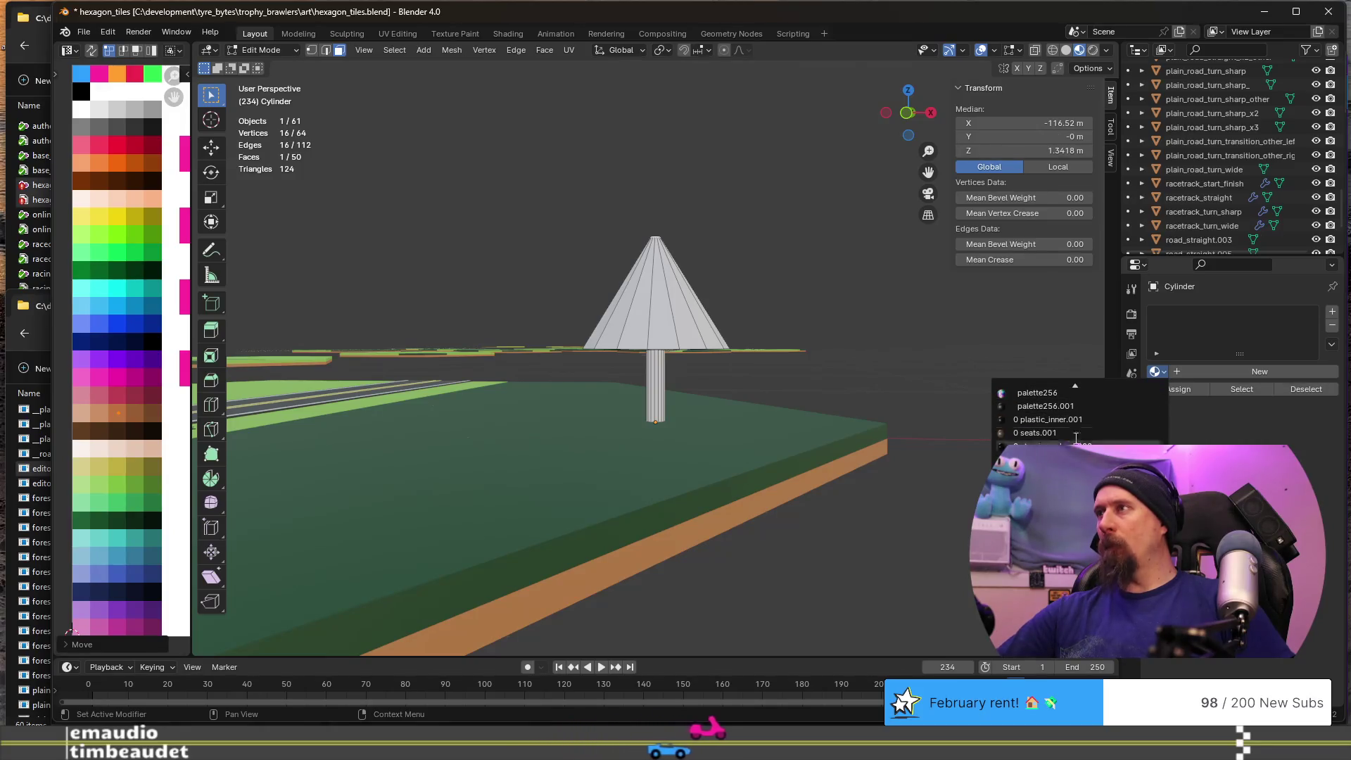
left_click(1047, 394)
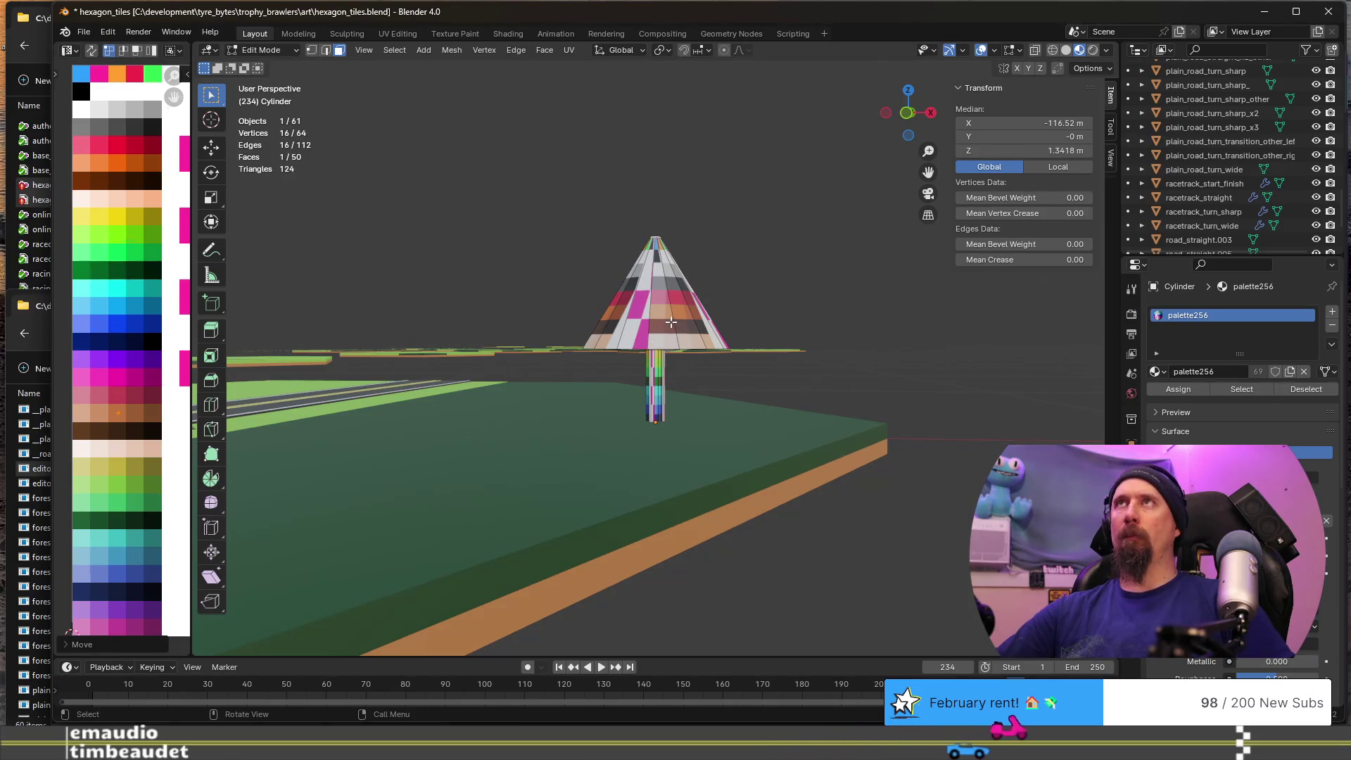
- Collapse all of the tree's UVs to a single point and place them on brown
key("a")
key("a")
key("s")
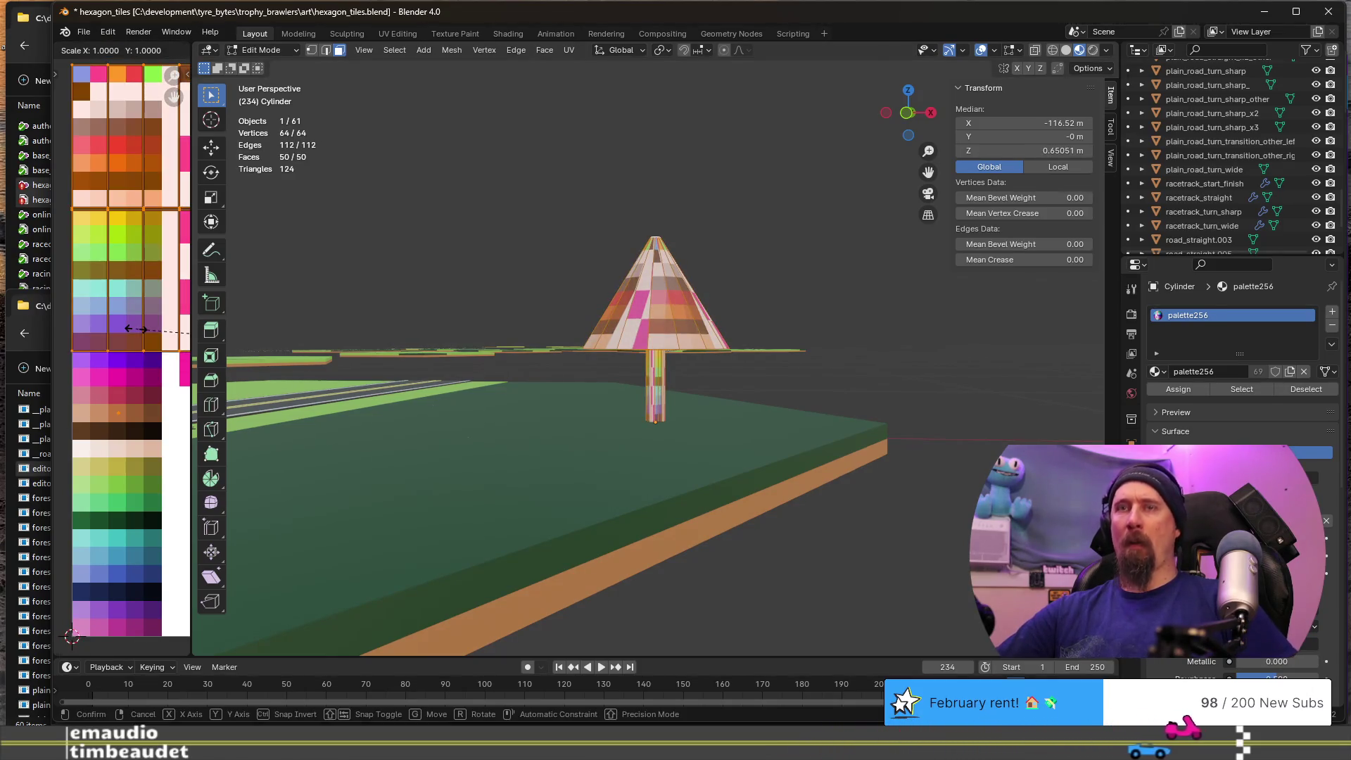
key("0")
key("Return")
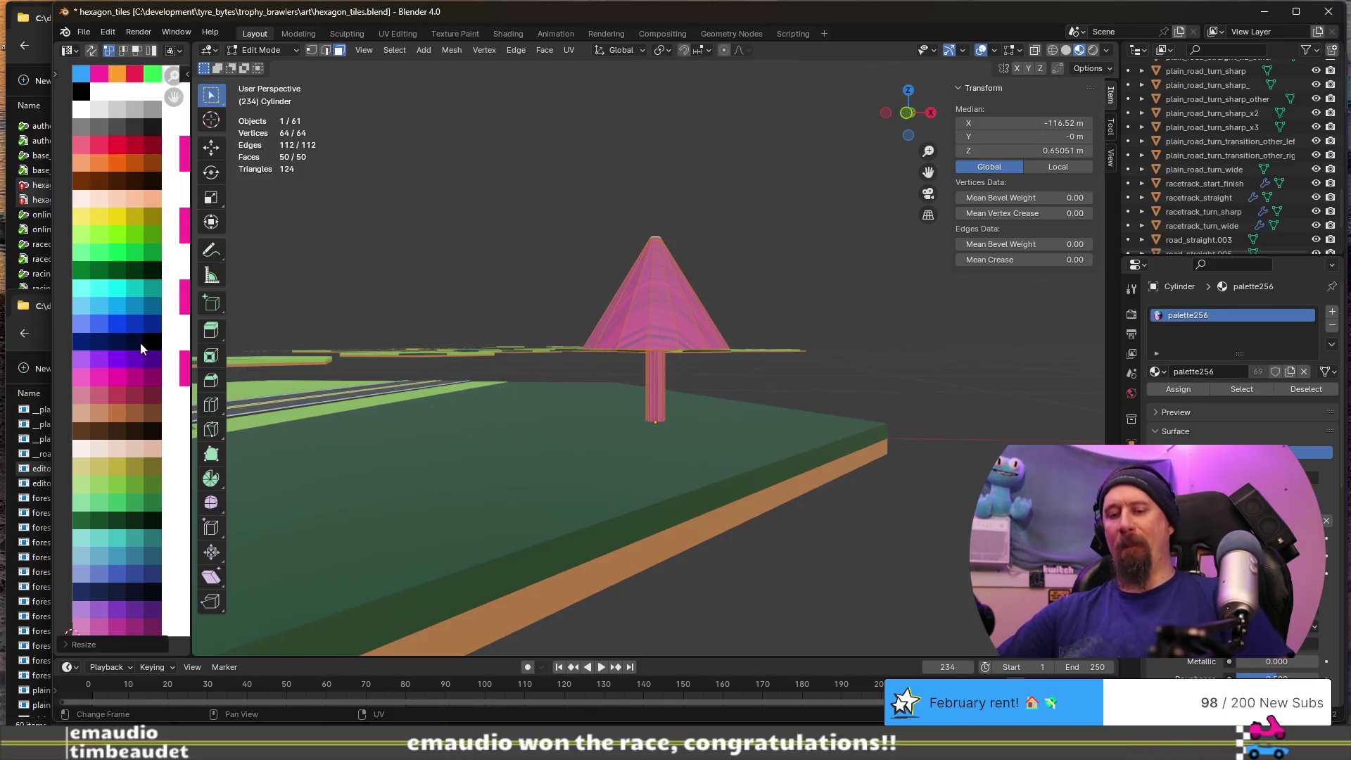
key("g")
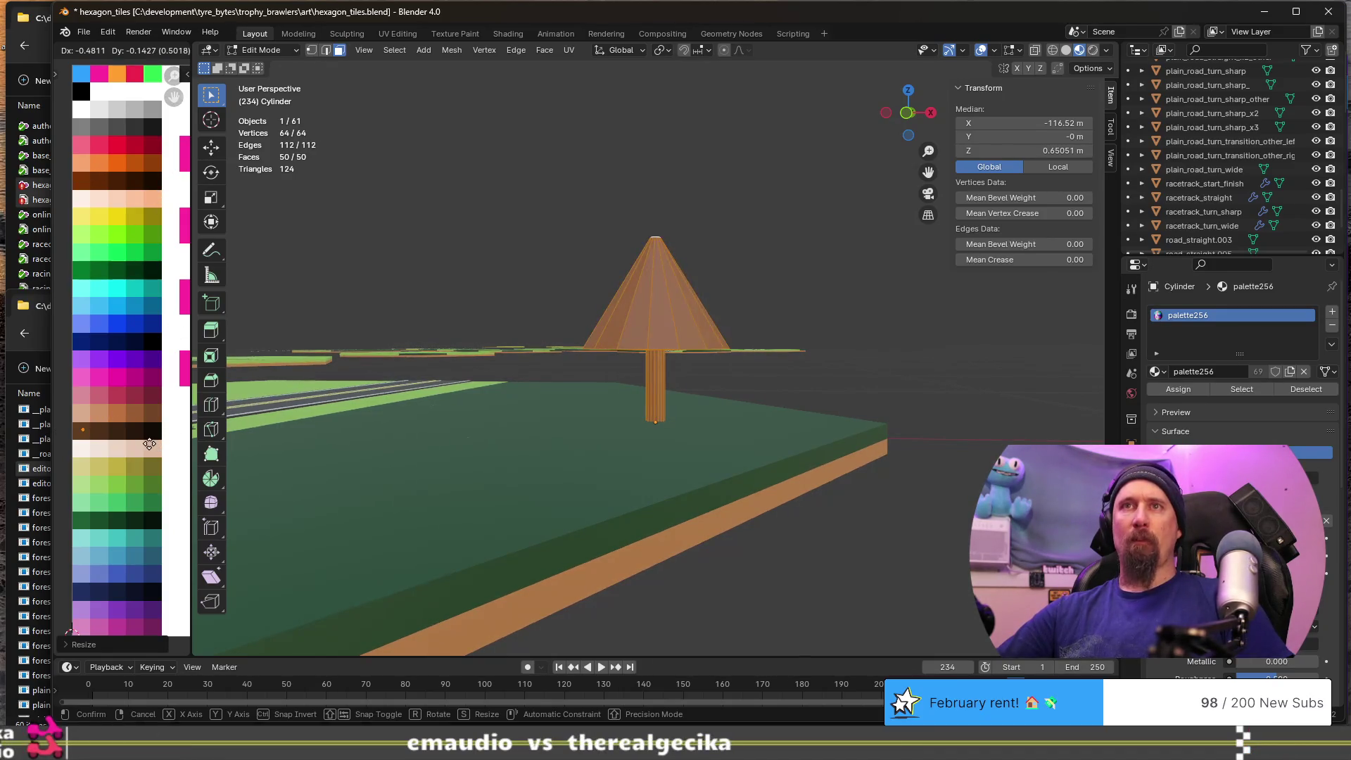
left_click(149, 443)
scroll(697, 287, "up", 5)
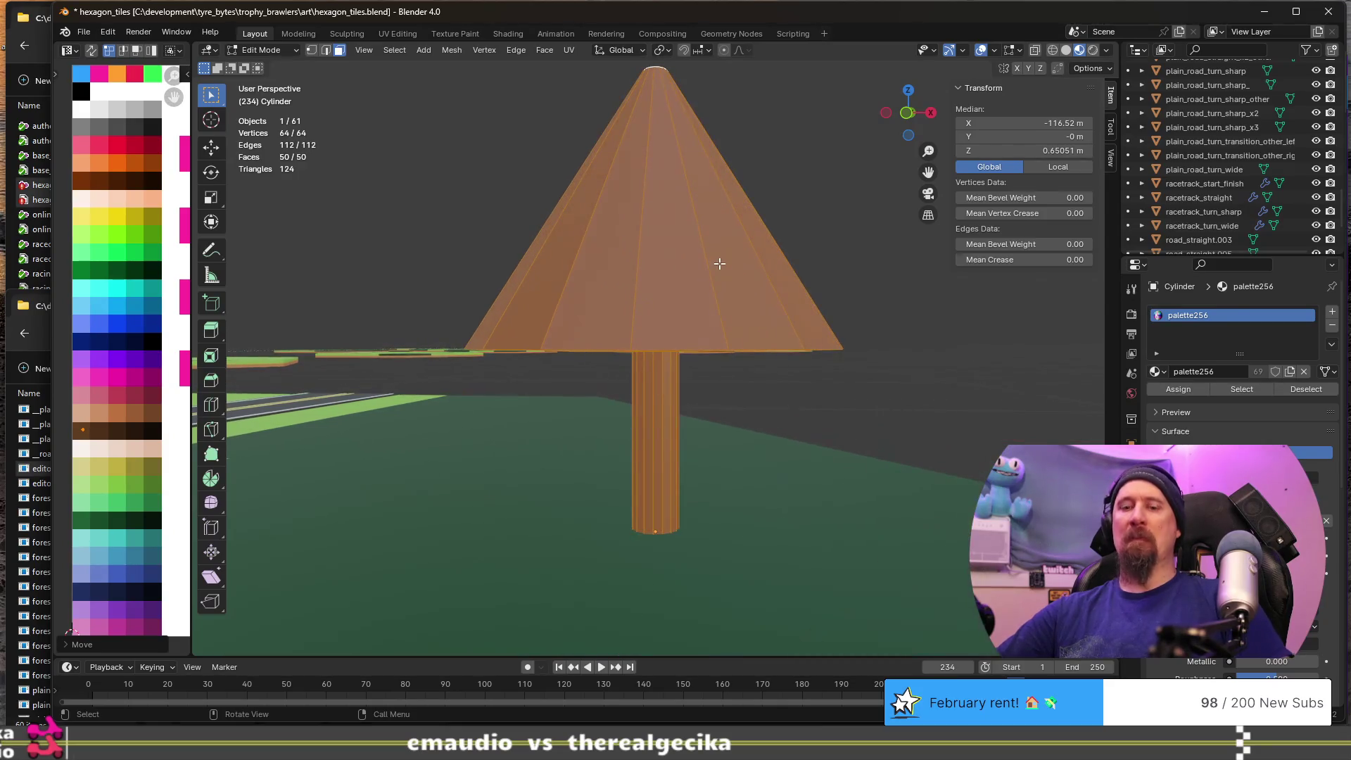
- Deselect the trunk and move only the cone's UVs onto green on the palette
mouse_move(735, 271)
middle_mouse_down()
mouse_move(749, 355)
mouse_move(693, 427)
mouse_move(702, 388)
mouse_move(778, 437)
mouse_move(807, 503)
middle_mouse_up()
left_click(678, 429, "alt+shift")
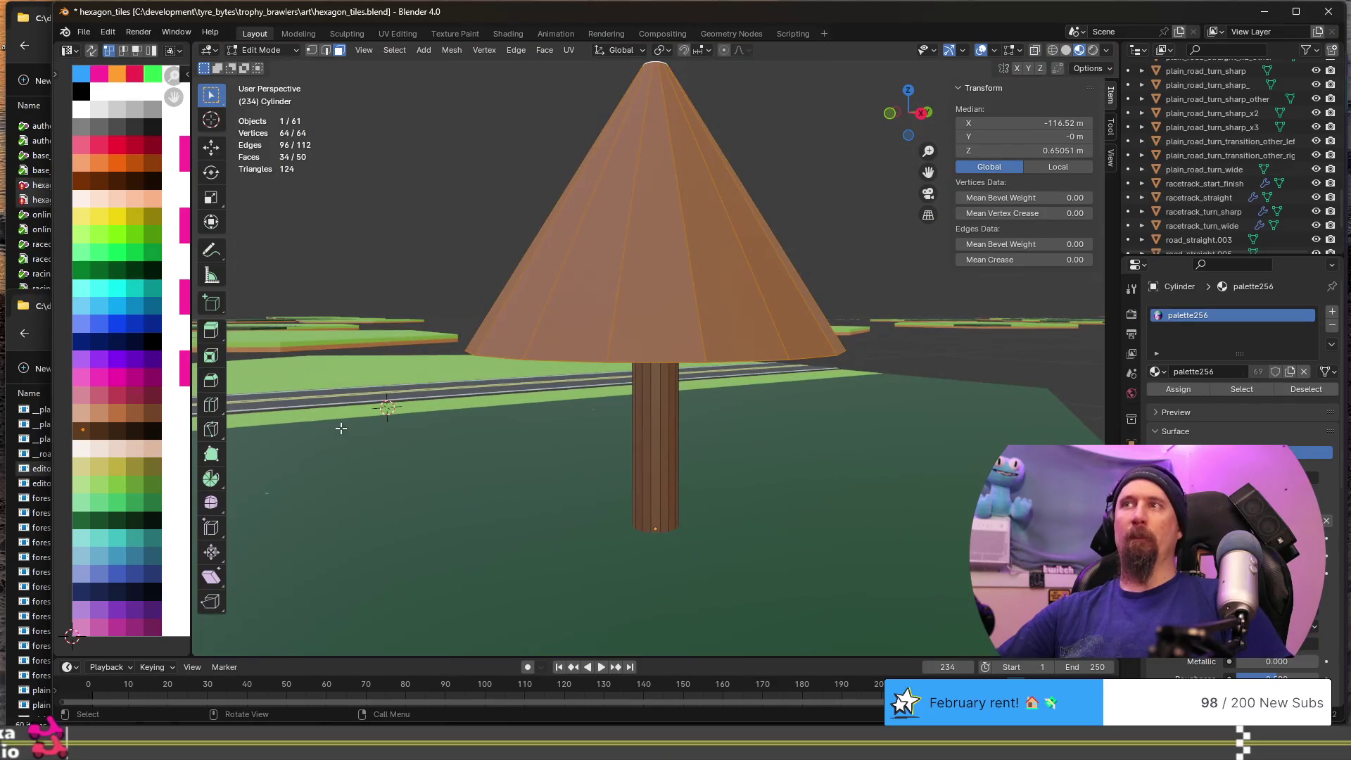
scroll(341, 428, "down", 1)
key("g")
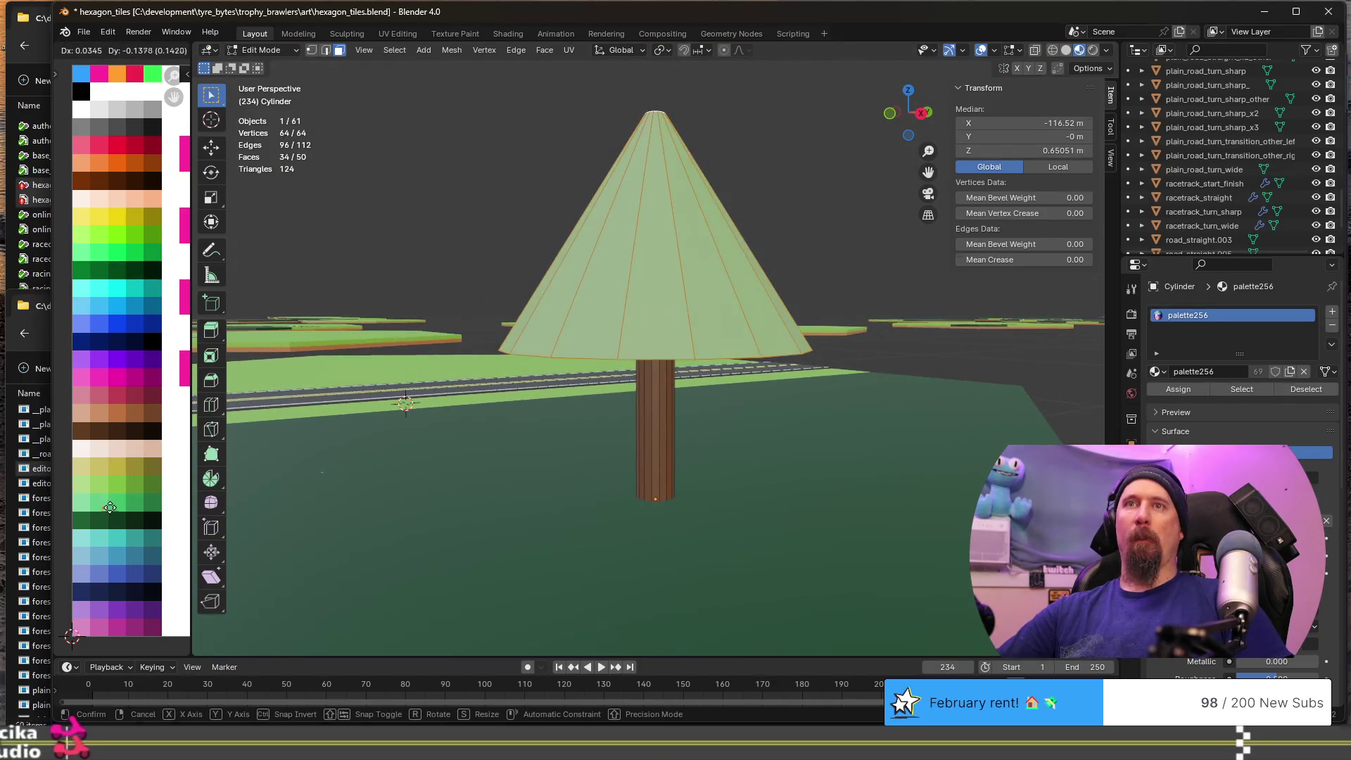
left_click(109, 506)
key("Tab")
scroll(631, 406, "down", 3)
scroll(649, 405, "up", 3)
- Shift the cone's UVs to a lighter green and view the finished tree in Object Mode
key("Tab")
key("g")
left_click(164, 489)
key("Tab")
scroll(579, 424, "down", 4)
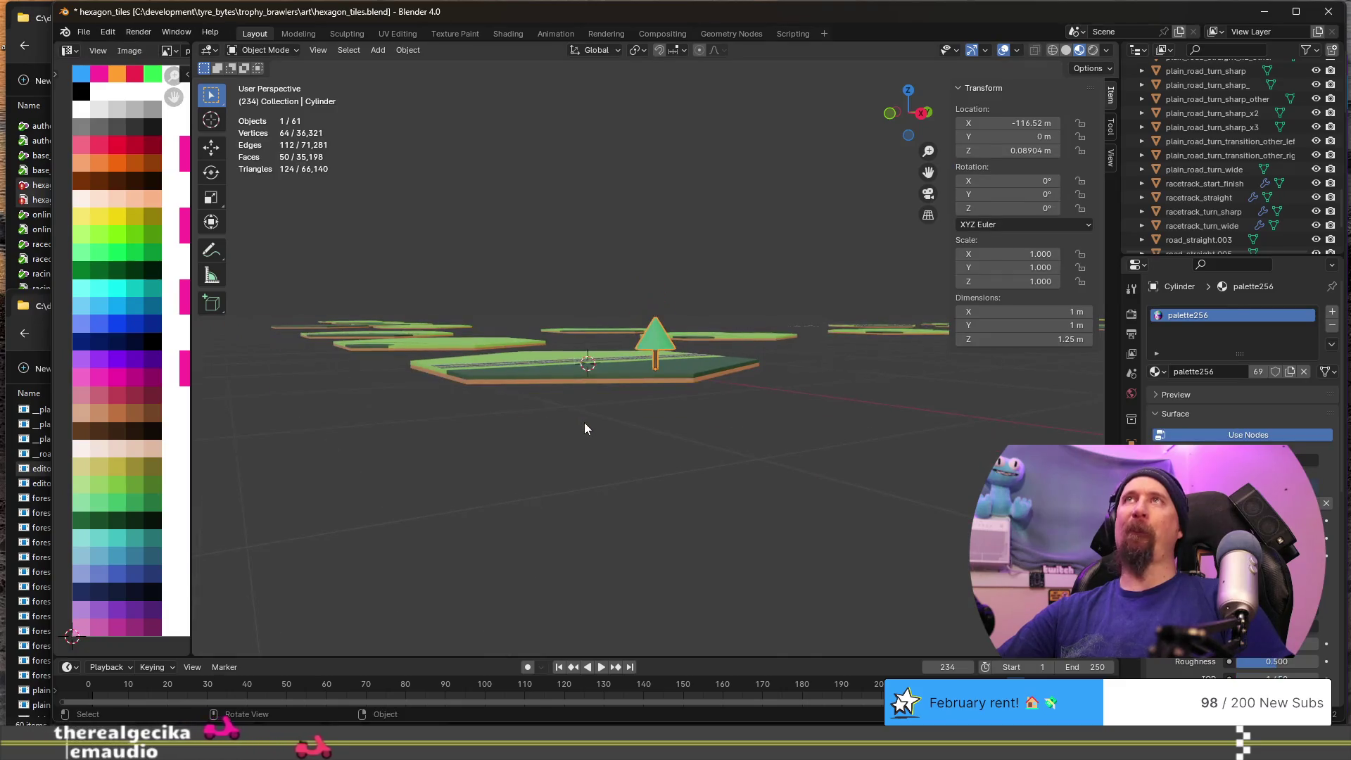
- Zoom in on the tree and switch to Edit Mode to show the cone's edges
scroll(584, 427, "up", 4)
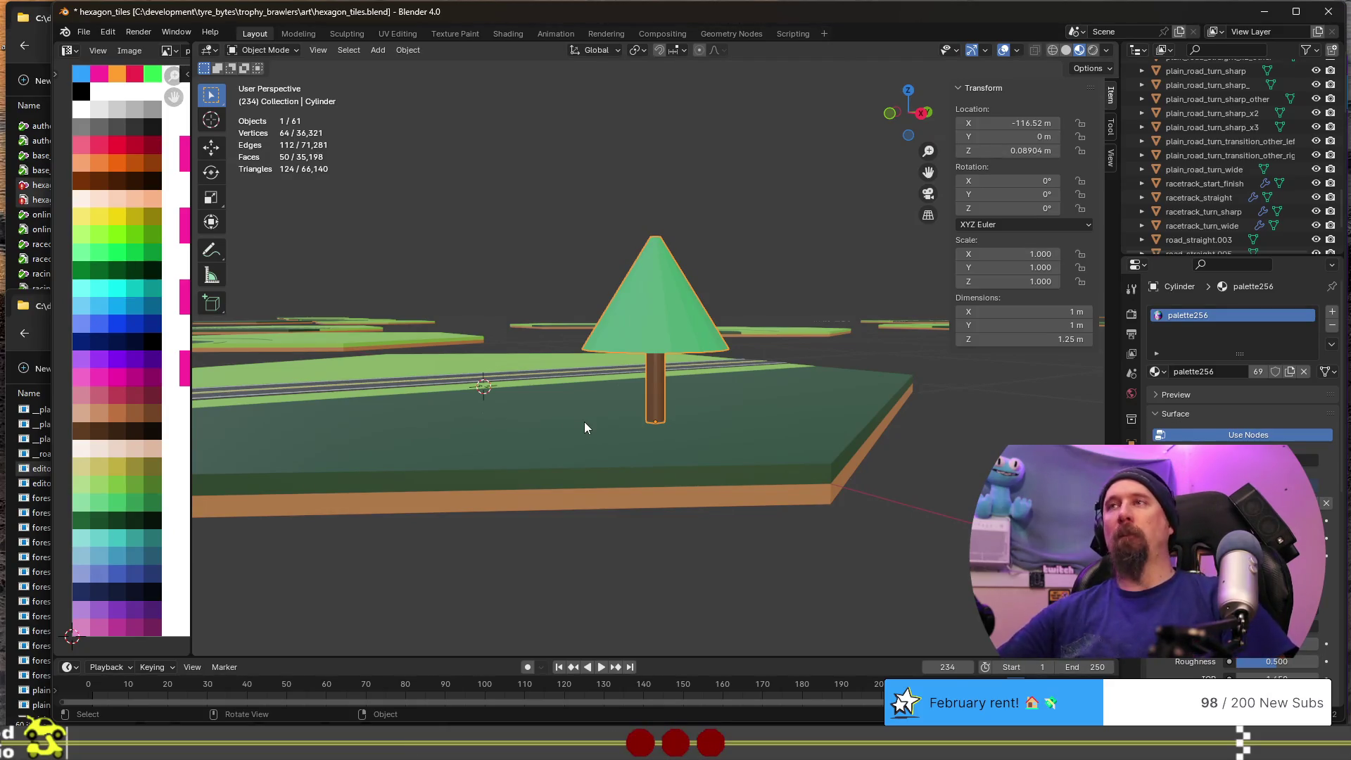
key("Tab")
scroll(637, 304, "up", 4)
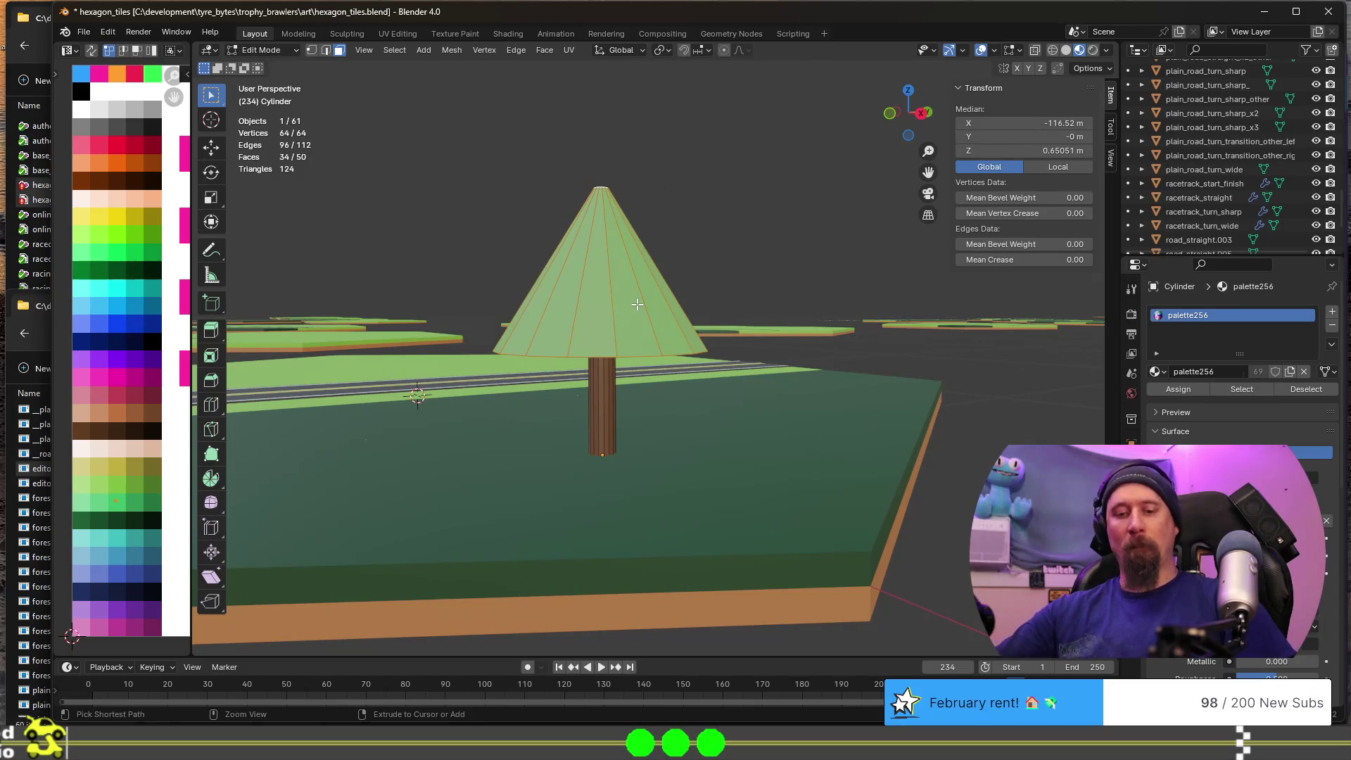
- Add two loop cuts to the cone, sliding the second high and shrinking it to half width
key("ctrl+r")
left_click(634, 300)
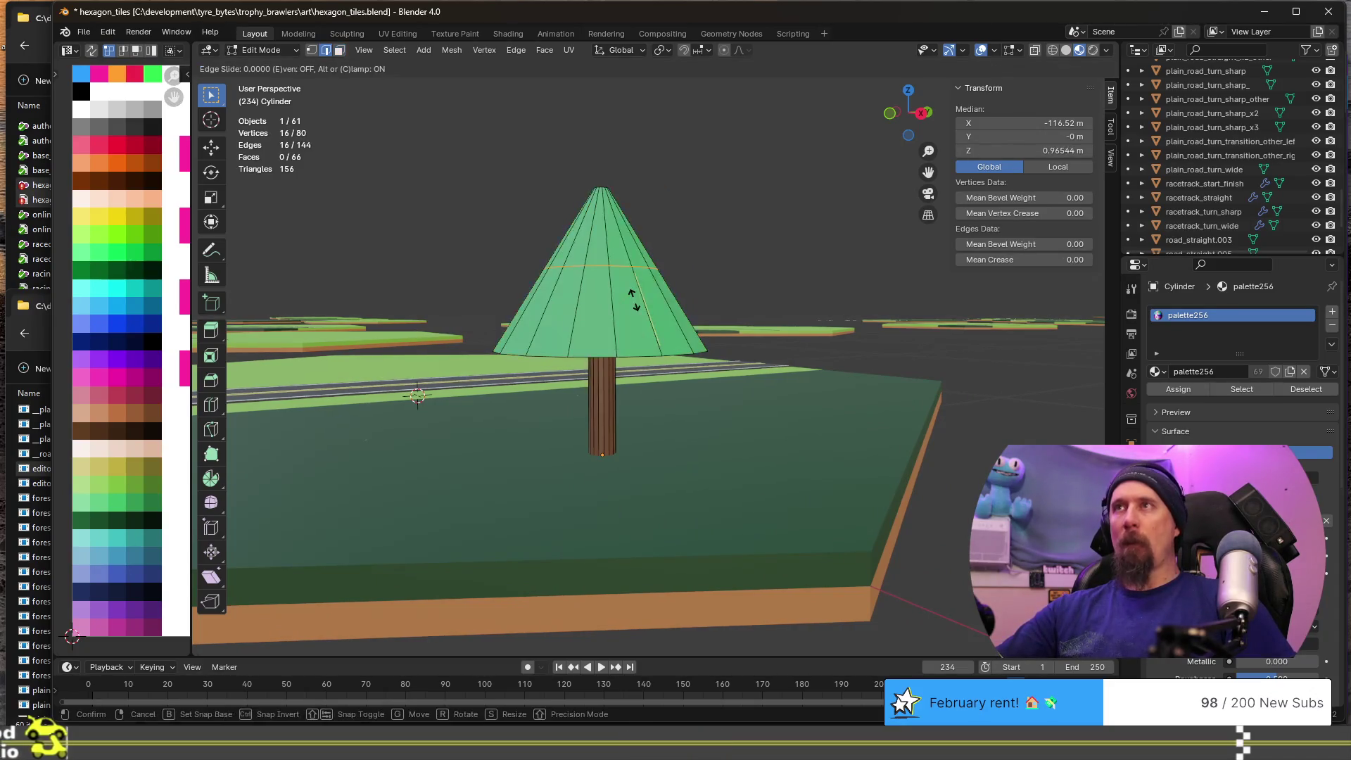
right_click(633, 293)
key("ctrl+r")
left_click(647, 308)
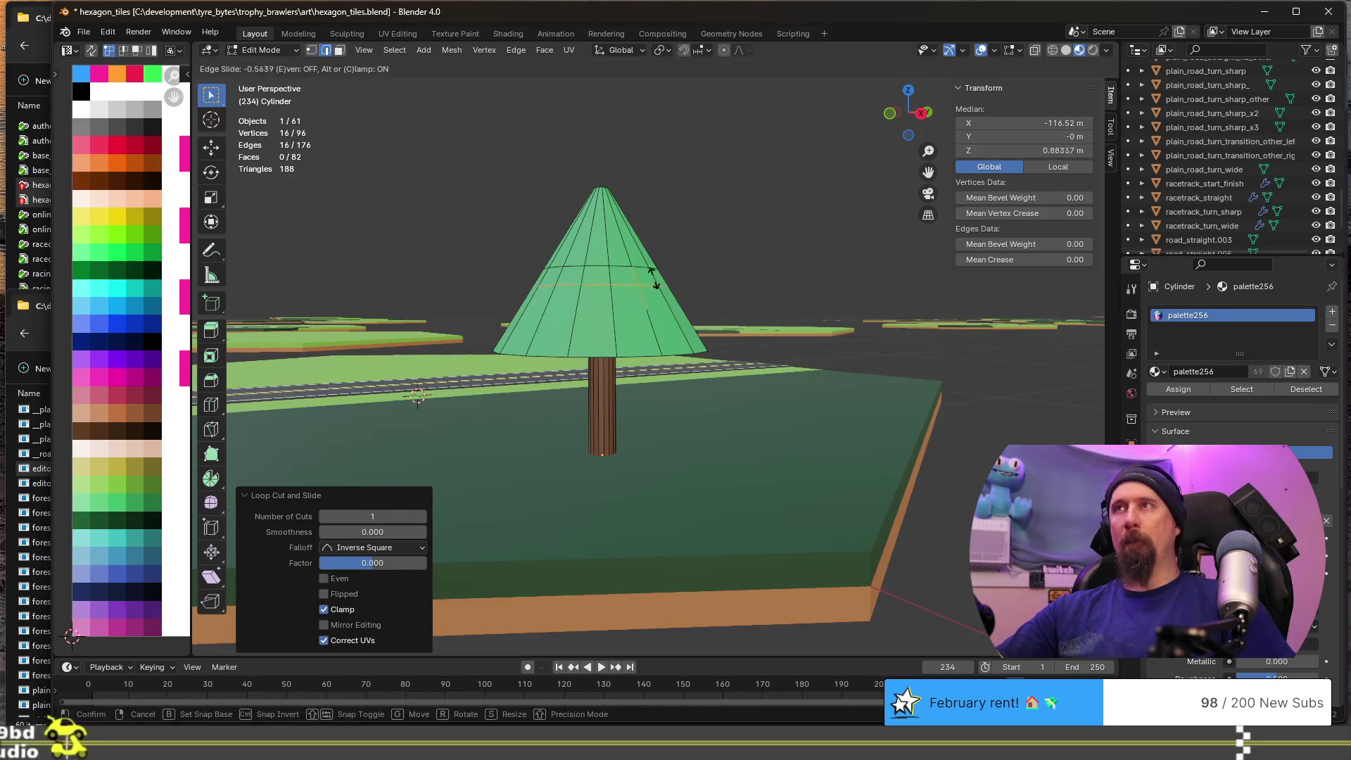
left_click(650, 259)
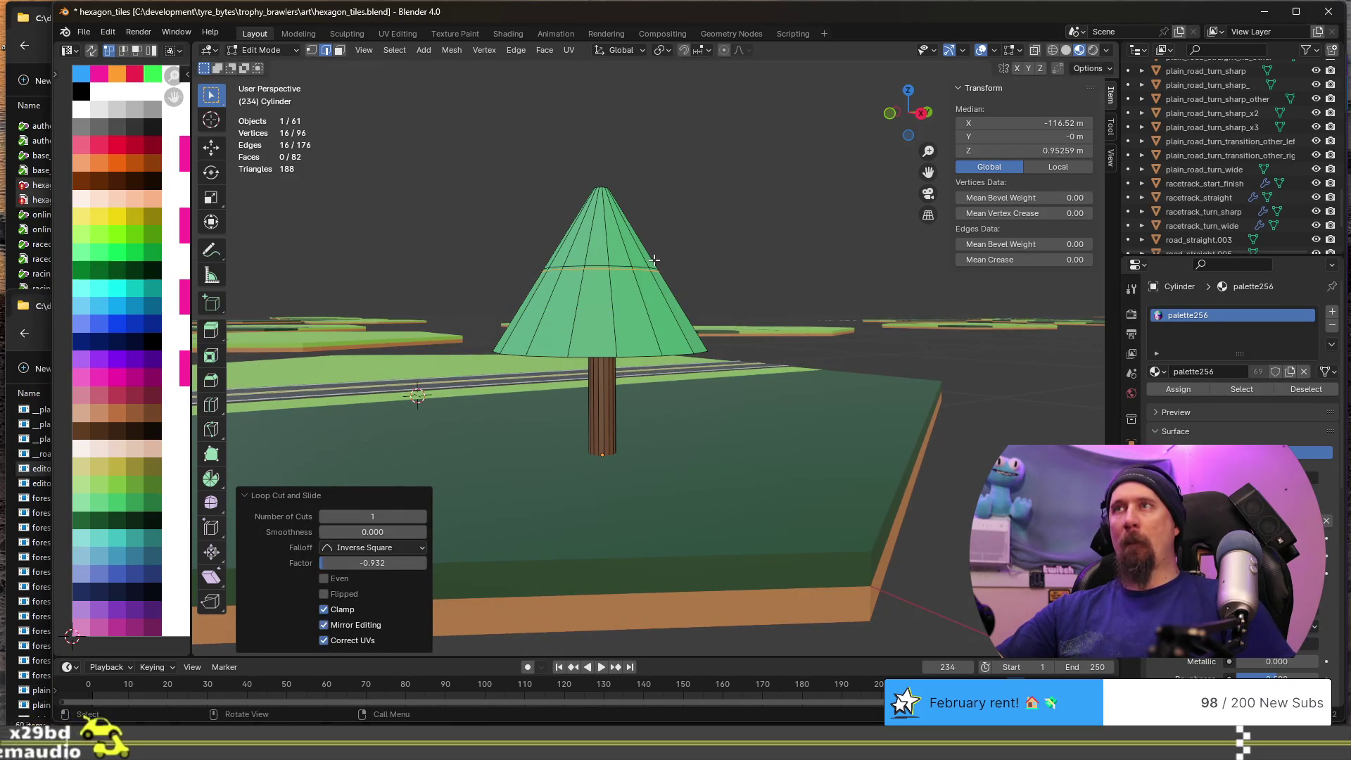
key("s")
key("shift+z")
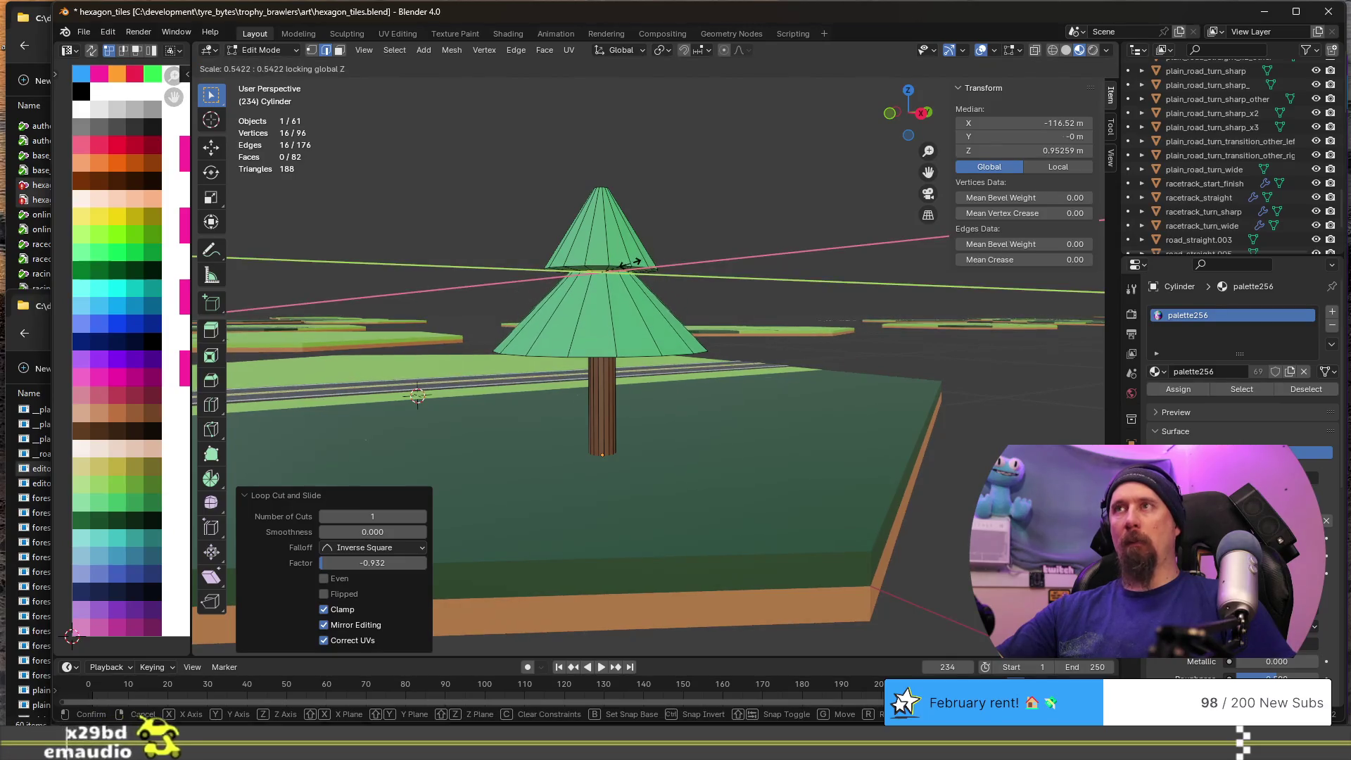
left_click(632, 266)
- Select the canopy's bottom rim rings and lower them along Z
mouse_move(638, 387)
middle_mouse_down()
mouse_move(633, 365)
mouse_move(614, 377)
middle_mouse_up()
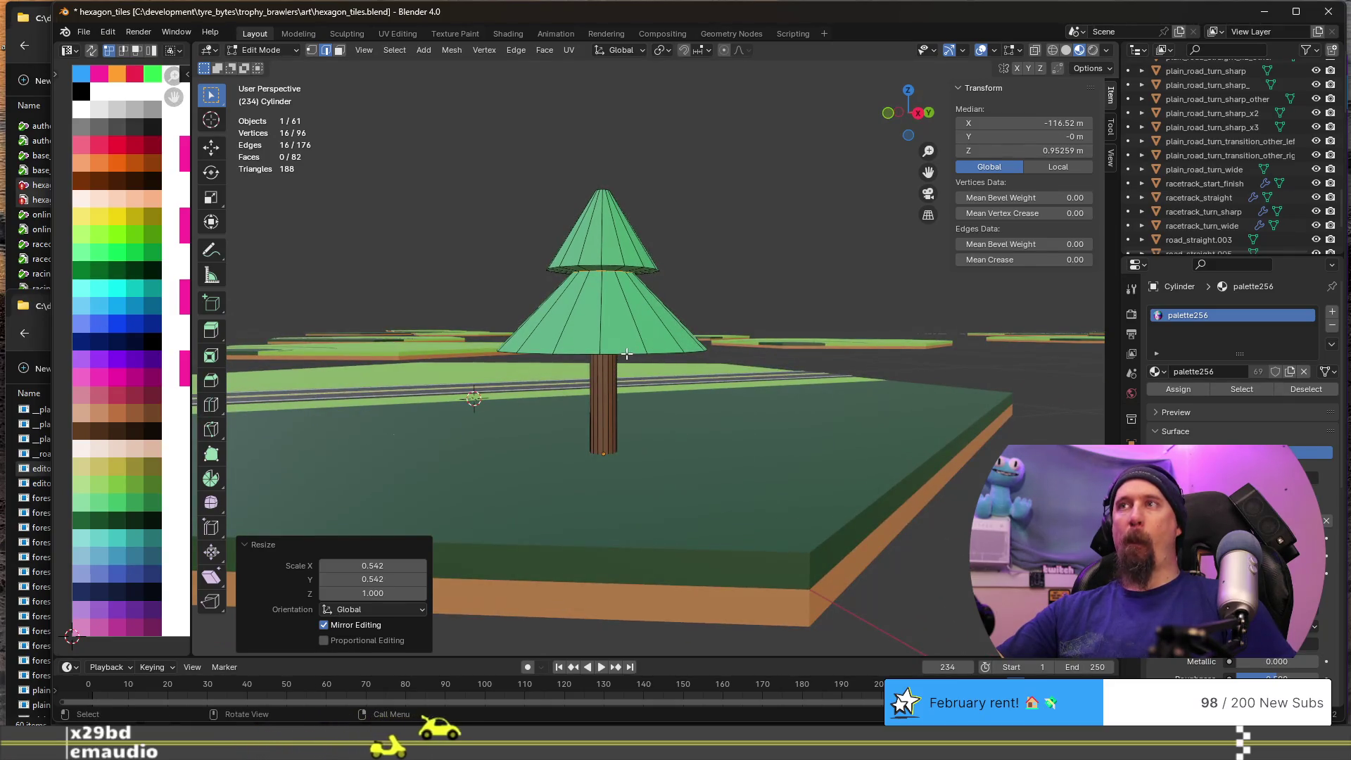
left_click(634, 352, "alt")
key("g")
key("z")
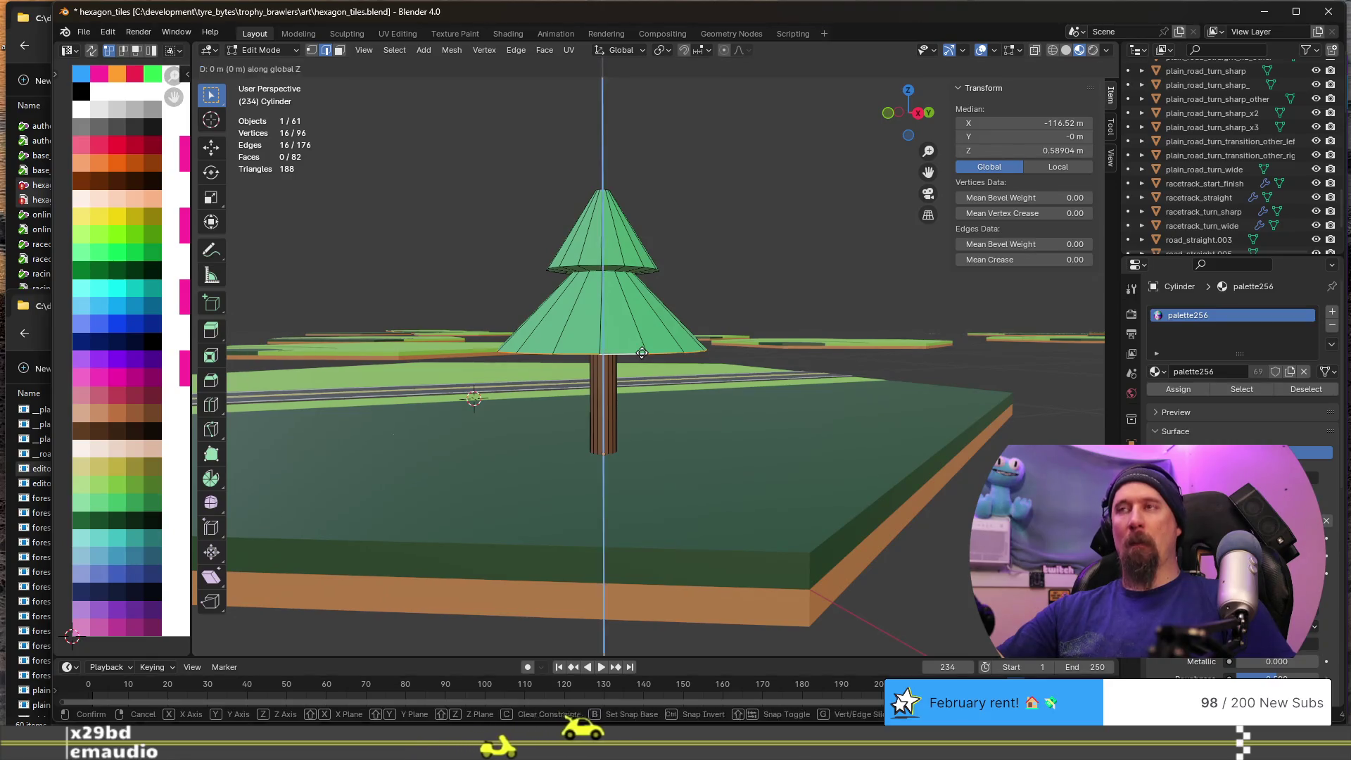
left_click(642, 355)
middle_click_drag(642, 355, 617, 357)
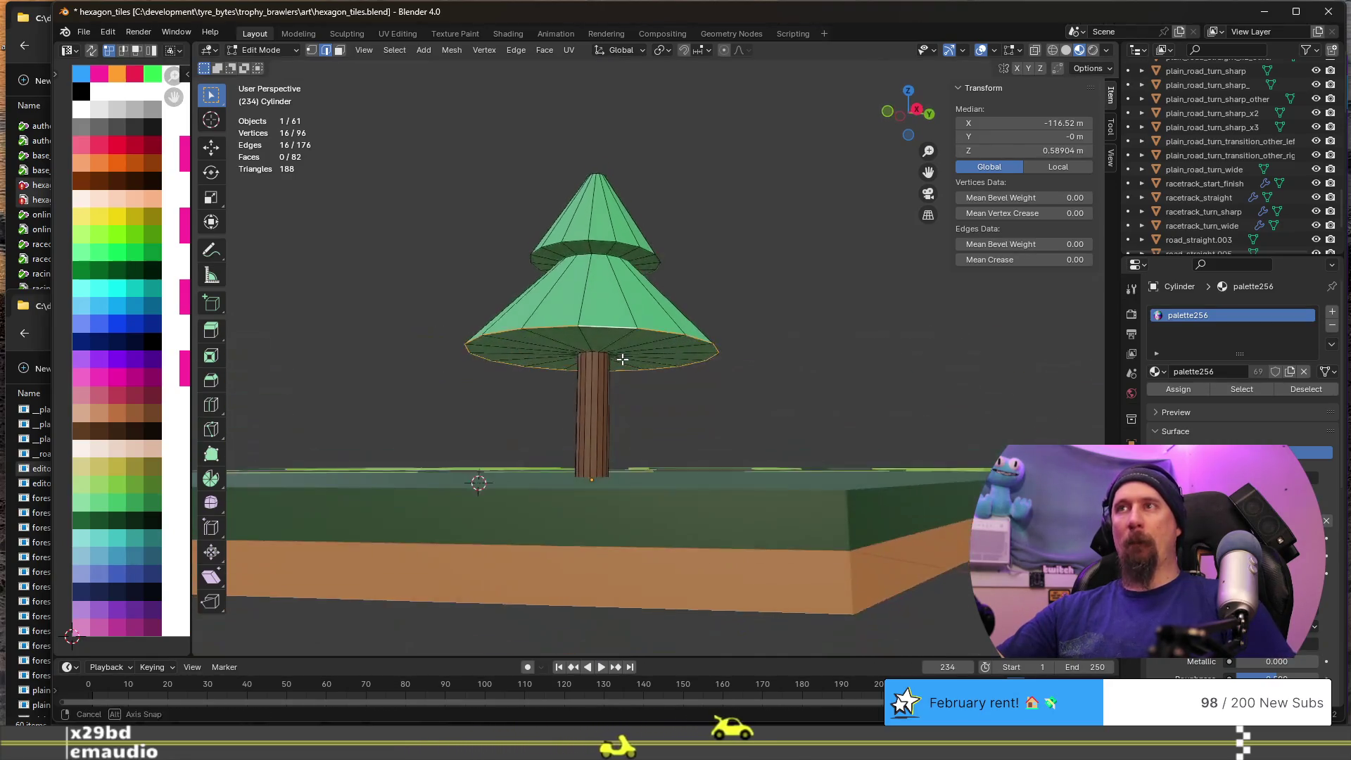
left_click(612, 361, "alt+shift")
left_click(612, 361, "alt+shift")
left_click(643, 350, "alt+shift")
key("g")
key("z")
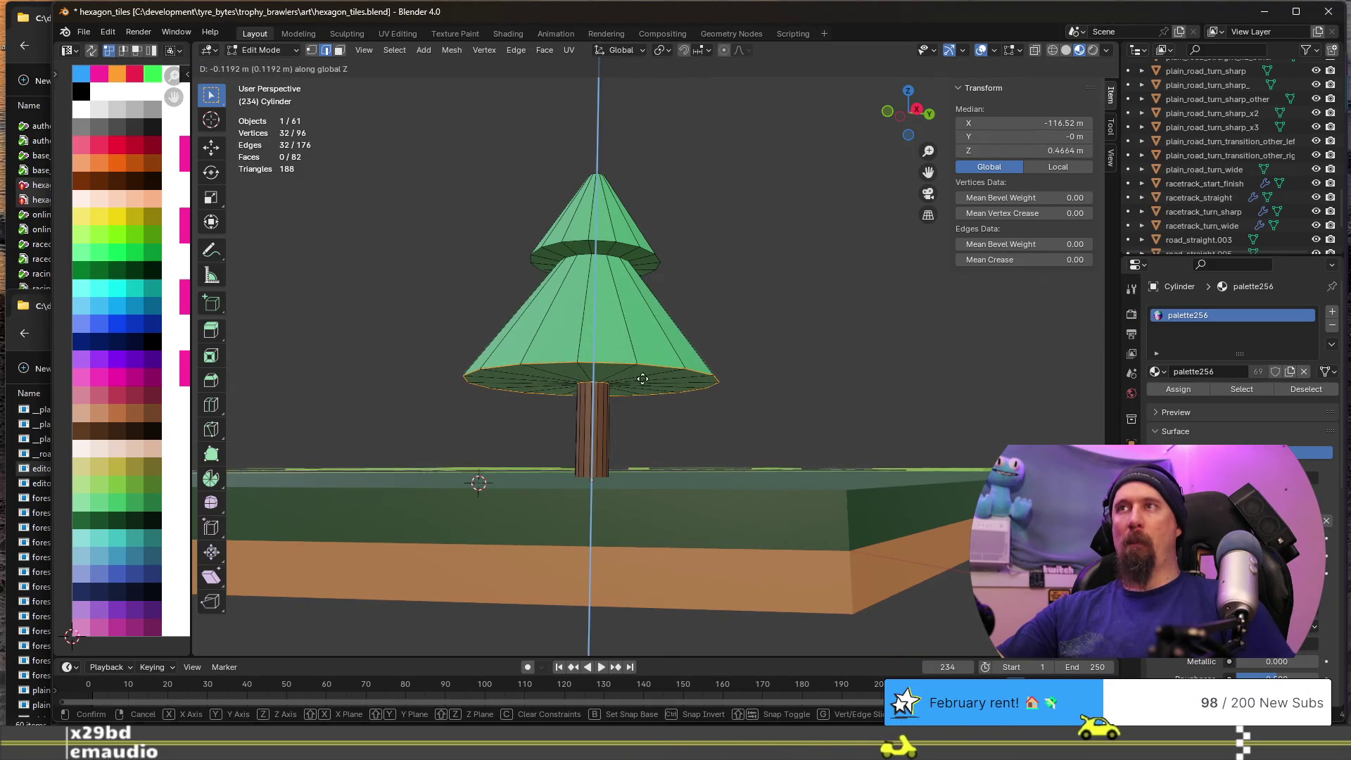
left_click(640, 358)
- Add a loop cut around the lower cone
middle_click_drag(640, 357, 638, 361)
key("ctrl+r")
left_click(648, 340)
left_click(647, 341)
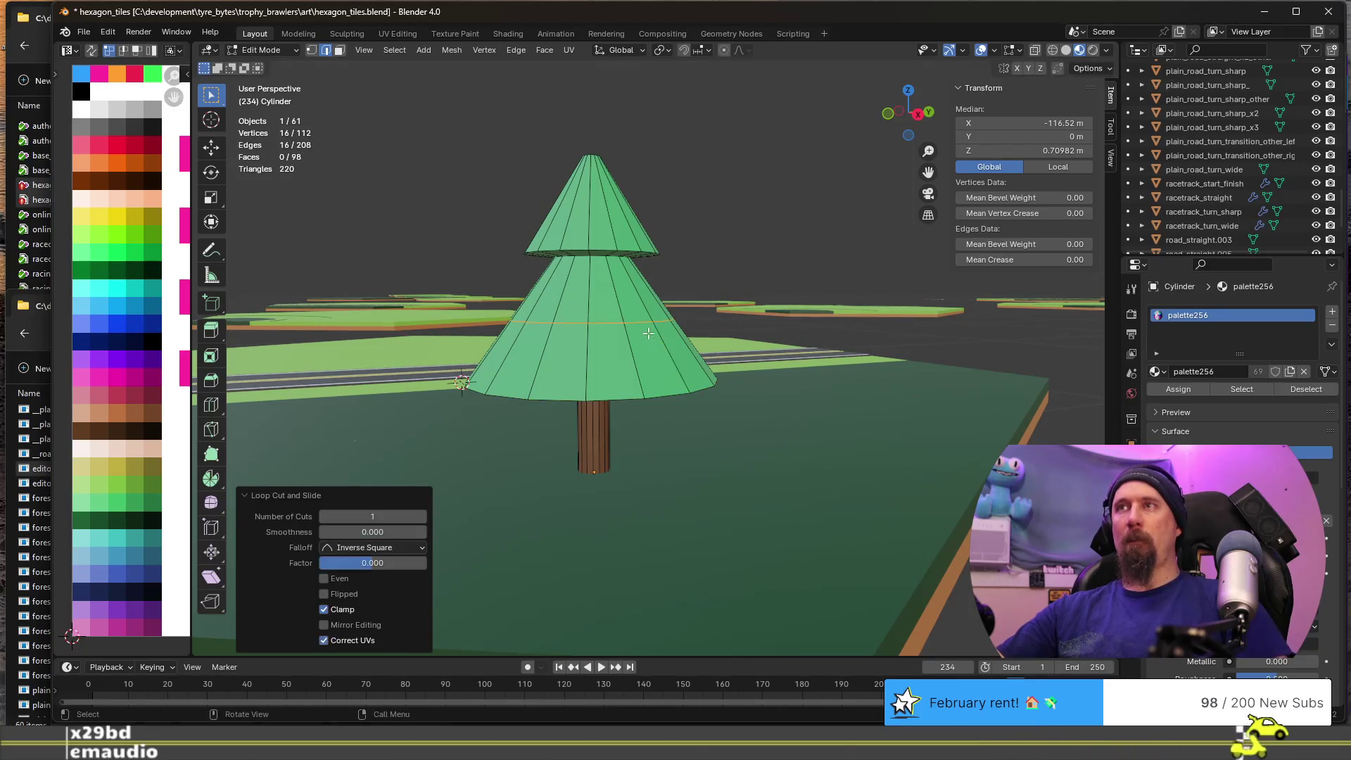
left_click(650, 312)
- Add another ring on the lower cone and widen it horizontally into a tier ledge
key("ctrl+r")
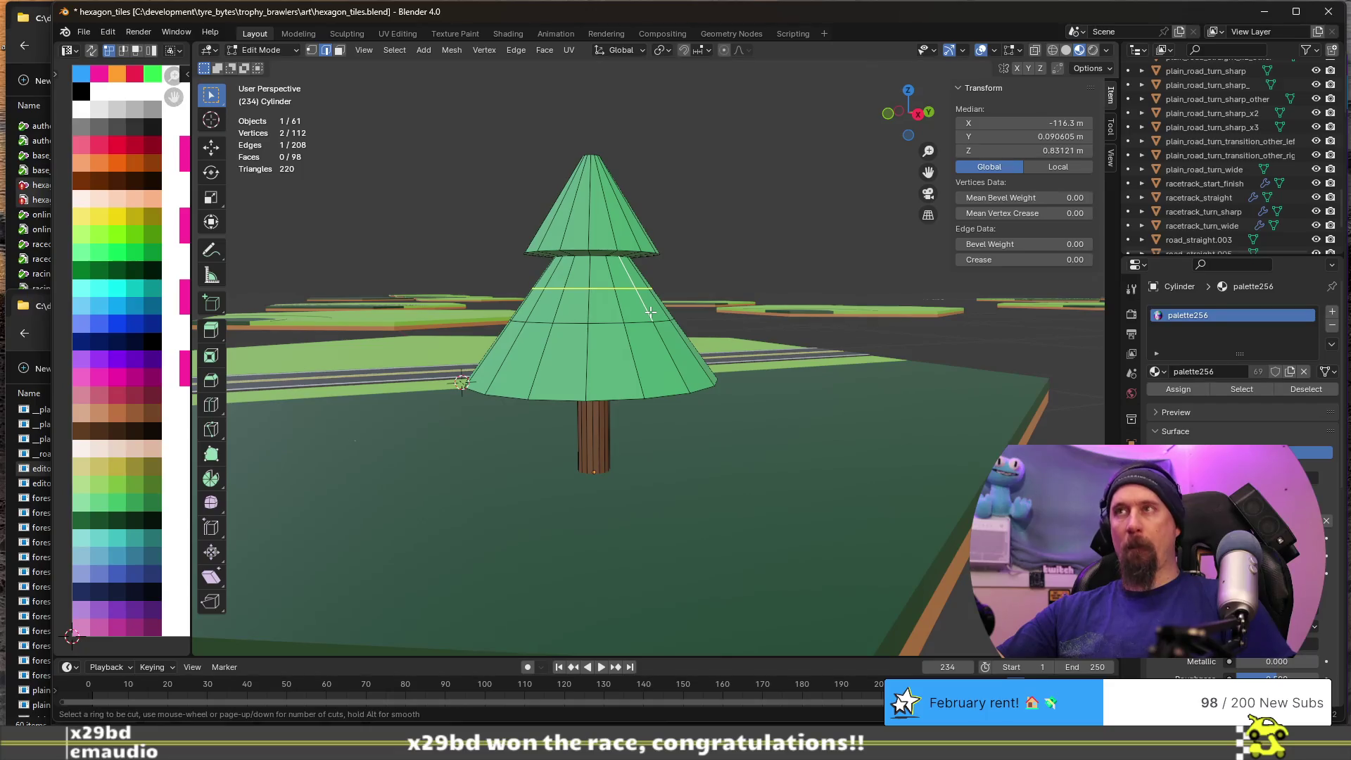
left_click(649, 312)
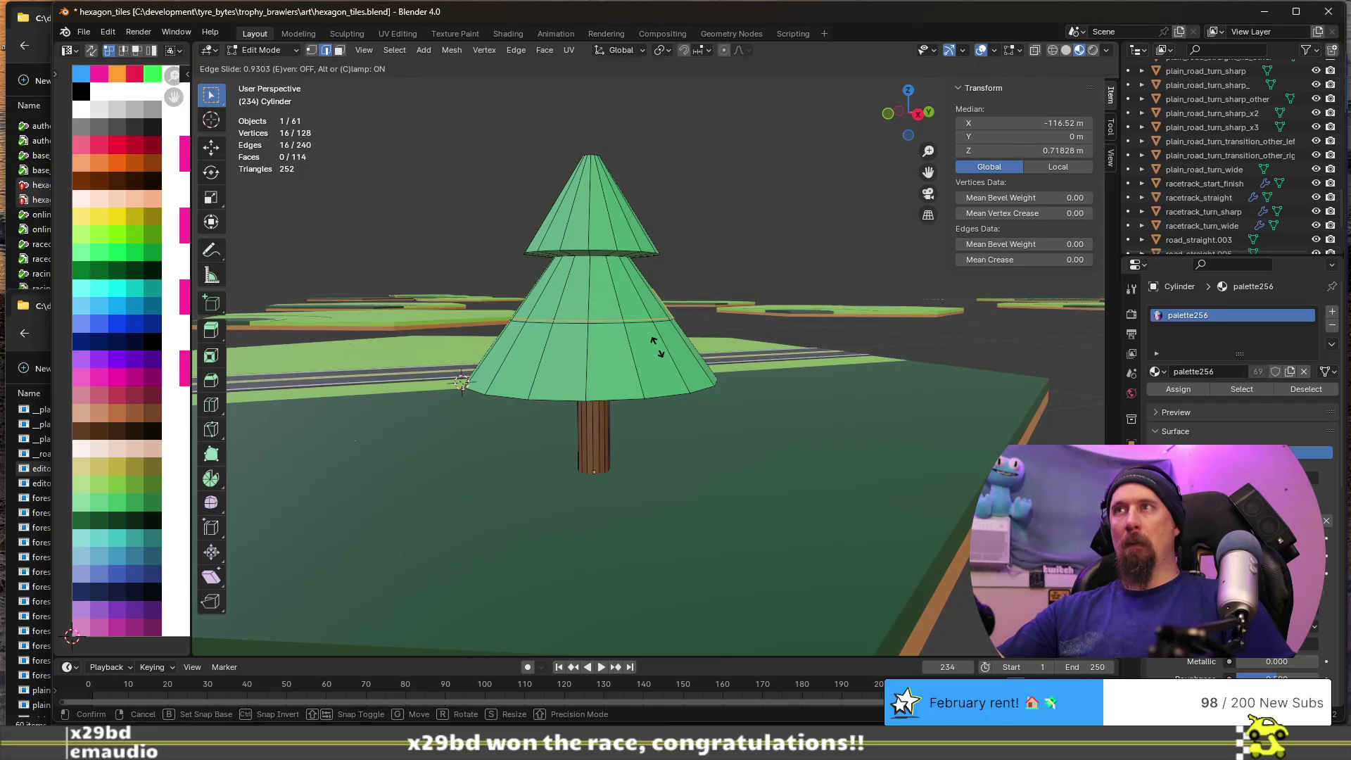
left_click(656, 347)
key("s")
key("shift+z")
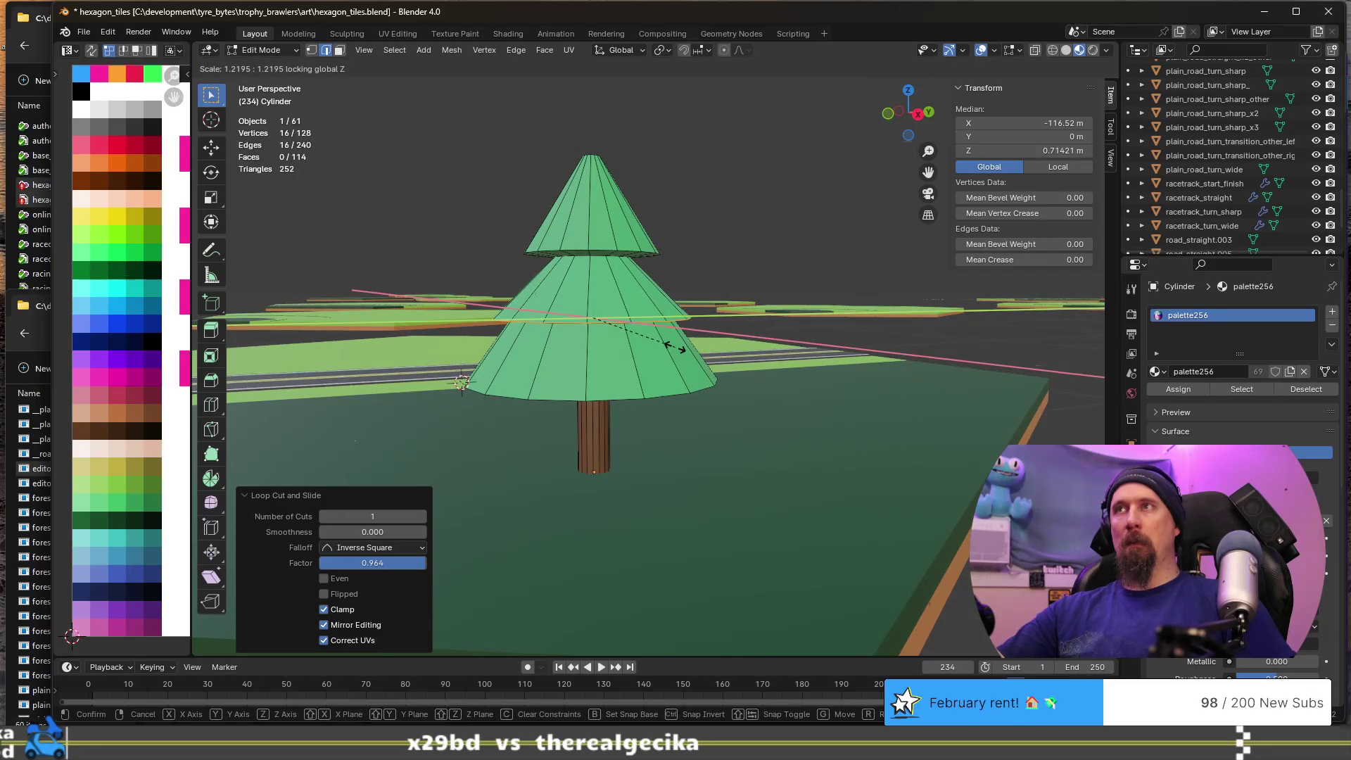
left_click(678, 346)
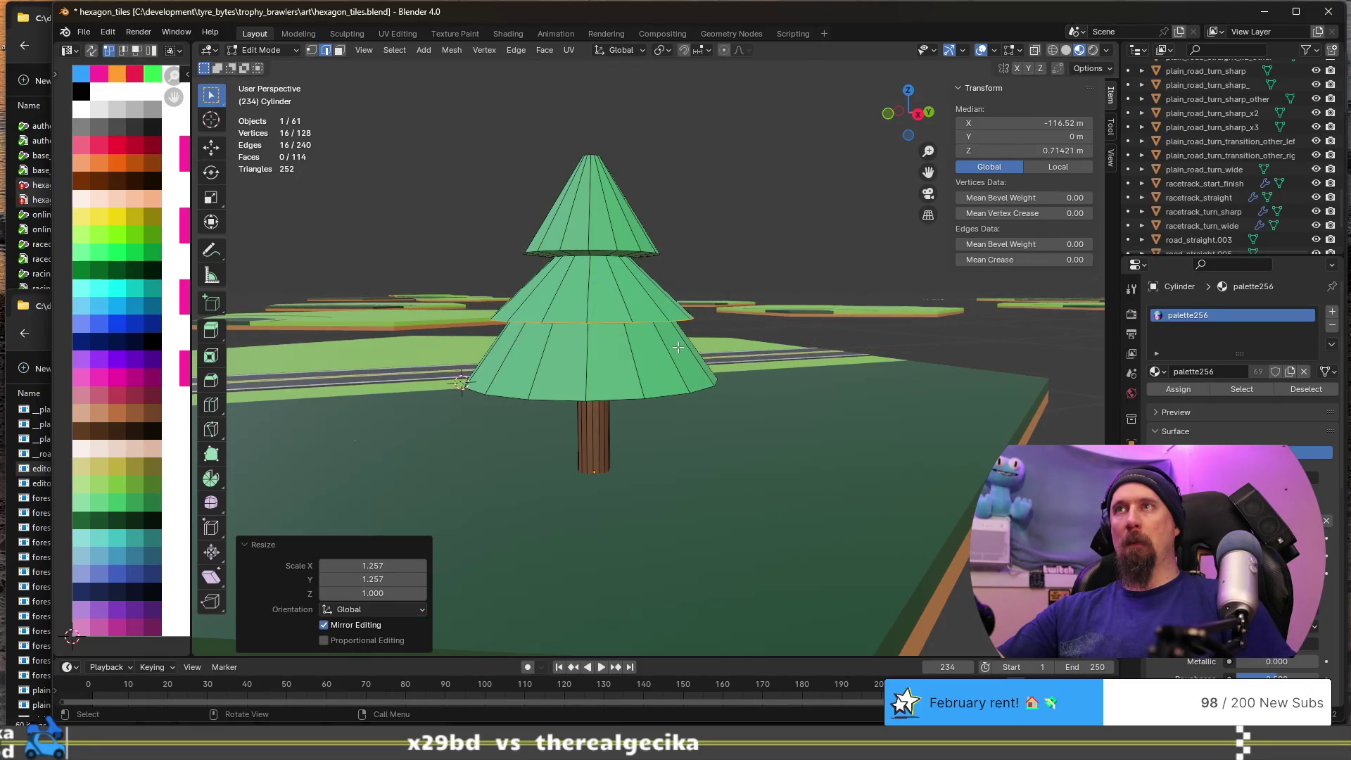
left_click(622, 285, "alt")
- Move the two rings where the tiers join to a new height along Z
mouse_move(621, 285)
middle_mouse_down()
mouse_move(596, 241)
mouse_move(607, 281)
middle_mouse_up()
left_click(590, 237, "alt")
left_click(591, 239, "alt+shift")
key("g")
key("z")
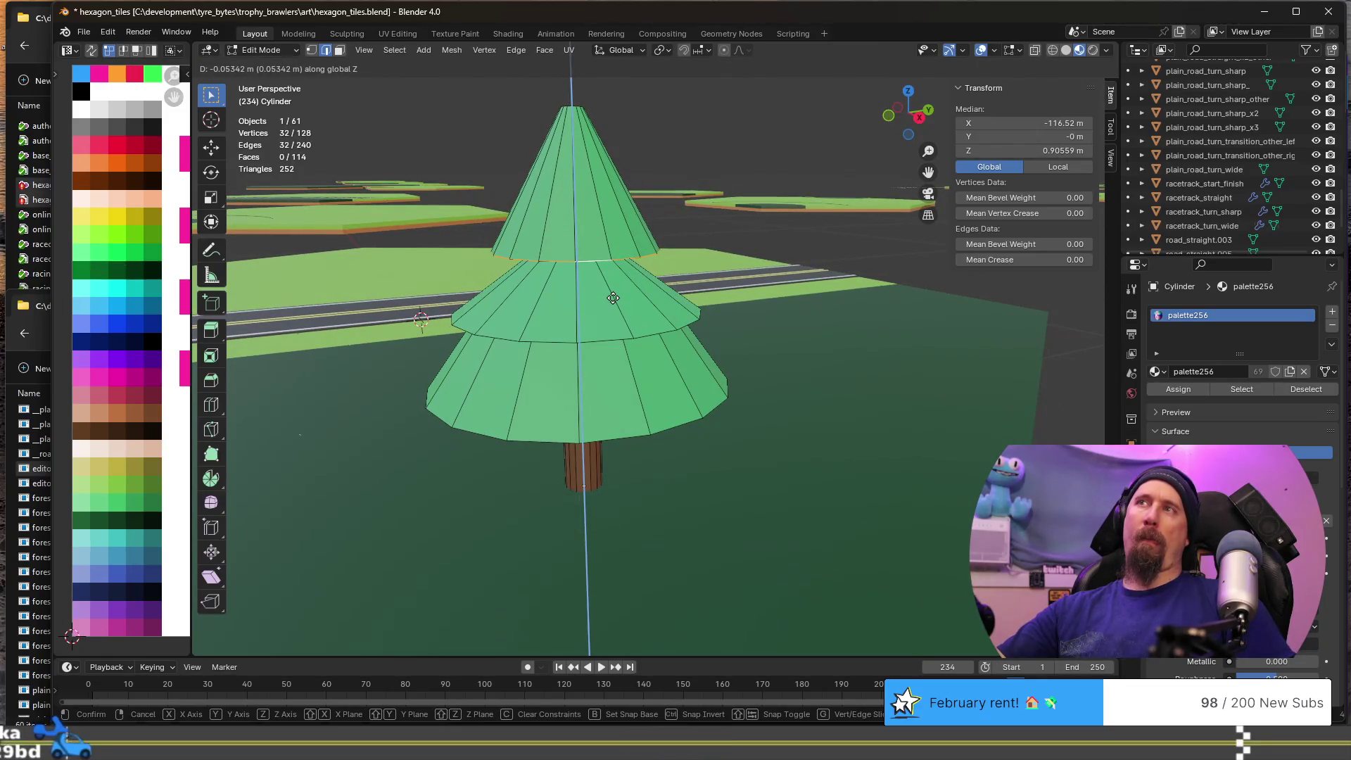
left_click(612, 298)
- Widen a middle-tier ring horizontally to flare that tier
mouse_move(612, 298)
middle_mouse_down()
mouse_move(591, 251)
mouse_move(626, 281)
middle_mouse_up()
left_click(592, 251, "alt")
key("s")
key("shift+z")
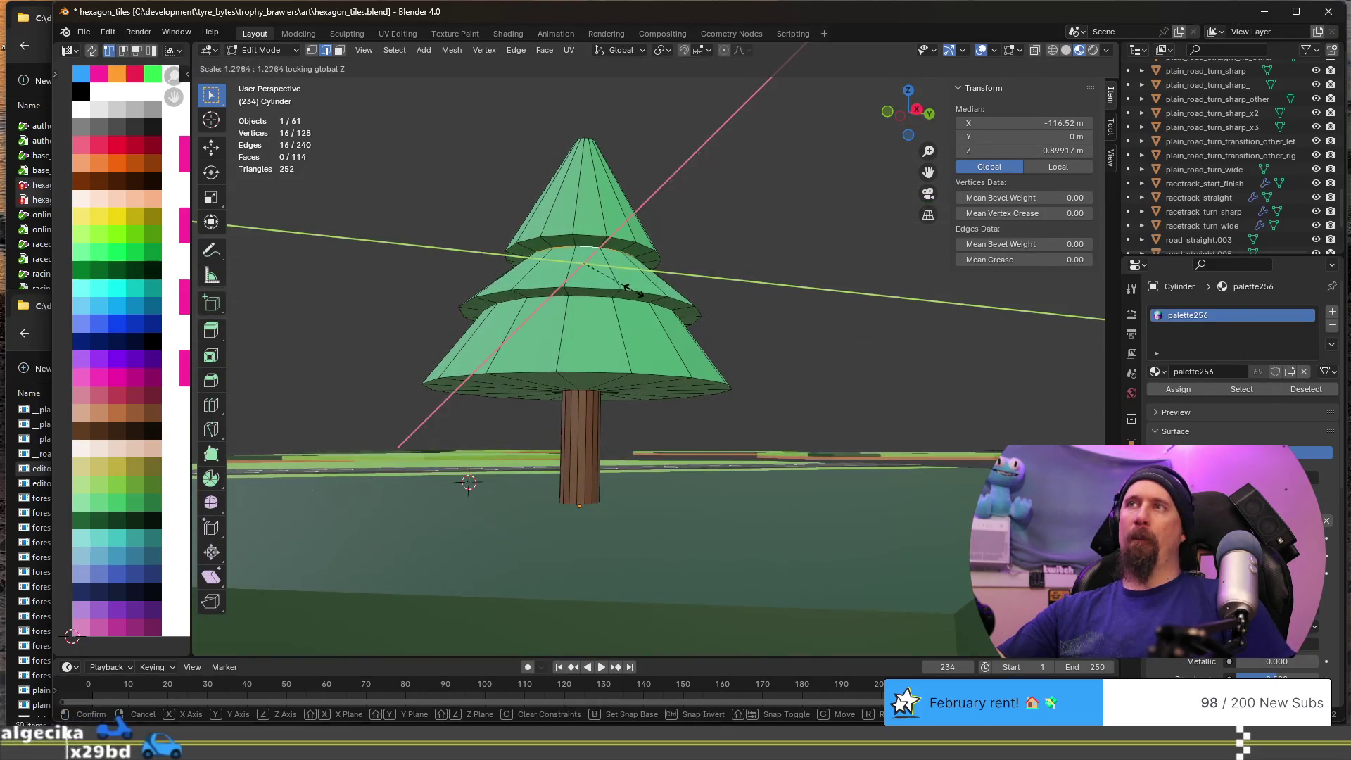
left_click(629, 292)
- Inspect the three-tier tree from the side in Object Mode, then return to Edit Mode
key("Tab")
mouse_move(595, 328)
middle_mouse_down()
mouse_move(696, 382)
mouse_move(654, 382)
mouse_move(610, 353)
mouse_move(662, 391)
middle_mouse_up()
scroll(714, 382, "down", 5)
scroll(605, 349, "up", 2)
scroll(712, 370, "up", 3)
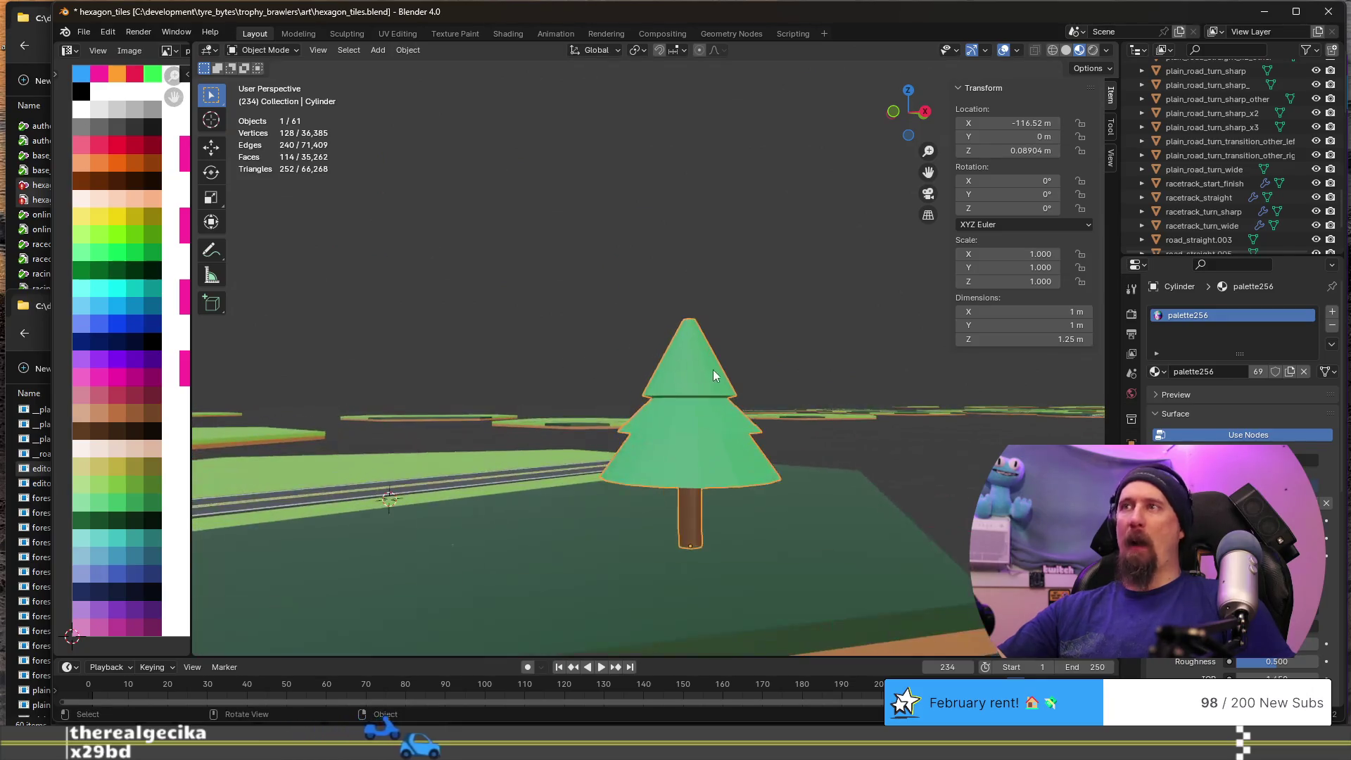
scroll(713, 374, "up", 2)
key("Tab")
key("ctrl+r")
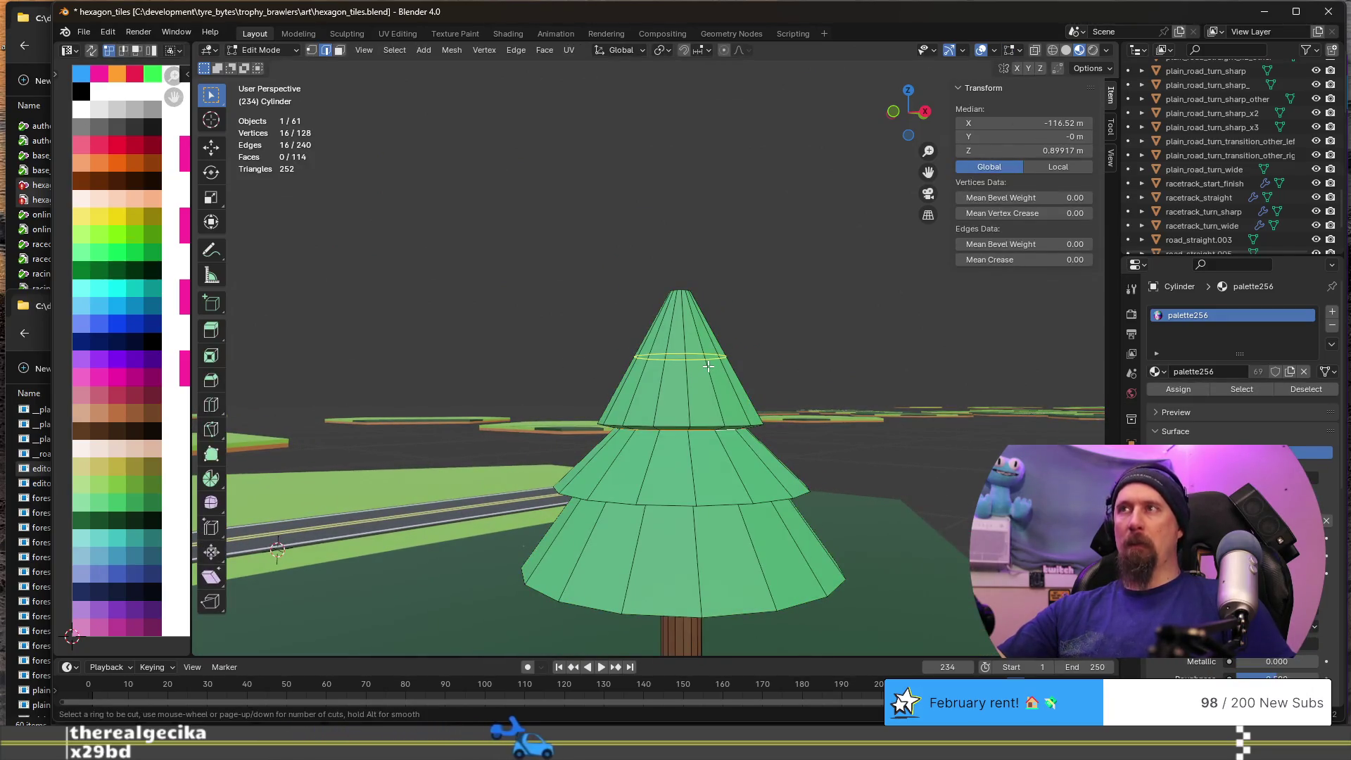
- Add two loop cuts near the canopy top, sliding the second up and shrinking it horizontally
left_click(708, 366)
right_click(712, 368)
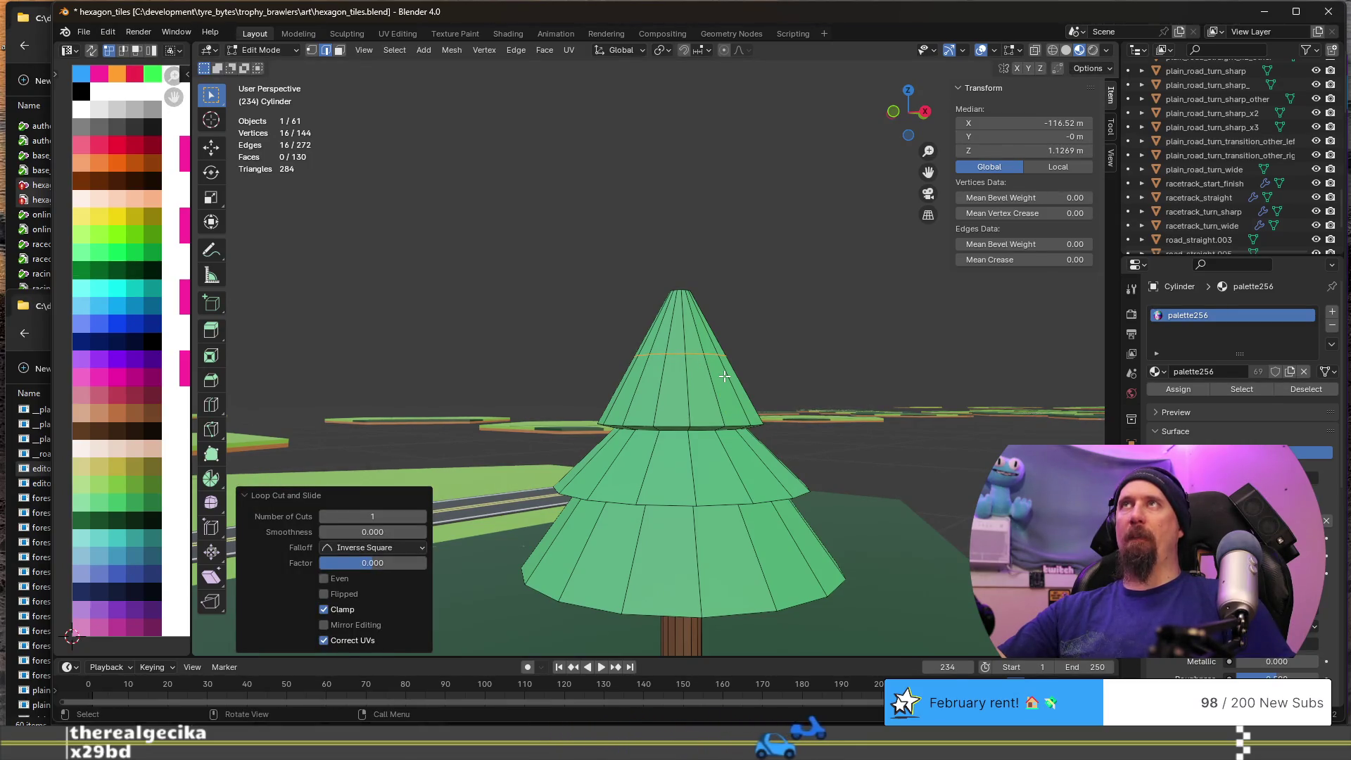
key("ctrl+r")
left_click(719, 373)
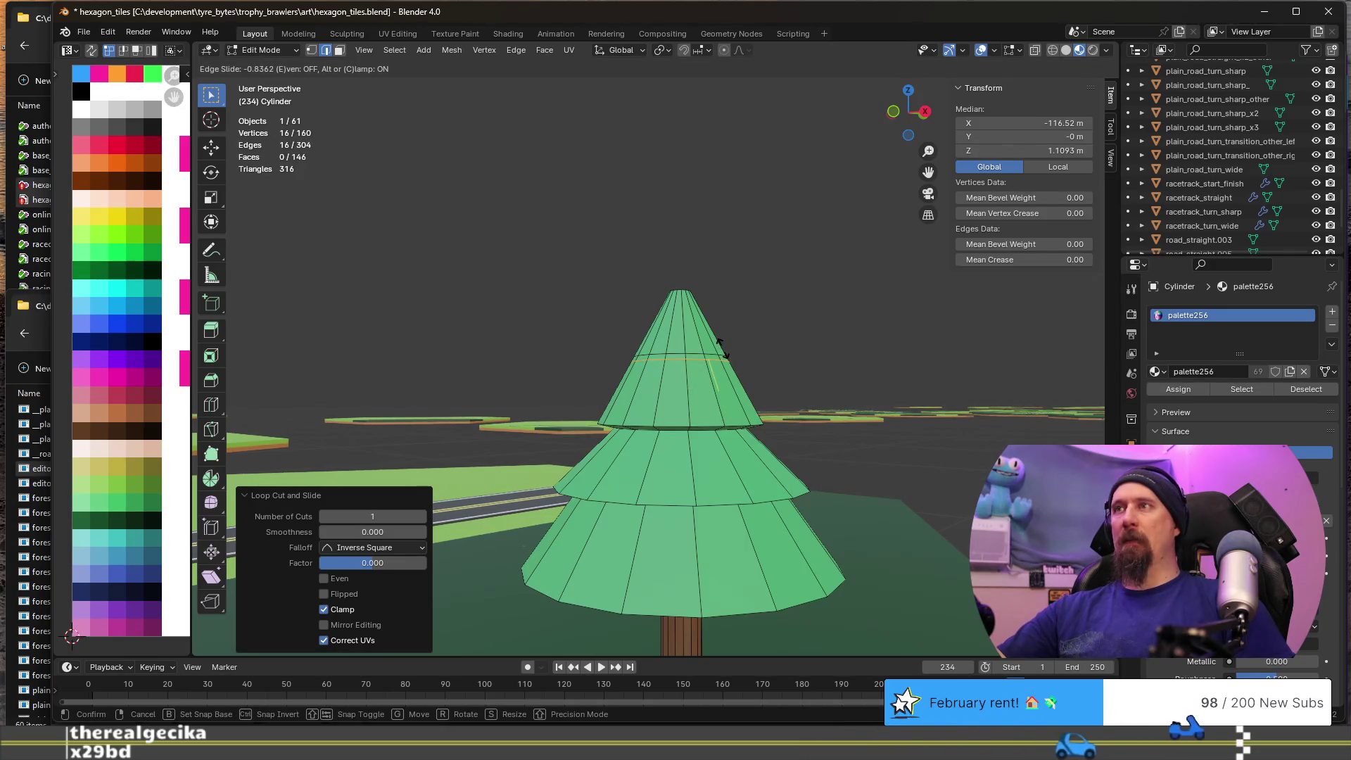
left_click(719, 342)
key("s")
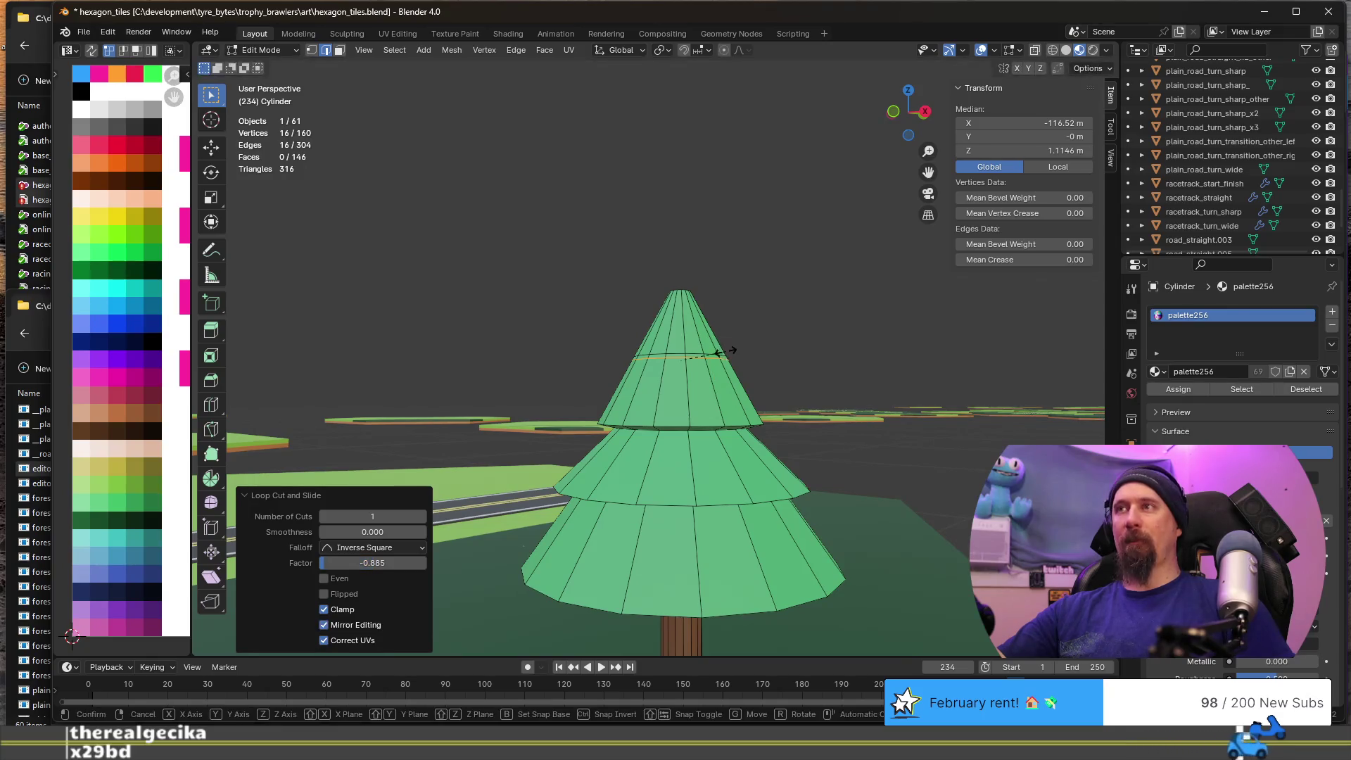
key("shift+z")
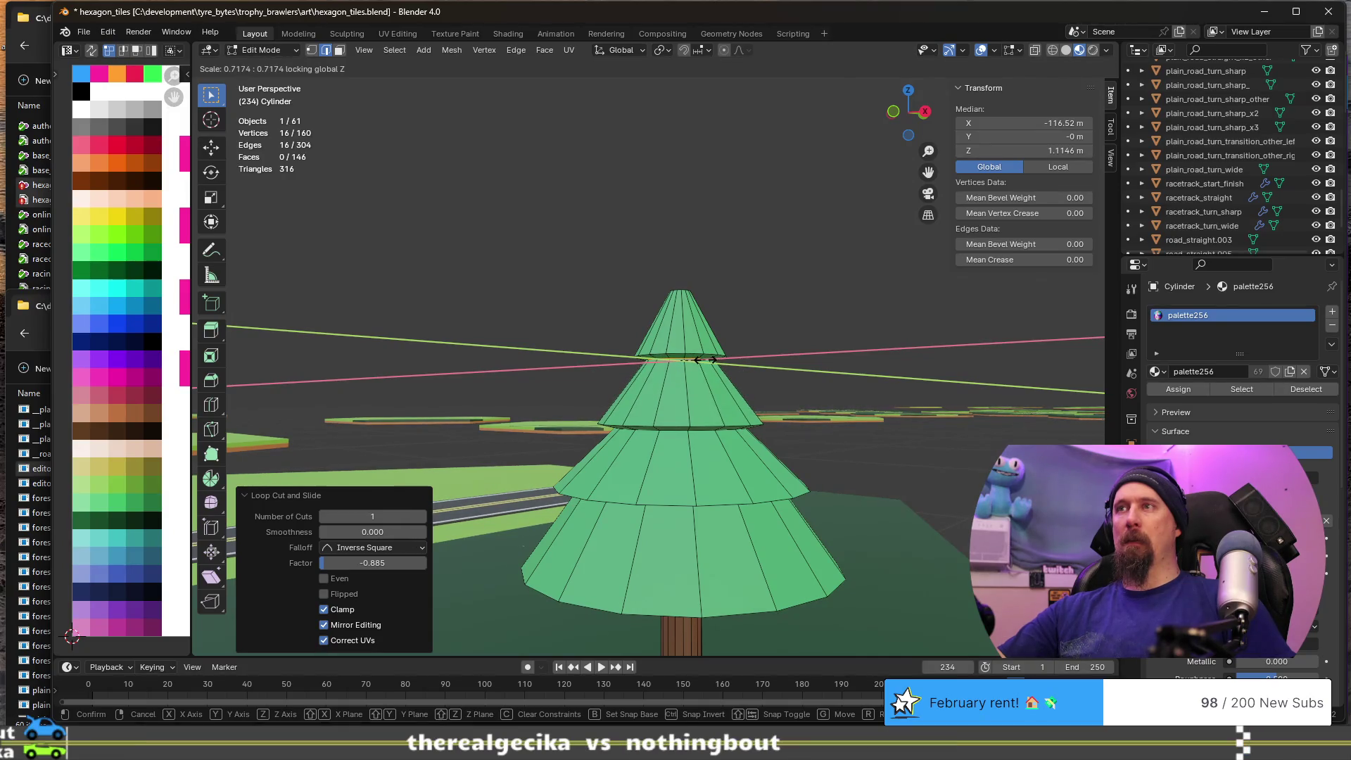
left_click(704, 360)
- Move the new top tier's two rings vertically to set its height
scroll(704, 361, "up", 4)
left_click(705, 360, "alt+shift")
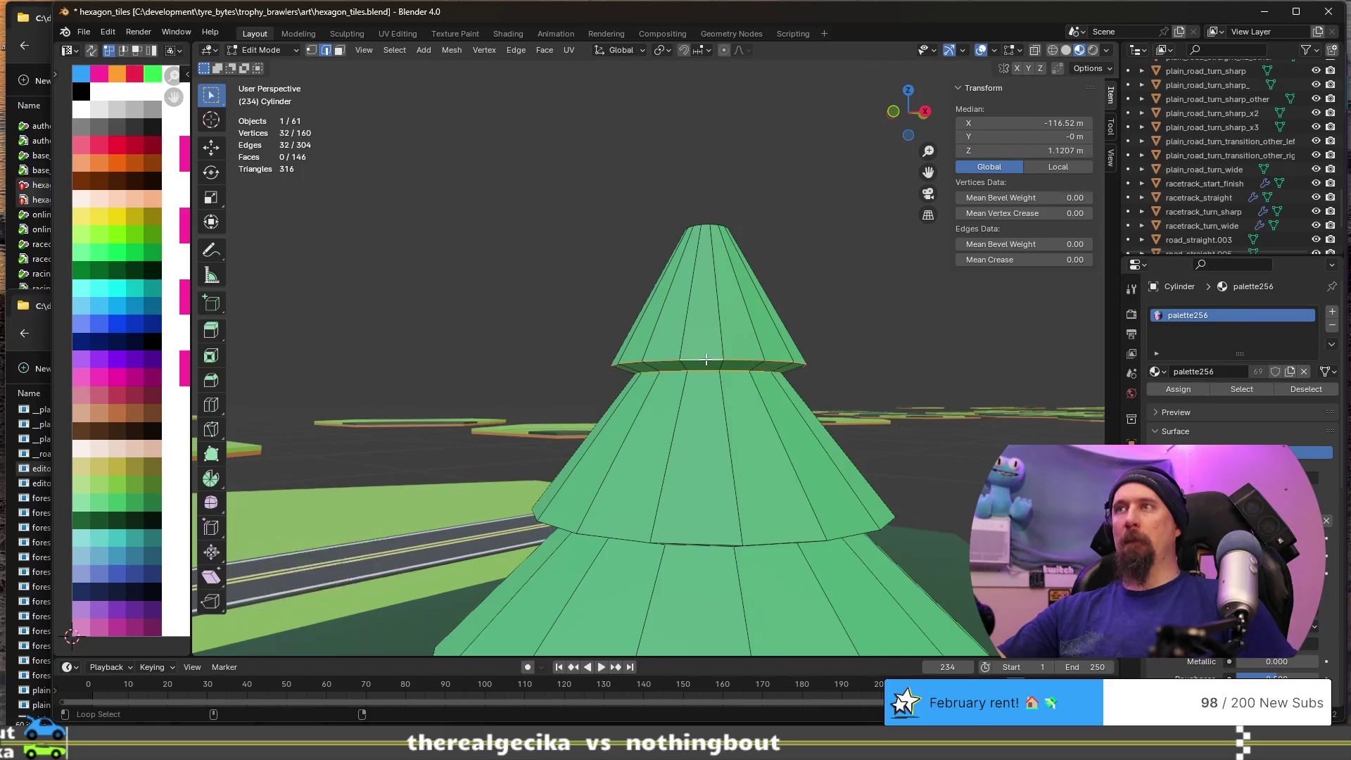
key("g")
key("z")
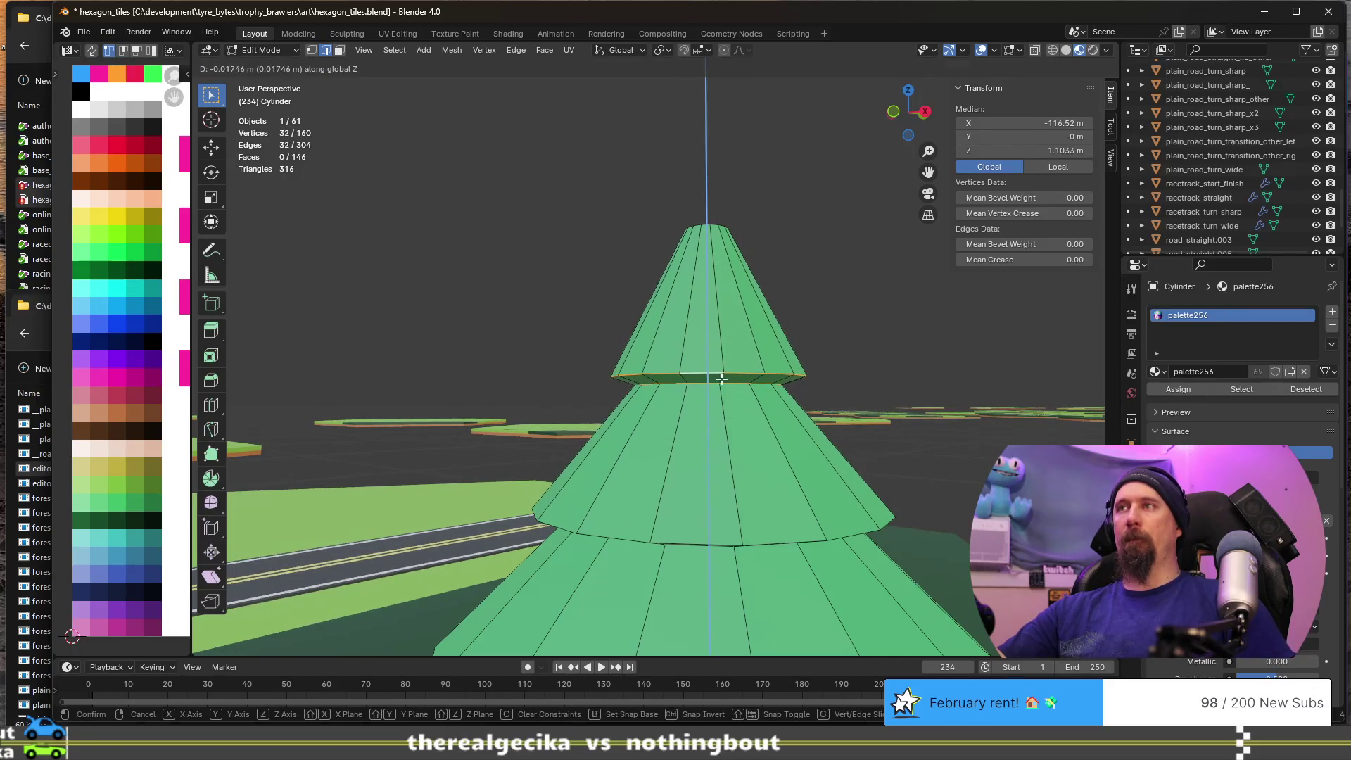
left_click(713, 385)
- Orbit around the four-tiered pine in Object Mode to inspect it
key("Tab")
scroll(714, 385, "down", 4)
mouse_move(714, 385)
middle_mouse_down()
mouse_move(690, 419)
mouse_move(623, 437)
mouse_move(762, 440)
mouse_move(808, 471)
mouse_move(782, 404)
mouse_move(737, 430)
mouse_move(702, 497)
middle_mouse_up()
scroll(686, 432, "up", 5)
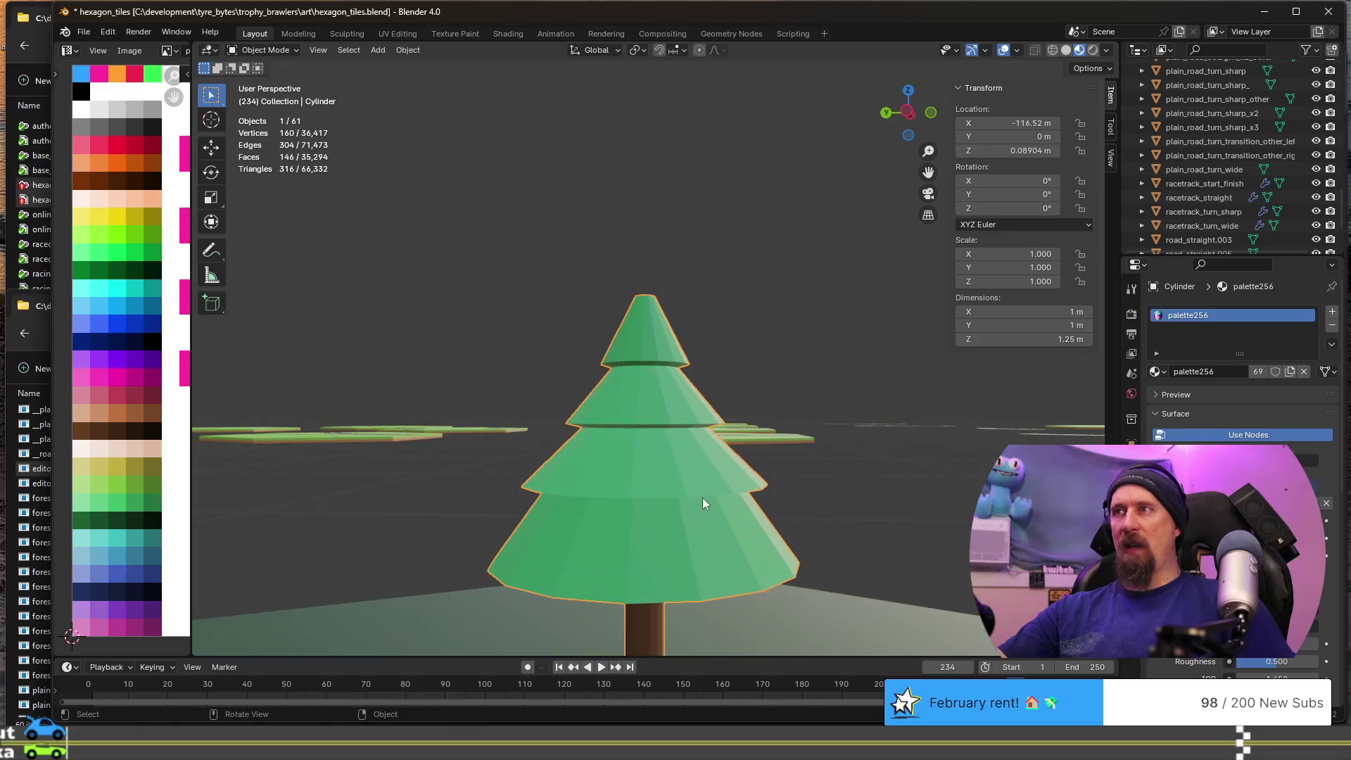
- Scale a middle tier's rim ring horizontally to about 0.95
key("Tab")
left_click(755, 487, "alt")
key("g")
key("shift+z")
right_click(758, 486)
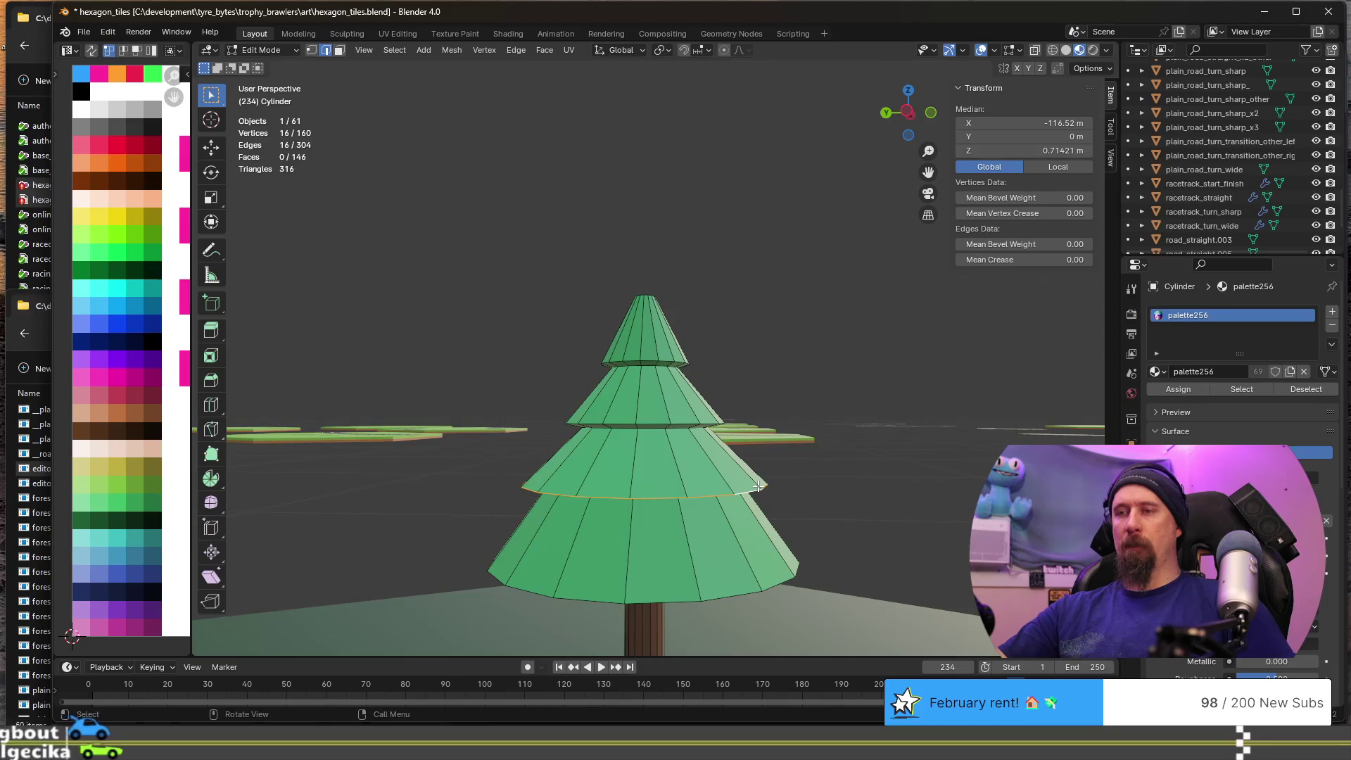
key("s")
key("shift+z")
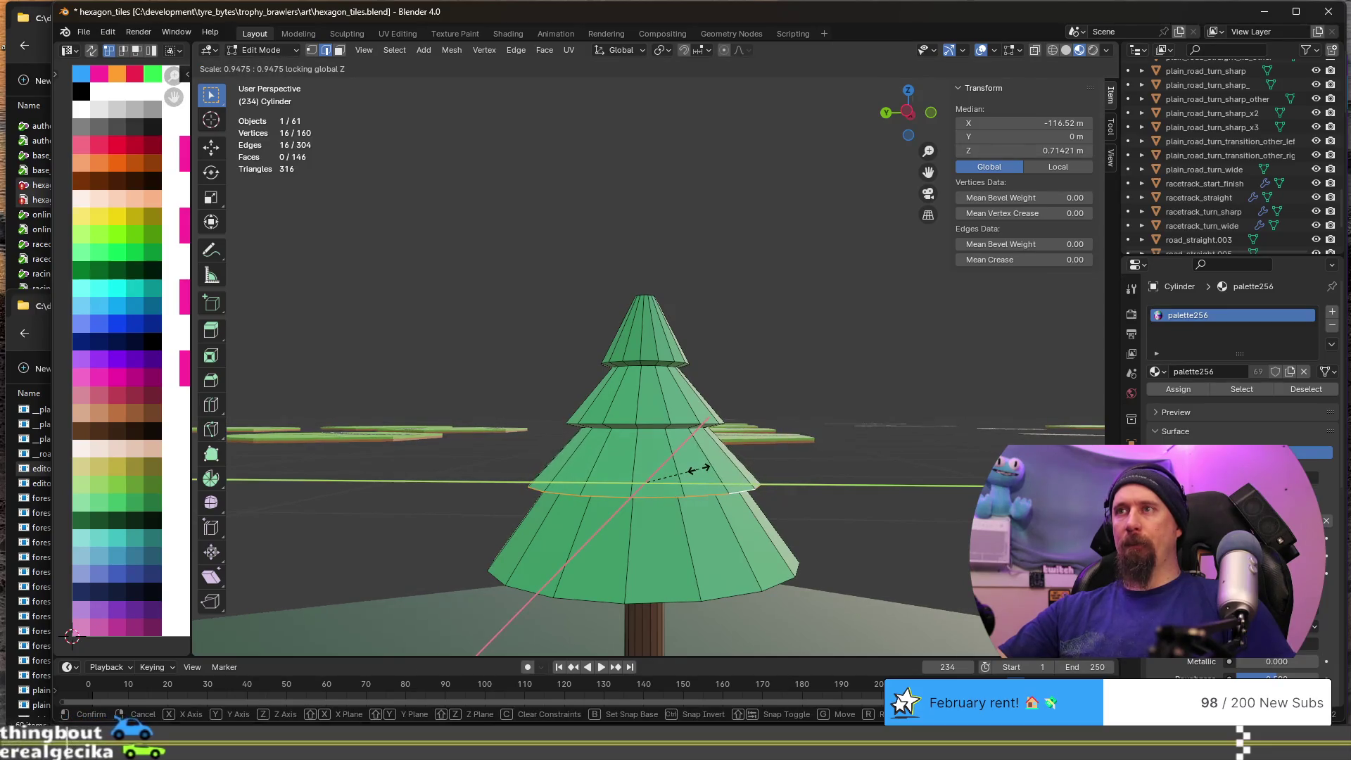
left_click(700, 468)
- Orbit around the finished pine and road in Object Mode to check its shape
key("Tab")
scroll(710, 473, "down", 3)
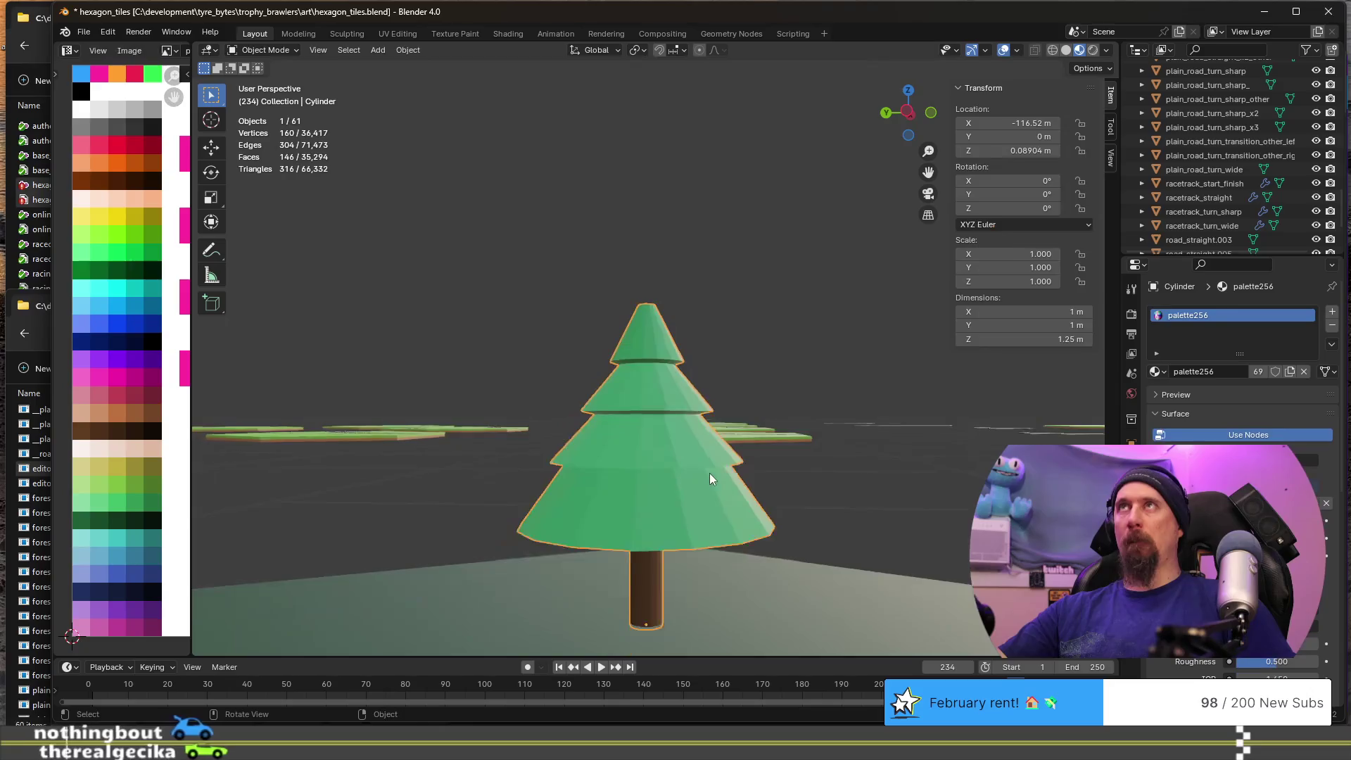
mouse_move(737, 496)
middle_mouse_down()
mouse_move(620, 515)
mouse_move(670, 451)
mouse_move(757, 446)
mouse_move(592, 437)
middle_mouse_up()
scroll(669, 450, "up", 3)
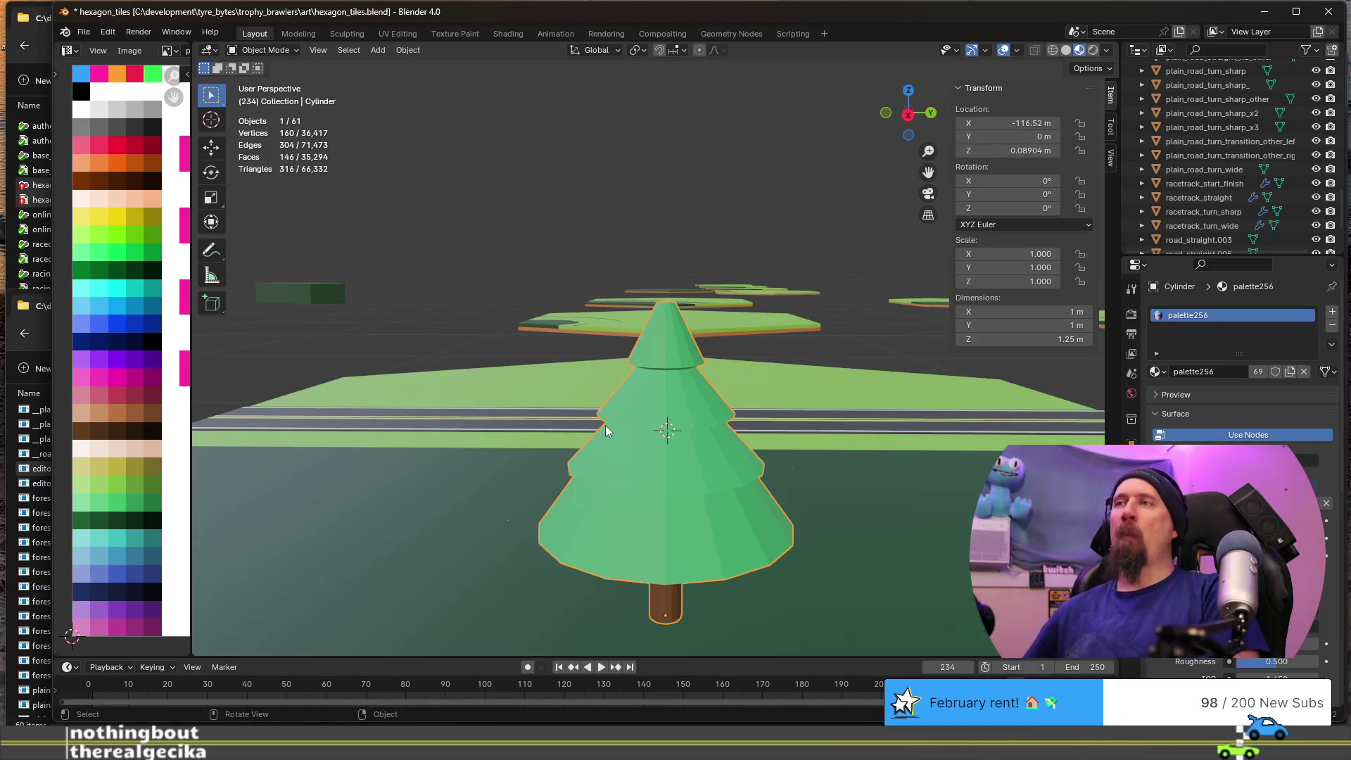
mouse_move(737, 429)
middle_mouse_down()
mouse_move(654, 386)
mouse_move(628, 342)
middle_mouse_up()
mouse_move(616, 414)
middle_mouse_down()
mouse_move(598, 419)
mouse_move(576, 385)
middle_mouse_up()
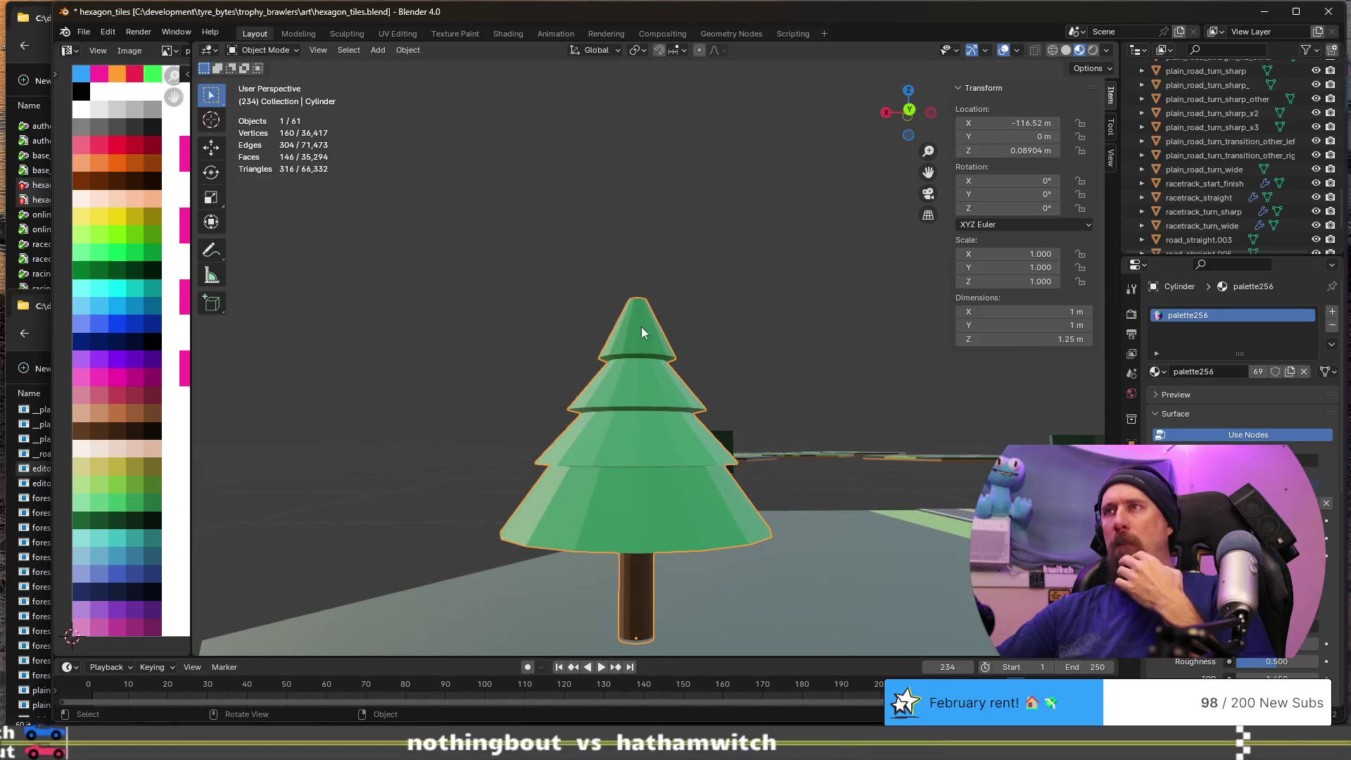
middle_click_drag(602, 371, 598, 398)
scroll(609, 373, "up", 2)
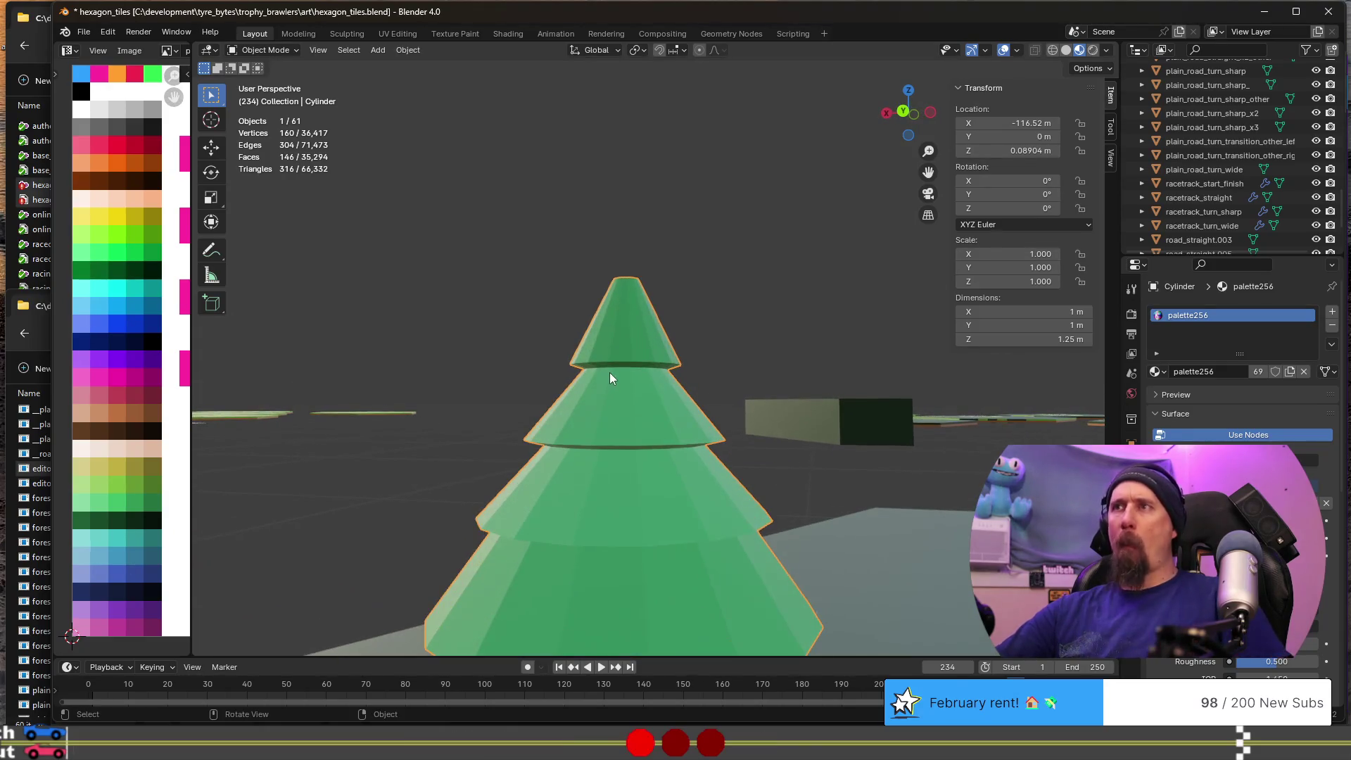
- Widen the top tier's two rings horizontally to 1.165
key("Tab")
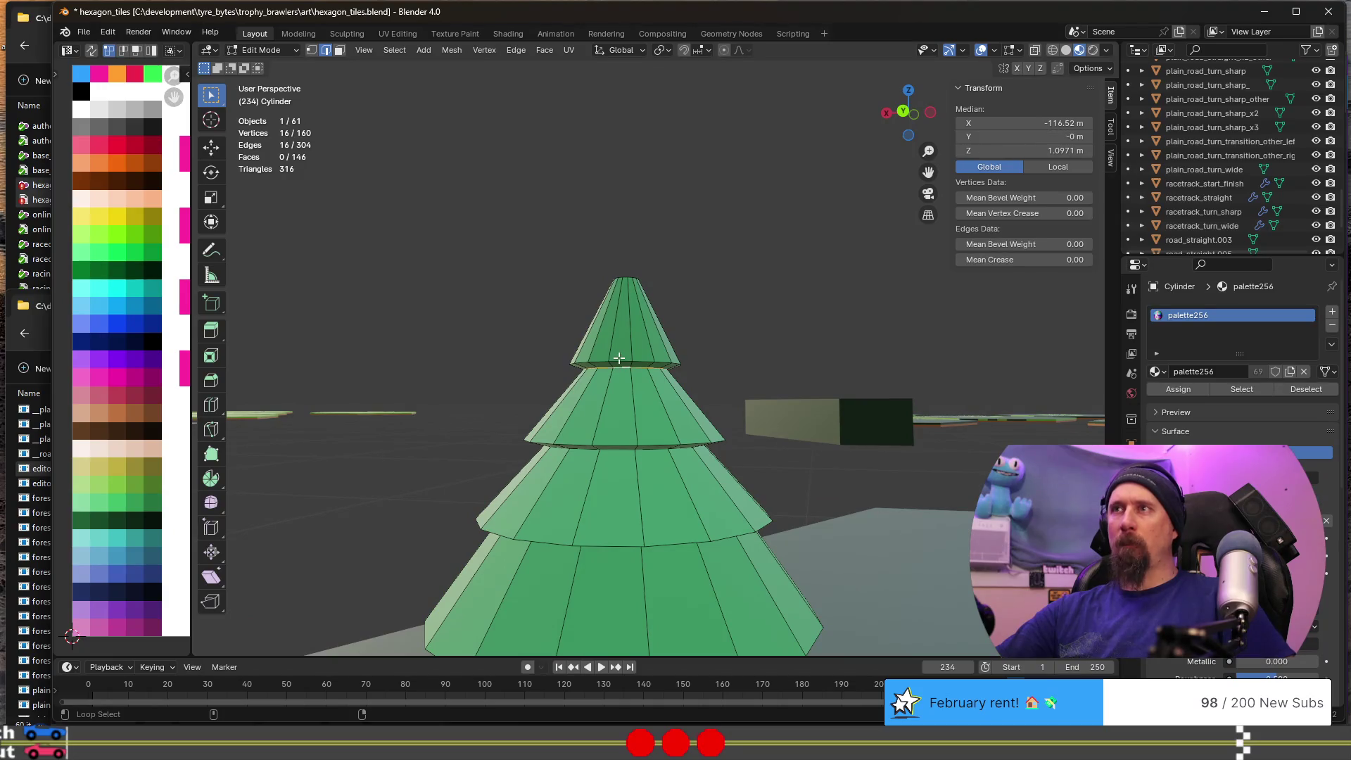
left_click(619, 360, "alt+shift")
key("s")
key("shift+z")
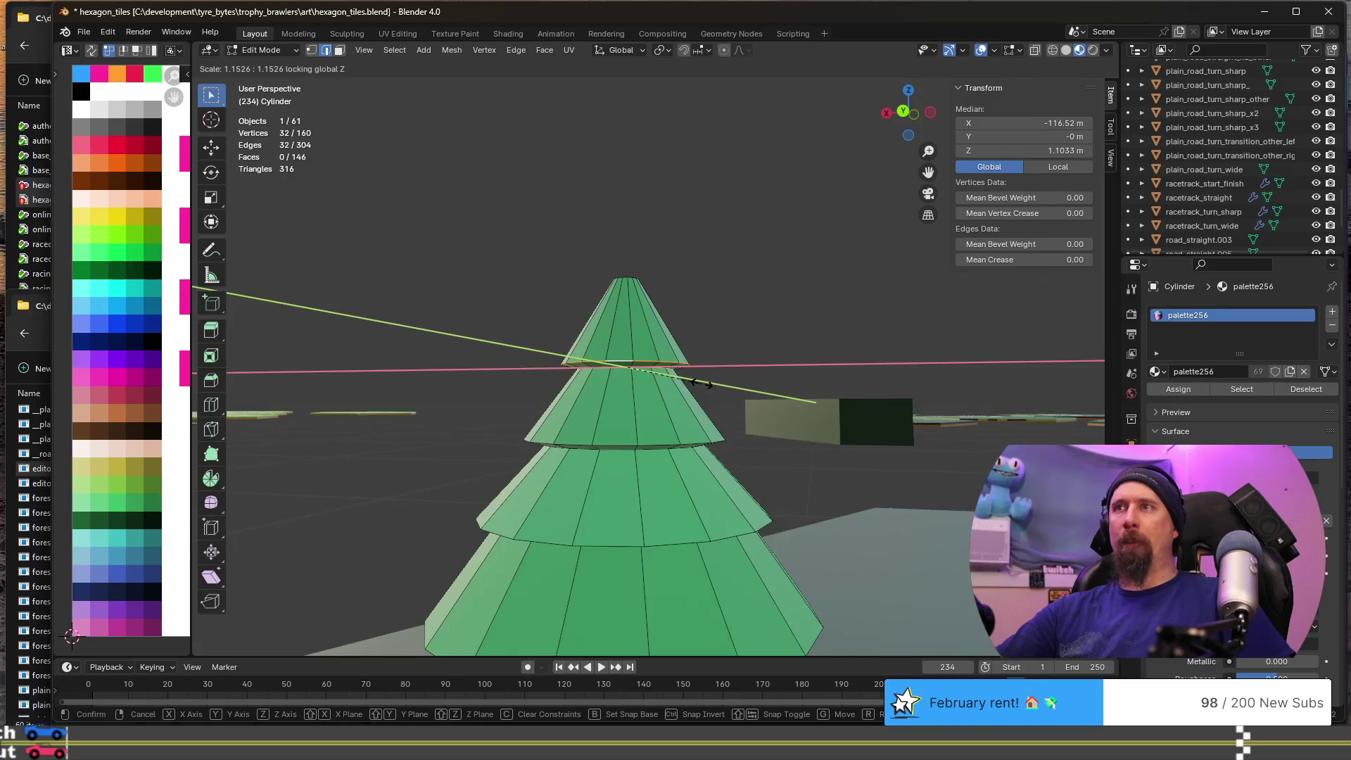
left_click(701, 384)
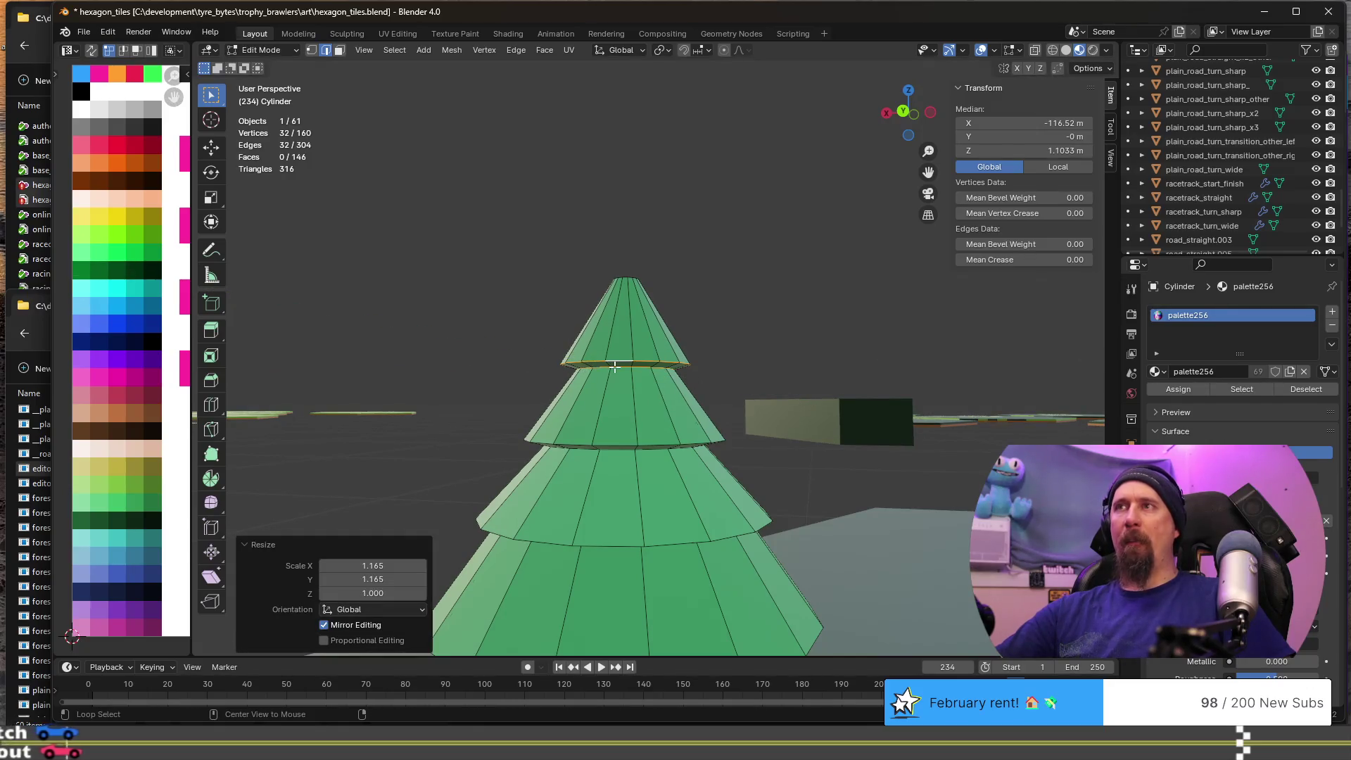
- Raise the top tier's lower ring slightly along Z
left_click(614, 367, "alt")
key("g")
key("z")
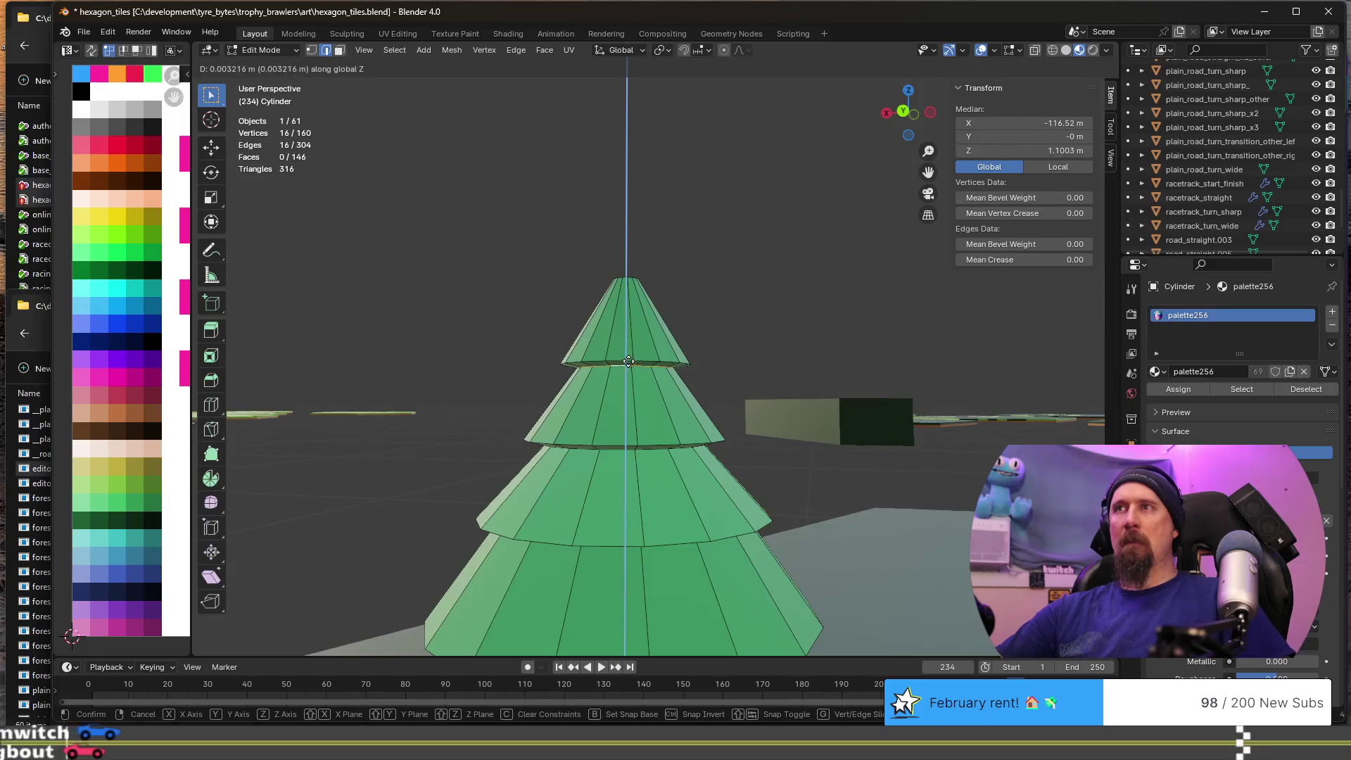
left_click(631, 351)
- Orbit around the finished tree in Object Mode
key("Tab")
scroll(639, 395, "down", 5)
mouse_move(638, 394)
middle_mouse_down()
mouse_move(746, 396)
mouse_move(575, 419)
mouse_move(630, 444)
mouse_move(797, 461)
mouse_move(581, 408)
mouse_move(672, 395)
mouse_move(605, 389)
middle_mouse_up()
scroll(601, 390, "up", 3)
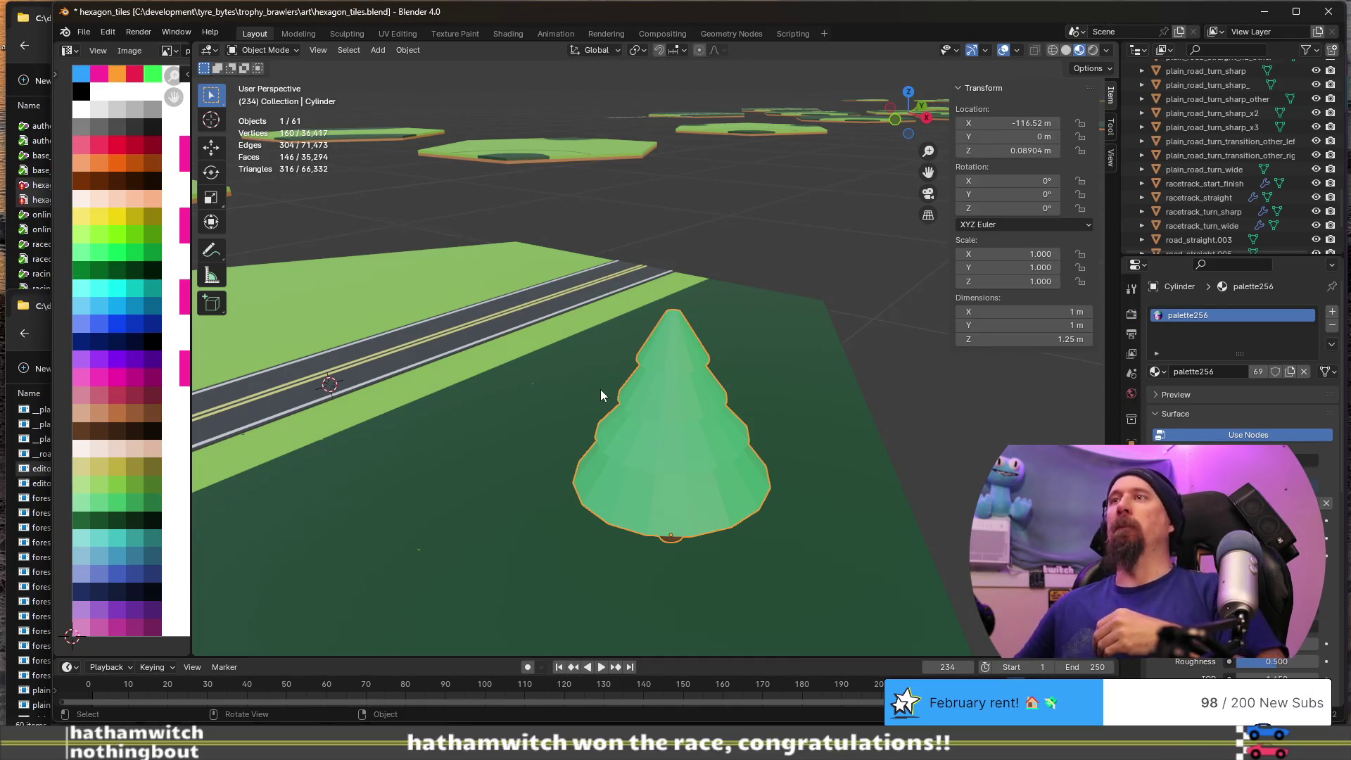
mouse_move(601, 390)
middle_mouse_down()
mouse_move(578, 377)
mouse_move(694, 352)
mouse_move(695, 322)
mouse_move(667, 349)
mouse_move(811, 408)
middle_mouse_up()
mouse_move(854, 461)
middle_mouse_down()
mouse_move(833, 435)
mouse_move(840, 452)
mouse_move(859, 446)
mouse_move(796, 446)
mouse_move(754, 525)
mouse_move(667, 360)
mouse_move(668, 405)
mouse_move(679, 373)
middle_mouse_up()
scroll(678, 373, "up", 3)
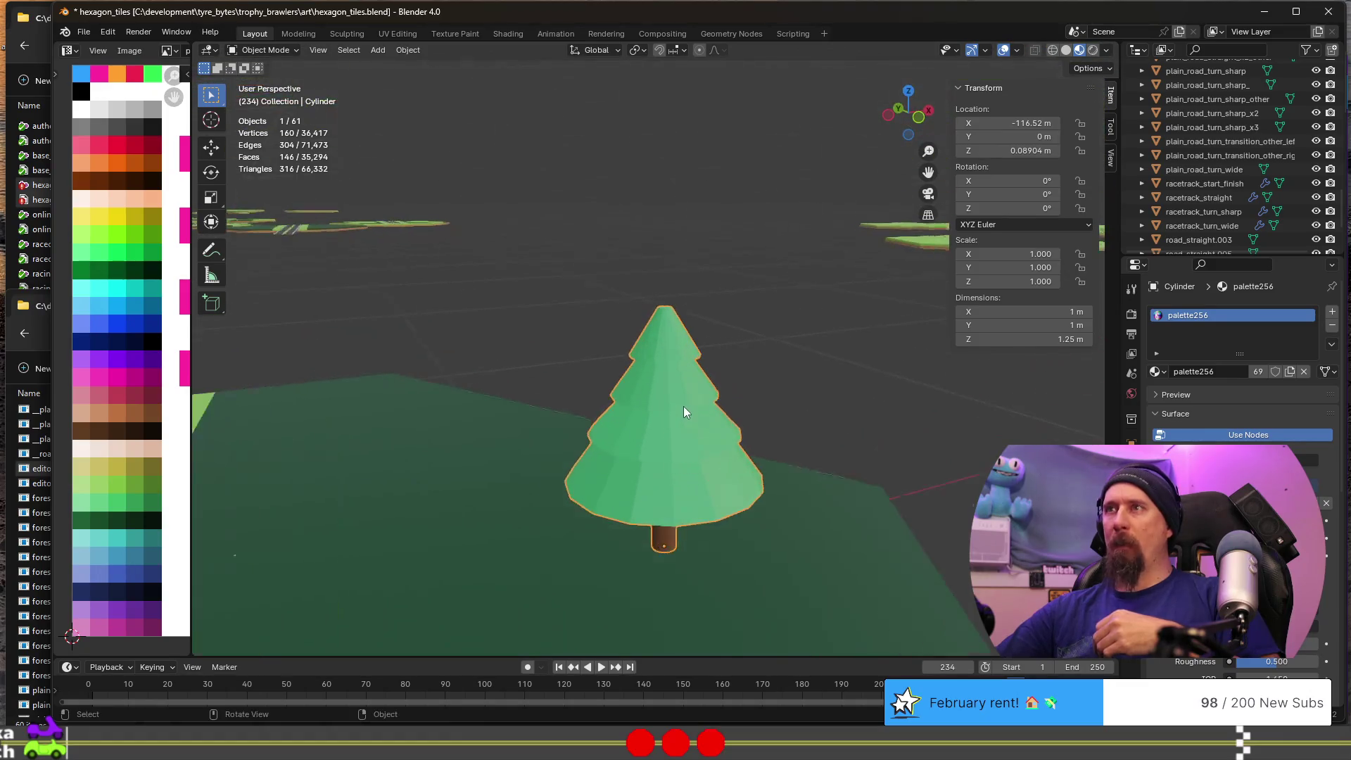
middle_click_drag(765, 414, 757, 426)
key("Tab")
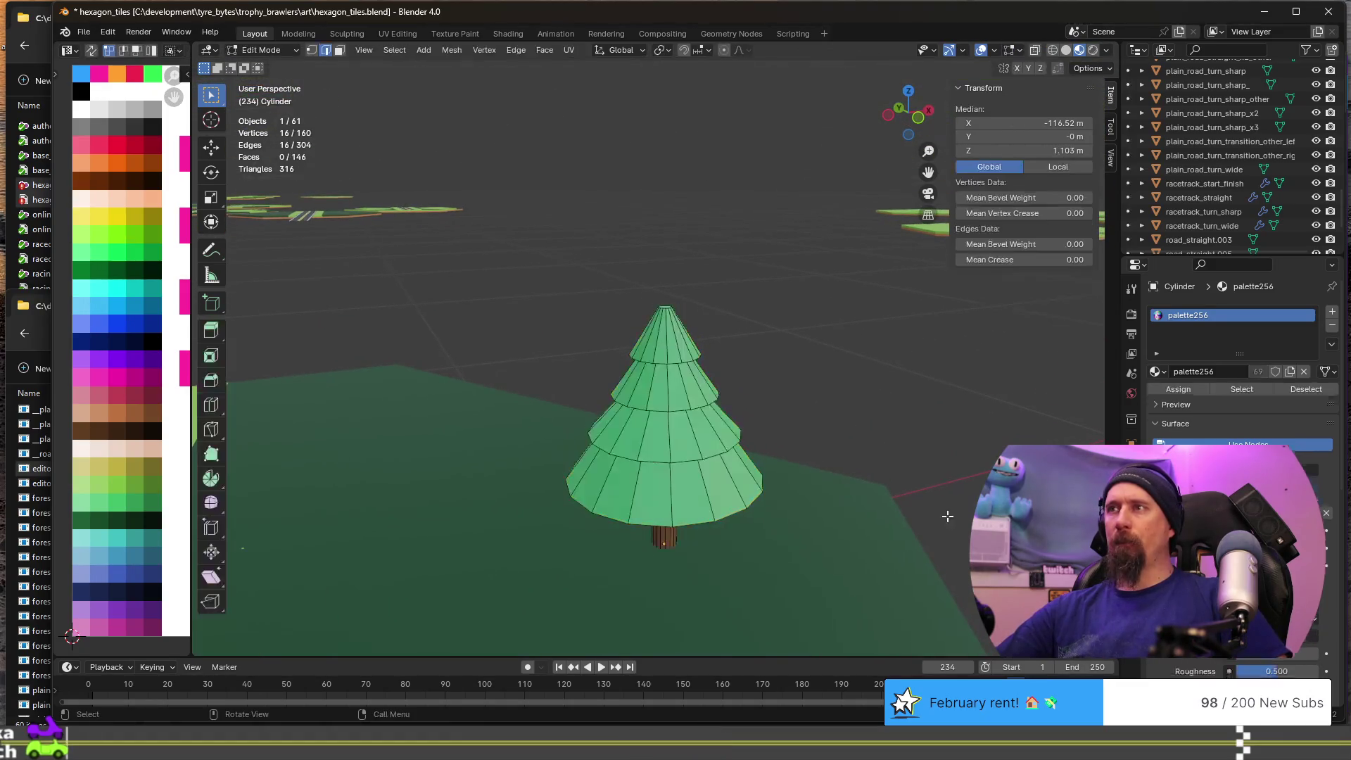
key("Tab")
left_click(942, 584)
key("Tab")
key("Tab")
left_click(276, 212)
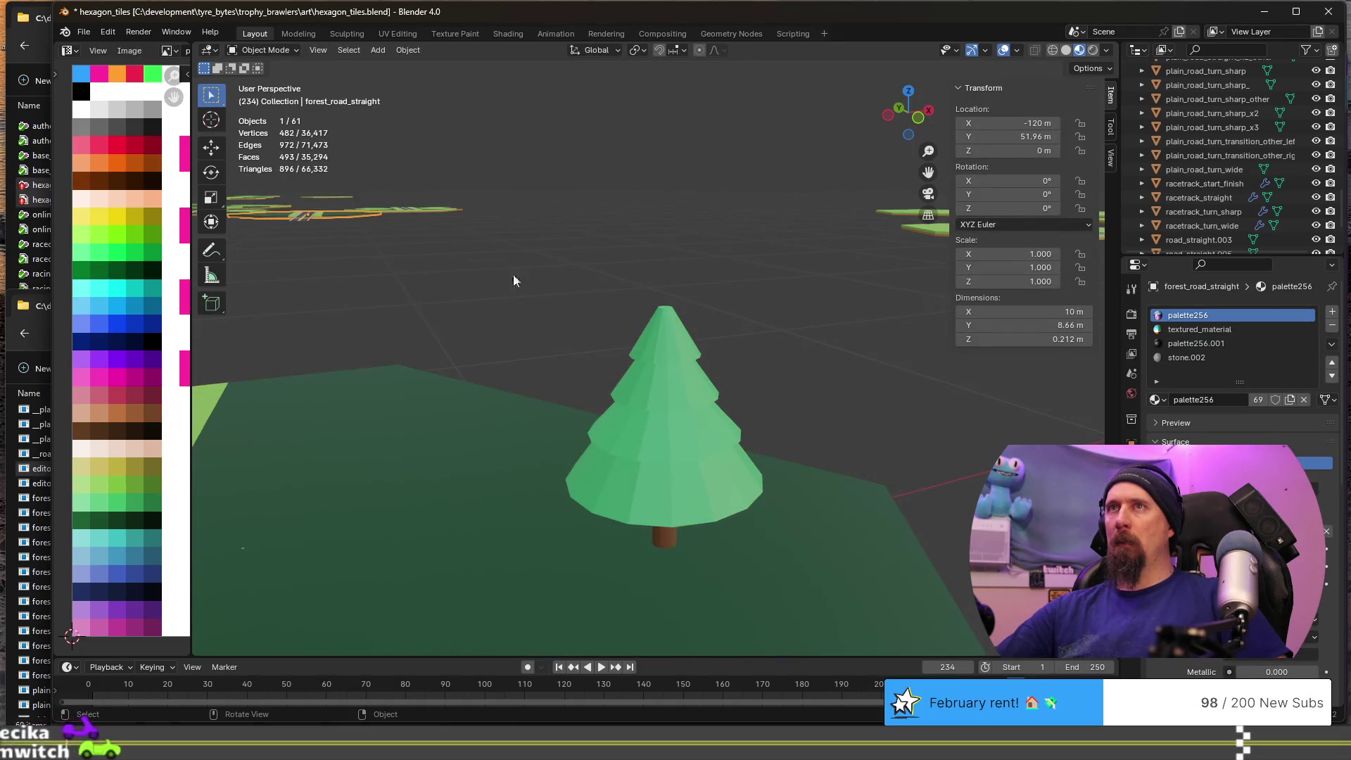
mouse_move(944, 508)
middle_mouse_down()
mouse_move(907, 511)
mouse_move(918, 498)
middle_mouse_up()
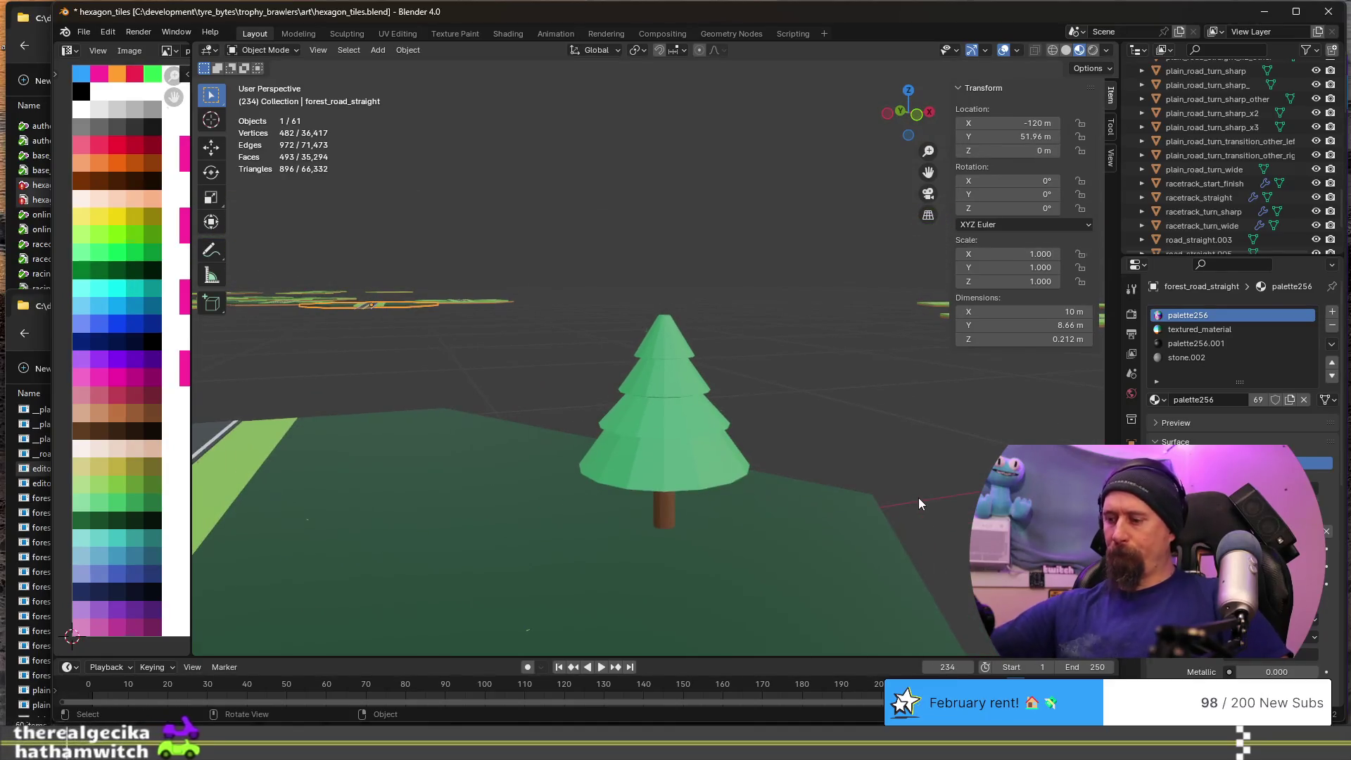
key("super+shift+s")
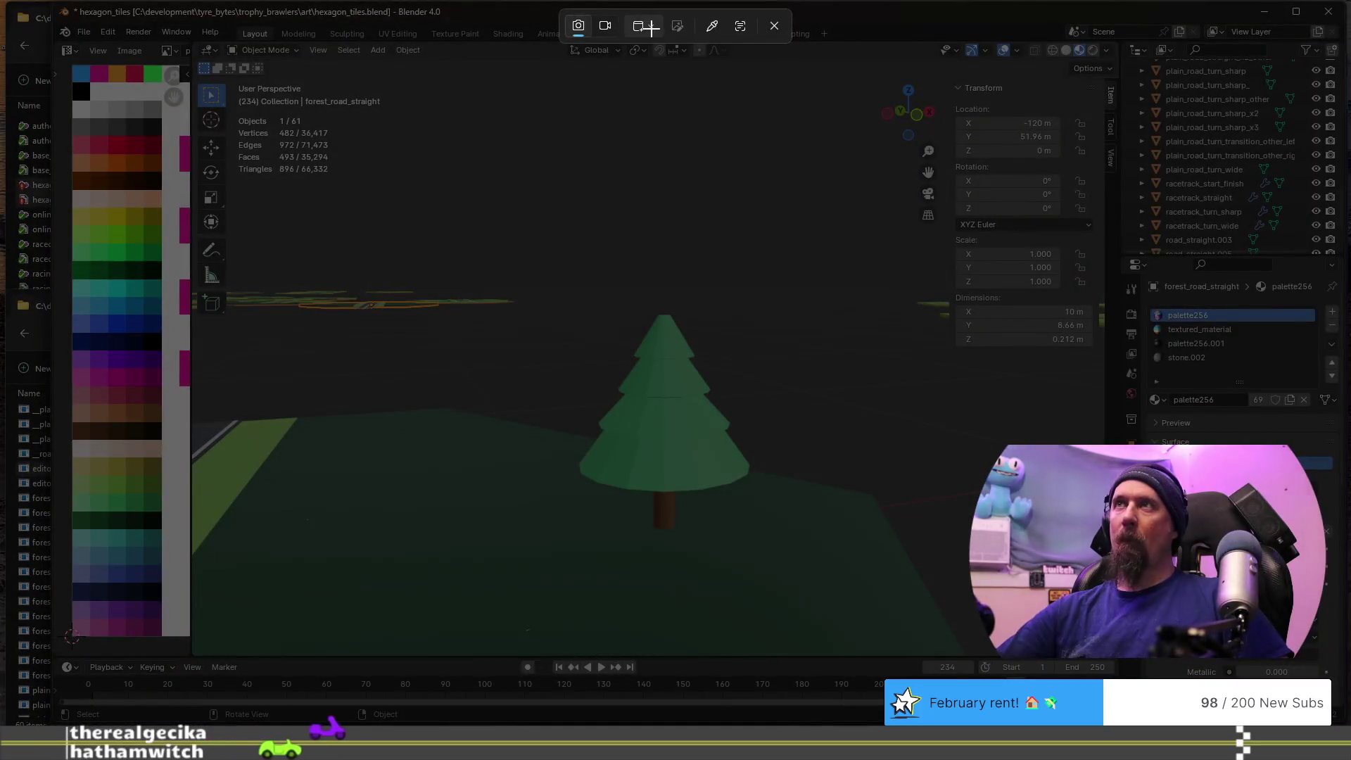
- Set the snip shape to Rectangle and capture the area around the pine tree
left_click(643, 26)
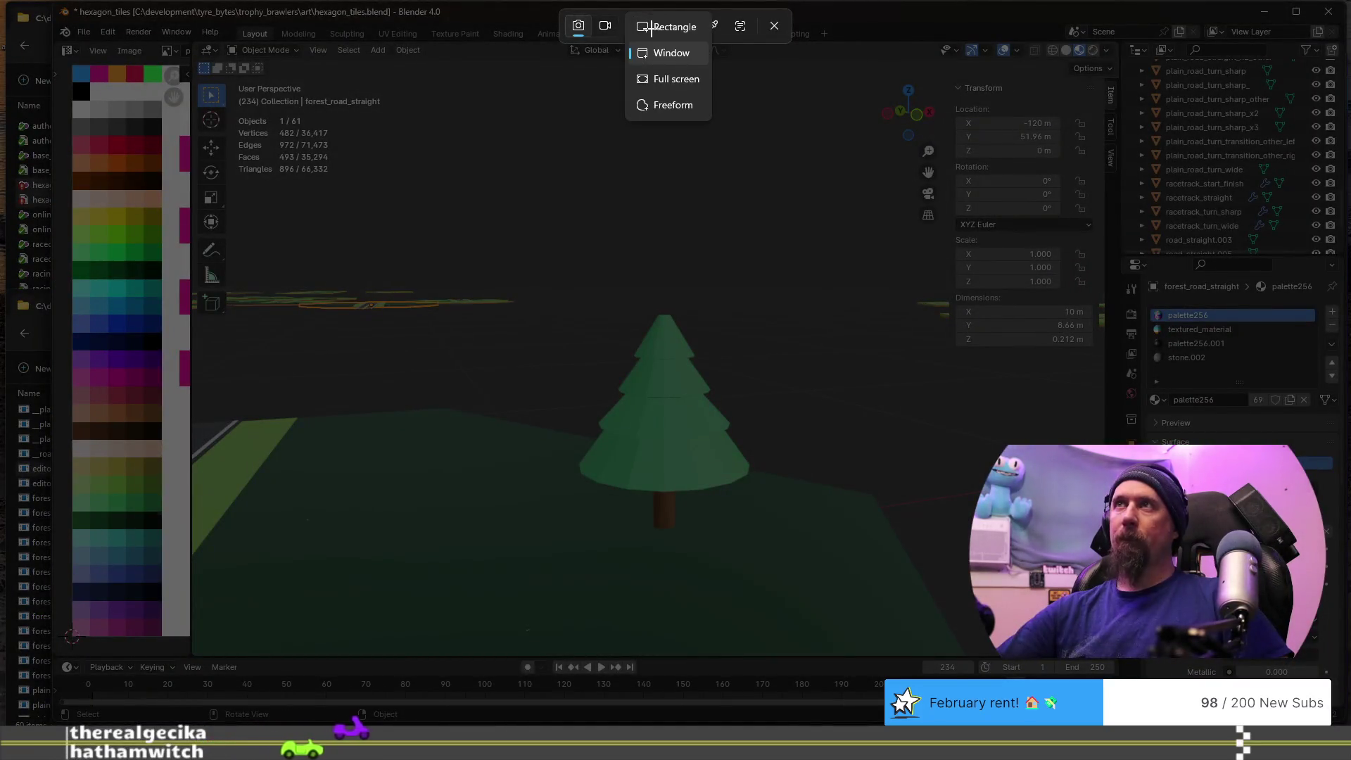
left_click(686, 26)
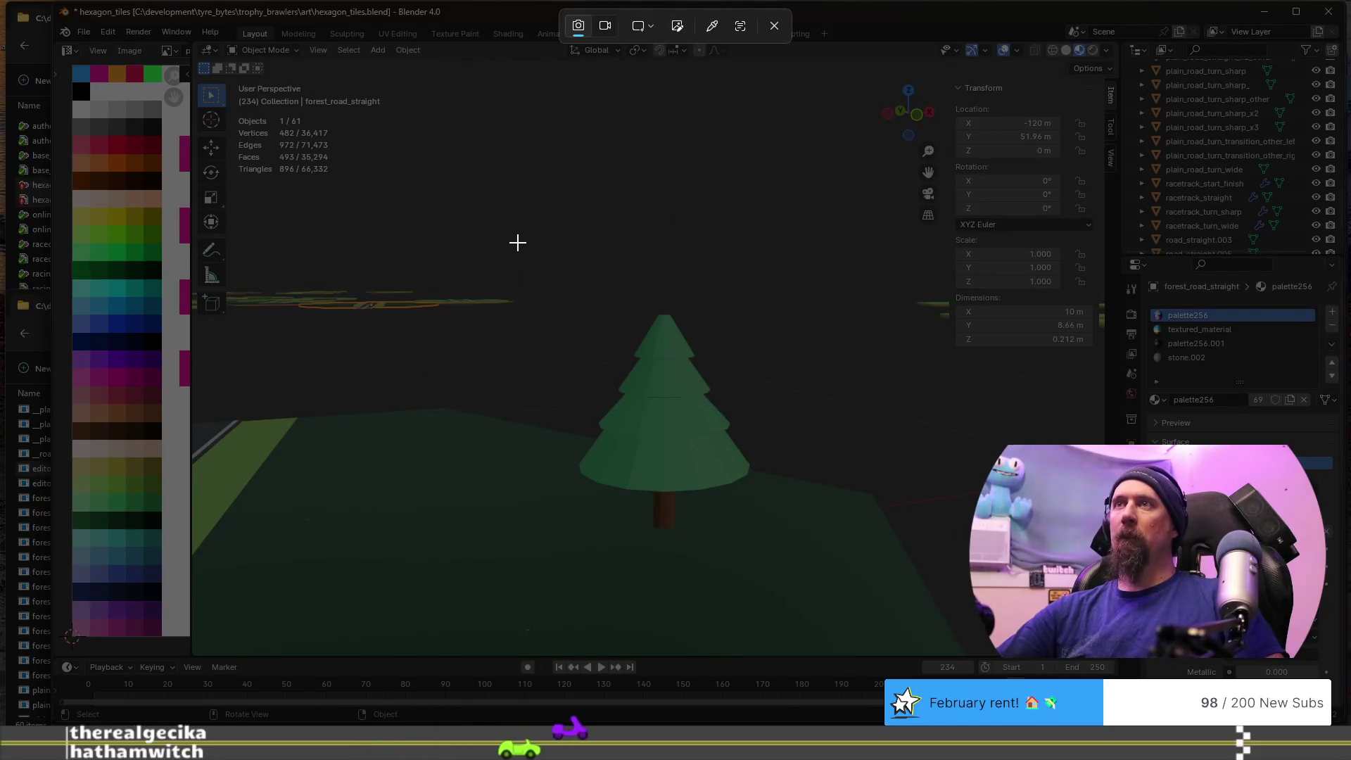
mouse_move(535, 244)
left_mouse_down()
mouse_move(636, 454)
mouse_move(799, 578)
left_mouse_up()
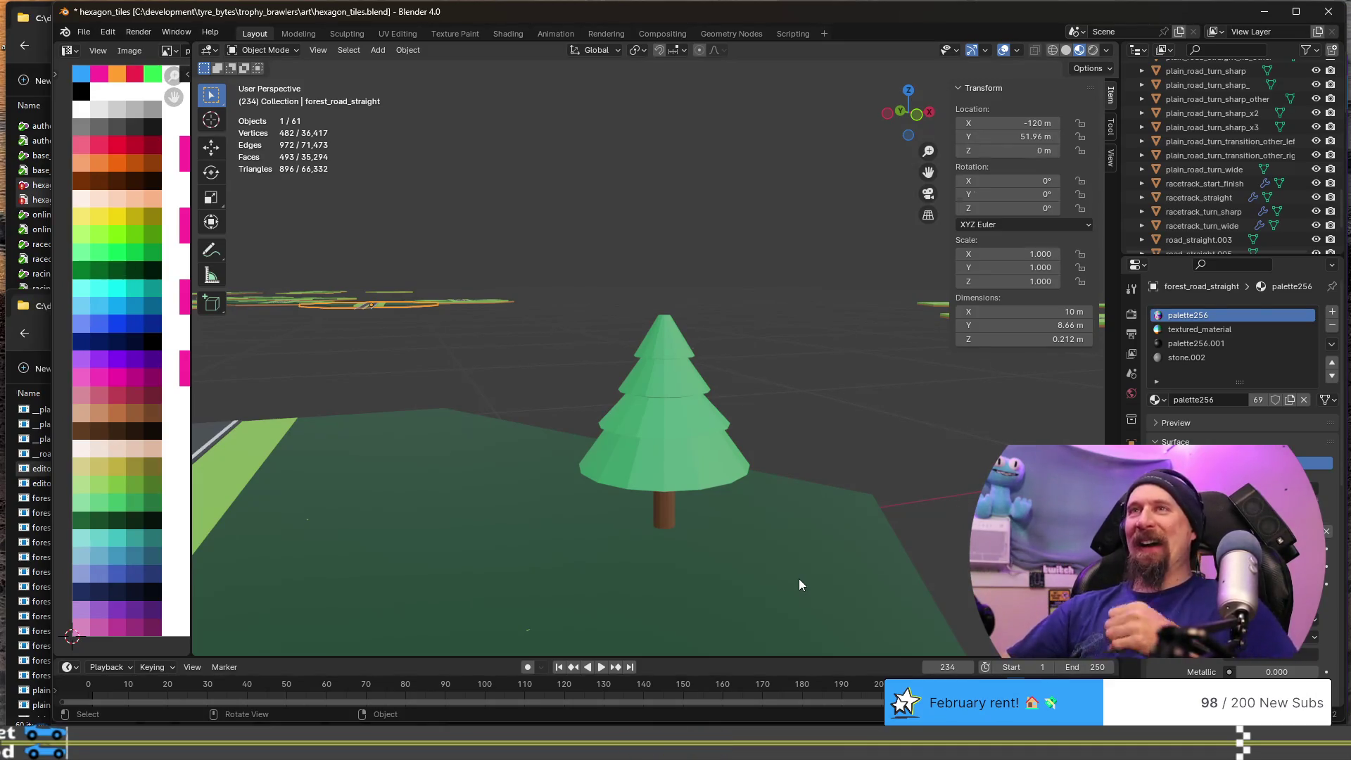
- Orbit to a level front view, select the pine tree and enter its Edit Mode
scroll(763, 462, "down", 3)
scroll(762, 462, "up", 1)
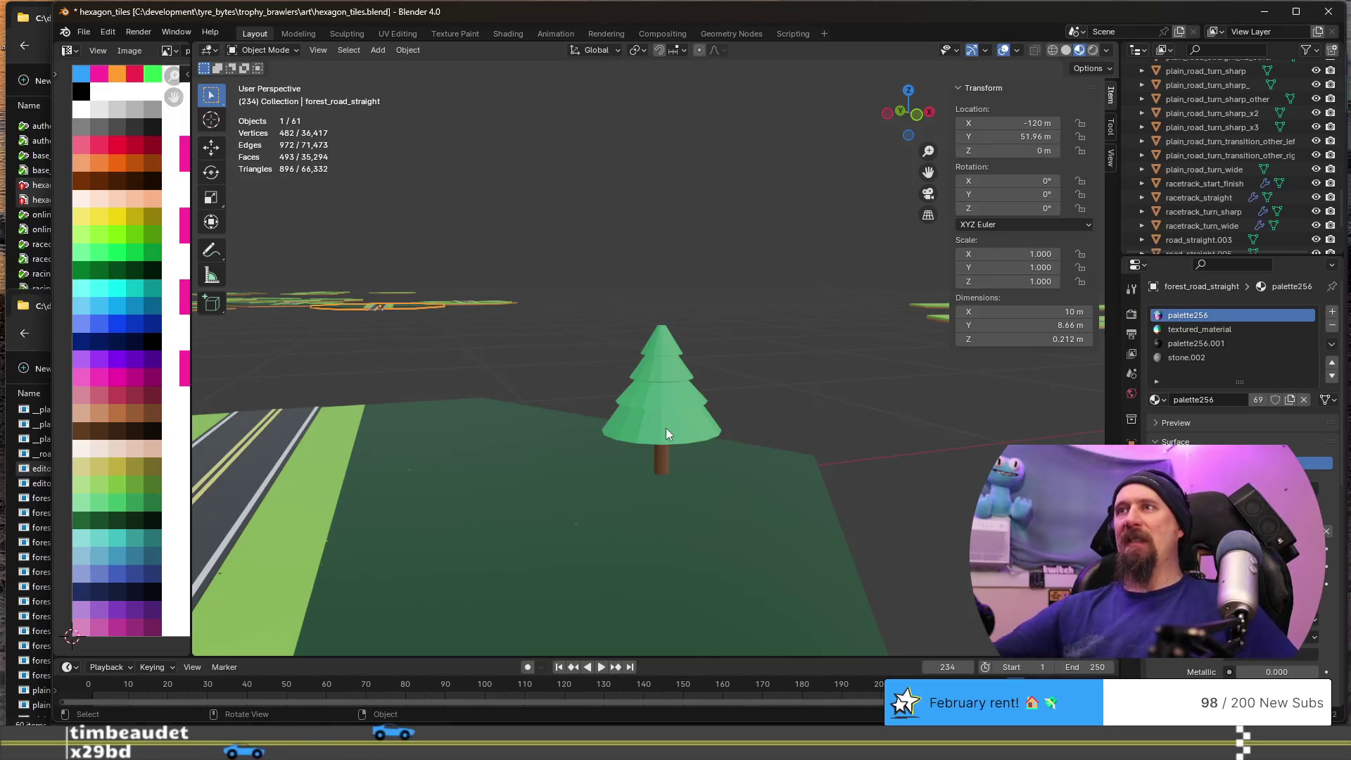
scroll(665, 428, "up", 3)
middle_click_drag(631, 441, 612, 399)
key("Tab")
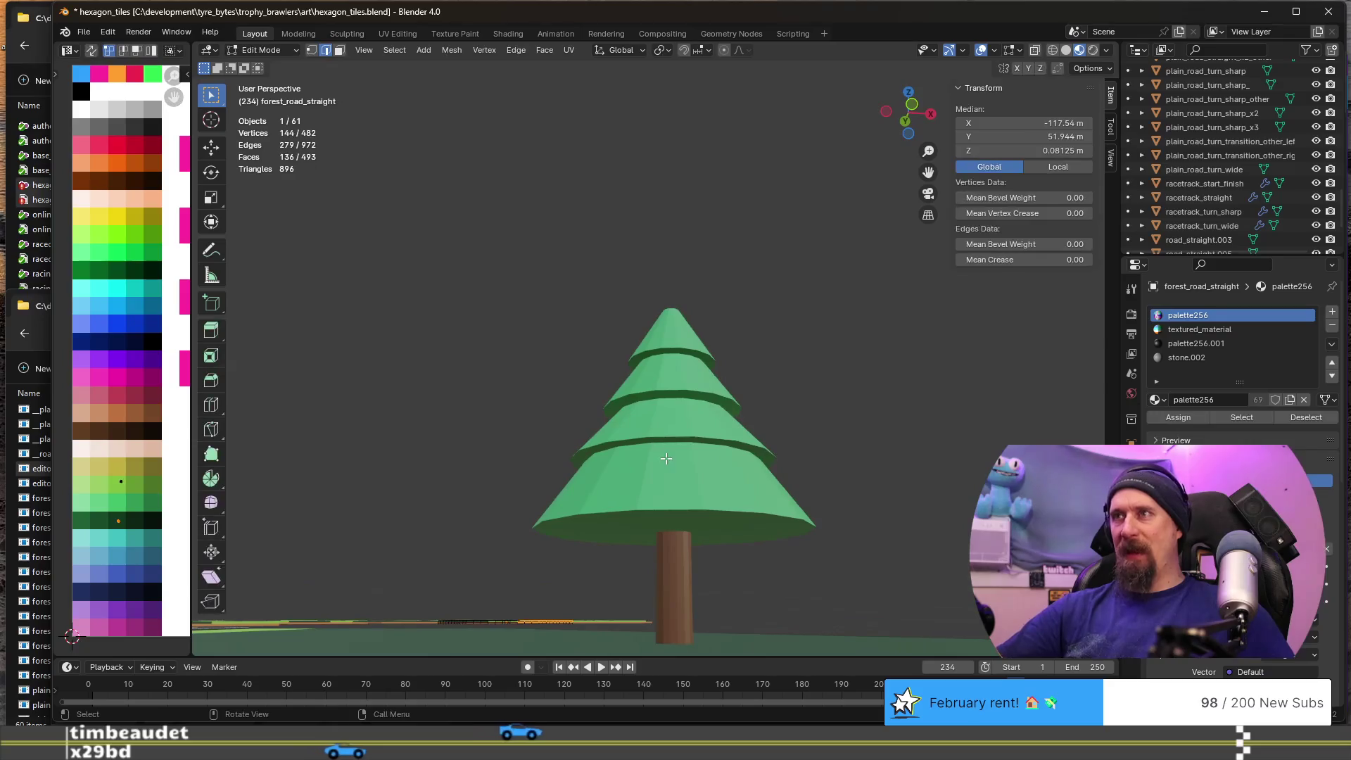
key("Tab")
key("Tab")
key("Tab")
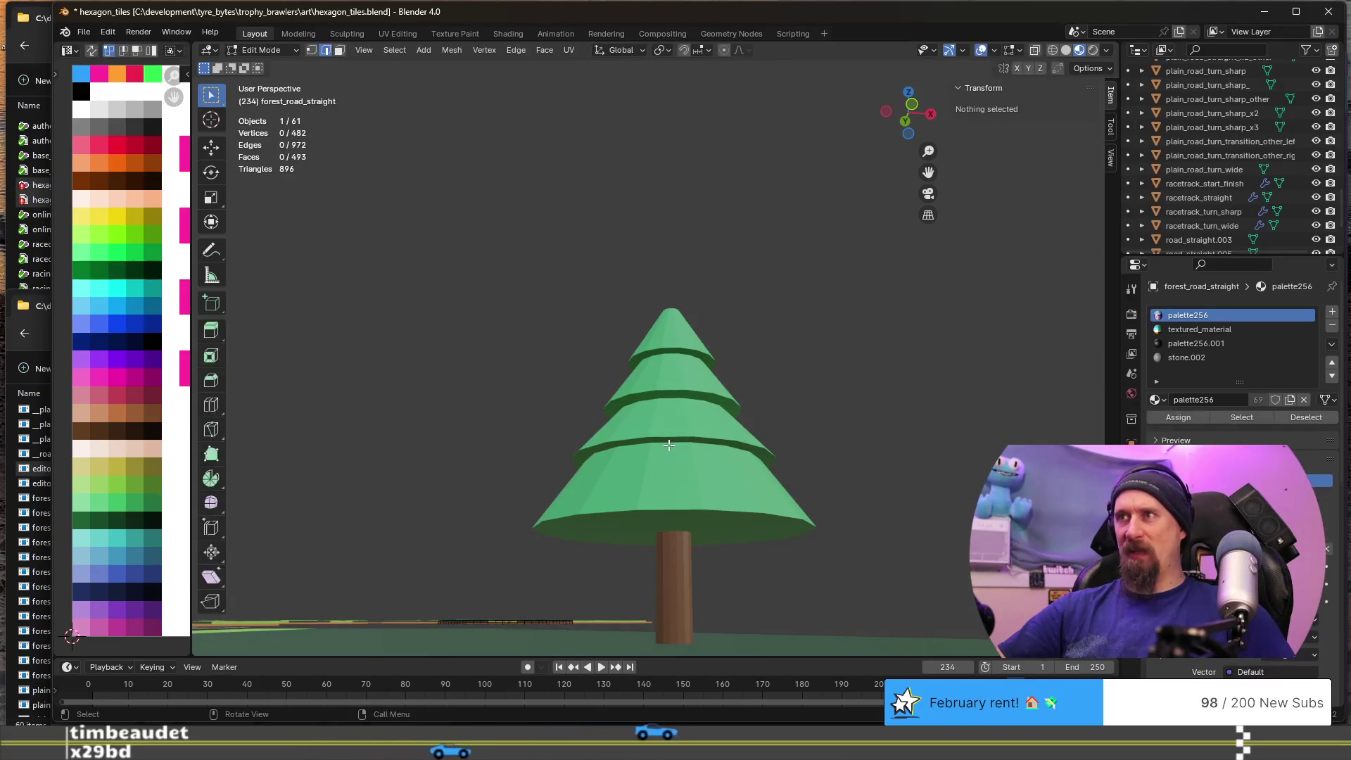
key("Tab")
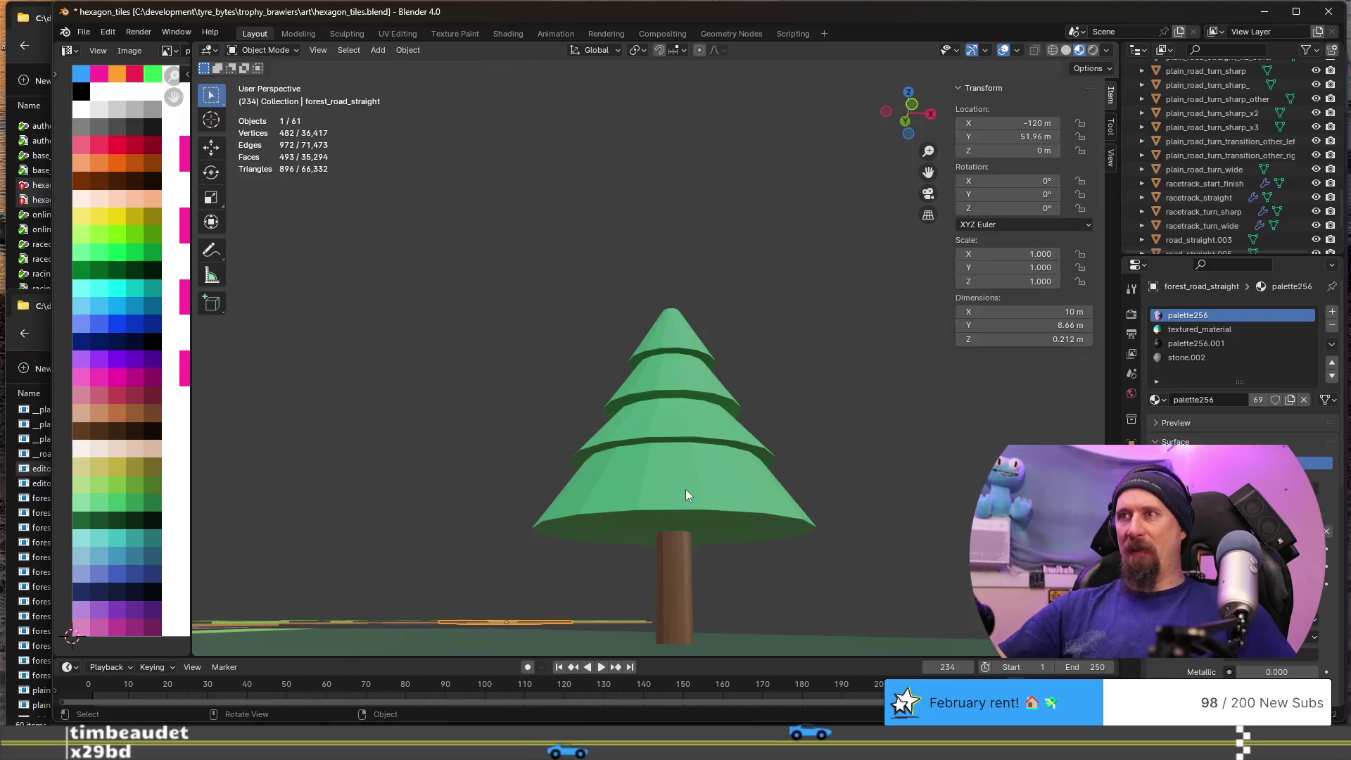
left_click(685, 488)
key("Tab")
- Narrow a middle tier's rim ring horizontally to about 0.8
left_click(671, 450, "alt")
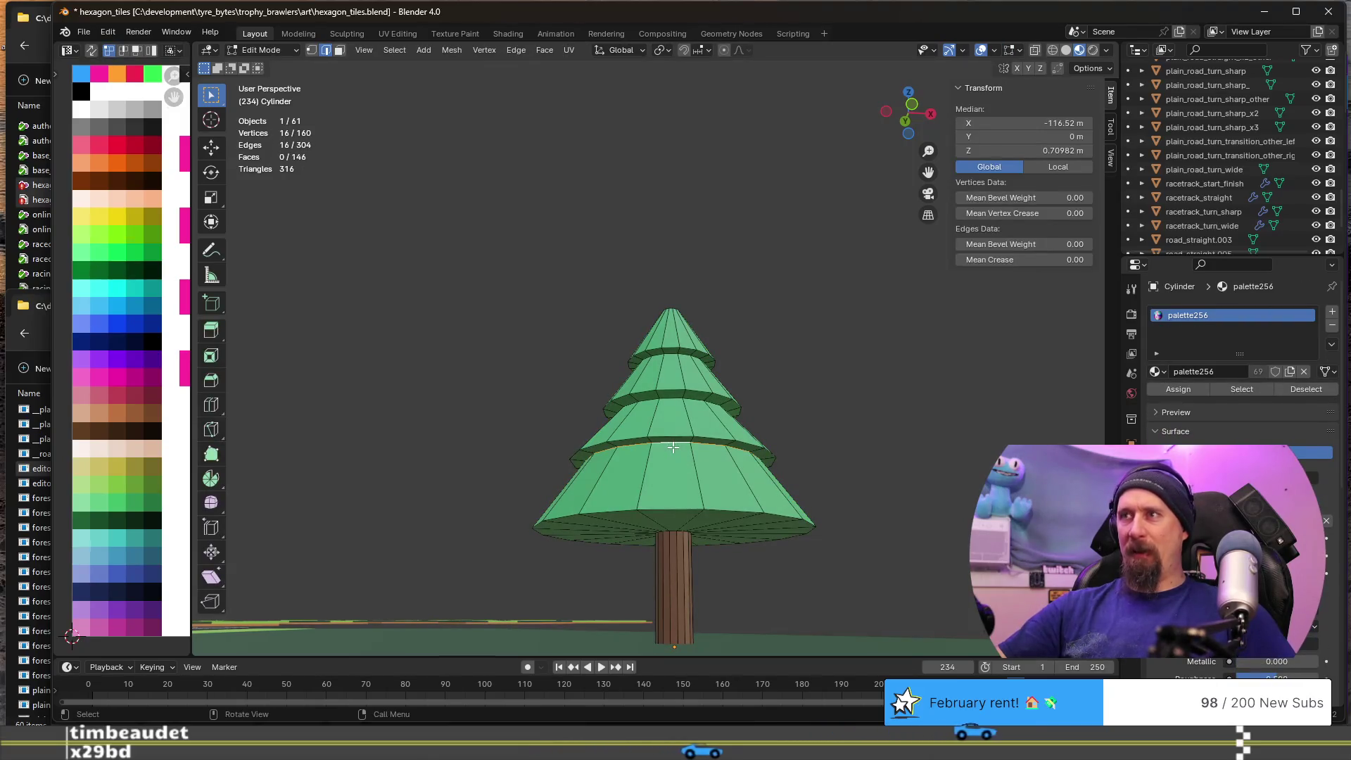
key("s")
key("shift+z")
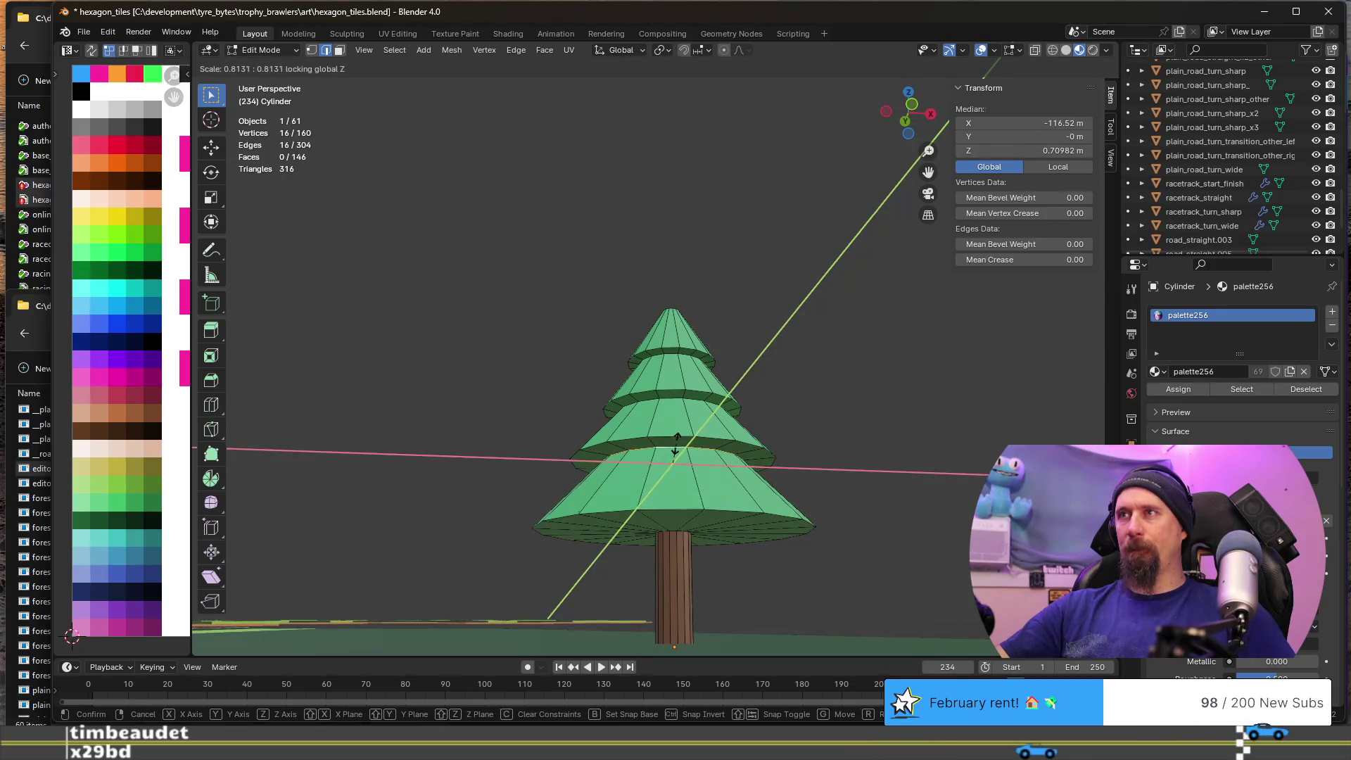
left_click(676, 445)
- Check the tree in Object Mode from higher and low side views
key("Tab")
mouse_move(611, 351)
middle_mouse_down()
mouse_move(597, 332)
mouse_move(601, 373)
mouse_move(644, 380)
middle_mouse_up()
middle_click_drag(669, 377, 669, 377)
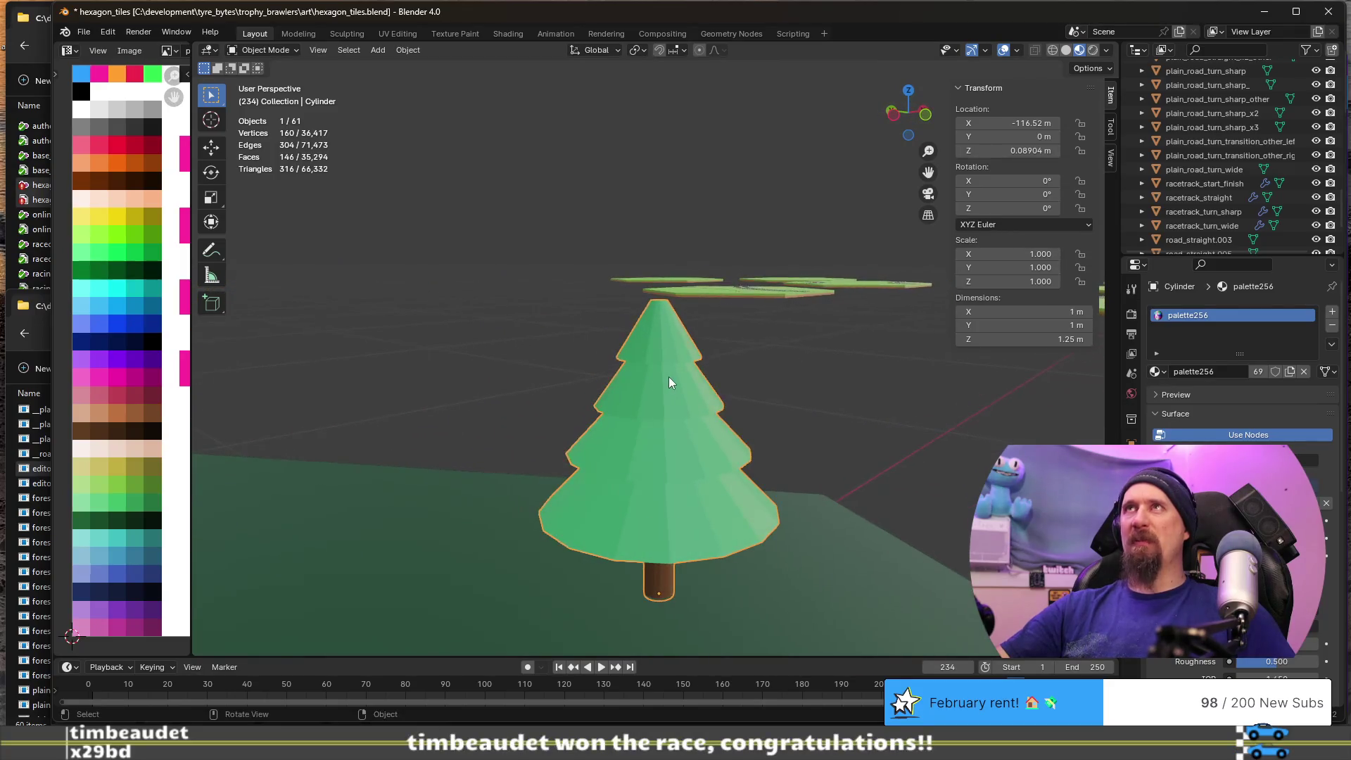
scroll(668, 377, "down", 3)
scroll(668, 377, "up", 2)
mouse_move(571, 413)
middle_mouse_down()
mouse_move(536, 389)
mouse_move(610, 427)
middle_mouse_up()
scroll(654, 457, "up", 4)
mouse_move(706, 495)
middle_mouse_down()
mouse_move(631, 464)
mouse_move(640, 484)
middle_mouse_up()
- Widen a lower tier's rim ring horizontally by about 1.045
key("Tab")
left_click(652, 490, "alt")
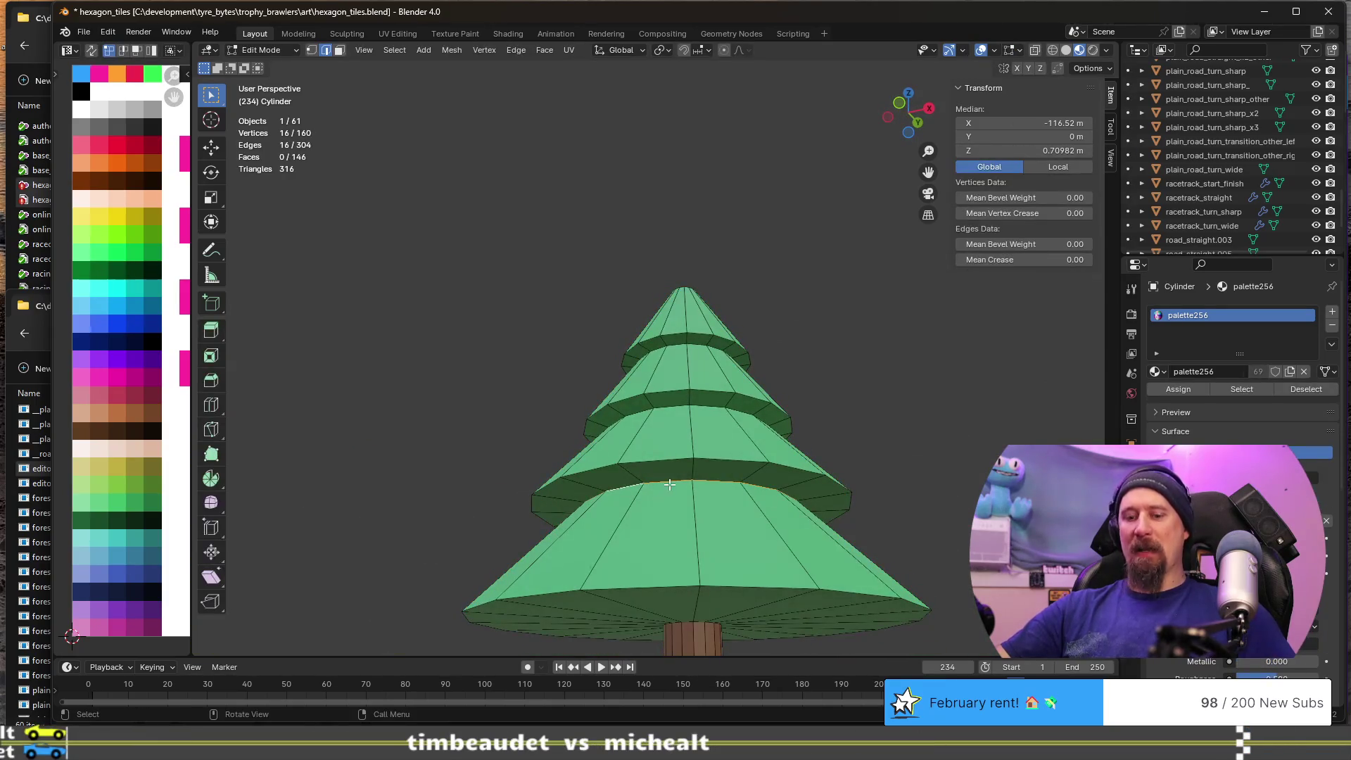
key("s")
key("shift+z")
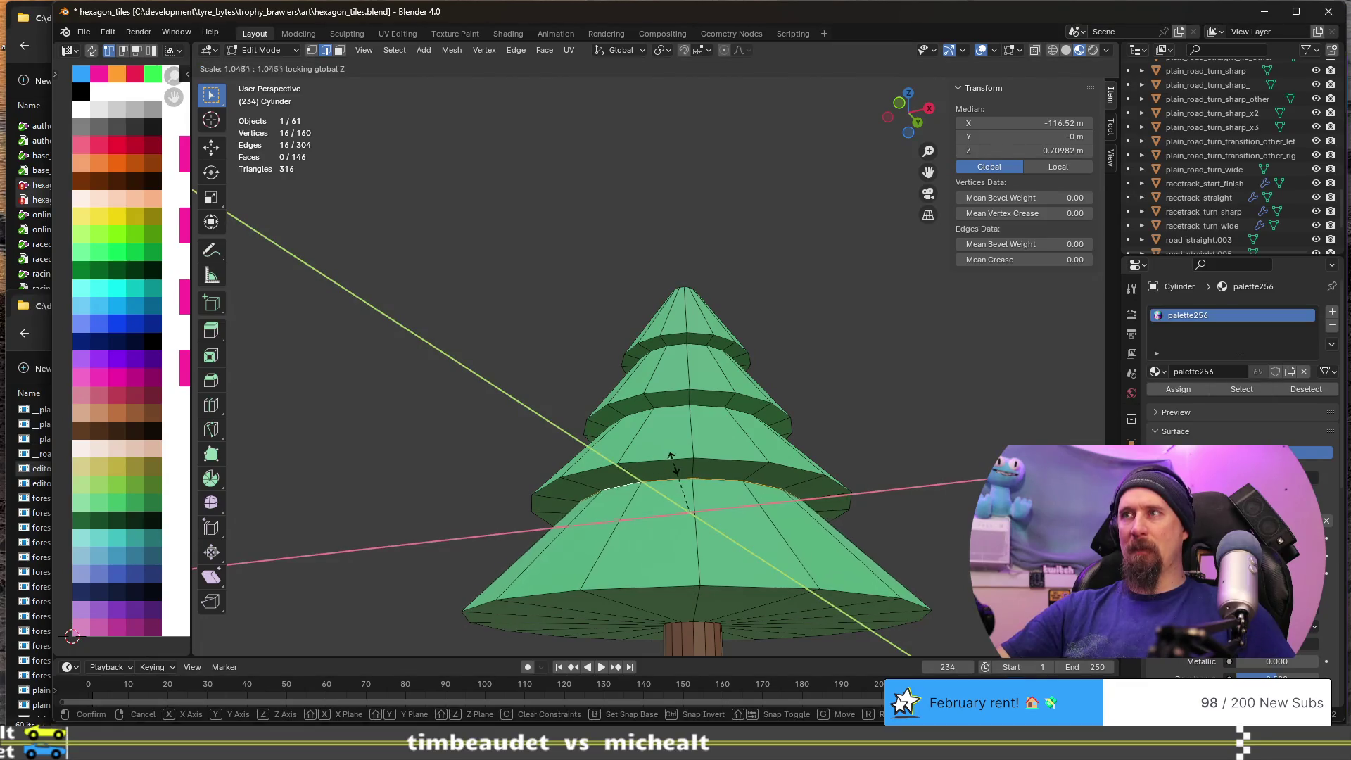
left_click(673, 461)
key("Tab")
mouse_move(674, 460)
middle_mouse_down()
mouse_move(541, 424)
mouse_move(678, 432)
middle_mouse_up()
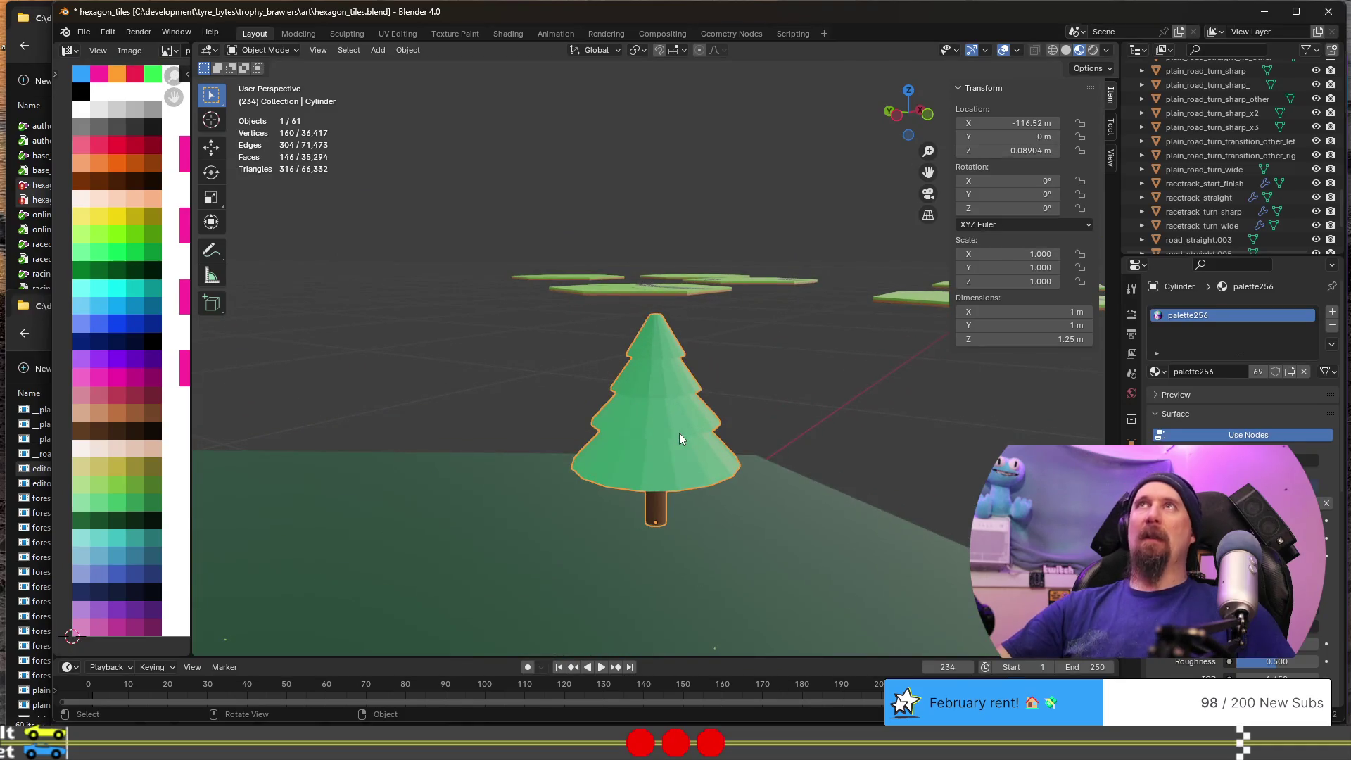
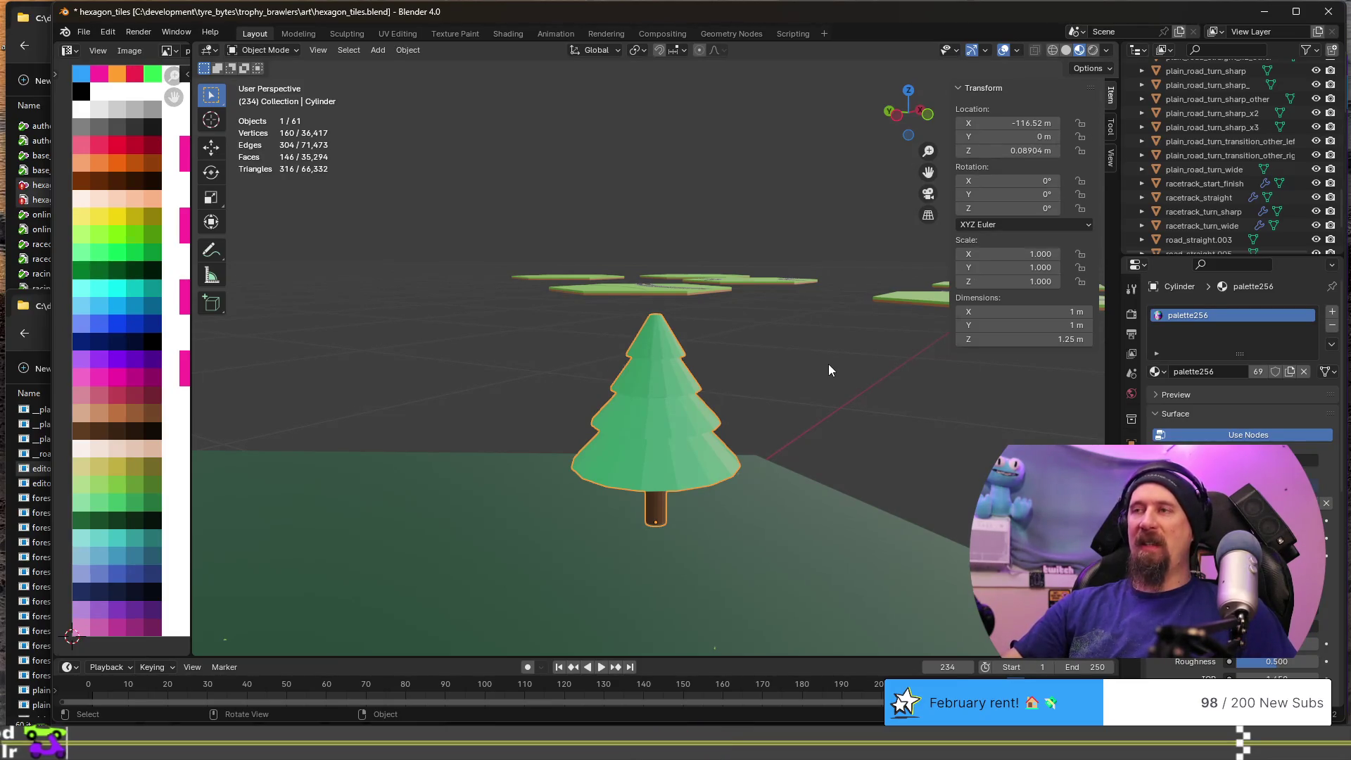
- In Edit Mode, add an edge loop around the trunk near its base
mouse_move(733, 432)
middle_mouse_down()
mouse_move(707, 496)
mouse_move(682, 503)
mouse_move(656, 585)
middle_mouse_up()
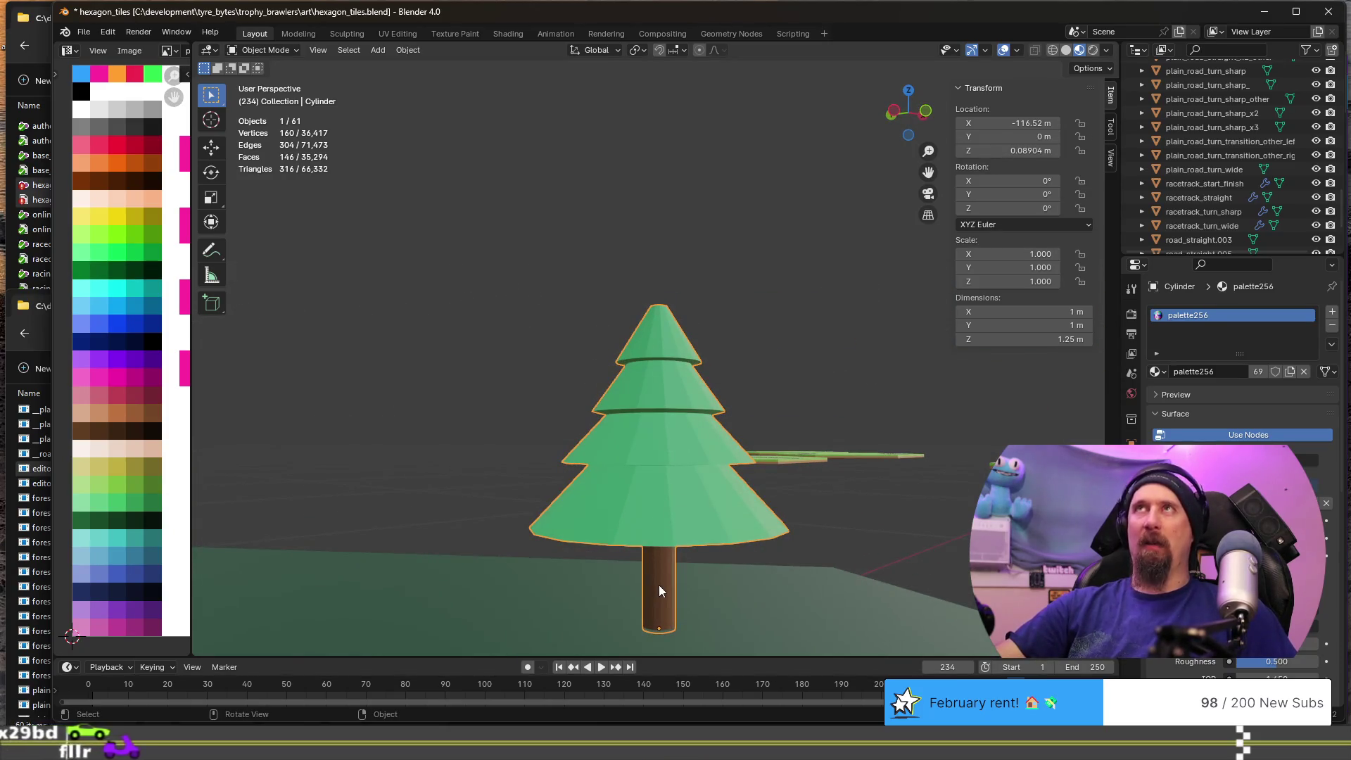
key("Tab")
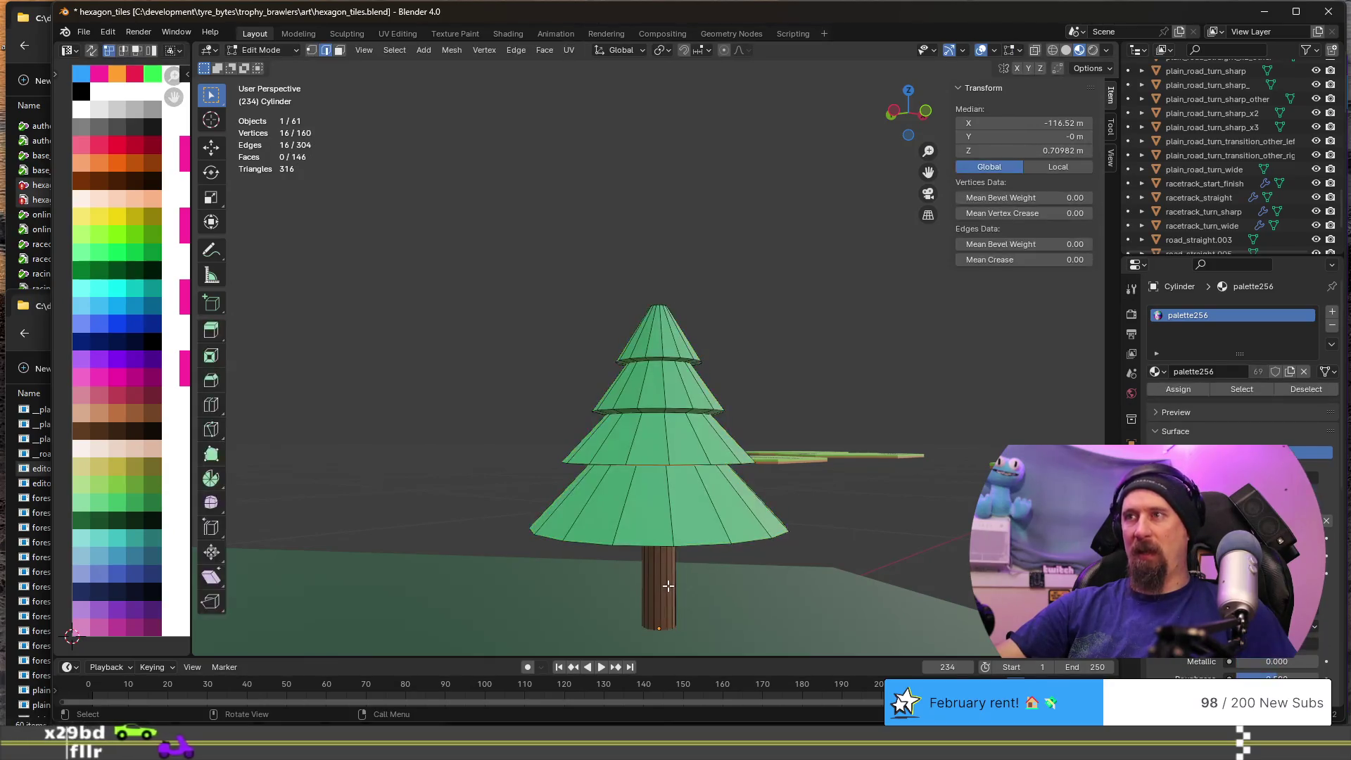
scroll(667, 585, "up", 5)
mouse_move(663, 622)
middle_mouse_down()
mouse_move(624, 389)
mouse_move(627, 513)
middle_mouse_up()
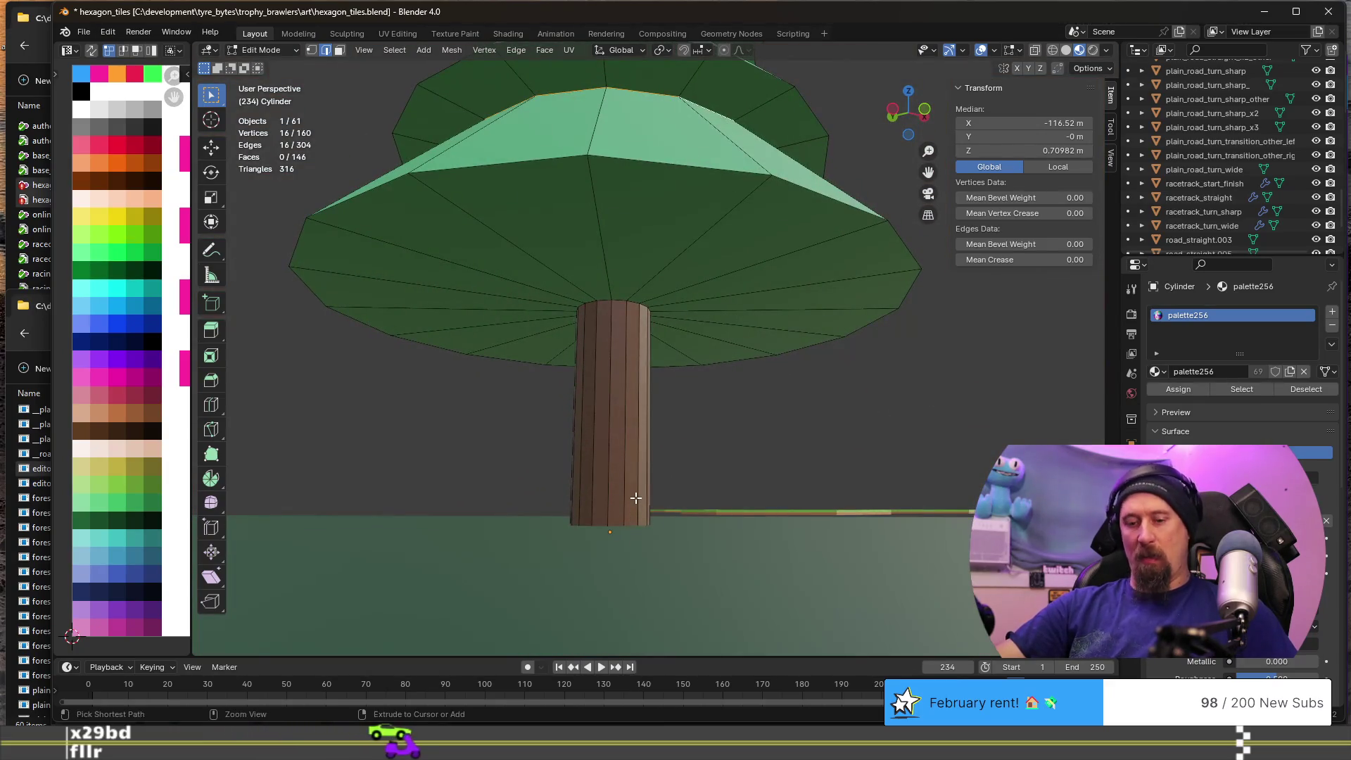
key("ctrl+r")
left_click(638, 492)
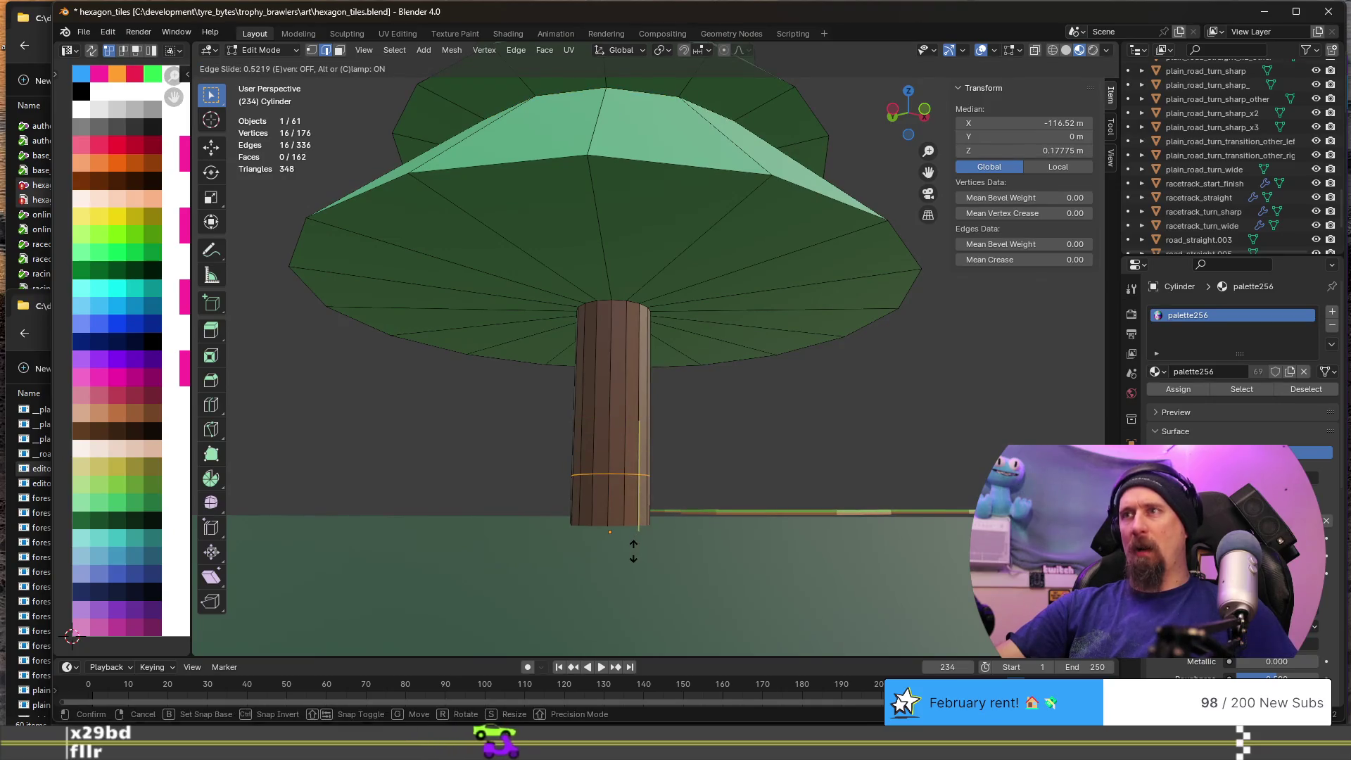
left_click(633, 549)
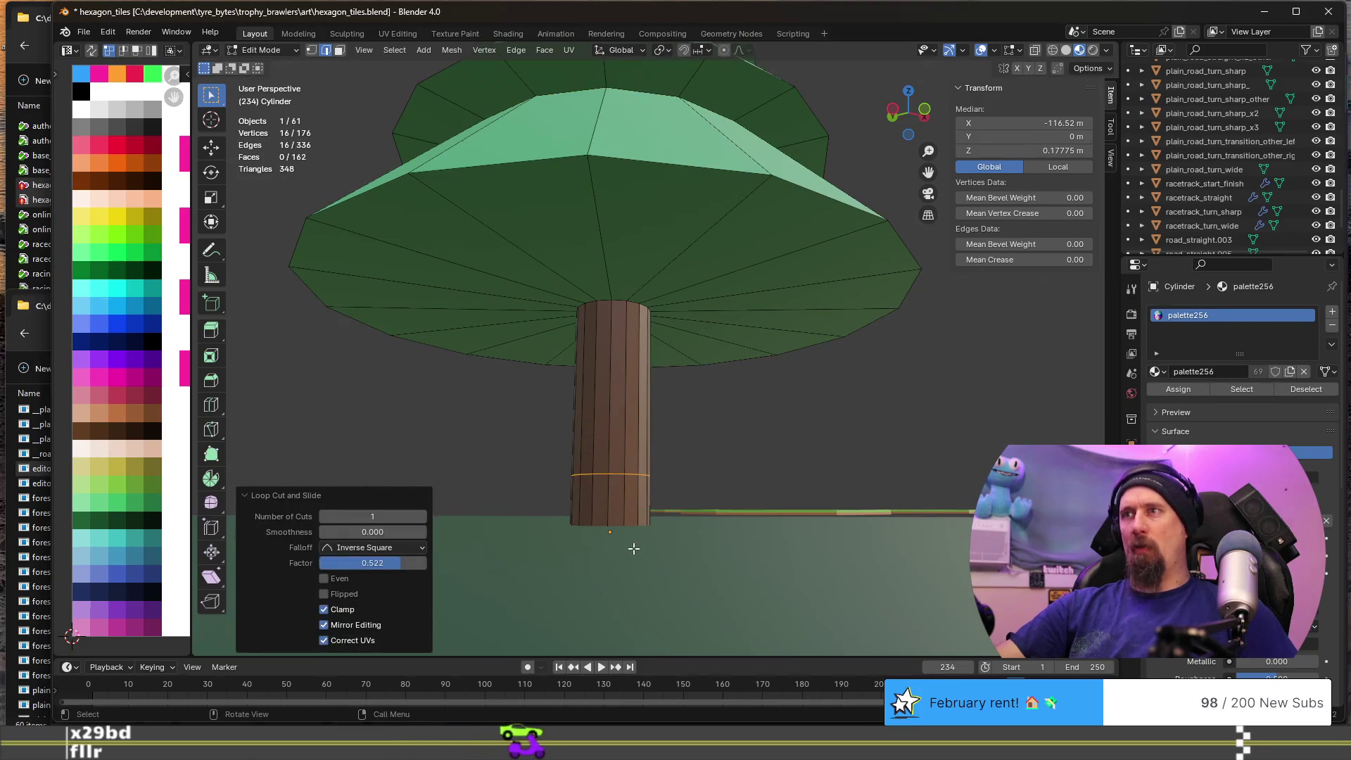
- Scale the trunk's bottom rim horizontally by 1.618 into a flared root
middle_click_drag(643, 525, 644, 515)
left_click(646, 514, "alt")
key("s")
key("shift+z")
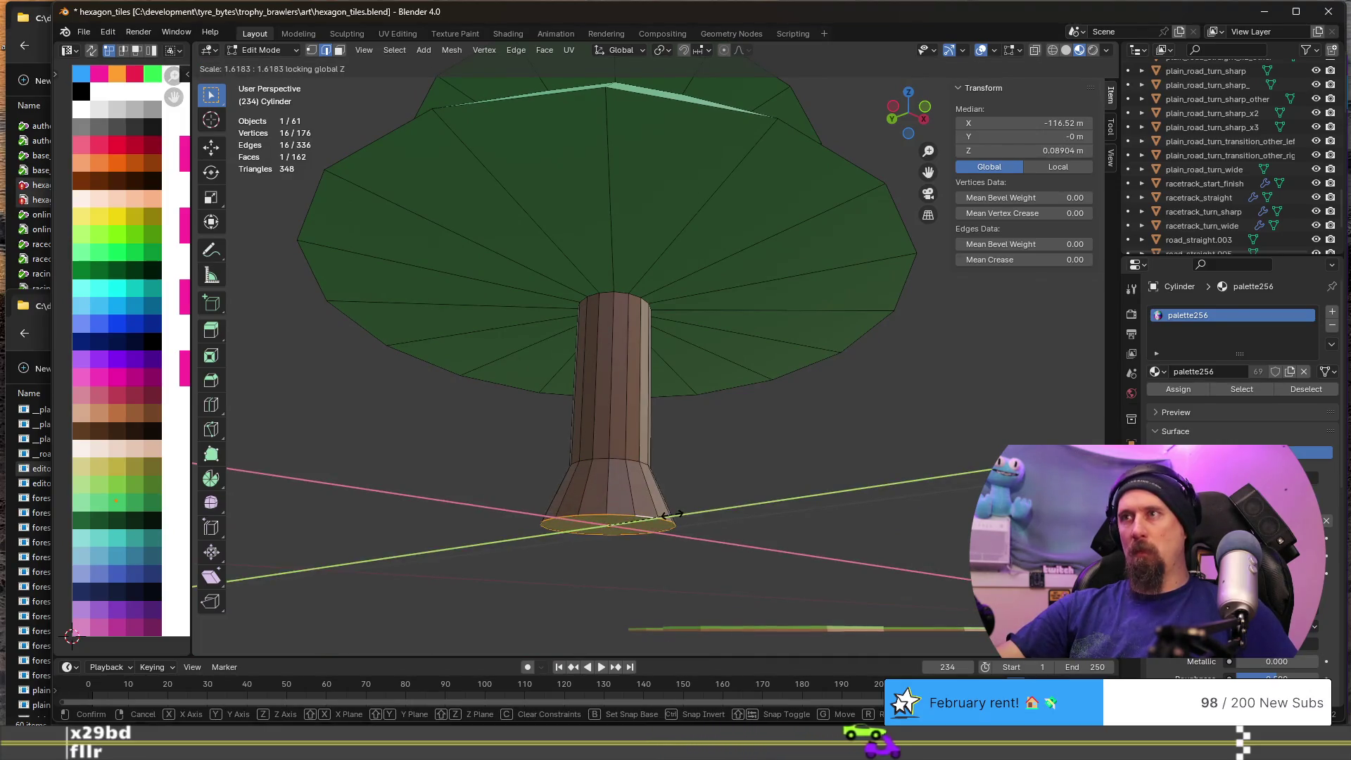
left_click(673, 515)
middle_click_drag(673, 515, 649, 531)
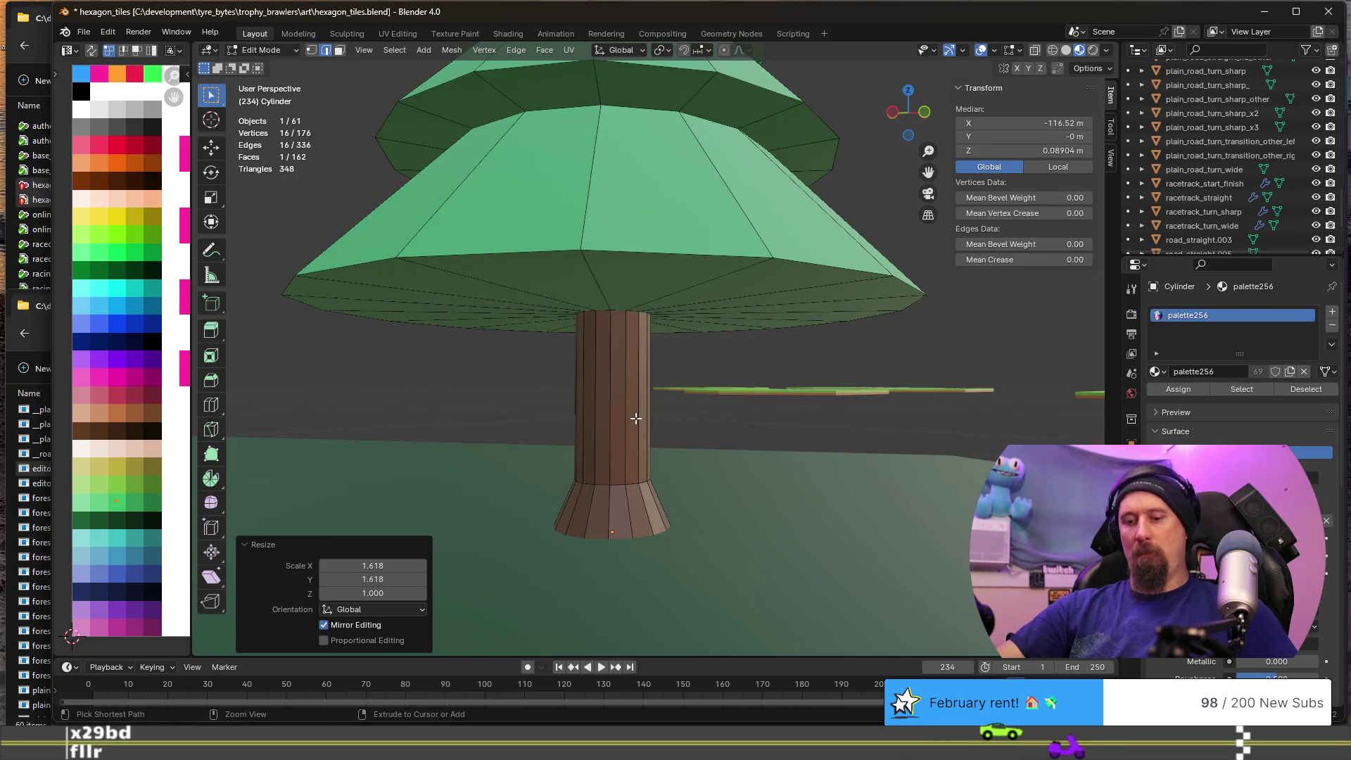
- Undo and redo the flare edit, then begin a second loop cut around the trunk's middle
key("ctrl+alt+z")
key("Escape")
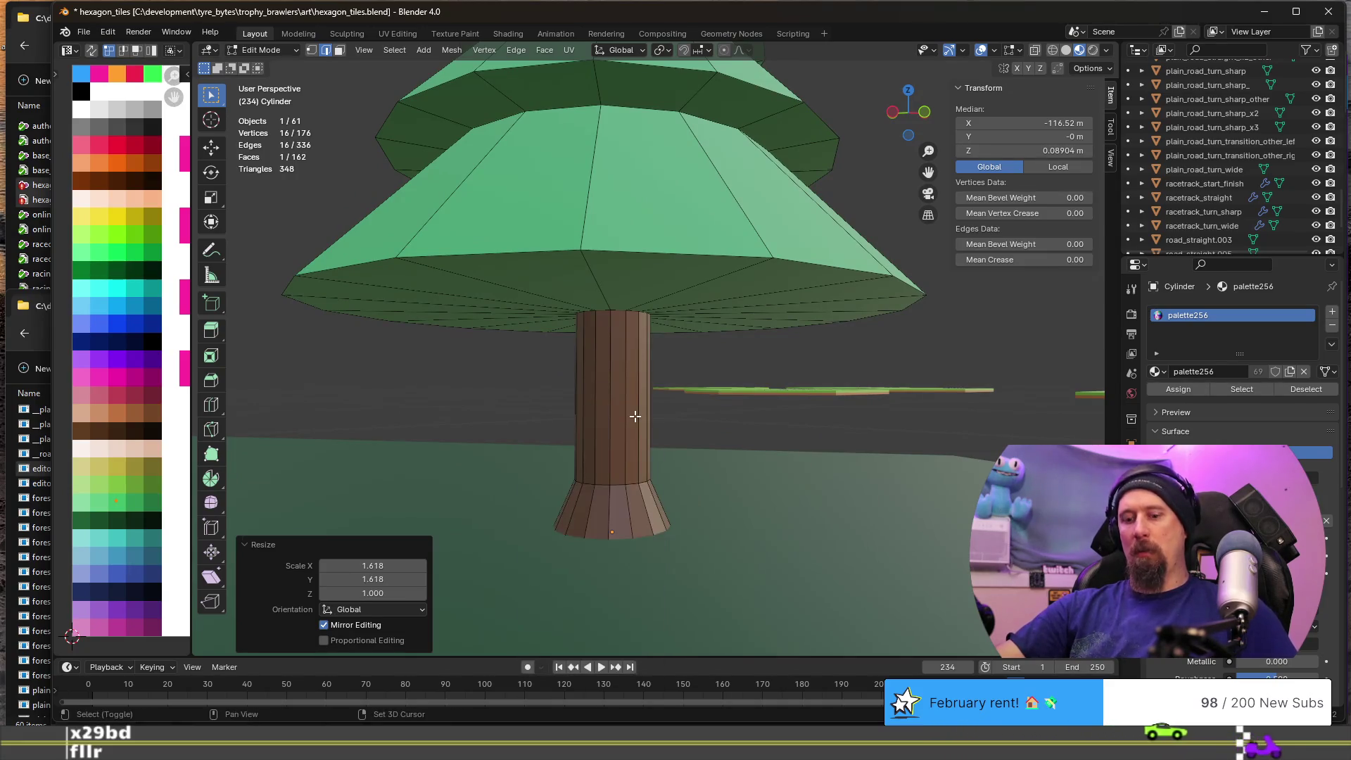
key("ctrl+shift+z")
key("ctrl+z")
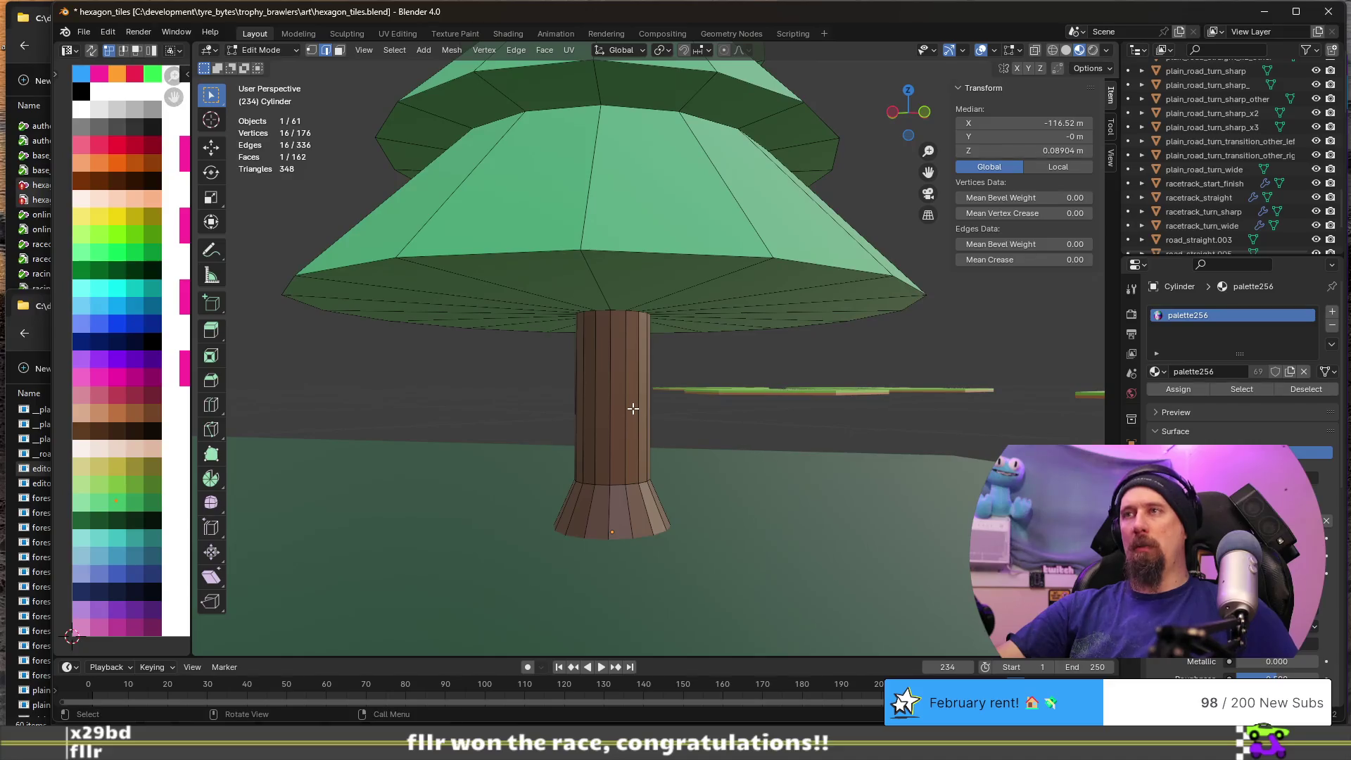
key("ctrl+r")
left_click(632, 405)
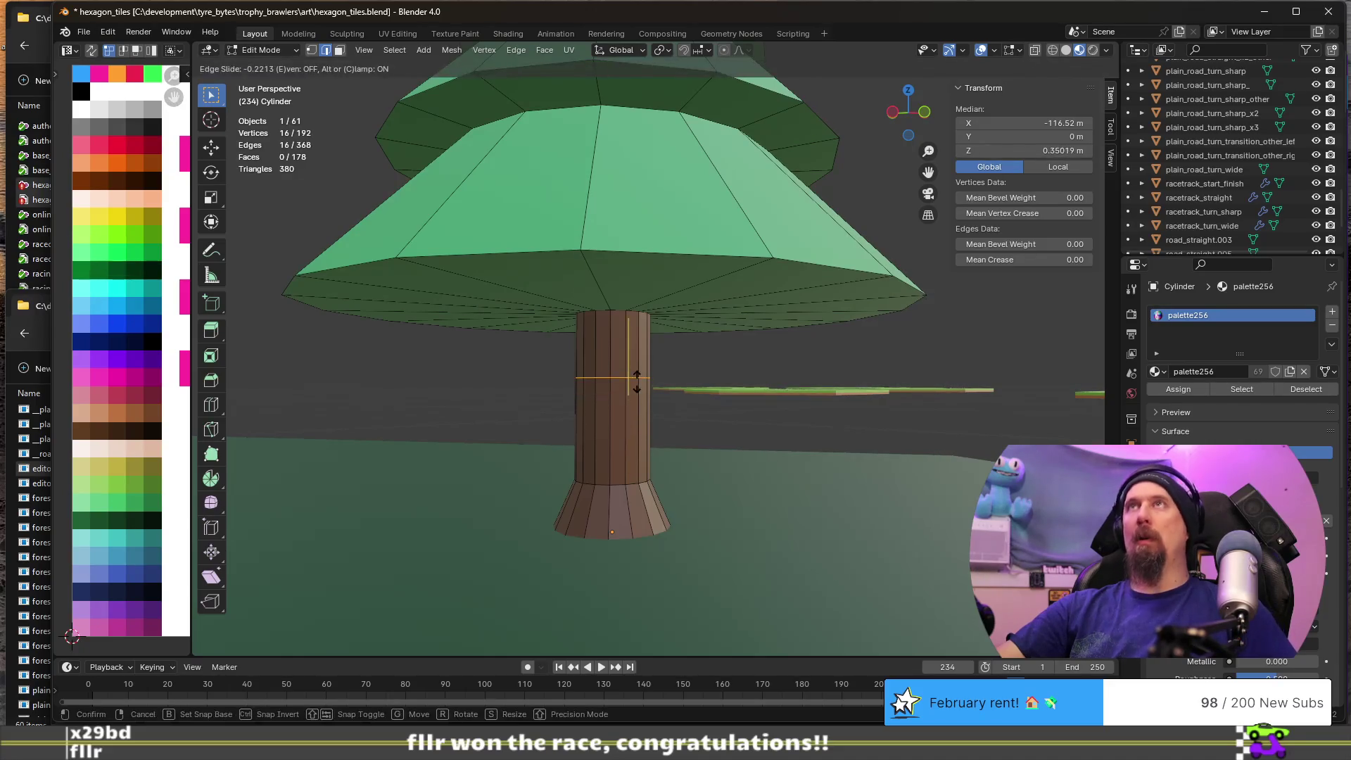
- Fix the second loop partway up the trunk and shift it sideways at the same height
left_click(636, 384)
middle_click_drag(585, 448, 613, 460)
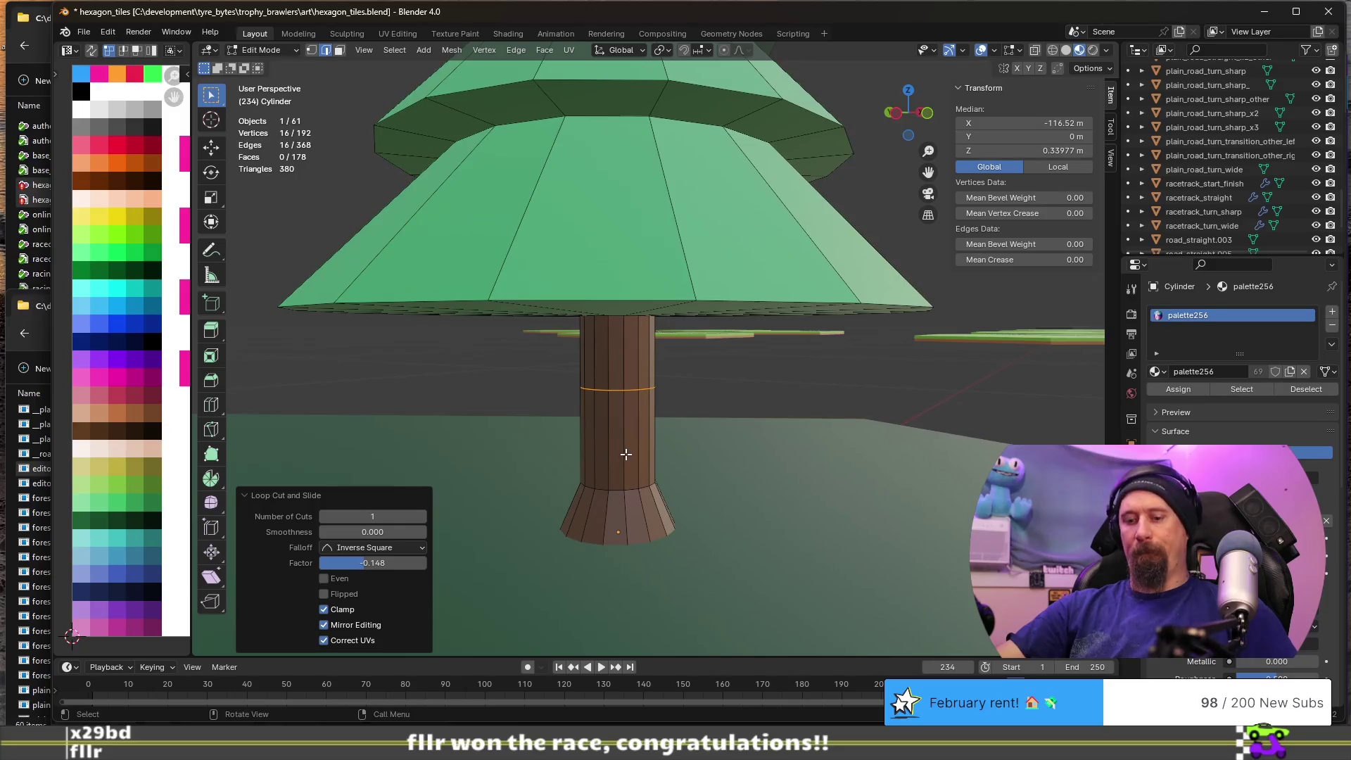
key("g")
key("shift+z")
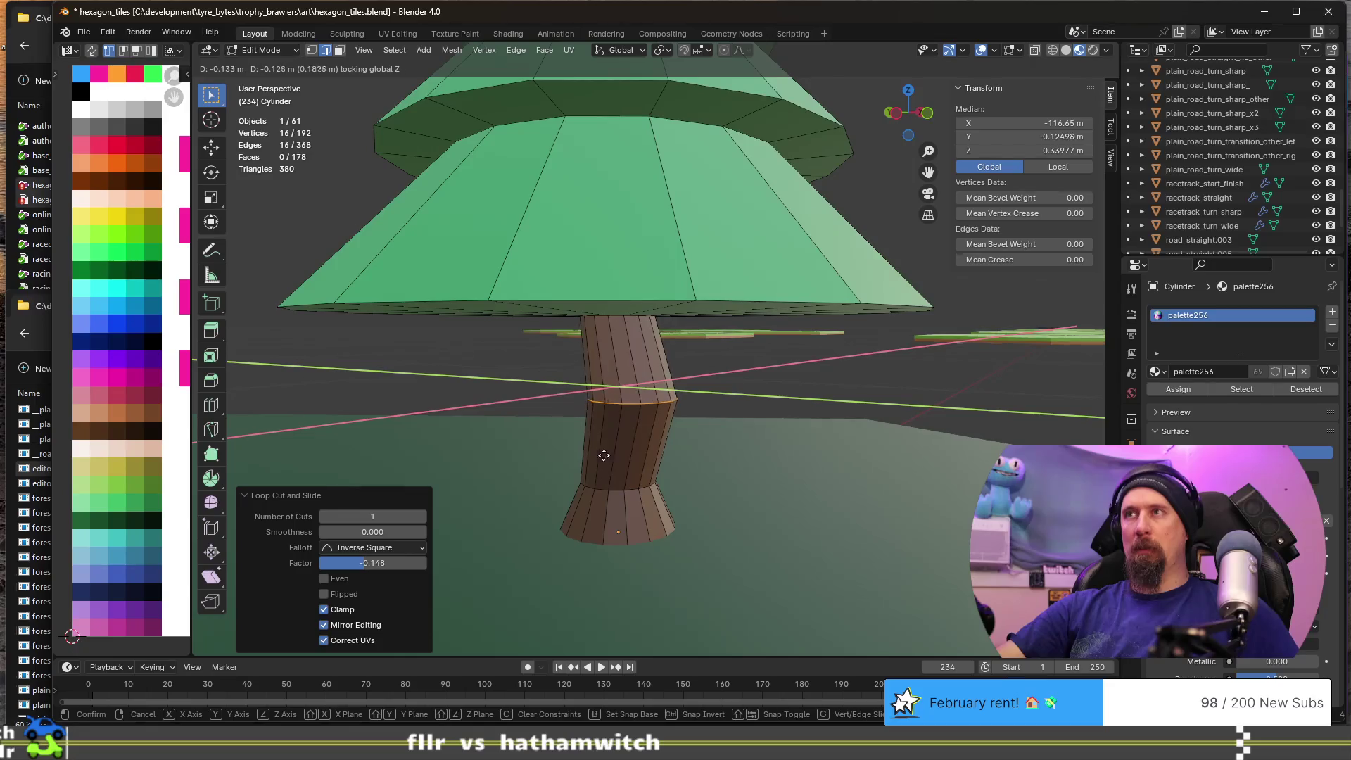
key("Escape")
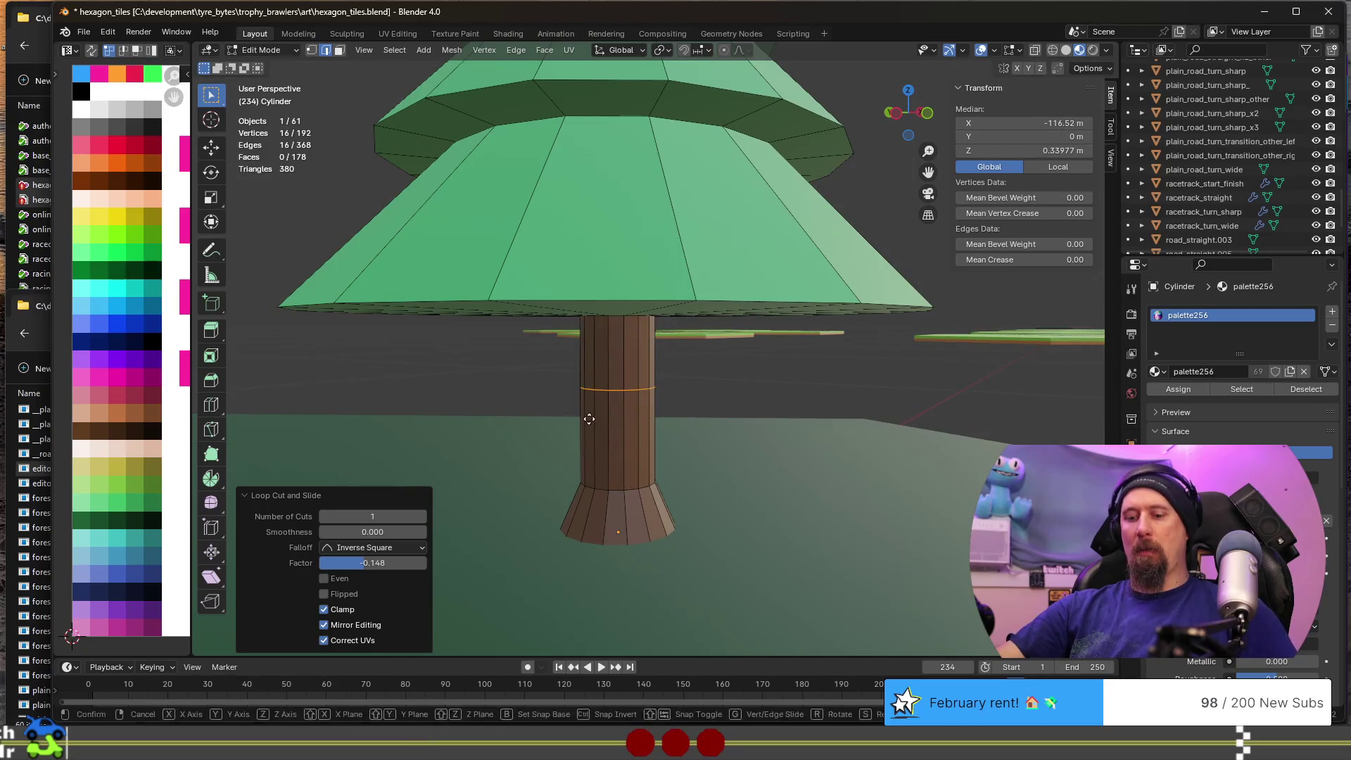
key("g")
key("shift+z")
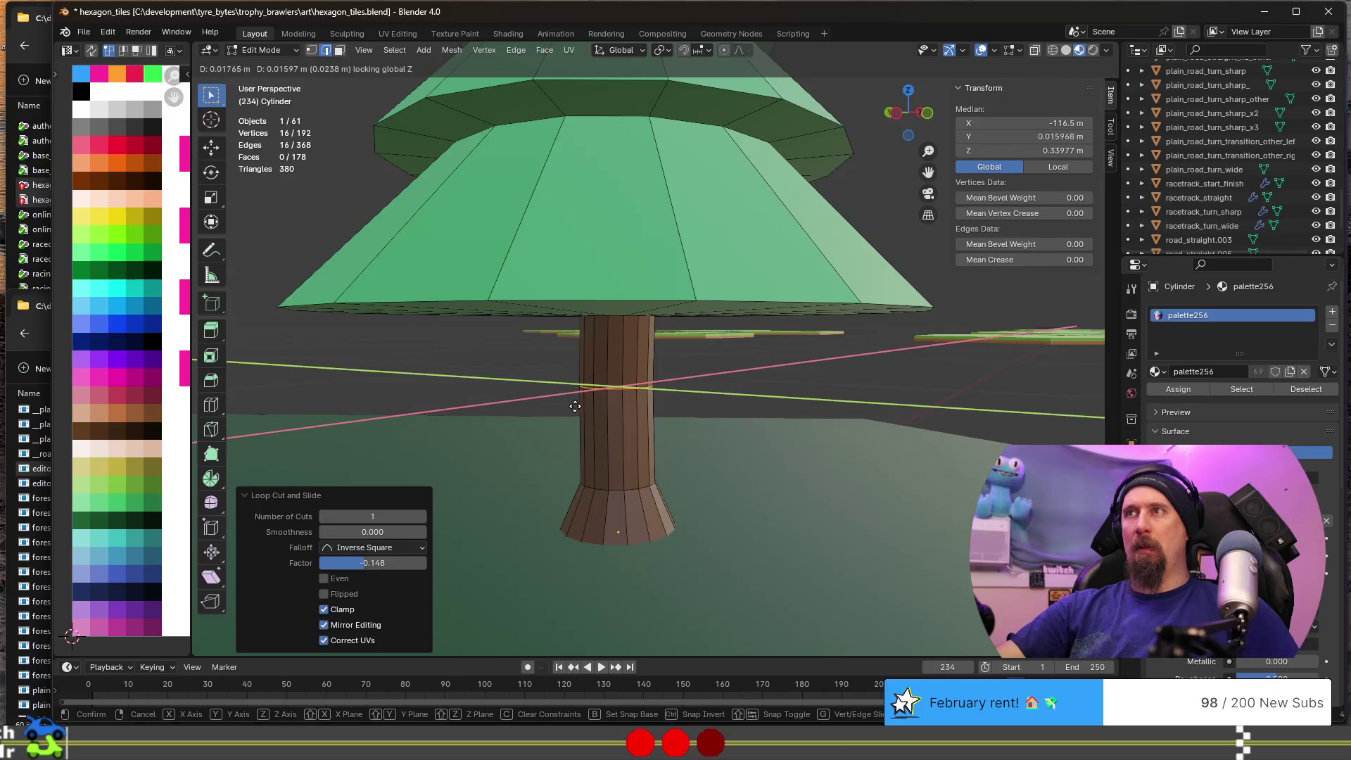
left_click(575, 402)
- Review the tree, nudge the middle loop further sideways for a slight bend, and exit Edit Mode
key("Tab")
scroll(681, 427, "down", 3)
mouse_move(681, 426)
middle_mouse_down()
mouse_move(699, 424)
mouse_move(629, 403)
mouse_move(493, 407)
mouse_move(547, 403)
middle_mouse_up()
scroll(662, 357, "up", 4)
key("Tab")
middle_click_drag(672, 408, 676, 425)
key("g")
key("shift+z")
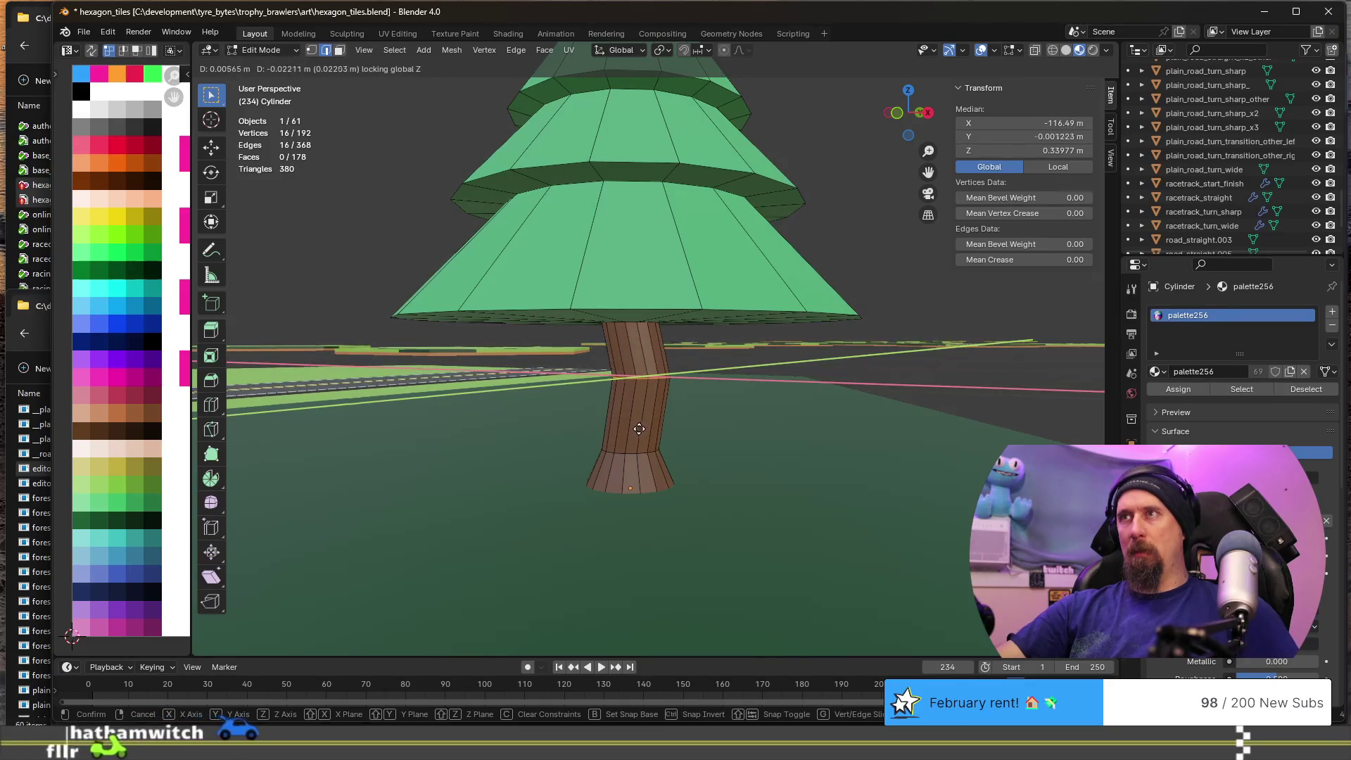
left_click(629, 425)
key("Tab")
mouse_move(756, 432)
middle_mouse_down()
mouse_move(453, 419)
mouse_move(488, 403)
mouse_move(460, 387)
middle_mouse_up()
scroll(453, 420, "down", 5)
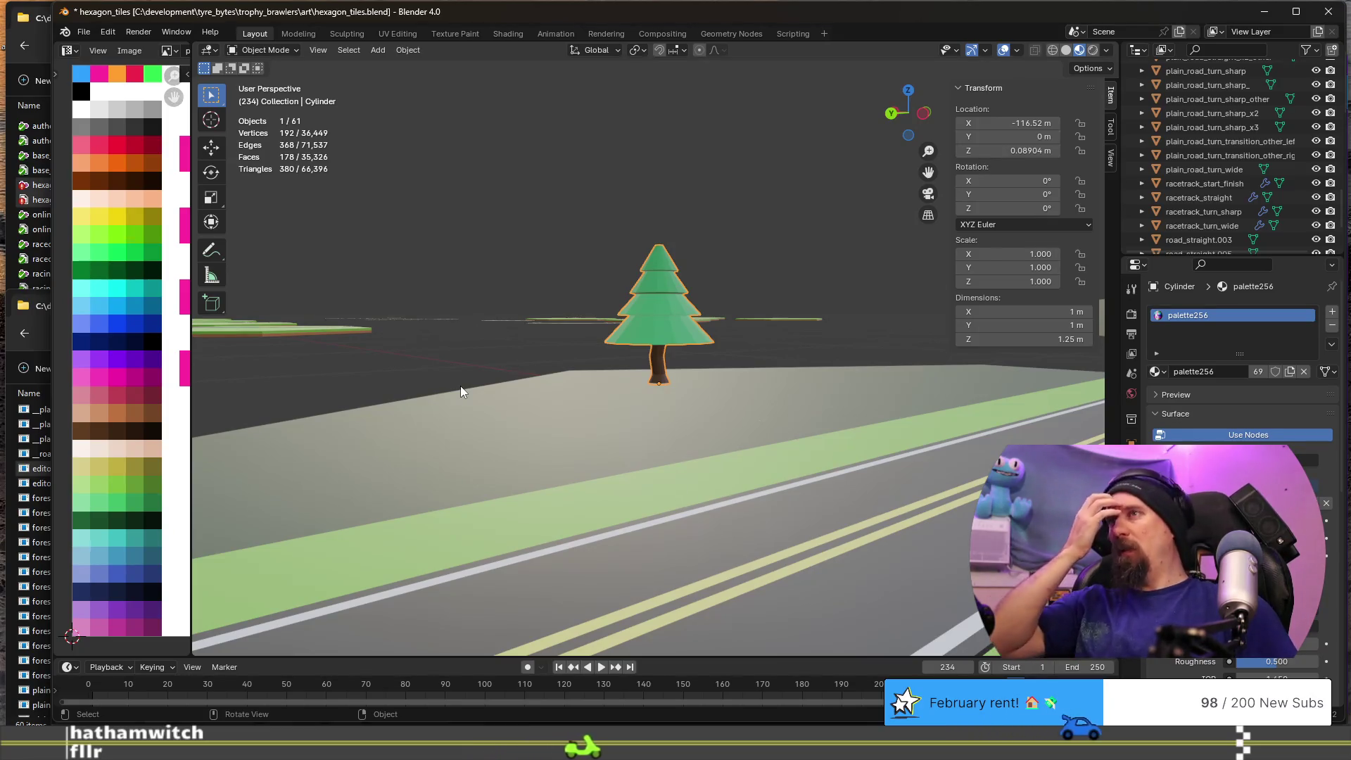
- Move the tree flat onto the forest side near the tile's outer corner (0.816 m X, 0.181 m Y)
mouse_move(460, 385)
middle_mouse_down()
mouse_move(458, 323)
mouse_move(602, 399)
mouse_move(651, 382)
middle_mouse_up()
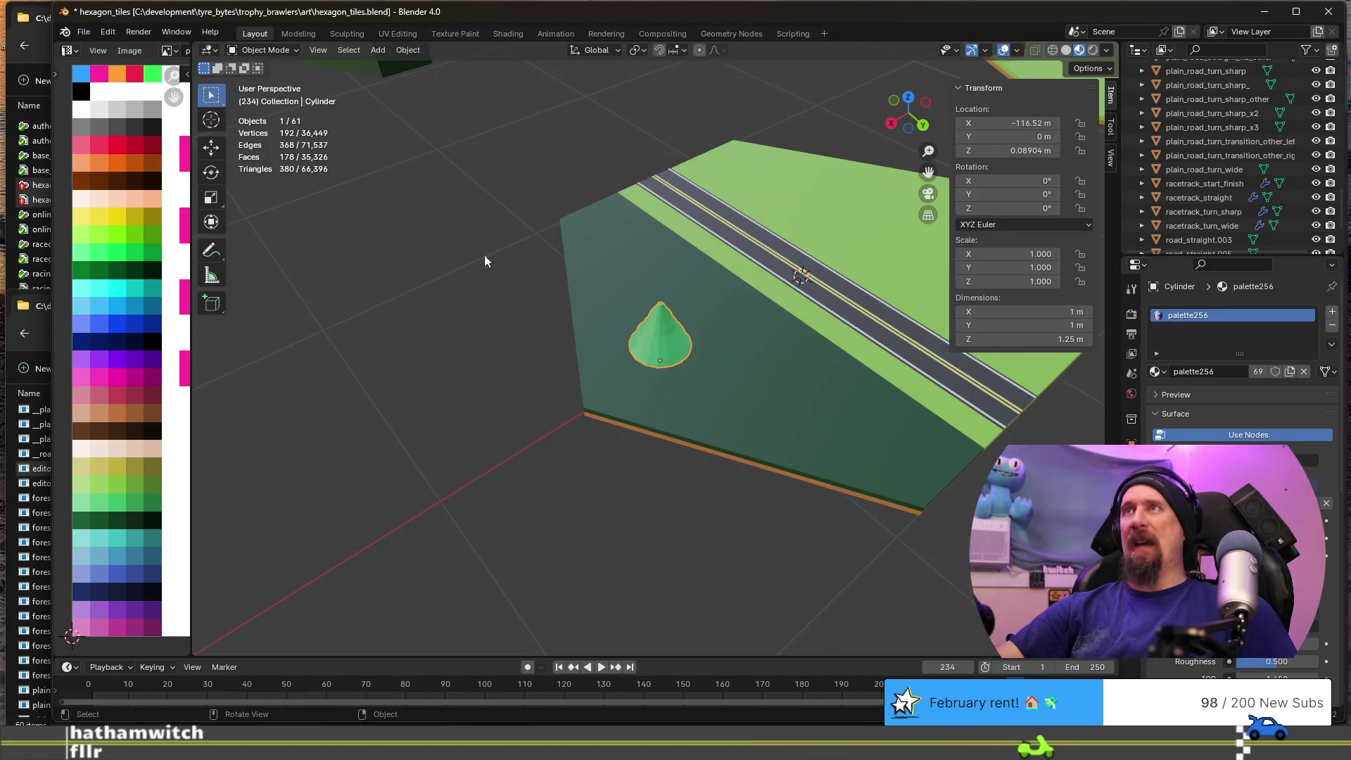
scroll(633, 339, "down", 5)
scroll(631, 342, "up", 7)
mouse_move(632, 351)
middle_mouse_down()
mouse_move(585, 308)
mouse_move(610, 296)
mouse_move(663, 304)
mouse_move(627, 383)
mouse_move(588, 380)
middle_mouse_up()
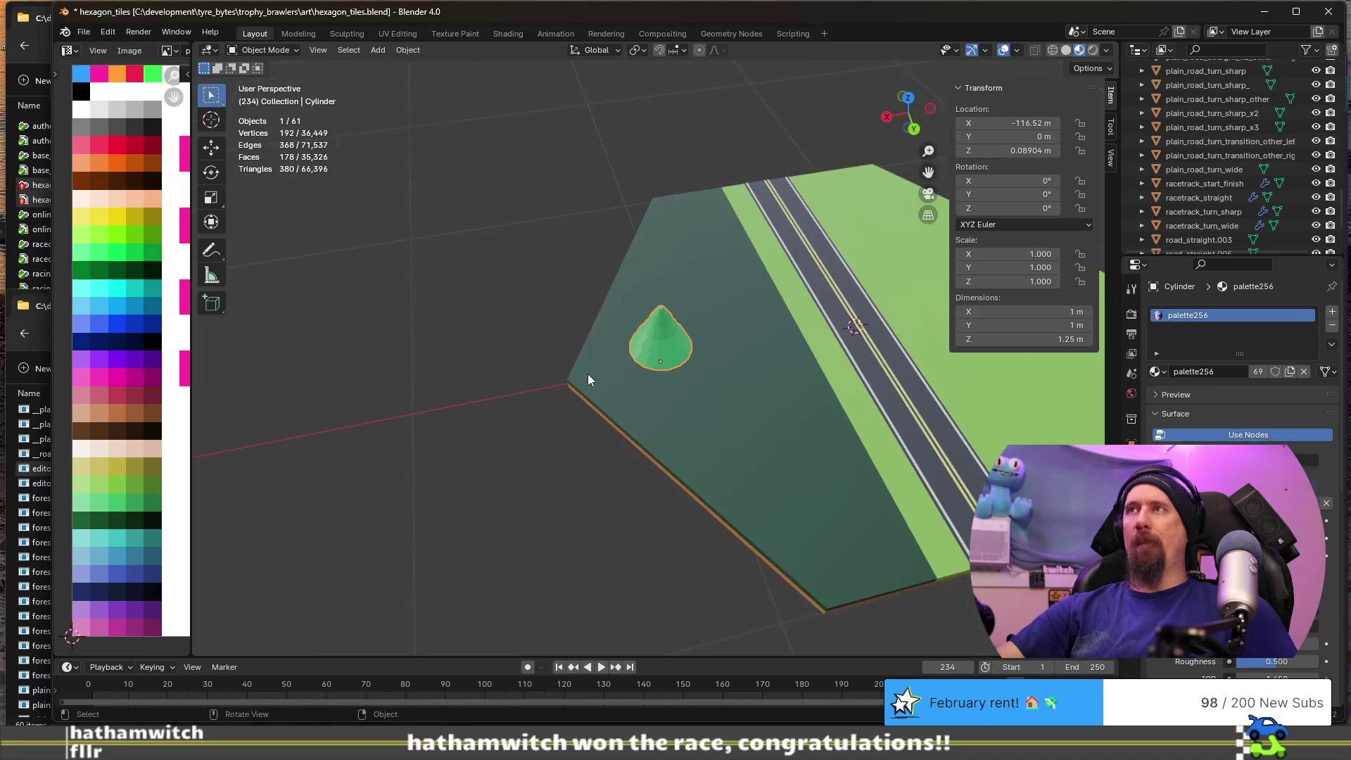
scroll(588, 380, "down", 3)
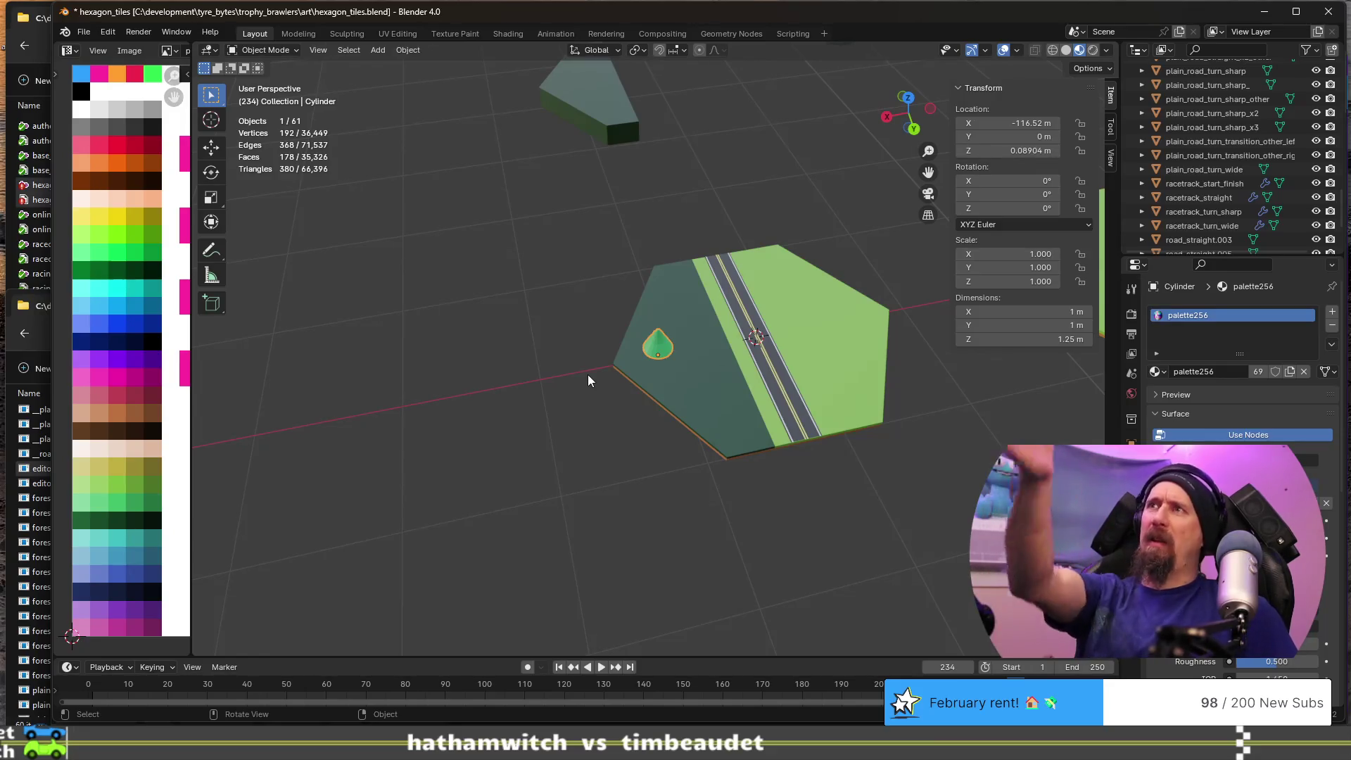
scroll(588, 380, "up", 3)
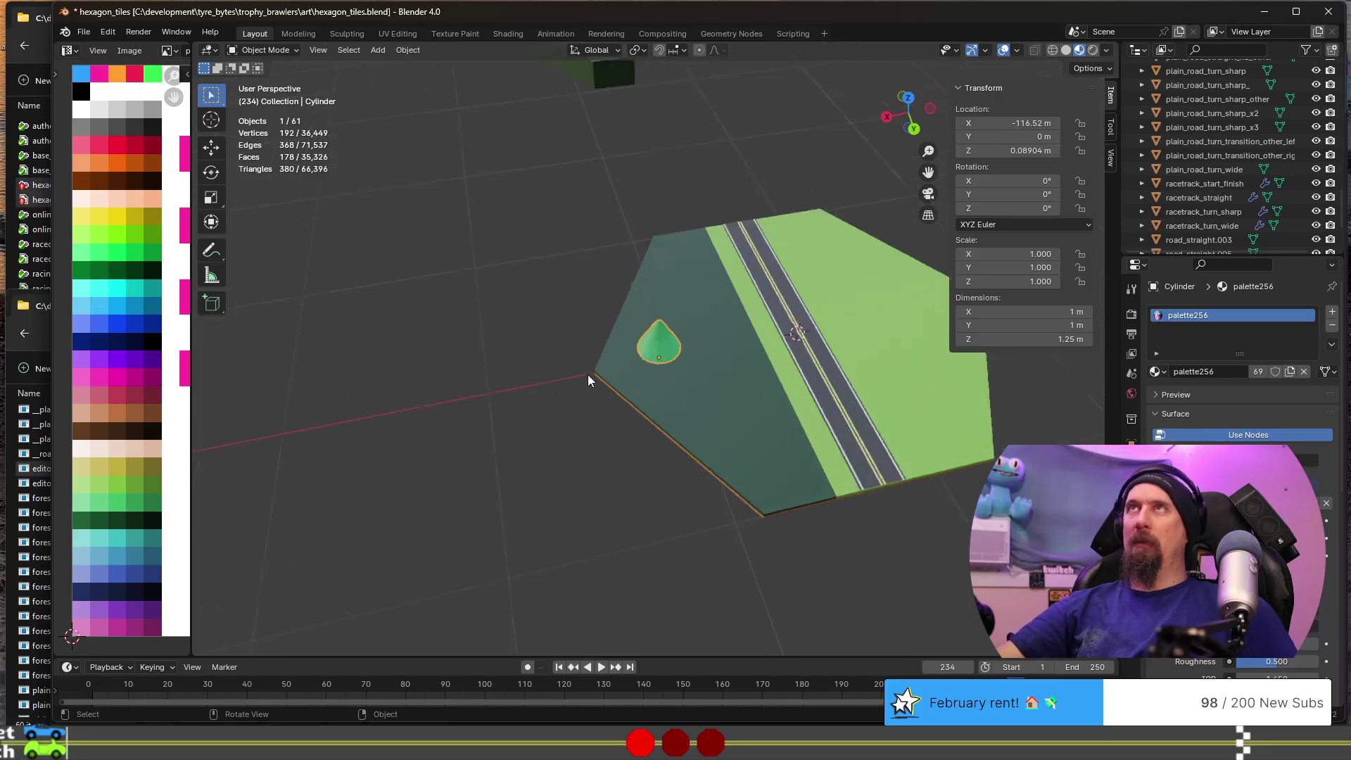
key("g")
key("shift+z")
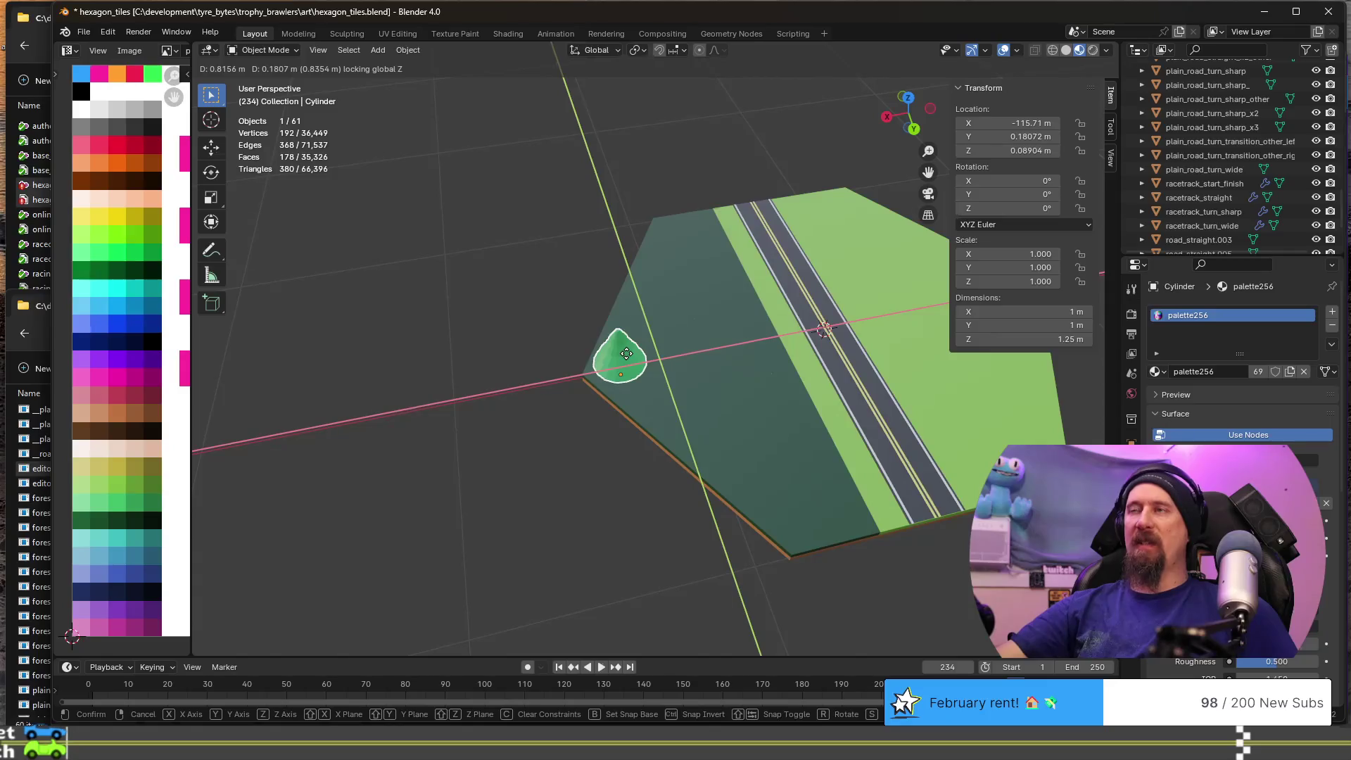
left_click(626, 353)
- Switch to top view over the tile and begin duplicating the tree
key("KP_7")
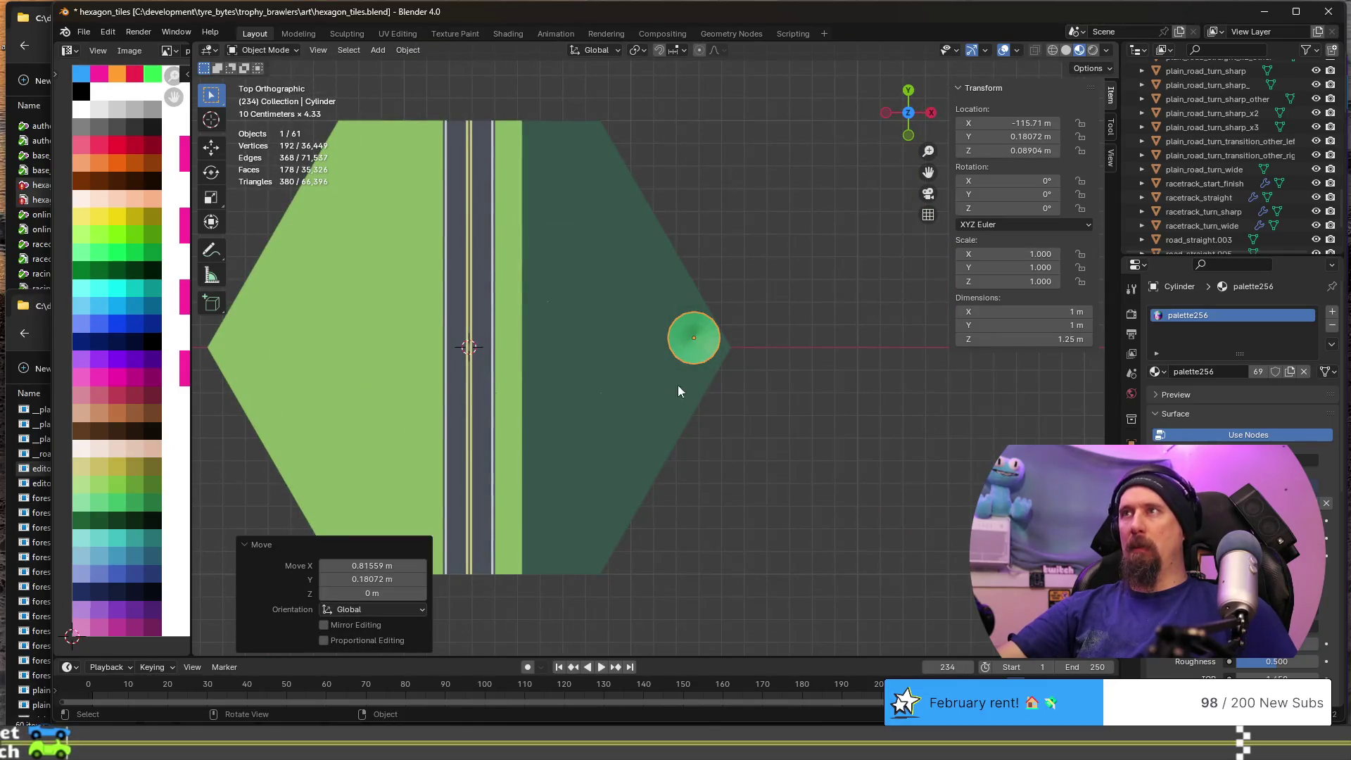
scroll(726, 380, "up", 5)
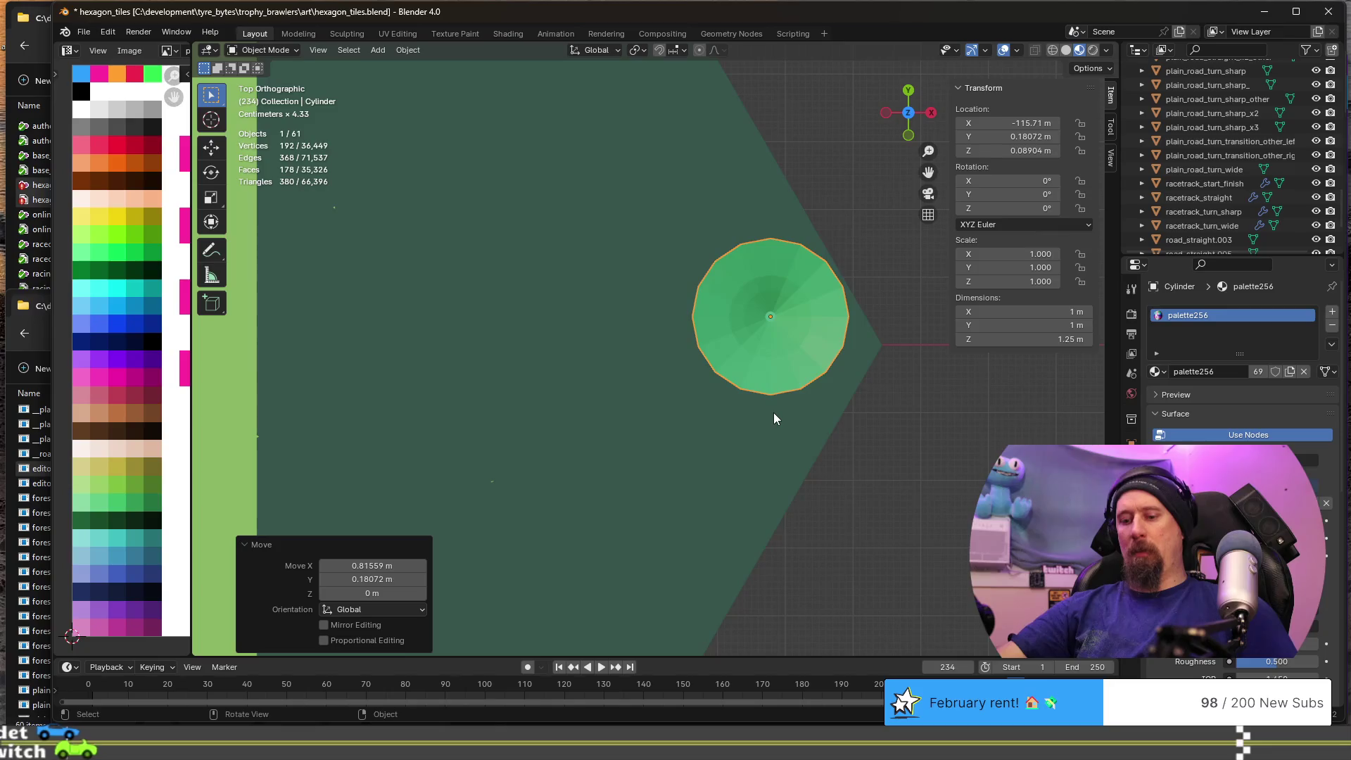
scroll(774, 412, "down", 4)
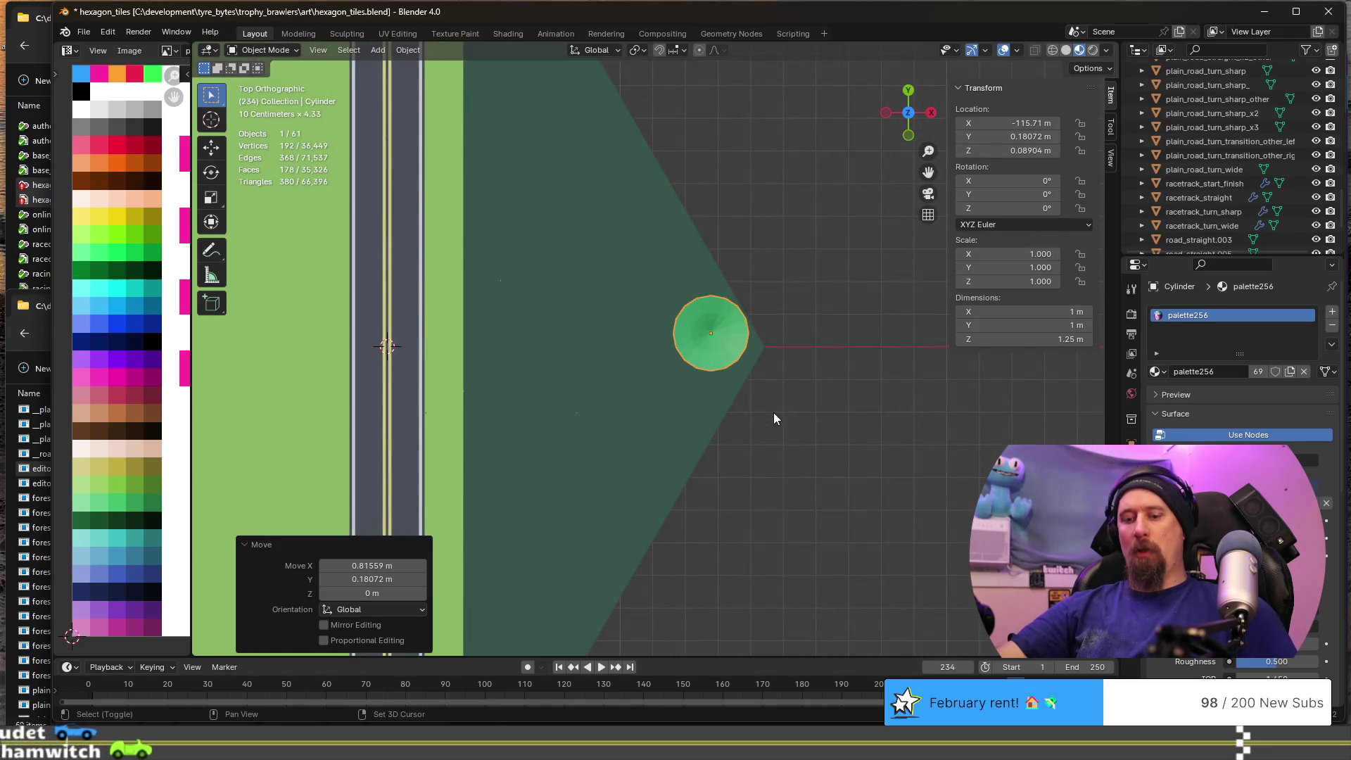
key("shift+d")
- Place three tree copies up the forest side, near the road and toward the lower edge
key("shift+z")
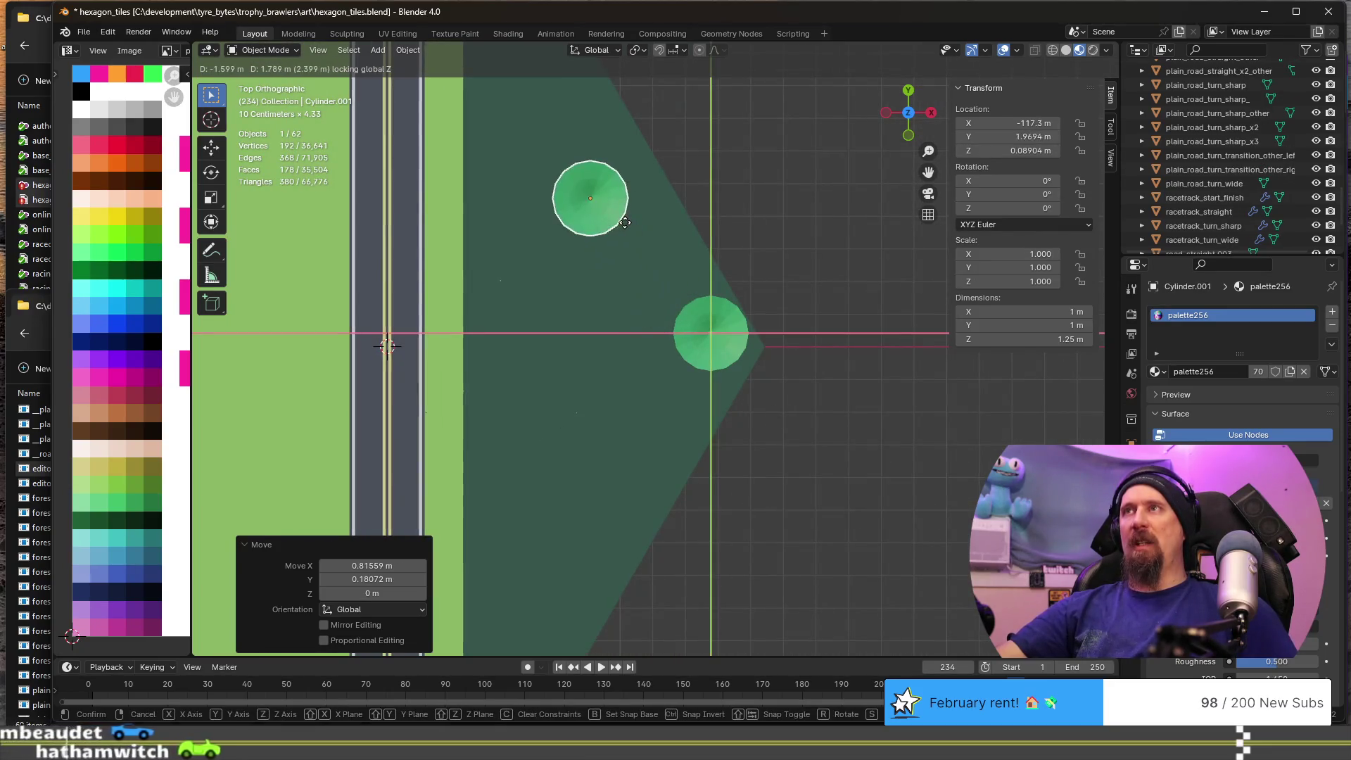
left_click(627, 259)
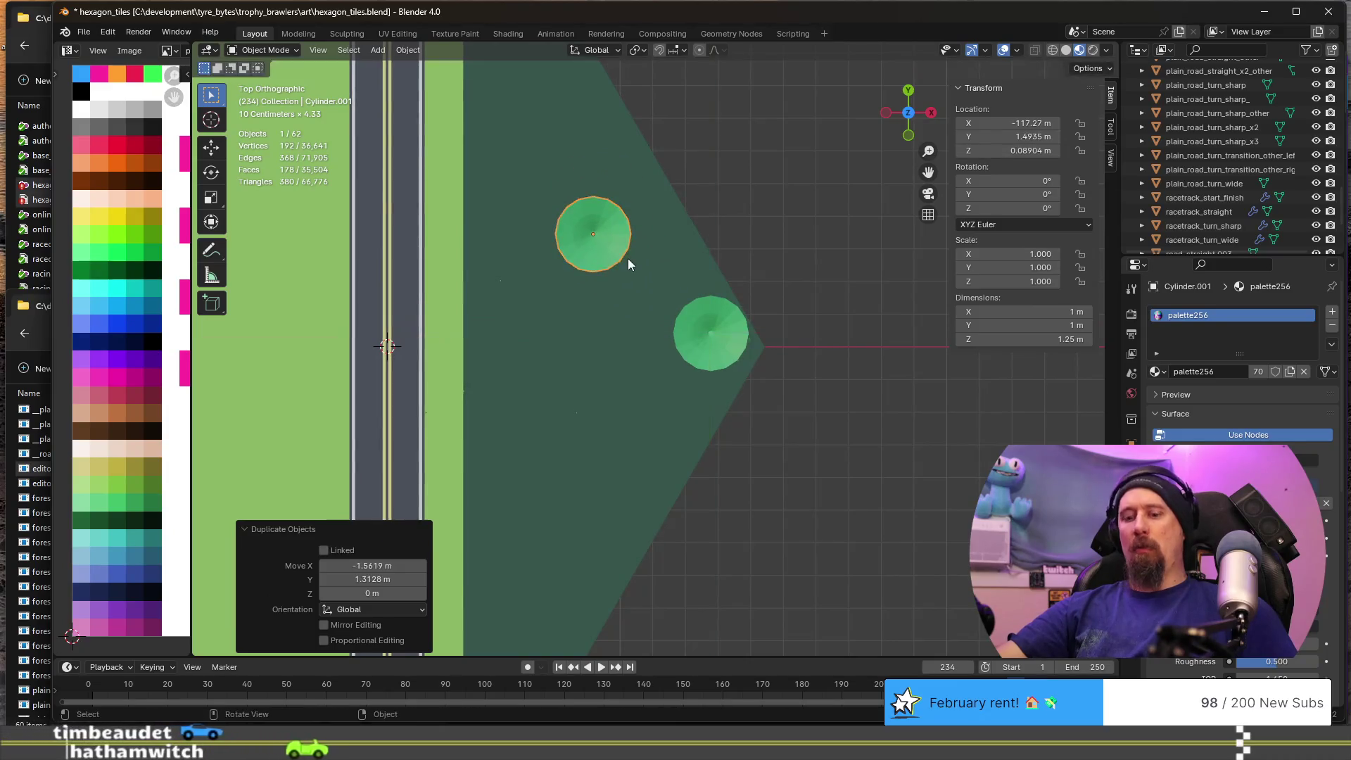
key("shift+d")
key("shift+z")
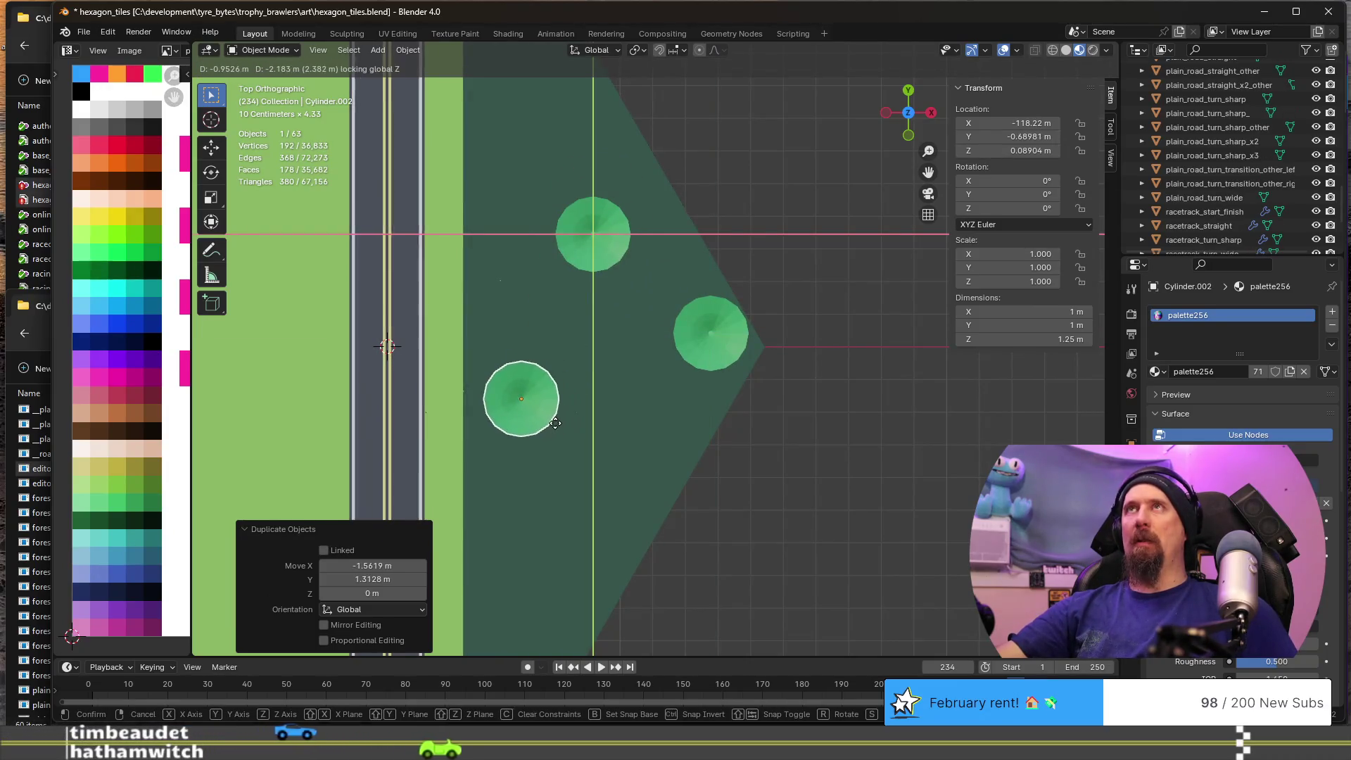
left_click(555, 423)
key("shift+d")
key("shift+z")
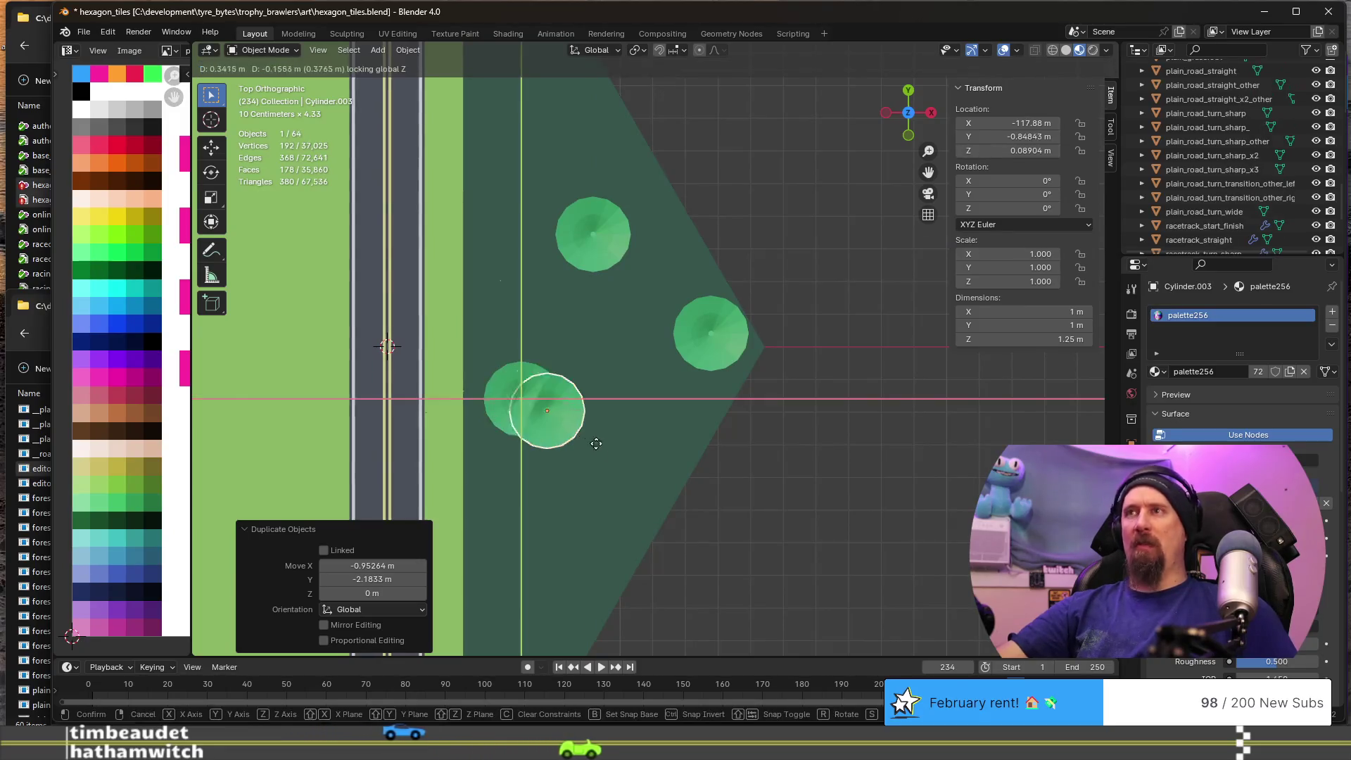
left_click(622, 521)
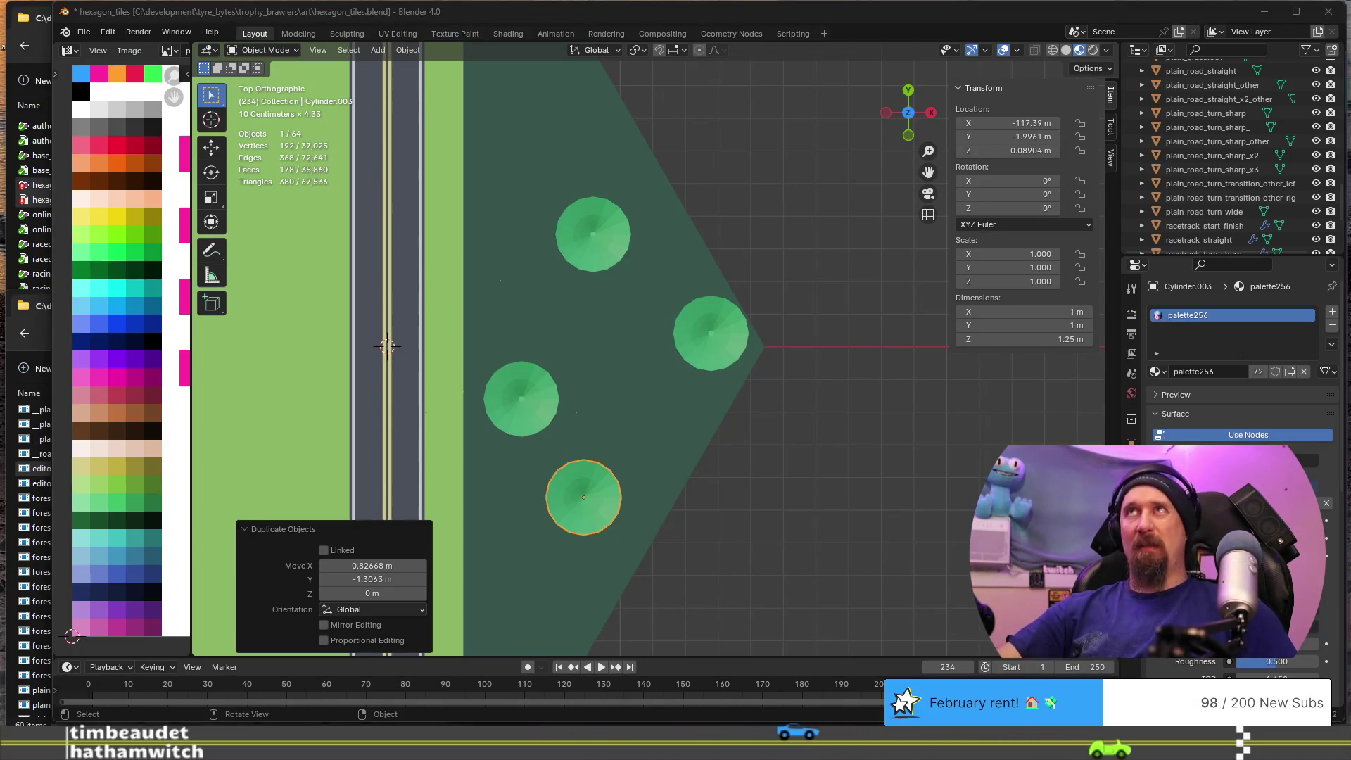
- Browse the Rushcremental Steam store page's screenshots in Chrome, then close the browser
key("alt+Tab")
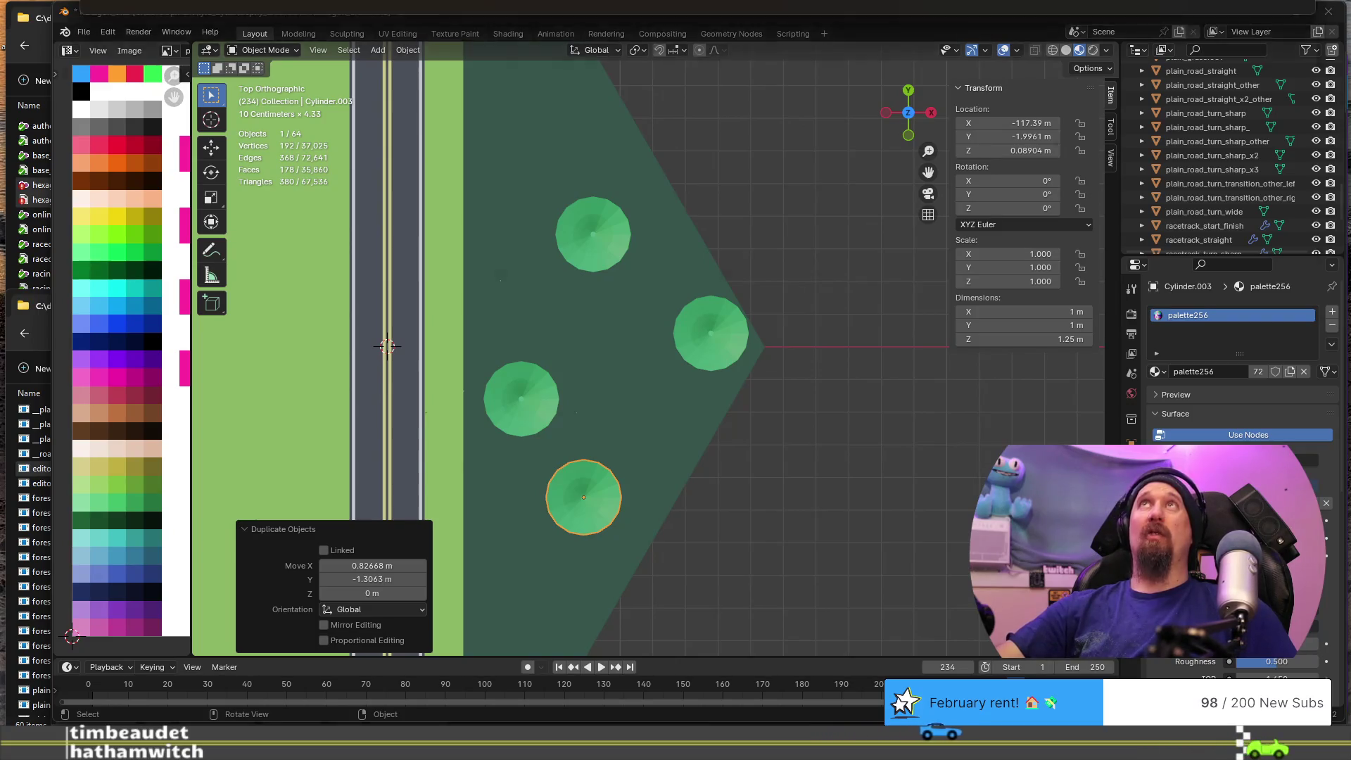
scroll(349, 311, "down", 3)
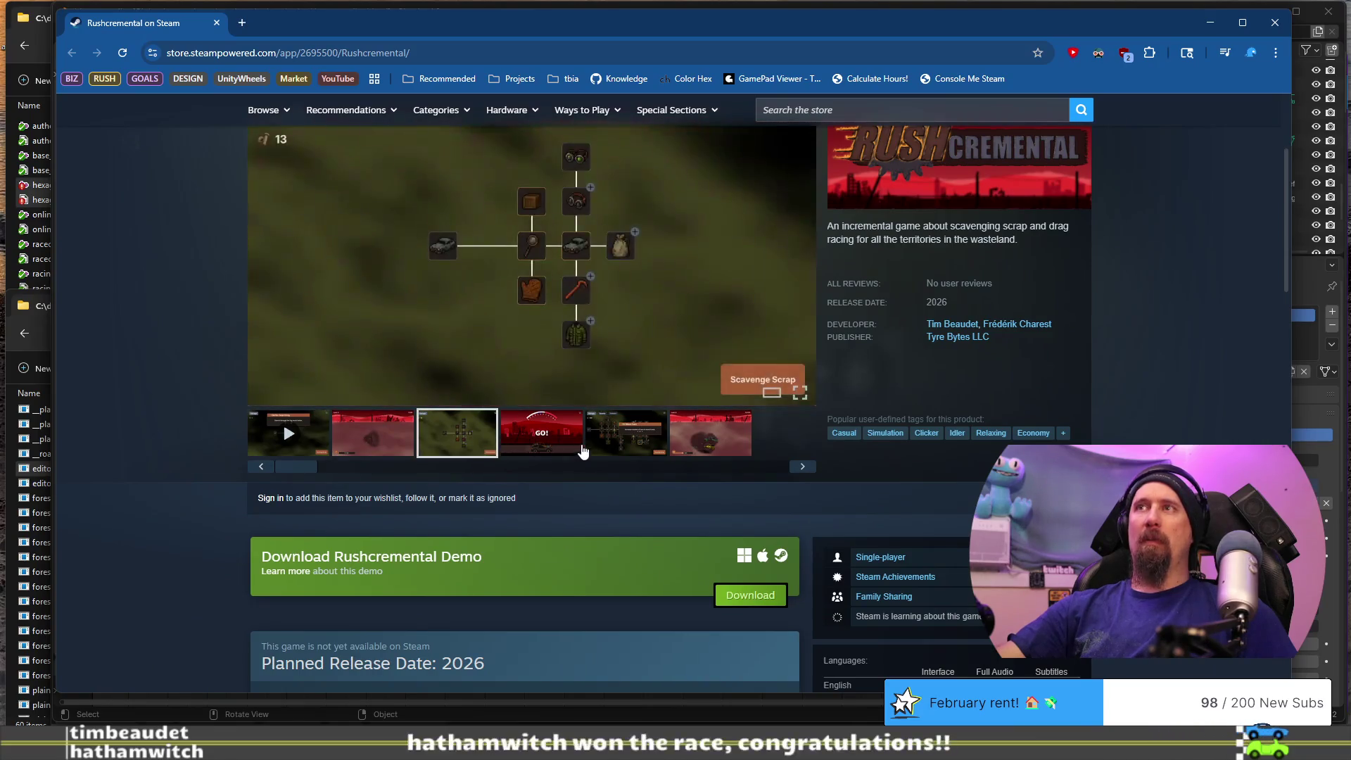
left_click(542, 433)
left_click(626, 433)
scroll(471, 396, "up", 3)
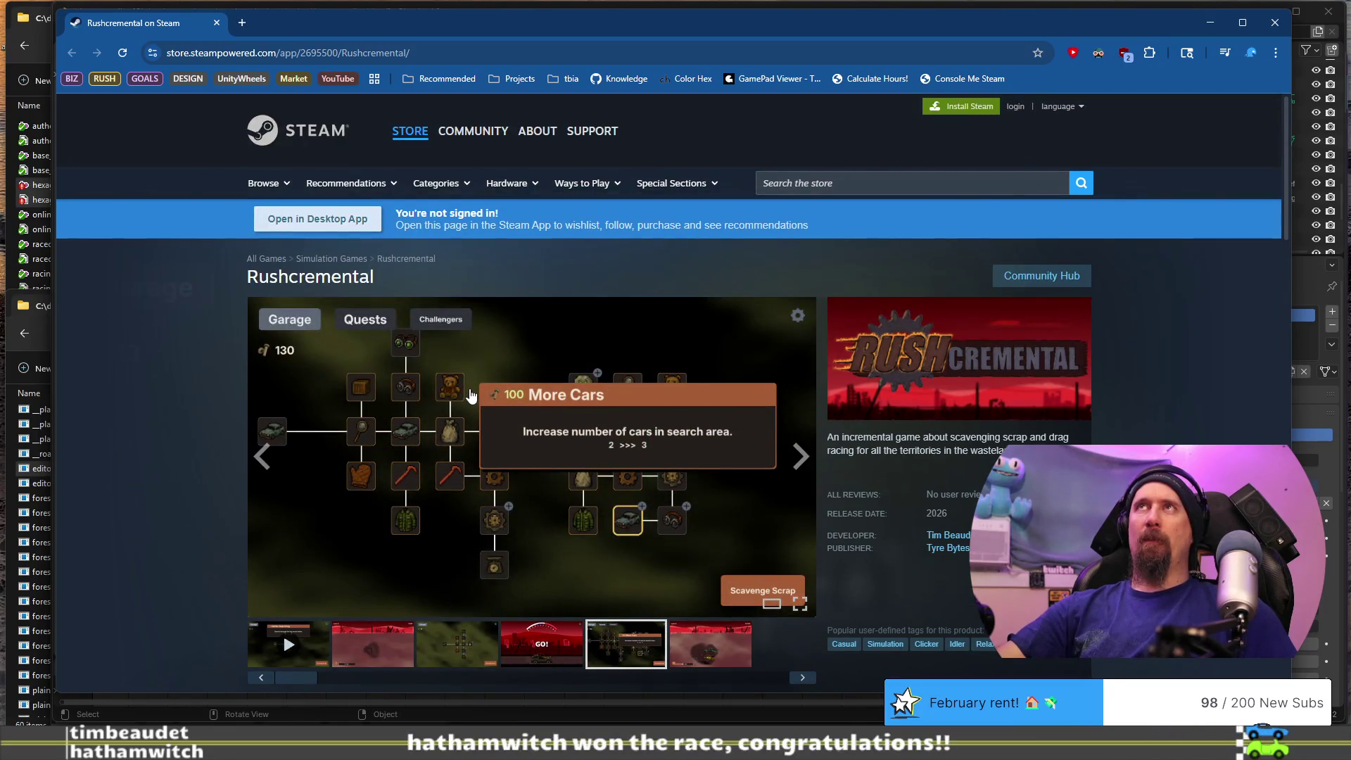
scroll(214, 379, "down", 1)
scroll(213, 380, "up", 1)
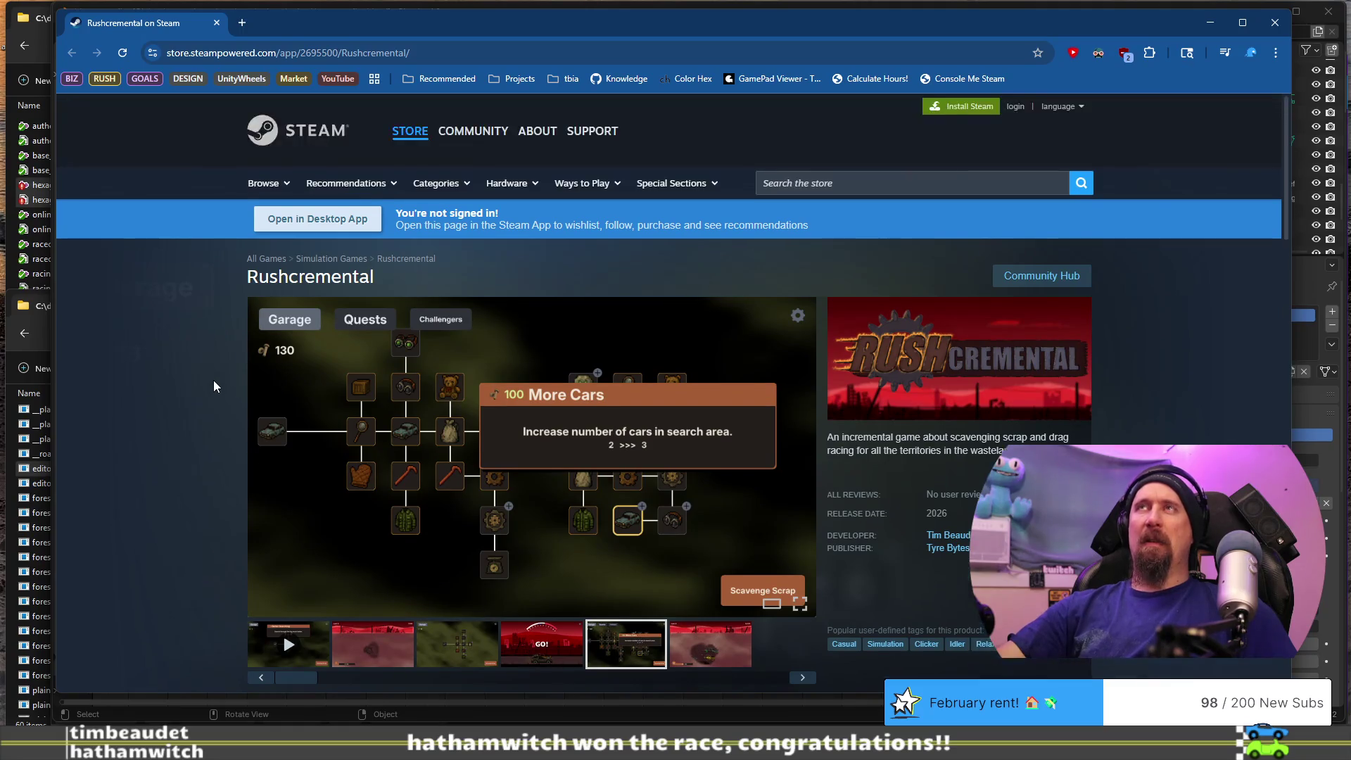
left_click(216, 23)
- Duplicate a tree and place the copy at the bottom of the forest
scroll(618, 284, "down", 3)
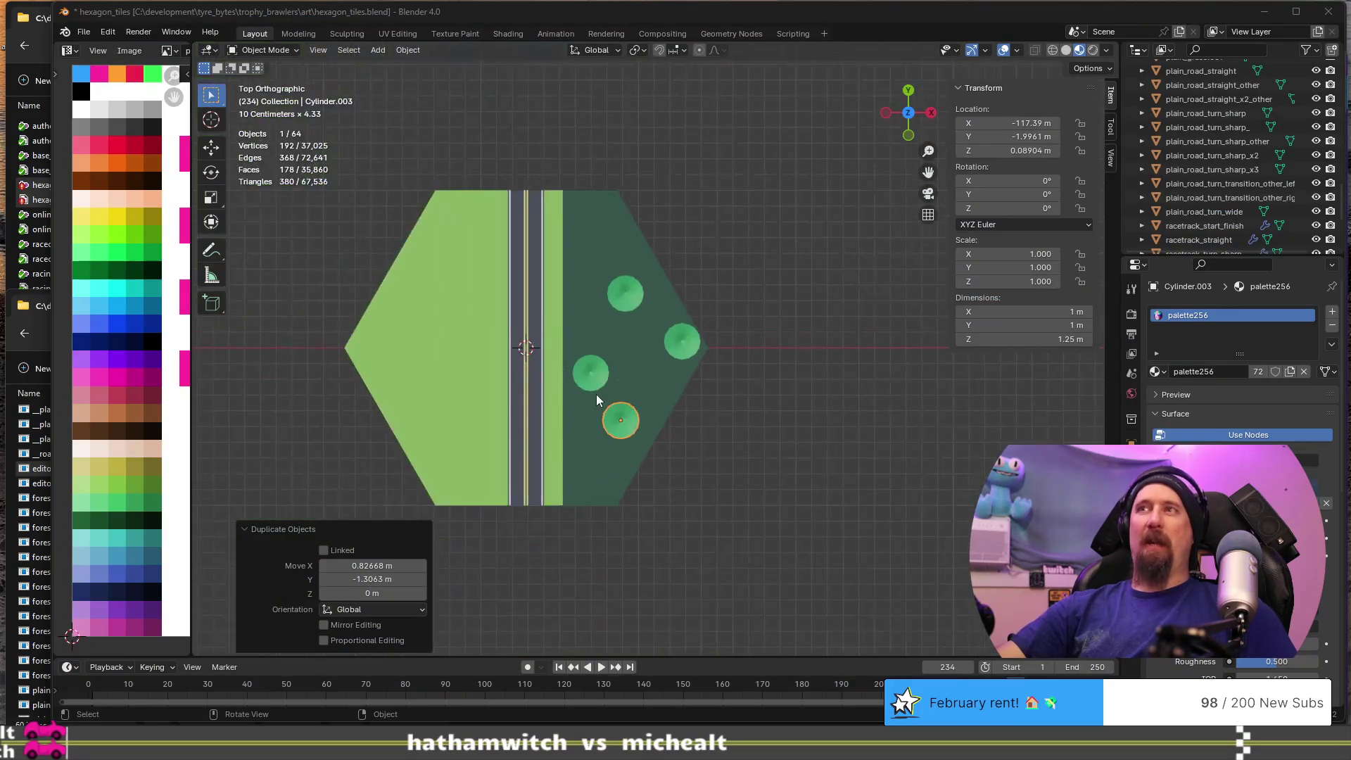
scroll(596, 394, "up", 2)
scroll(594, 366, "down", 3, "shift")
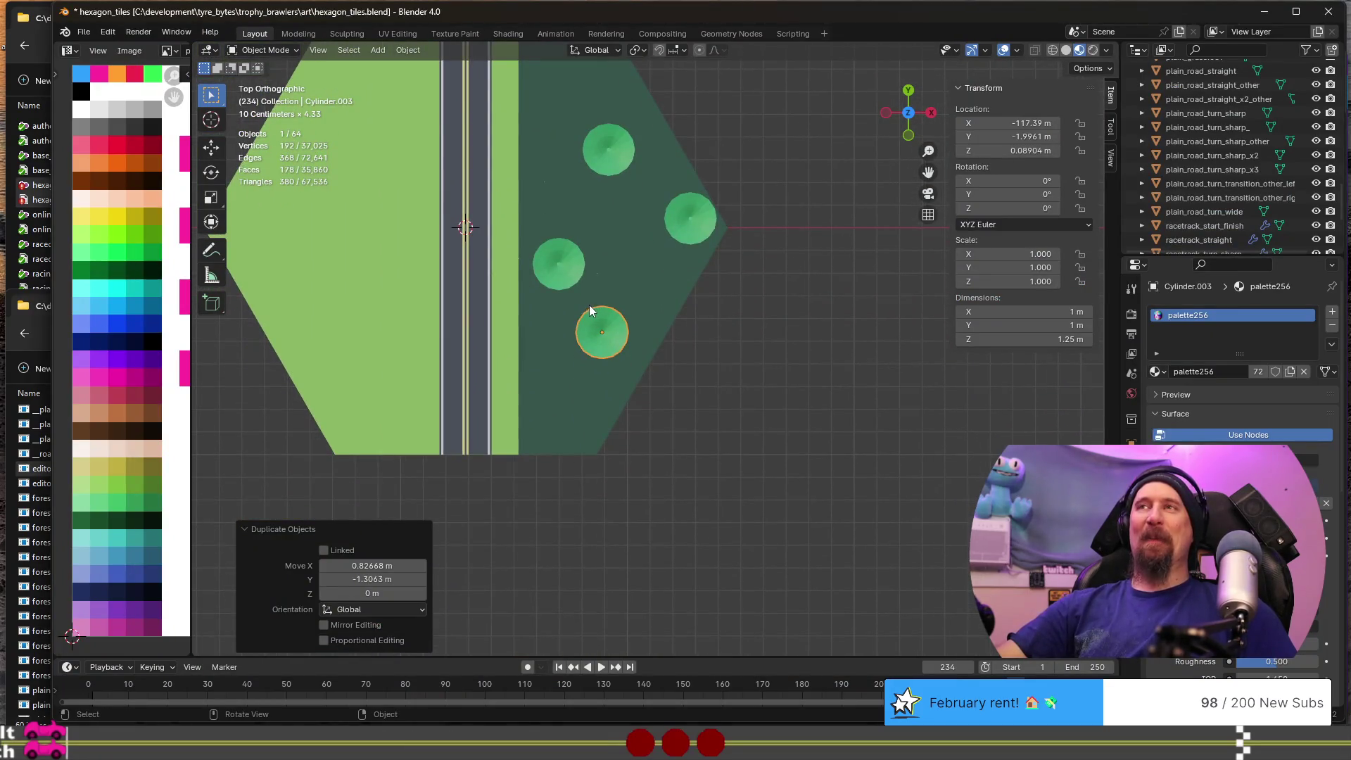
scroll(552, 257, "up", 3)
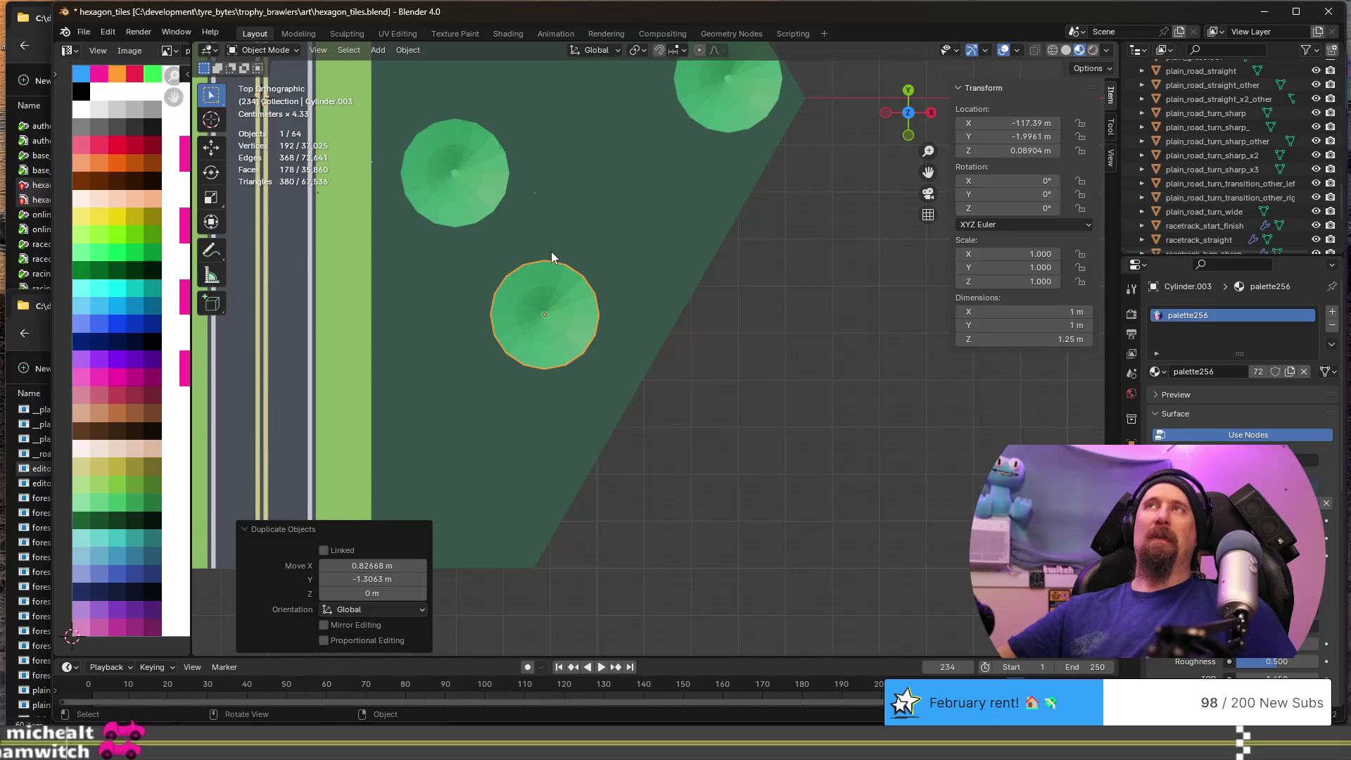
scroll(551, 251, "down", 2)
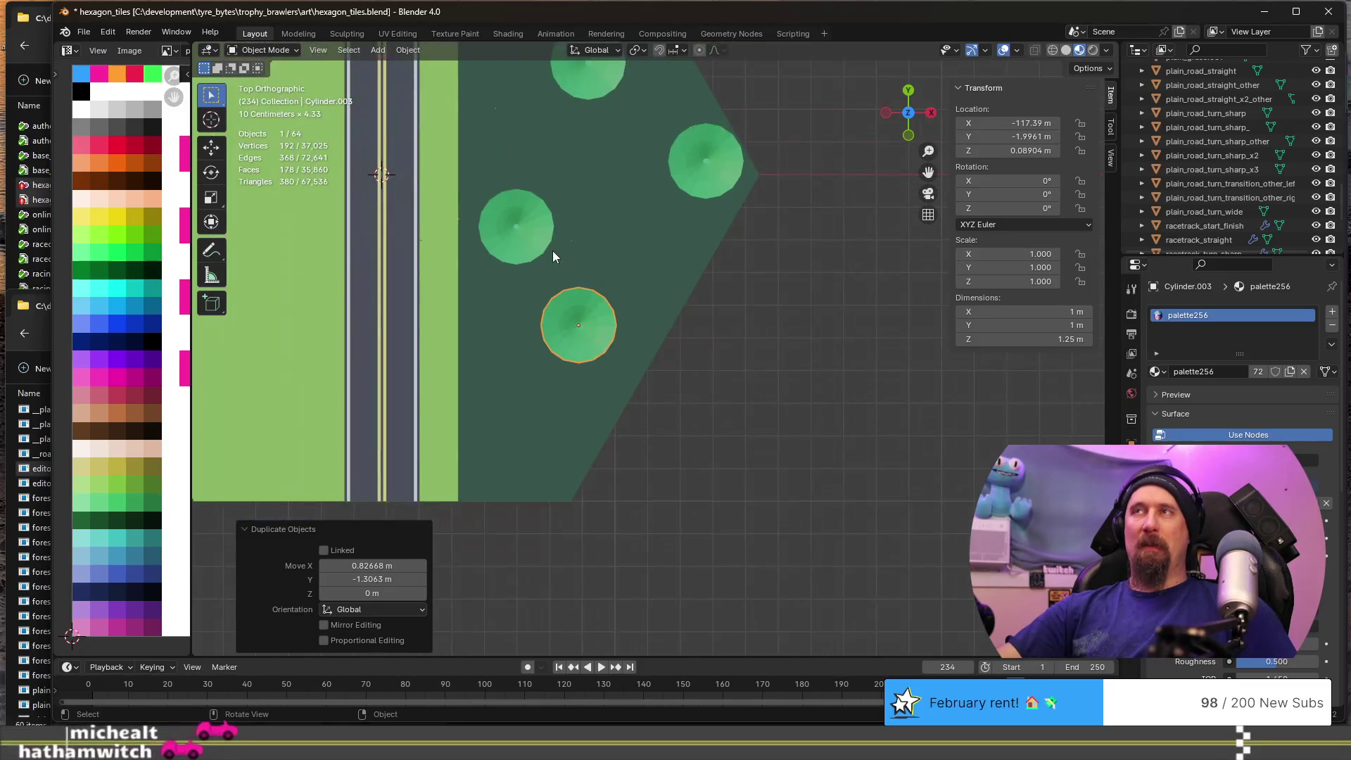
mouse_move(674, 289)
middle_mouse_down("shift")
mouse_move(729, 253)
mouse_move(733, 301)
middle_mouse_up("shift")
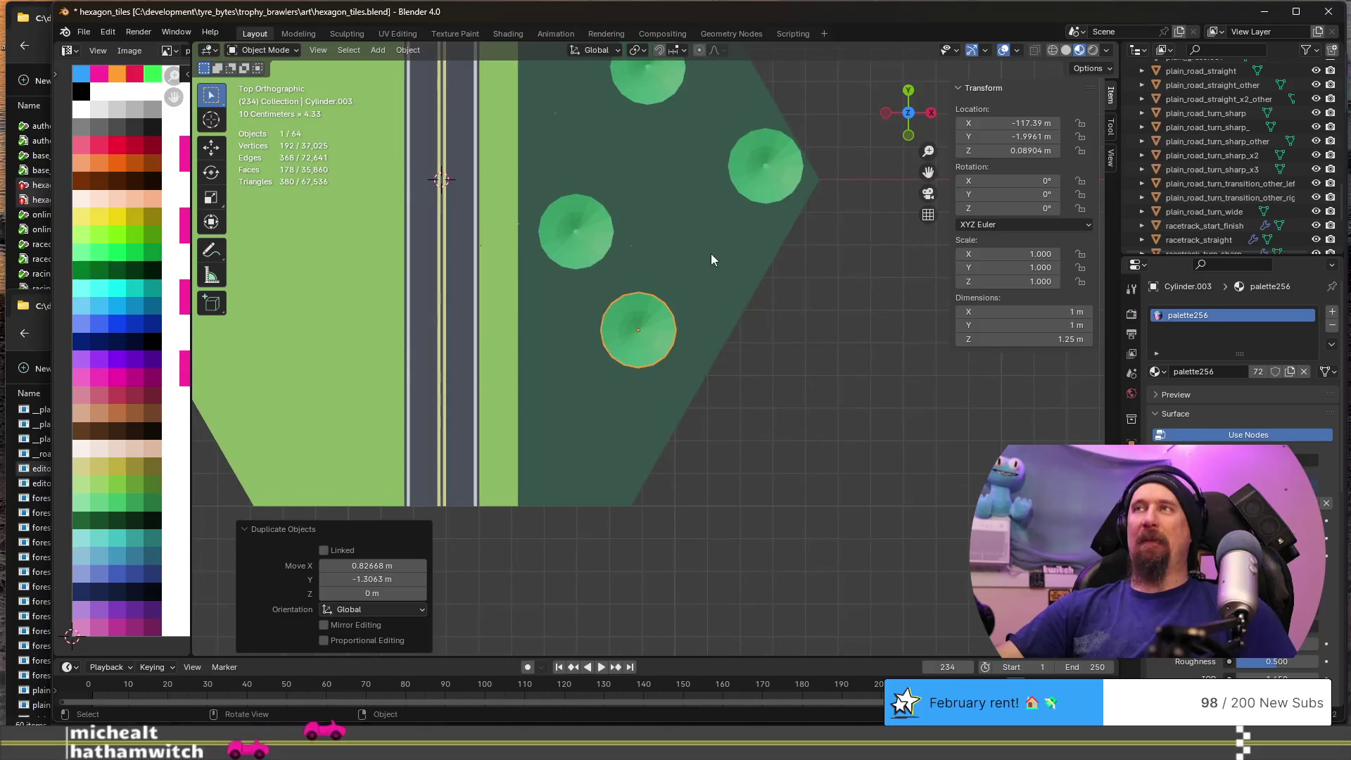
scroll(711, 258, "up", 4, "shift")
scroll(683, 280, "down", 3)
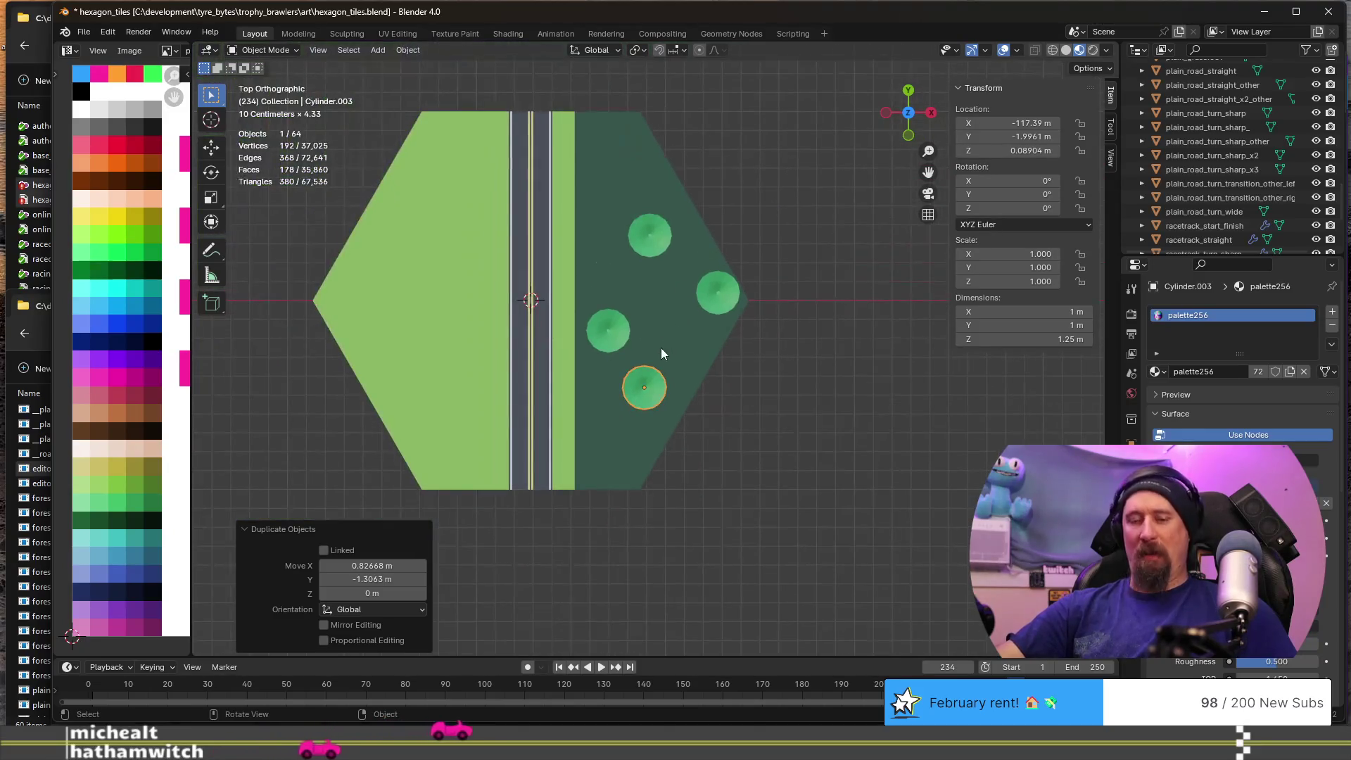
key("shift+d")
left_click(609, 431)
- Rotate the new tree to -167°, the top tree to about -42° and the left-centre tree to about 182°
key("r")
left_click(649, 577)
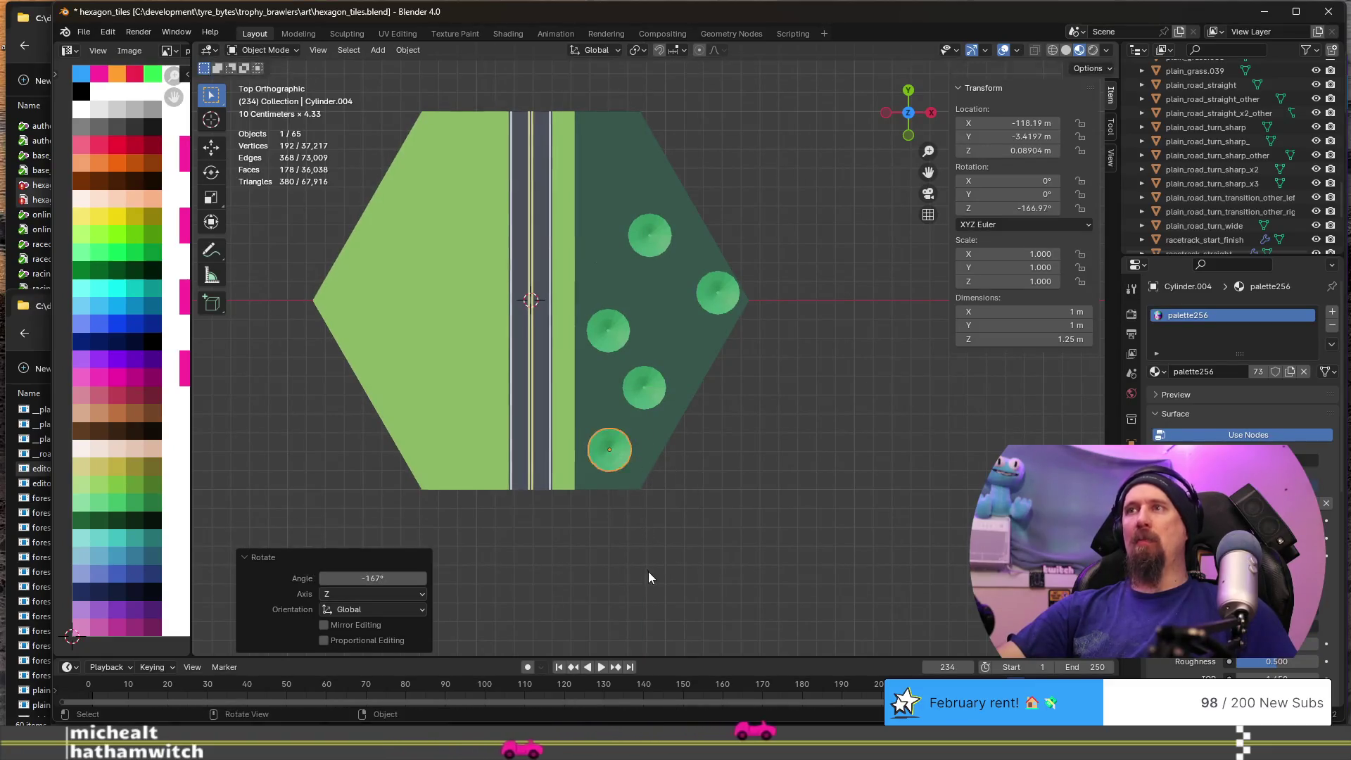
left_click(657, 250)
key("r")
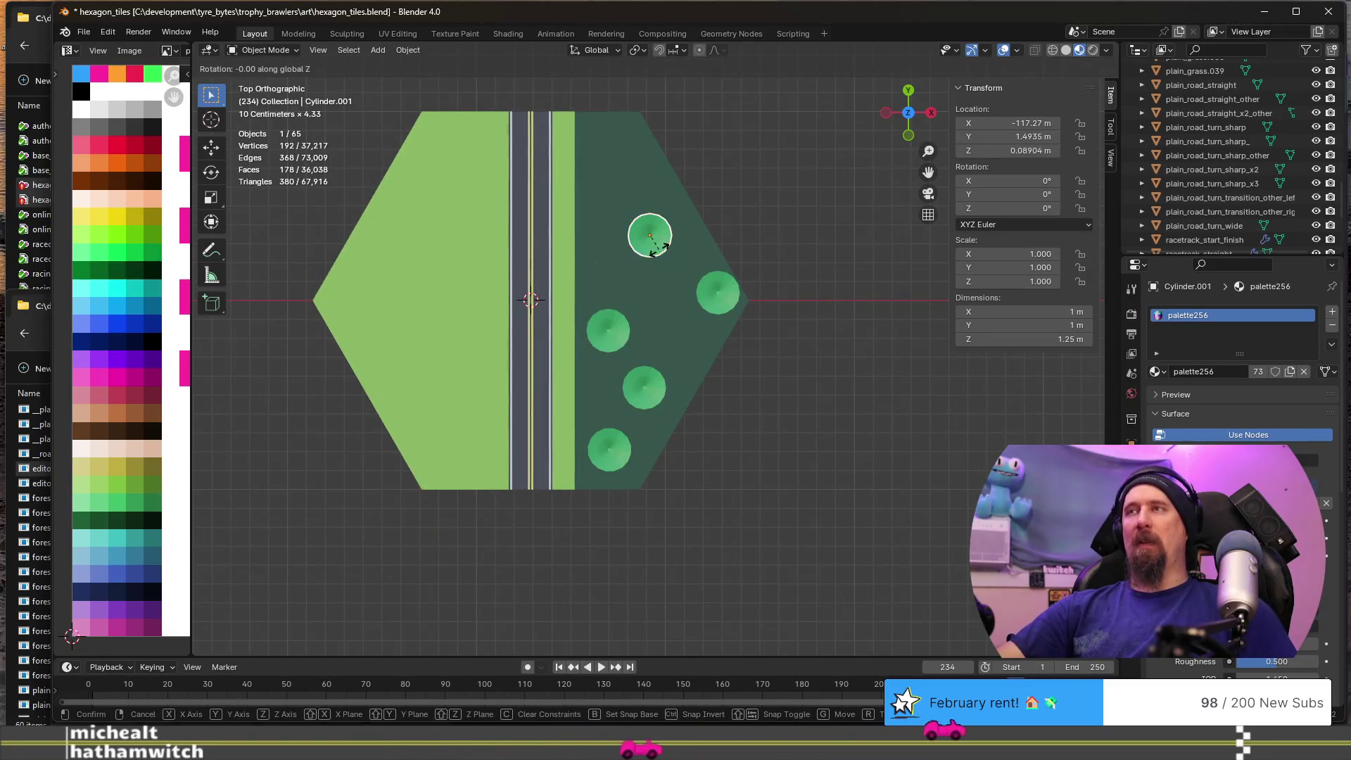
left_click(624, 385)
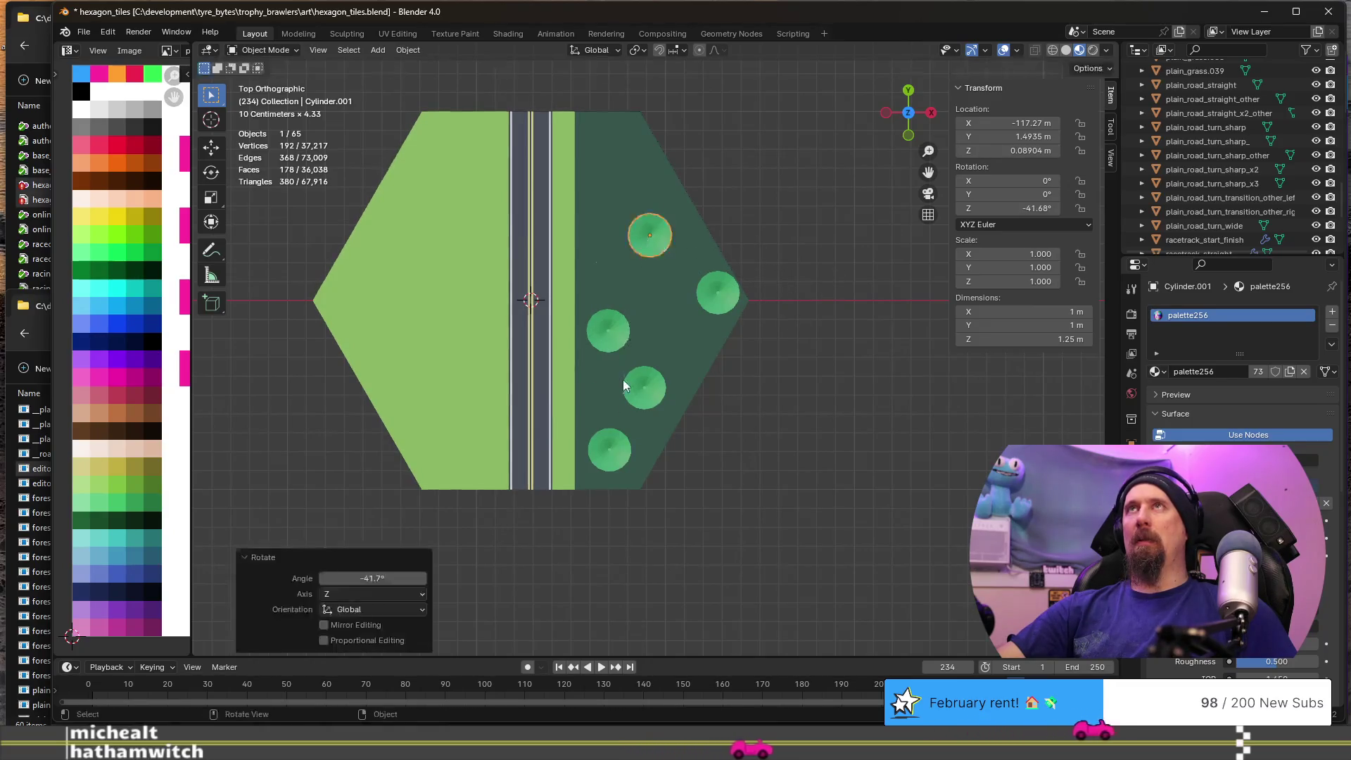
left_click(605, 332)
key("r")
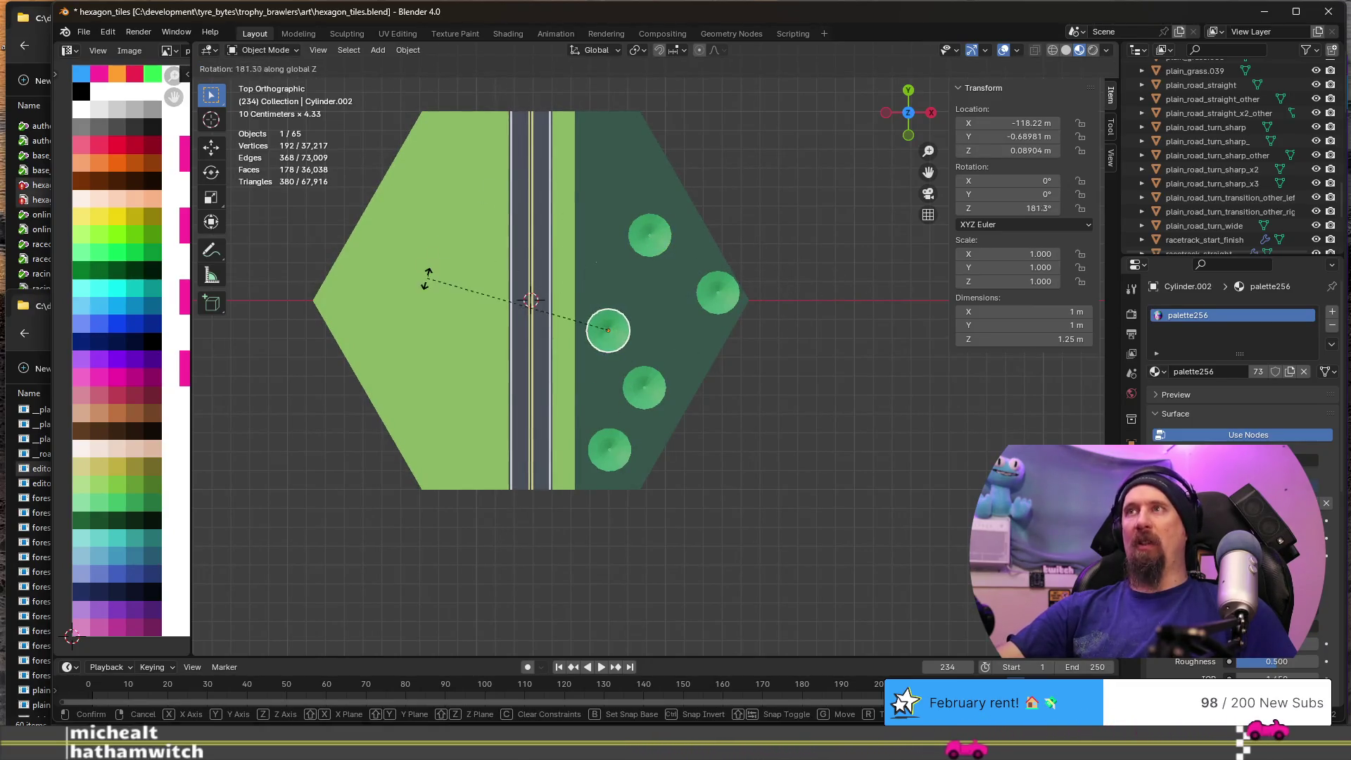
left_click(426, 278)
- Turn the selected tree again and rotate the lower-right tree to -194°
key("r")
left_click(593, 264)
left_click(632, 387)
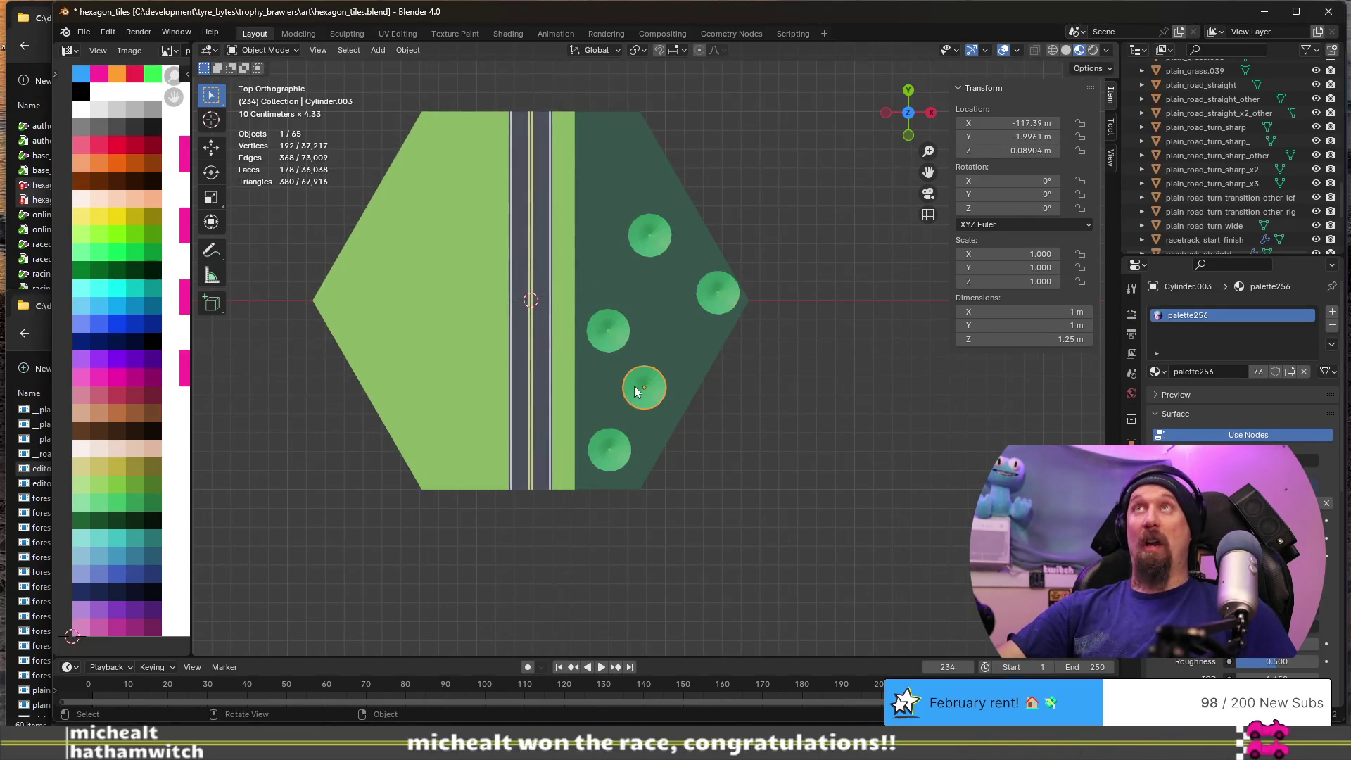
key("r")
left_click(763, 431)
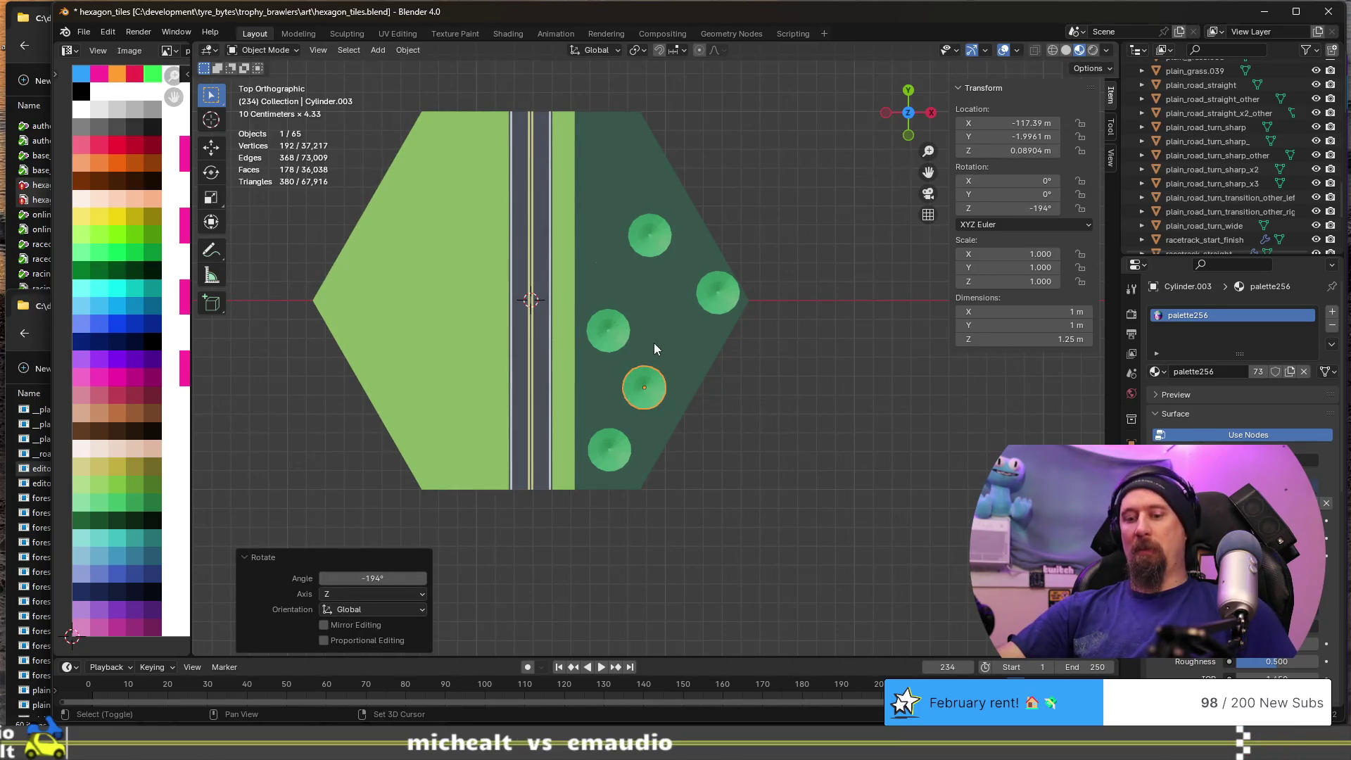
- Add three ground-level copies near the forest top, the road edge and the middle, the newest offset 1.4349 m X, -1.9186 m Y
key("shift+d")
key("shift+z")
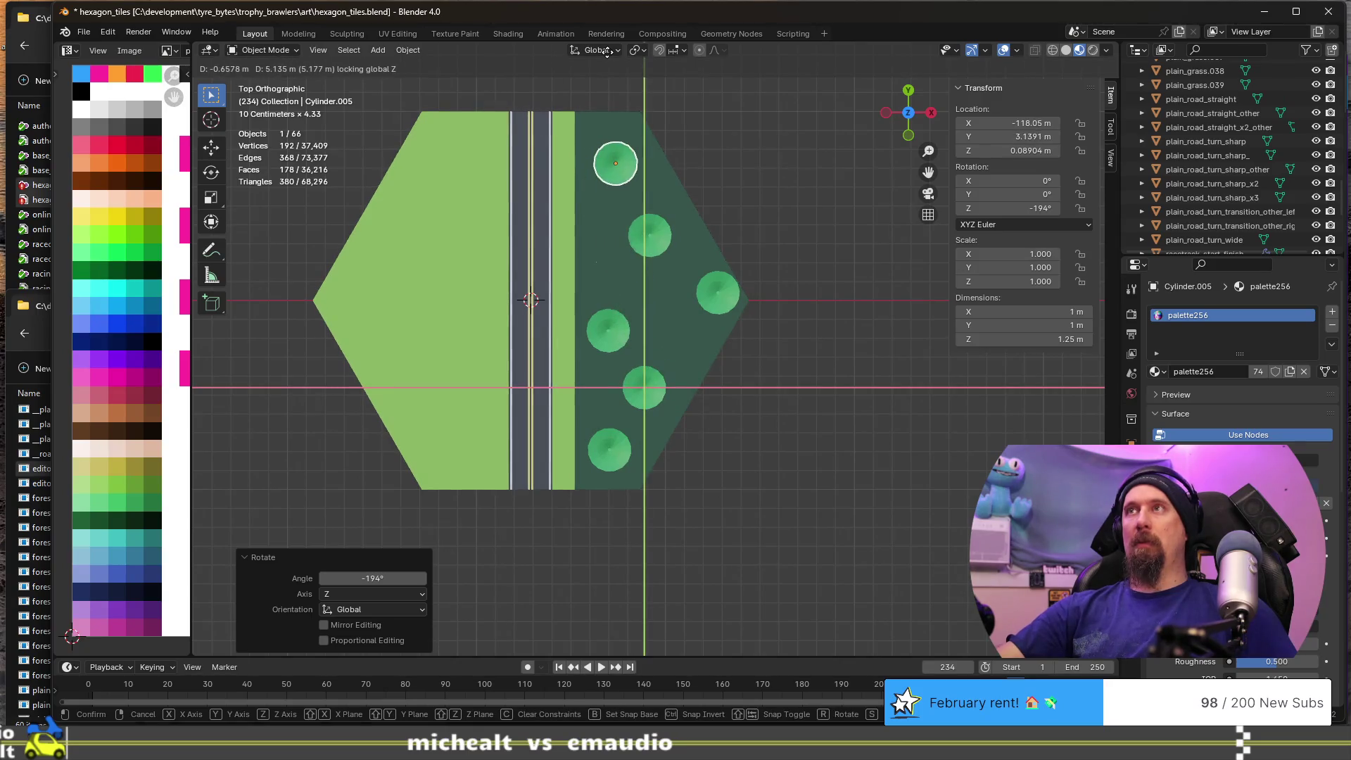
left_click(604, 59)
left_click(610, 328)
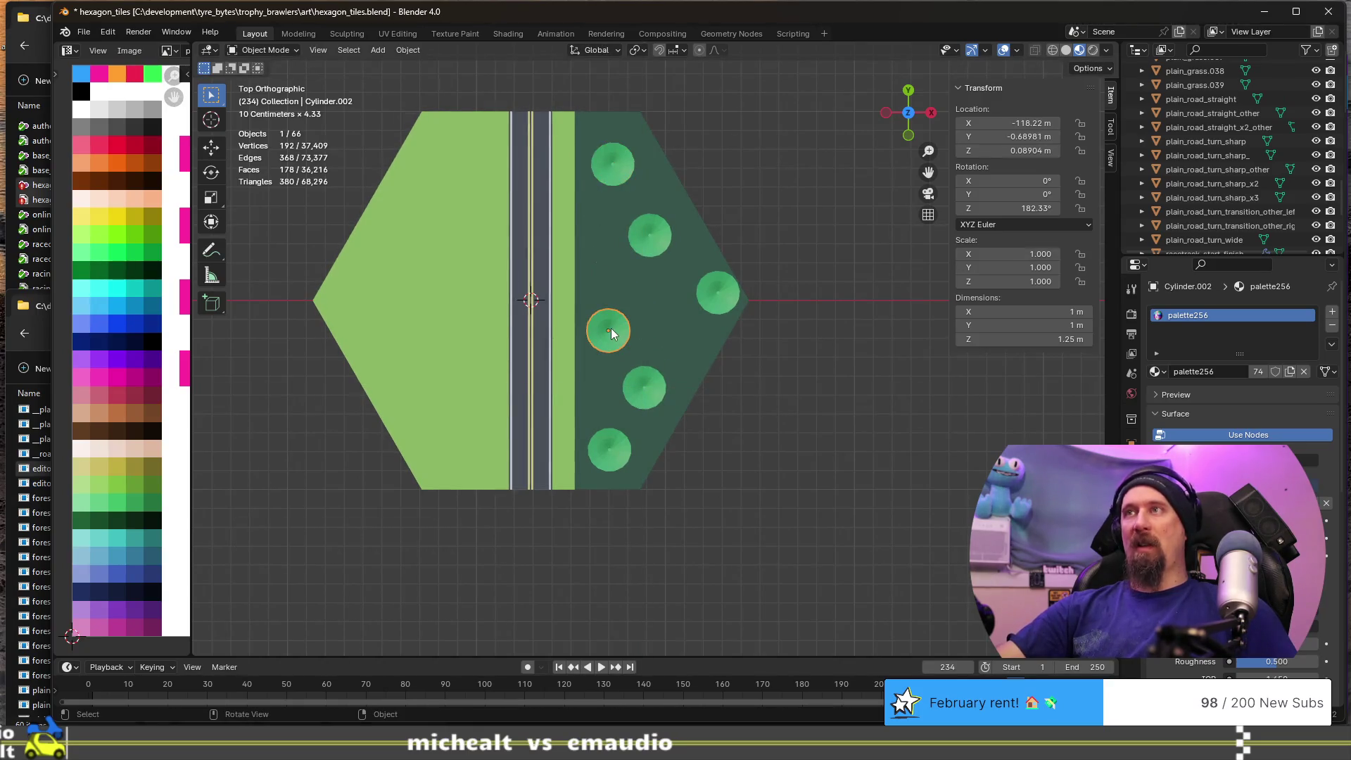
key("shift+d")
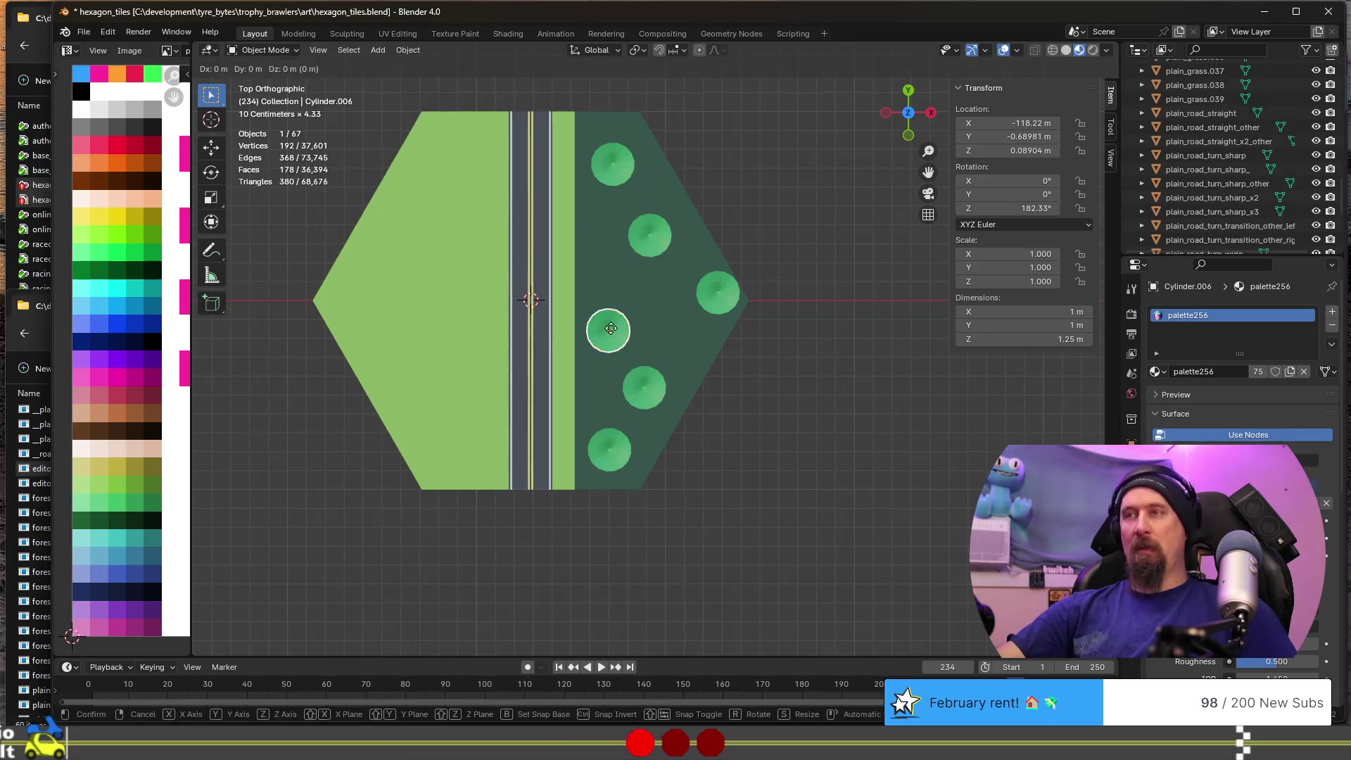
key("shift+z")
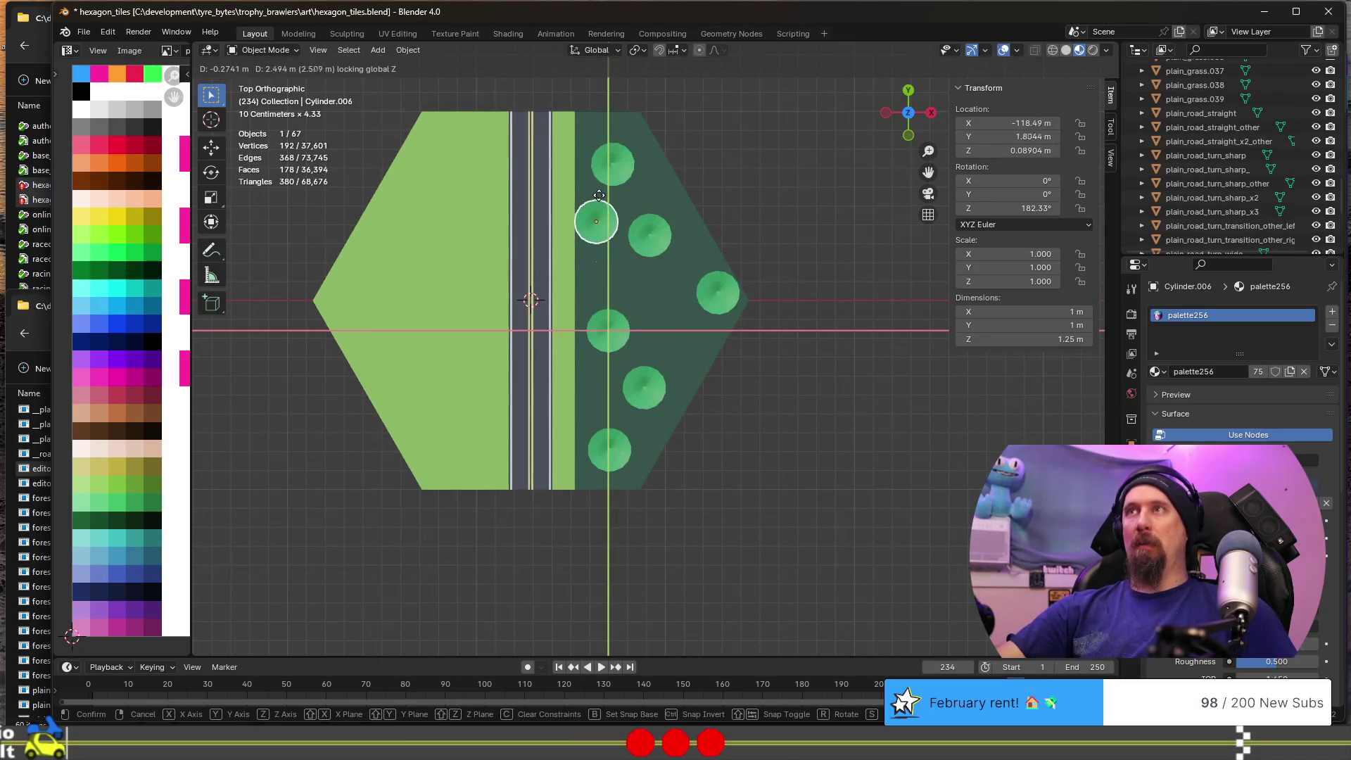
left_click(596, 192)
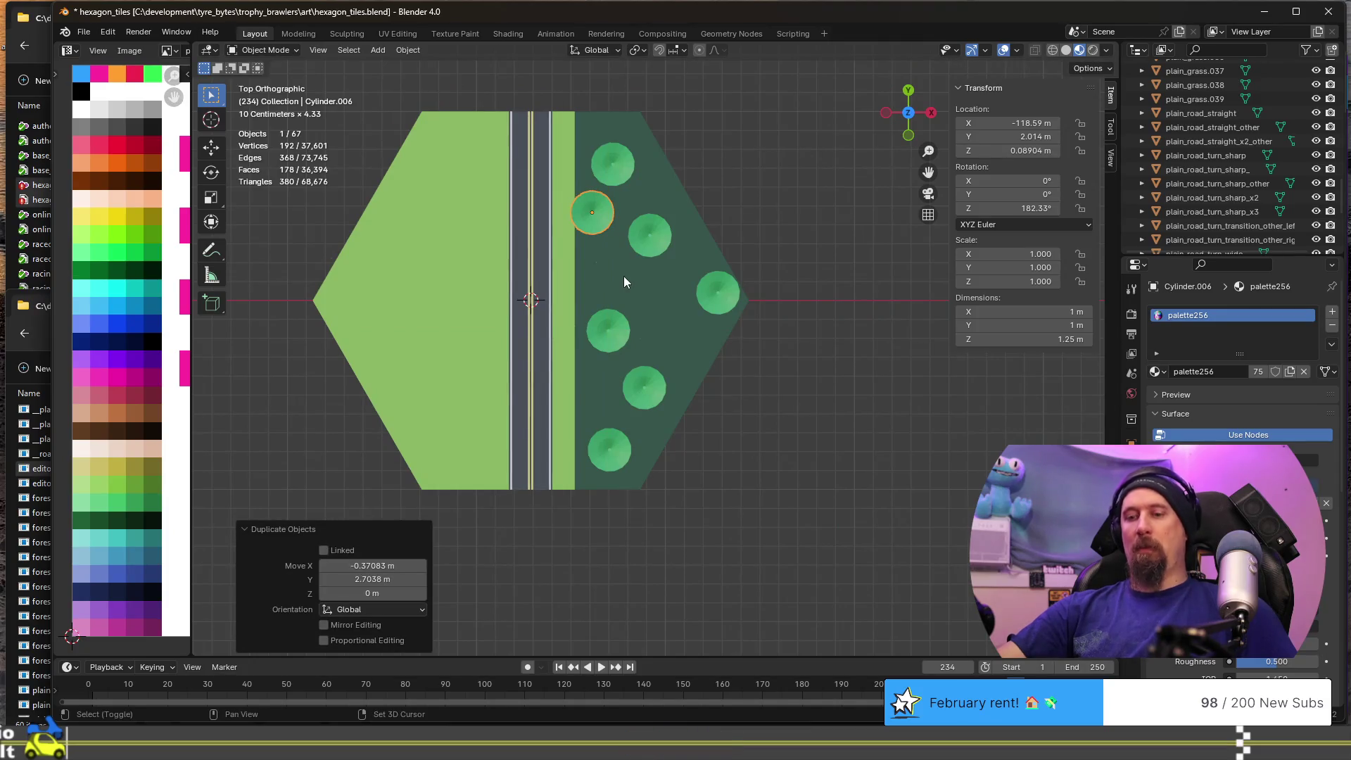
key("shift+d")
key("shift+z")
left_click(685, 360)
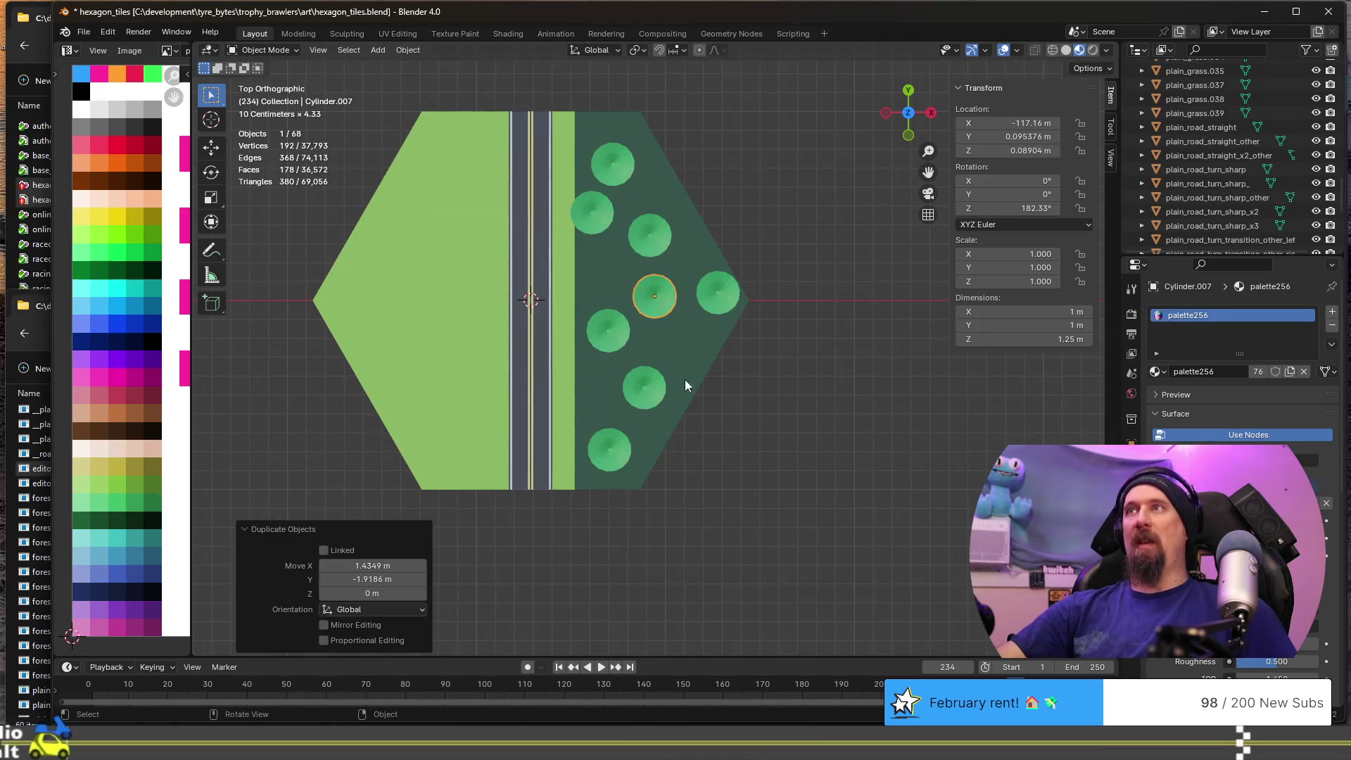
scroll(665, 415, "down", 3)
scroll(633, 458, "up", 3)
mouse_move(609, 492)
middle_mouse_down()
mouse_move(578, 335)
mouse_move(636, 327)
mouse_move(584, 366)
mouse_move(513, 384)
mouse_move(774, 391)
mouse_move(664, 443)
mouse_move(504, 459)
mouse_move(482, 380)
mouse_move(640, 352)
mouse_move(586, 356)
middle_mouse_up()
scroll(584, 361, "down", 2)
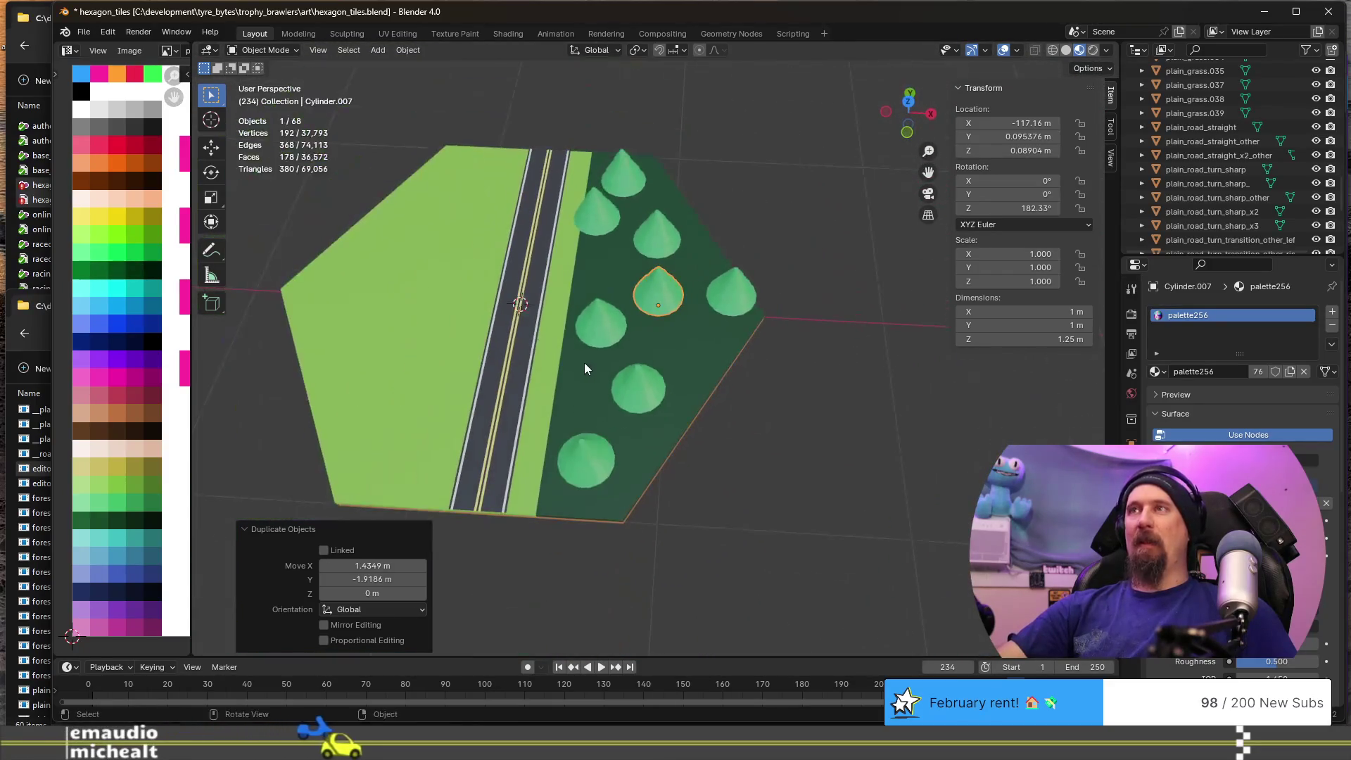
- Shrink the selected tree to about 0.69 scale
key("KP_7")
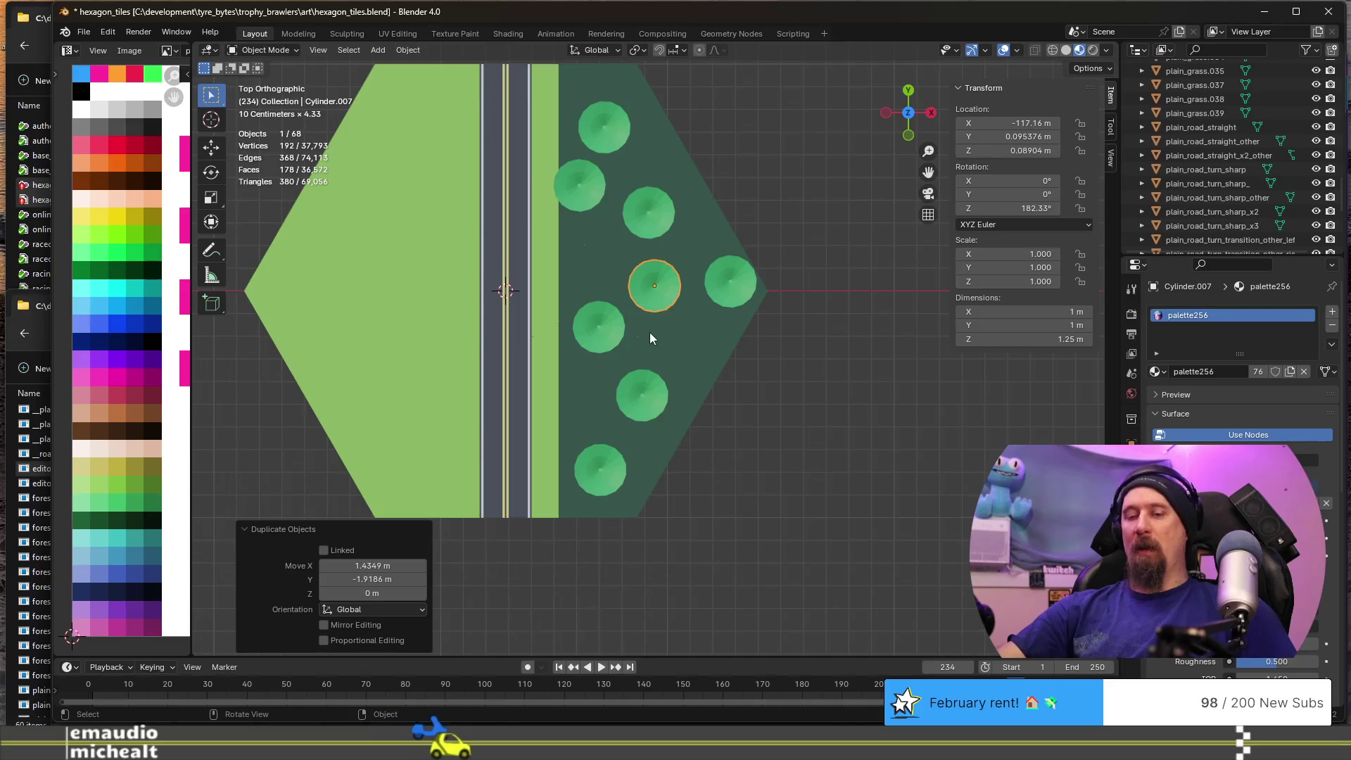
mouse_move(664, 342)
middle_mouse_down()
mouse_move(588, 277)
mouse_move(695, 344)
middle_mouse_up()
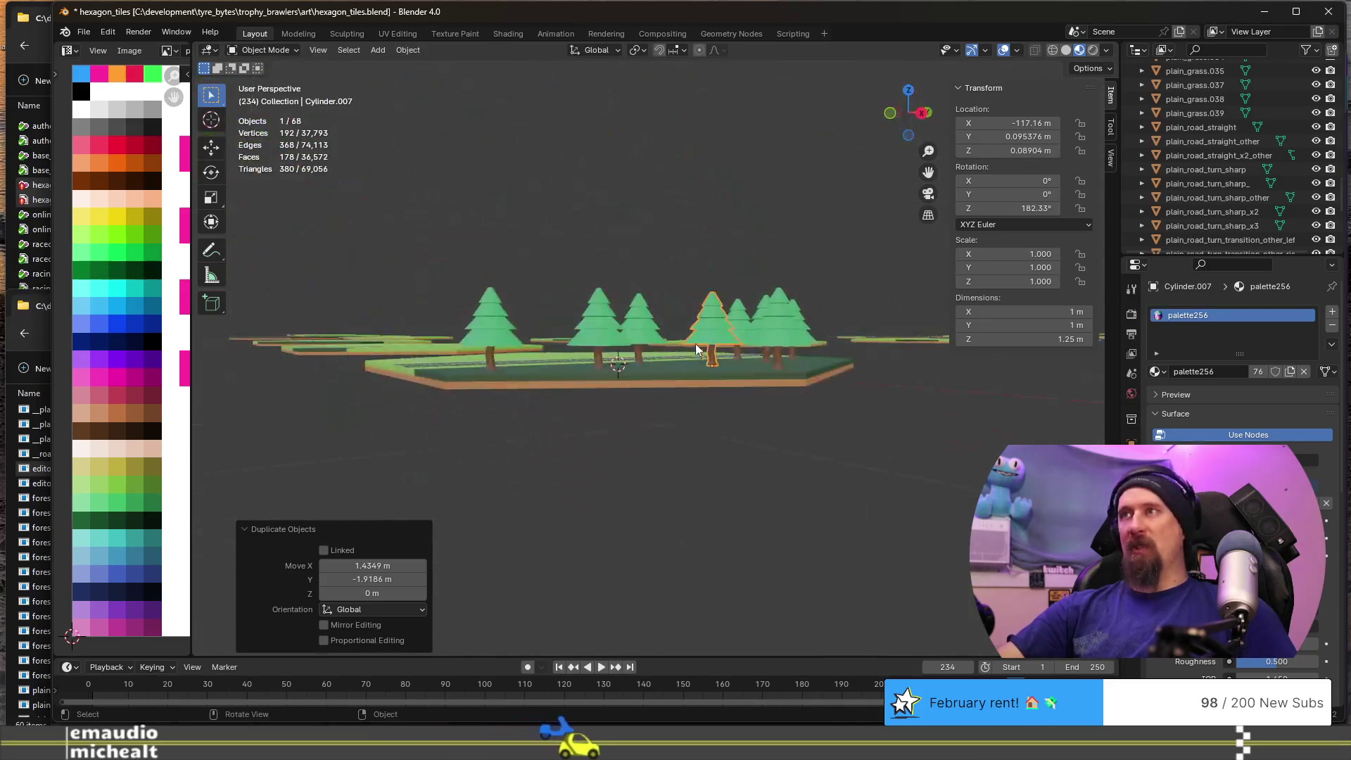
scroll(776, 377, "up", 4)
middle_click_drag(776, 377, 686, 394)
key("s")
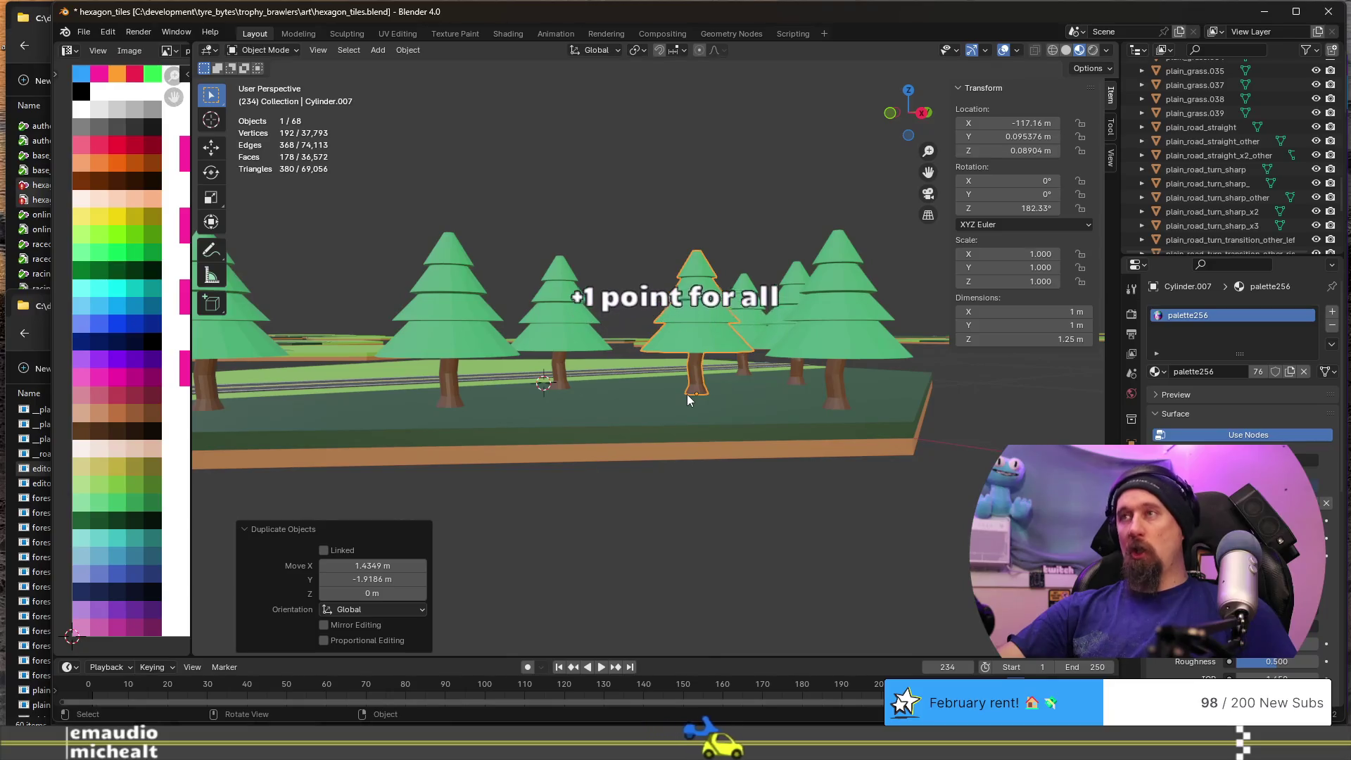
left_click(725, 414)
- Place a small copy near the road edge and a Z-rotated copy on the right by the road
mouse_move(398, 276)
middle_mouse_down()
mouse_move(529, 335)
mouse_move(588, 430)
middle_mouse_up()
scroll(589, 425, "down", 4)
middle_click_drag(546, 365, 602, 390)
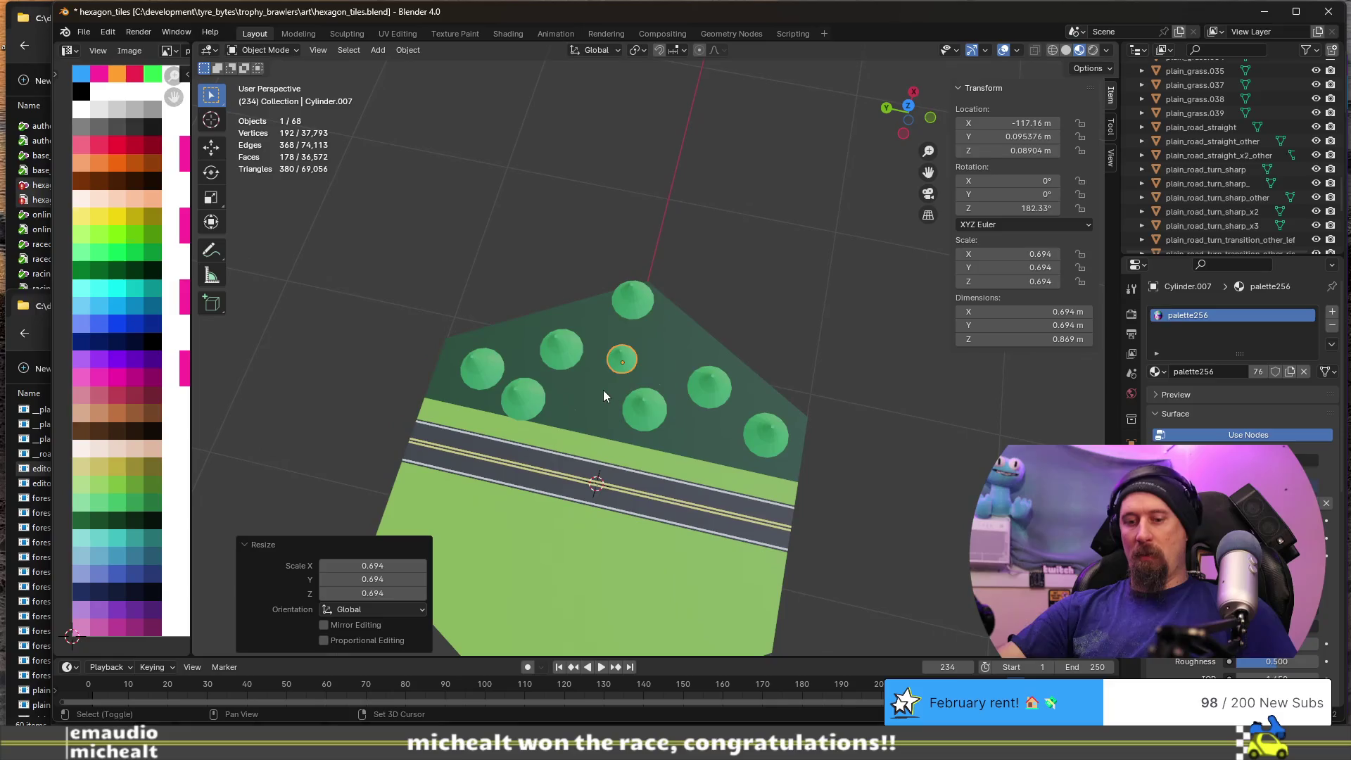
key("shift+d")
key("shift+z")
left_click(552, 435)
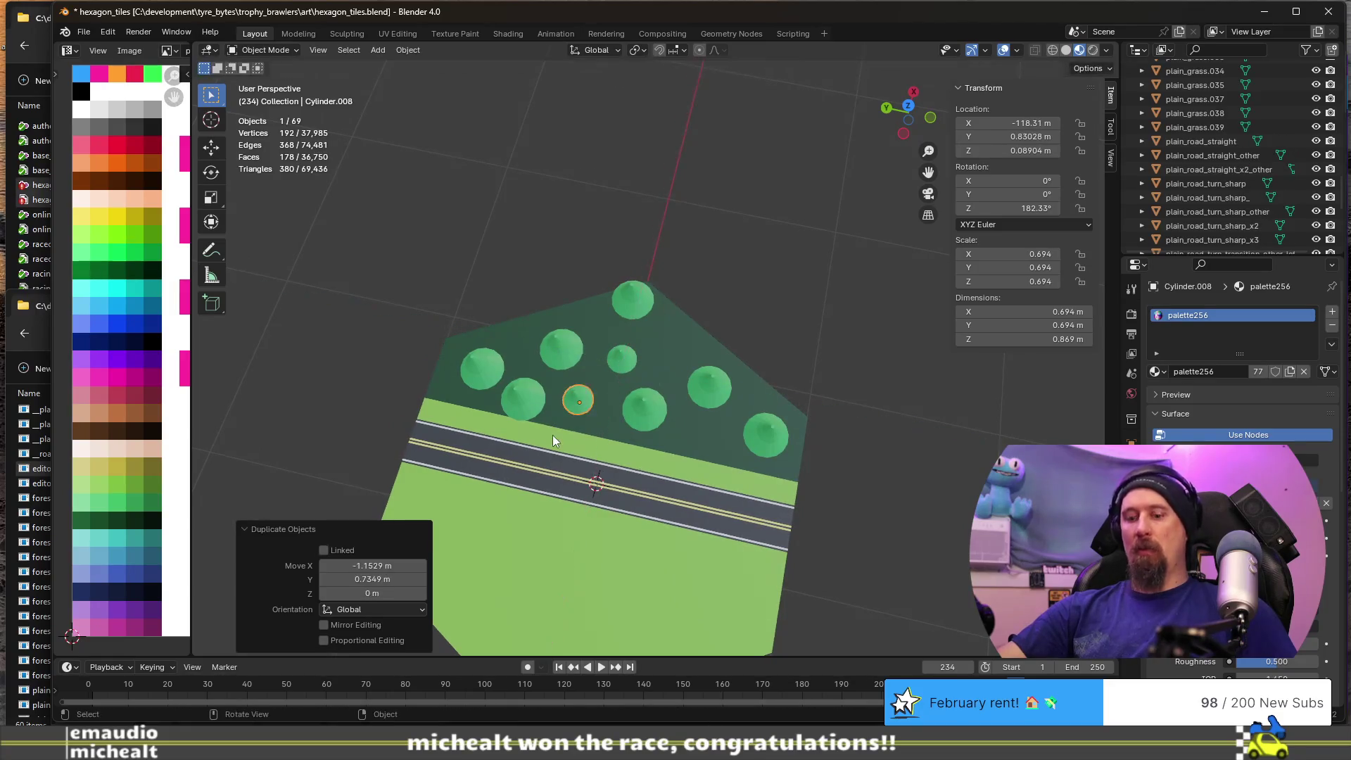
key("shift+d")
key("shift+z")
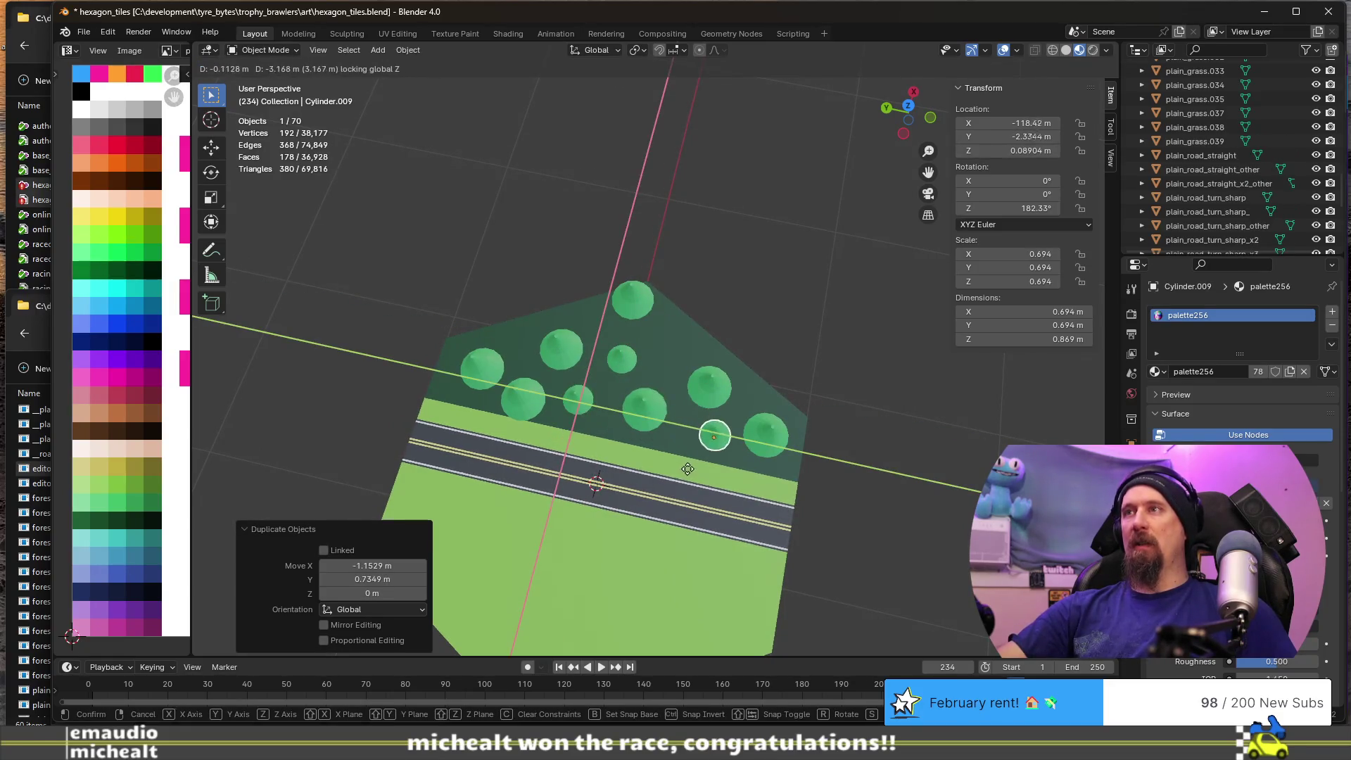
left_click(684, 476)
key("r")
key("z")
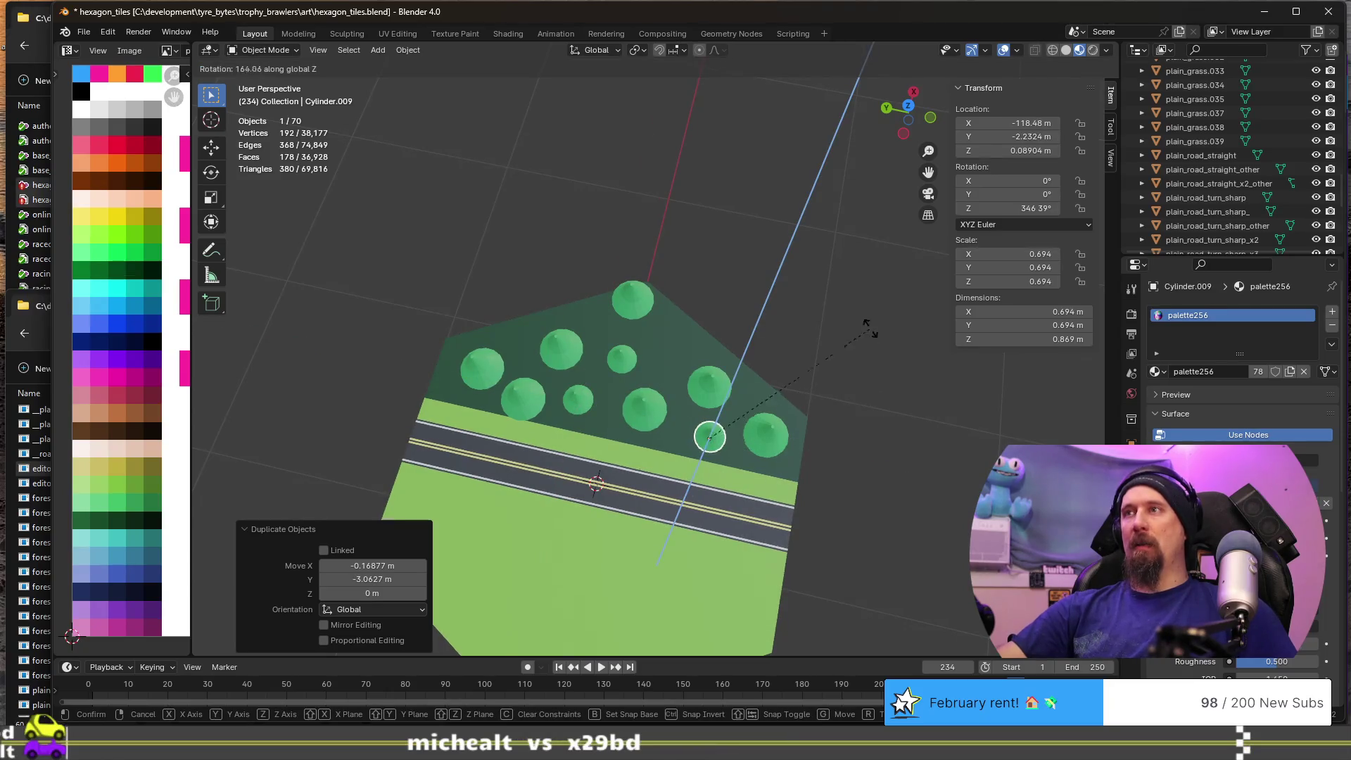
left_click(827, 311)
- Add a Z-rotated copy in a gap and another near the back edge, offset -0.72096 m X, 3.4919 m Y
key("shift+d")
key("shift+z")
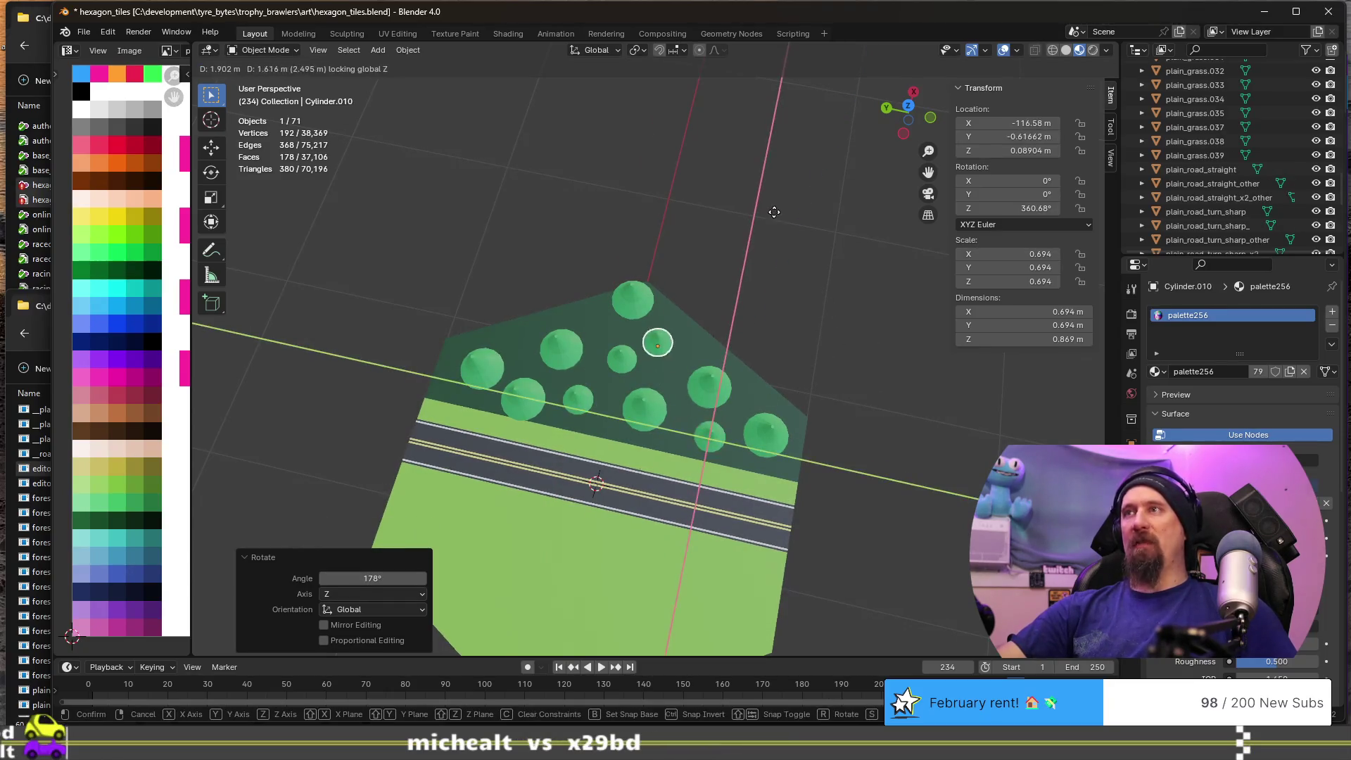
left_click(788, 211)
key("r")
key("z")
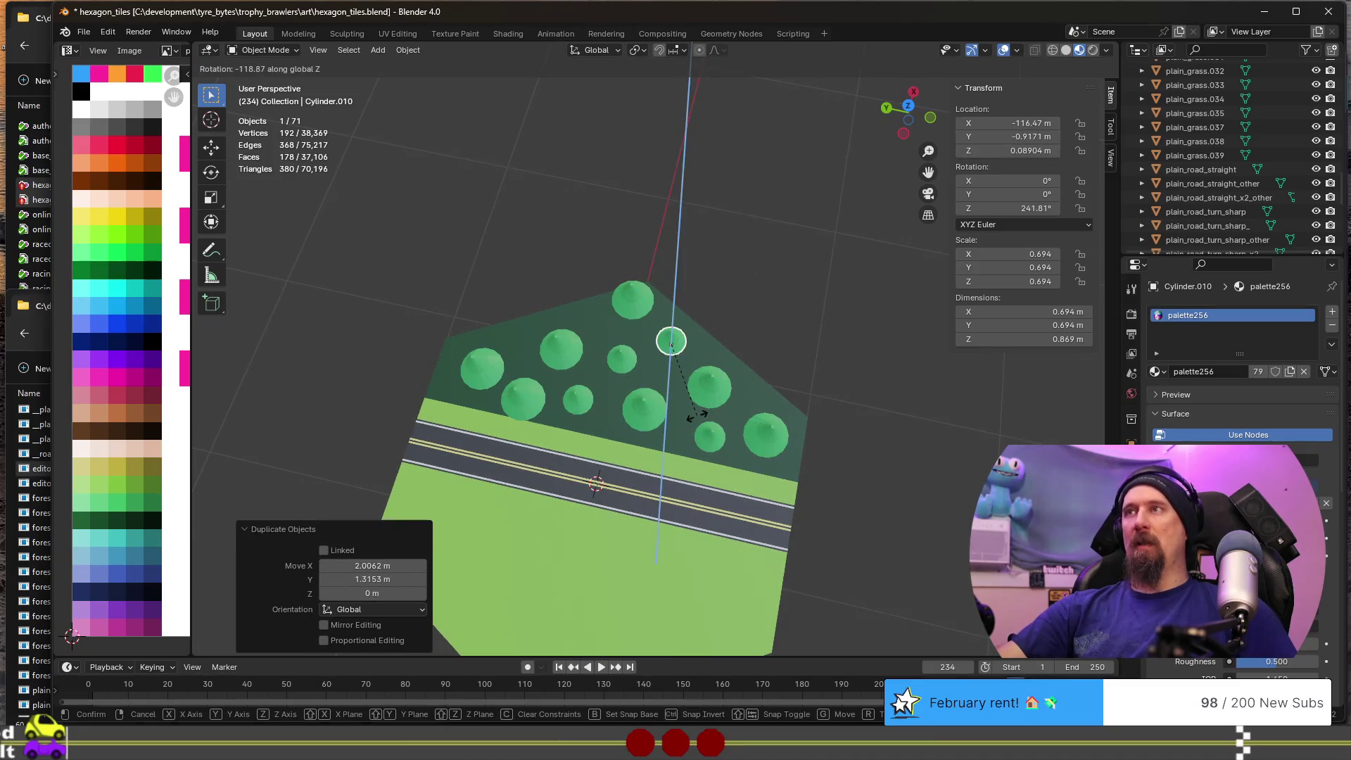
left_click(700, 411)
key("shift+d")
key("shift+z")
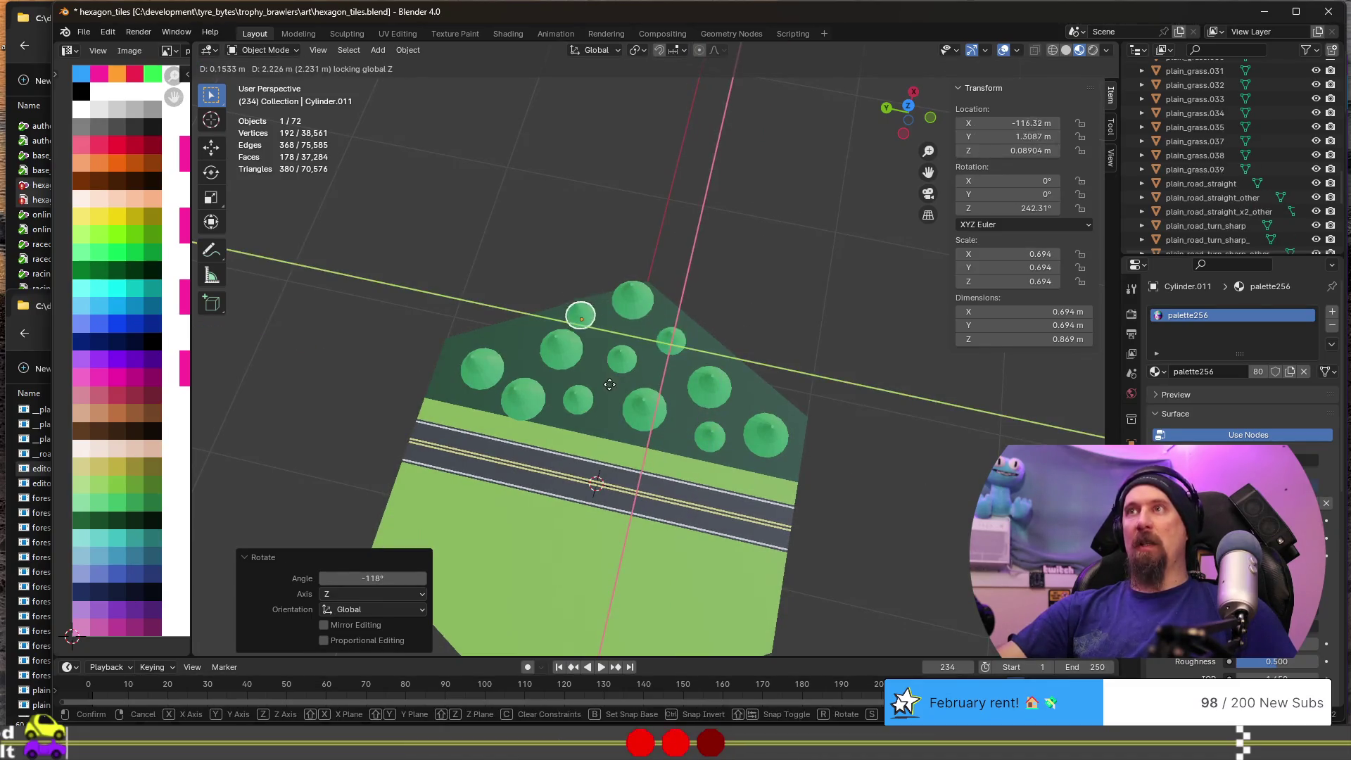
left_click(522, 389)
mouse_move(522, 388)
middle_mouse_down()
mouse_move(695, 471)
mouse_move(652, 404)
middle_mouse_up()
scroll(482, 399, "up", 5)
mouse_move(481, 399)
middle_mouse_down()
mouse_move(448, 411)
mouse_move(687, 416)
mouse_move(466, 420)
mouse_move(653, 392)
middle_mouse_up()
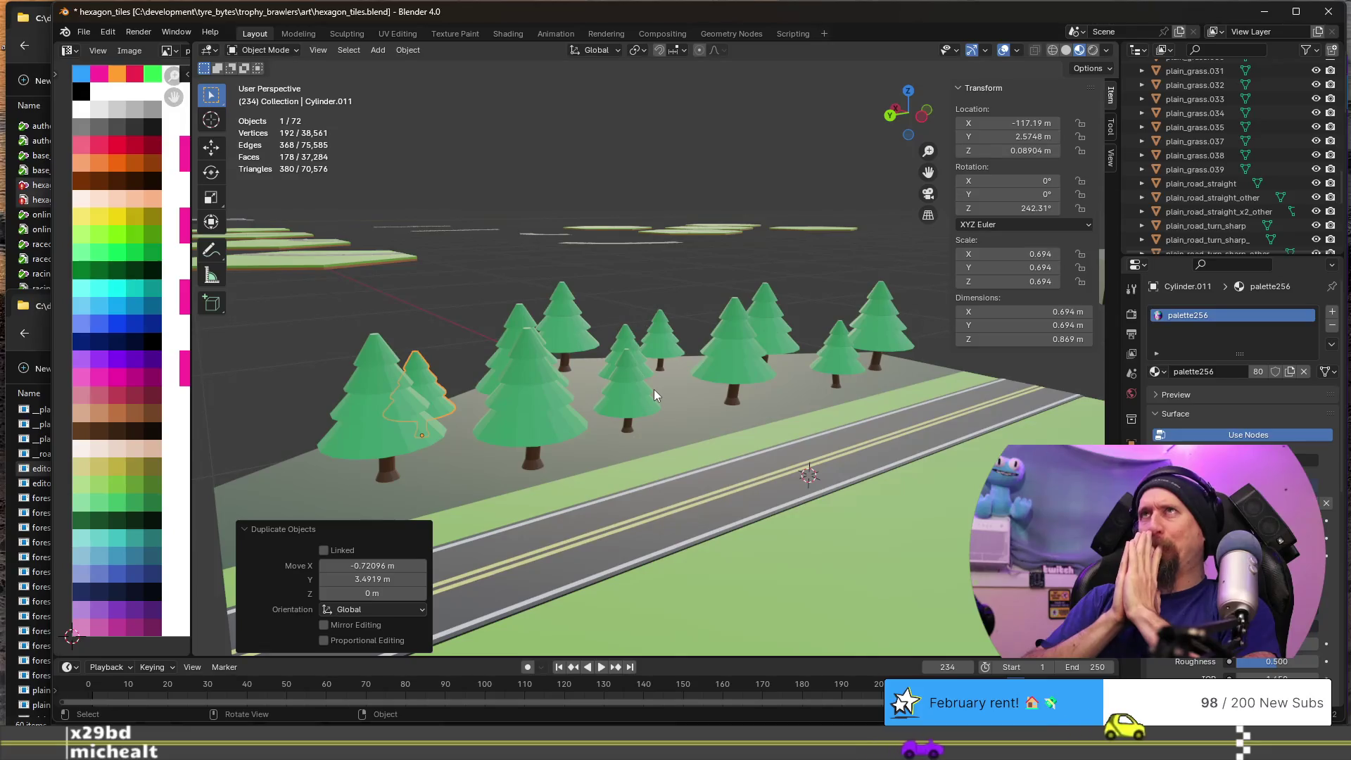
mouse_move(653, 390)
middle_mouse_down()
mouse_move(800, 260)
mouse_move(733, 246)
mouse_move(647, 269)
mouse_move(619, 296)
middle_mouse_up()
mouse_move(452, 312)
middle_mouse_down()
mouse_move(636, 370)
mouse_move(745, 323)
middle_mouse_up()
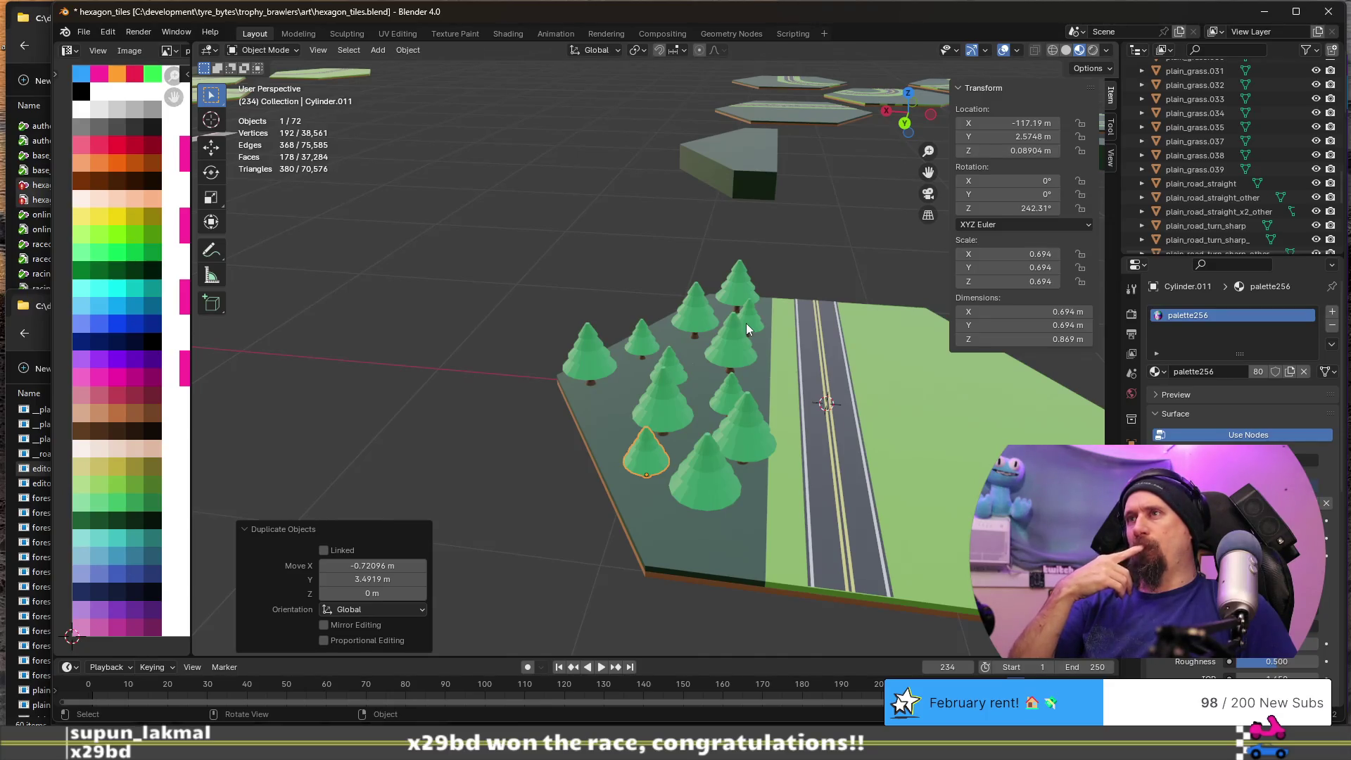
scroll(658, 344, "up", 5)
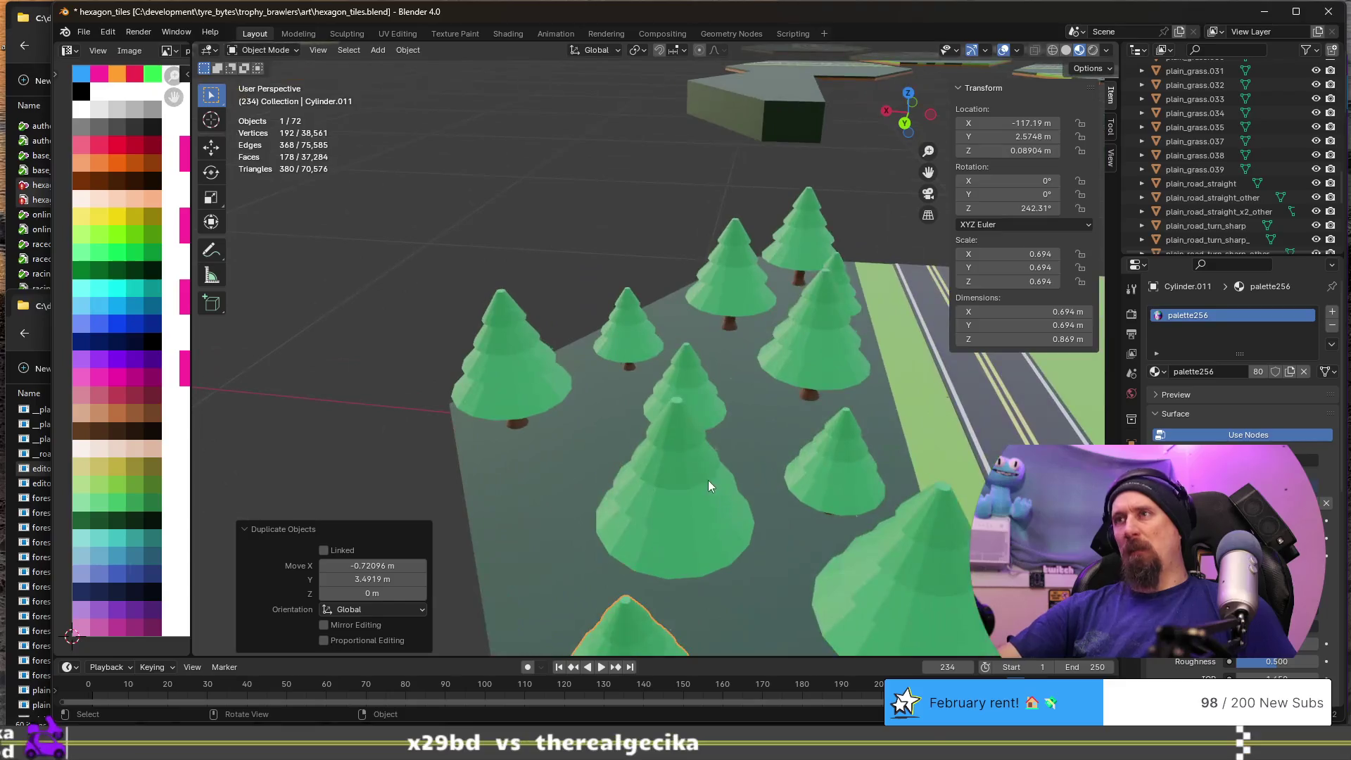
left_click(689, 467)
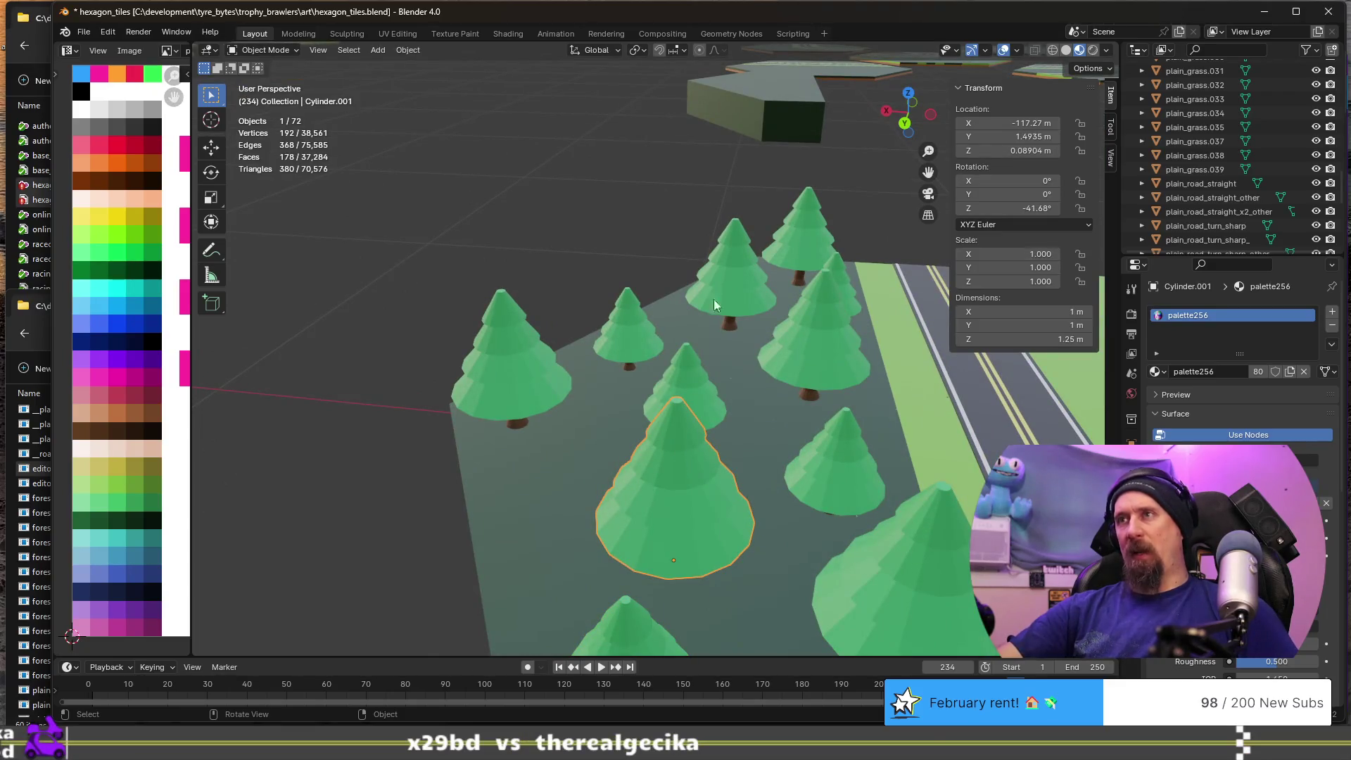
scroll(689, 450, "up", 6)
mouse_move(683, 488)
middle_mouse_down()
mouse_move(584, 387)
mouse_move(597, 399)
middle_mouse_up()
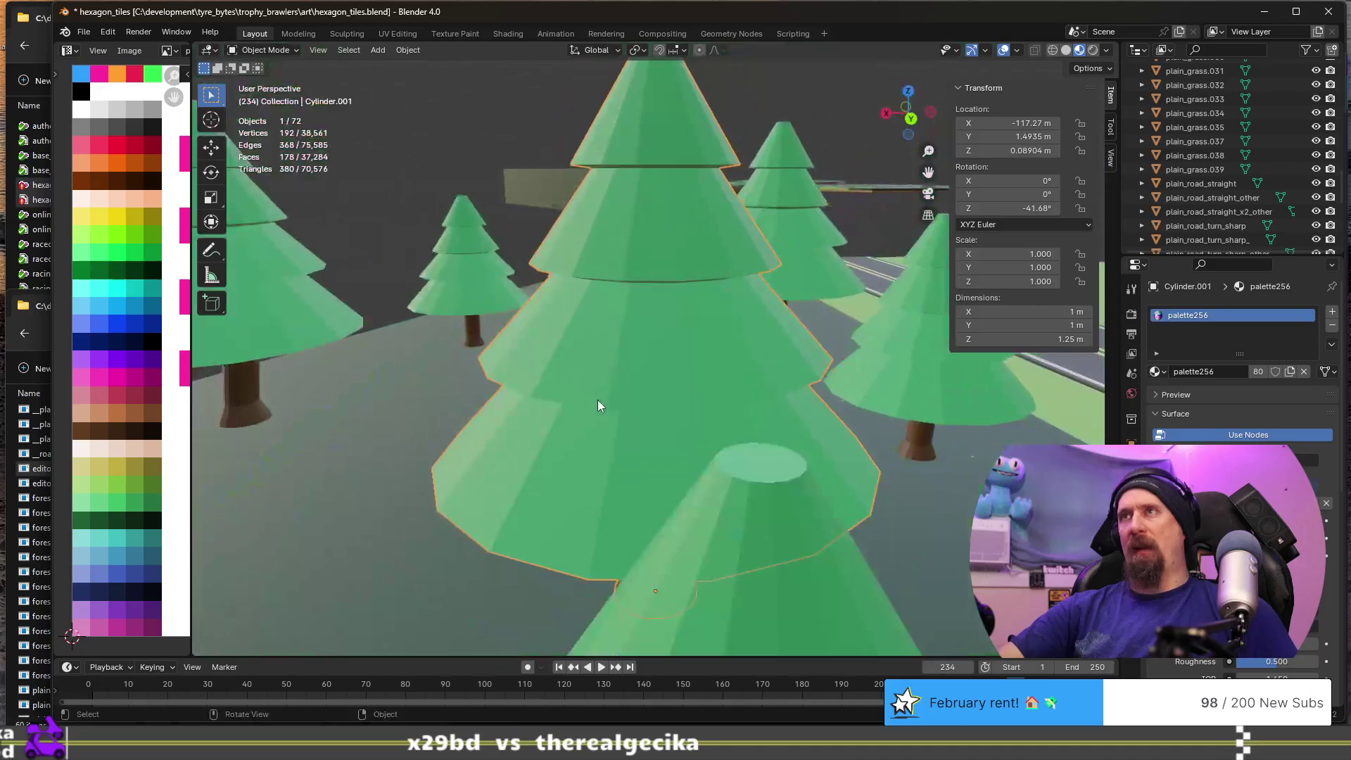
key("Tab")
left_click(630, 274, "alt")
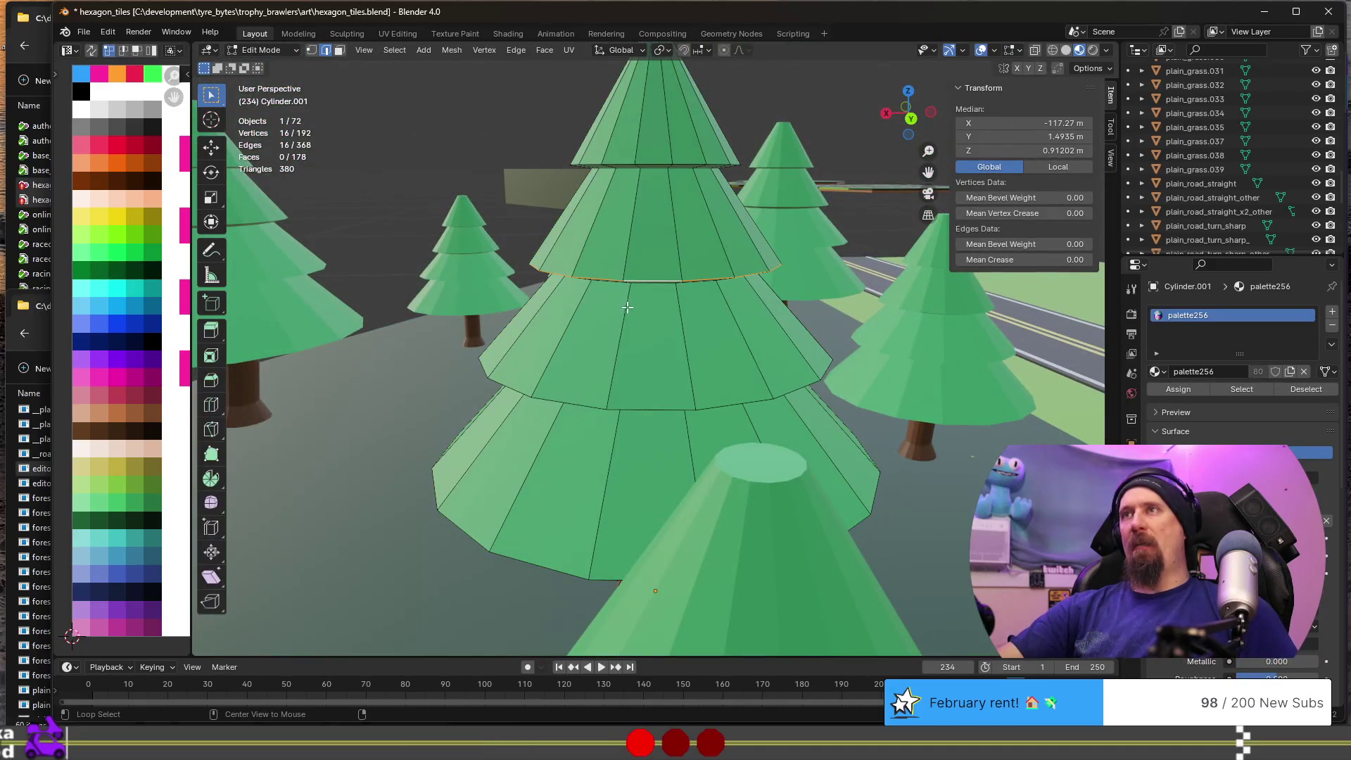
- Twist the selected foliage ring of the Cylinder.001 pine 14.2° about the Z axis
scroll(613, 341, "down", 1)
middle_click_drag(547, 515, 587, 517)
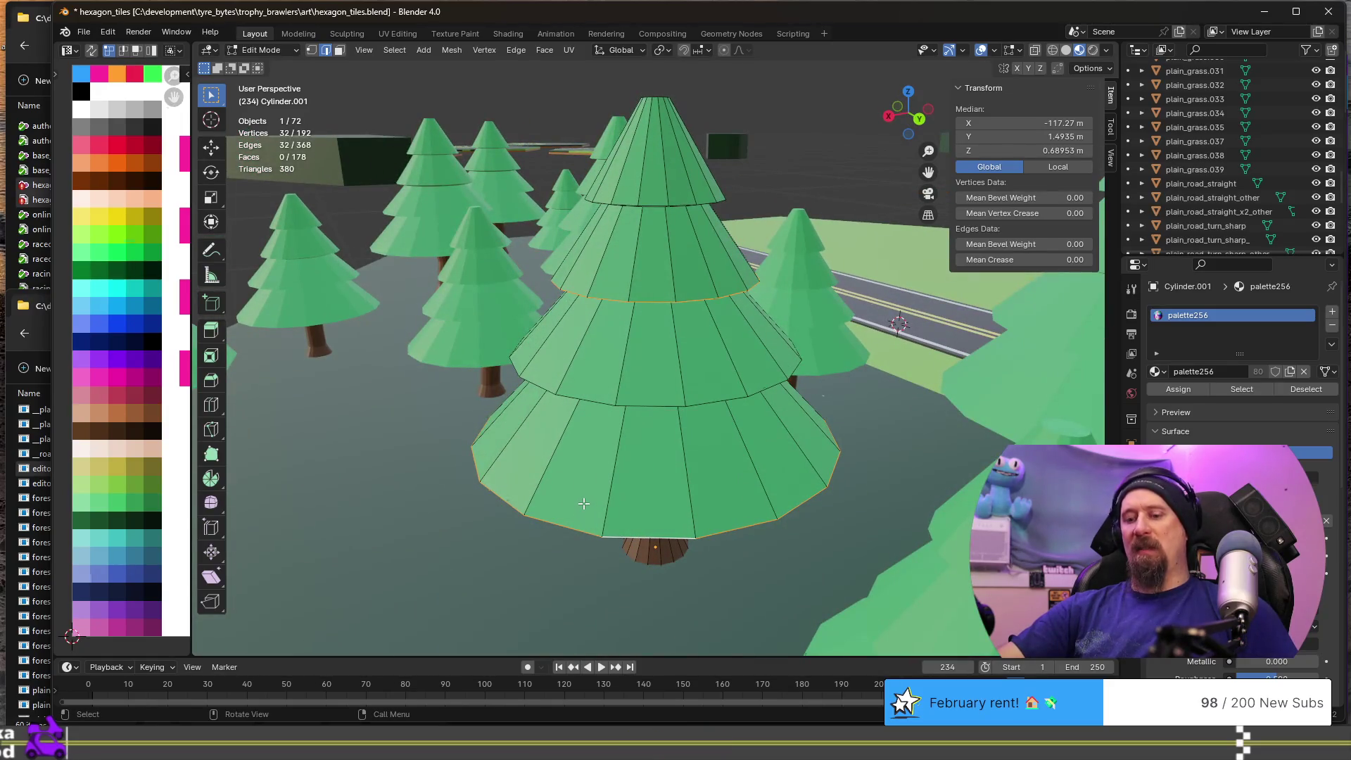
key("r")
key("z")
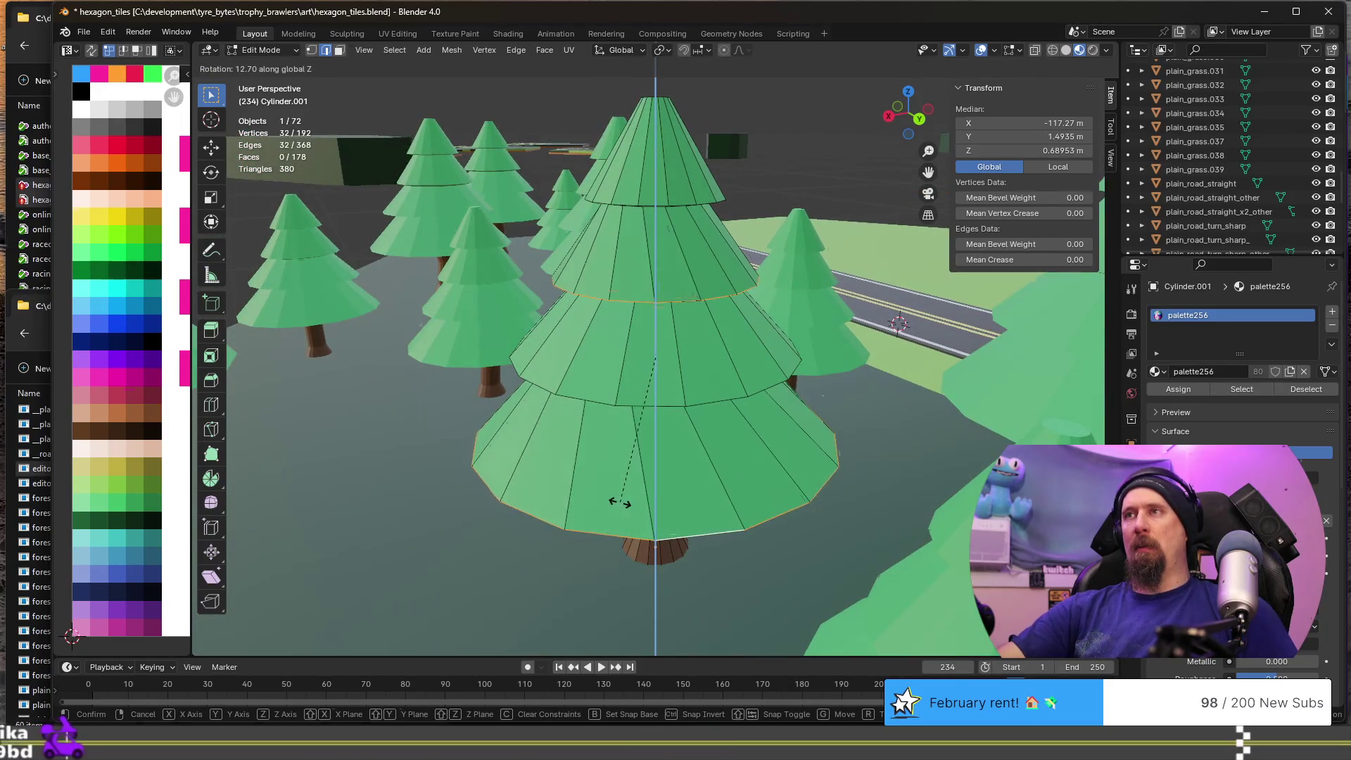
left_click(624, 501)
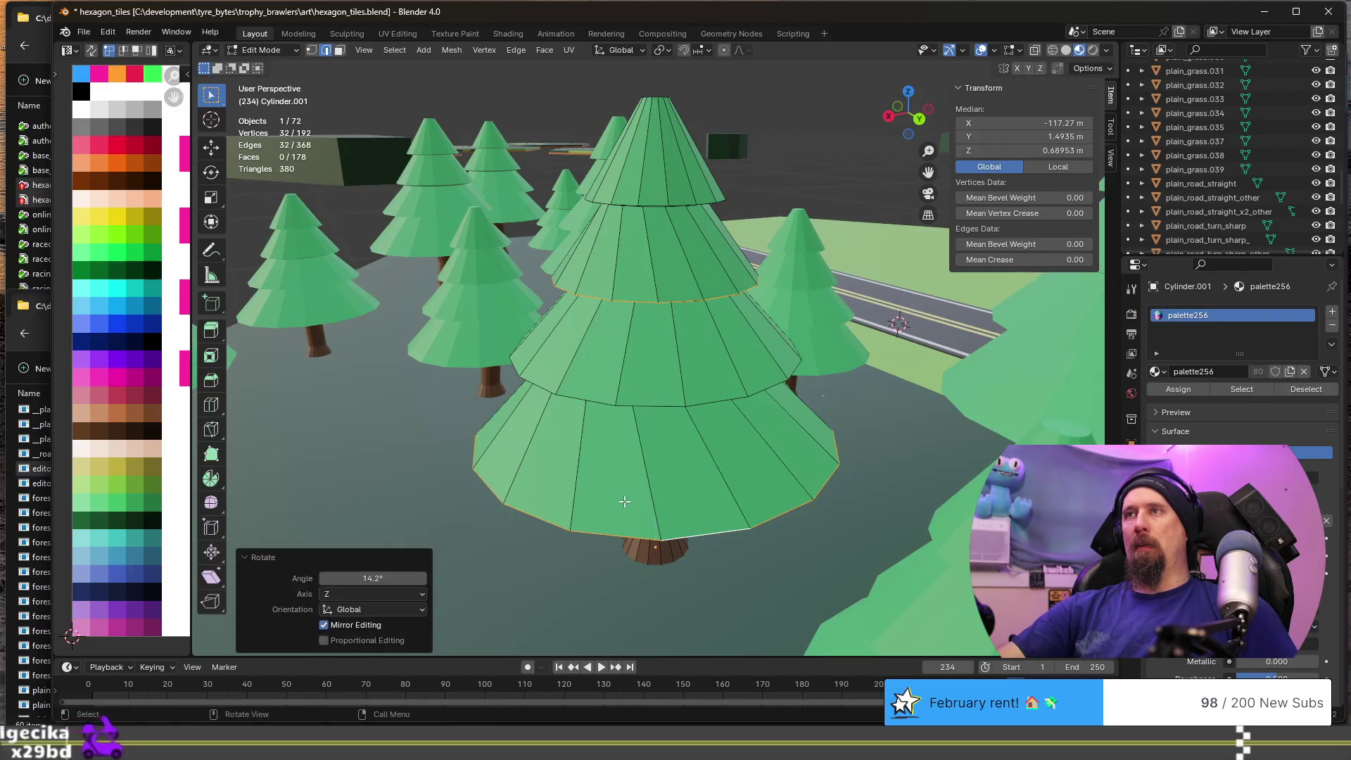
key("Tab")
mouse_move(619, 501)
middle_mouse_down()
mouse_move(500, 484)
mouse_move(580, 508)
middle_mouse_up()
key("Tab")
scroll(591, 507, "up", 5)
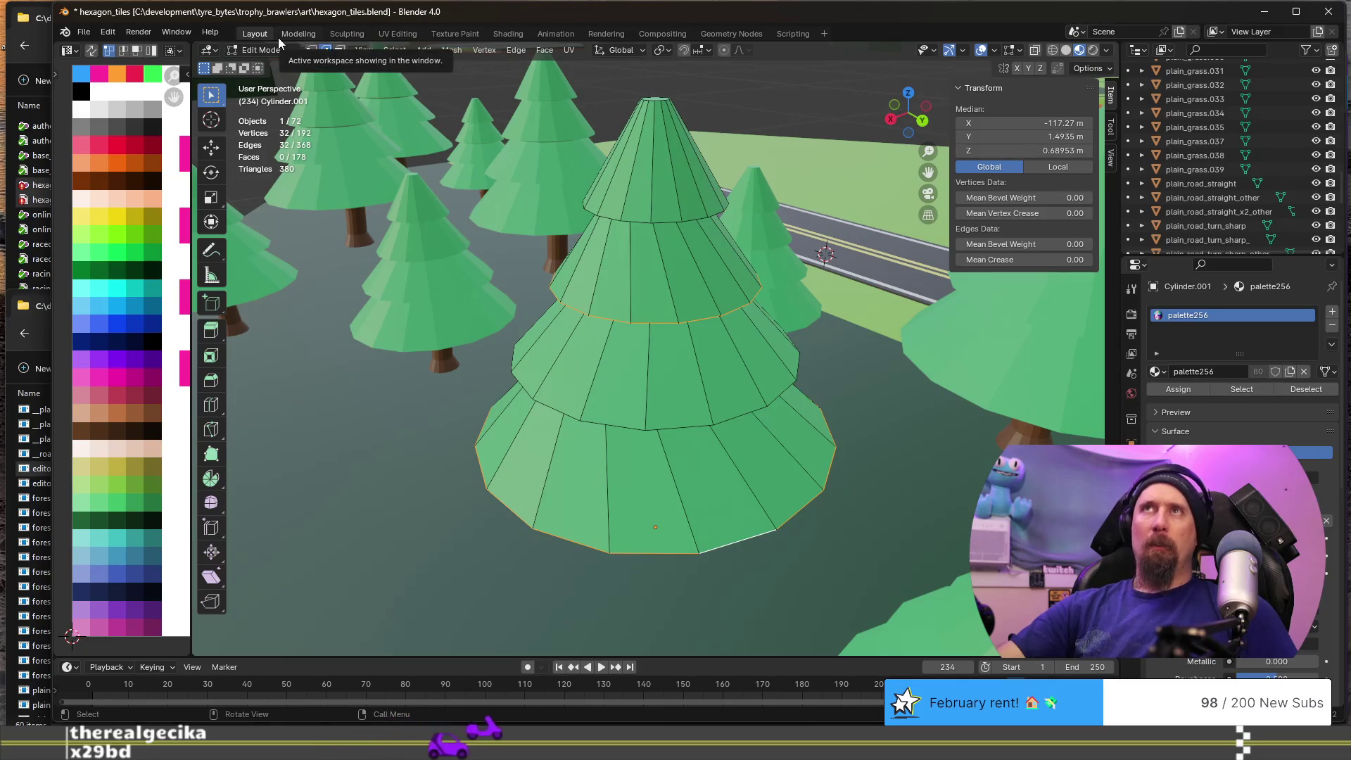
- In vertex select, checker-deselect the foliage rings and lower the remaining vertices 0.034 m along Z
left_click(313, 52)
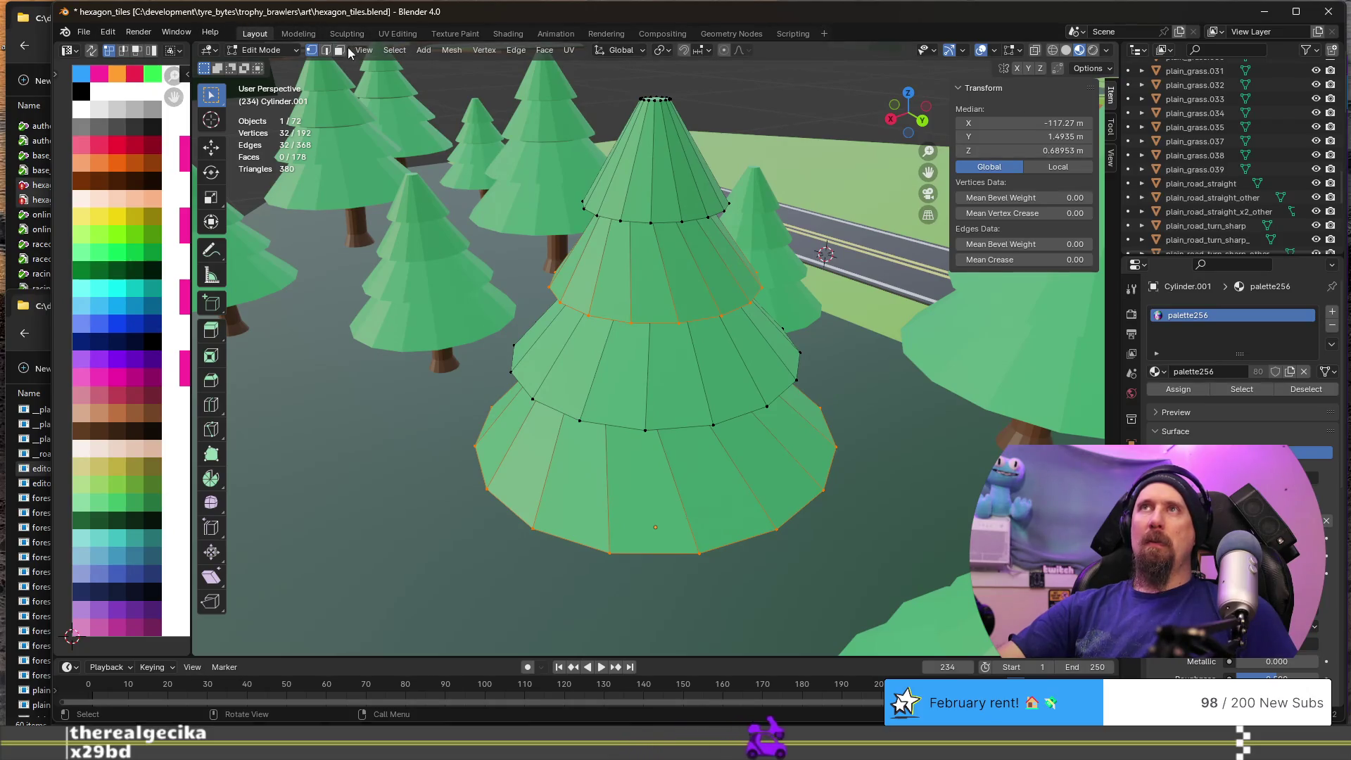
left_click(394, 50)
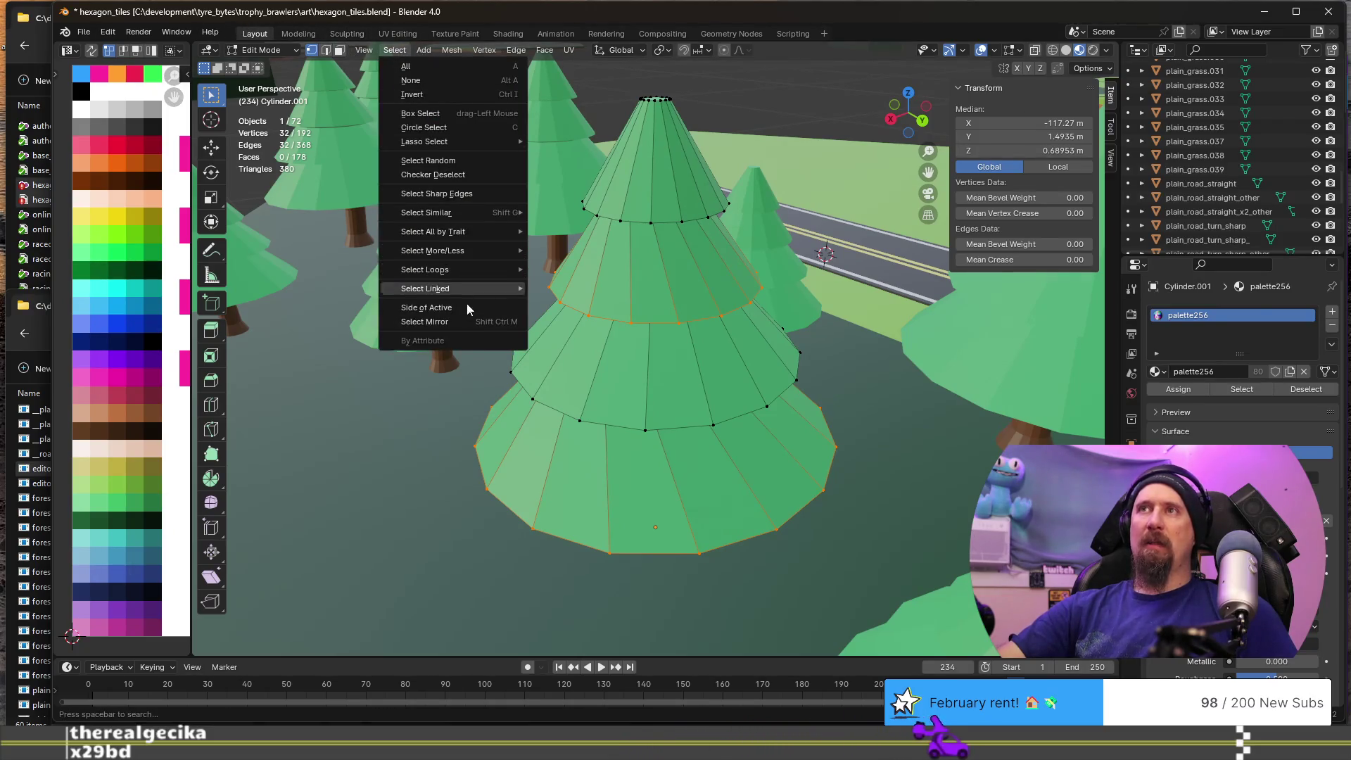
left_click(455, 175)
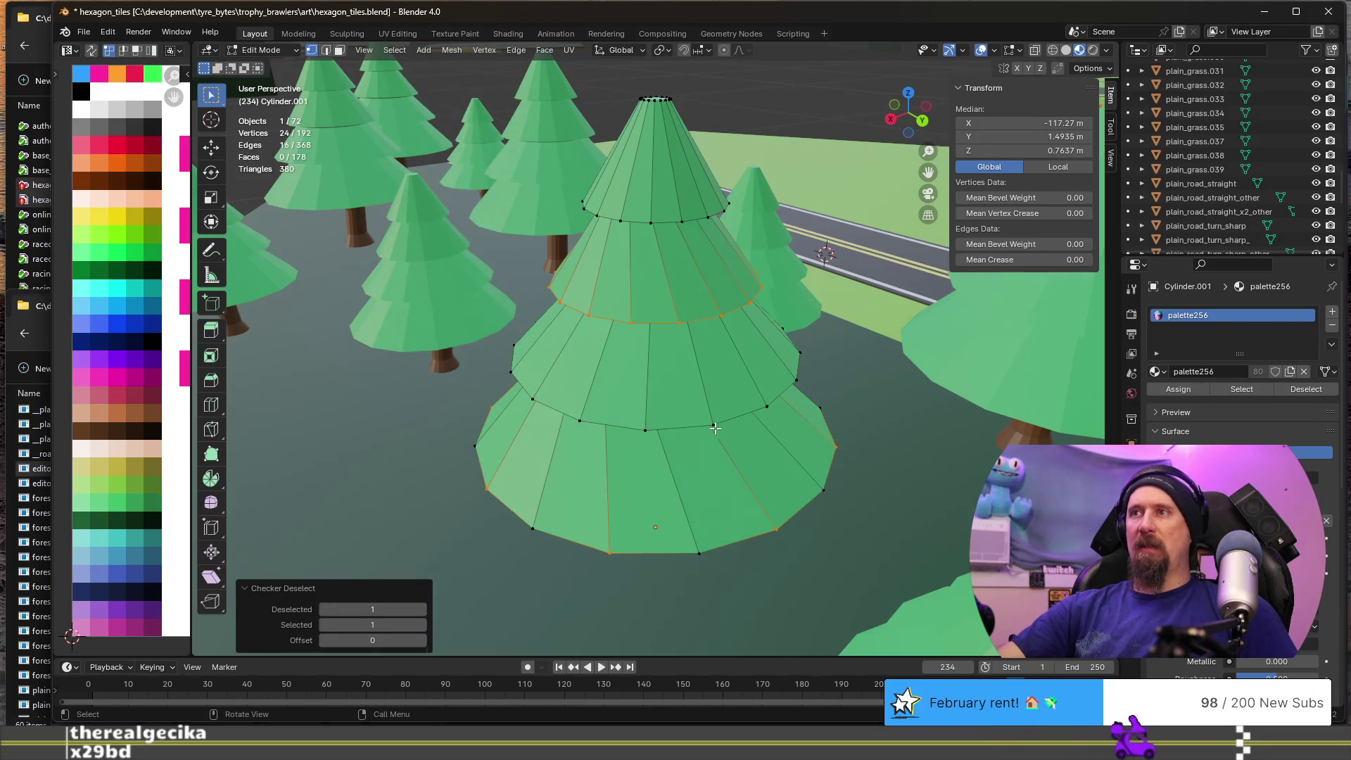
mouse_move(627, 424)
middle_mouse_down()
mouse_move(682, 322)
mouse_move(724, 293)
mouse_move(789, 325)
mouse_move(769, 358)
middle_mouse_up()
key("g")
key("z")
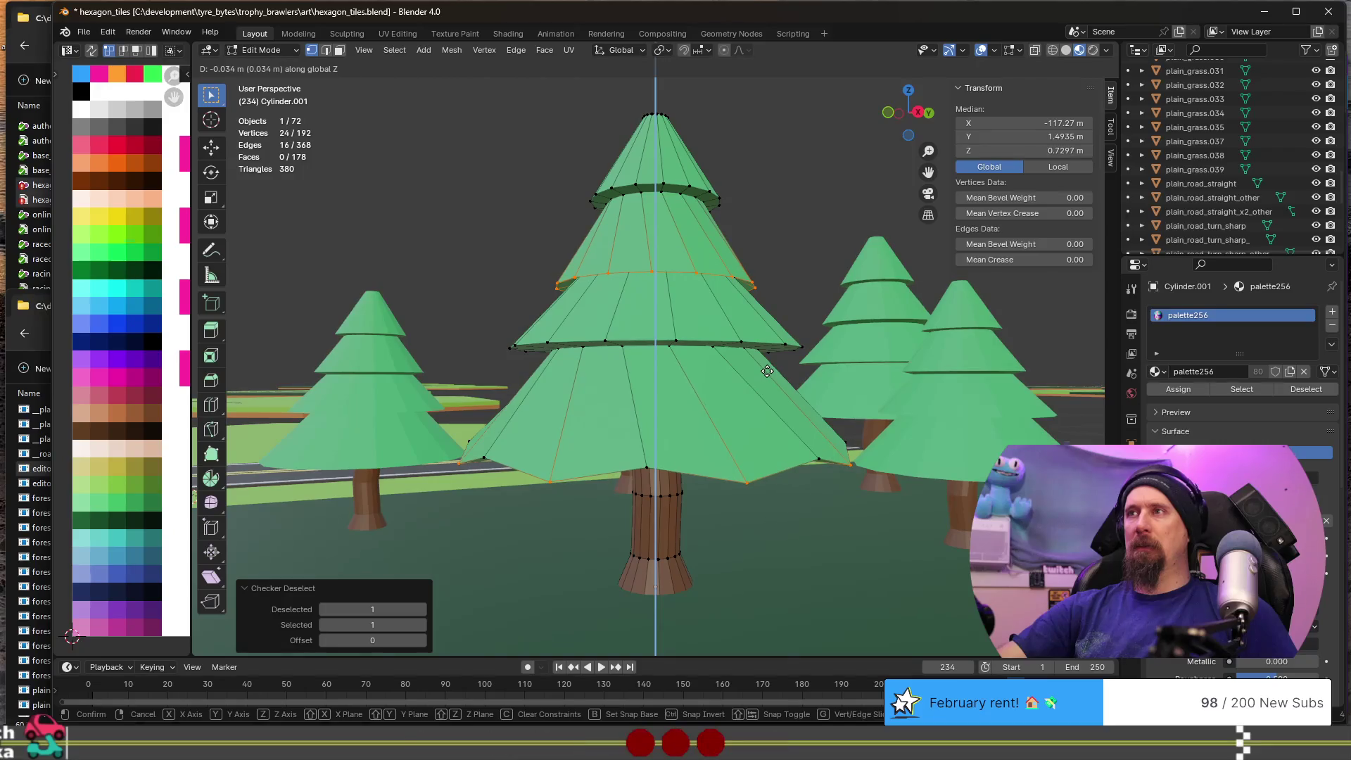
left_click(767, 372)
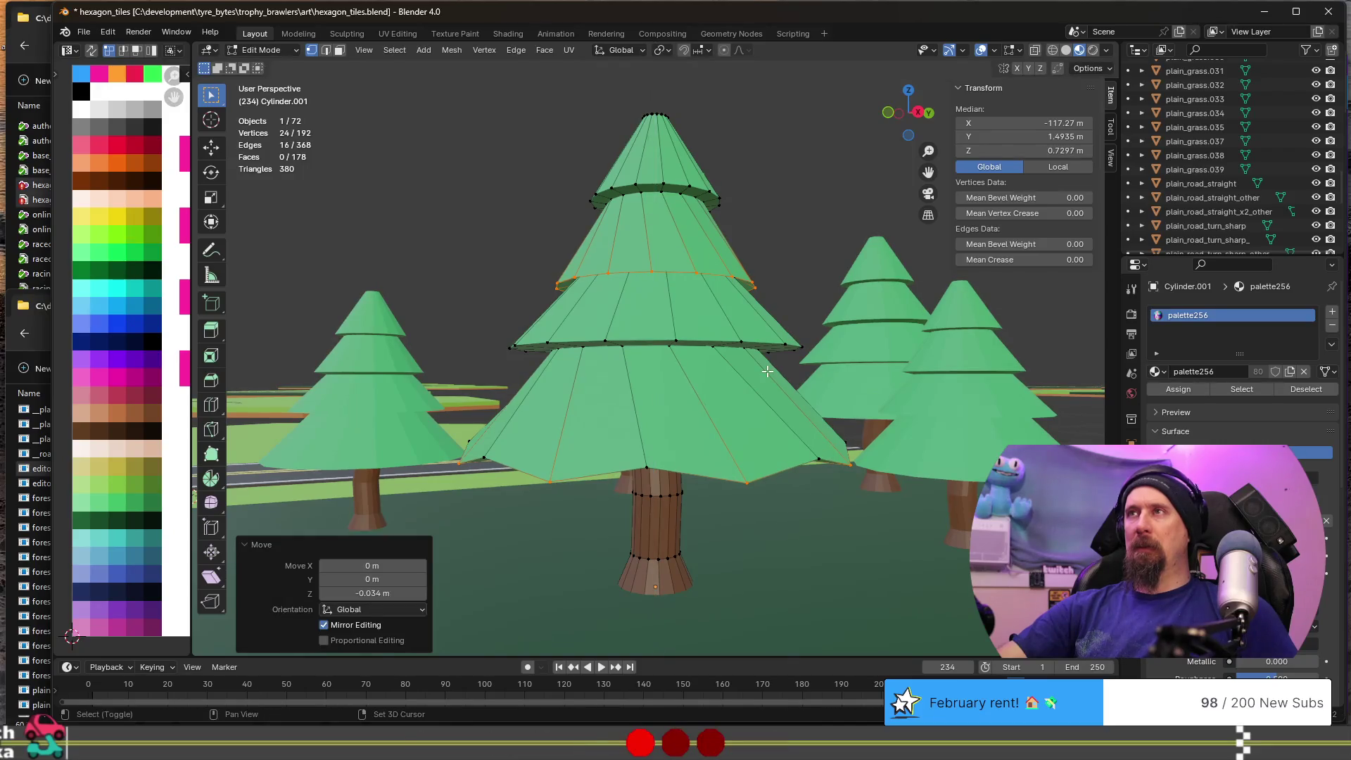
- Shift-click the stray vertices on the tree's rims to deselect them
left_click(748, 482, "shift")
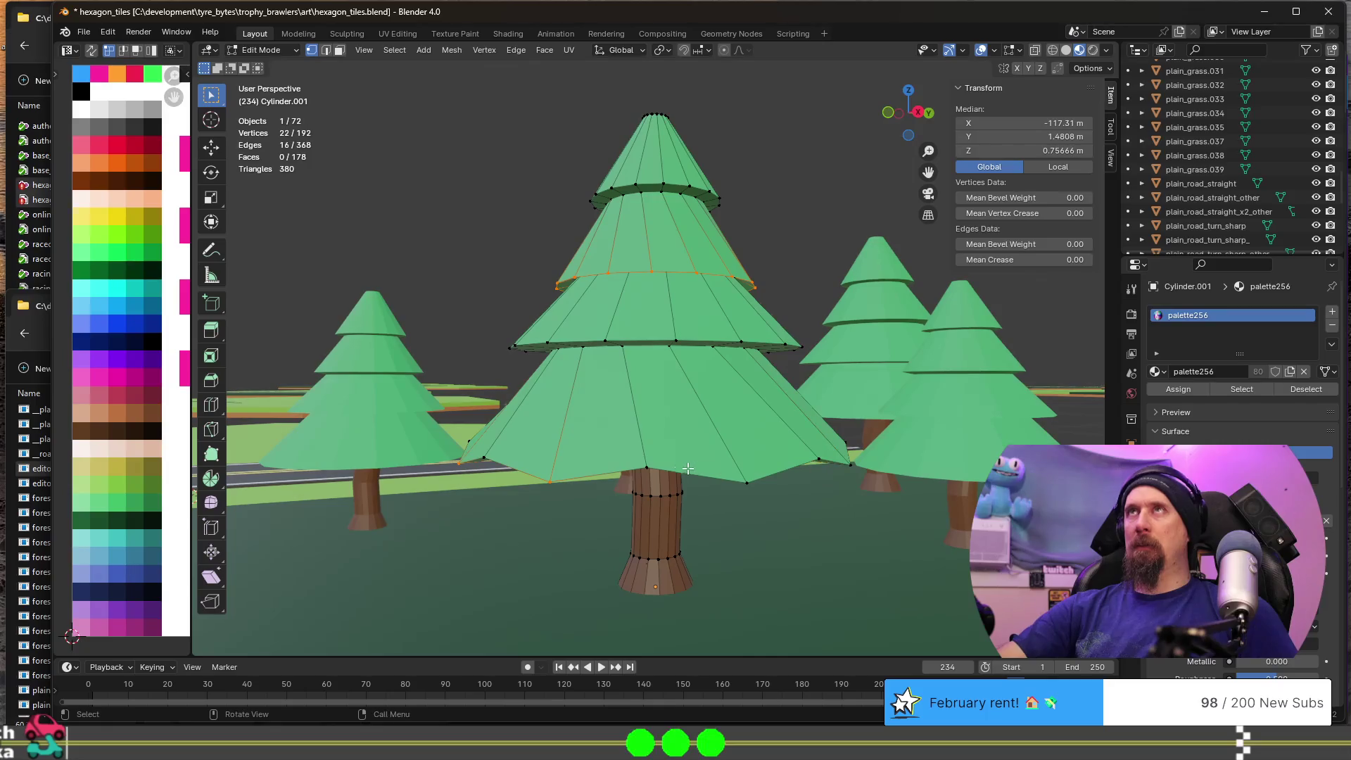
left_click(458, 458, "shift")
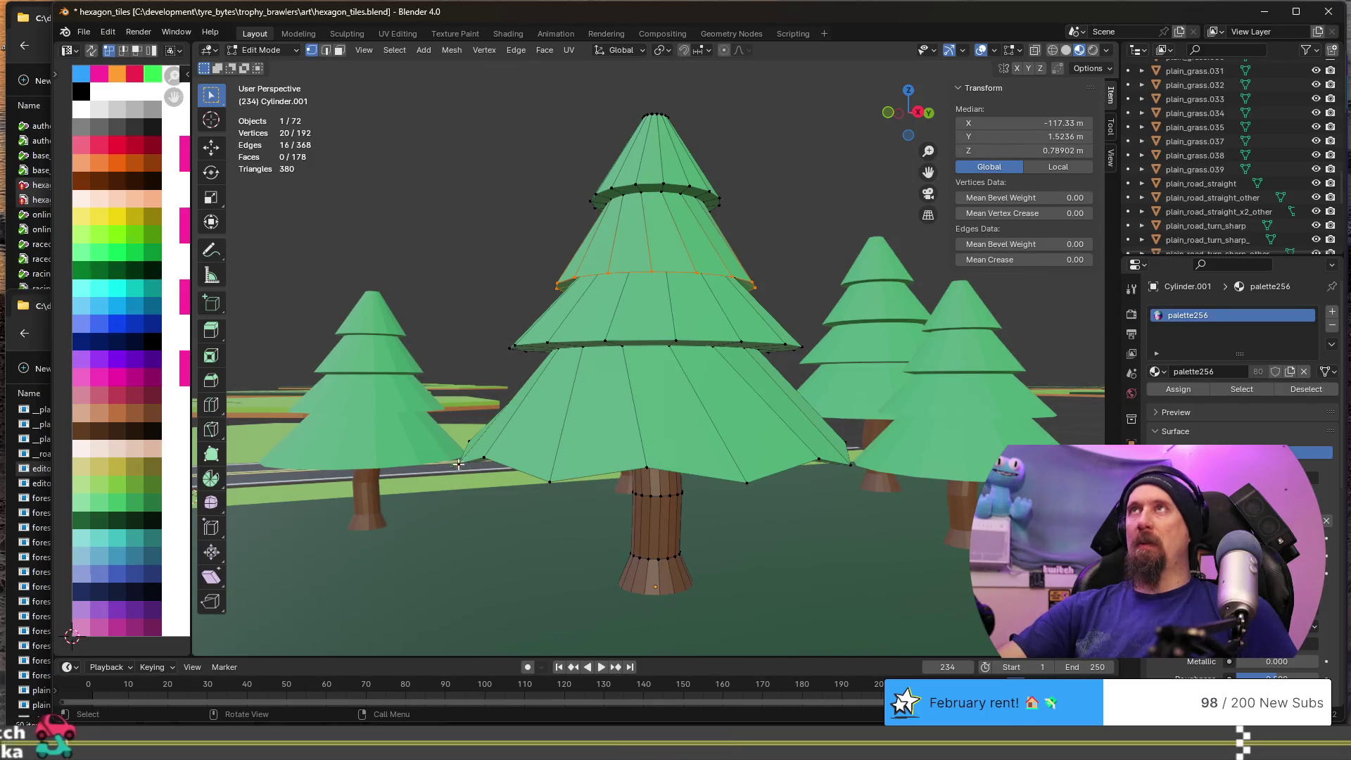
mouse_move(458, 458)
middle_mouse_down()
mouse_move(589, 500)
mouse_move(622, 527)
middle_mouse_up()
left_click(563, 492, "shift")
left_click(625, 537, "shift")
left_click(485, 493, "shift")
mouse_move(485, 492)
middle_mouse_down()
mouse_move(579, 522)
mouse_move(619, 513)
middle_mouse_up()
left_click(619, 520, "shift")
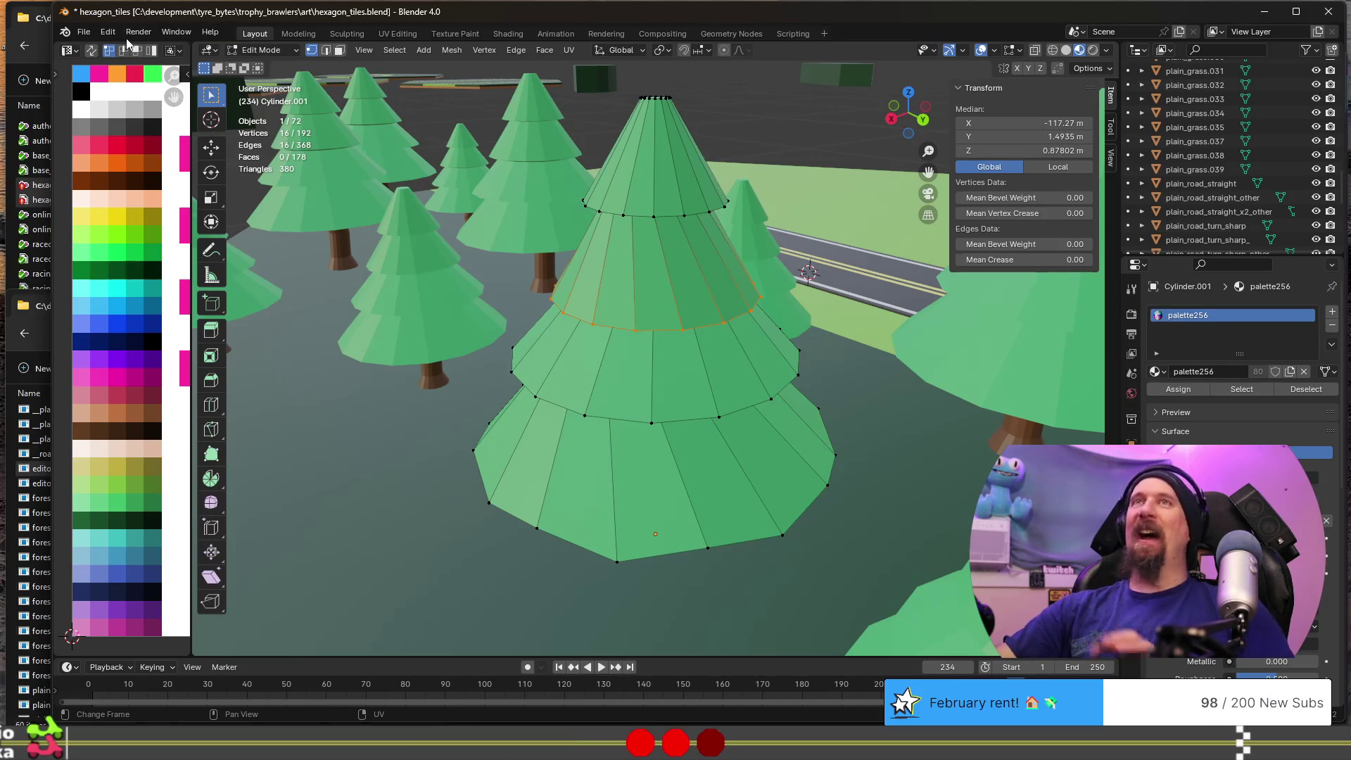
- Checker-deselect the lower tier's rim loop and shift the remaining vertices down along Z
left_click(390, 53)
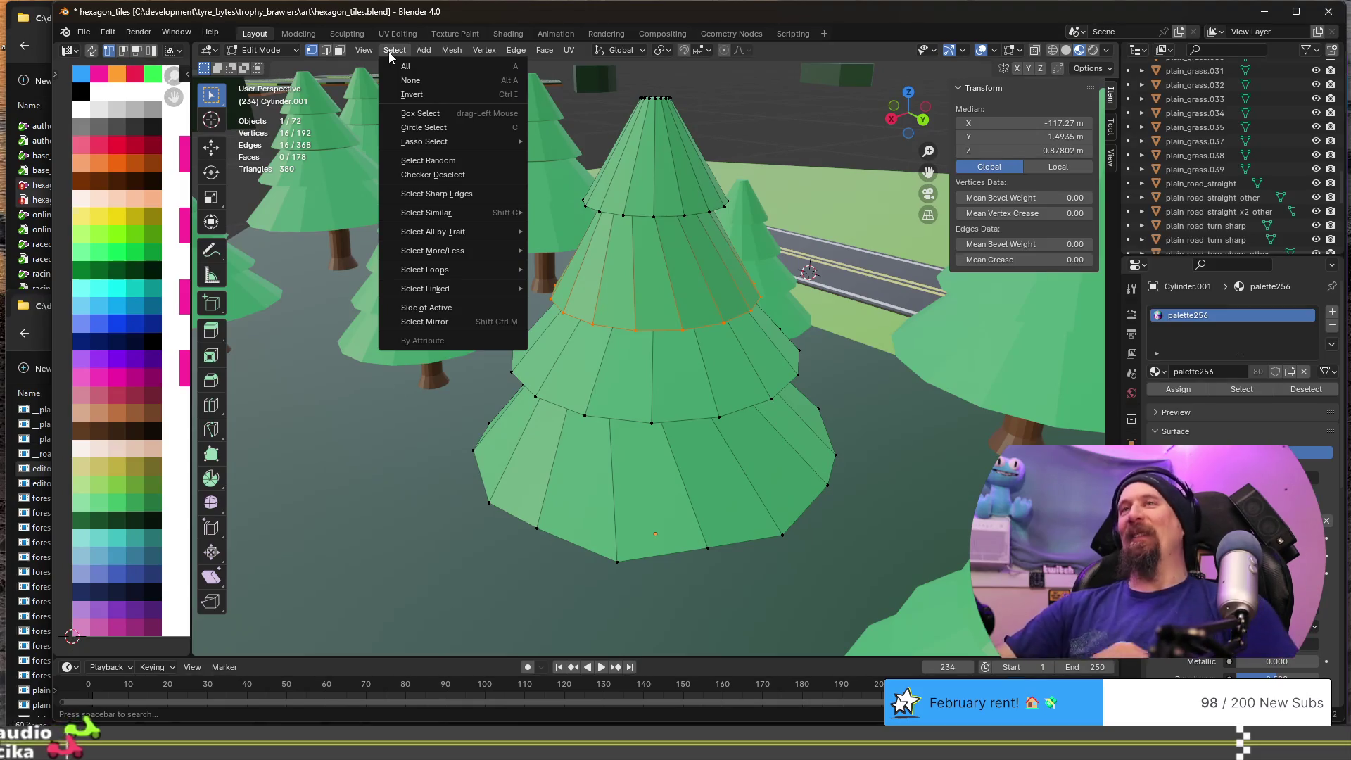
mouse_move(466, 268)
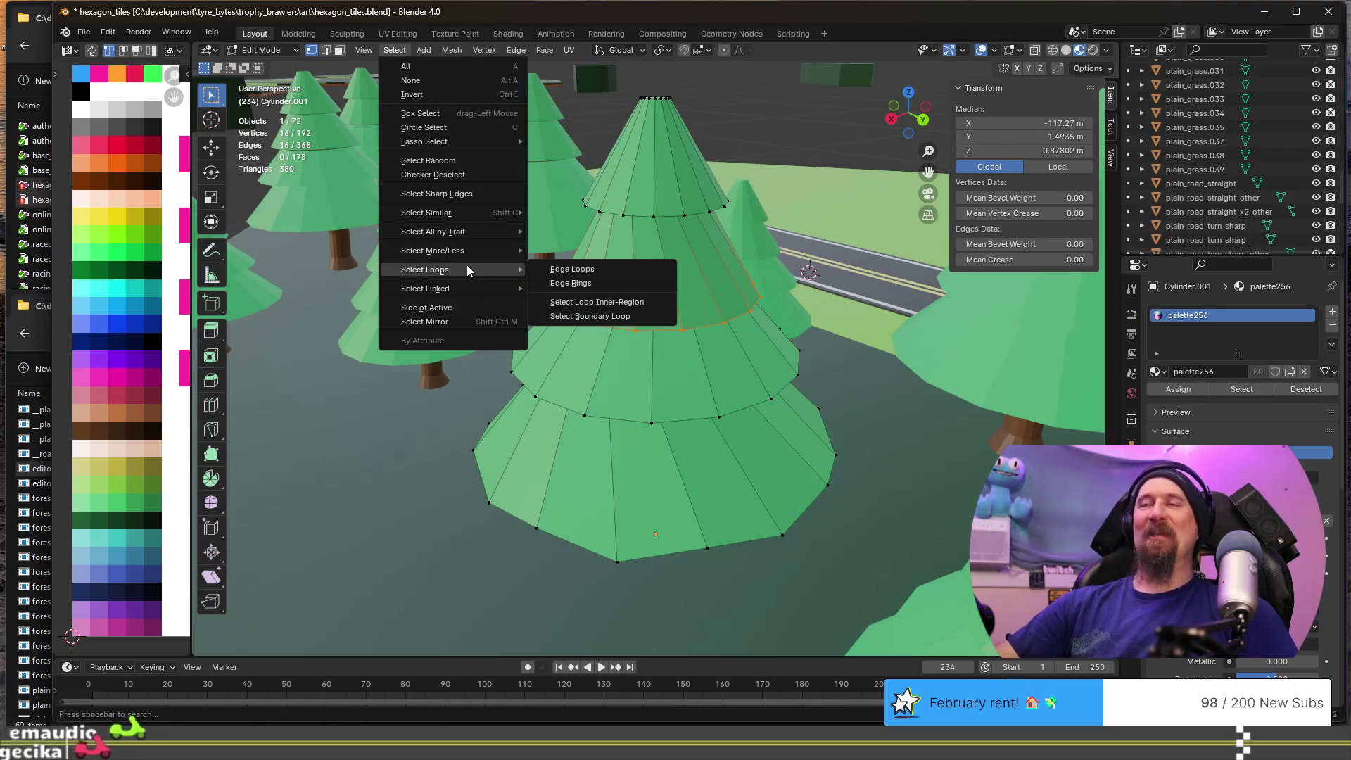
left_click(443, 176)
key("g")
key("z")
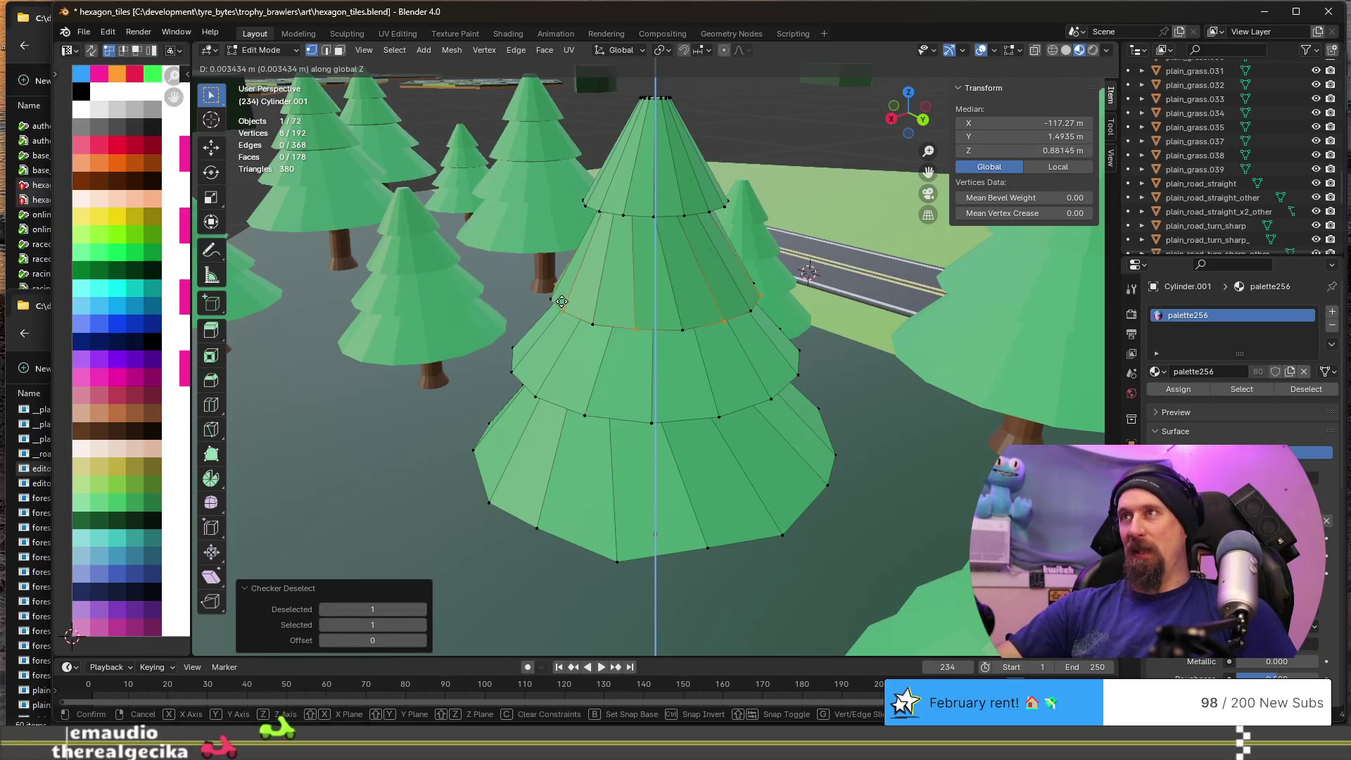
left_click(563, 173)
- Raise one foliage ring near the tree's top by 0.00657 m along Z
key("Tab")
scroll(556, 229, "down", 3)
mouse_move(468, 374)
middle_mouse_down()
mouse_move(572, 356)
mouse_move(801, 365)
mouse_move(560, 373)
mouse_move(616, 346)
middle_mouse_up()
mouse_move(721, 329)
middle_mouse_down("ctrl")
mouse_move(798, 303)
mouse_move(742, 325)
mouse_move(699, 310)
mouse_move(723, 315)
middle_mouse_up("ctrl")
key("Tab")
mouse_move(640, 320)
middle_mouse_down("ctrl")
mouse_move(615, 302)
mouse_move(599, 241)
mouse_move(624, 230)
mouse_move(643, 170)
mouse_move(622, 187)
mouse_move(617, 226)
mouse_move(629, 229)
middle_mouse_up("ctrl")
left_click(603, 184, "alt")
key("g")
key("z")
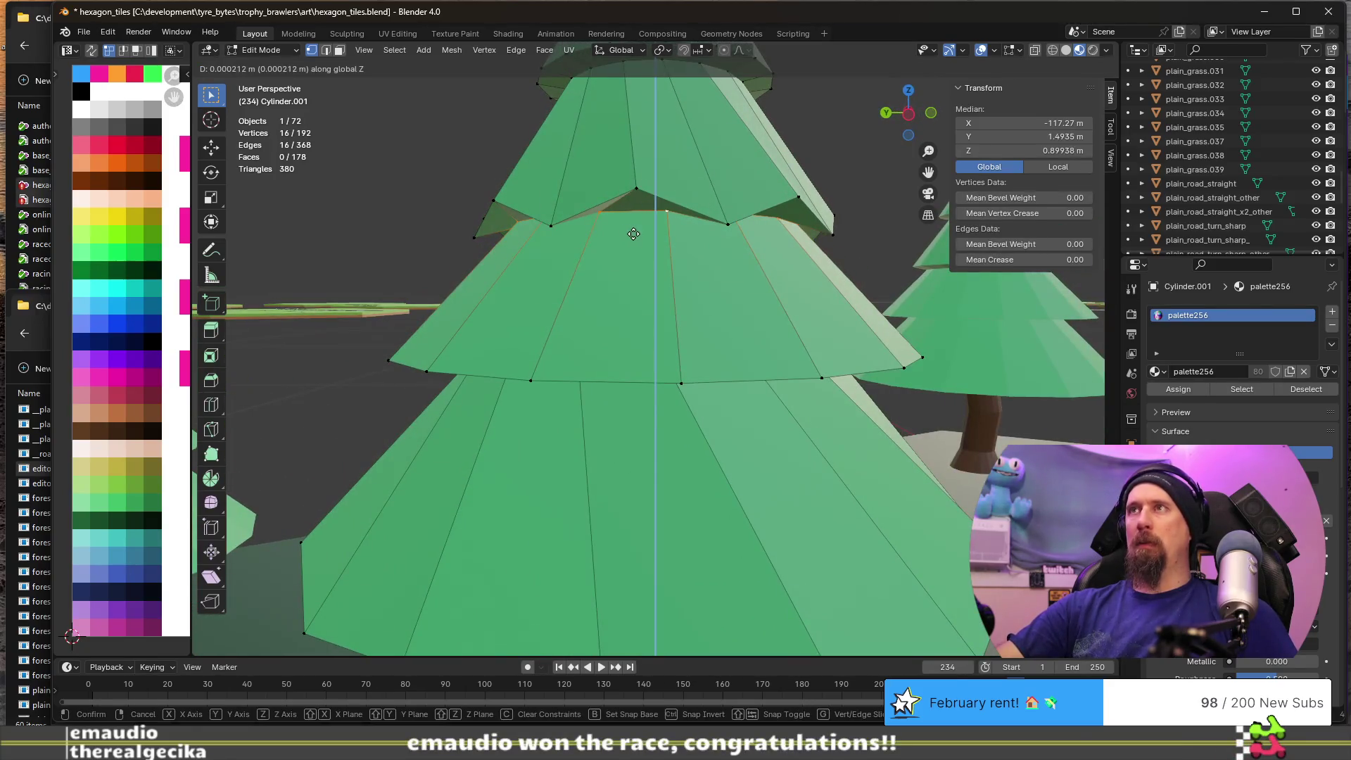
left_click(633, 191)
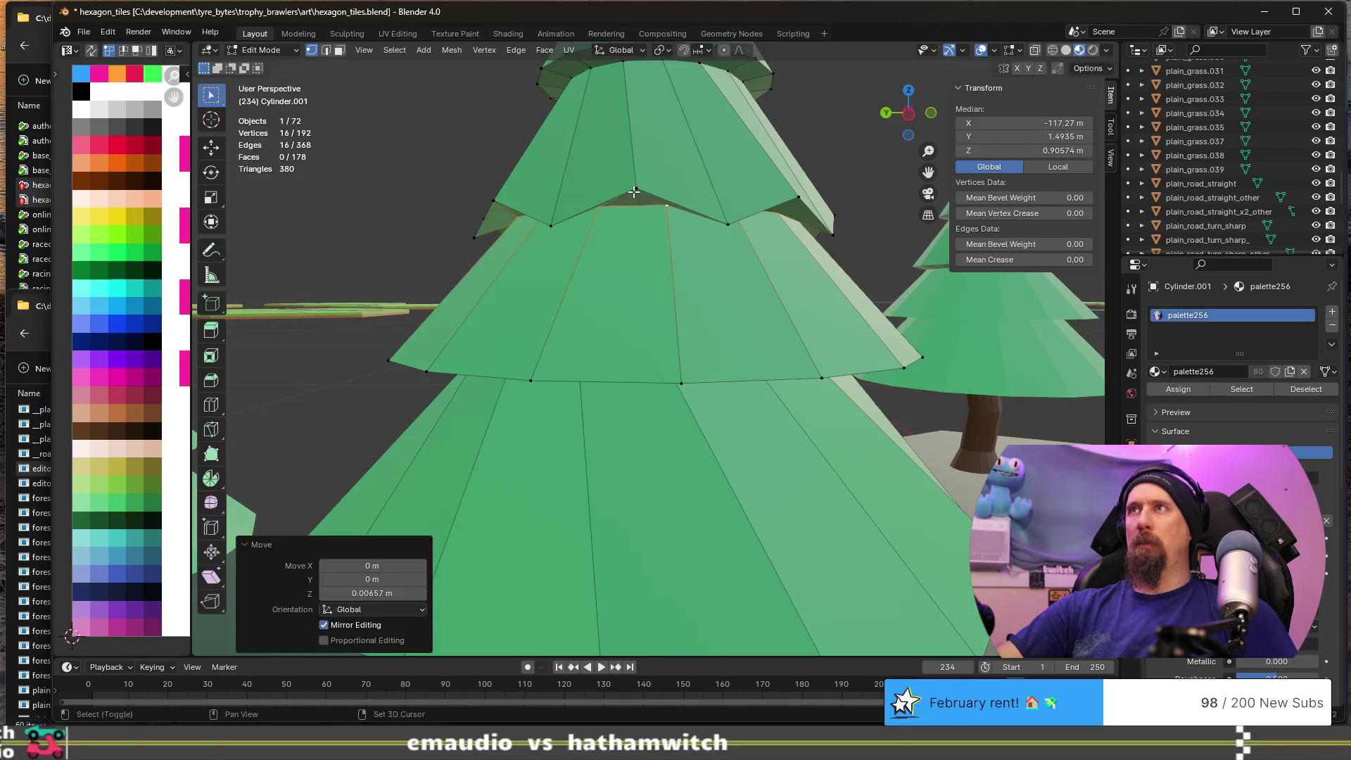
- Checker-deselect another horizontal foliage ring and lower its alternate vertices slightly along Z
key("Tab")
scroll(636, 229, "down", 5)
mouse_move(633, 240)
middle_mouse_down()
mouse_move(631, 314)
mouse_move(593, 364)
mouse_move(472, 363)
mouse_move(621, 360)
mouse_move(631, 395)
middle_mouse_up()
scroll(630, 396, "down", 4)
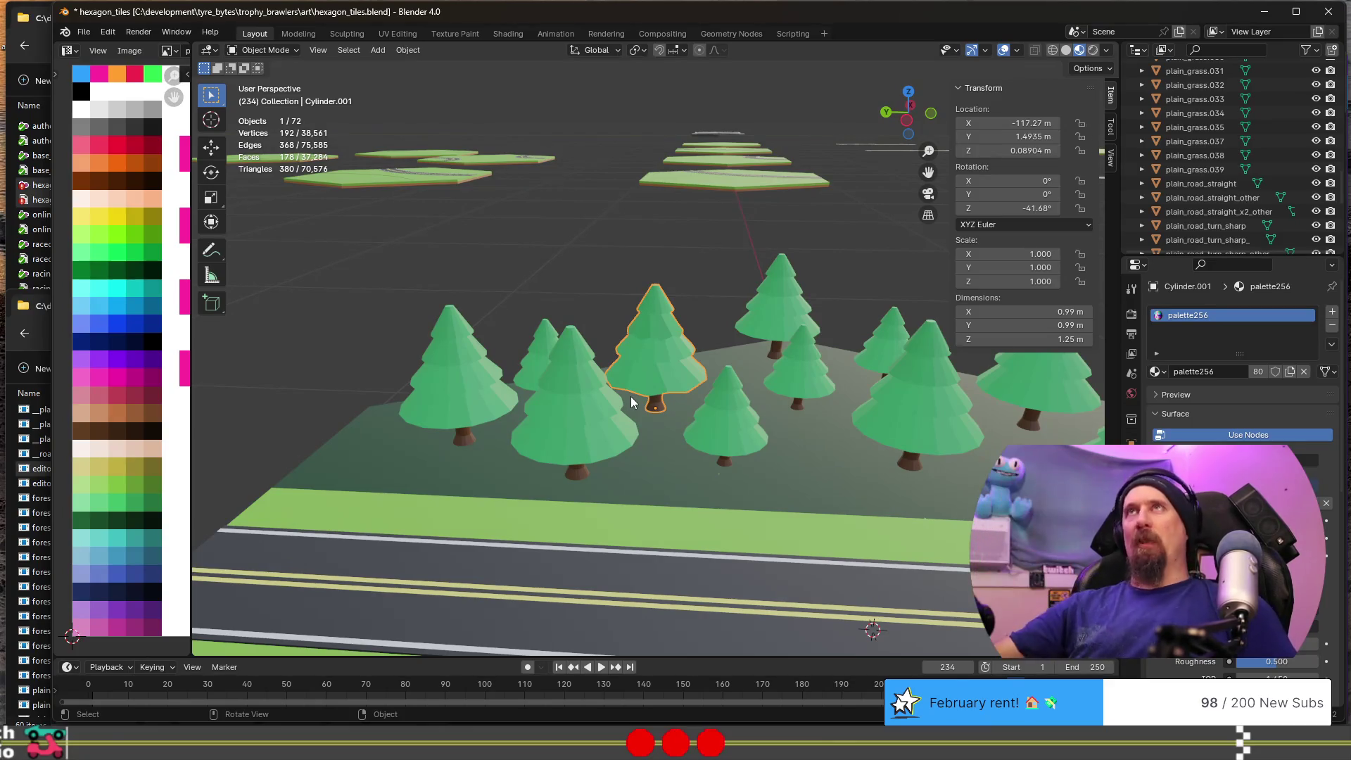
scroll(631, 396, "up", 8)
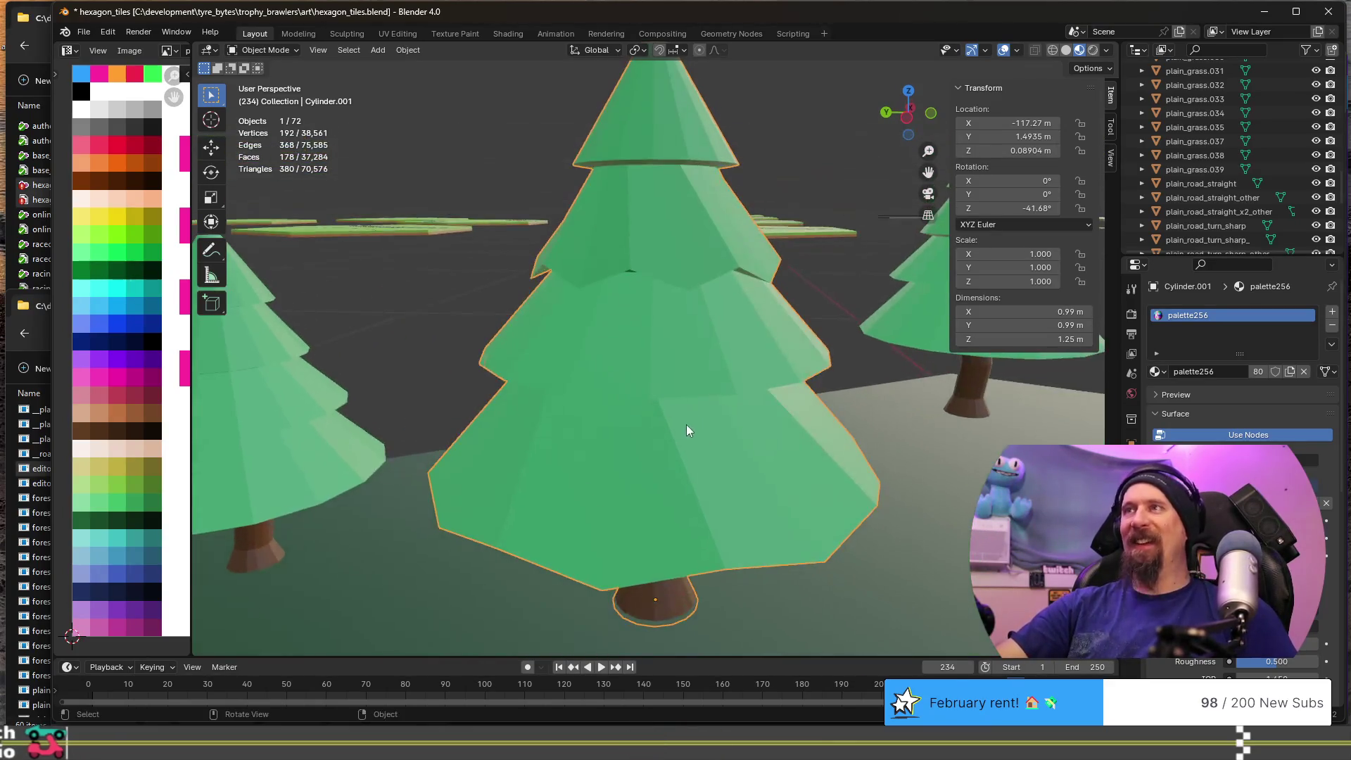
key("Tab")
left_click(734, 392, "alt")
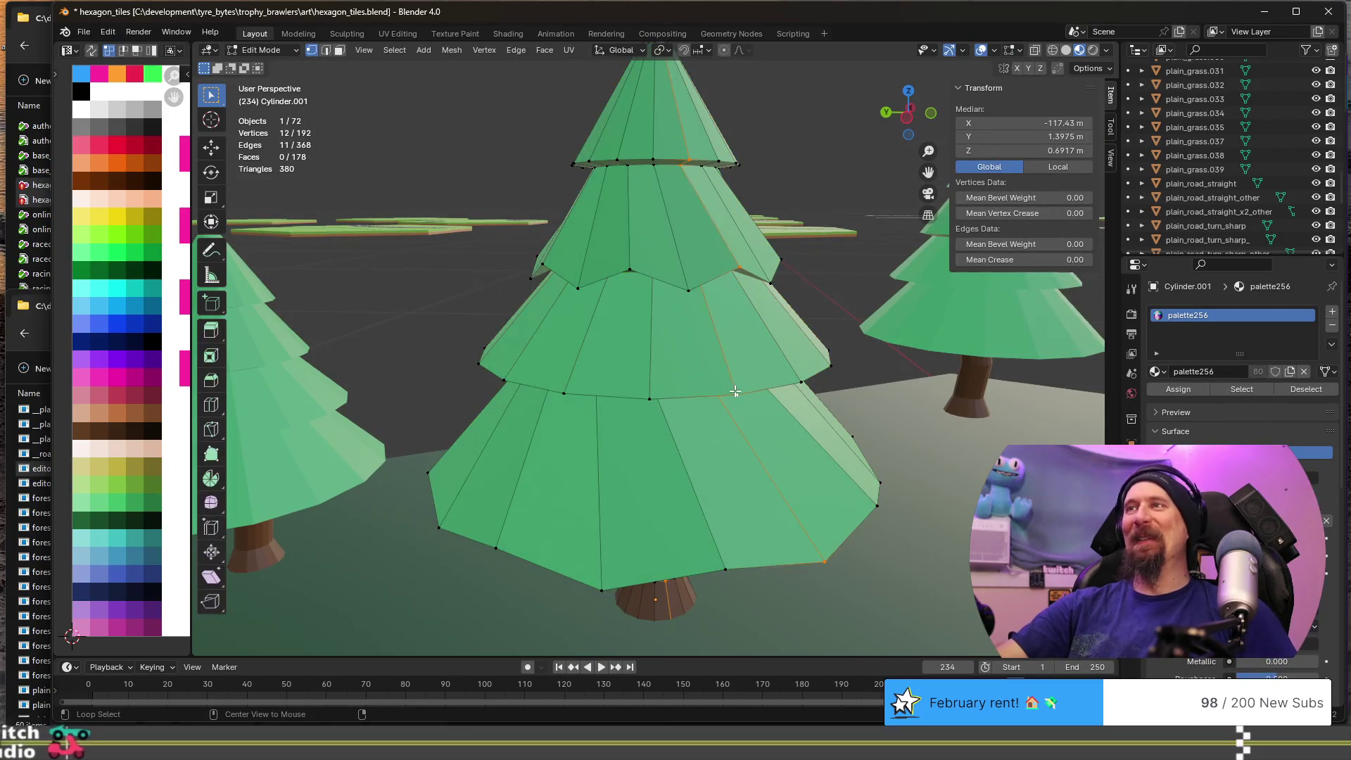
left_click(713, 394, "alt")
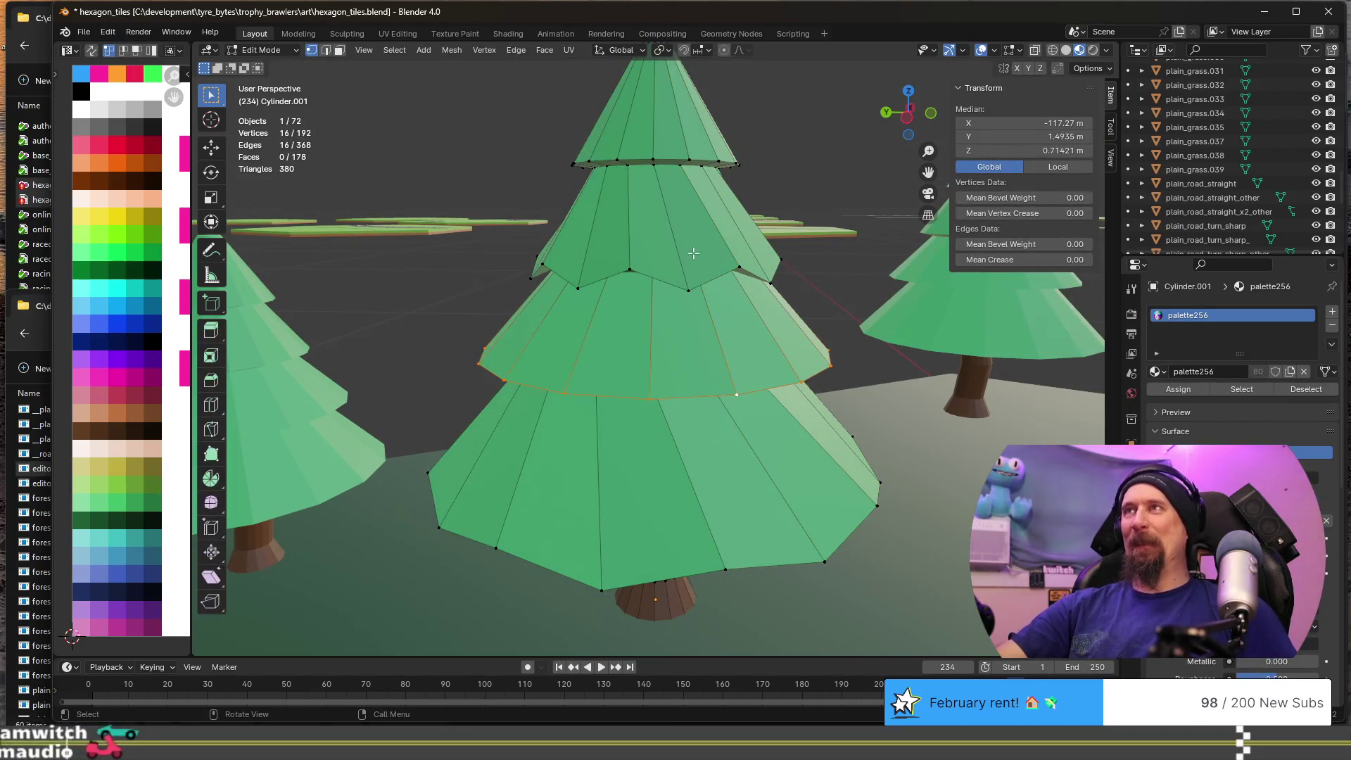
left_click(395, 50)
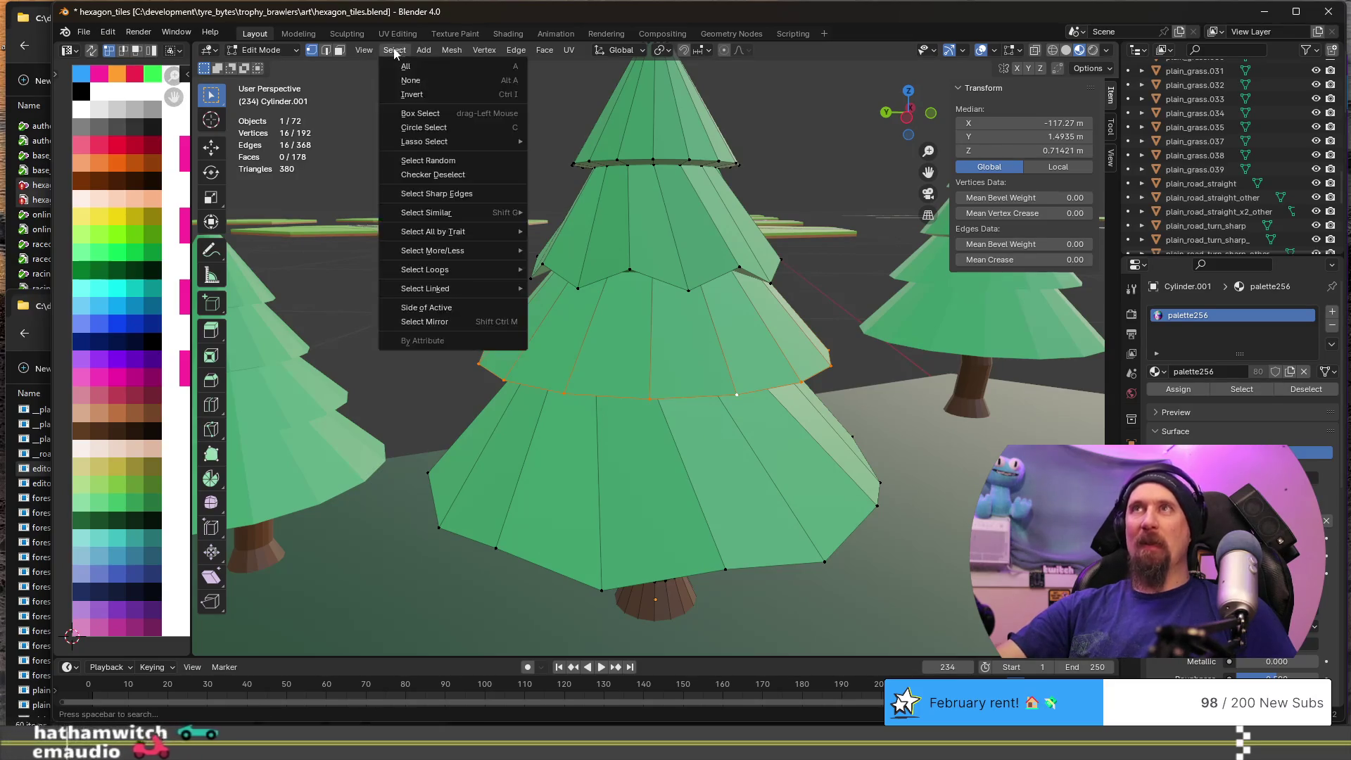
left_click(451, 174)
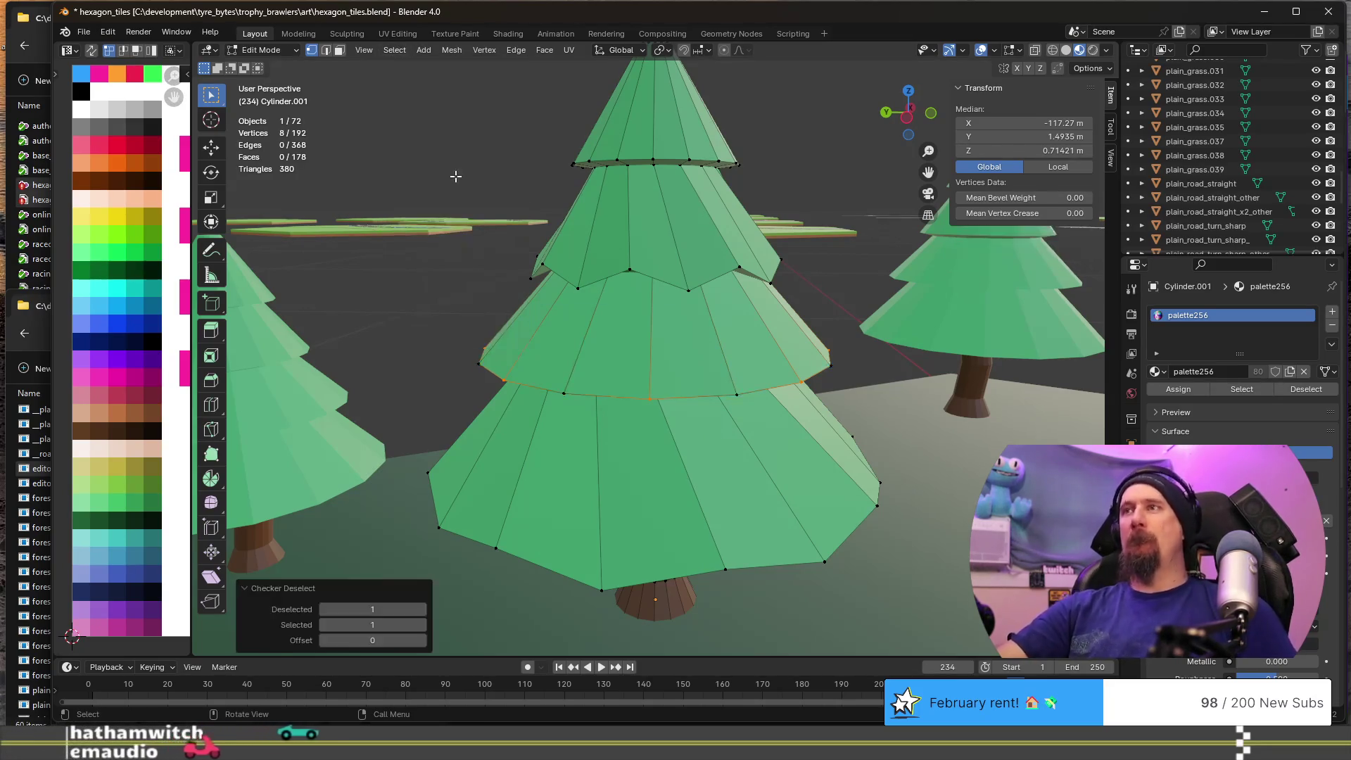
mouse_move(456, 176)
middle_mouse_down()
mouse_move(728, 415)
mouse_move(700, 416)
middle_mouse_up()
key("g")
key("z")
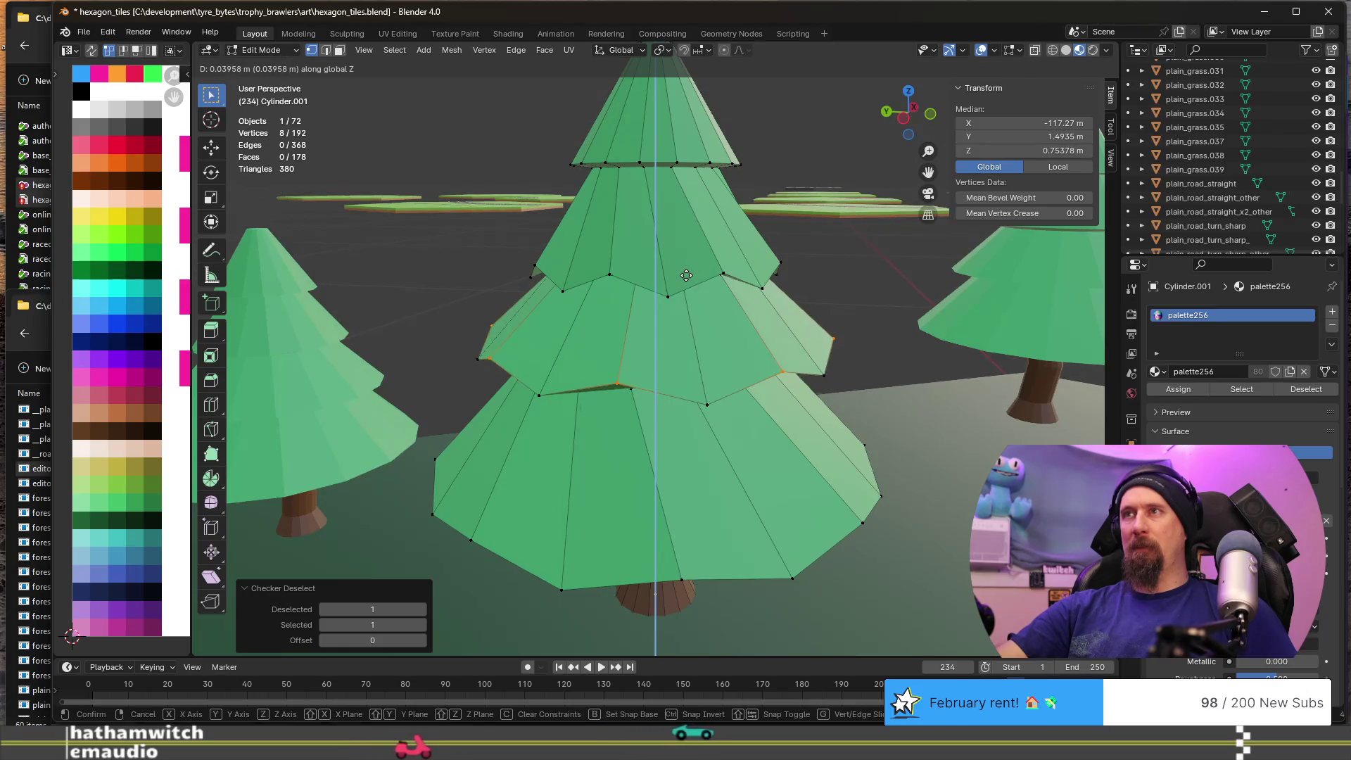
left_click(697, 629)
- Twist those alternate vertices about the Z axis
mouse_move(695, 624)
middle_mouse_down()
mouse_move(699, 545)
mouse_move(652, 462)
mouse_move(668, 462)
middle_mouse_up()
key("g")
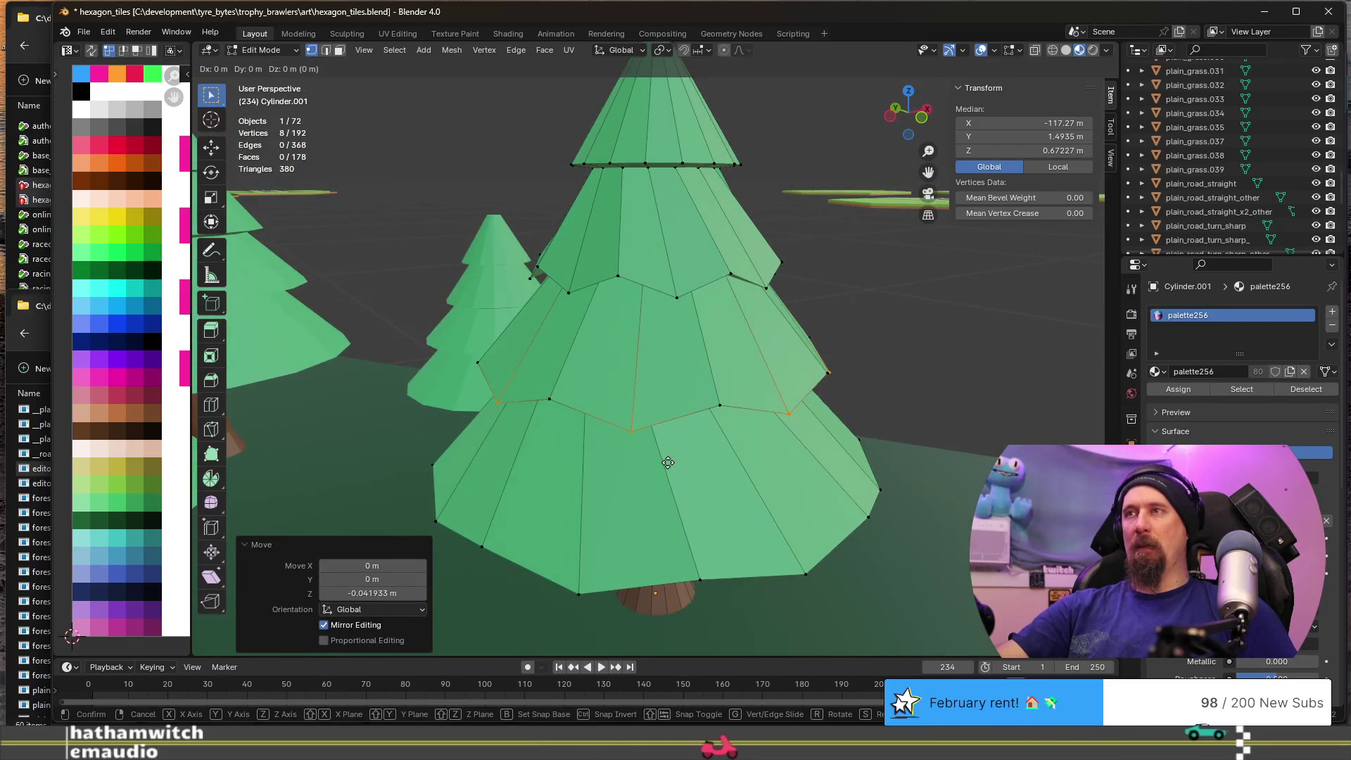
key("r")
key("z")
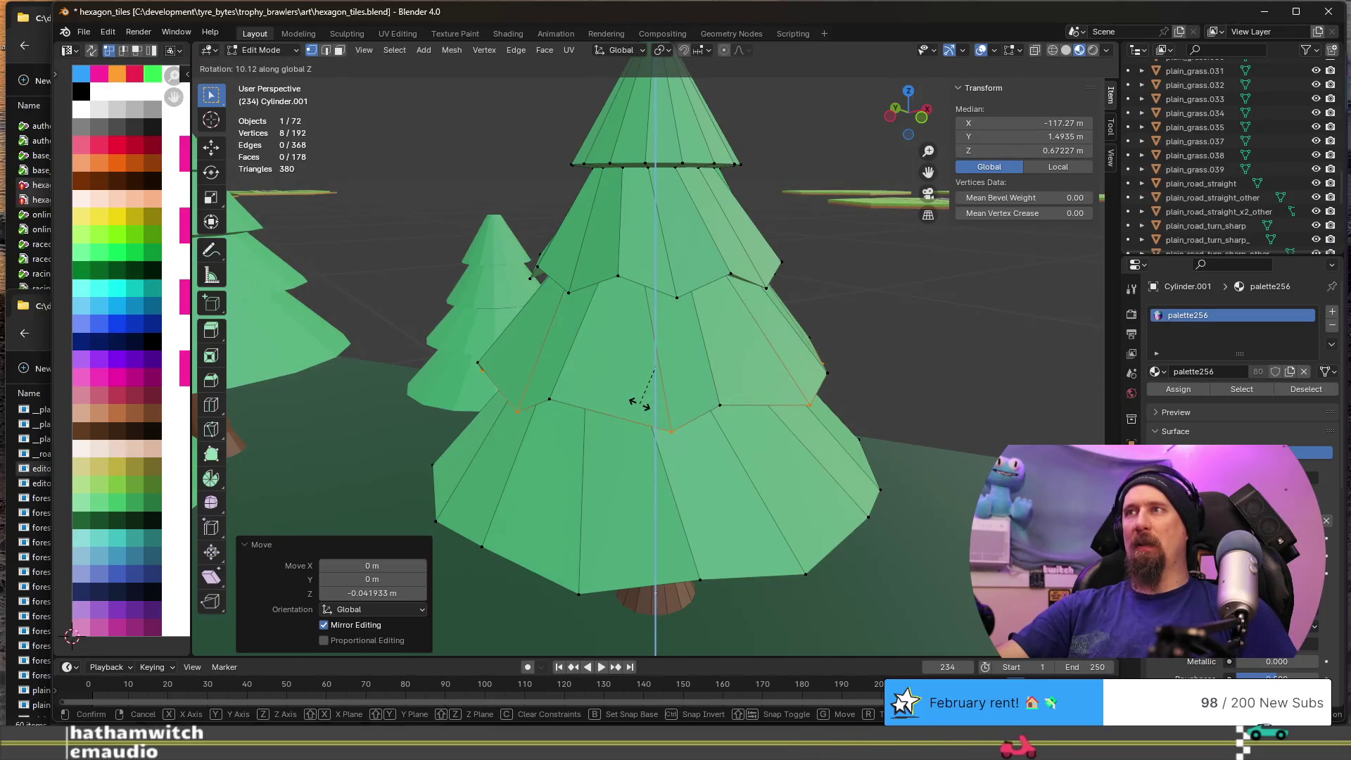
left_click(639, 402)
key("Tab")
mouse_move(639, 403)
middle_mouse_down()
mouse_move(597, 419)
mouse_move(609, 408)
mouse_move(704, 423)
mouse_move(674, 429)
mouse_move(669, 395)
mouse_move(597, 395)
mouse_move(502, 425)
mouse_move(551, 357)
mouse_move(615, 208)
middle_mouse_up()
scroll(509, 420, "up", 3)
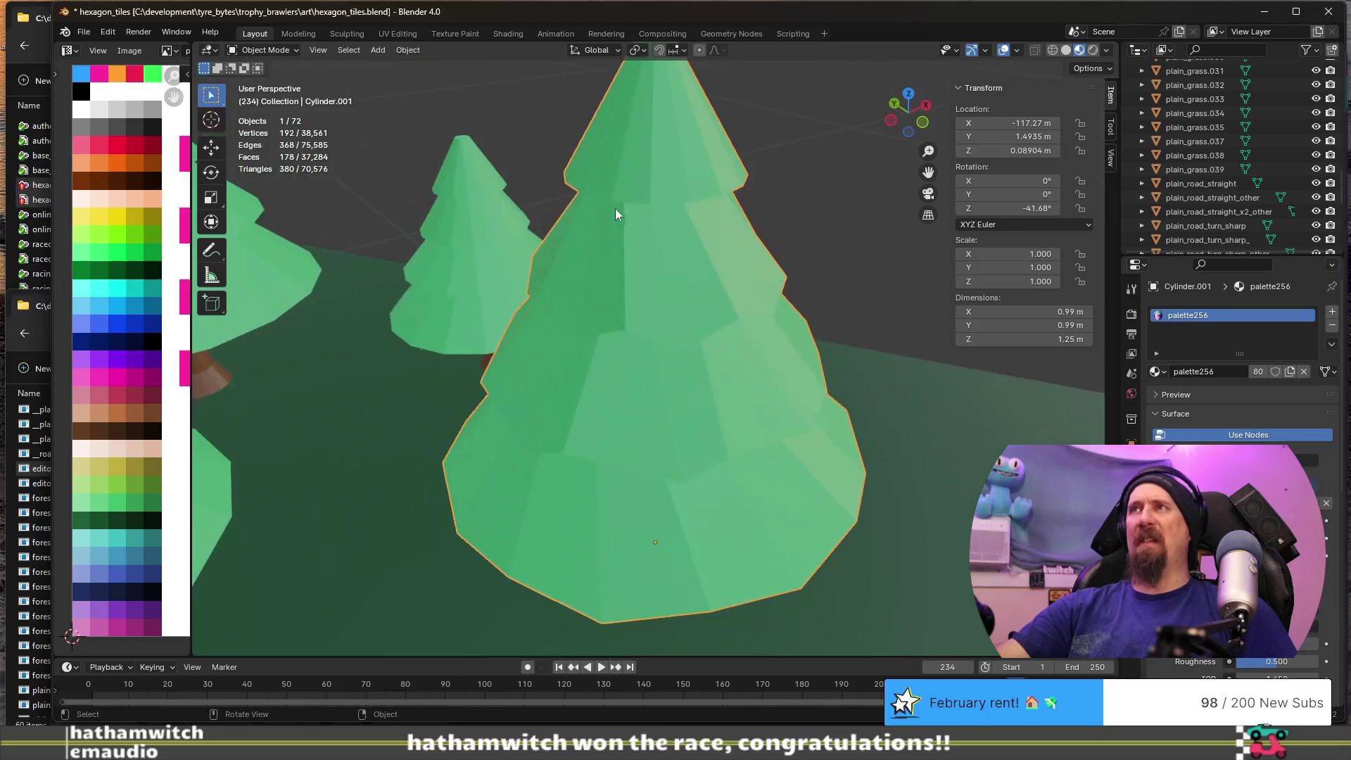
key("Tab")
- Checker-deselect the ring at the top tier's base and lower the remaining vertices 0.028718 m
left_click(644, 201, "alt")
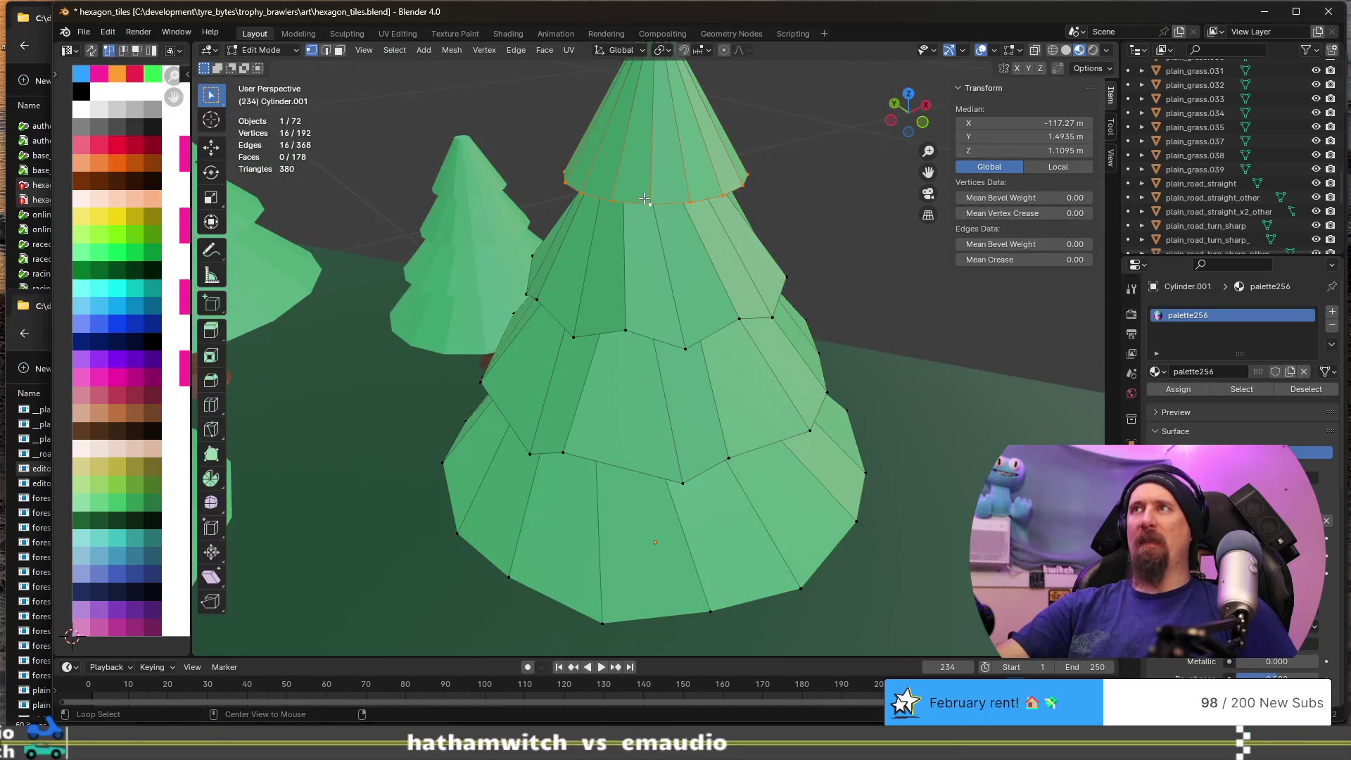
left_click(402, 53)
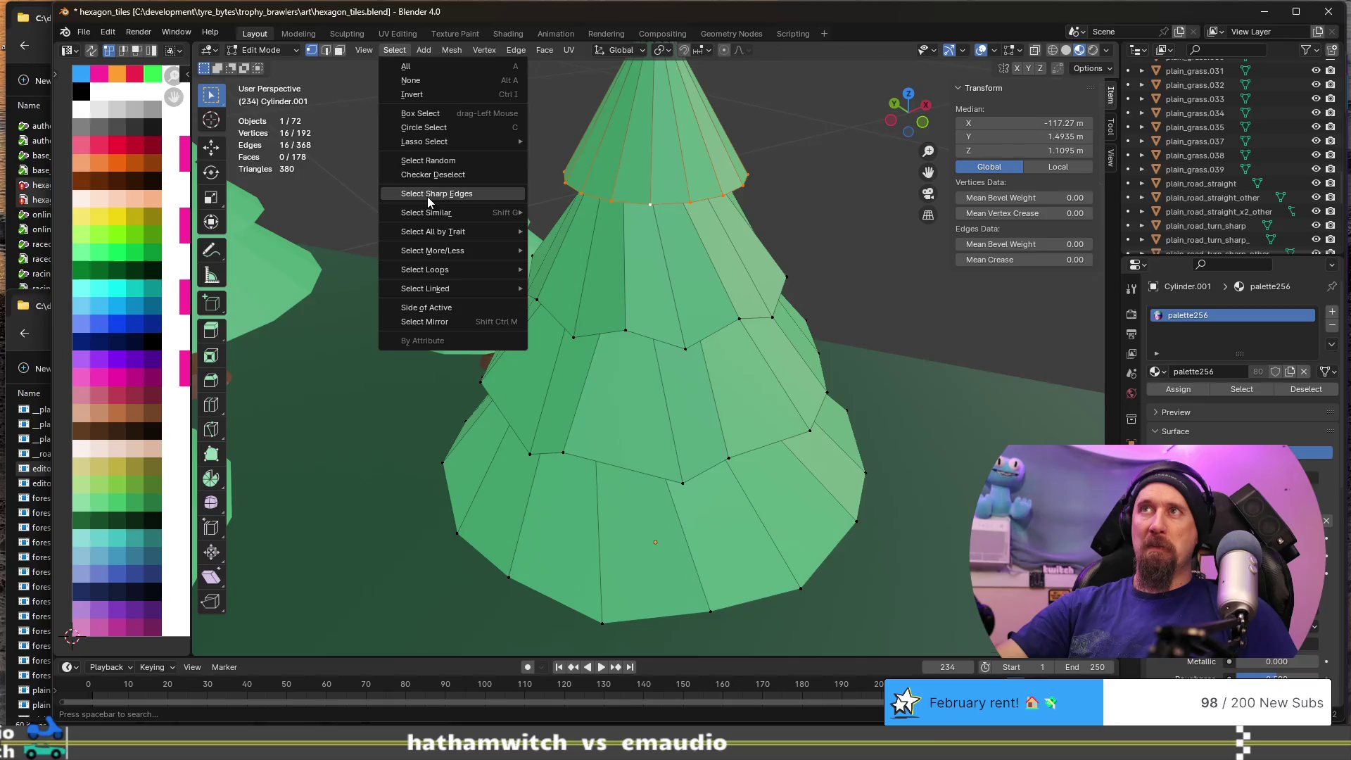
left_click(442, 173)
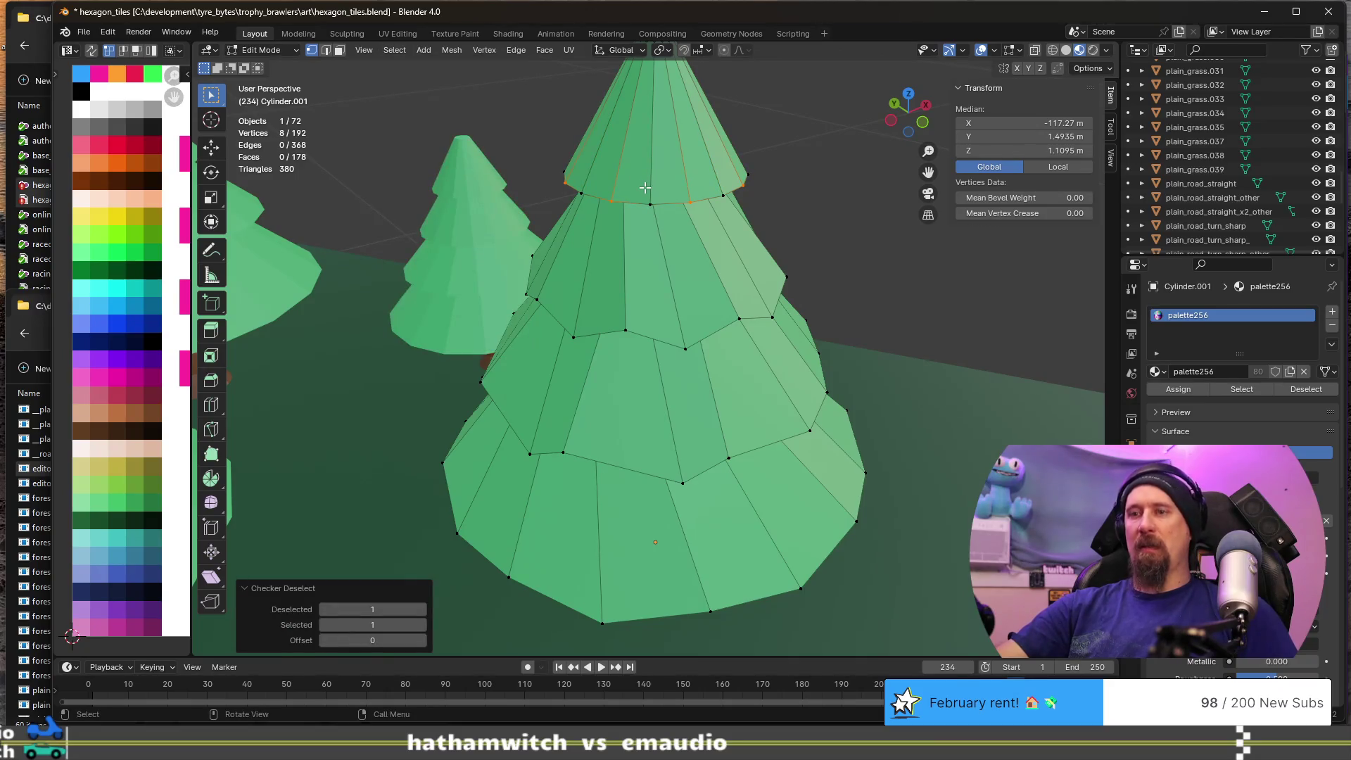
key("g")
key("z")
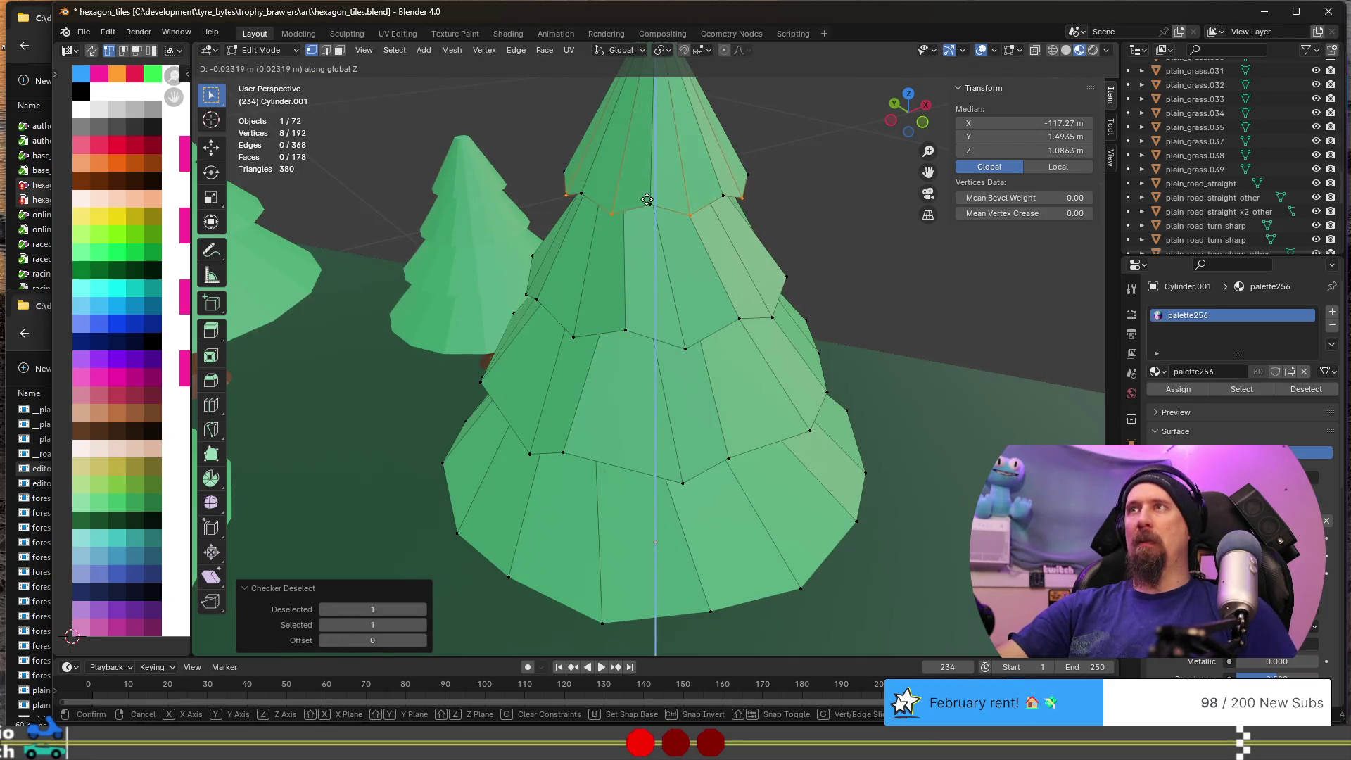
left_click(649, 203)
- Twist those alternate vertices -3.42° about the Z axis
key("r")
key("z")
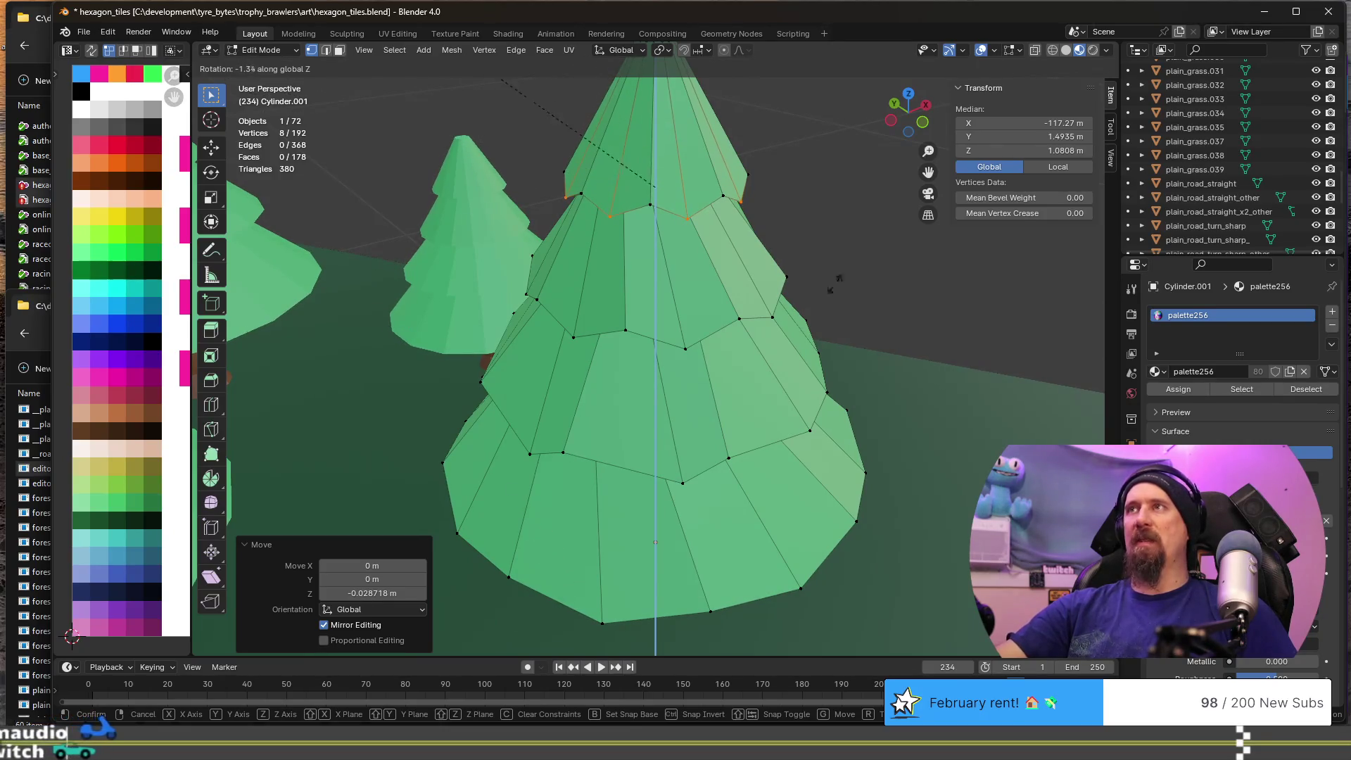
key("Escape")
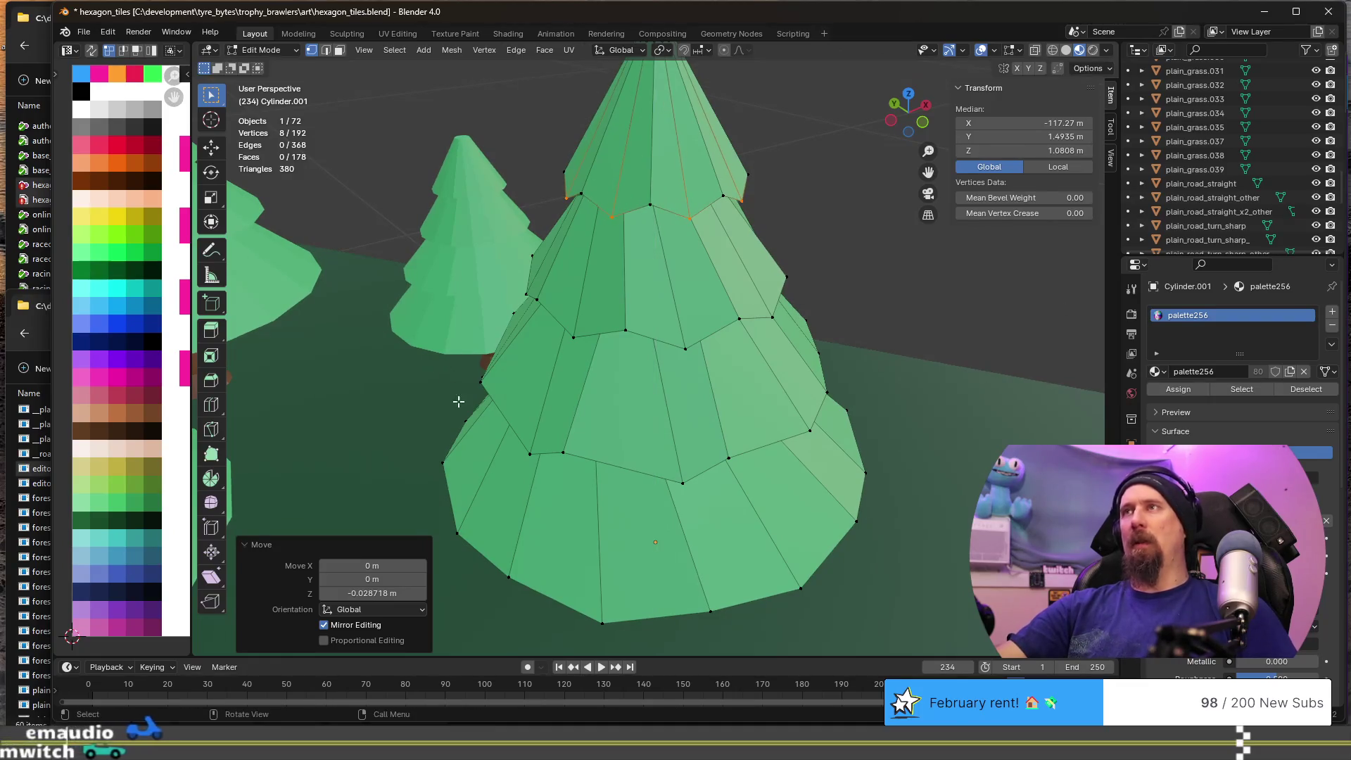
key("r")
key("z")
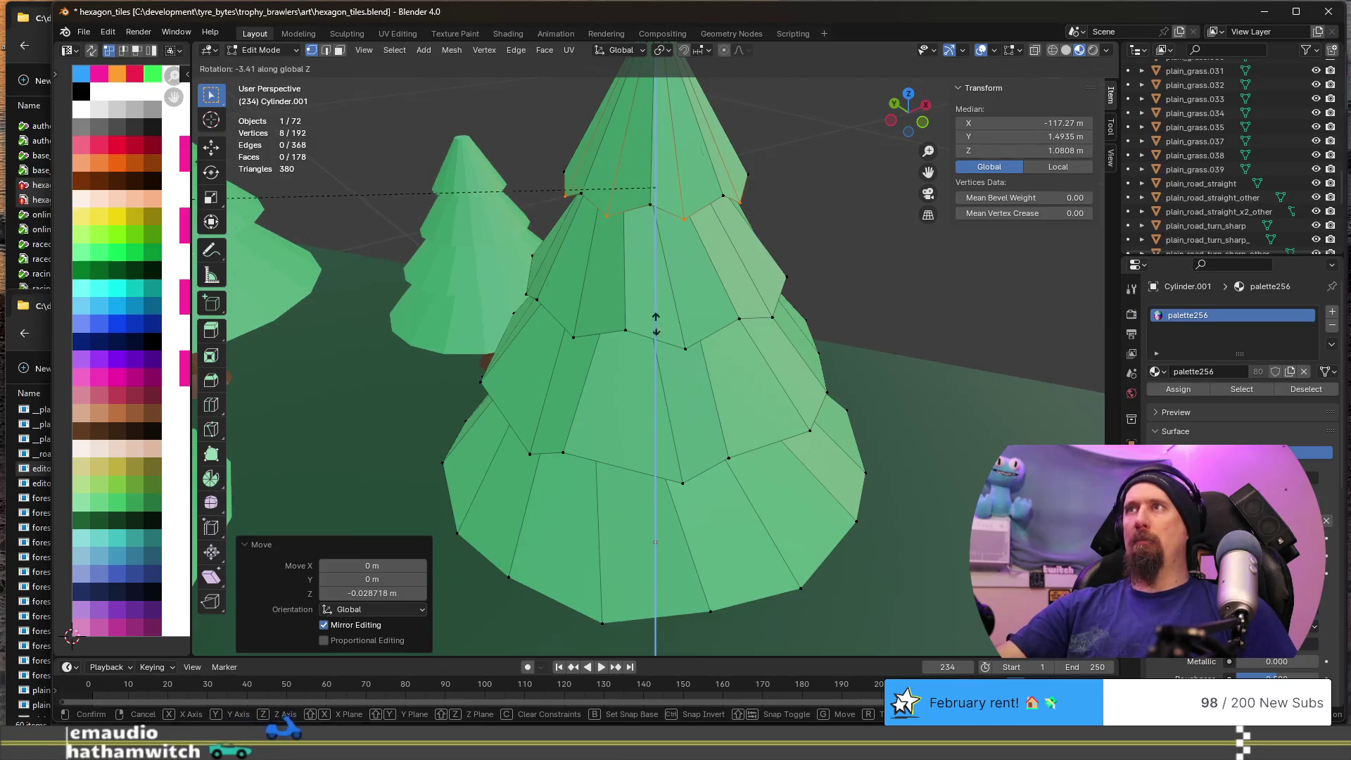
left_click(362, 324)
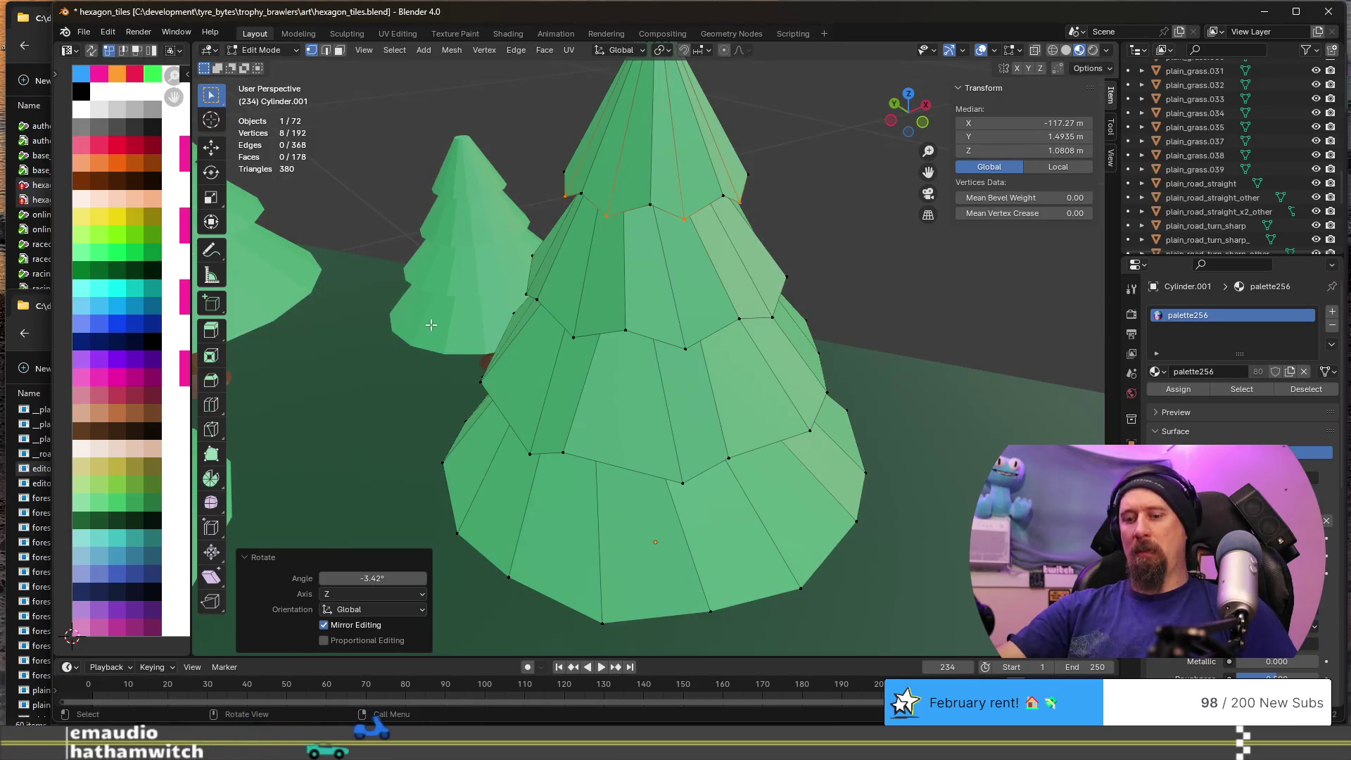
key("r")
key("z")
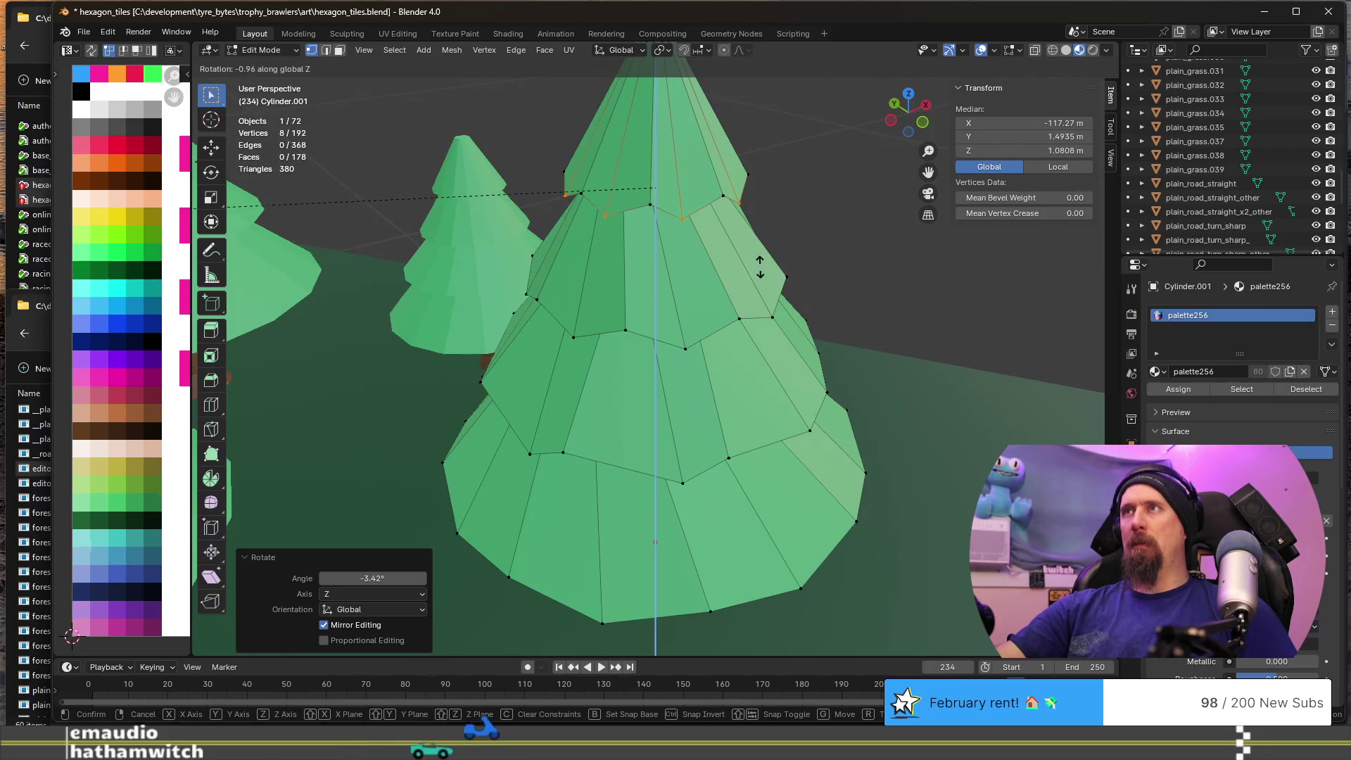
left_click(760, 268)
scroll(760, 267, "down", 5)
key("Tab")
mouse_move(760, 267)
middle_mouse_down()
mouse_move(763, 344)
mouse_move(705, 389)
mouse_move(534, 387)
mouse_move(597, 400)
mouse_move(764, 375)
mouse_move(531, 344)
middle_mouse_up()
scroll(762, 344, "up", 5)
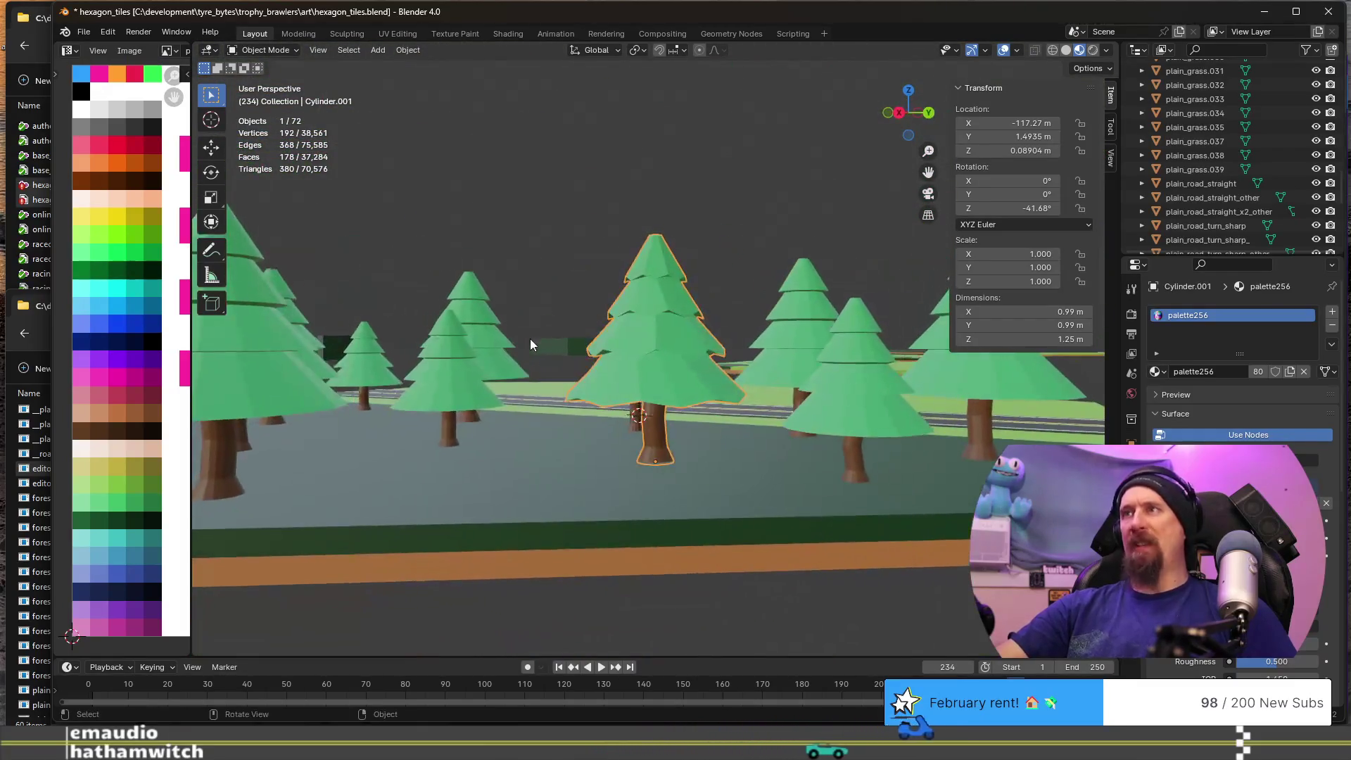
- Grow the selection to the Cylinder.001 tip ring and merge it At Center into one vertex
scroll(669, 360, "up", 3)
mouse_move(669, 360)
middle_mouse_down()
mouse_move(699, 330)
mouse_move(665, 325)
middle_mouse_up()
mouse_move(667, 380)
middle_mouse_down()
mouse_move(570, 399)
mouse_move(515, 428)
mouse_move(561, 397)
mouse_move(568, 425)
mouse_move(640, 440)
mouse_move(666, 283)
mouse_move(695, 260)
mouse_move(688, 205)
middle_mouse_up()
key("Tab")
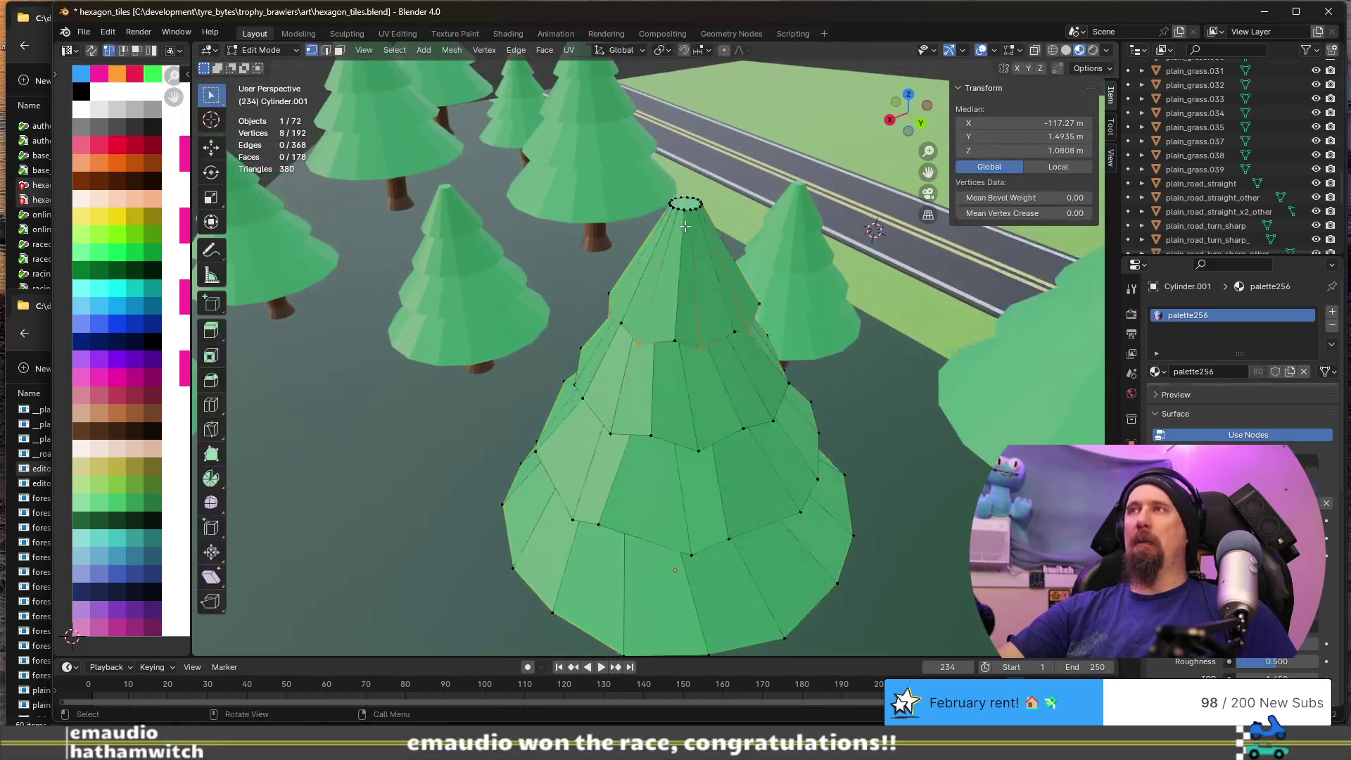
key("ctrl+KP_Add")
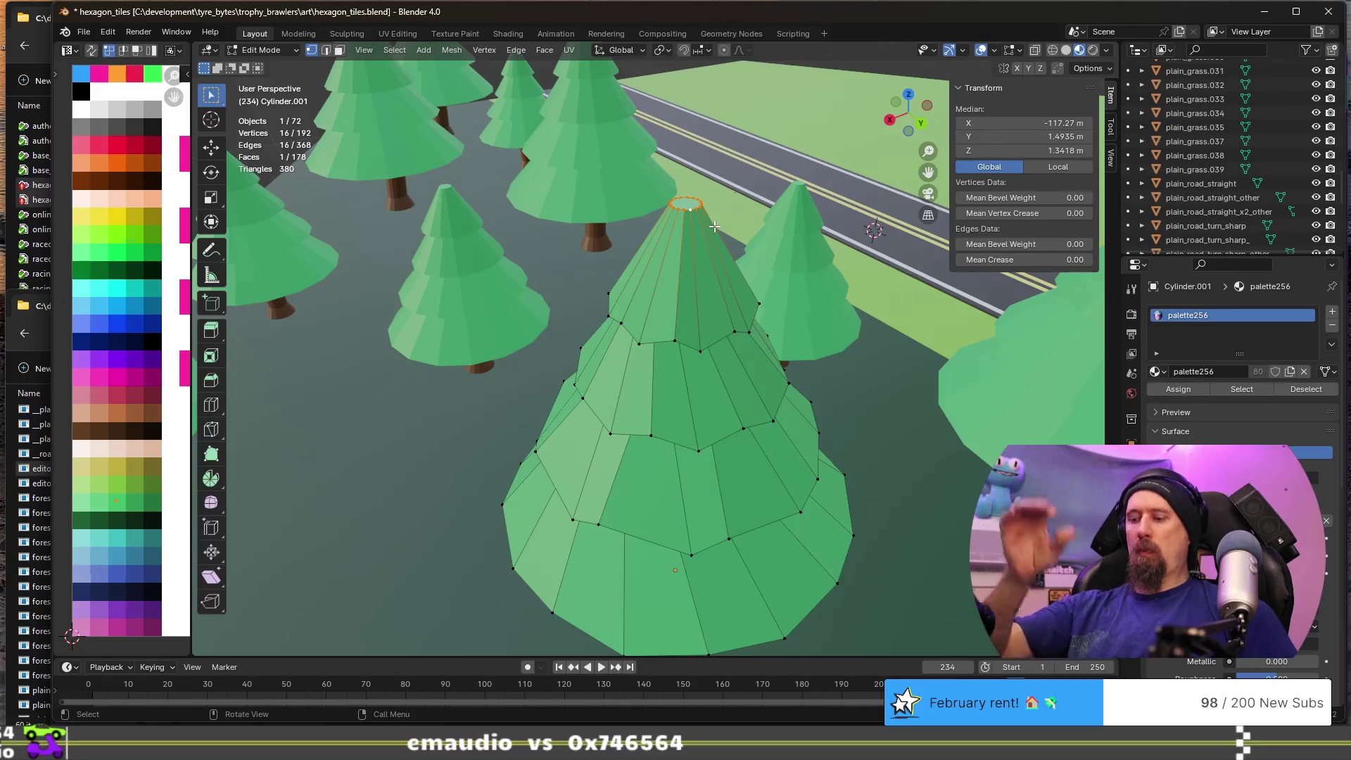
key("m")
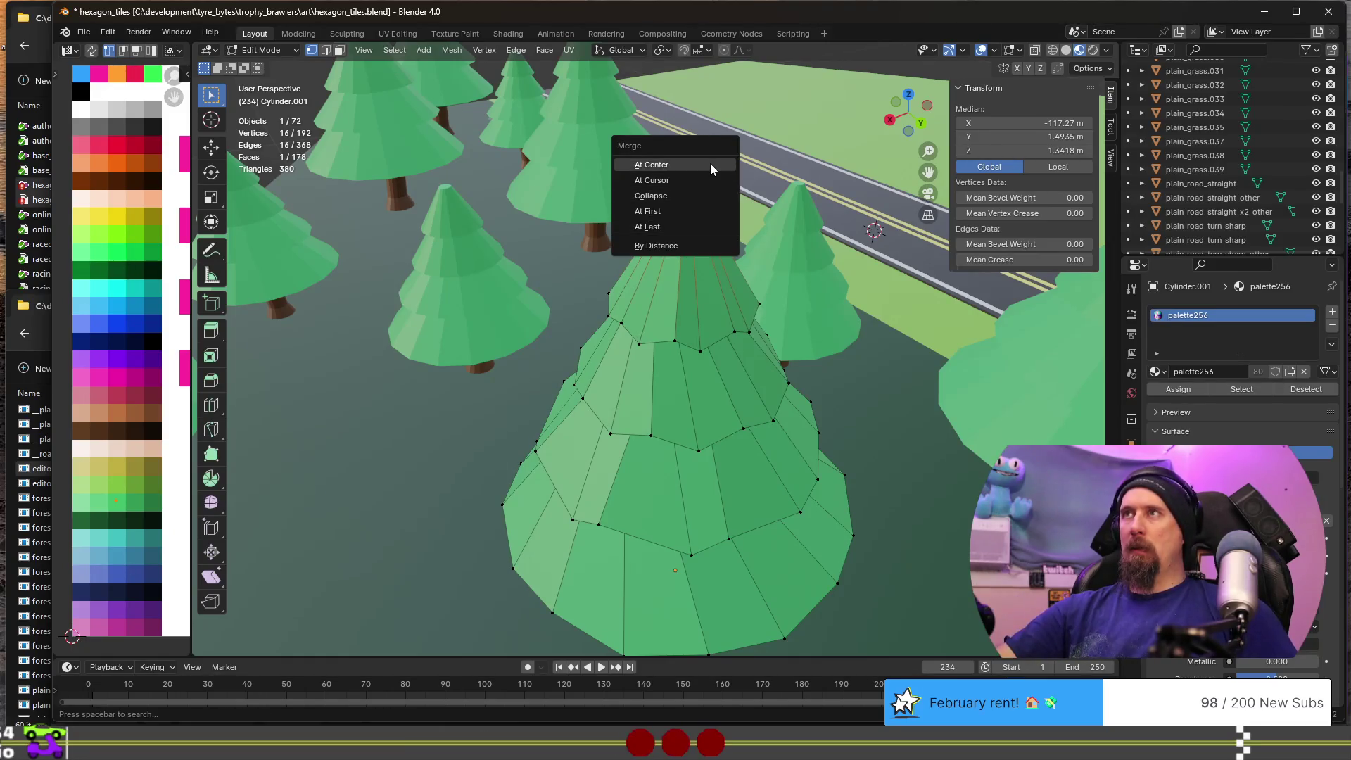
left_click(712, 165)
key("Tab")
mouse_move(726, 413)
middle_mouse_down()
mouse_move(733, 326)
mouse_move(699, 413)
mouse_move(793, 415)
mouse_move(814, 384)
mouse_move(652, 359)
mouse_move(443, 374)
mouse_move(480, 360)
mouse_move(545, 382)
mouse_move(557, 361)
middle_mouse_up()
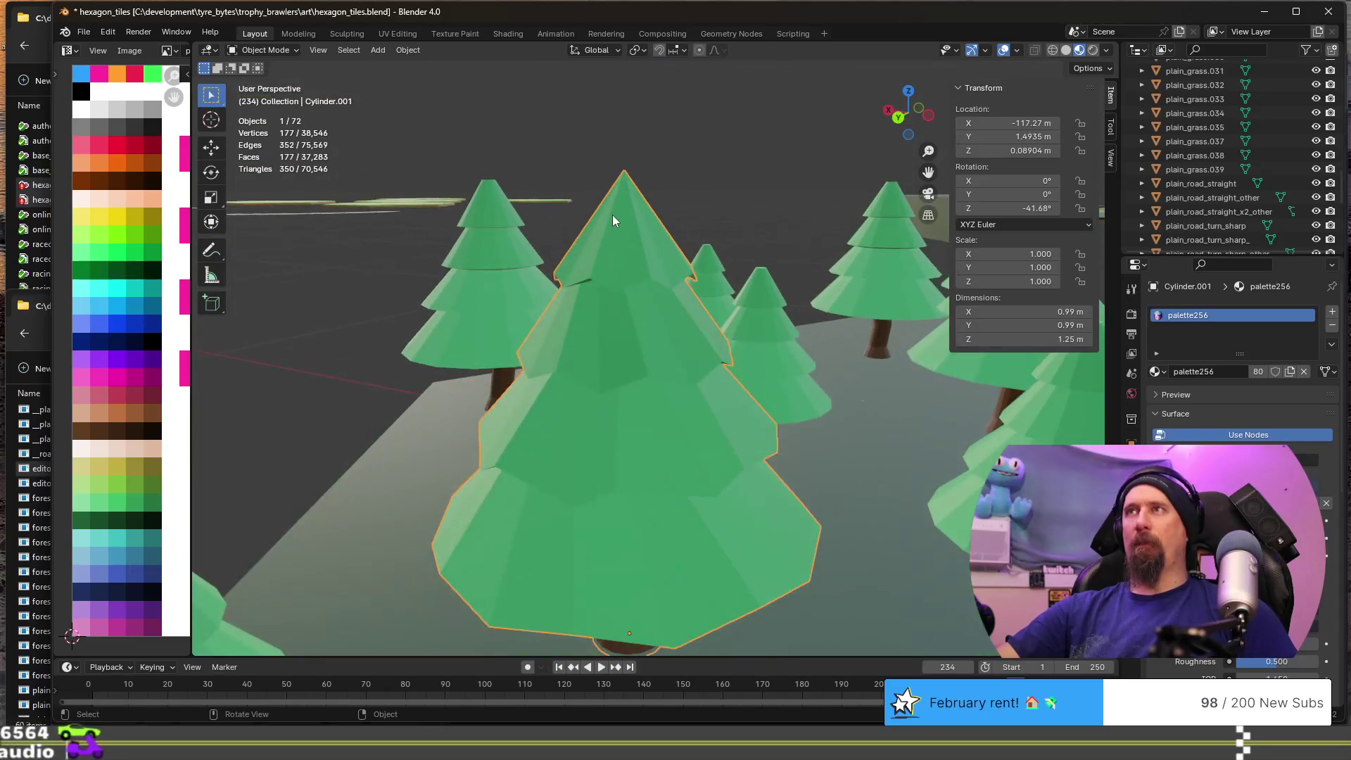
- Snap the 3D cursor to the pine tree's peak
key("Tab")
key("shift+s")
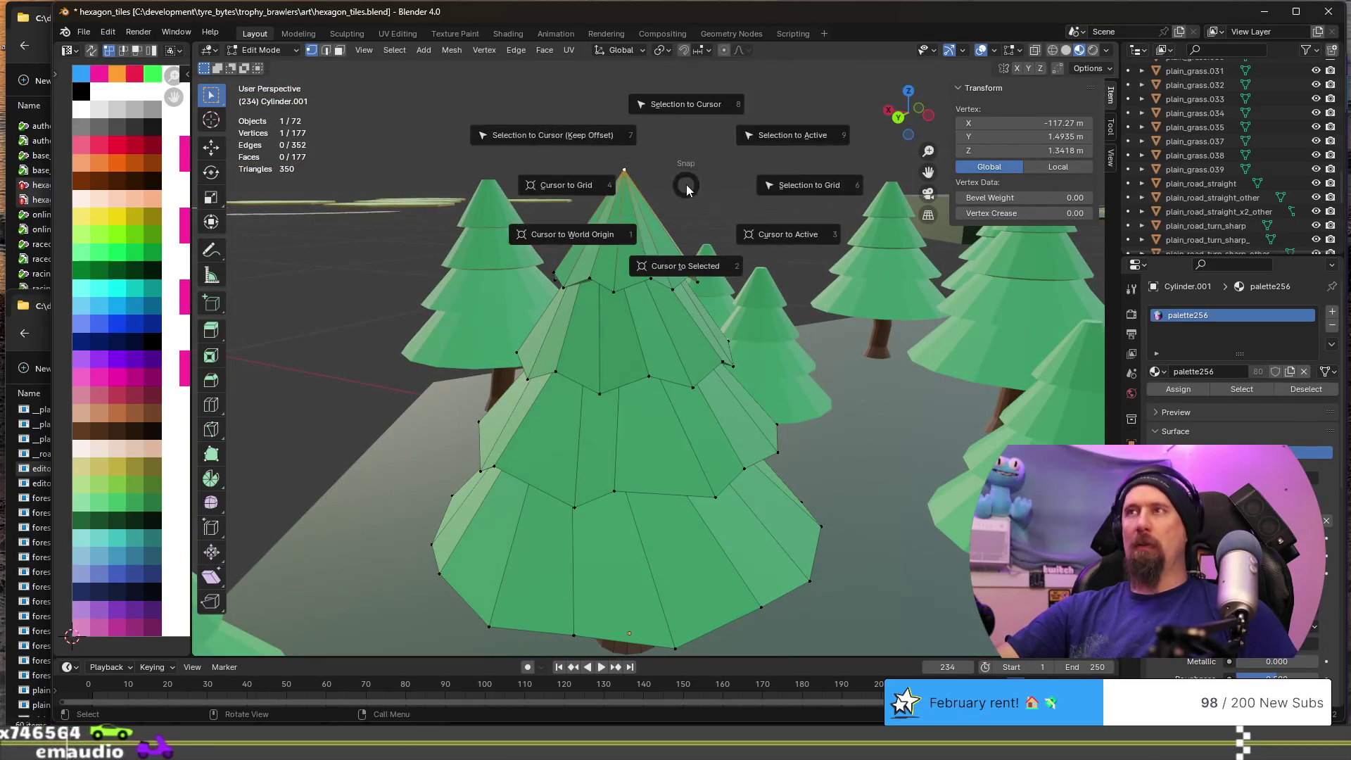
left_click(673, 265)
mouse_move(673, 265)
middle_mouse_down()
mouse_move(598, 282)
mouse_move(549, 232)
mouse_move(645, 328)
middle_mouse_up()
scroll(548, 232, "up", 3)
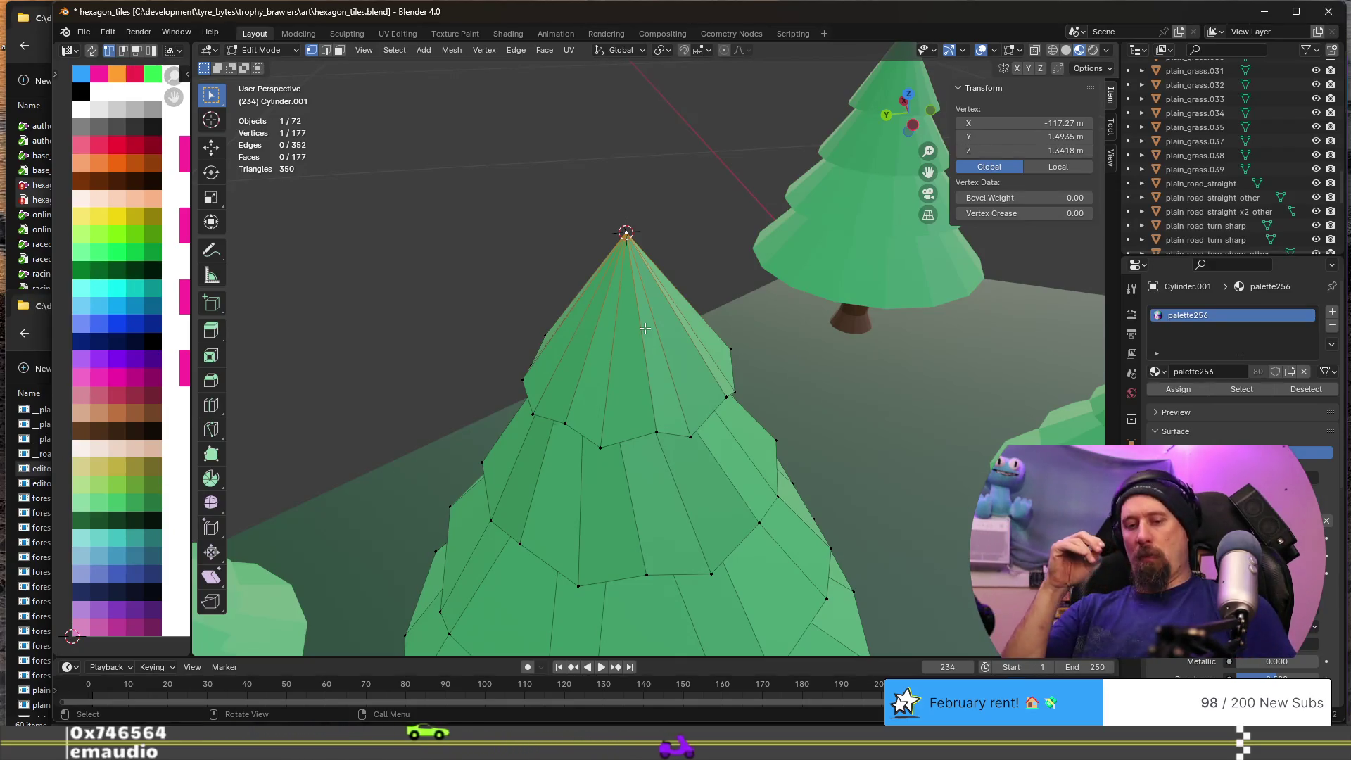
- Add a UV sphere at the peak with 8 segments, 4 rings and 0.1 m radius
key("shift+a")
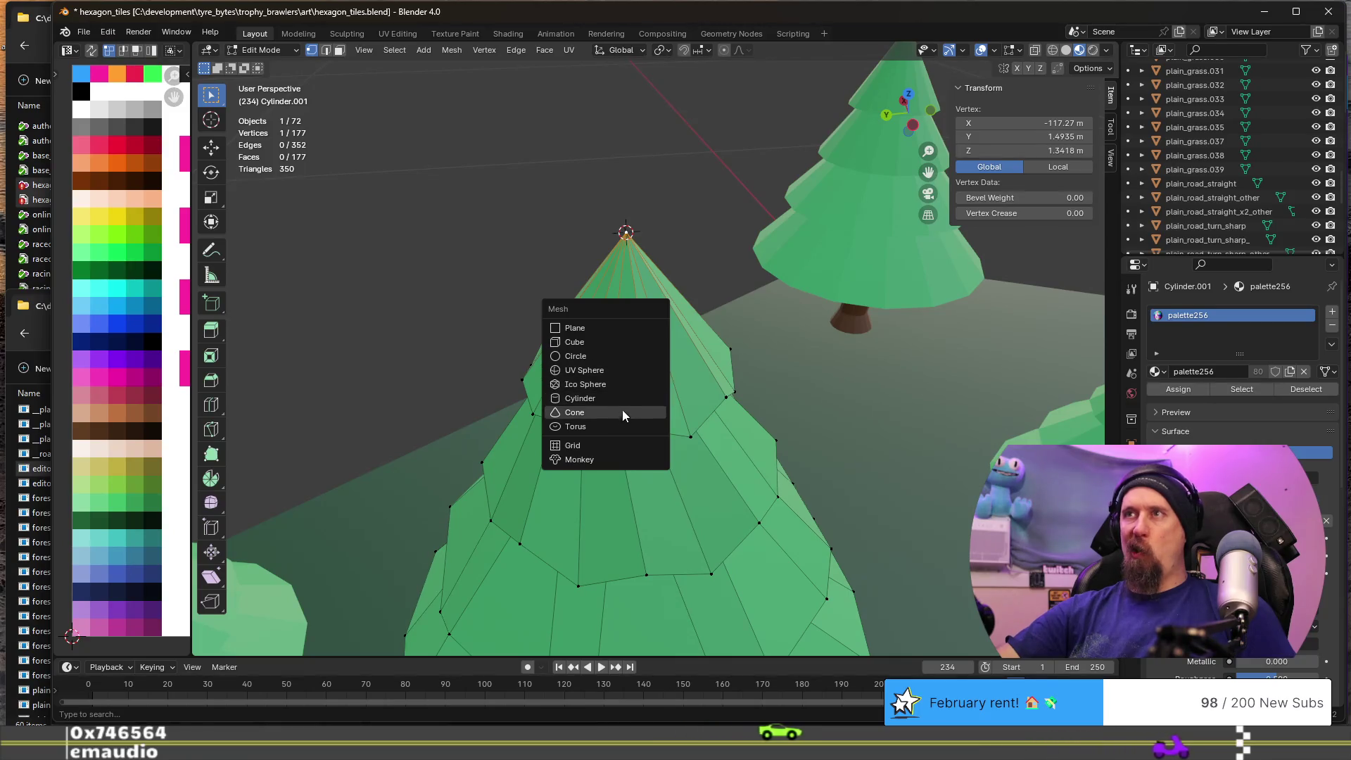
left_click(619, 369)
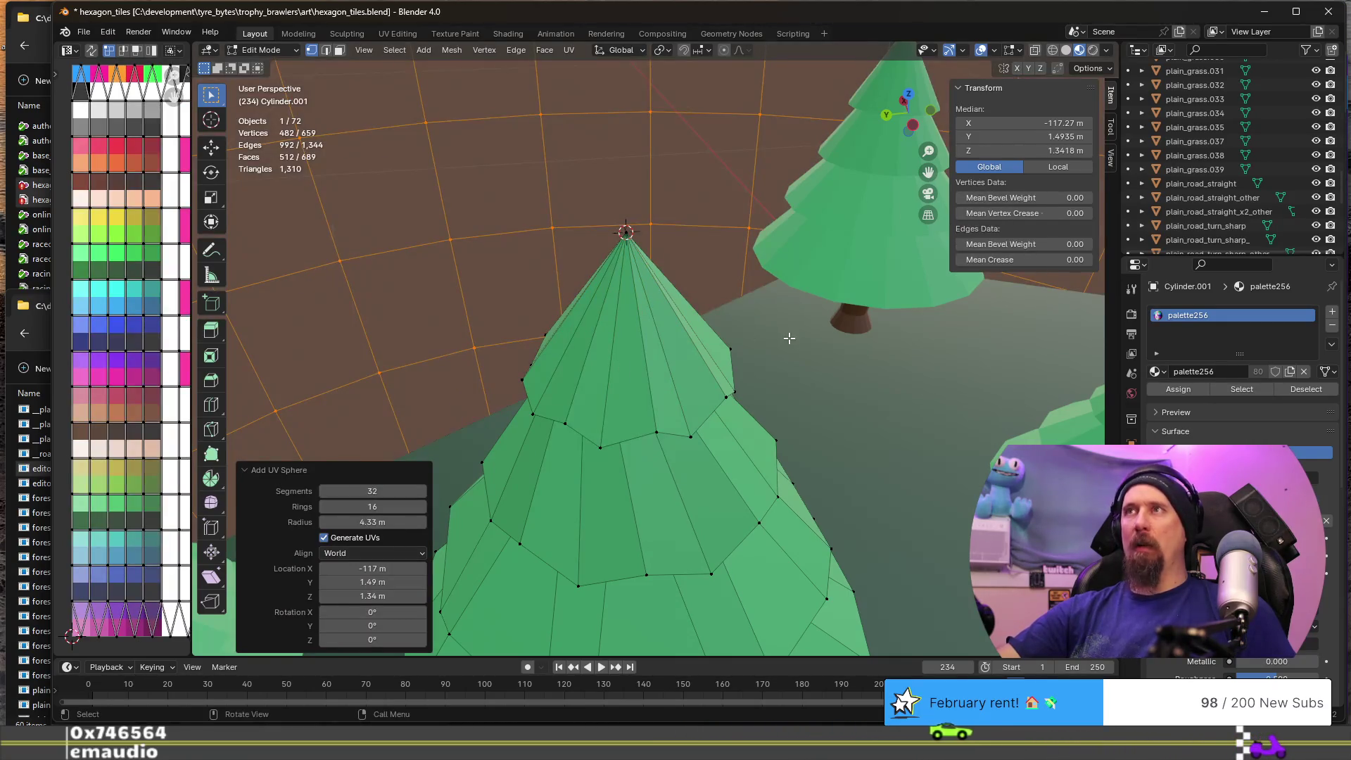
scroll(789, 337, "down", 3)
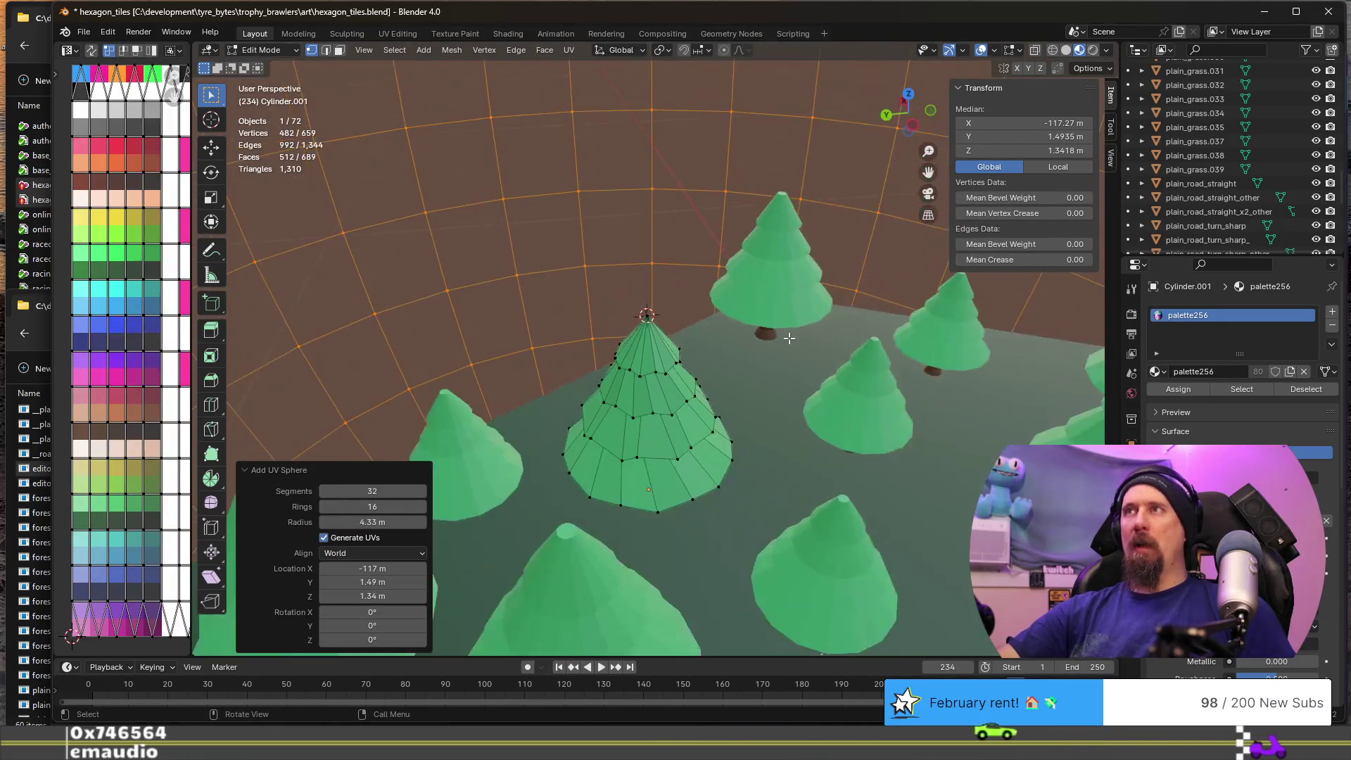
left_click(386, 491)
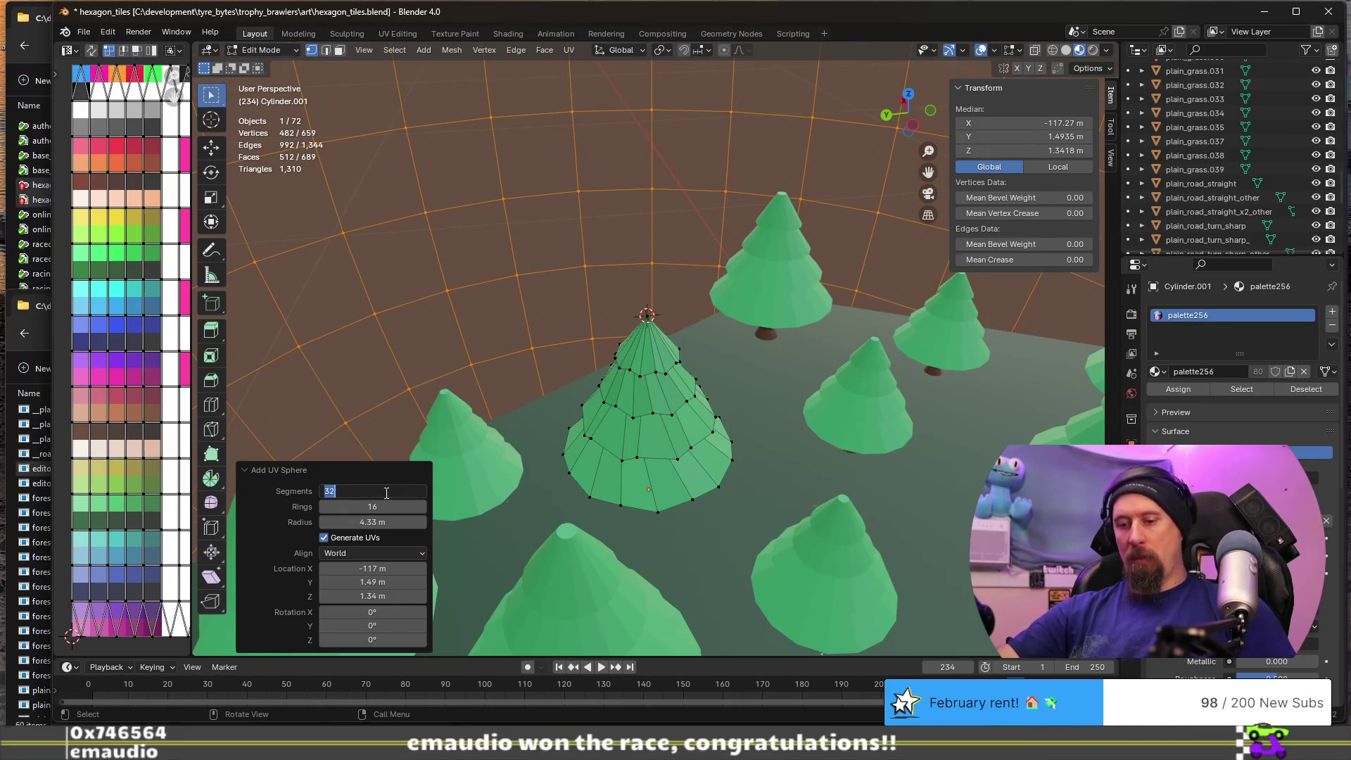
type("8")
key("Return")
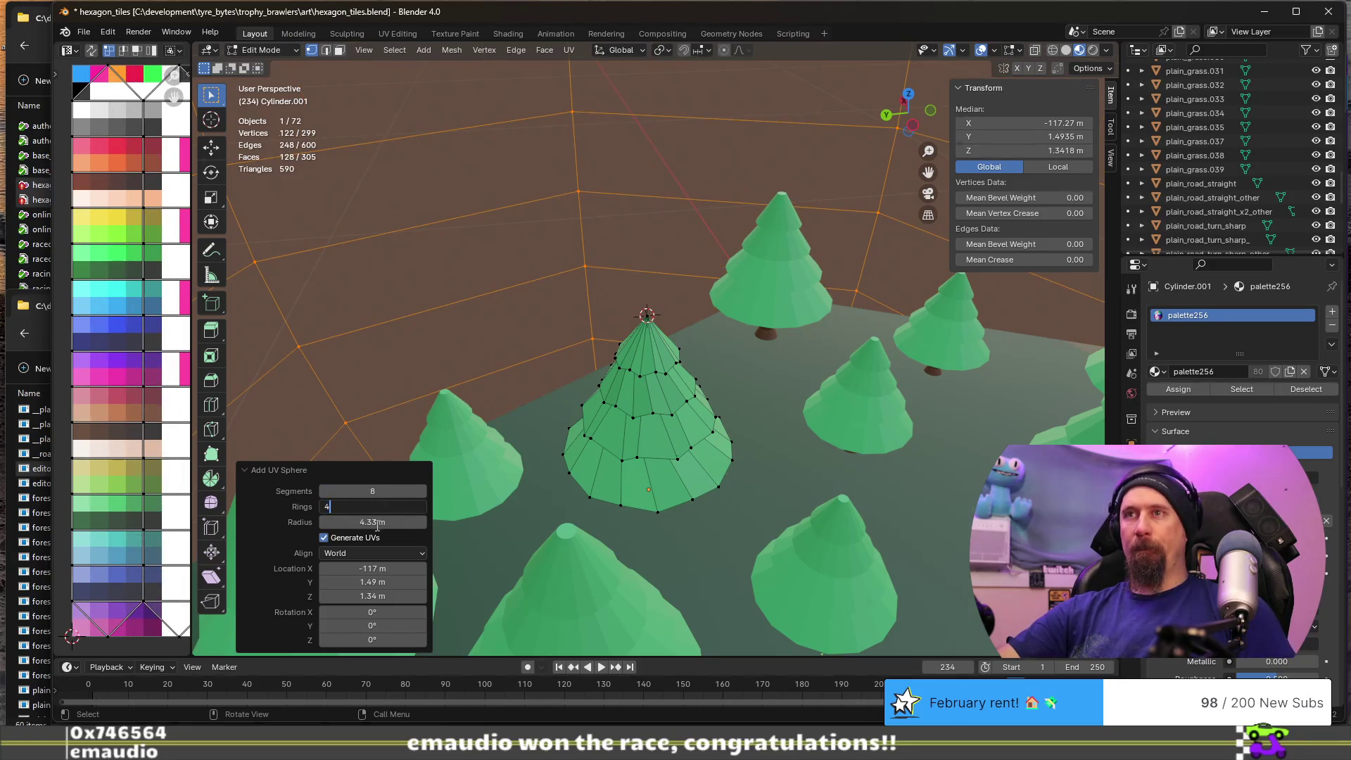
key("Return")
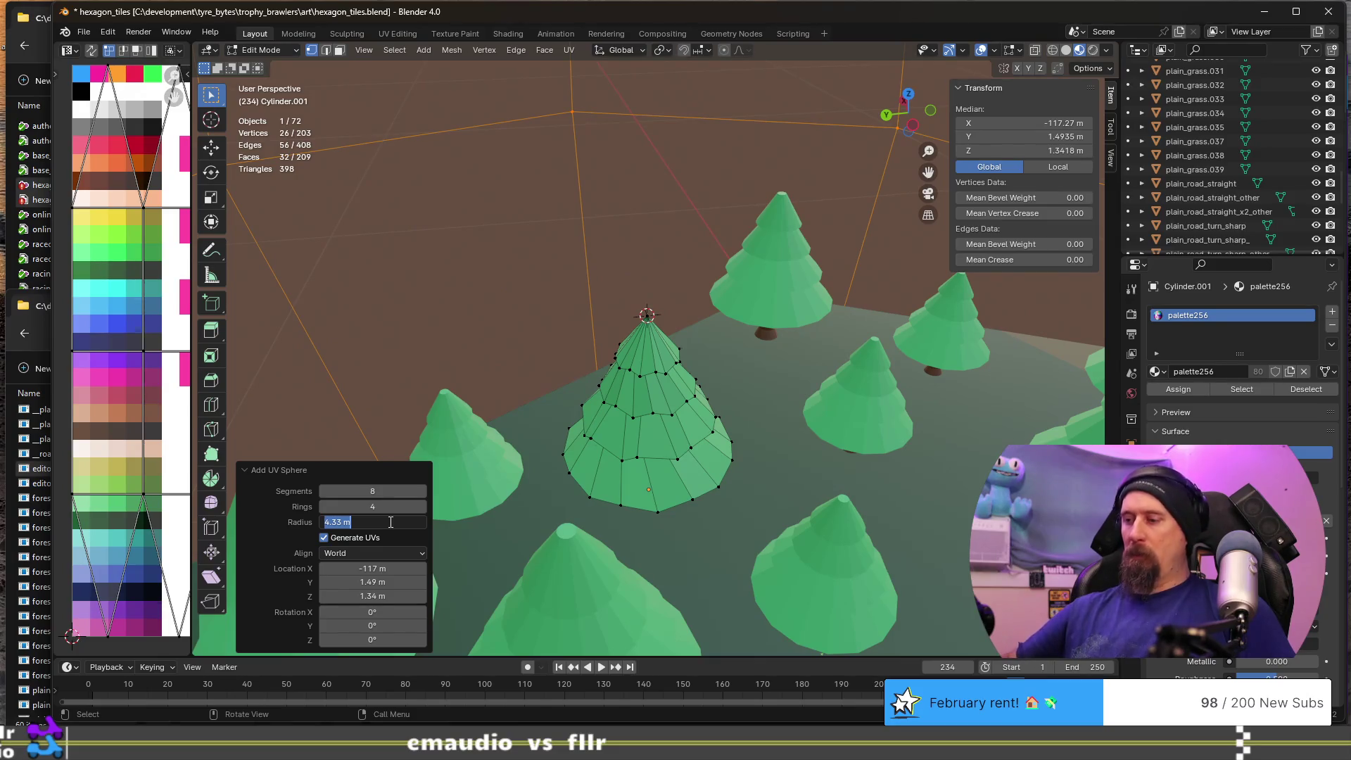
type("0.1")
key("Return")
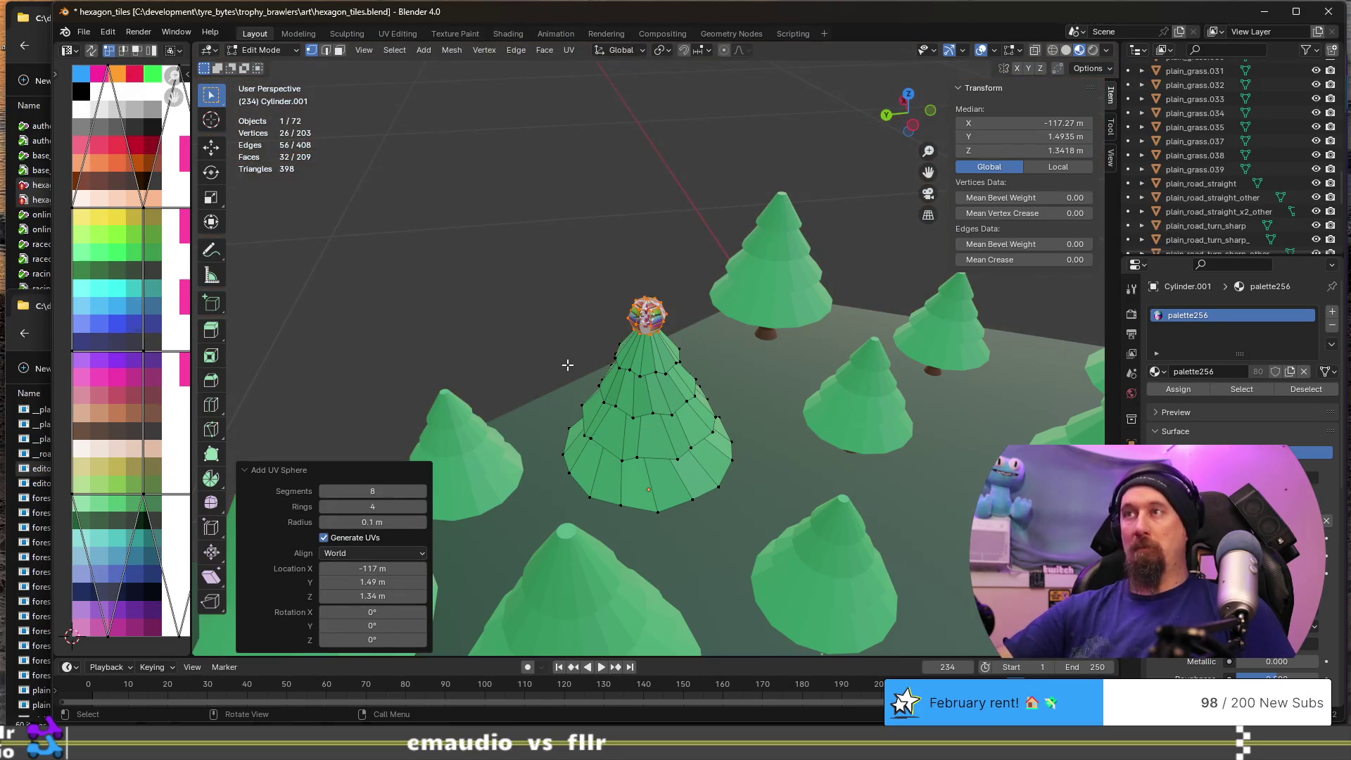
- Scale the sphere's UVs to zero and move them onto the pale blue palette swatch
scroll(643, 343, "up", 8)
middle_click_drag(645, 336, 650, 330)
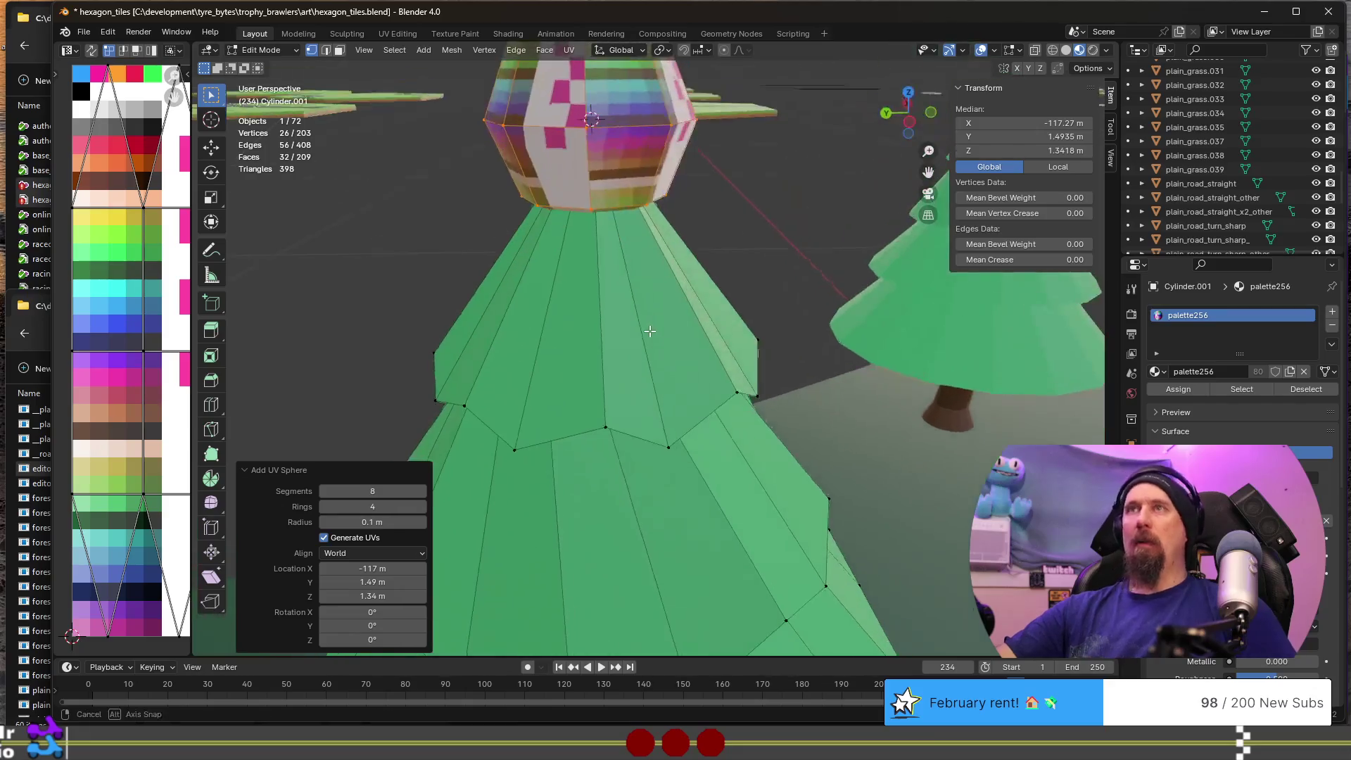
key("a")
key("s")
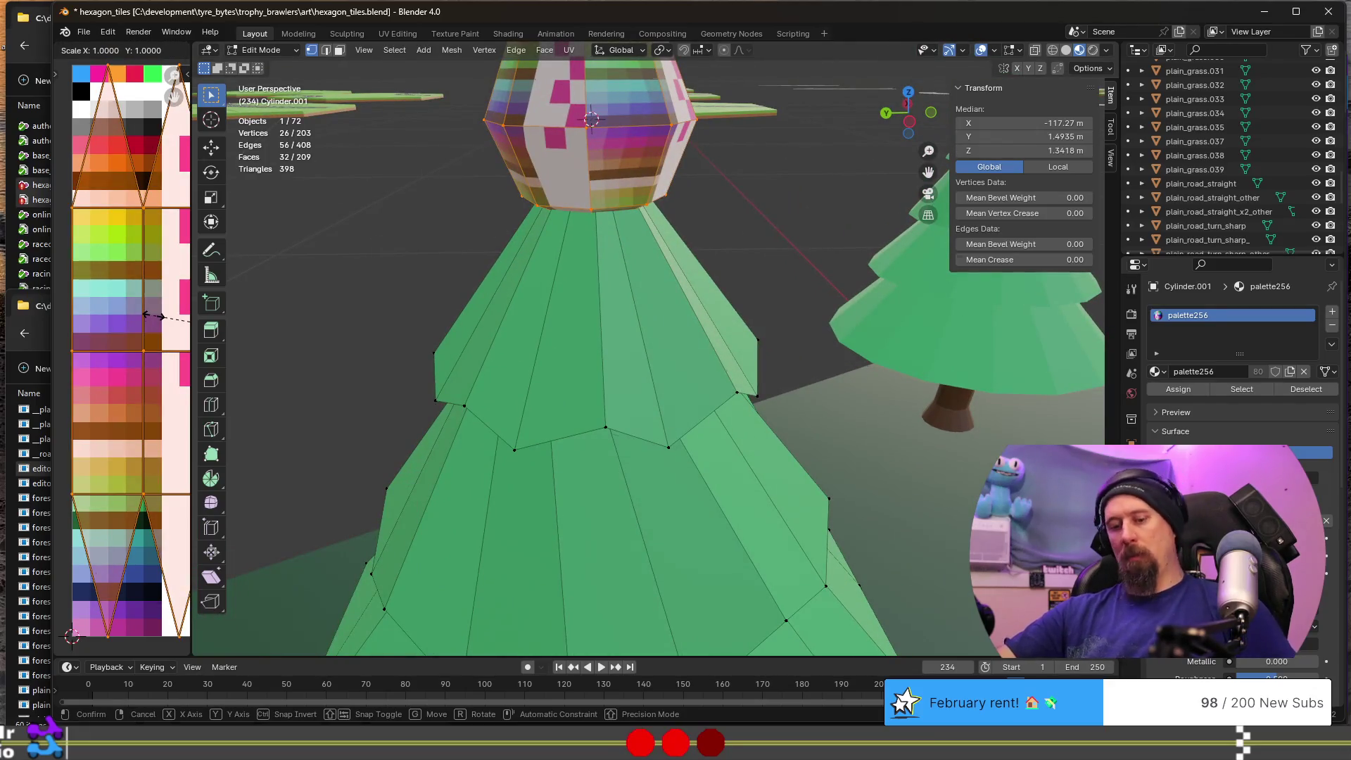
key("0")
key("Return")
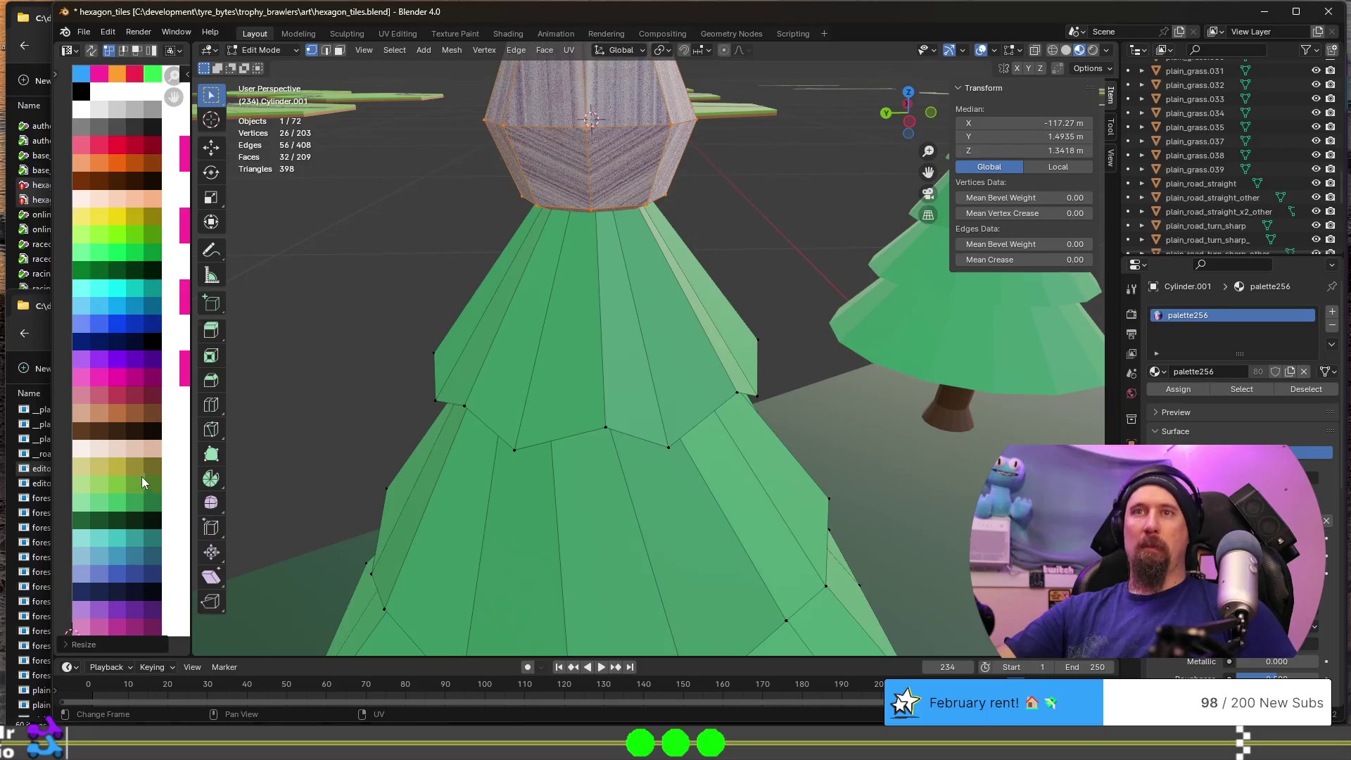
key("g")
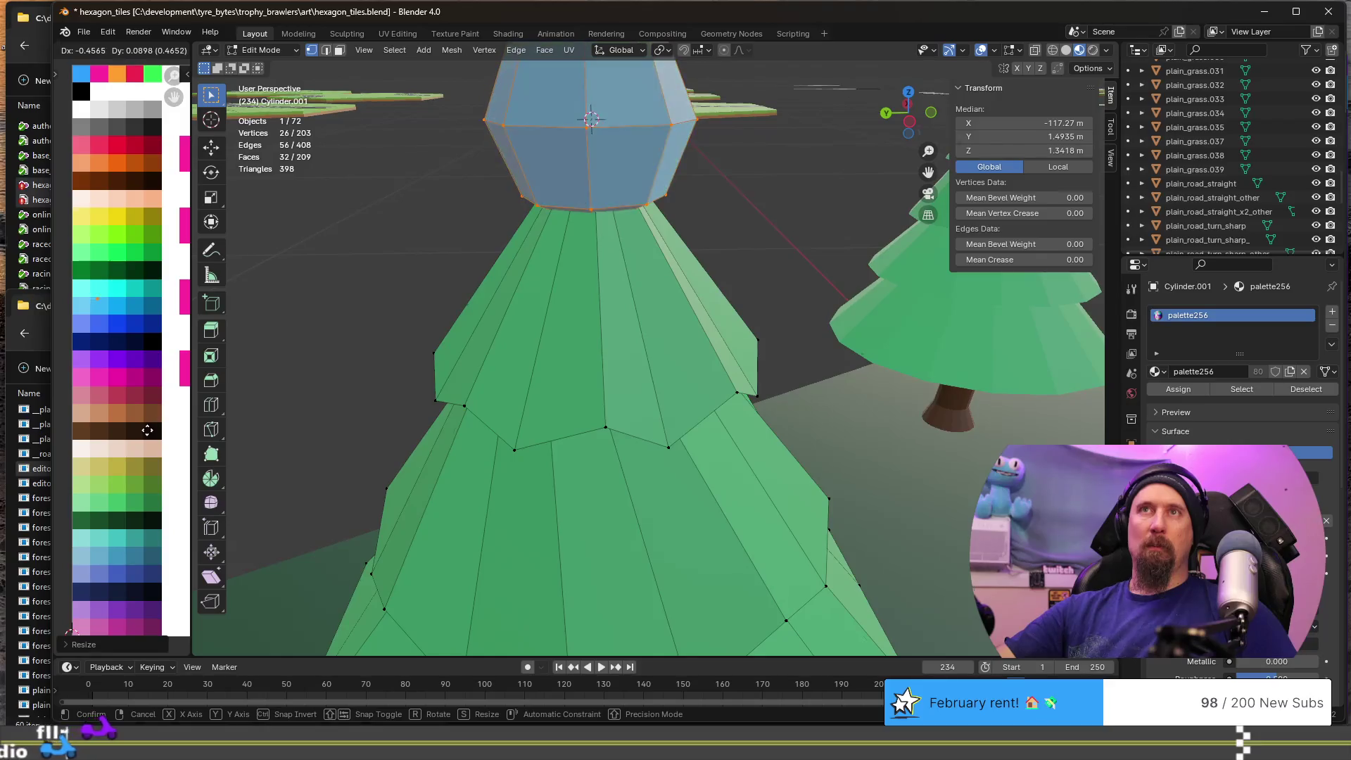
left_click(150, 442)
- Scale the top sphere down to 0.5505 and return to Object Mode
middle_click_drag(634, 246, 700, 217)
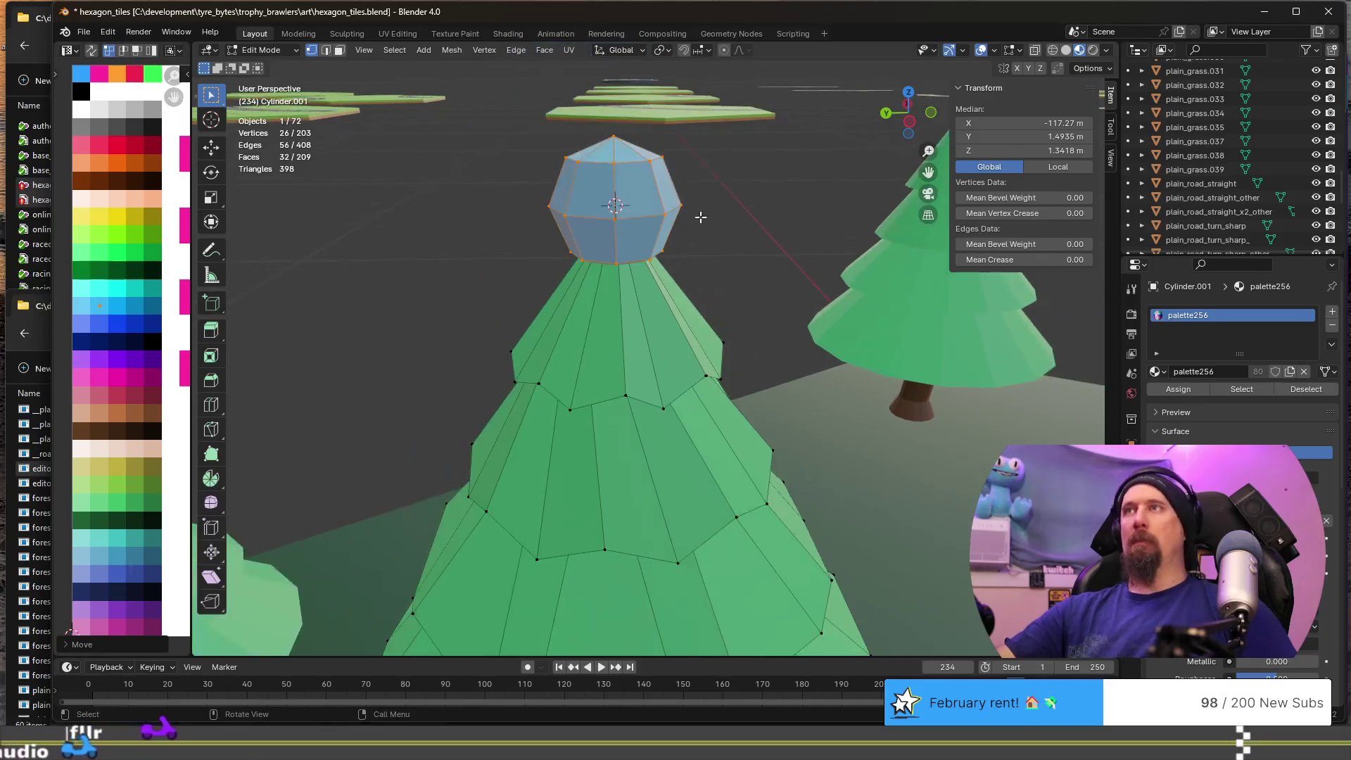
key("g")
key("s")
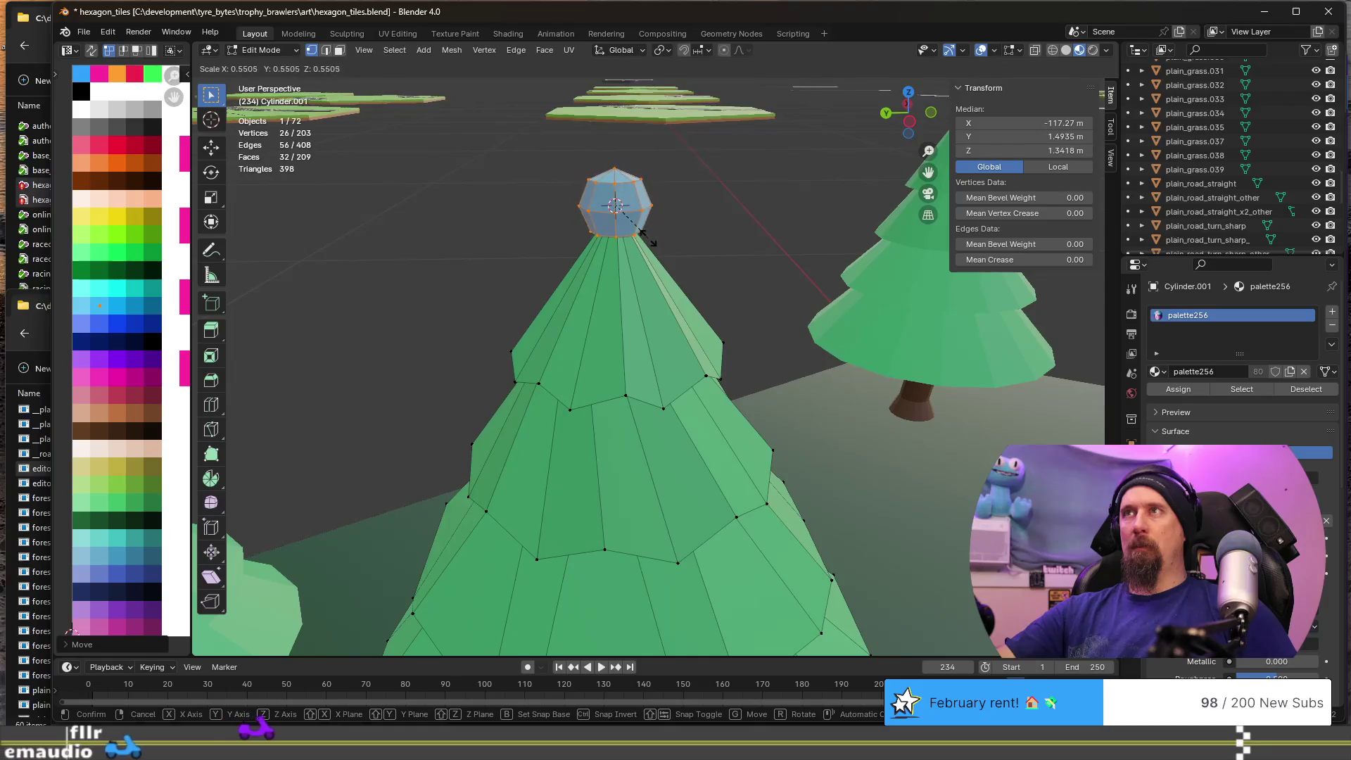
left_click(625, 213)
key("Tab")
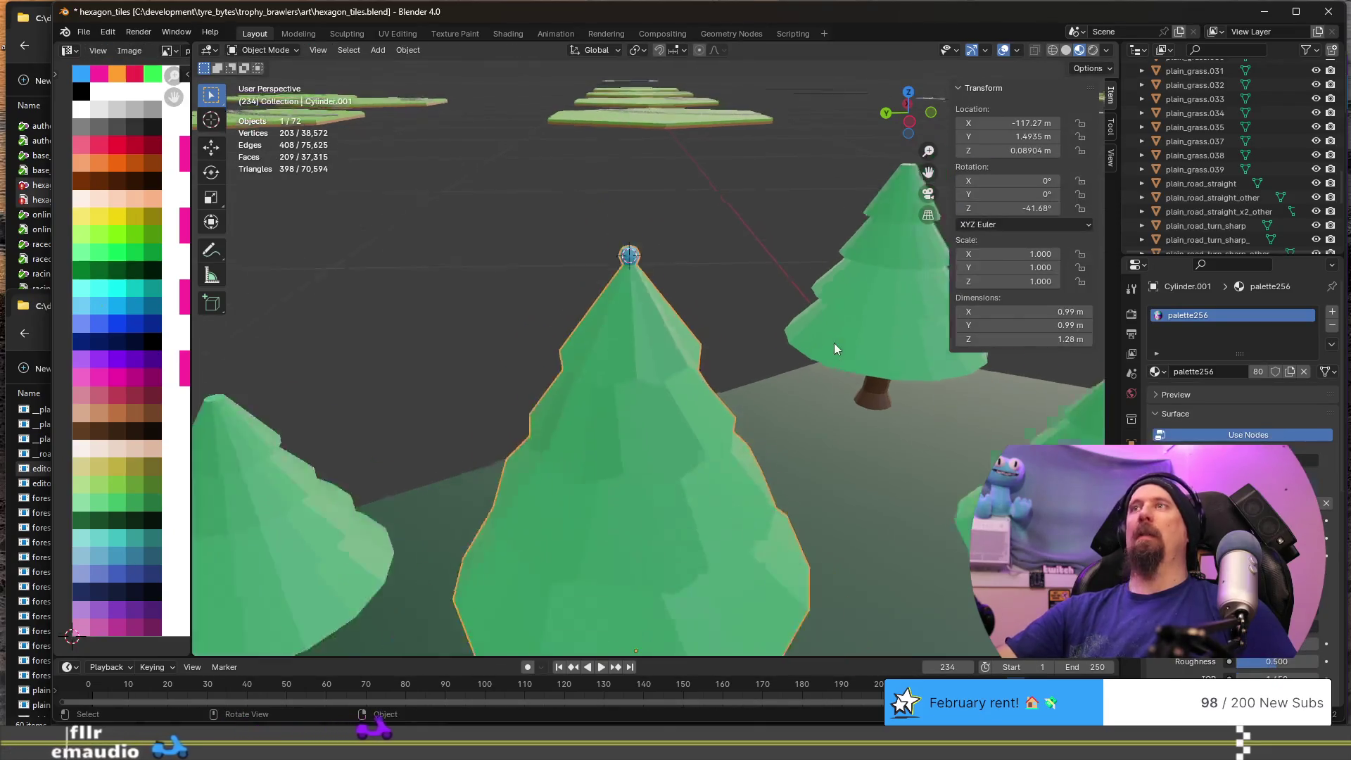
- Select the pine tree with the blue tip and enter Edit Mode on its mesh
scroll(834, 344, "down", 3)
middle_click_drag(785, 437, 694, 407)
left_click(763, 323)
mouse_move(762, 323)
middle_mouse_down()
mouse_move(781, 366)
mouse_move(670, 306)
mouse_move(711, 314)
mouse_move(696, 302)
middle_mouse_up()
scroll(779, 360, "up", 3)
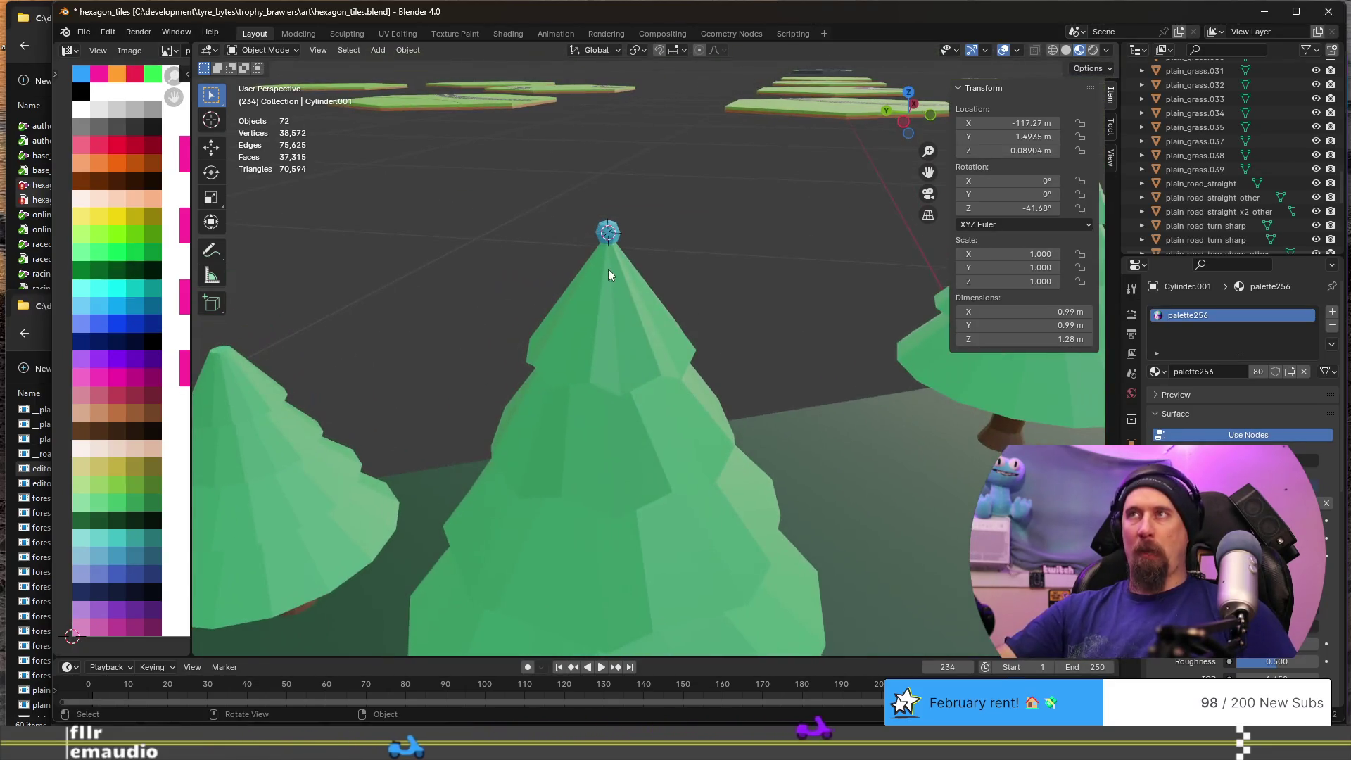
left_click(614, 235)
key("Tab")
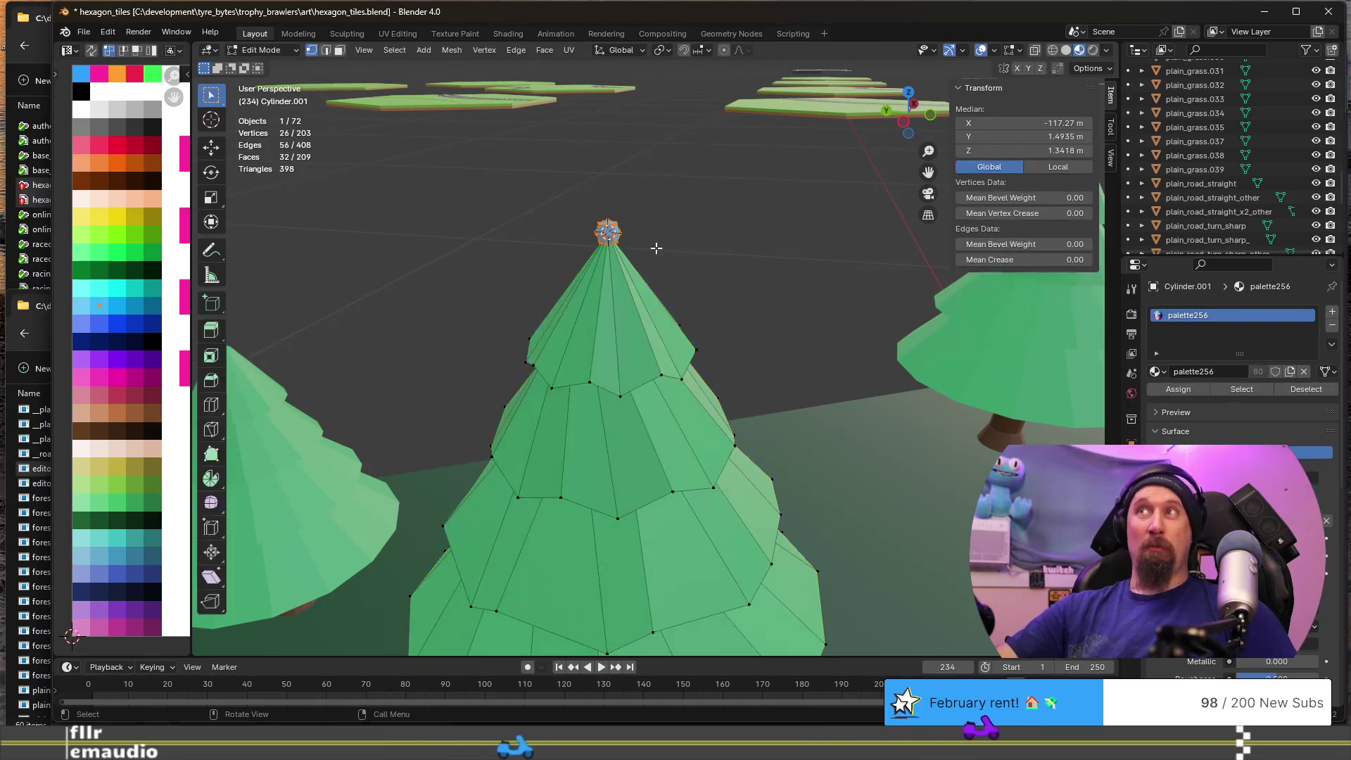
- Duplicate the blue tip ball and place the copy lower, on the side of the top tier
key("g")
key("shift+z")
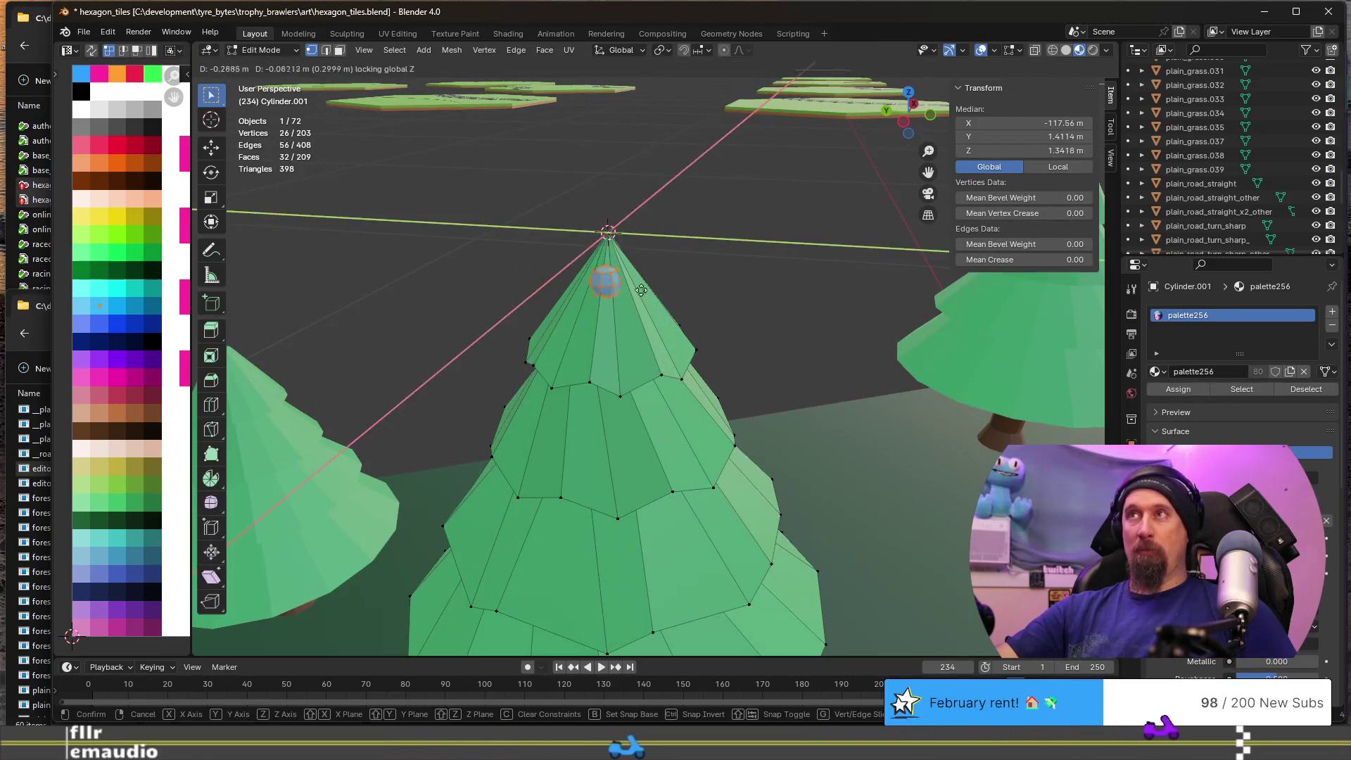
key("Escape")
key("g")
key("z")
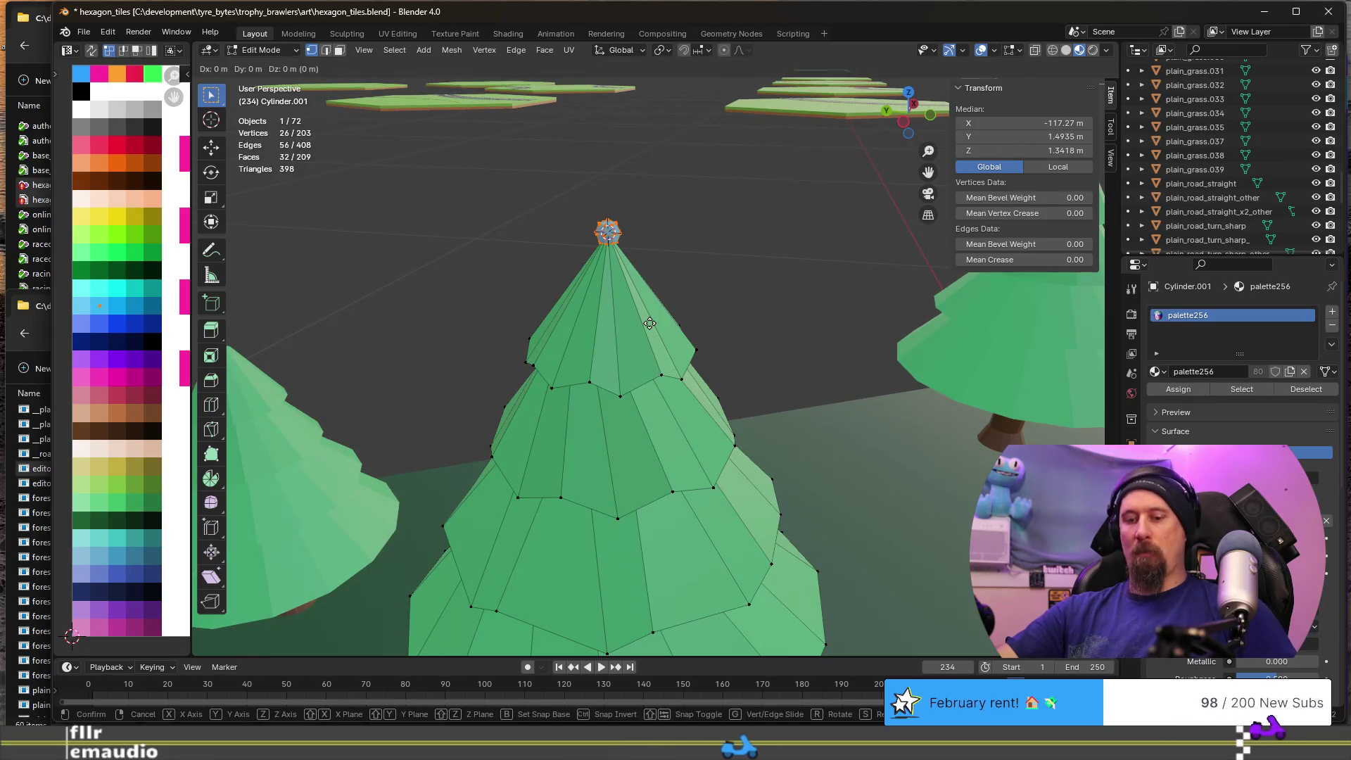
key("Escape")
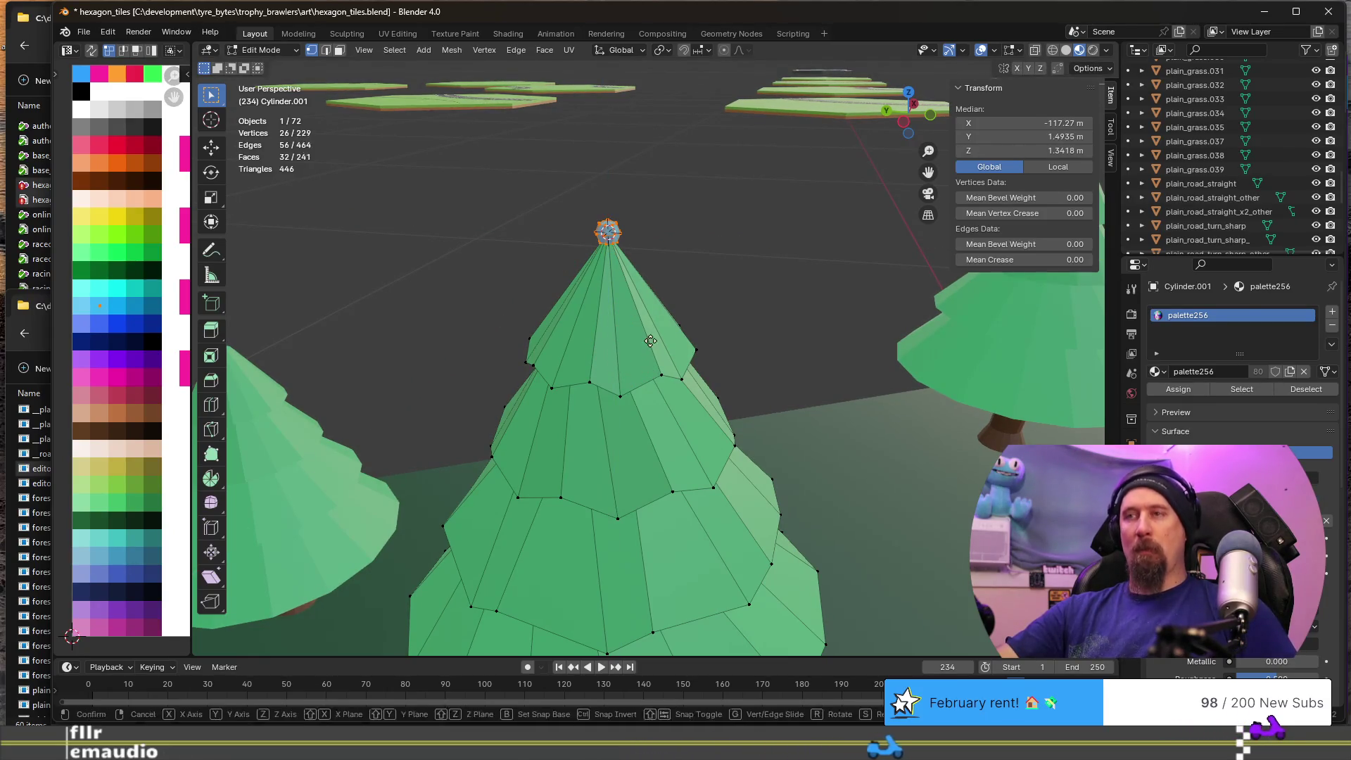
key("shift+d")
key("z")
left_click(669, 454)
key("g")
key("shift+z")
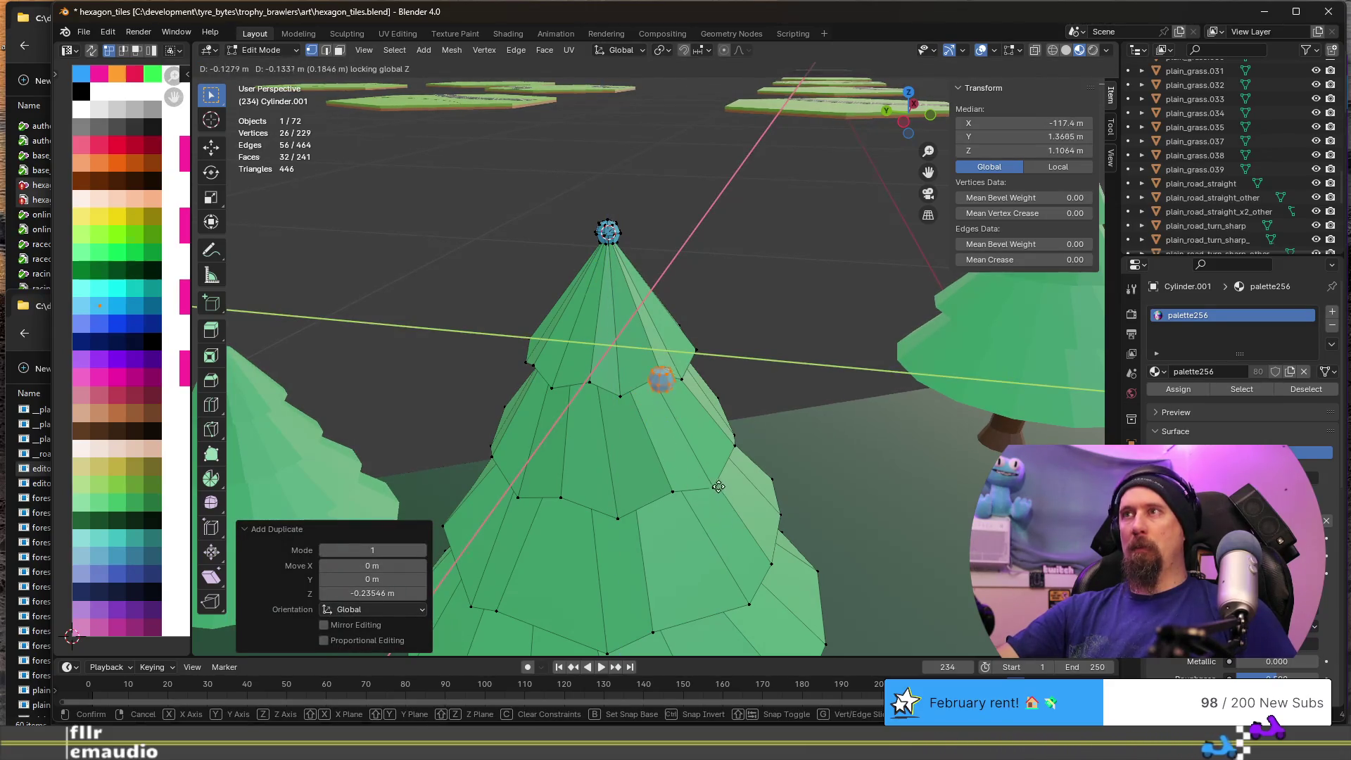
left_click(716, 481)
- Leave Edit Mode to inspect the whole tree, then bring up the delete options
key("Tab")
scroll(811, 391, "down", 5)
middle_click_drag(812, 391, 687, 380)
scroll(687, 380, "up", 3)
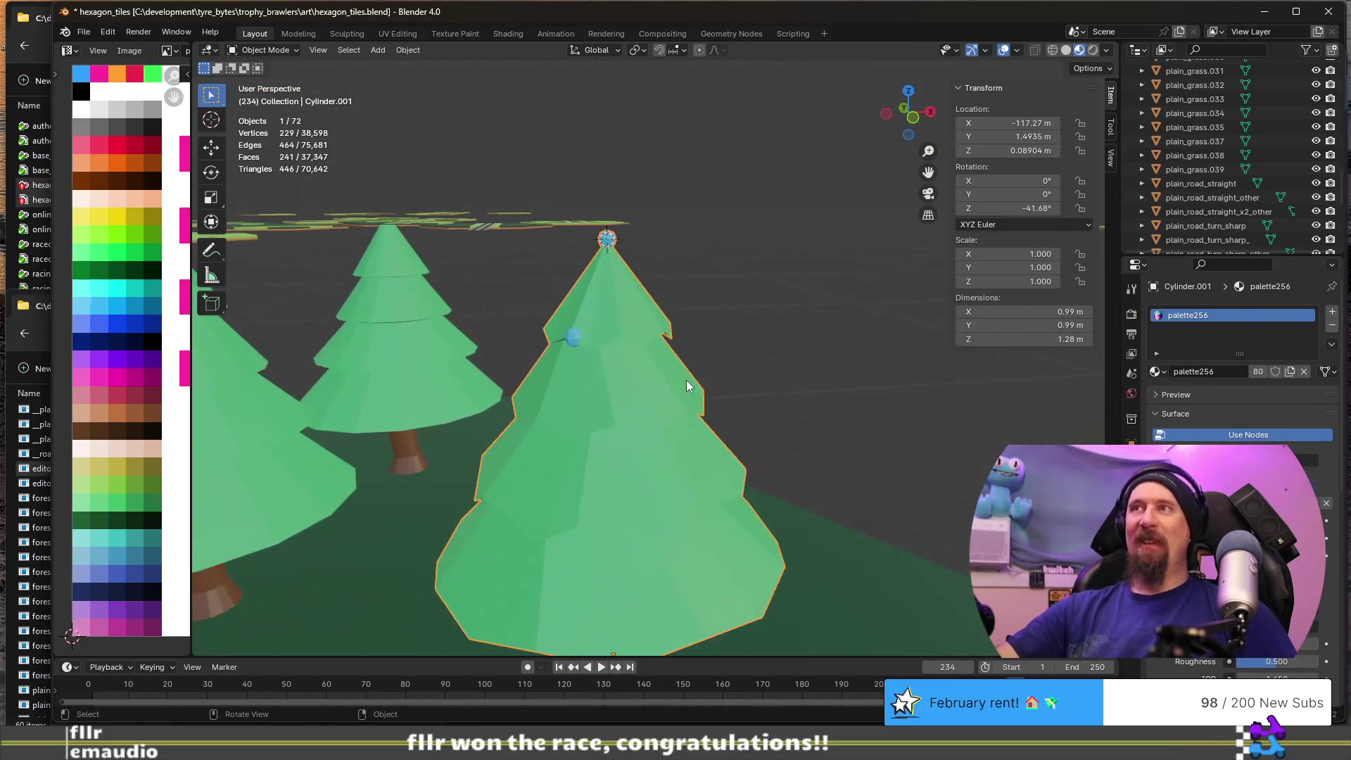
scroll(686, 380, "up", 2)
scroll(588, 356, "up", 2)
scroll(575, 322, "down", 2)
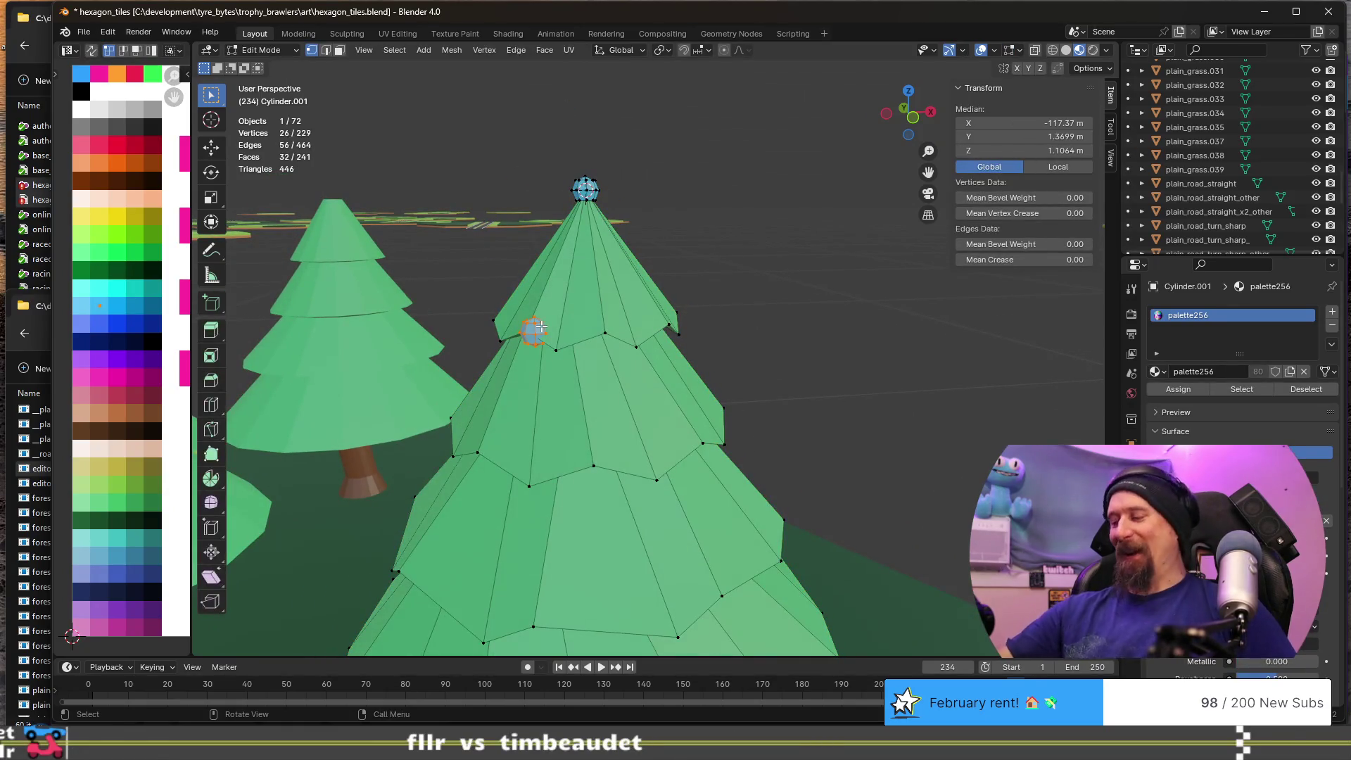
key("x")
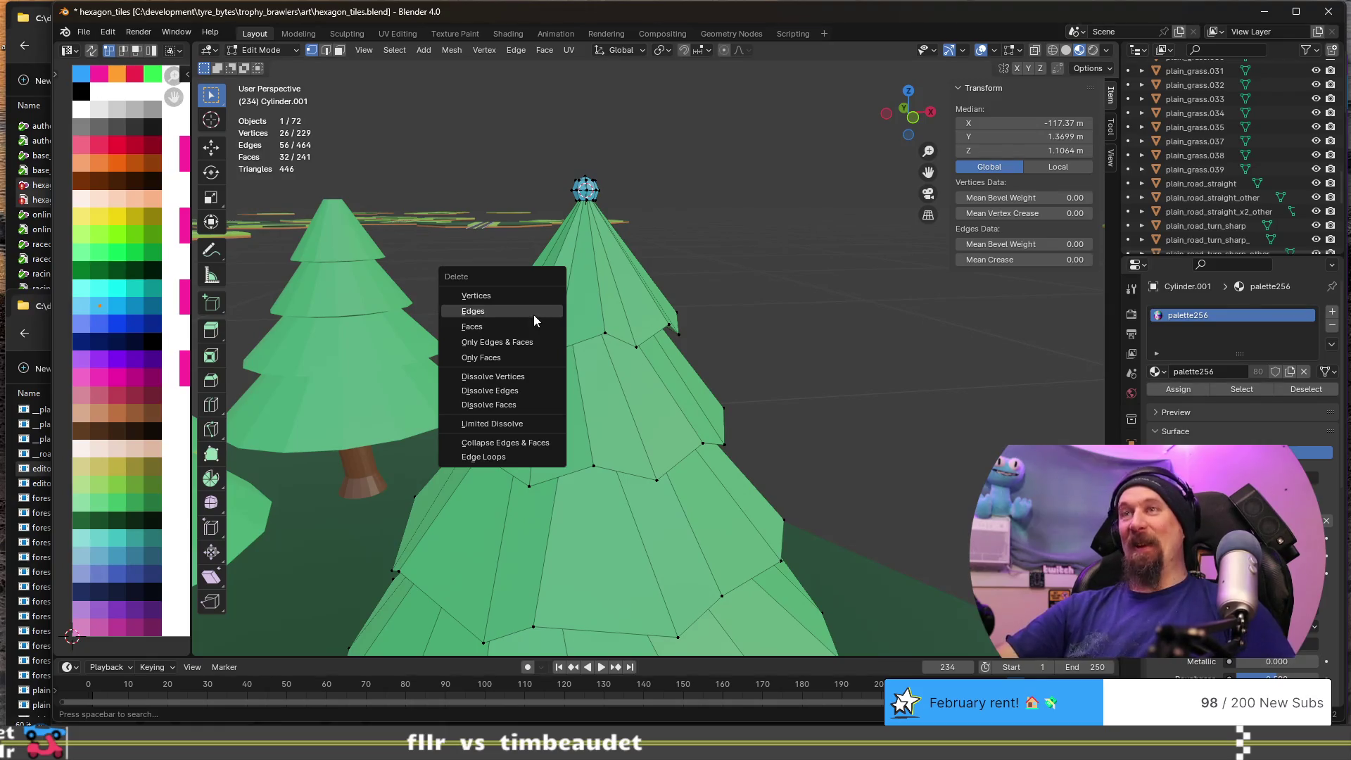
key("Escape")
key("x")
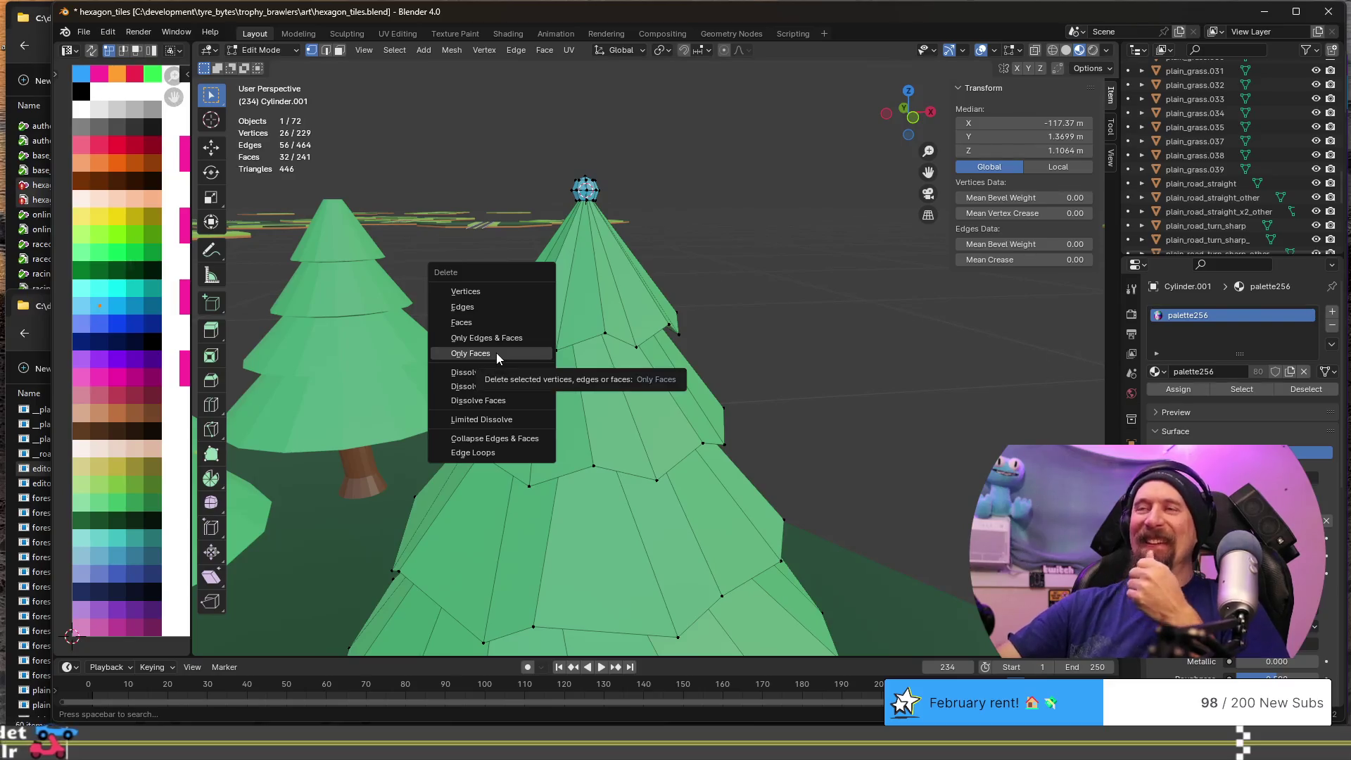
- Delete the duplicated blue ball's vertices
left_click(494, 306)
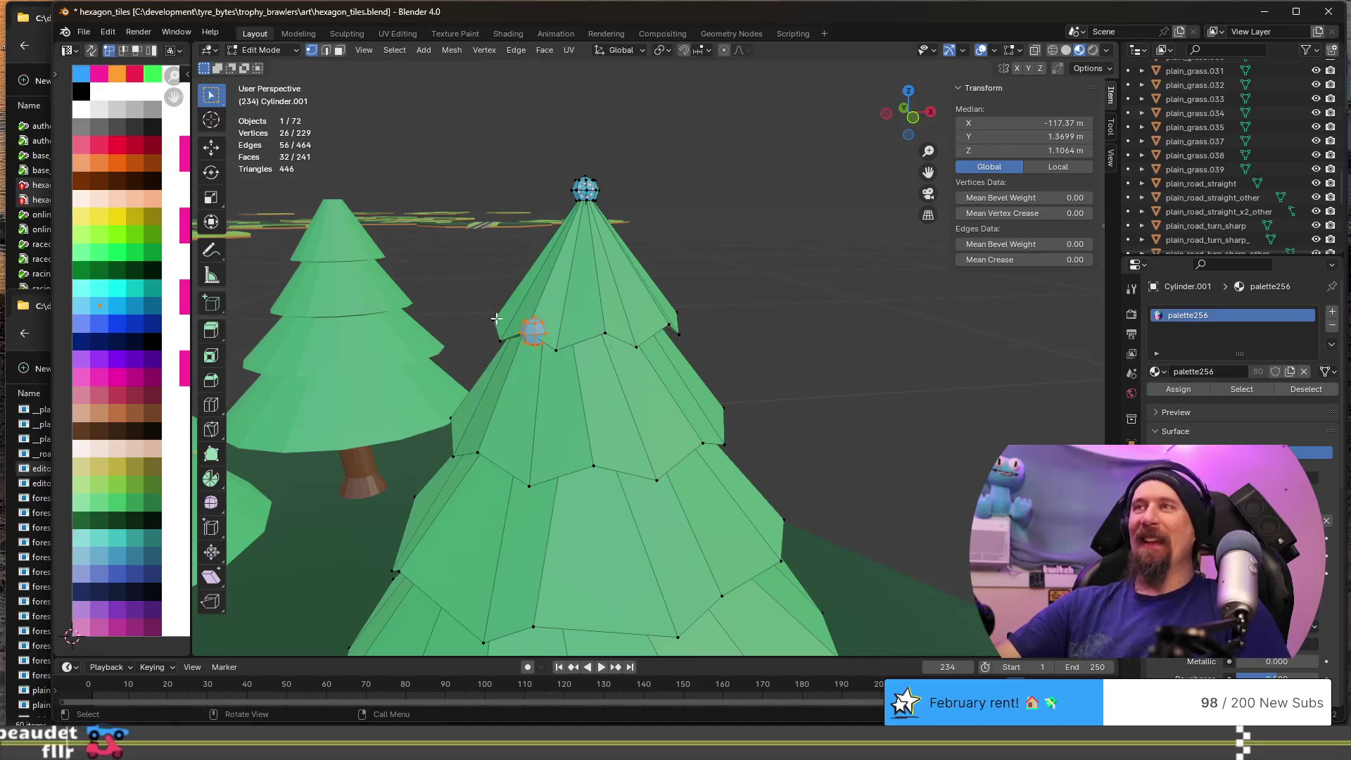
key("x")
left_click(496, 318)
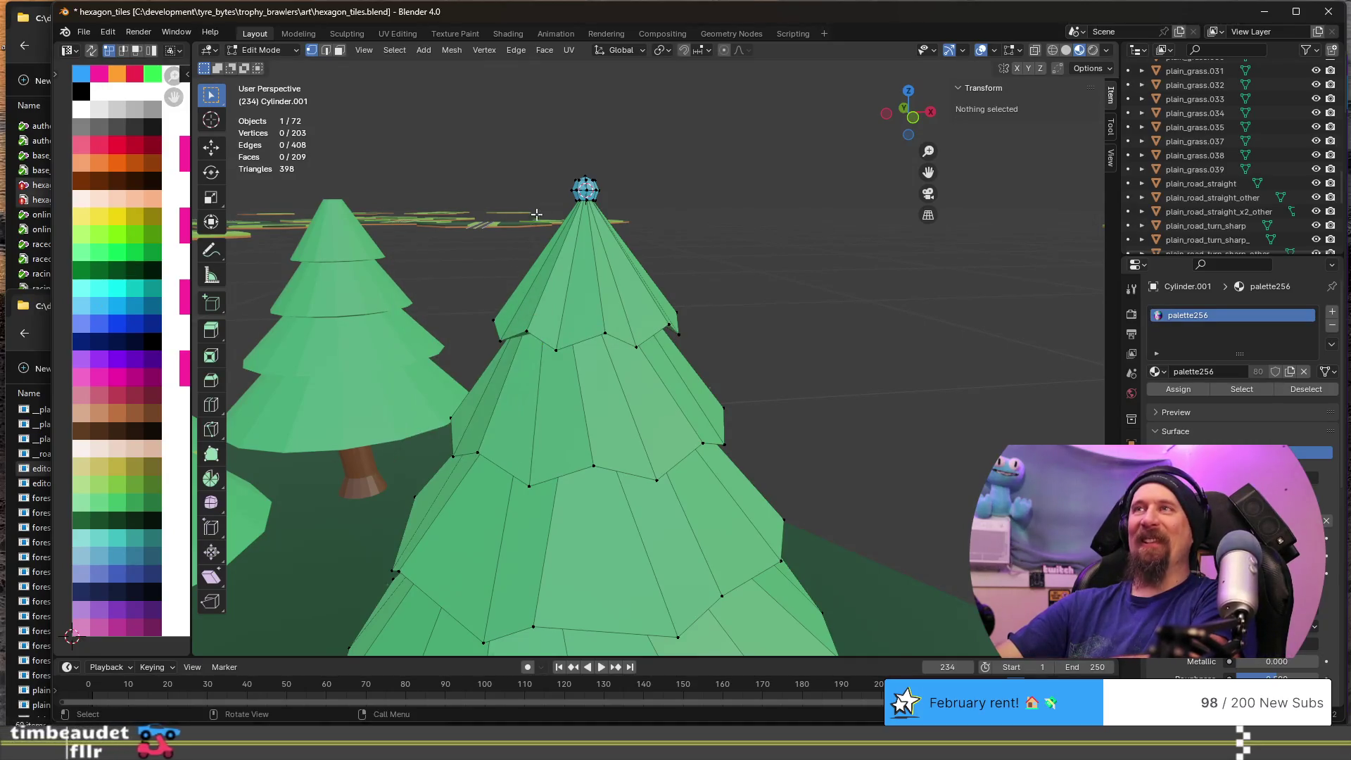
- Select the whole tip ball as linked geometry and delete its faces, leaving a bare tip
left_click(583, 177)
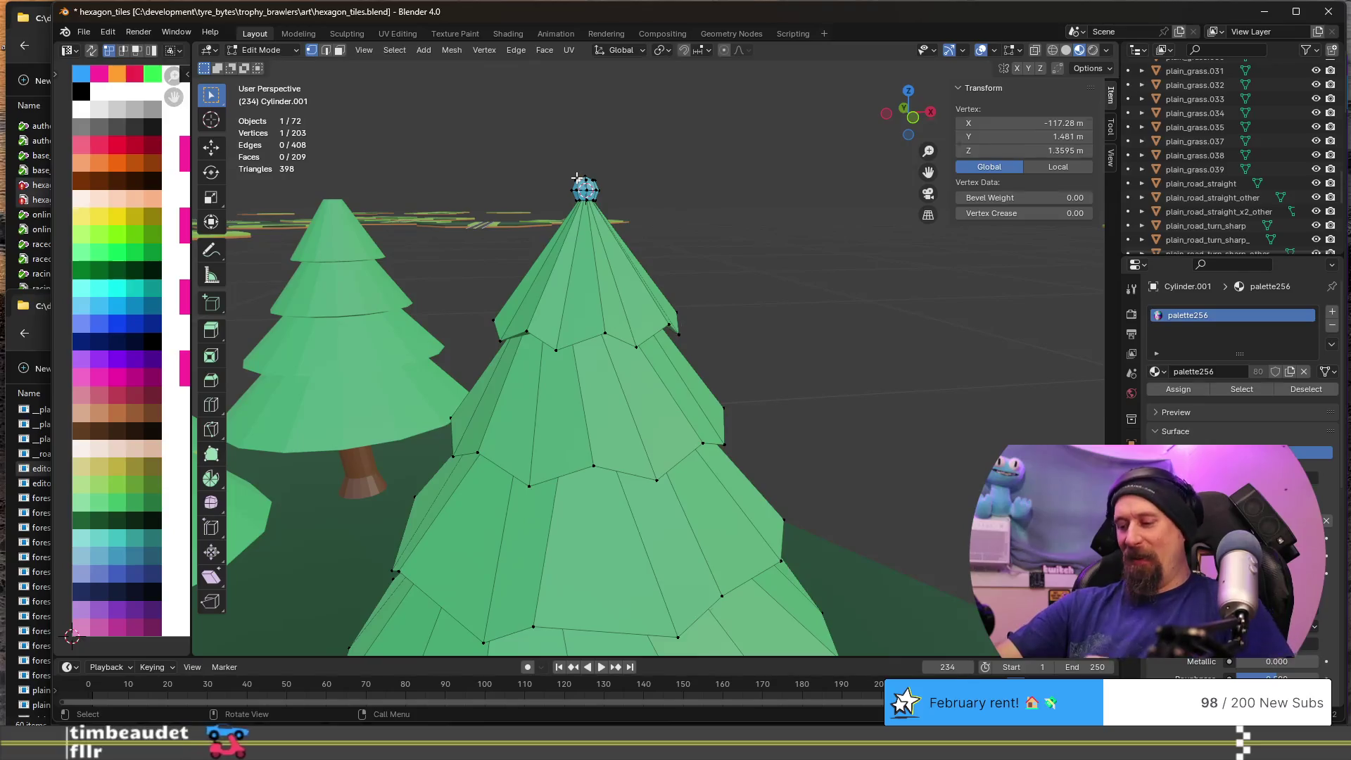
key("ctrl+l")
key("x")
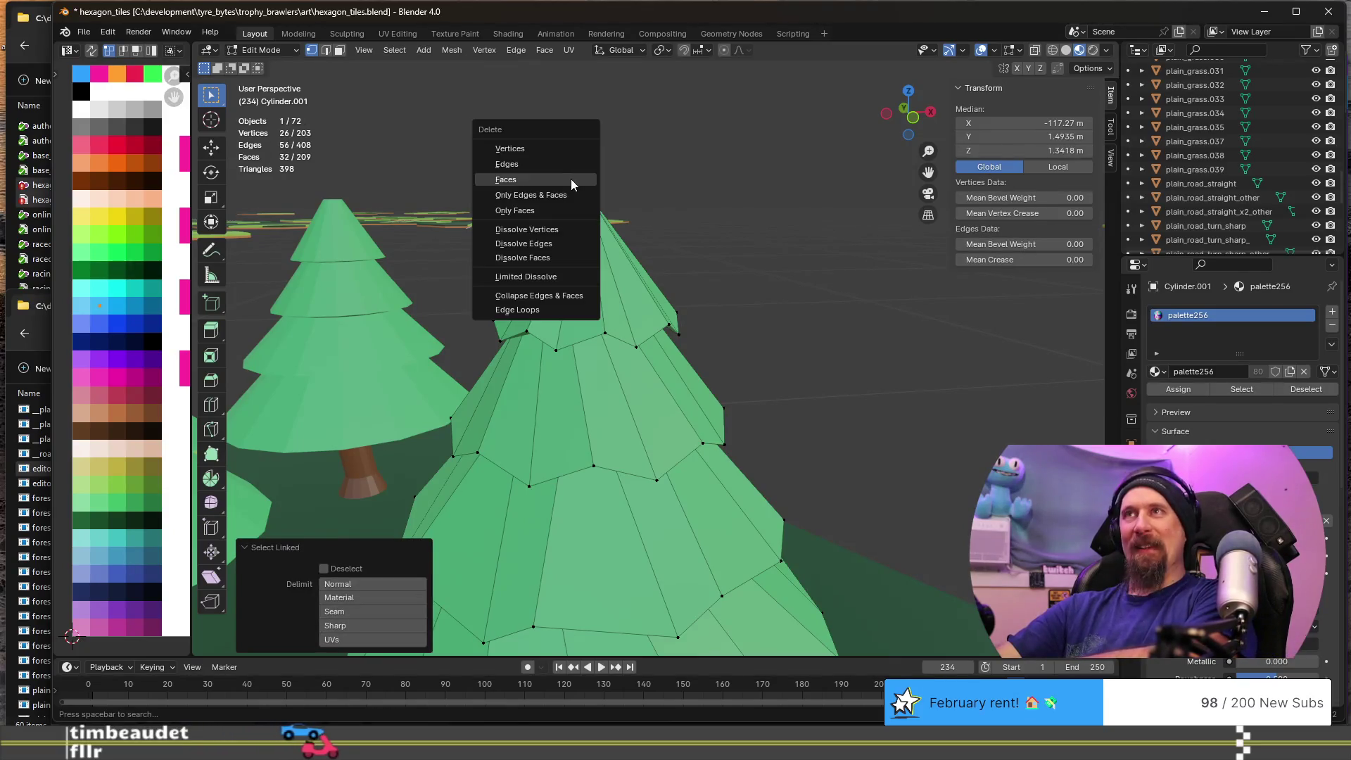
left_click(571, 178)
scroll(659, 251, "down", 3)
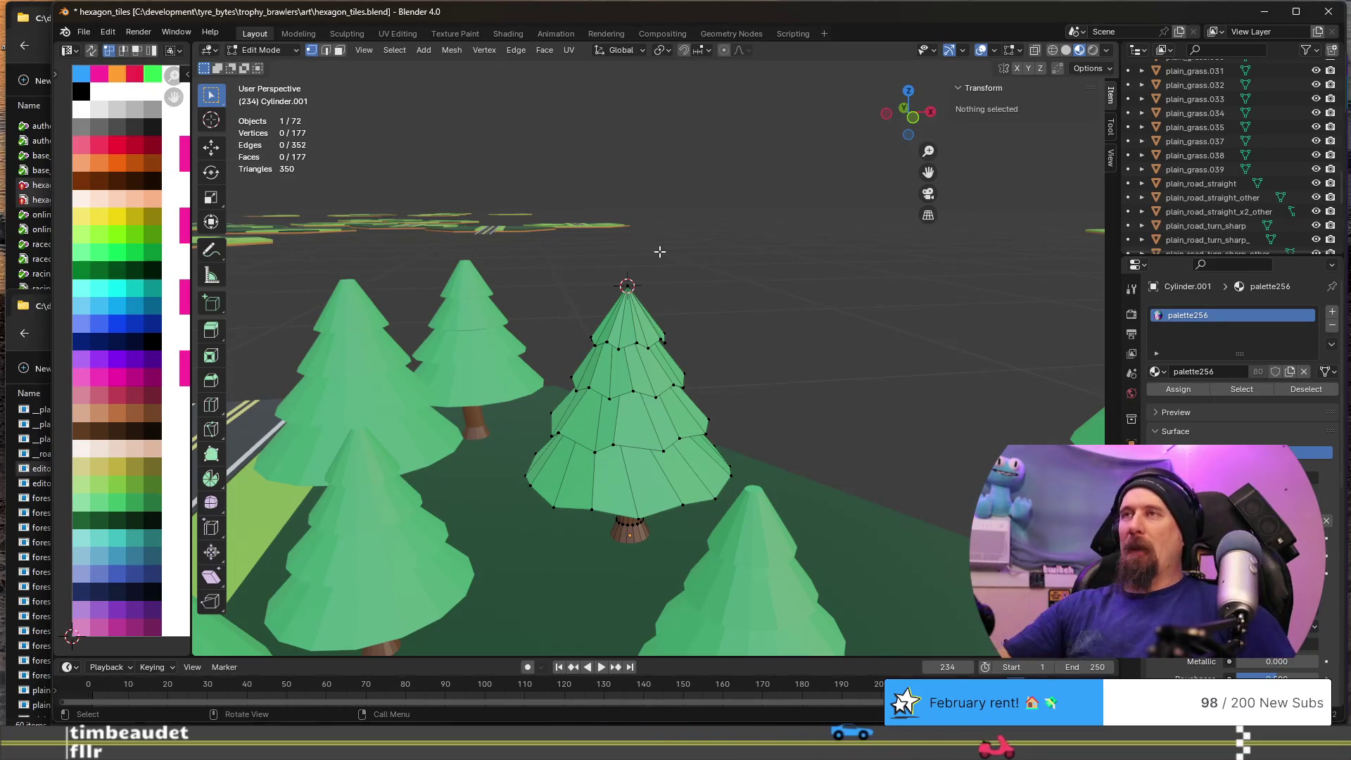
scroll(877, 381, "down", 5)
middle_click_drag(830, 352, 877, 382)
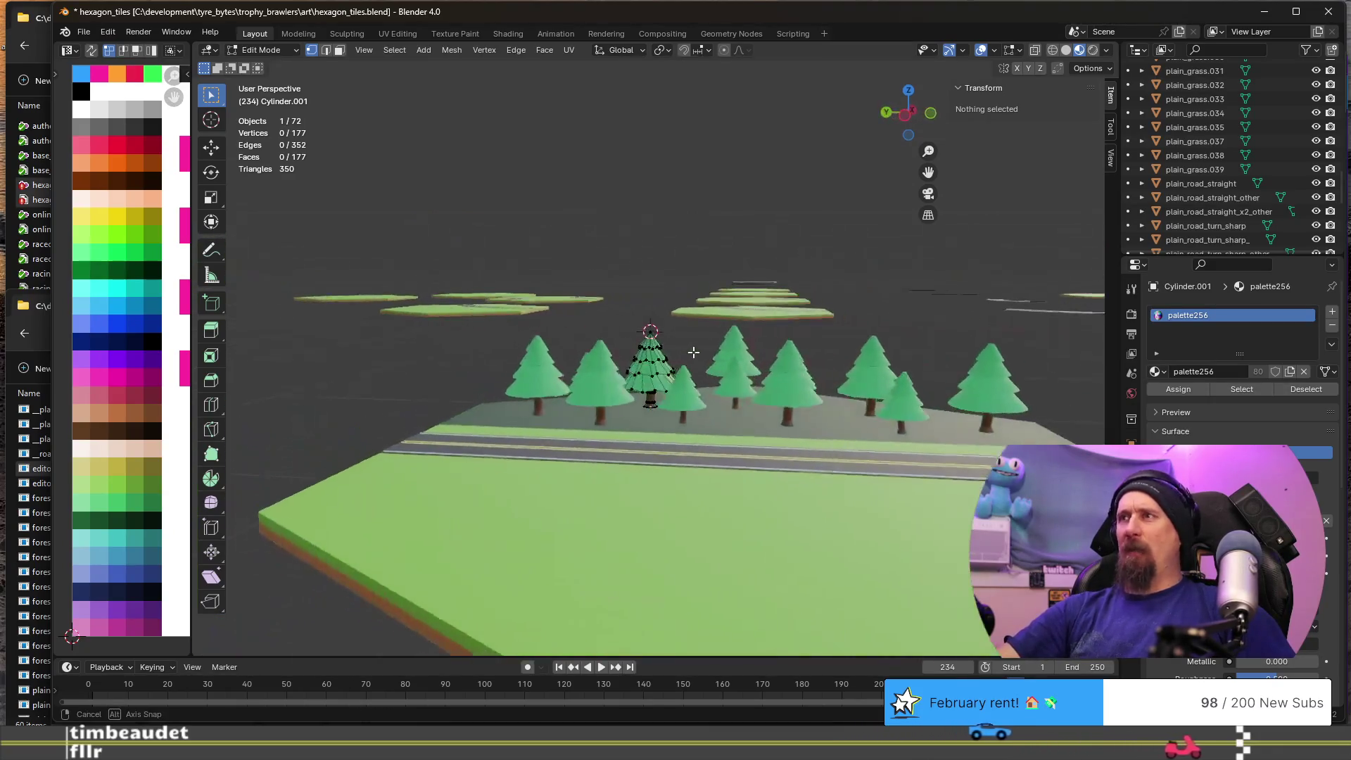
mouse_move(458, 374)
middle_mouse_down()
mouse_move(662, 437)
mouse_move(493, 446)
middle_mouse_up()
scroll(478, 449, "down", 5)
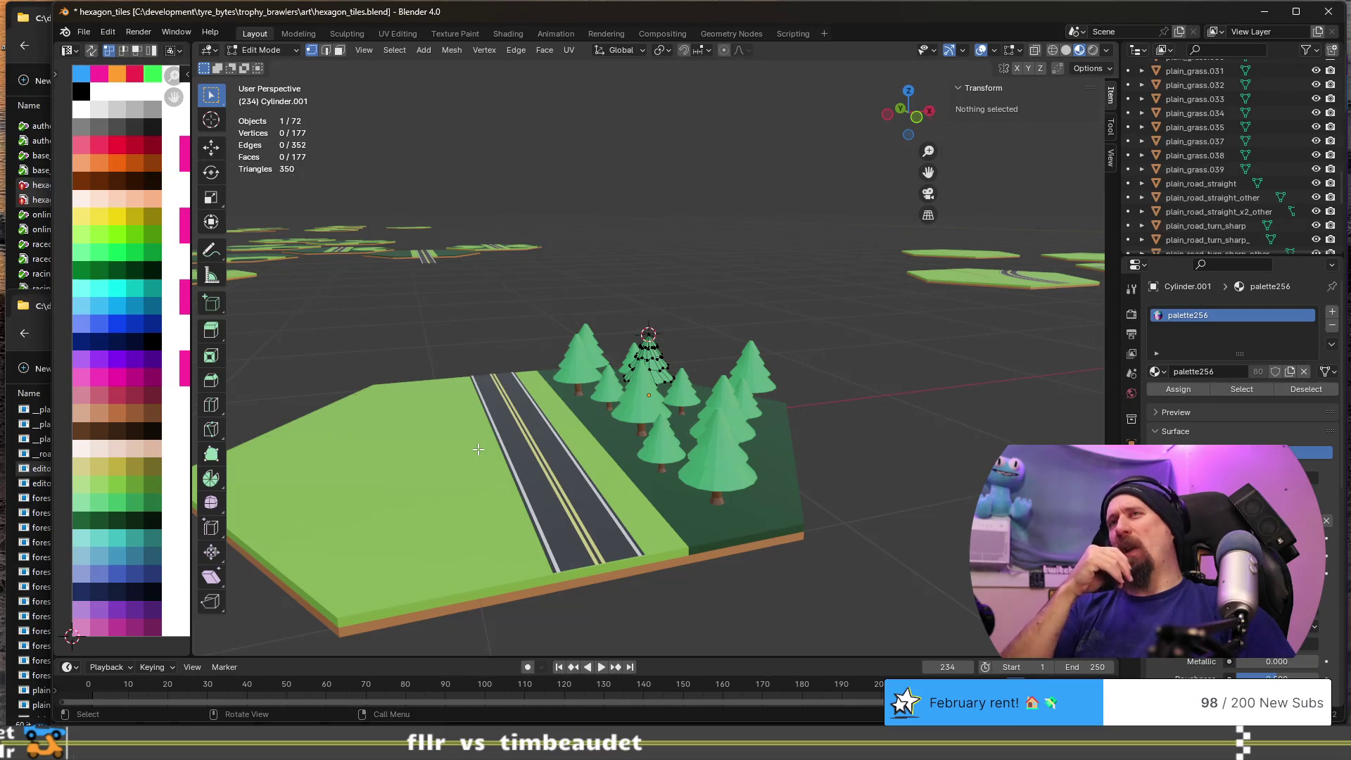
scroll(477, 449, "down", 5)
mouse_move(504, 311)
middle_mouse_down()
mouse_move(534, 398)
mouse_move(736, 489)
mouse_move(778, 551)
middle_mouse_up()
scroll(732, 306, "up", 5)
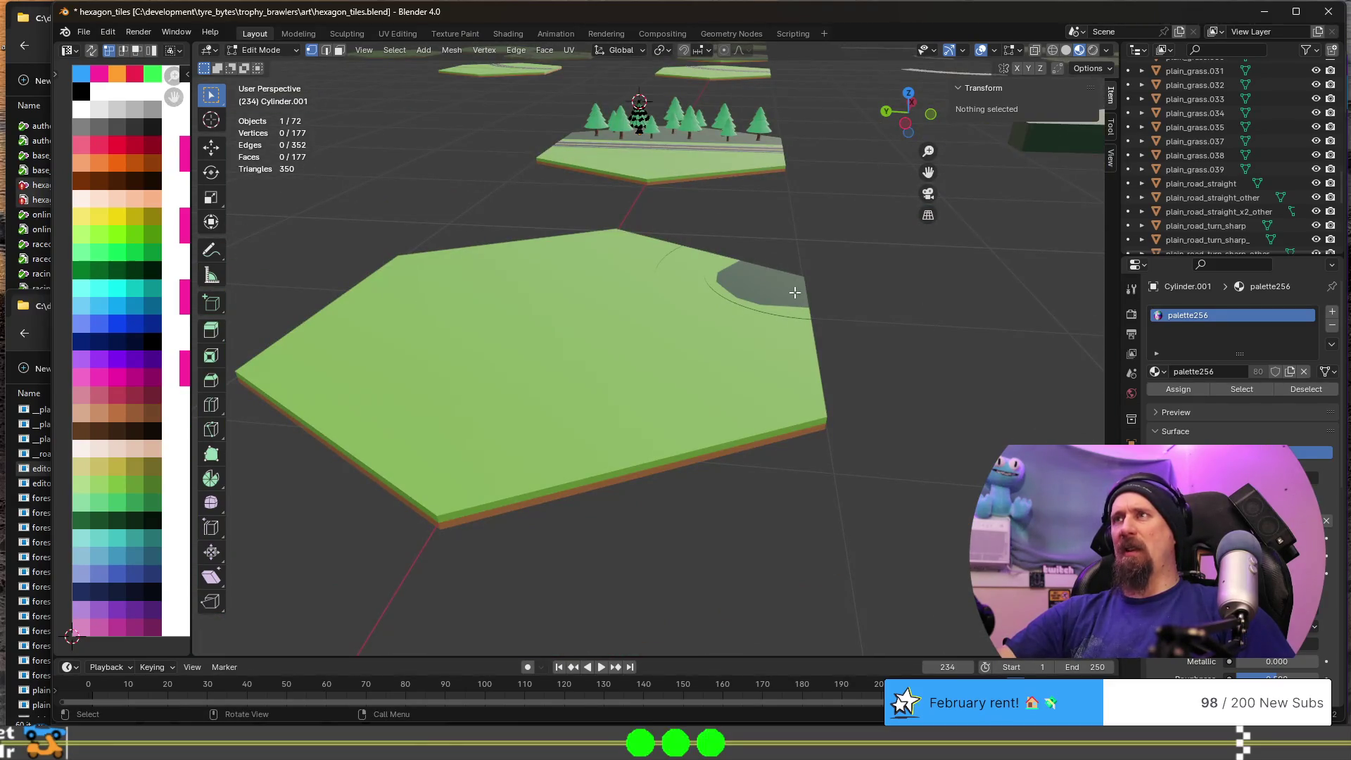
scroll(743, 281, "down", 4)
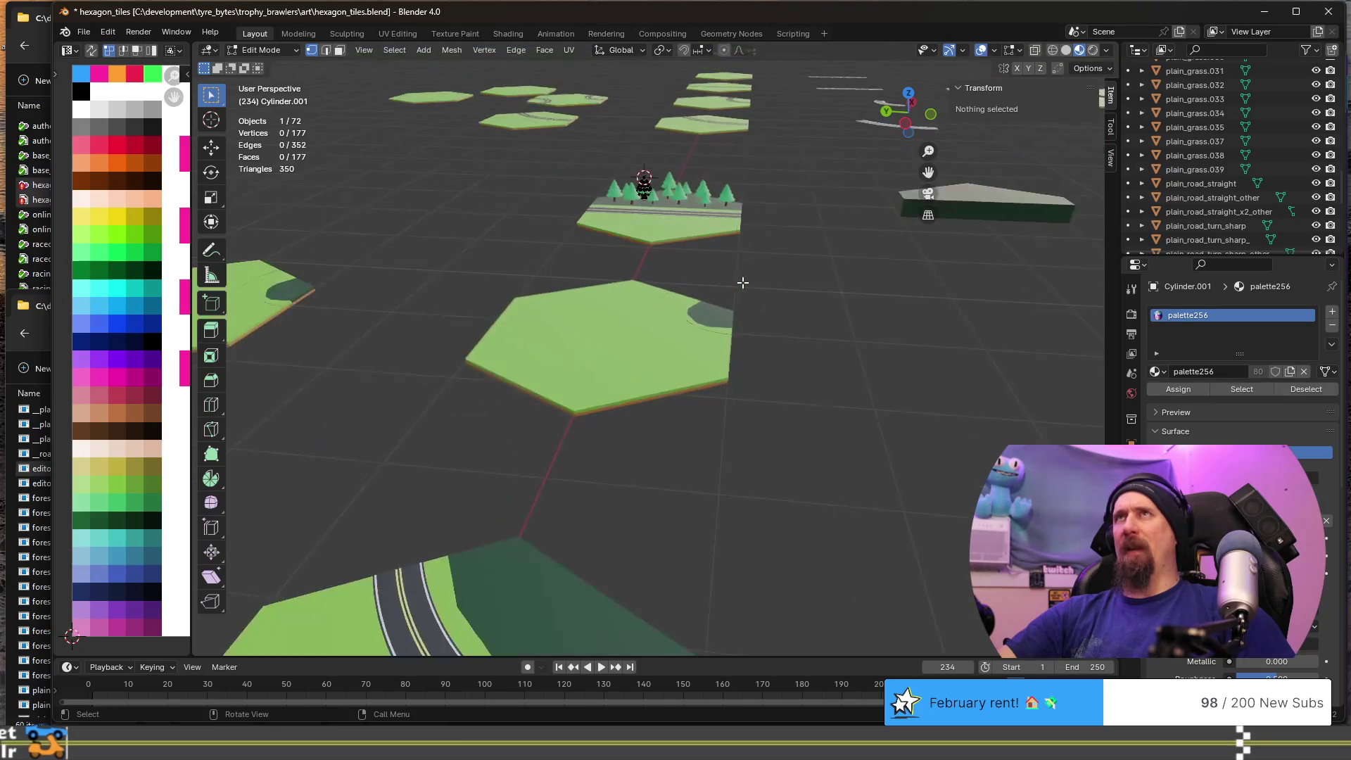
mouse_move(742, 284)
middle_mouse_down()
mouse_move(724, 293)
mouse_move(732, 282)
middle_mouse_up()
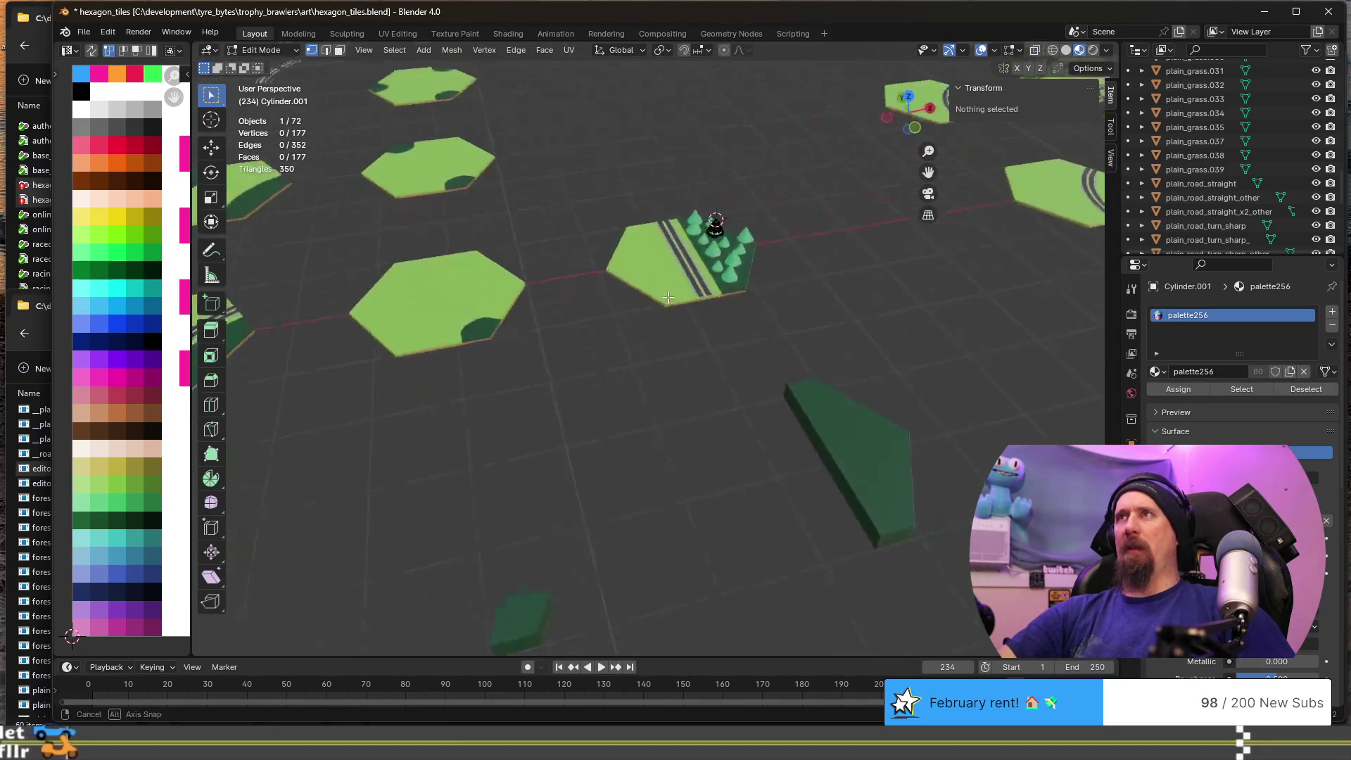
scroll(727, 233, "up", 4)
middle_click_drag(781, 172, 636, 326, "shift")
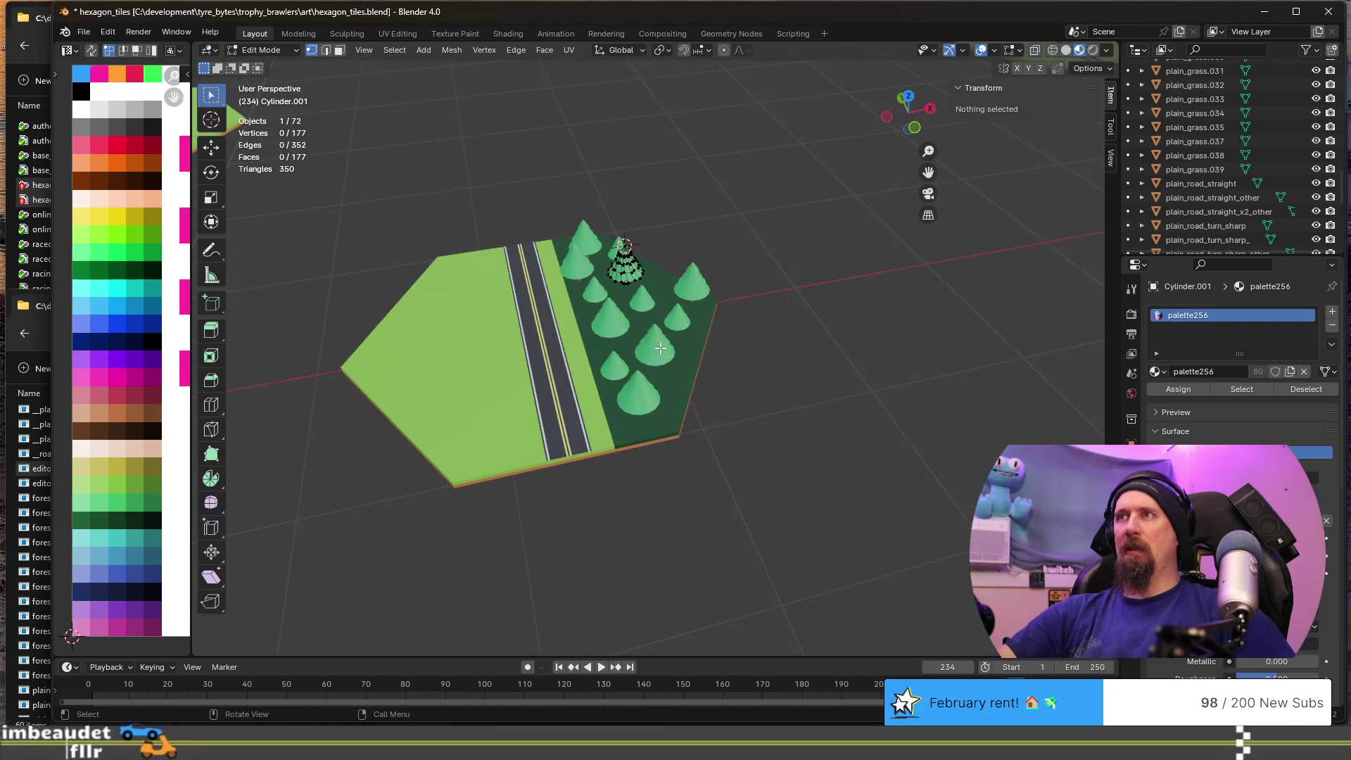
key("Tab")
left_click(660, 348)
scroll(567, 337, "up", 5)
- Make two ground-level copies of the cone pine and place them among the forest trees
mouse_move(535, 311)
middle_mouse_down()
mouse_move(654, 345)
mouse_move(528, 296)
mouse_move(627, 315)
middle_mouse_up()
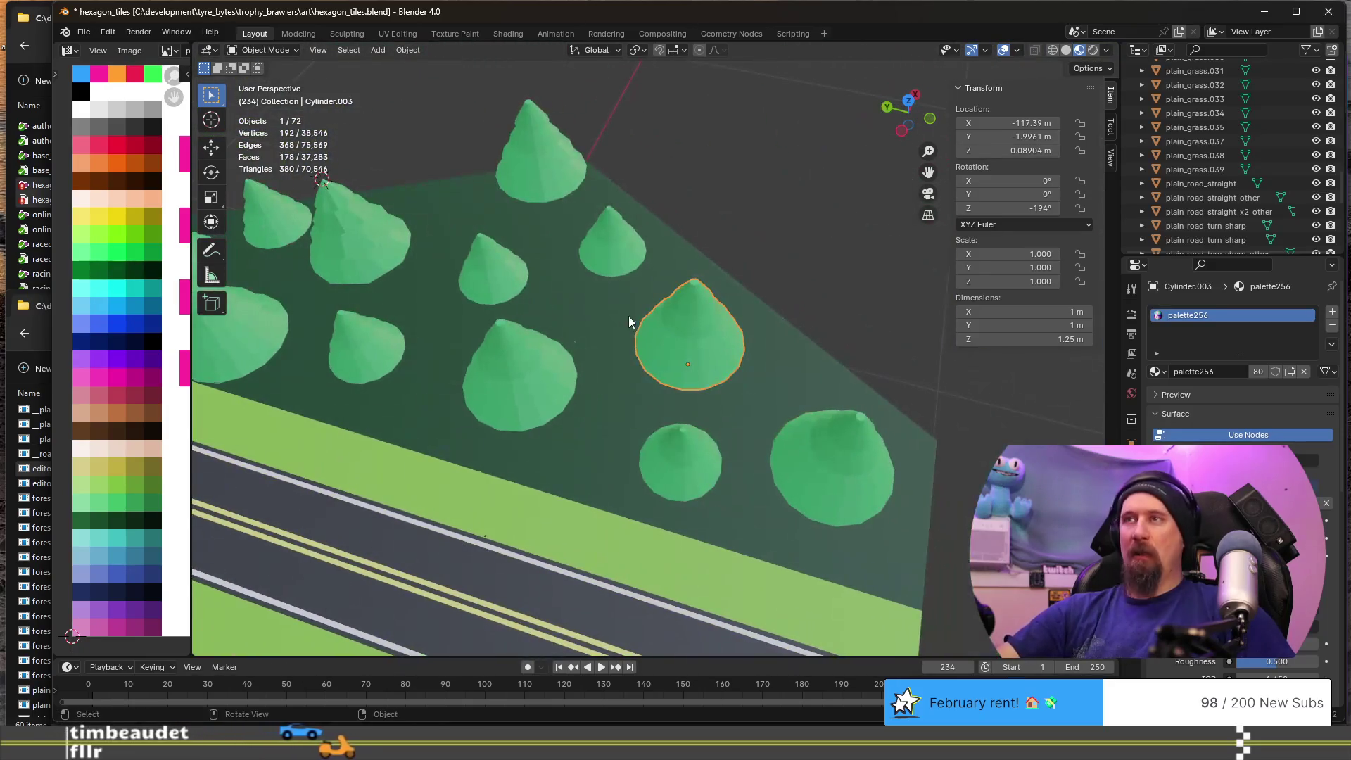
key("shift+d")
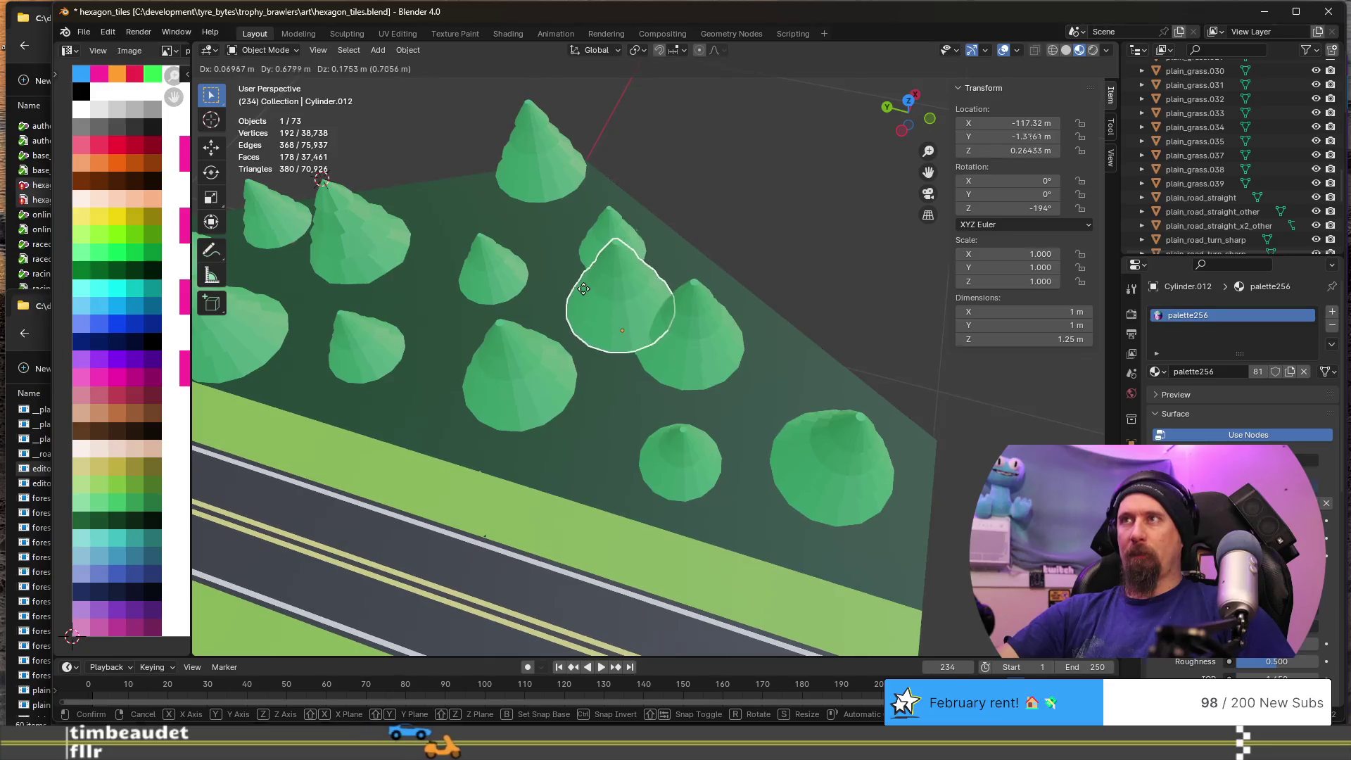
key("shift+z")
left_click(579, 289)
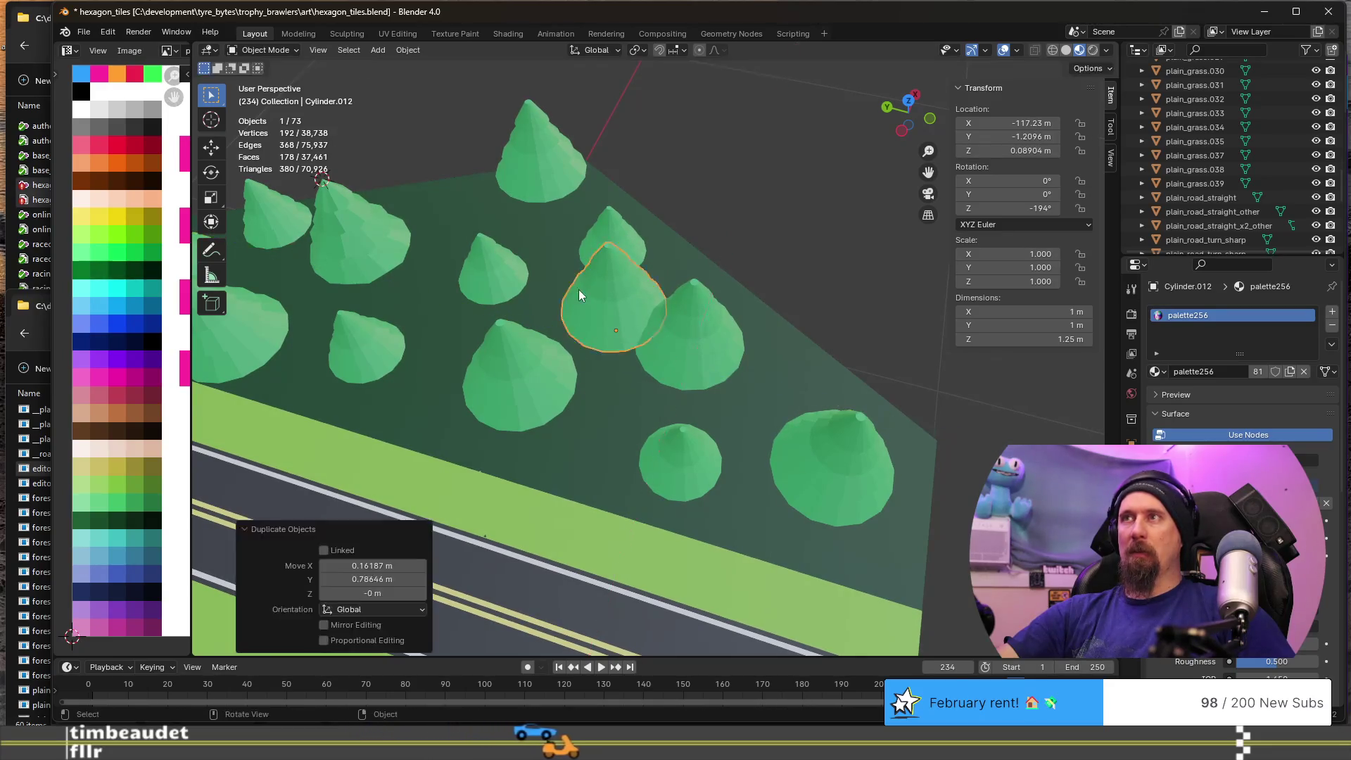
key("shift+d")
key("shift+z")
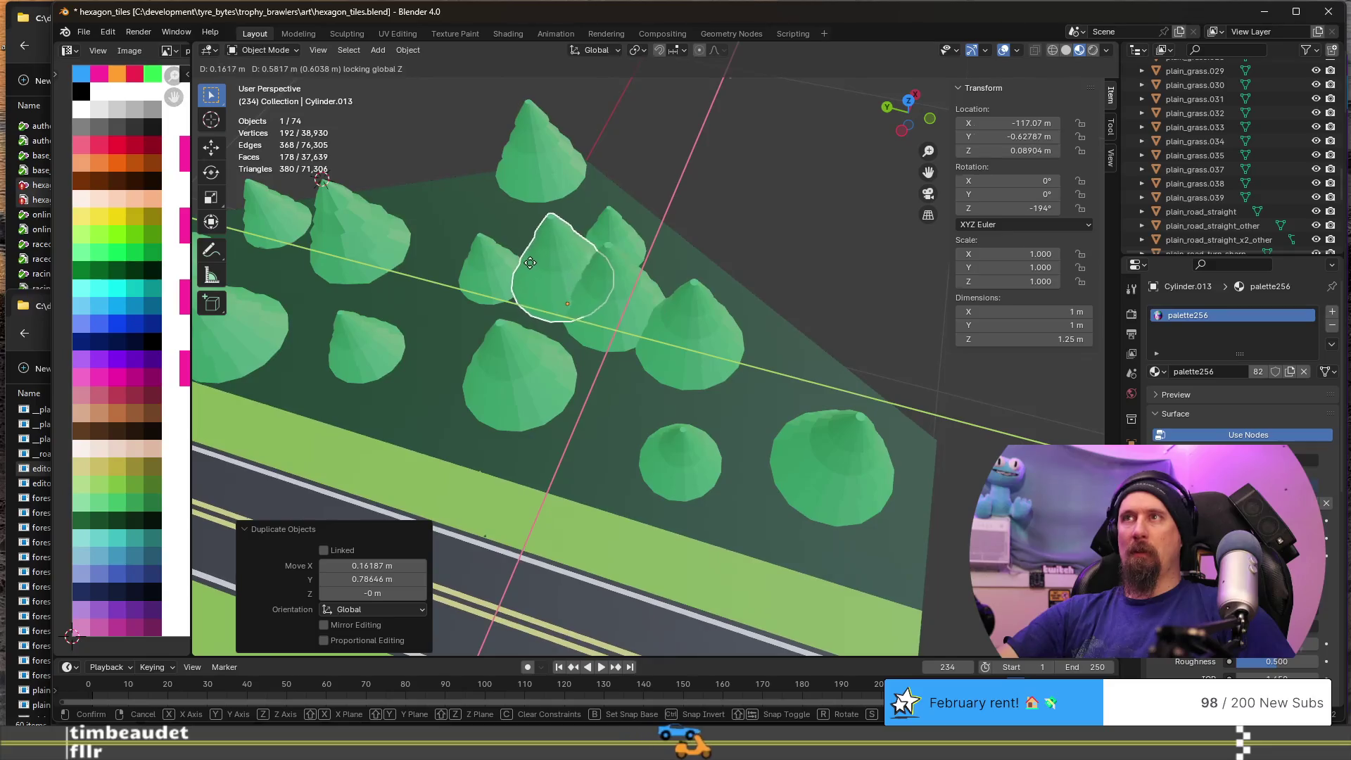
left_click(530, 263)
mouse_move(529, 263)
middle_mouse_down()
mouse_move(586, 245)
mouse_move(618, 175)
mouse_move(620, 206)
middle_mouse_up()
key("KP_Decimal")
mouse_move(634, 302)
middle_mouse_down()
mouse_move(565, 179)
mouse_move(559, 196)
mouse_move(564, 182)
mouse_move(626, 299)
middle_mouse_up()
scroll(627, 299, "down", 3)
- Copy the top tree three more times along the ground, beside it, behind and to the right
left_click(547, 373)
left_click(567, 240)
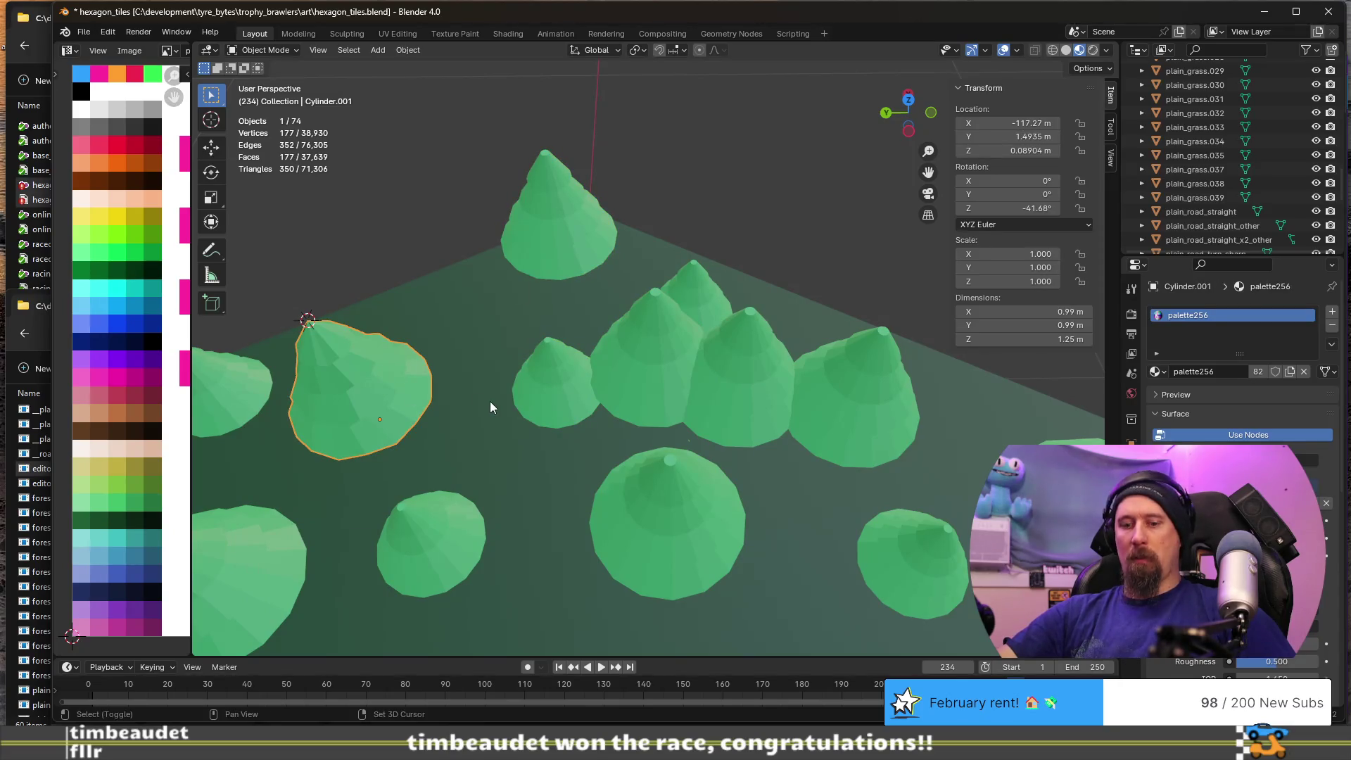
key("shift+d")
key("shift+z")
left_click(584, 394)
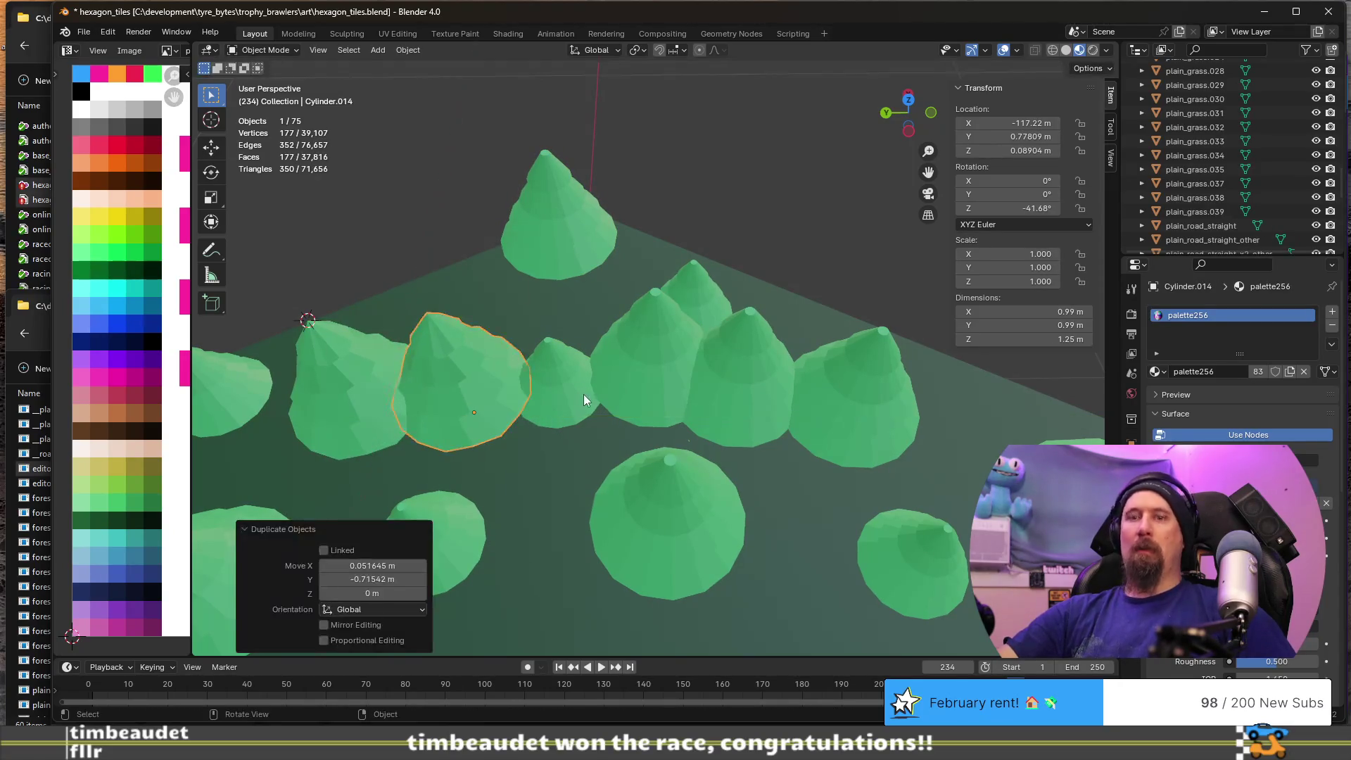
key("shift+d")
key("shift+z")
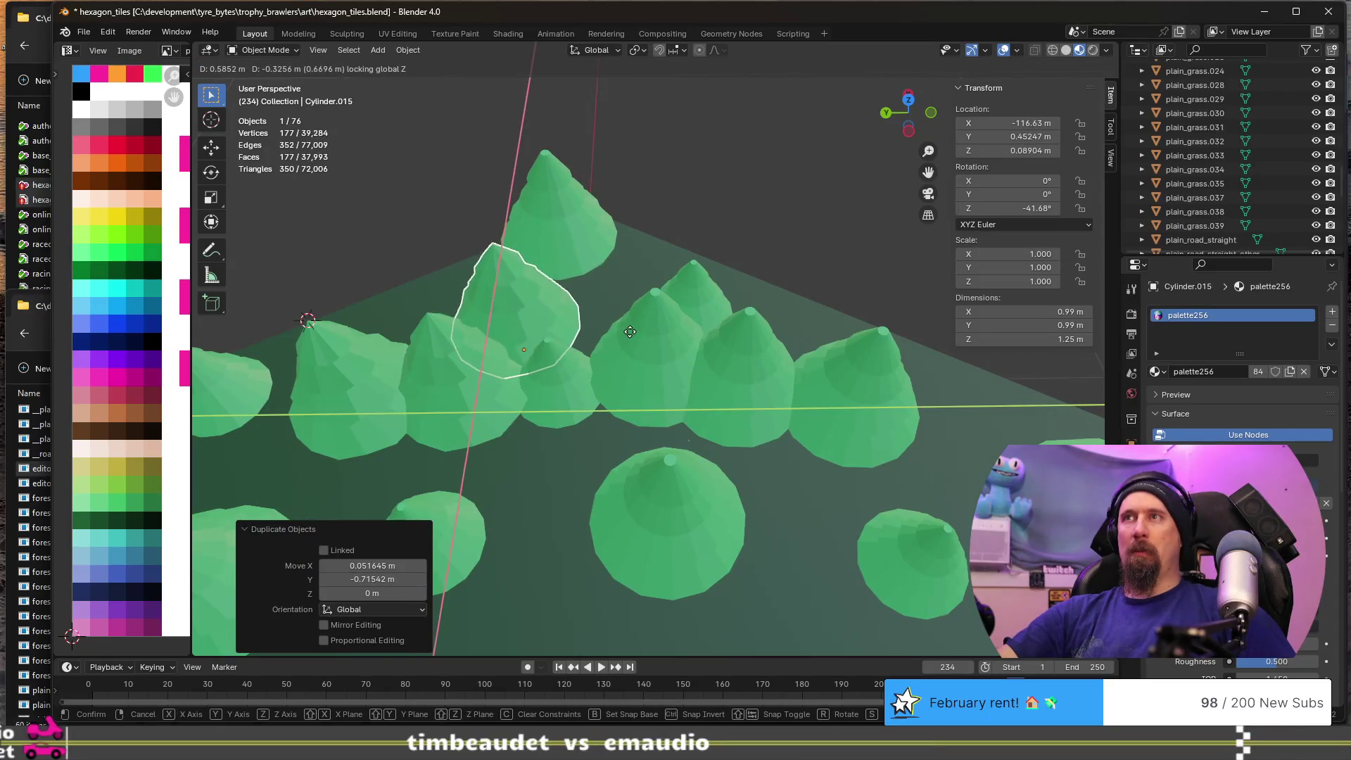
left_click(628, 335)
key("shift+d")
key("shift+z")
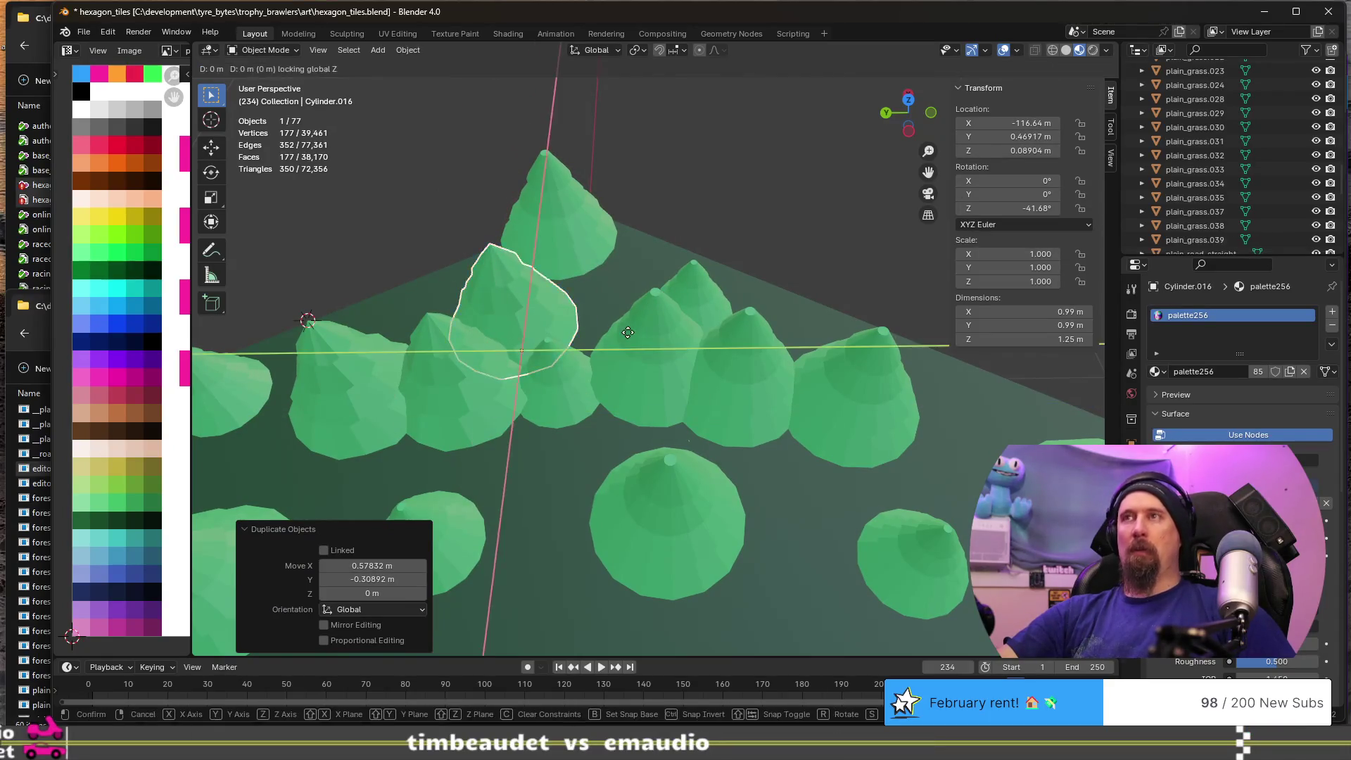
left_click(715, 339)
- Open the newest copy, Cylinder.016, in Edit Mode and orbit to a side view
key("Tab")
mouse_move(716, 339)
middle_mouse_down()
mouse_move(484, 420)
mouse_move(557, 418)
mouse_move(618, 438)
middle_mouse_up()
scroll(496, 425, "up", 8)
scroll(512, 429, "down", 6)
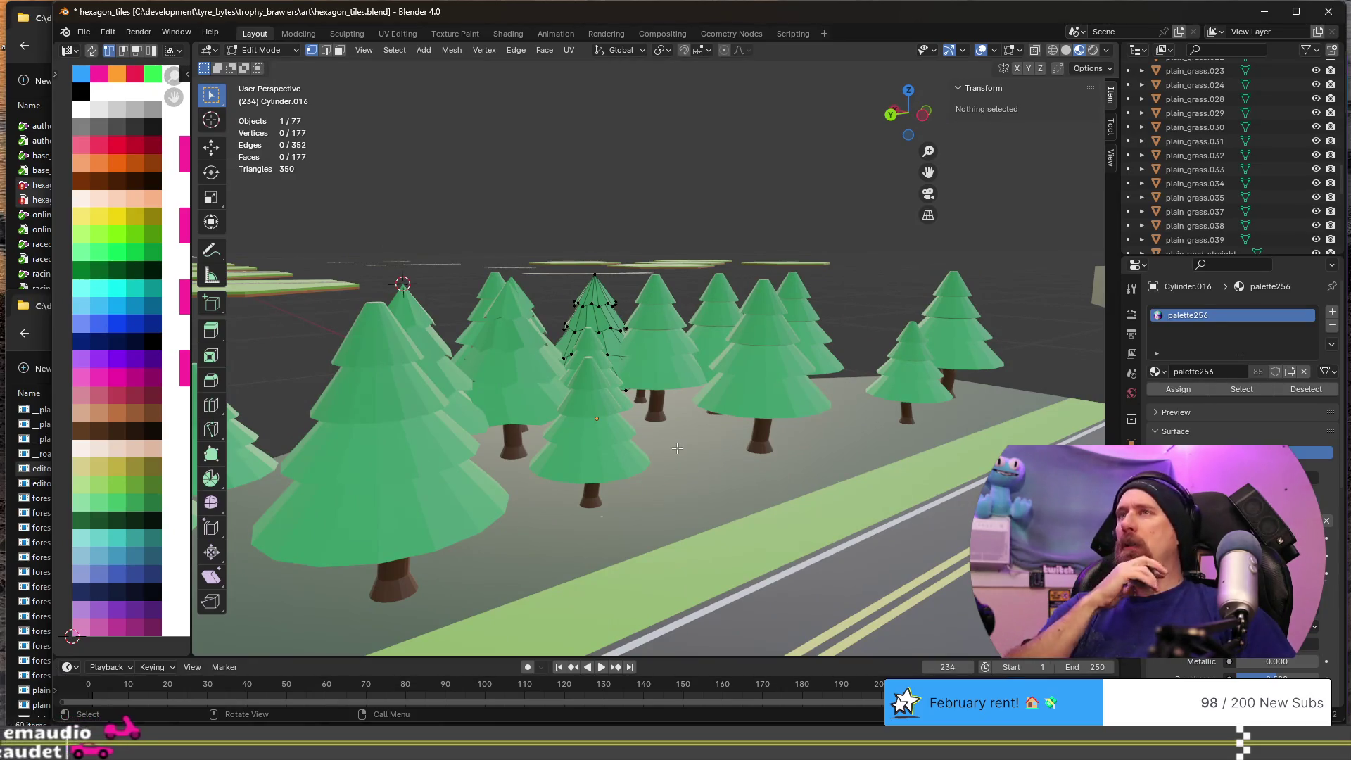
- Return to Object Mode and delete the unwanted trees at the front by the road
mouse_move(638, 458)
middle_mouse_down()
mouse_move(552, 450)
mouse_move(669, 470)
middle_mouse_up()
mouse_move(522, 470)
middle_mouse_down()
mouse_move(546, 446)
mouse_move(639, 468)
mouse_move(576, 500)
mouse_move(589, 518)
mouse_move(629, 521)
mouse_move(564, 486)
mouse_move(538, 489)
mouse_move(597, 498)
middle_mouse_up()
key("Tab")
left_click(632, 496)
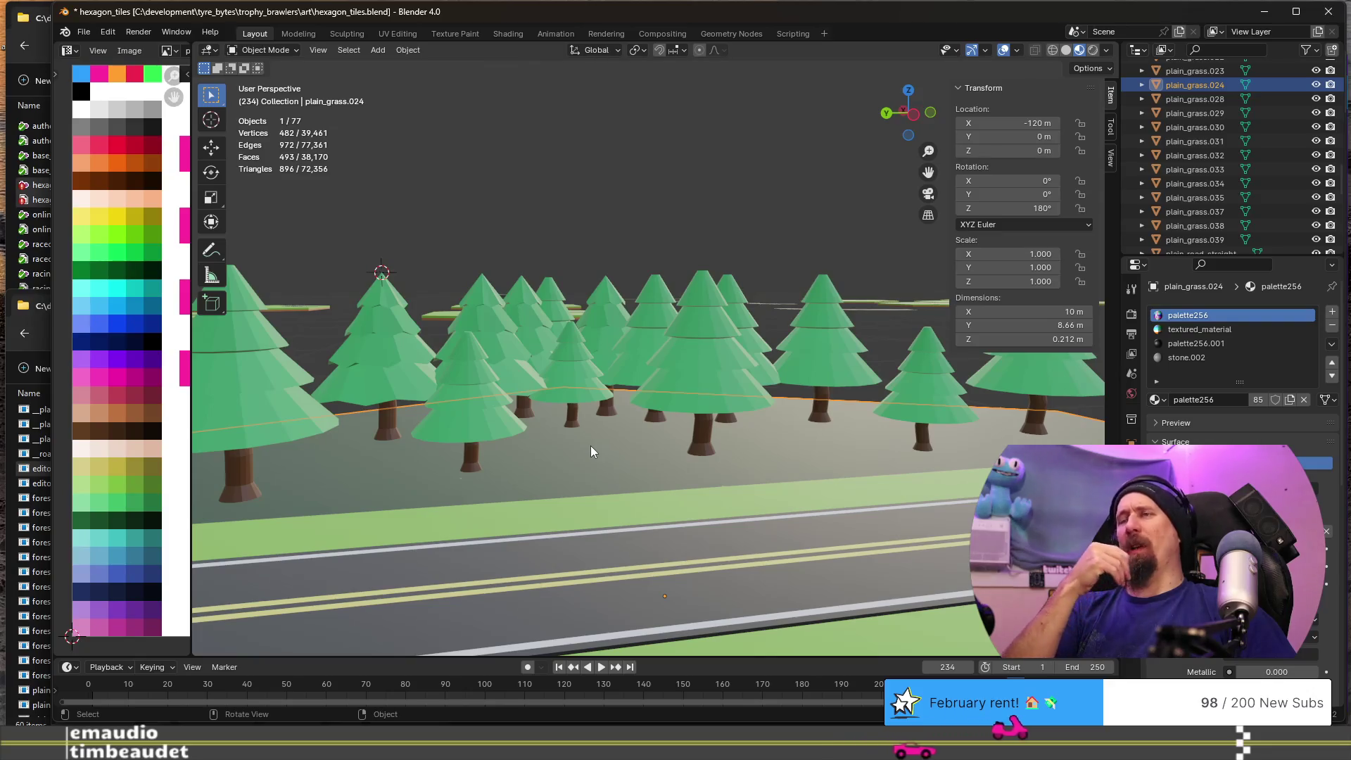
left_click(699, 318)
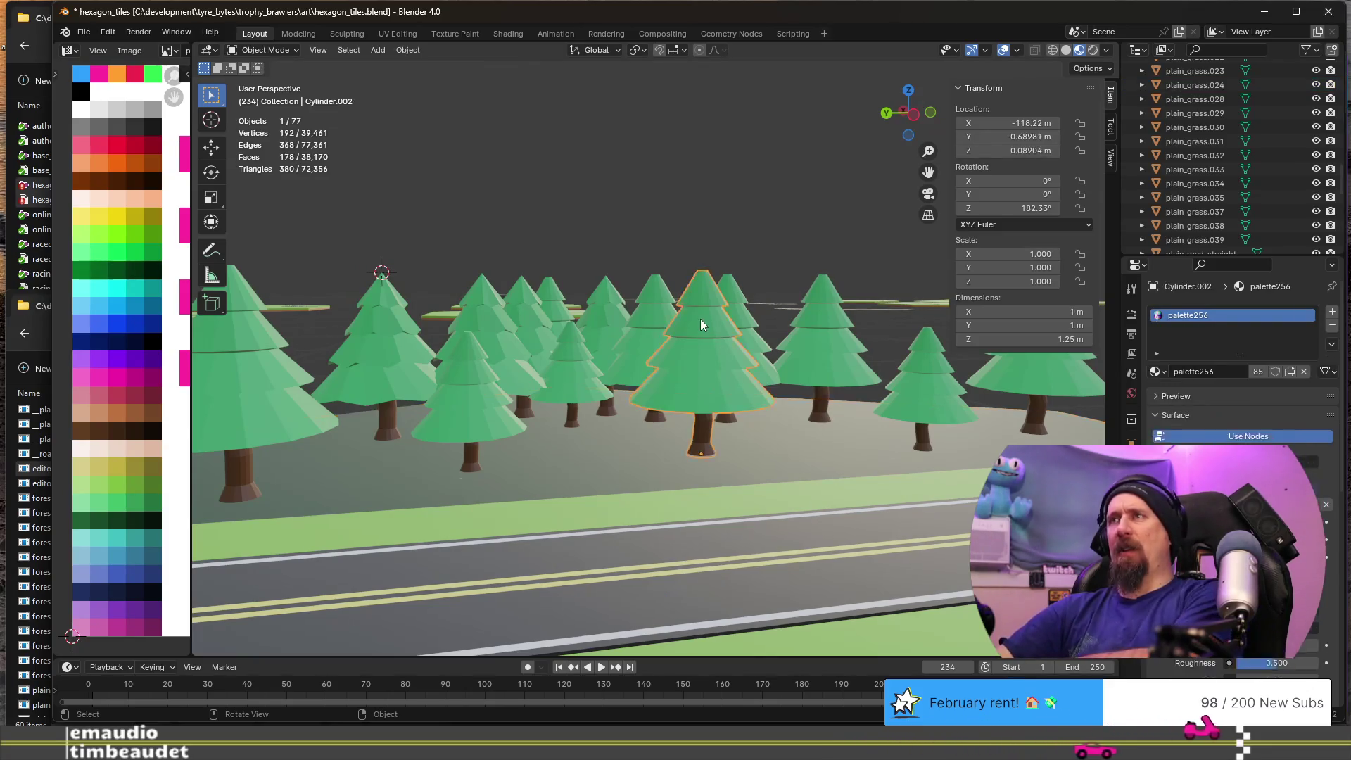
key("Delete")
left_click(723, 325)
key("Delete")
left_click(816, 330)
key("Delete")
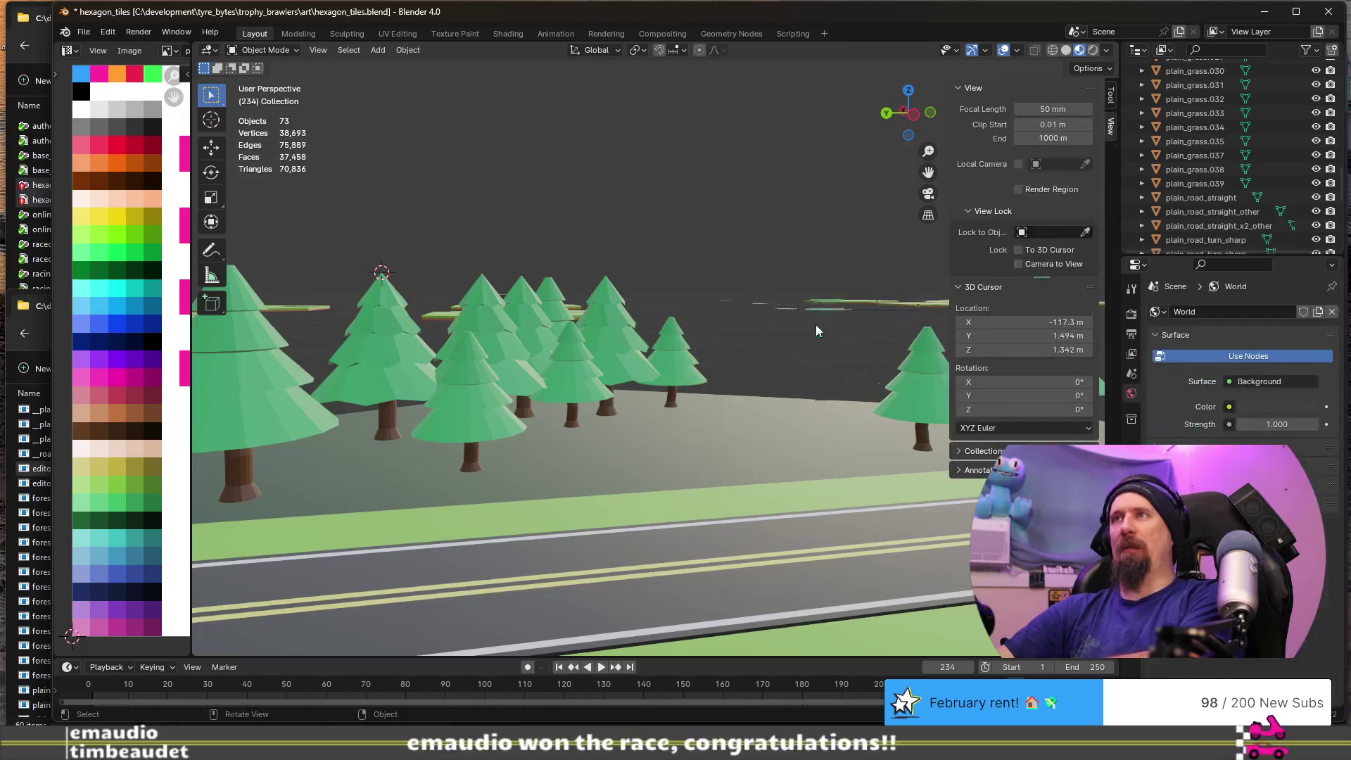
- Move a forest tree to a new spot on the ground
left_click(618, 336)
mouse_move(656, 303)
middle_mouse_down()
mouse_move(610, 381)
mouse_move(634, 391)
middle_mouse_up()
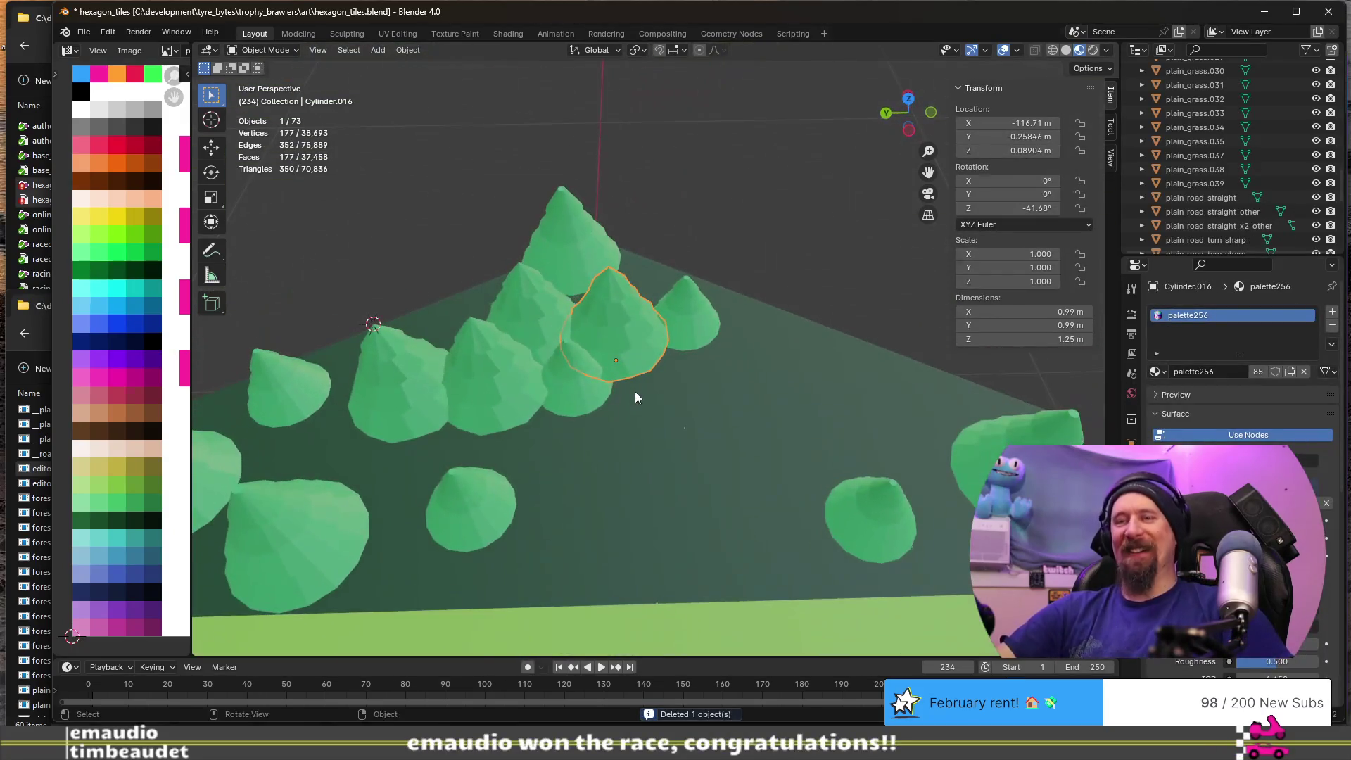
key("g")
key("shift+z")
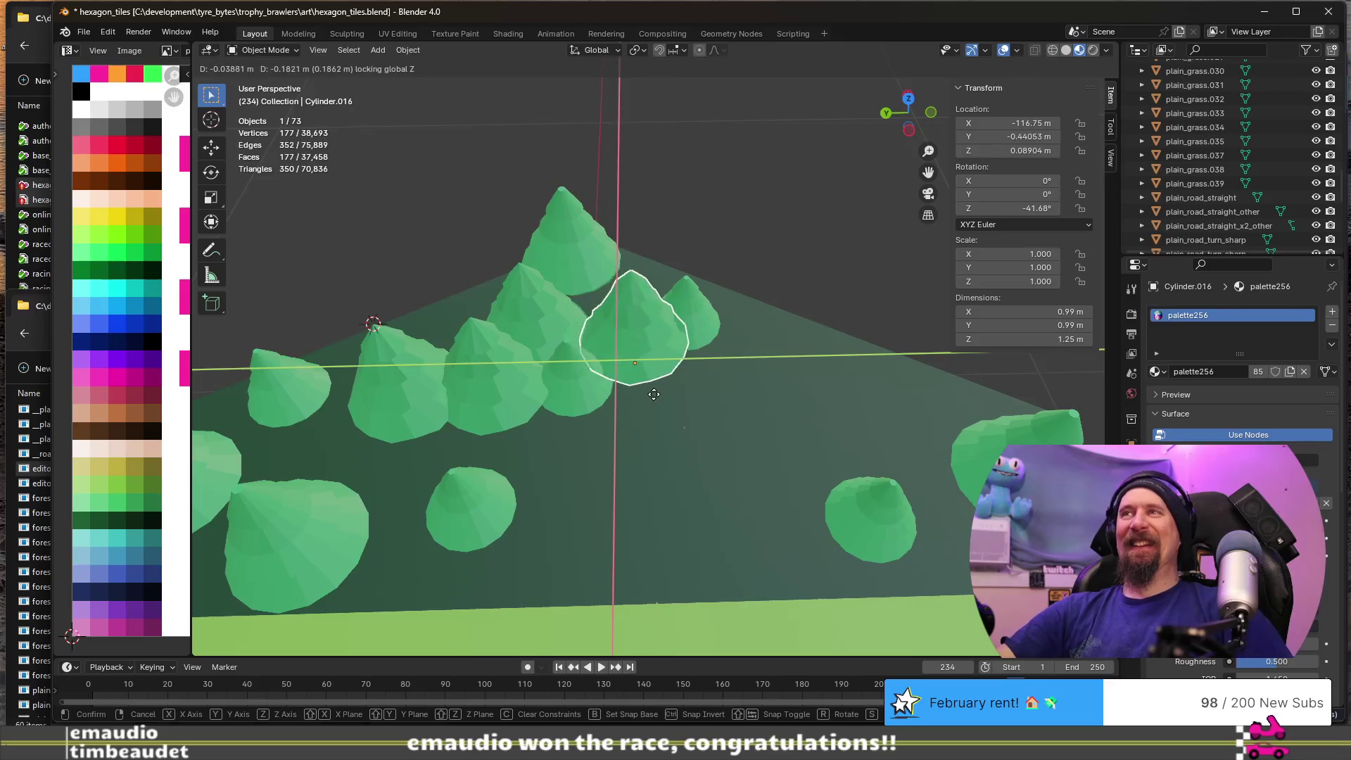
key("shift+z")
left_click(646, 396)
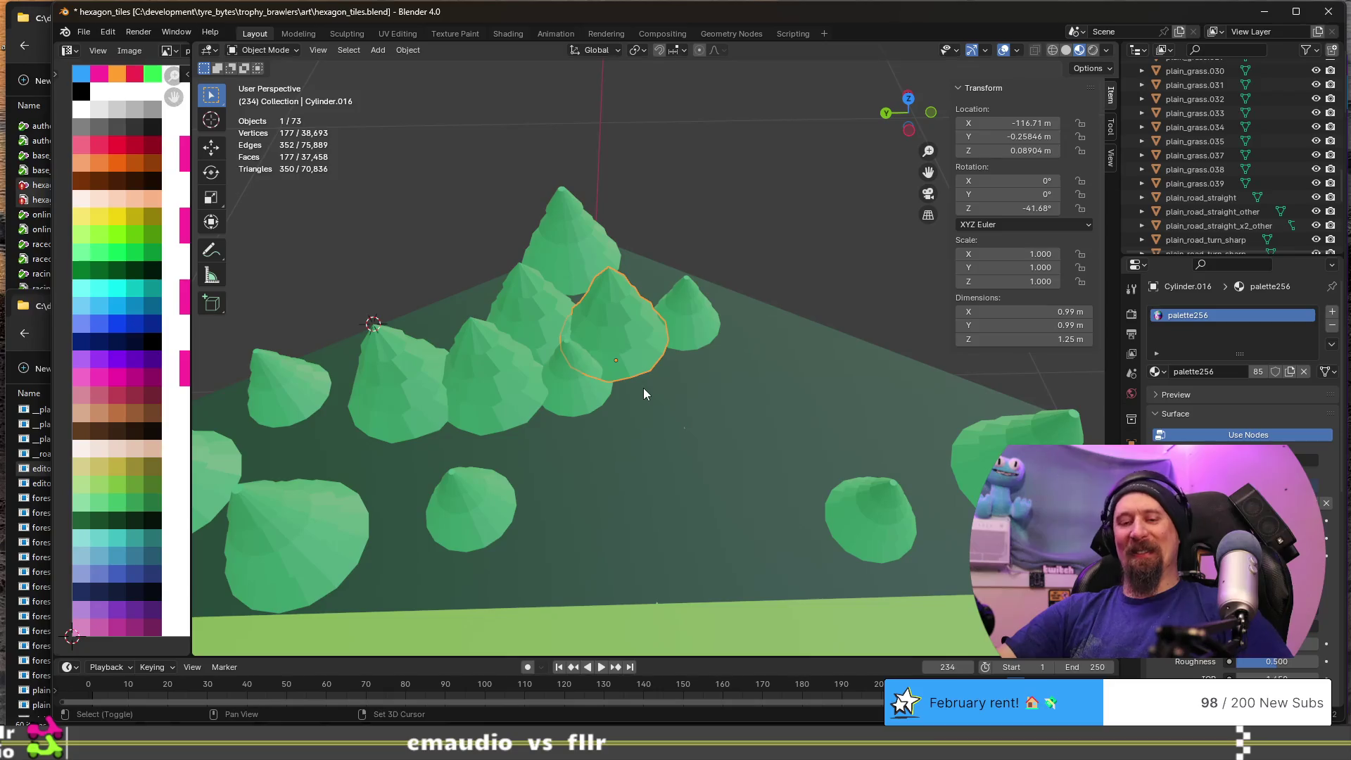
- Fill the gaps with three ground-level tree copies at the front and right of the group
key("shift+d")
key("shift+z")
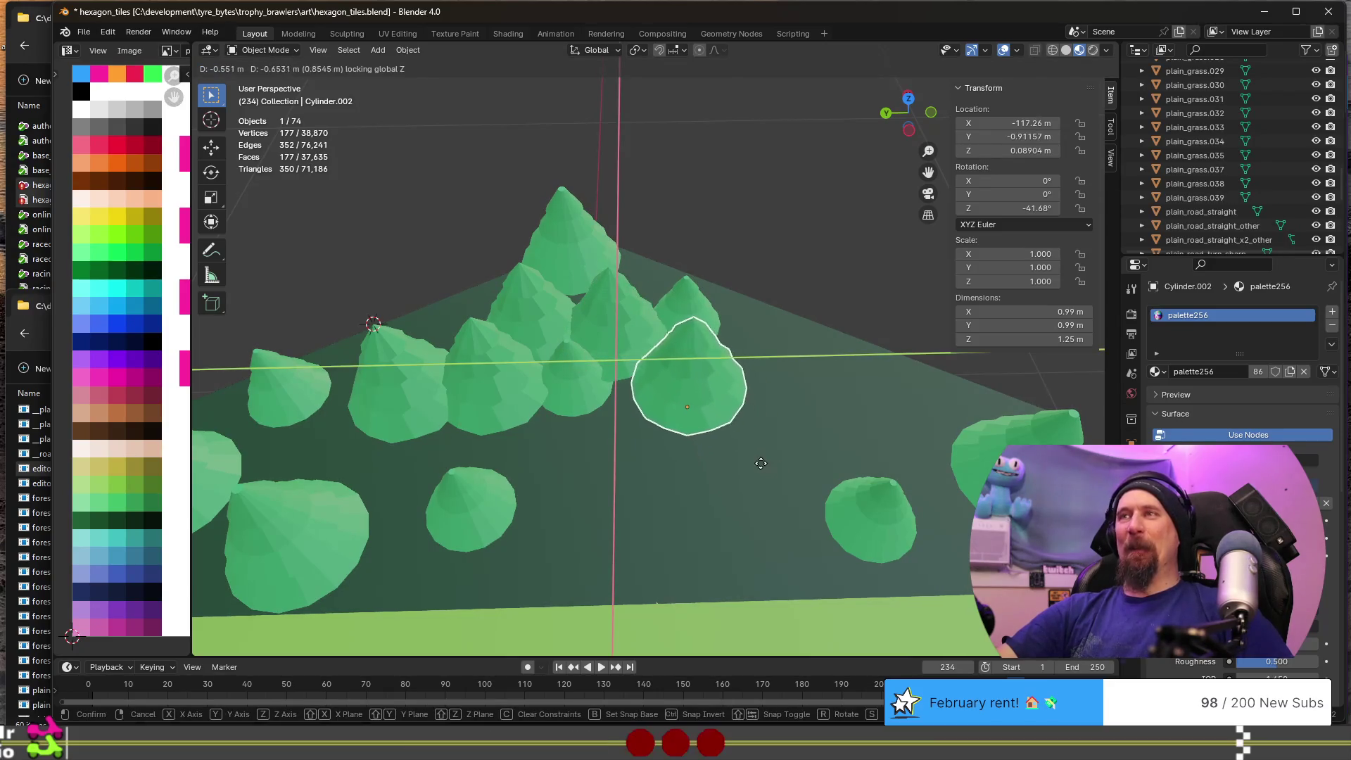
left_click(761, 463)
key("shift+d")
key("shift+z")
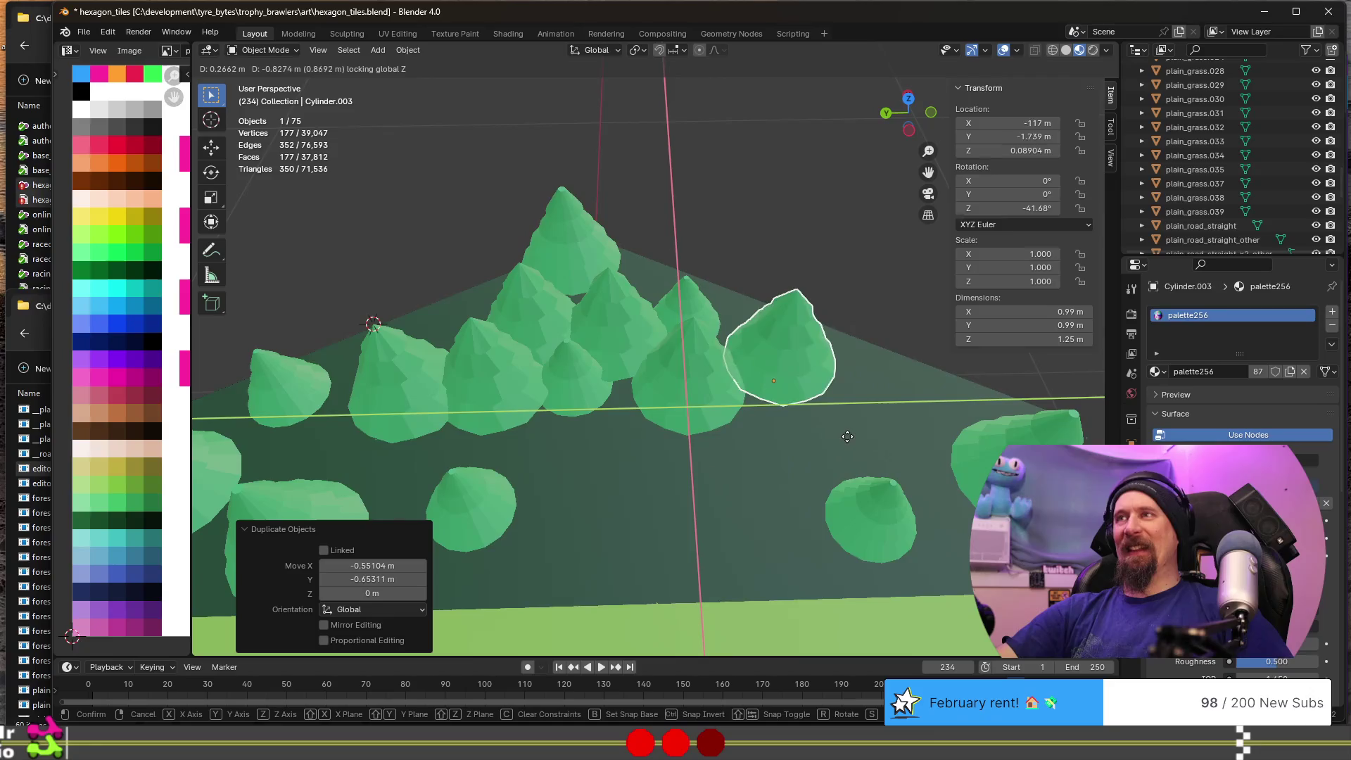
left_click(838, 431)
key("shift+d")
key("shift+z")
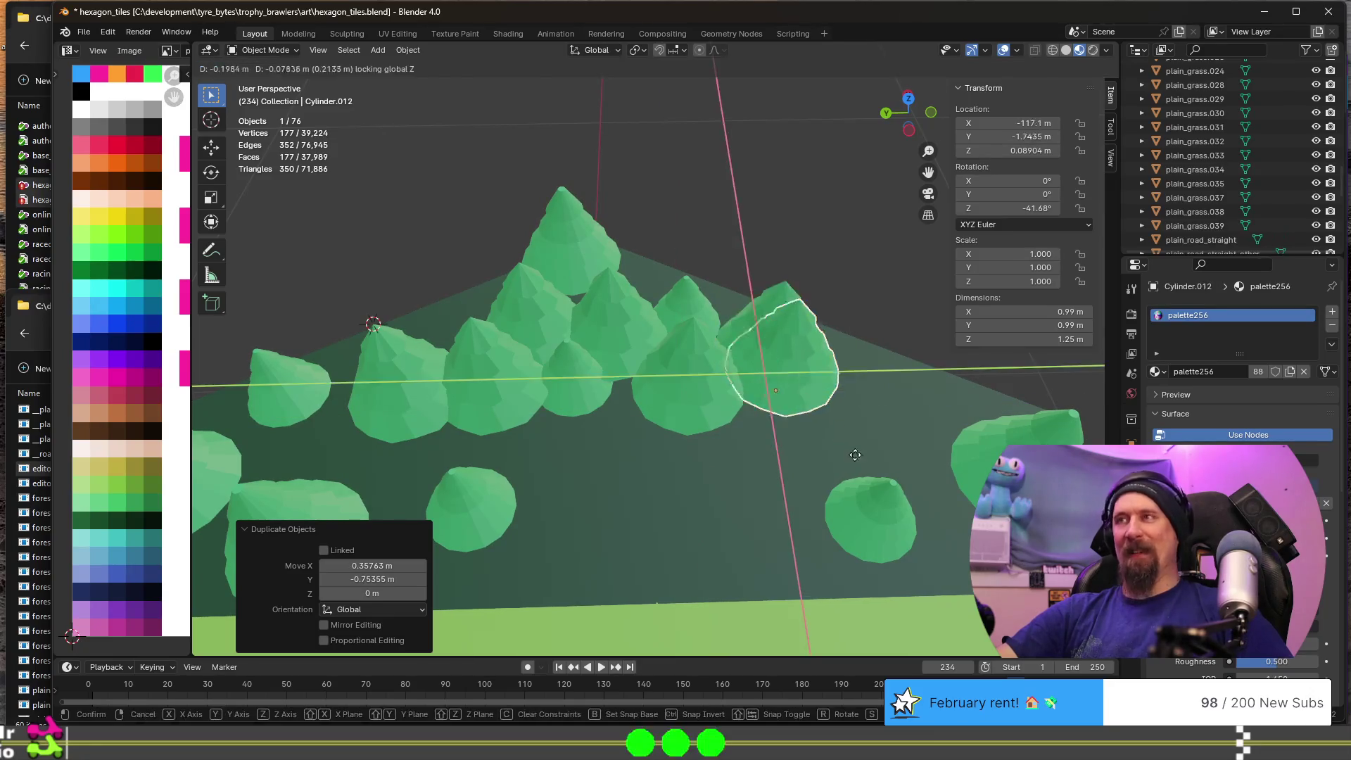
left_click(924, 481)
- Add another copy at the front centre, turned about Z and tilted slightly about X
mouse_move(738, 484)
middle_mouse_down()
mouse_move(729, 399)
mouse_move(782, 387)
mouse_move(719, 418)
mouse_move(639, 429)
mouse_move(707, 426)
middle_mouse_up()
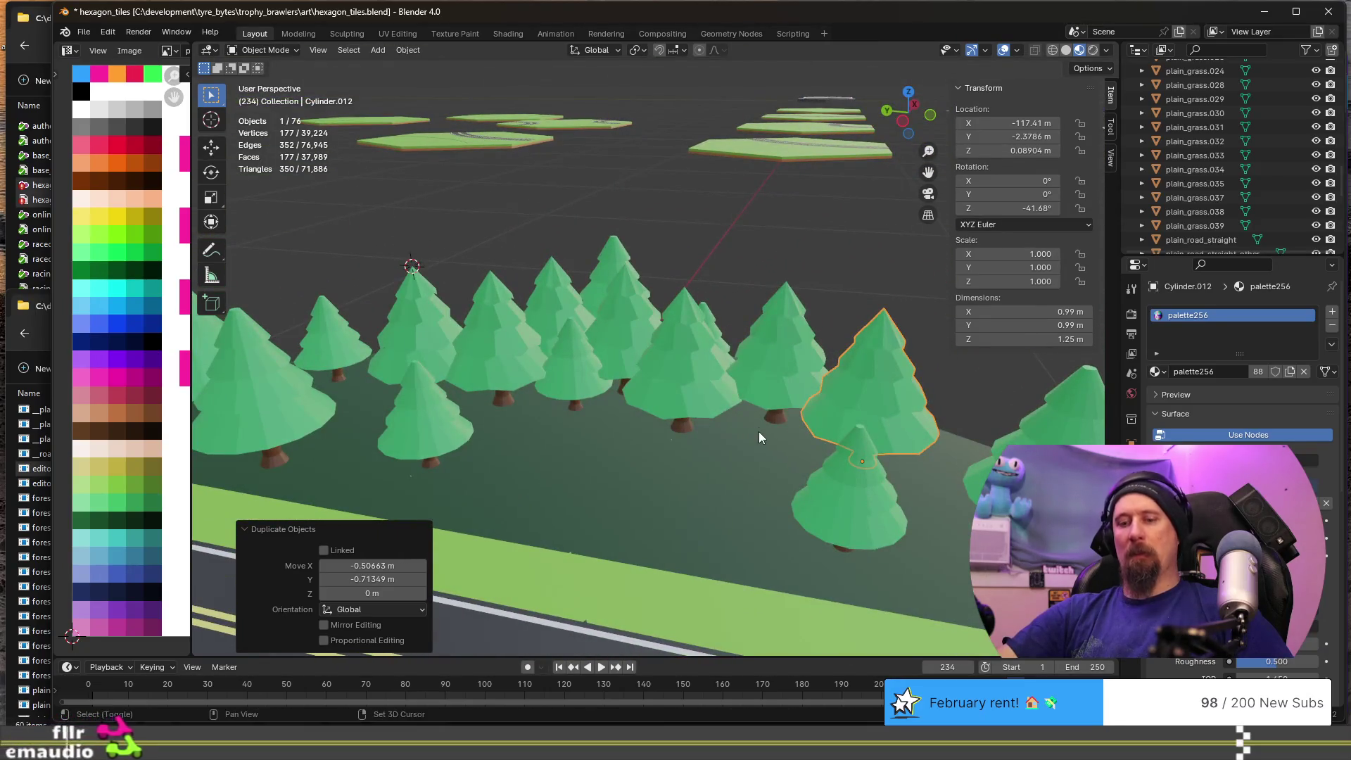
key("shift+d")
left_click(496, 480)
key("r")
key("z")
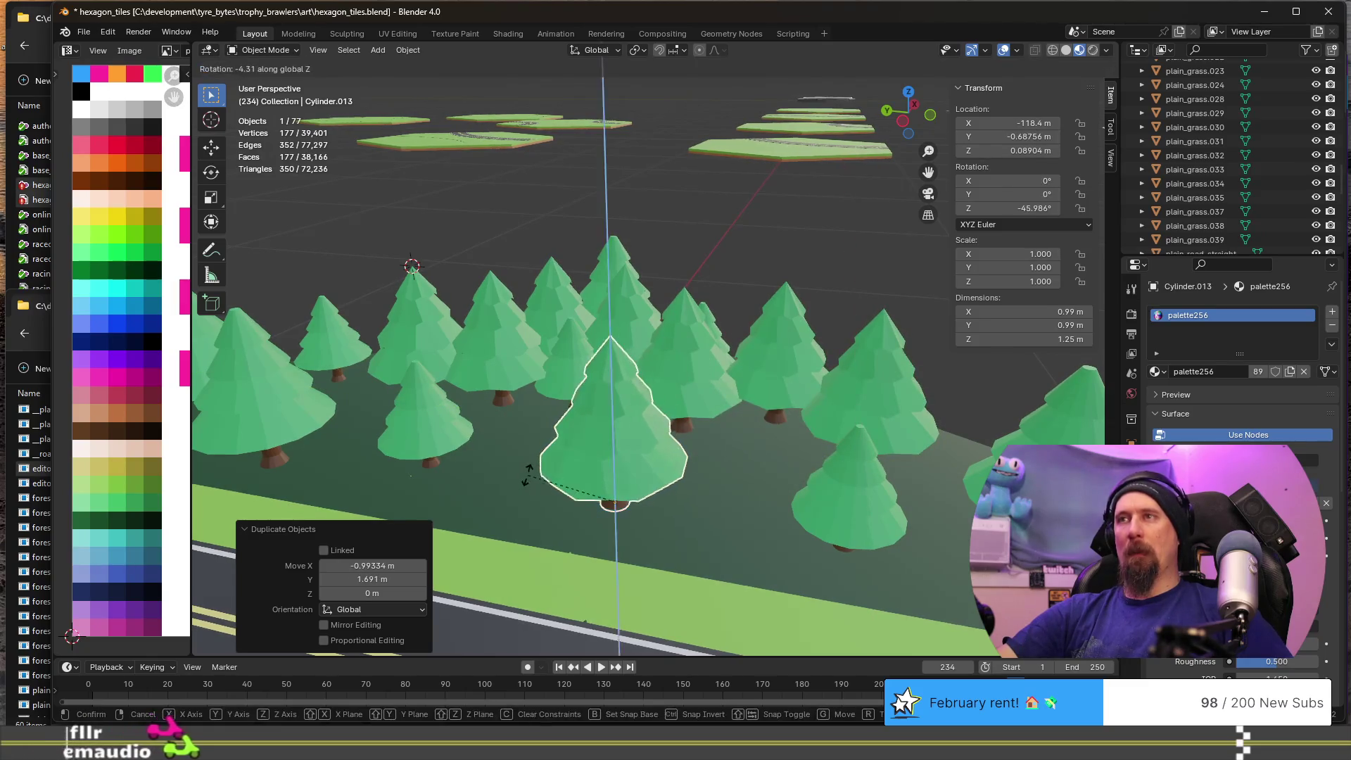
left_click(665, 498)
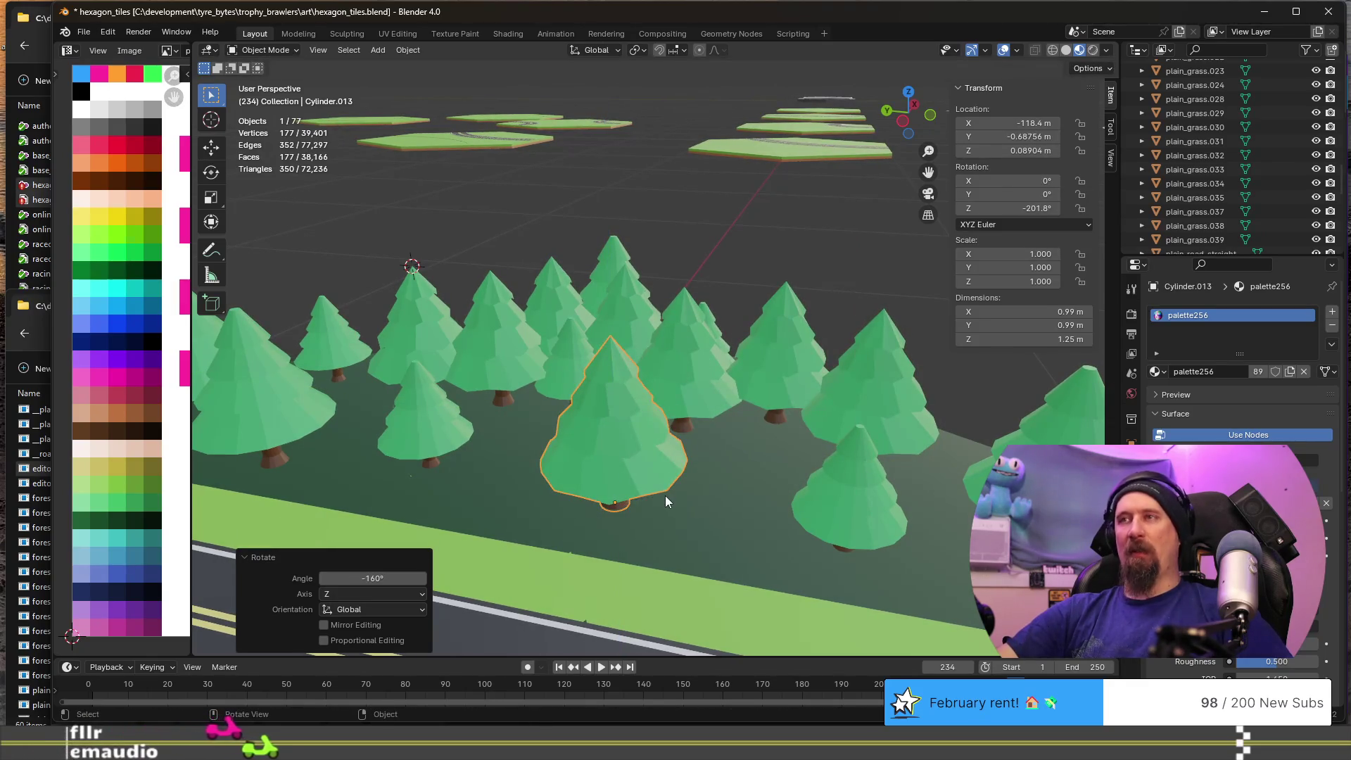
key("r")
key("x")
left_click(669, 500)
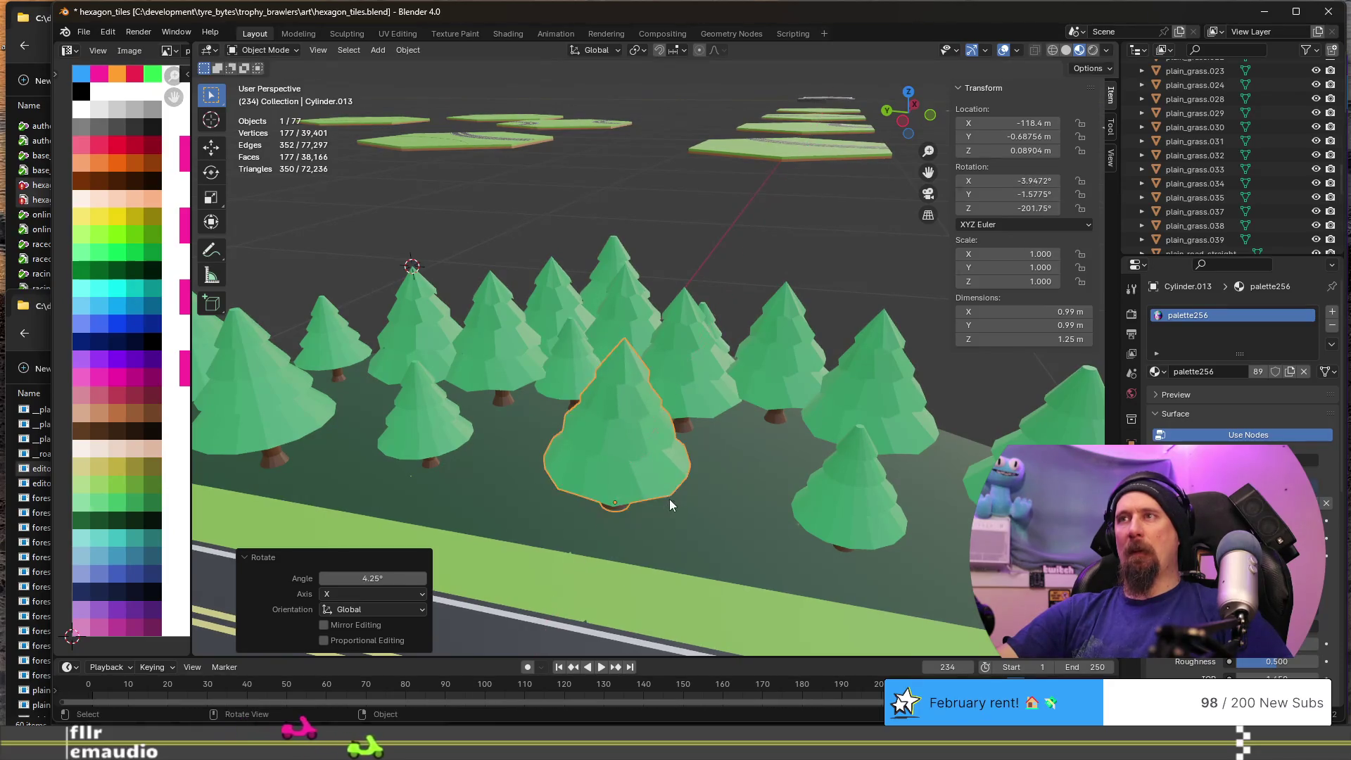
mouse_move(669, 481)
middle_mouse_down()
mouse_move(636, 428)
mouse_move(648, 394)
mouse_move(672, 410)
middle_mouse_up()
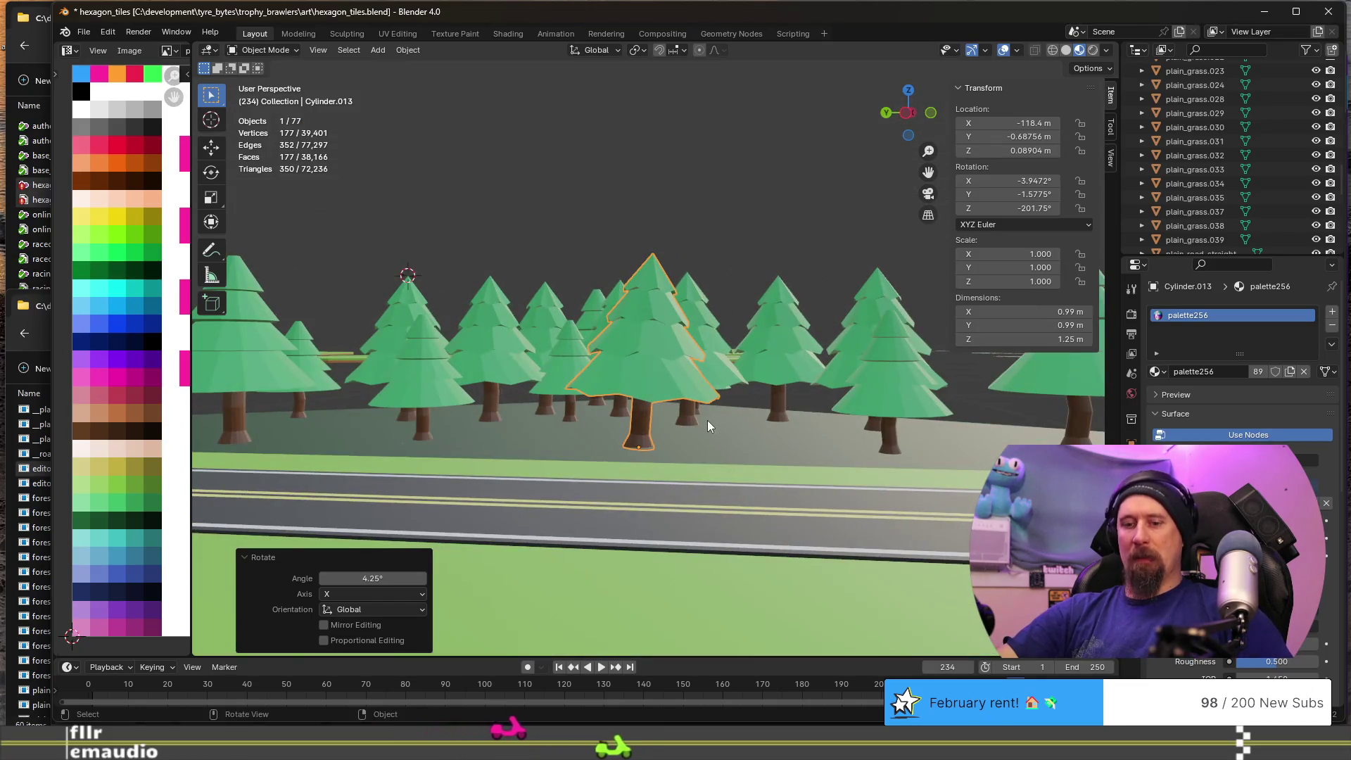
- Stretch the pine taller by scaling it along Z only
key("s")
key("z")
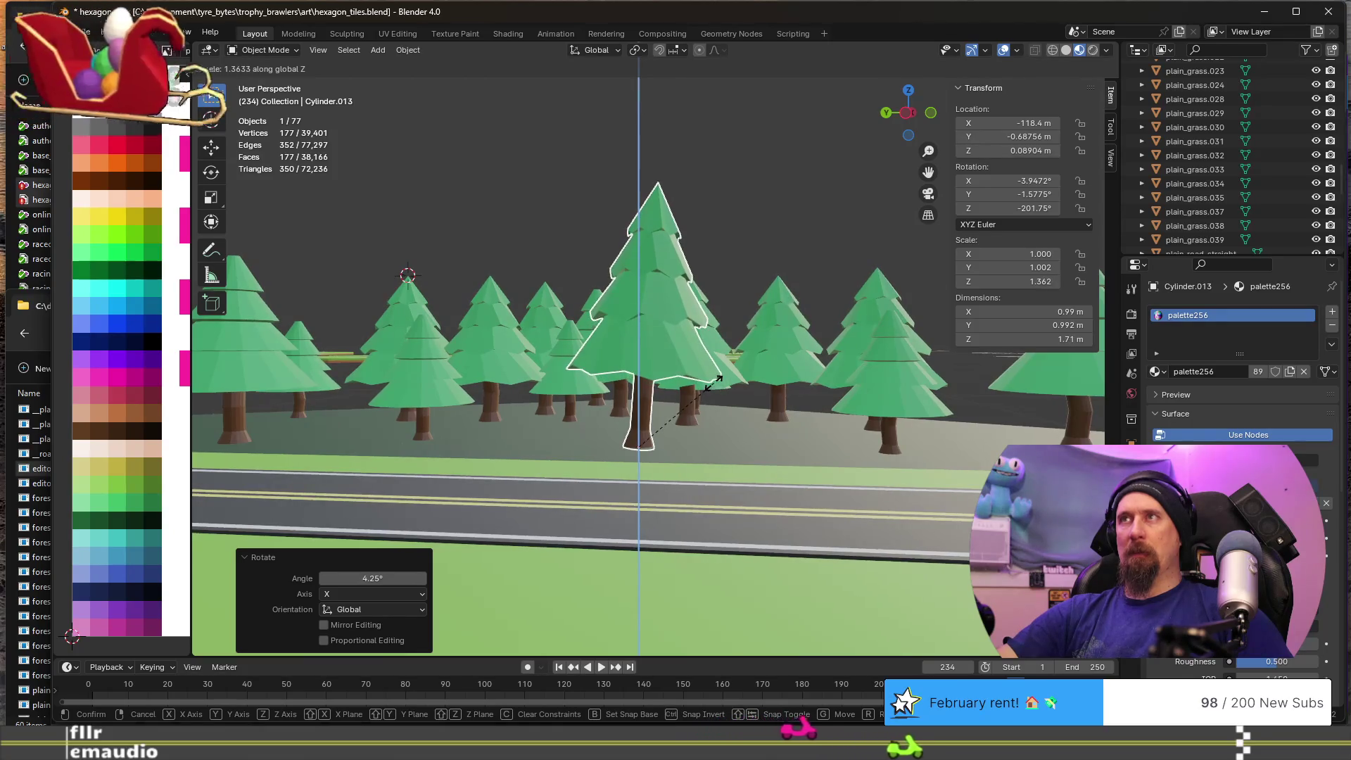
left_click(713, 386)
scroll(714, 382, "down", 6)
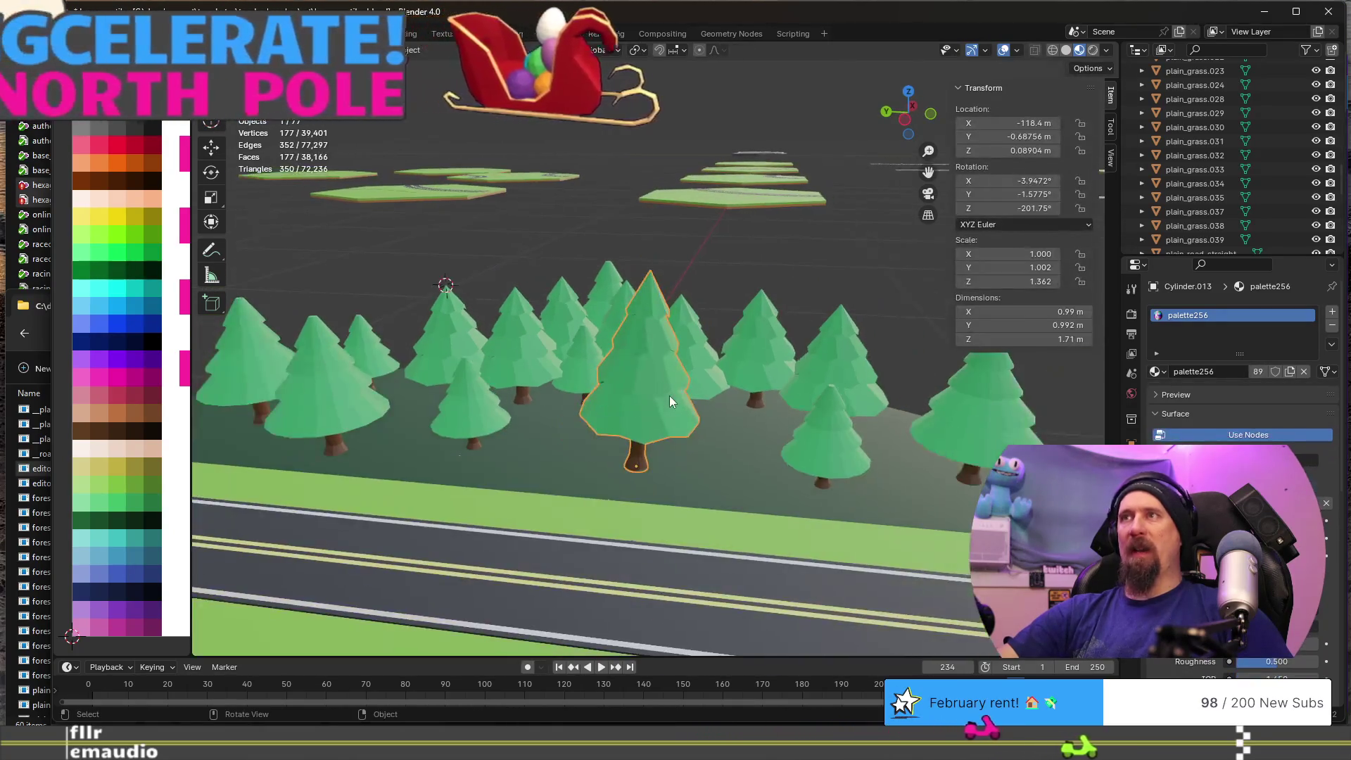
middle_click_drag(602, 403, 744, 385)
- In Edit Mode, move the whole tree mesh vertically to a new height
key("Tab")
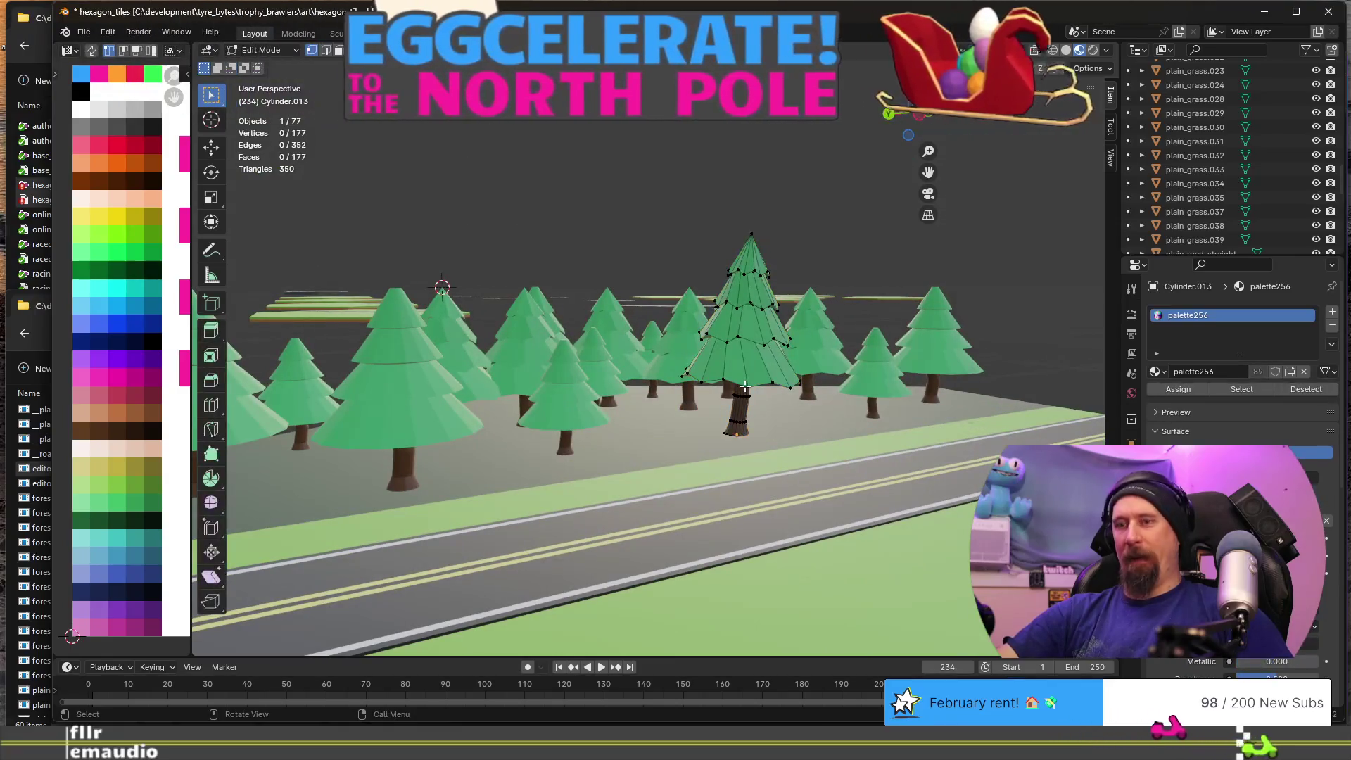
key("z")
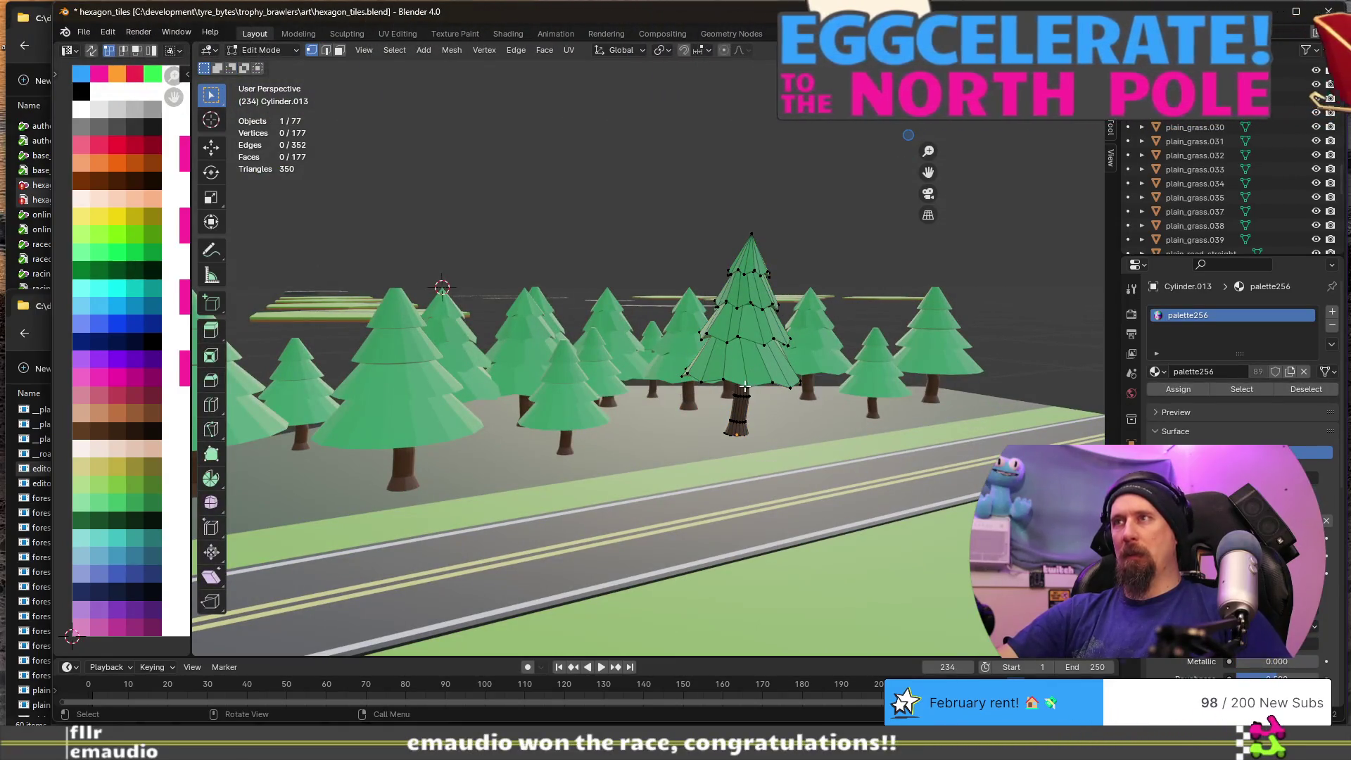
key("a")
key("g")
key("z")
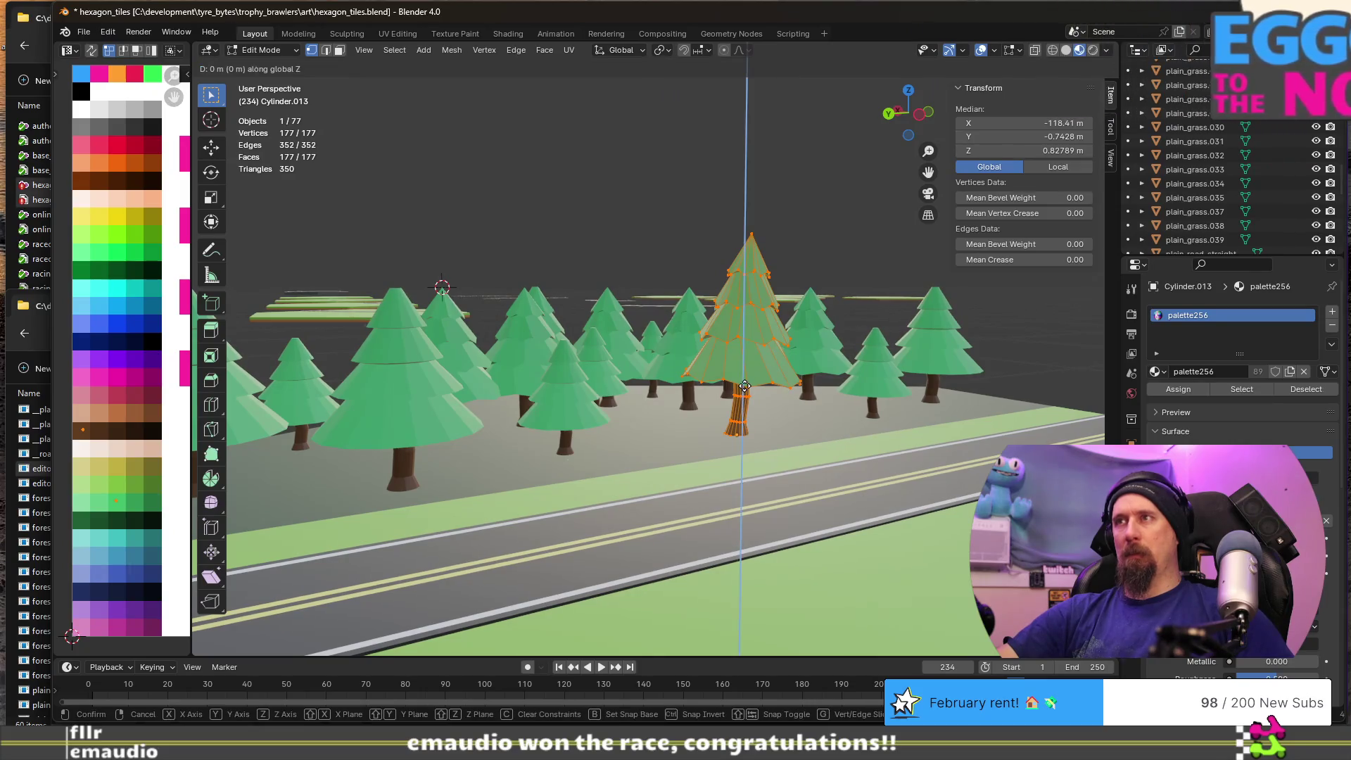
left_click(743, 409)
key("Tab")
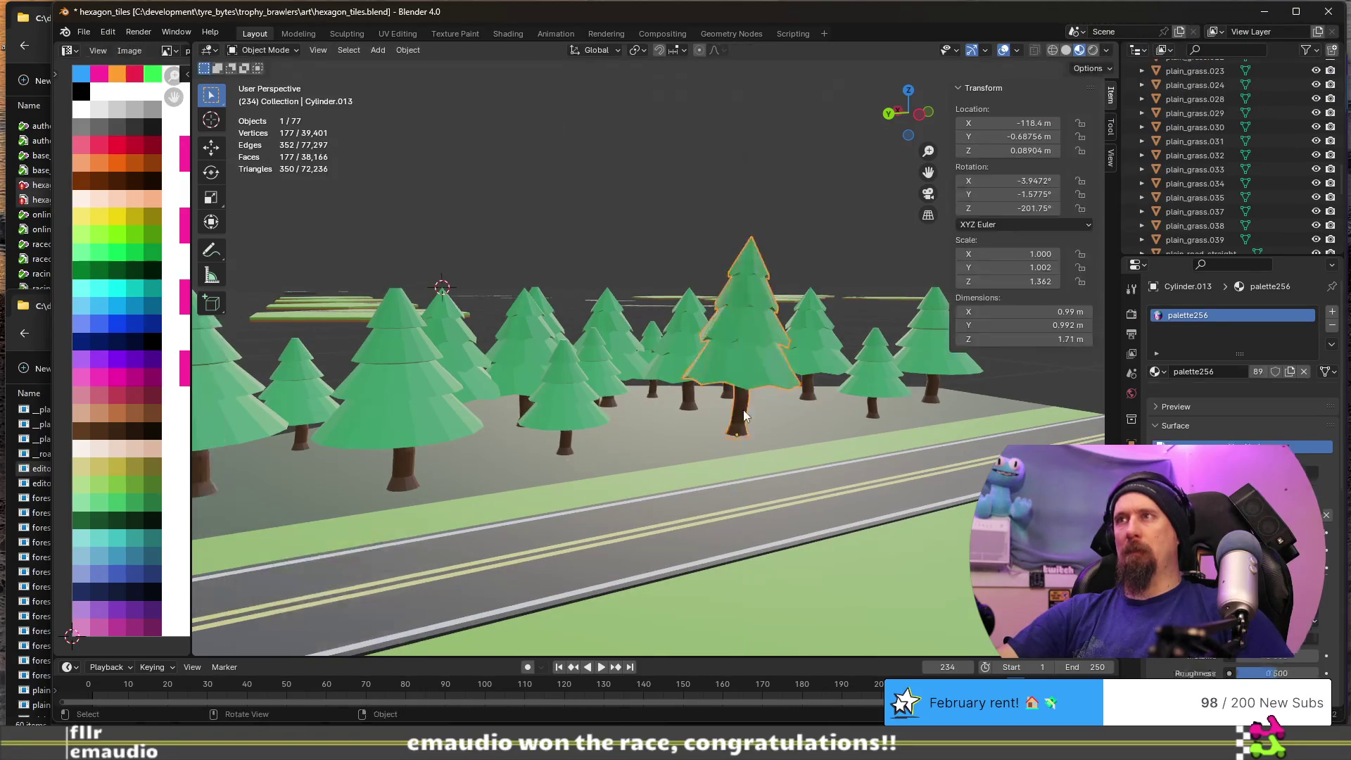
- Place a ground-level copy of the tall tree beside the road, turned about 106°
scroll(703, 422, "down", 5)
middle_click_drag(703, 422, 636, 378)
scroll(666, 394, "up", 4)
mouse_move(776, 441)
middle_mouse_down()
mouse_move(871, 439)
mouse_move(788, 417)
middle_mouse_up()
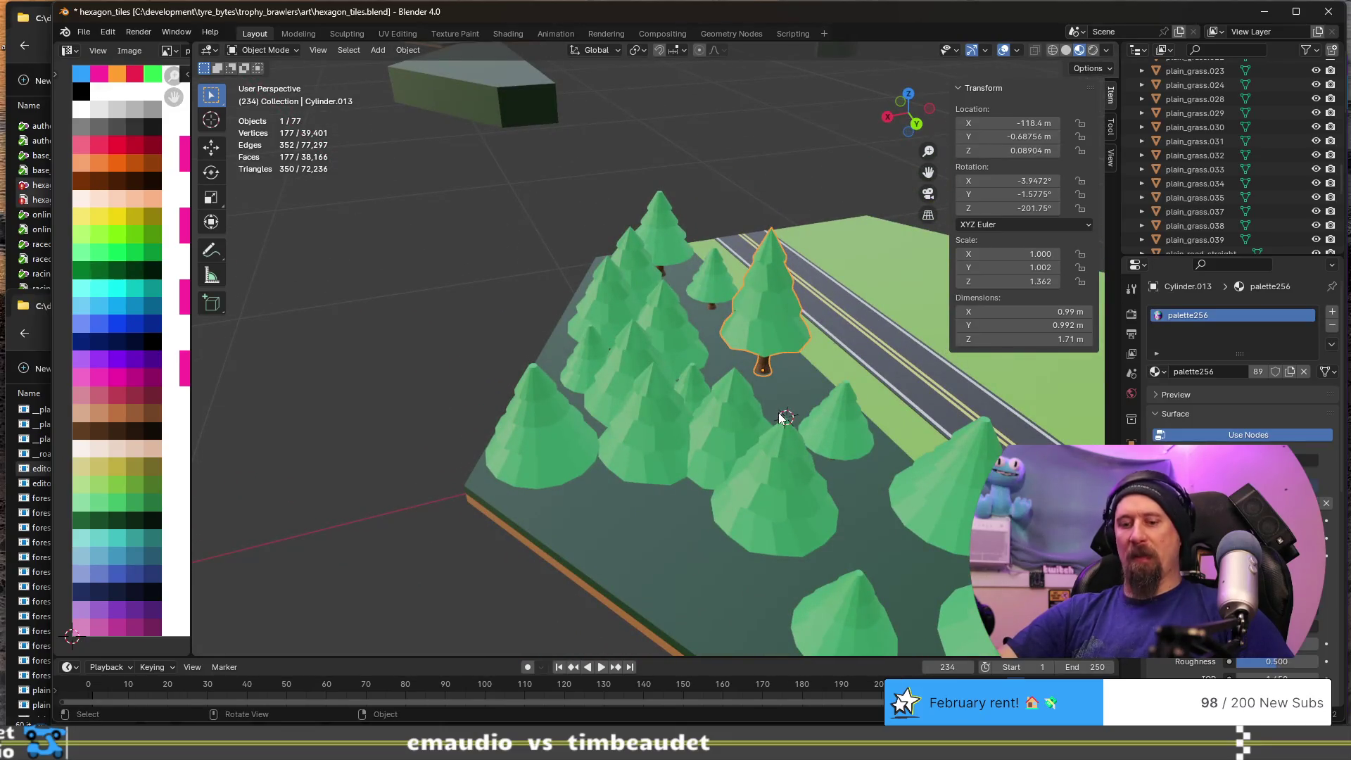
key("shift+d")
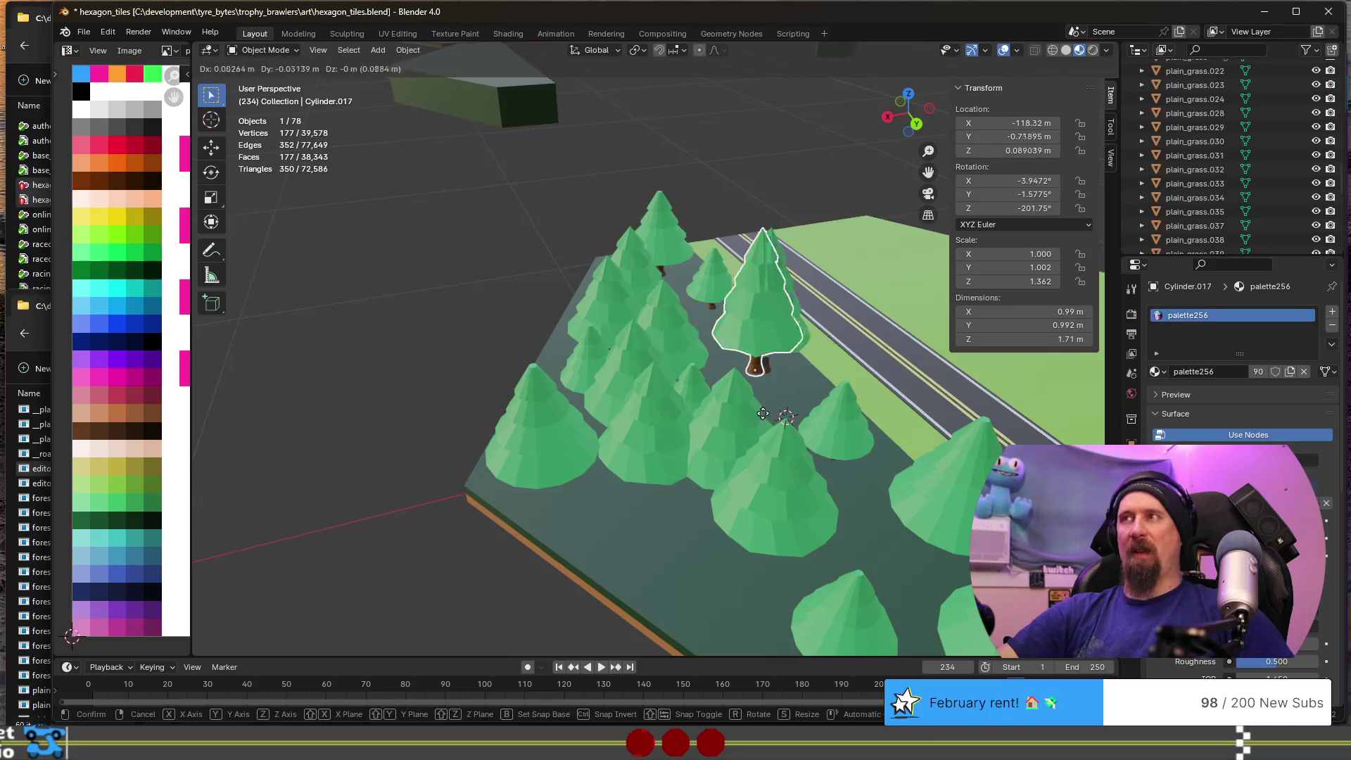
key("shift+z")
left_click(635, 588)
mouse_move(635, 589)
middle_mouse_down()
mouse_move(605, 493)
mouse_move(717, 527)
mouse_move(809, 492)
middle_mouse_up()
key("r")
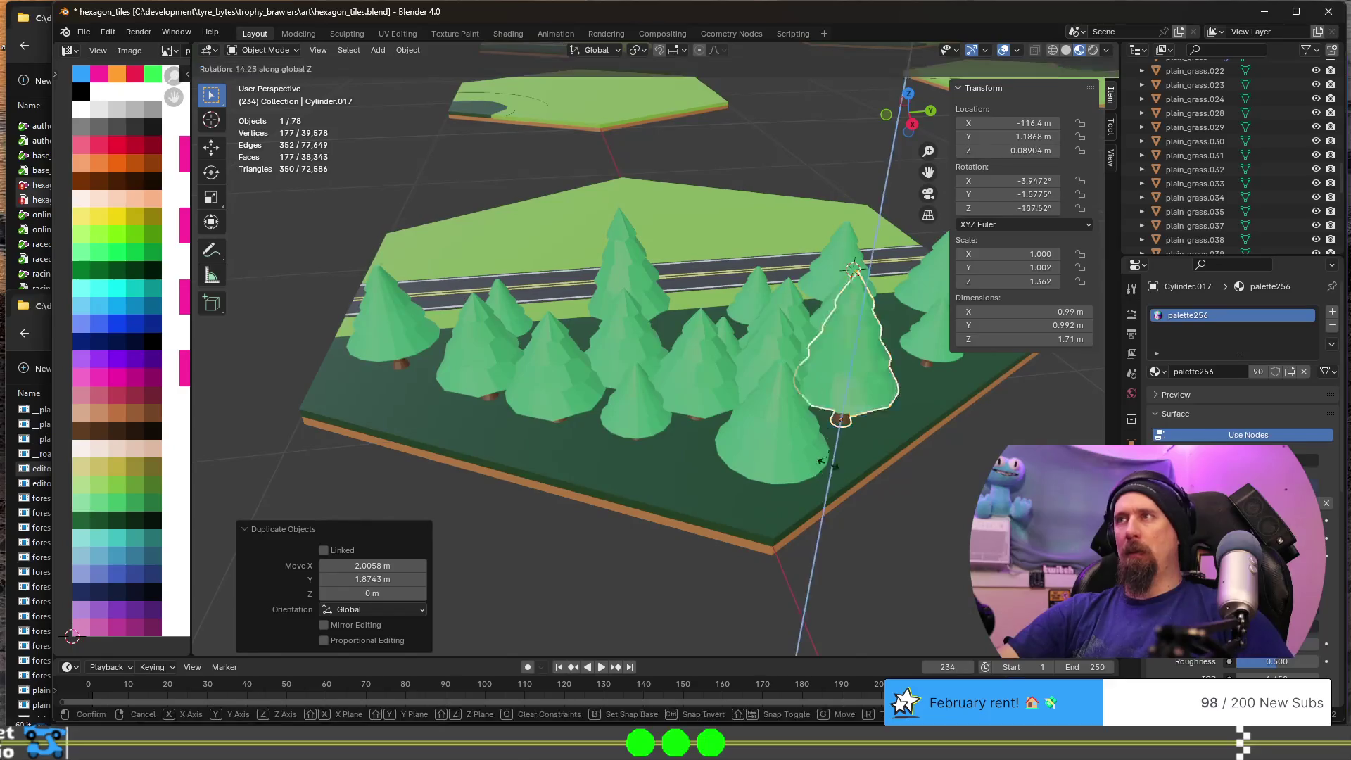
left_click(912, 478)
- Add two more ground-level tree copies in the forest, rotating the second one
key("shift+d")
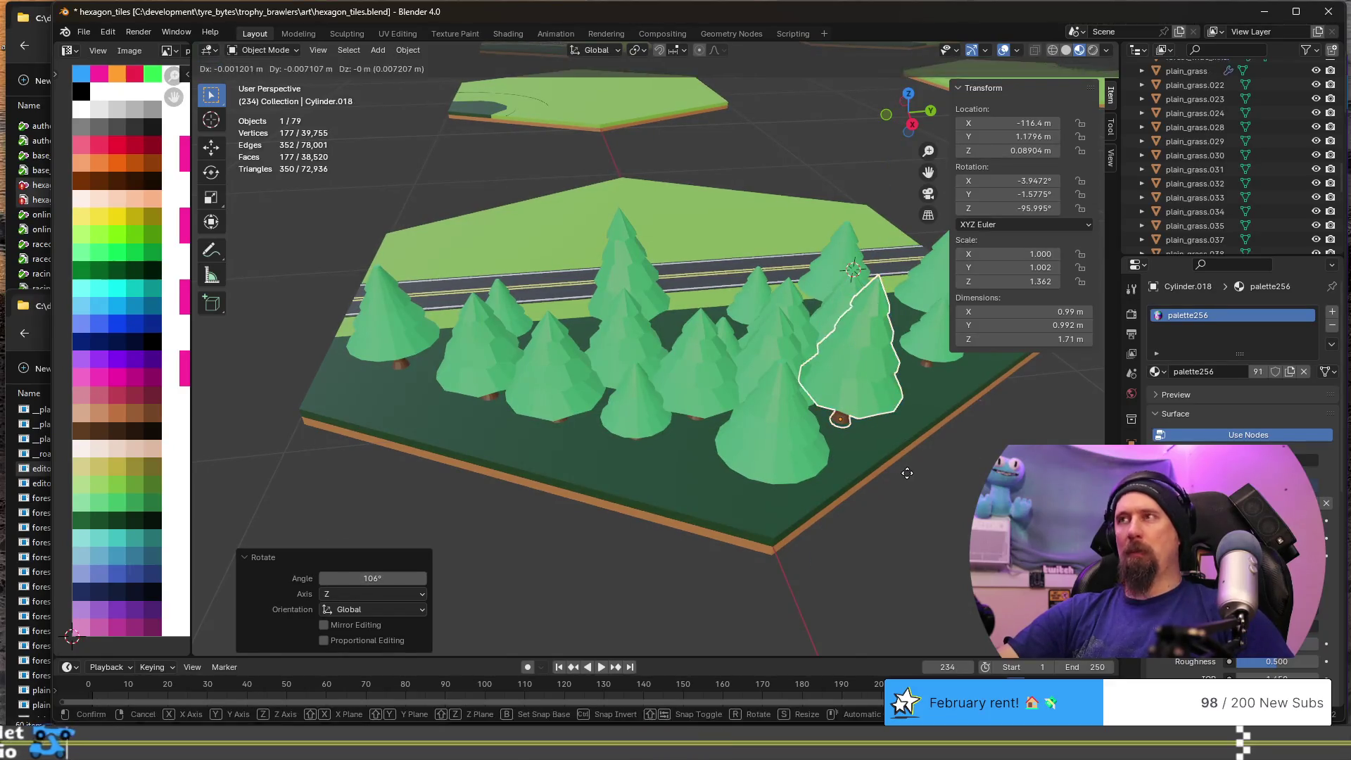
key("shift+z")
left_click(738, 533)
key("shift+d")
key("shift+z")
left_click(561, 492)
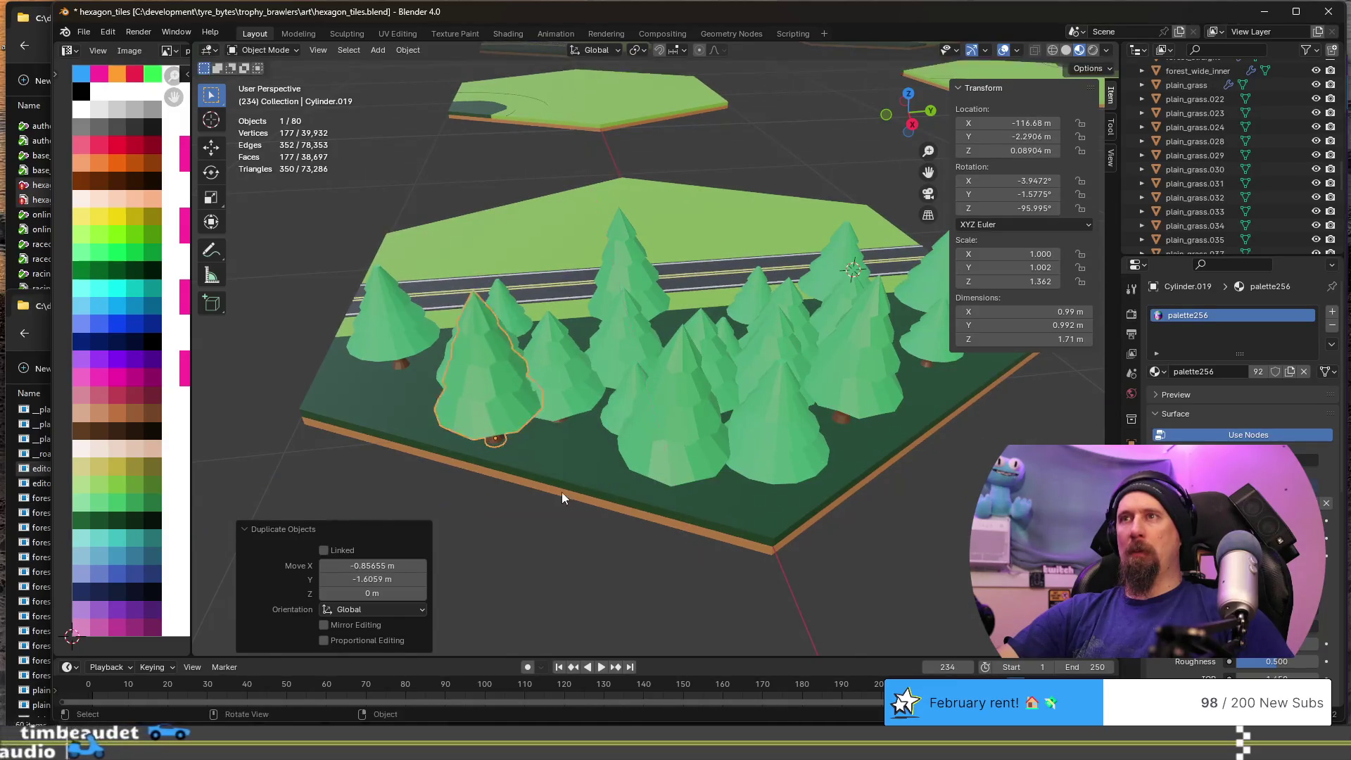
key("r")
left_click(929, 454)
mouse_move(928, 454)
middle_mouse_down()
mouse_move(557, 433)
mouse_move(660, 422)
mouse_move(580, 438)
mouse_move(632, 441)
mouse_move(585, 449)
mouse_move(621, 449)
mouse_move(772, 433)
mouse_move(693, 433)
middle_mouse_up()
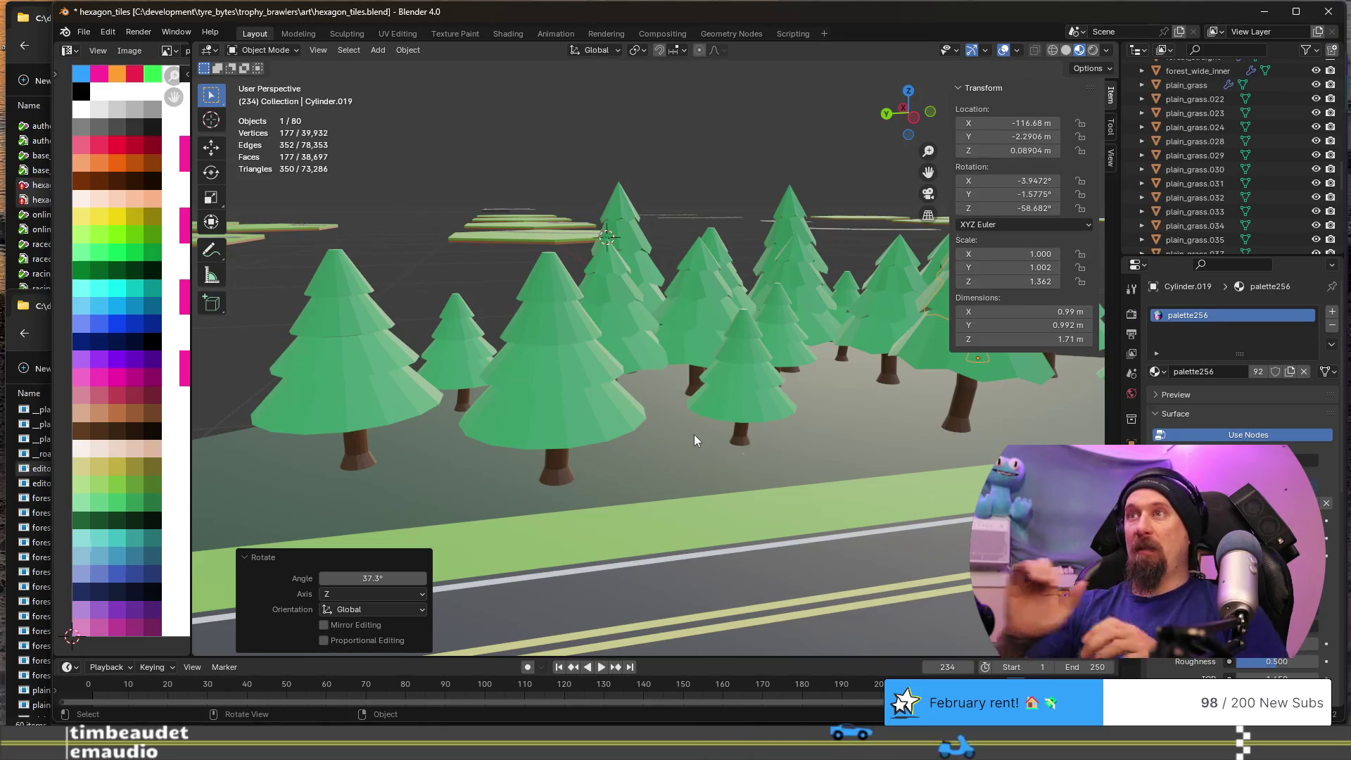
- Delete the front-centre tree and put a rotated copy of a nearby tree closer to the road
left_click(518, 430)
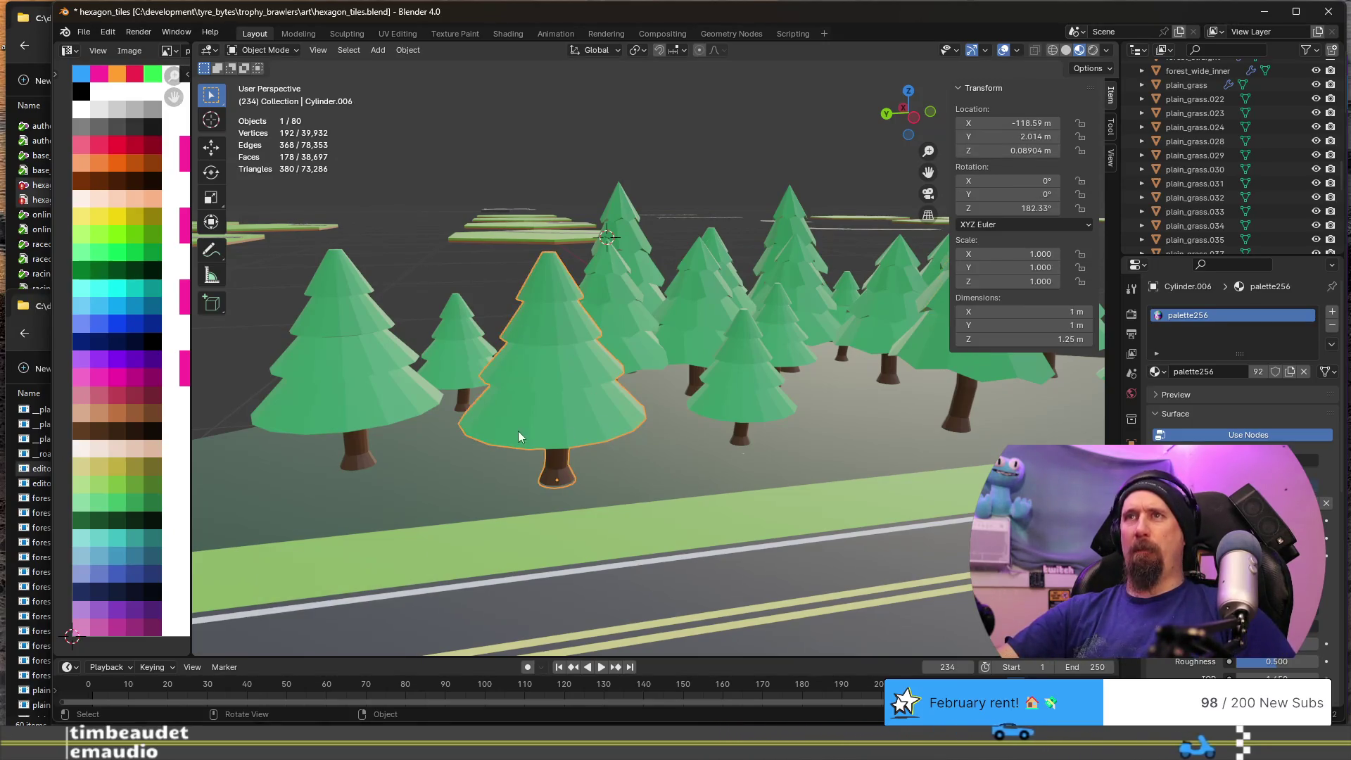
mouse_move(441, 390)
middle_mouse_down()
mouse_move(733, 368)
mouse_move(720, 411)
mouse_move(688, 370)
mouse_move(661, 396)
mouse_move(672, 433)
middle_mouse_up()
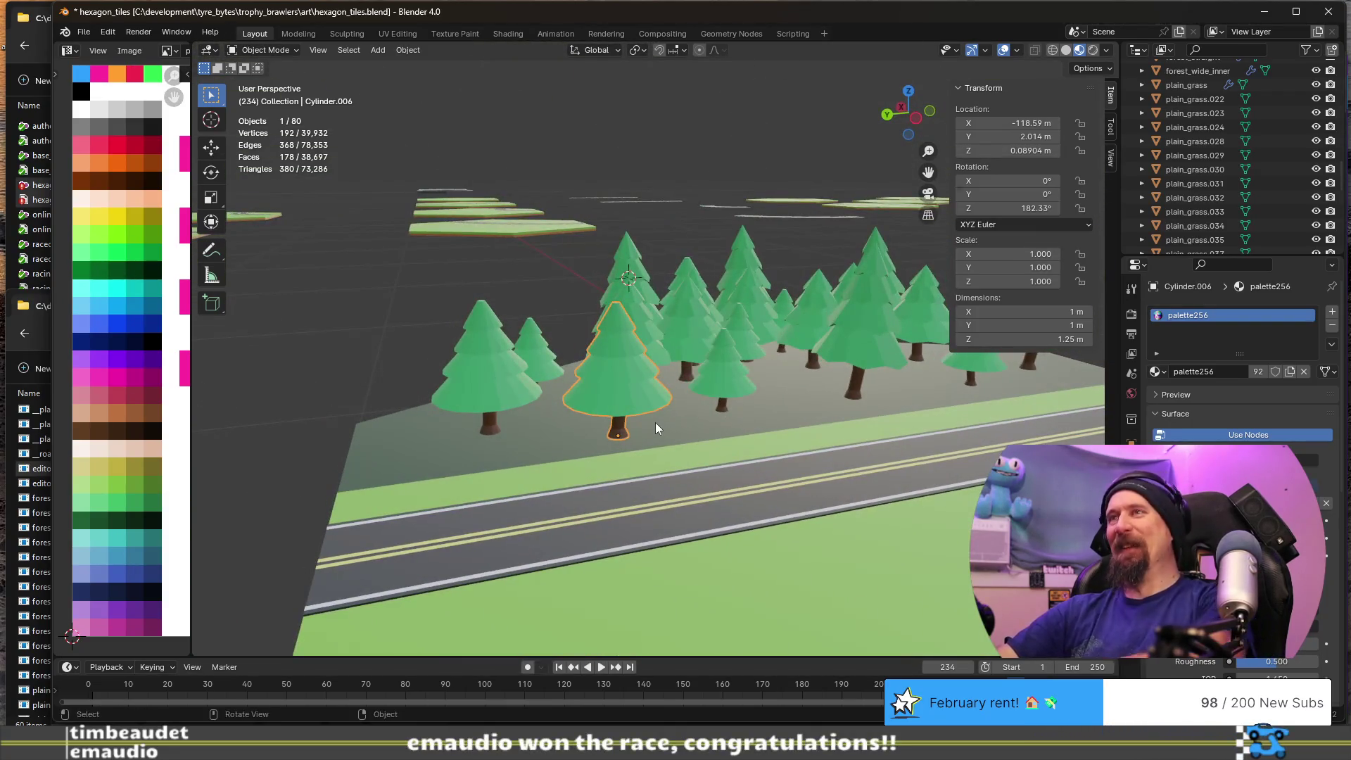
key("Delete")
left_click(681, 336)
middle_click_drag(681, 337, 665, 442)
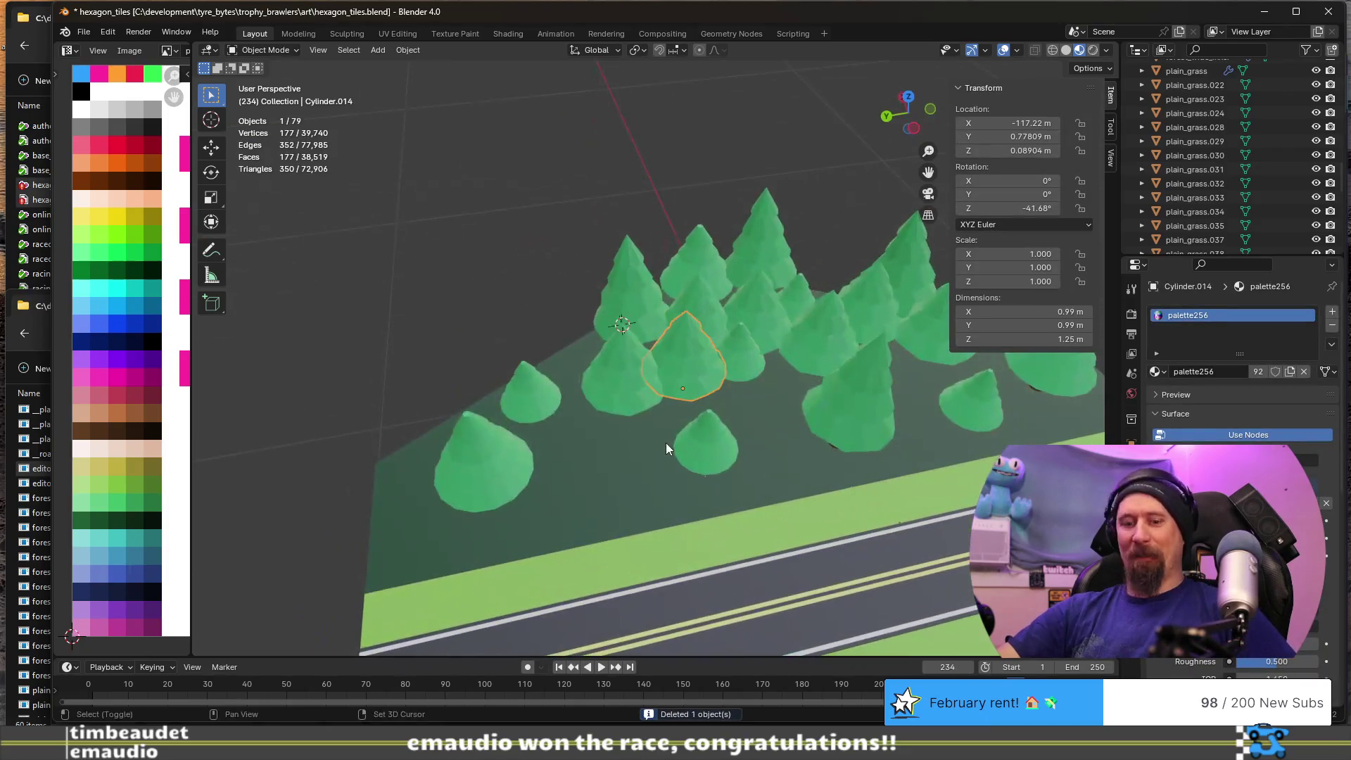
key("shift+d")
left_click(598, 544)
key("r")
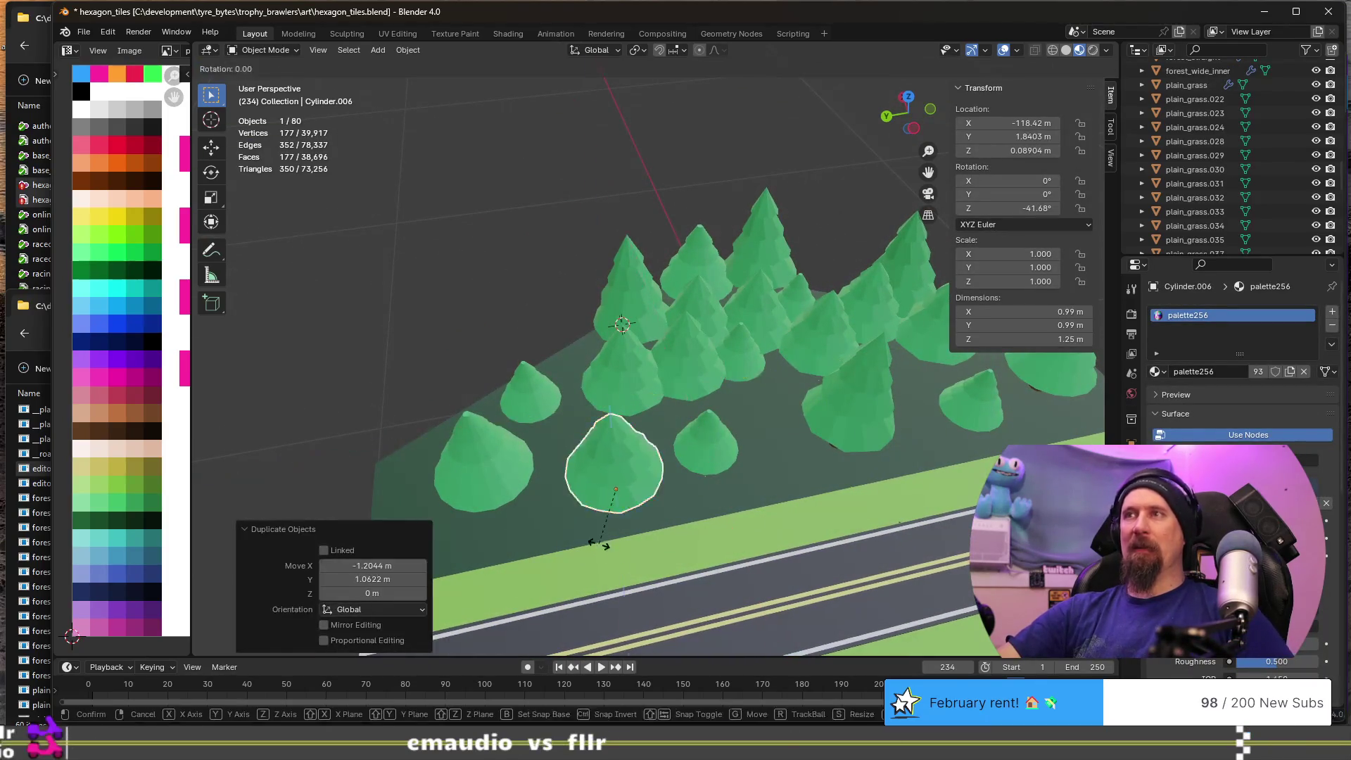
left_click(778, 466)
- Delete the left tree and place a copy there, turned about -102° on Z
left_click(507, 470)
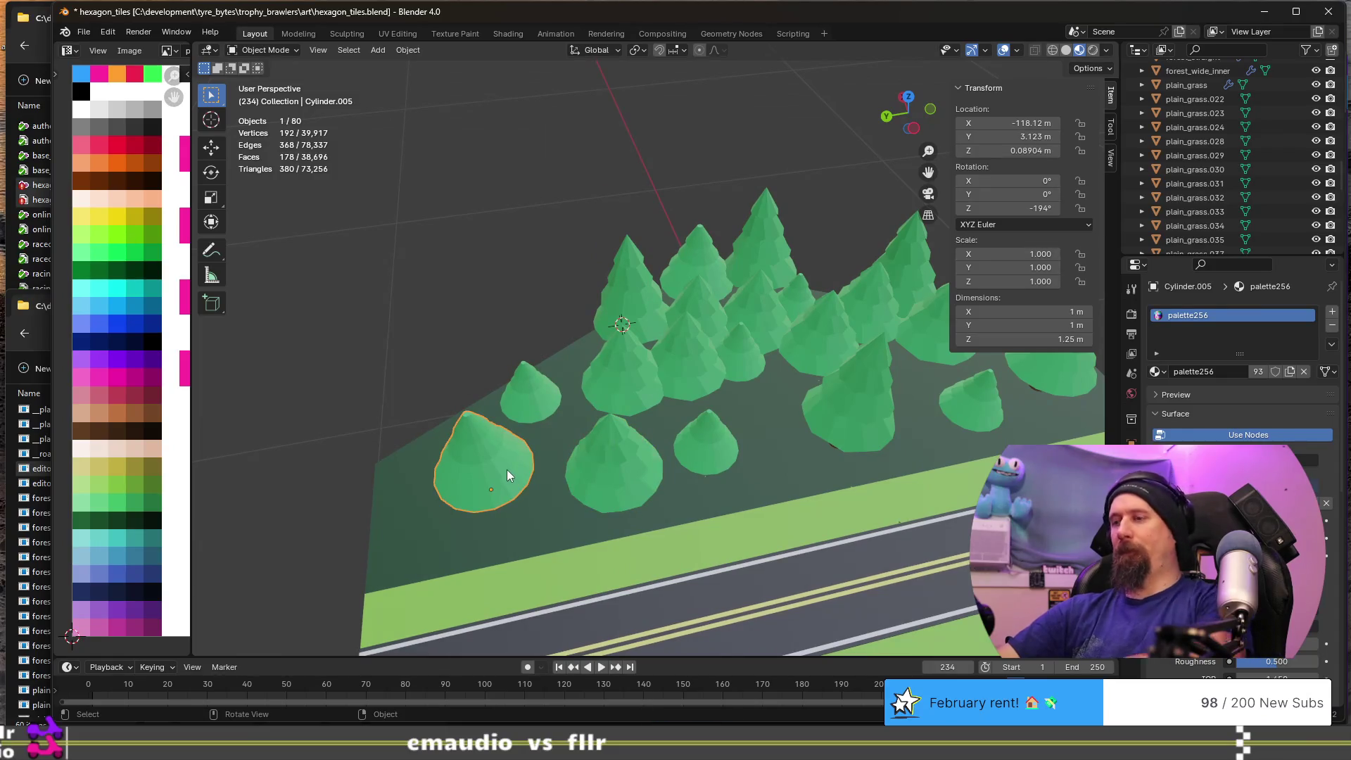
key("Delete")
left_click(609, 458)
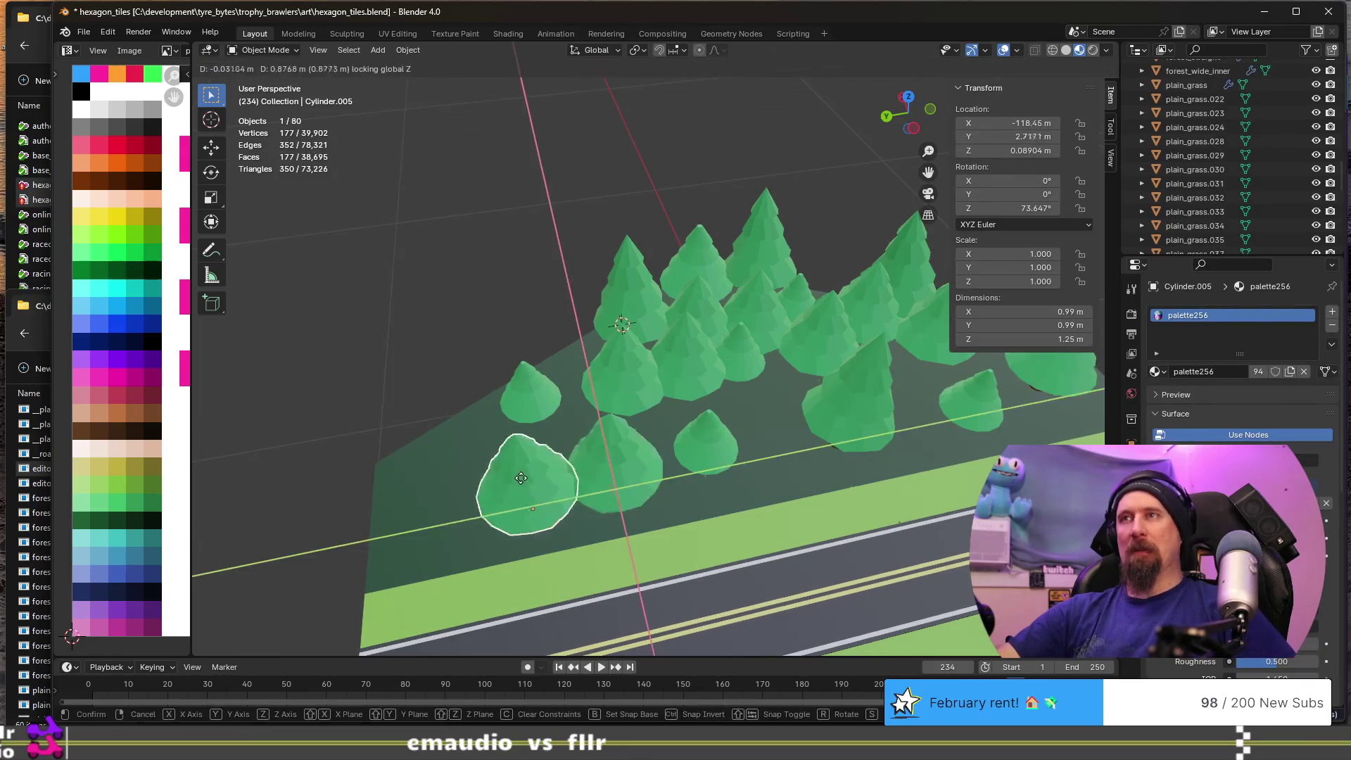
left_click(463, 453)
key("r")
key("z")
left_click(646, 483)
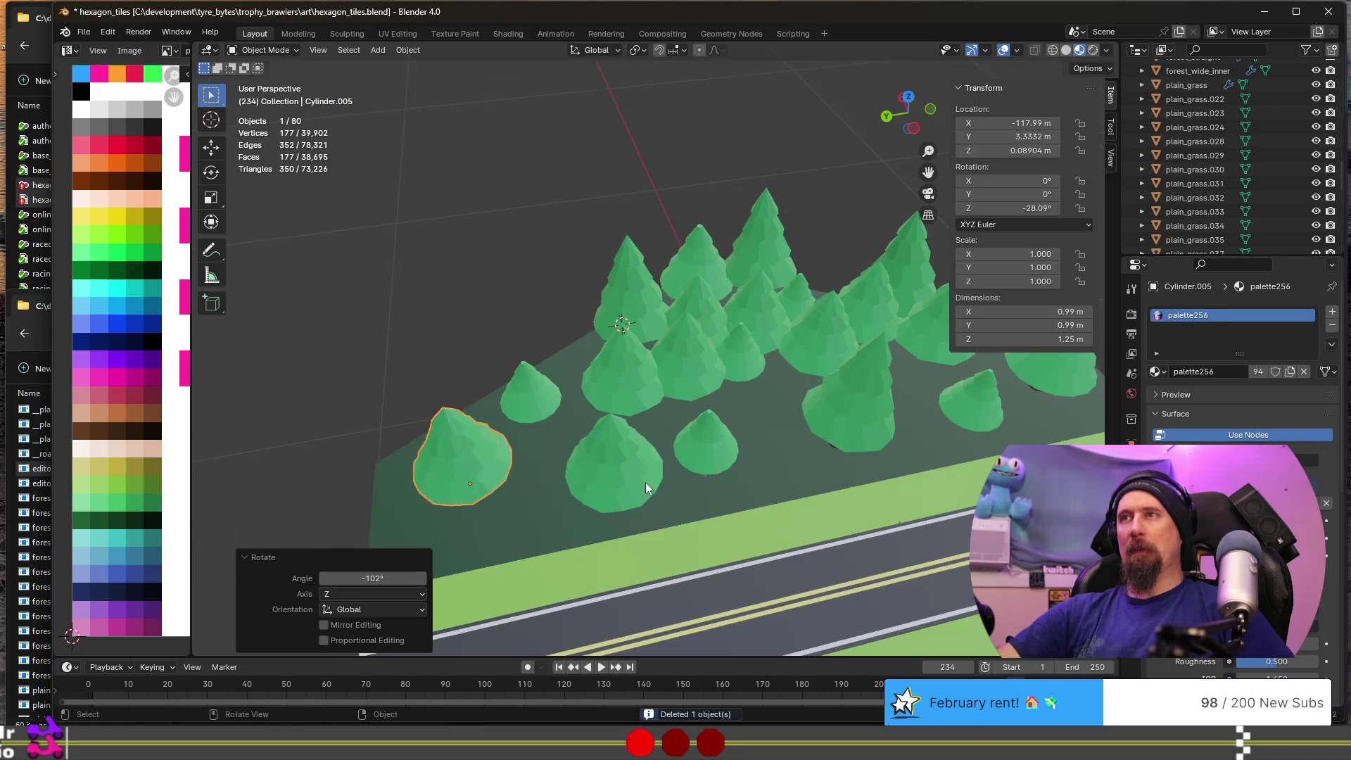
mouse_move(734, 466)
middle_mouse_down()
mouse_move(694, 399)
mouse_move(467, 420)
mouse_move(657, 440)
mouse_move(630, 423)
middle_mouse_up()
left_click(636, 348)
left_click(556, 381)
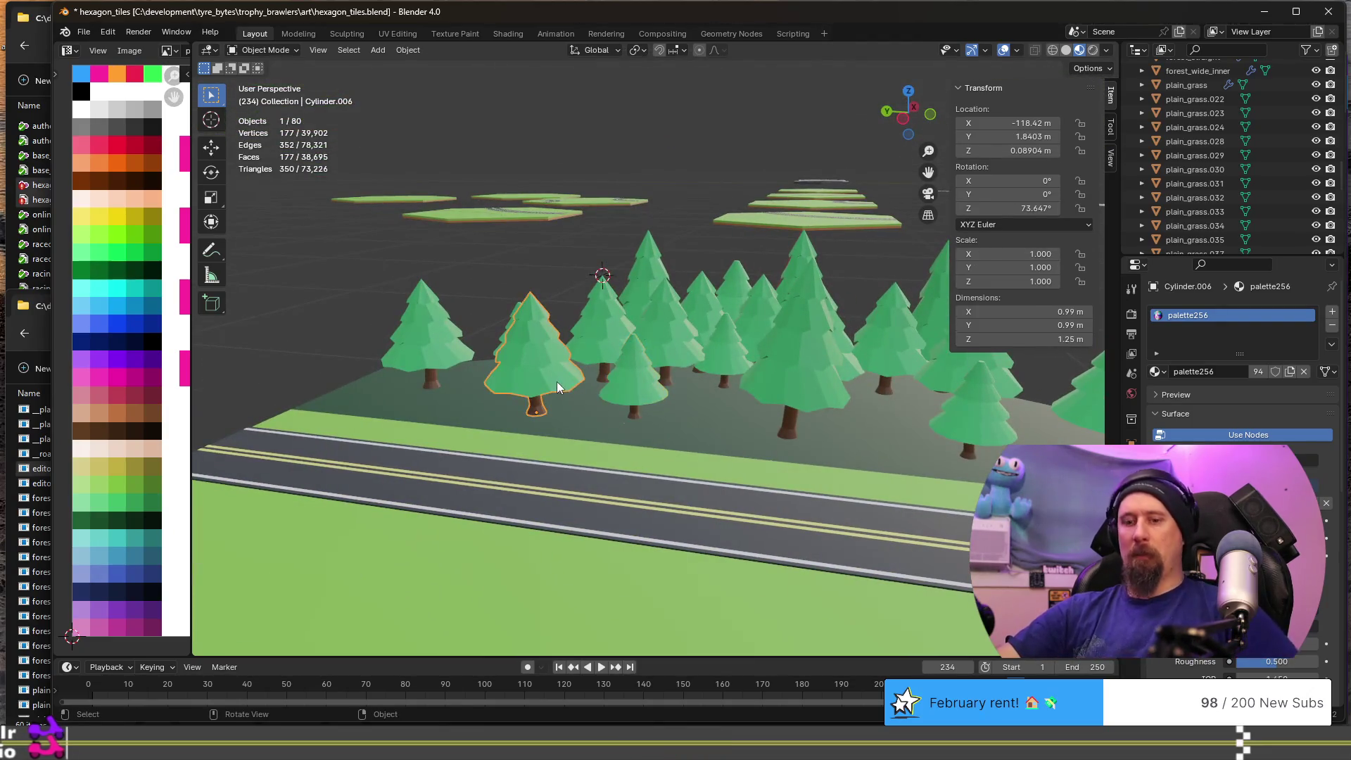
- Place a ground-level copy of the neighbouring tree between others, scaled to 0.734
key("shift+d")
key("shift+z")
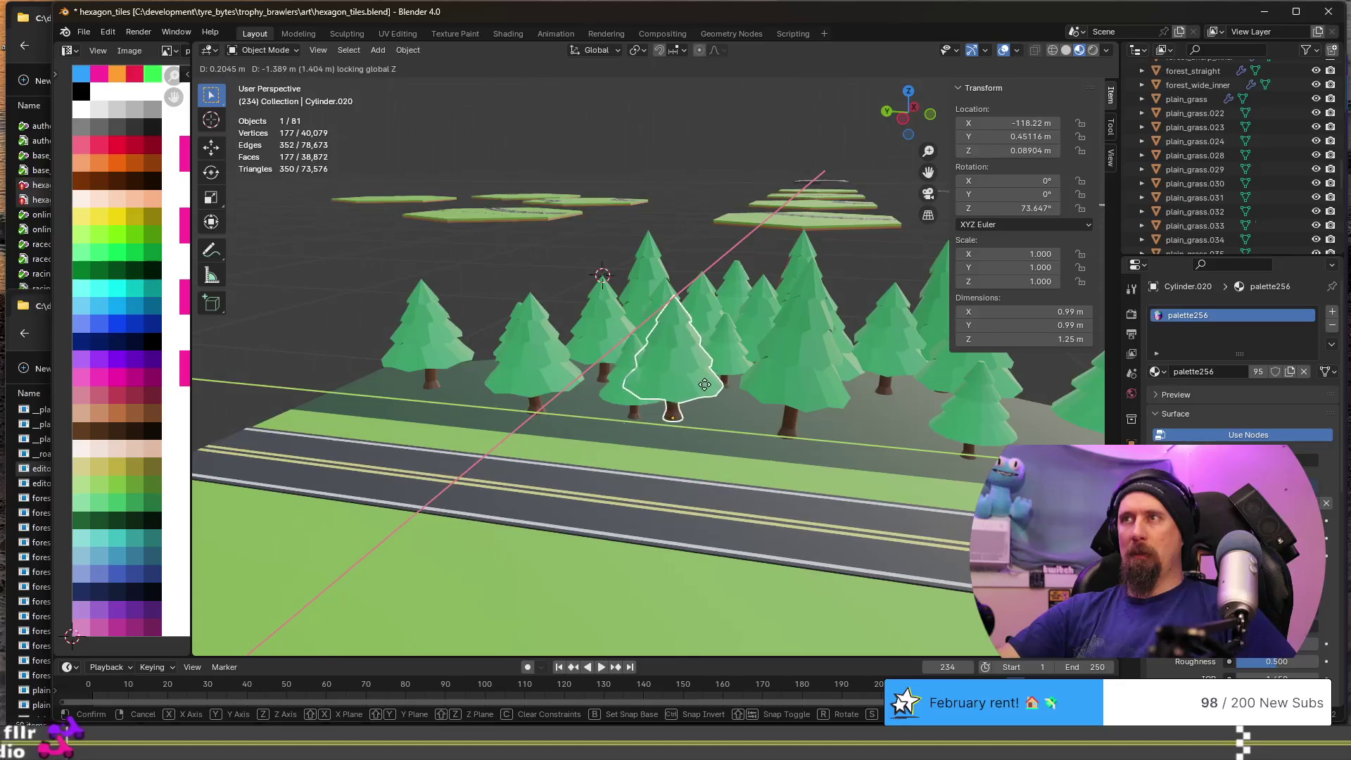
left_click(709, 388)
key("s")
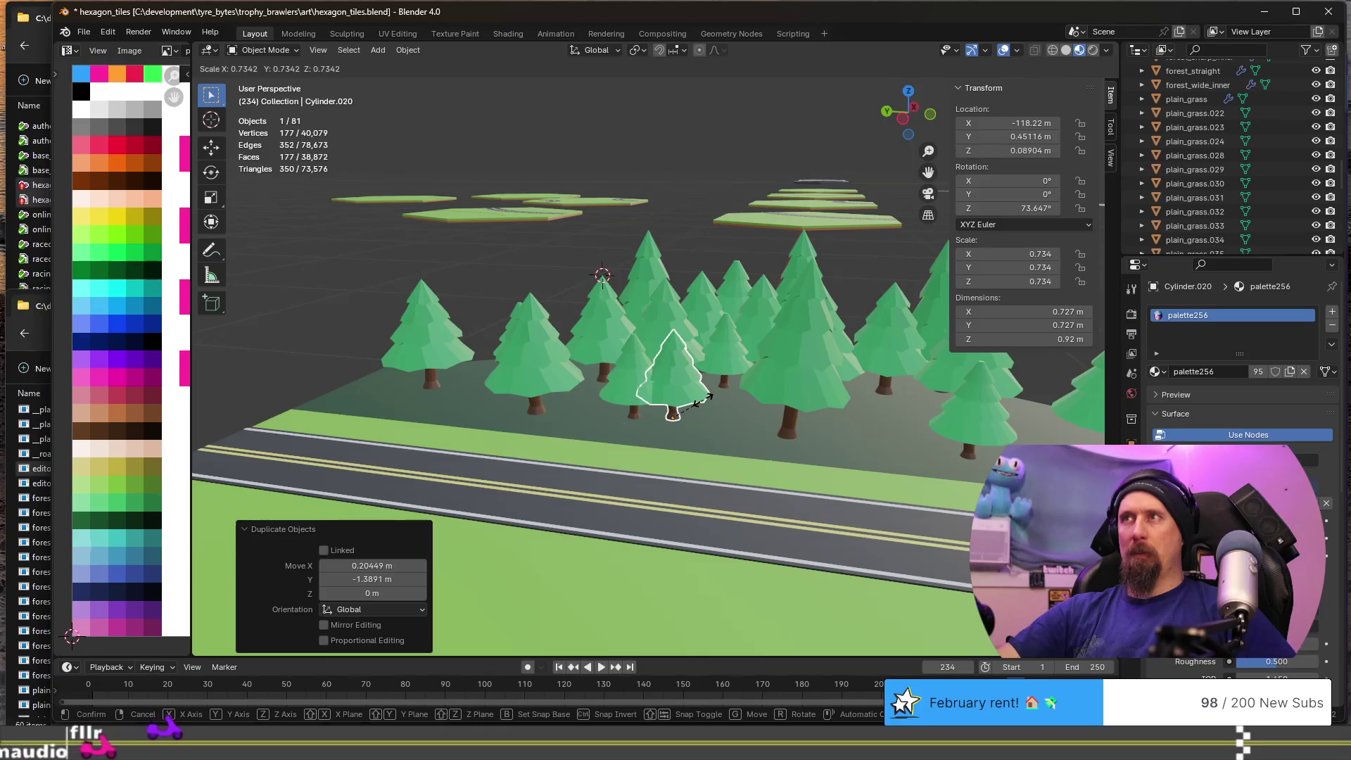
left_click(702, 399)
scroll(676, 410, "up", 2)
mouse_move(675, 415)
middle_mouse_down()
mouse_move(598, 415)
mouse_move(689, 438)
mouse_move(570, 387)
middle_mouse_up()
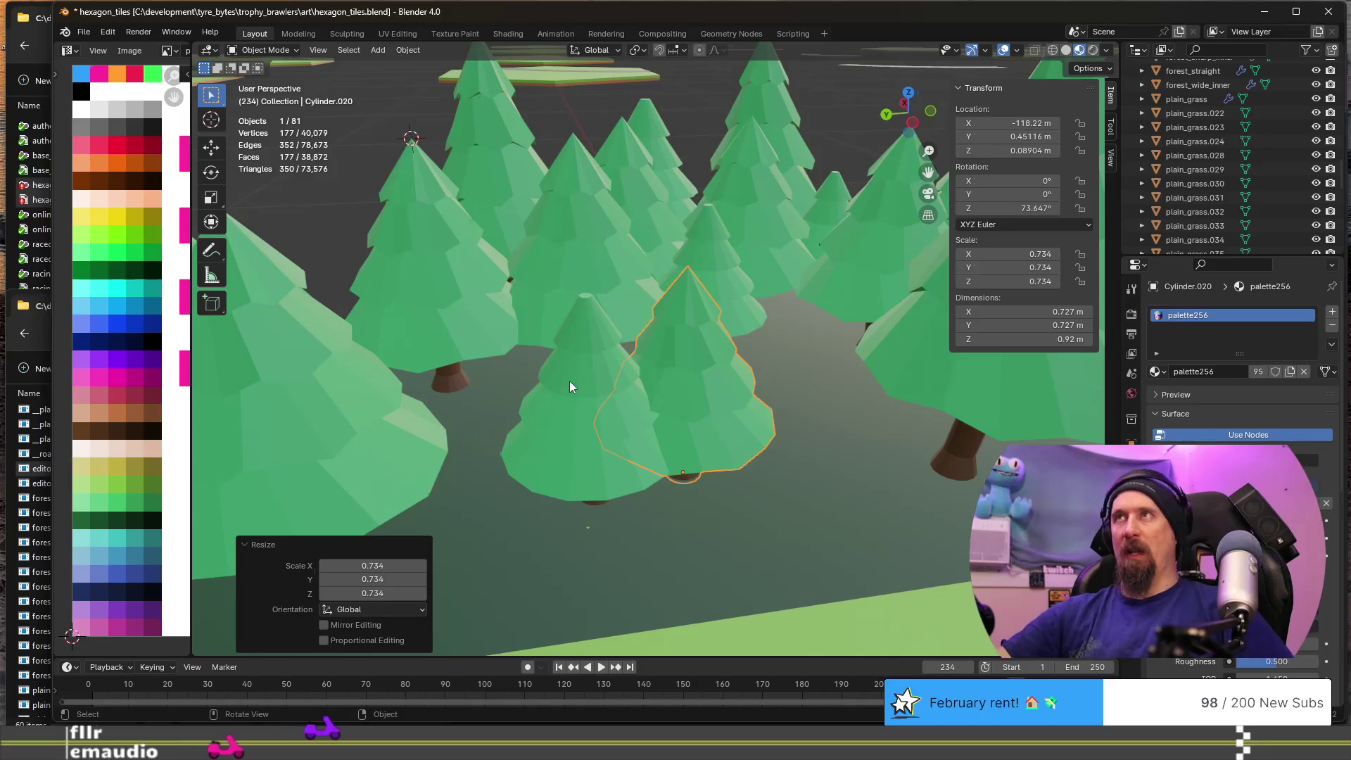
middle_click_drag(695, 374, 593, 350, "shift")
- Delete the left and upper trees, then copy the small lower tree up and to the left
left_click(433, 374)
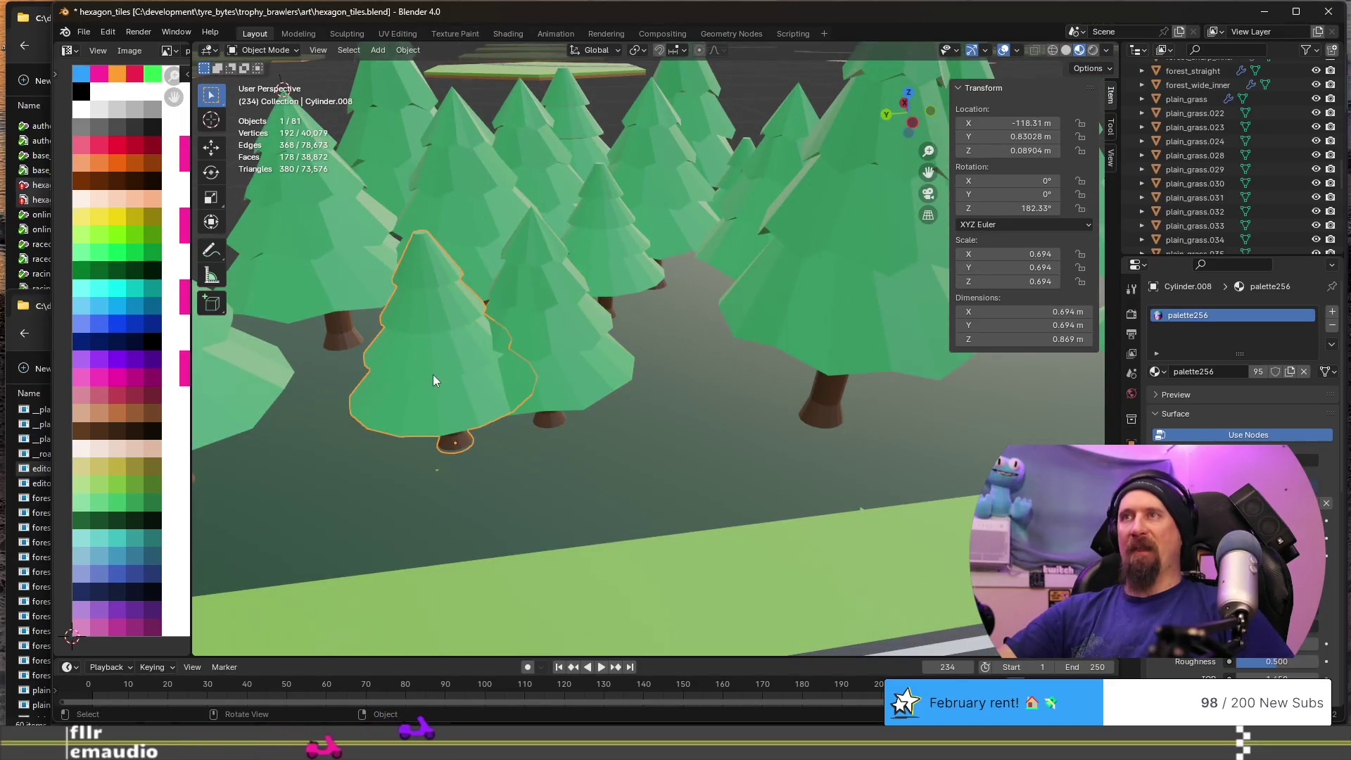
key("Delete")
scroll(501, 345, "down", 3)
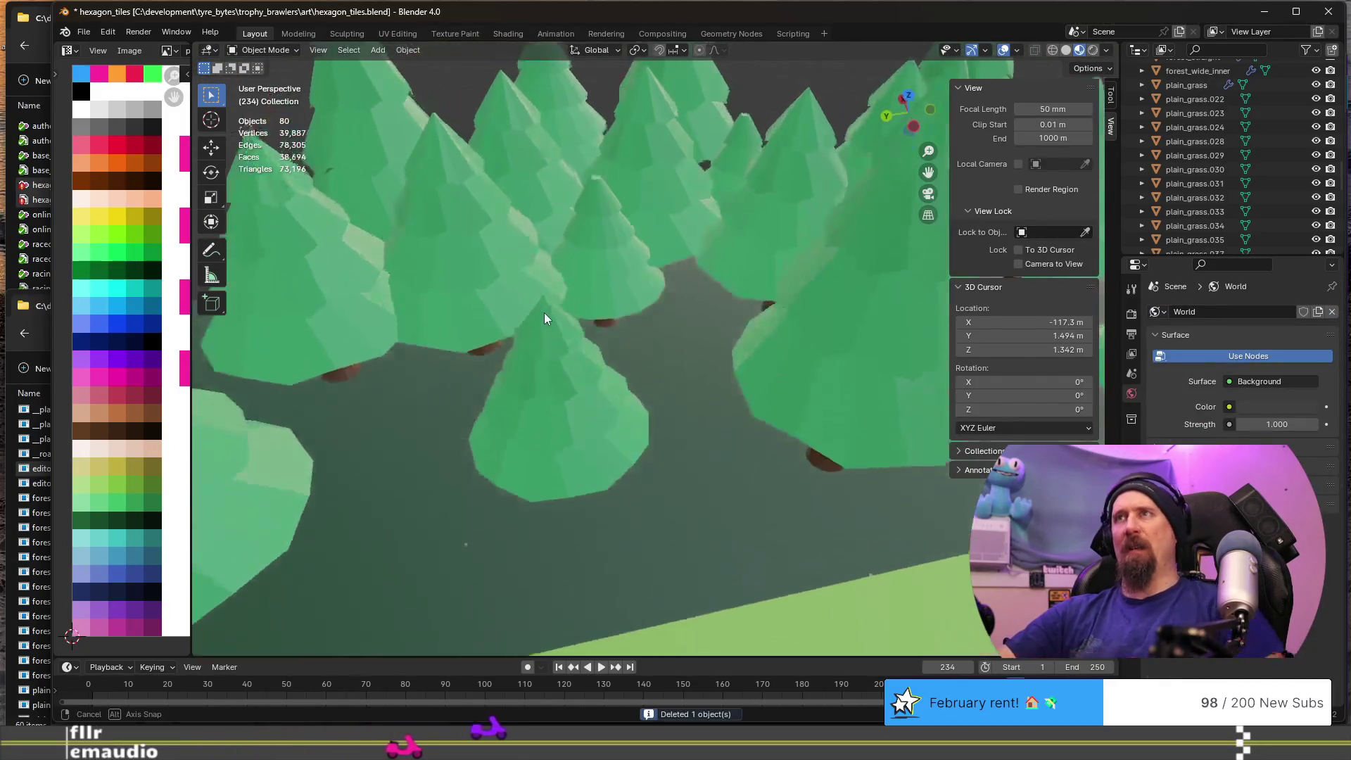
left_click(573, 422)
left_click(633, 305)
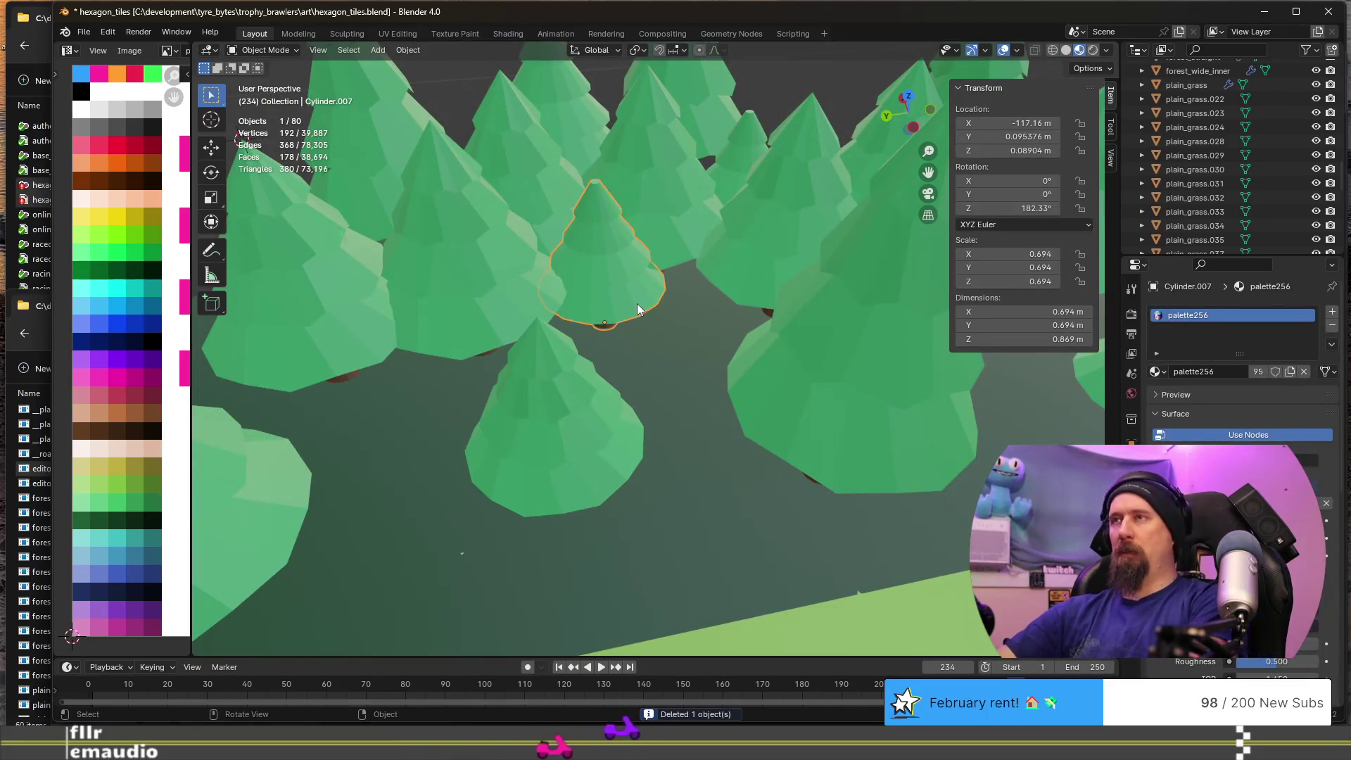
key("Delete")
left_click(560, 425)
key("shift+d")
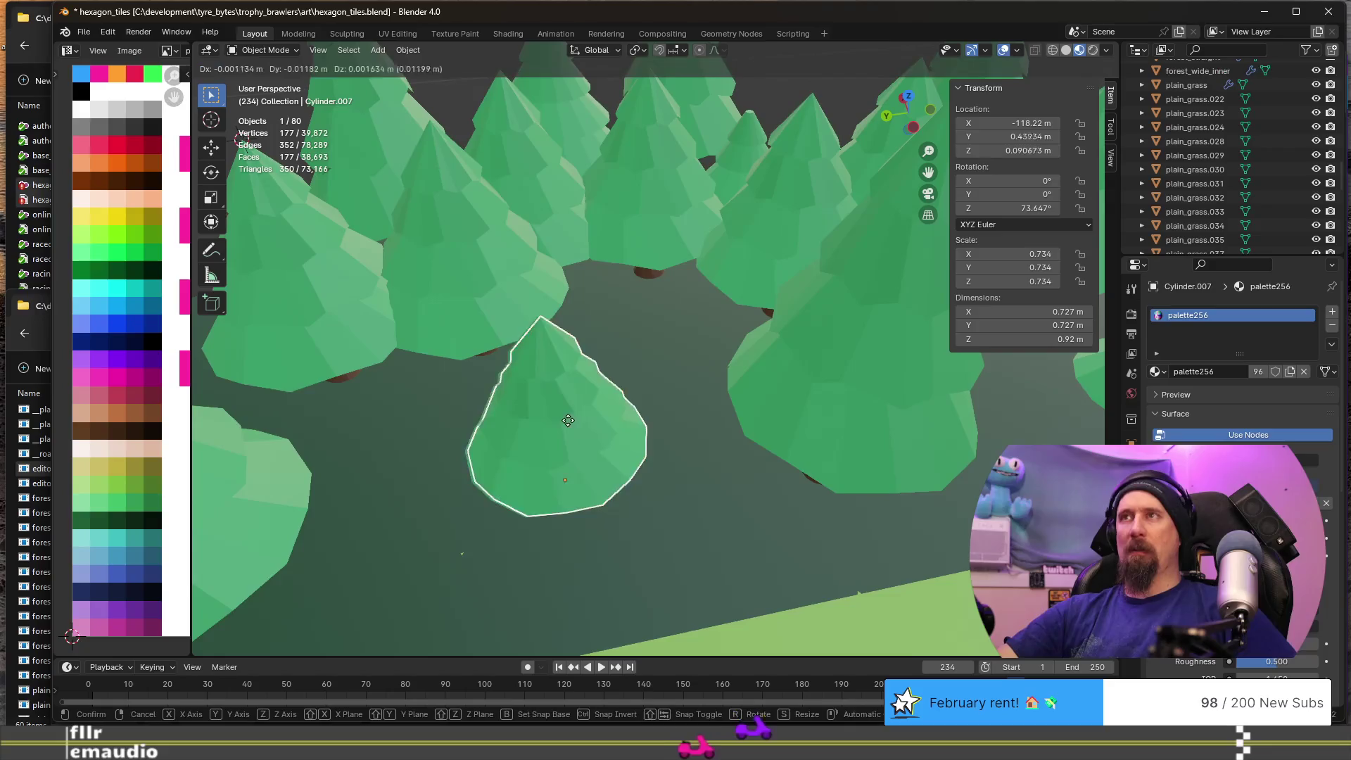
key("shift+z")
left_click(620, 241)
- Remove a tree from the crowded cluster and place a copy of another down and right
mouse_move(674, 287)
middle_mouse_down()
mouse_move(571, 306)
mouse_move(627, 335)
middle_mouse_up()
scroll(749, 346, "up", 3)
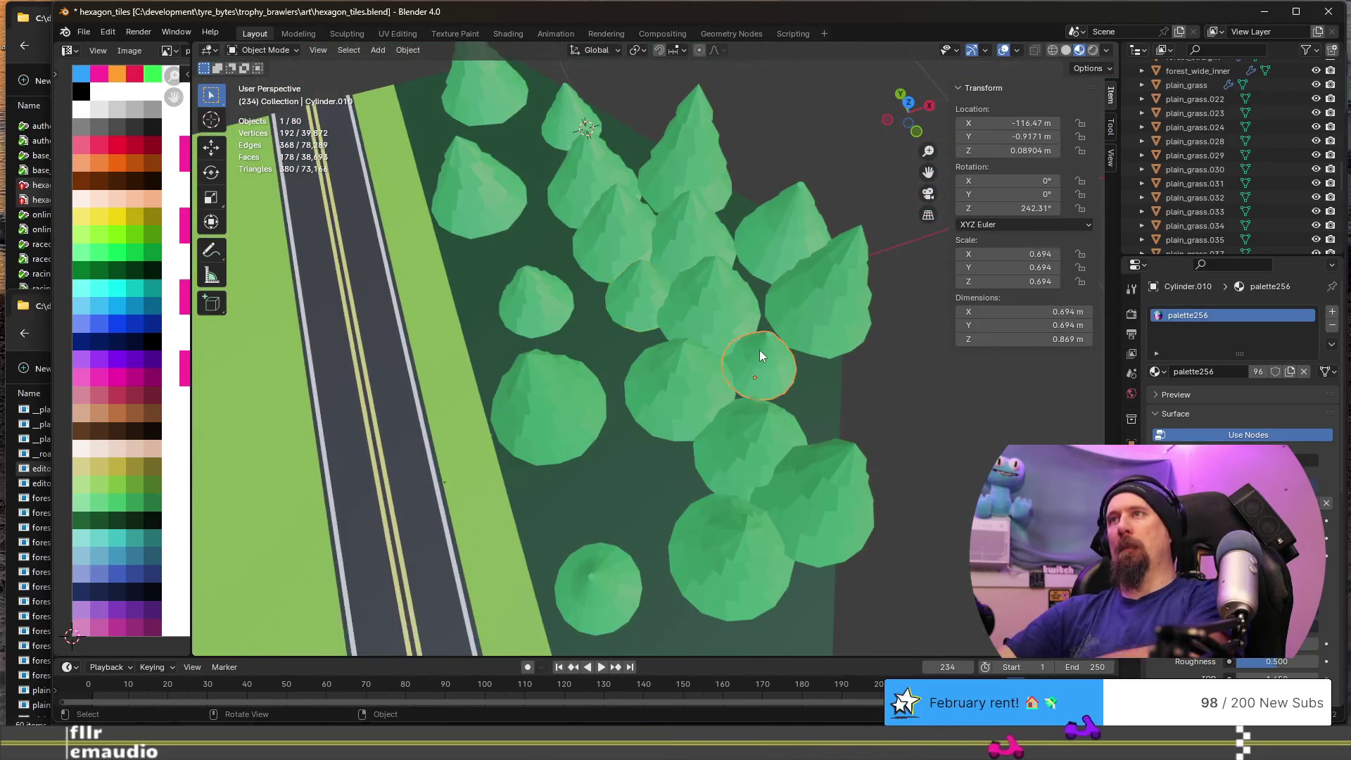
left_click(759, 349)
key("Delete")
left_click(643, 299)
key("shift+d")
key("shift+z")
left_click(754, 373)
- Delete the bottom tree and fill the gap with a small-tree copy rotated 225°
left_click(619, 590)
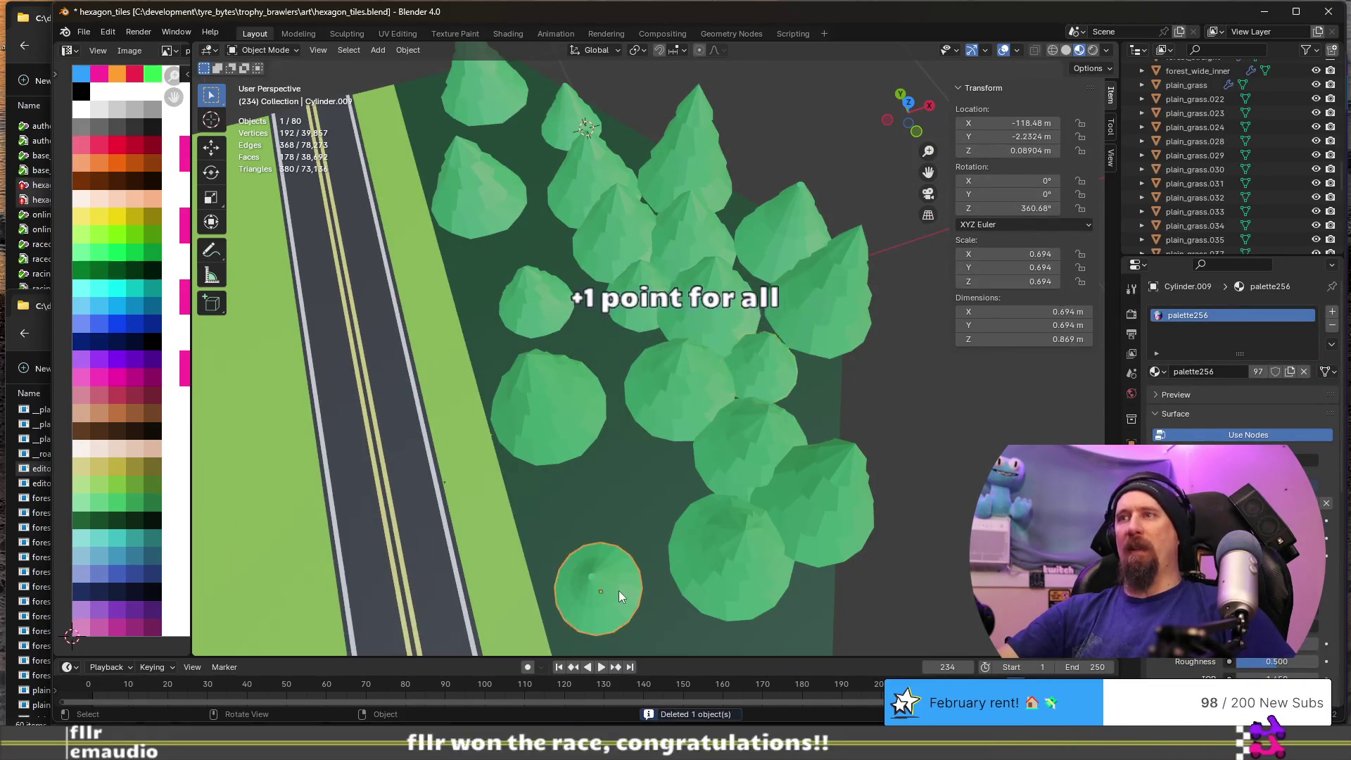
key("Delete")
left_click(535, 311)
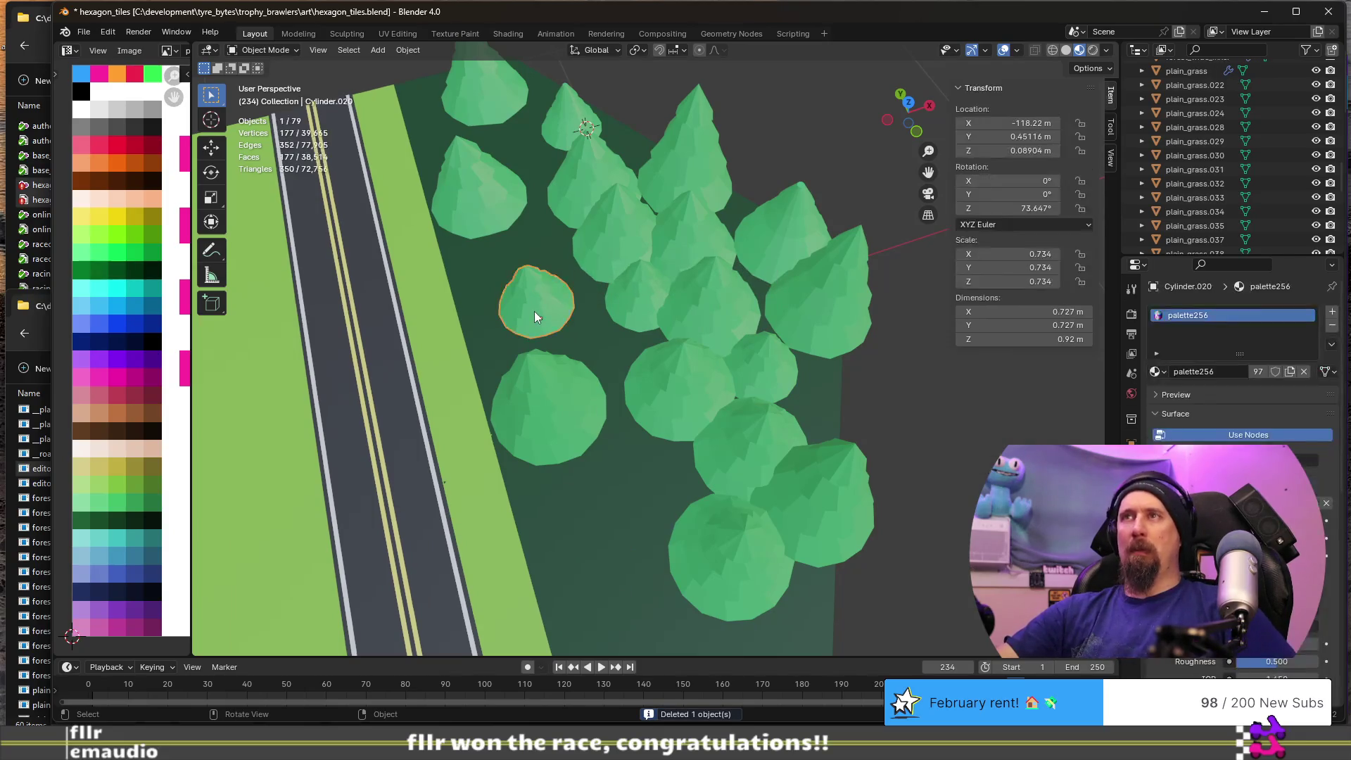
key("shift+d")
key("shift+z")
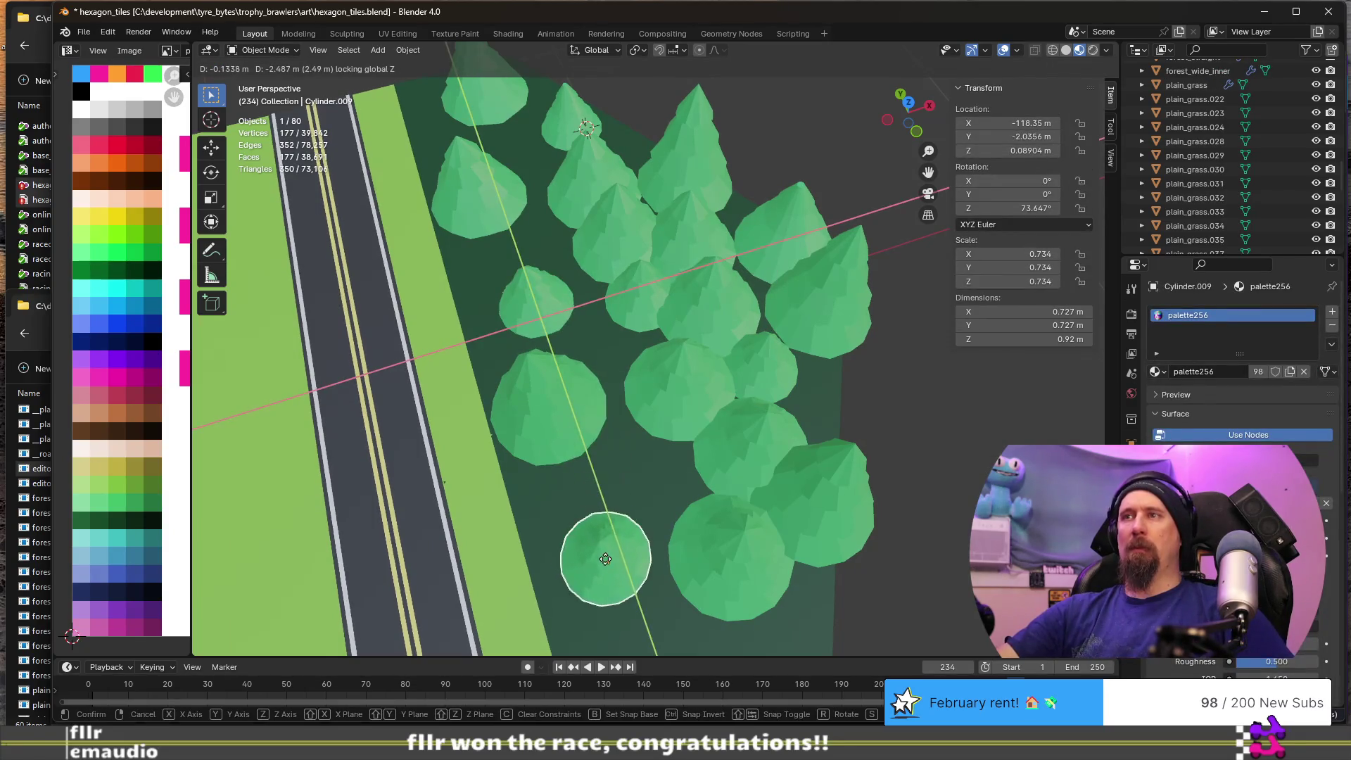
left_click(605, 559)
key("r")
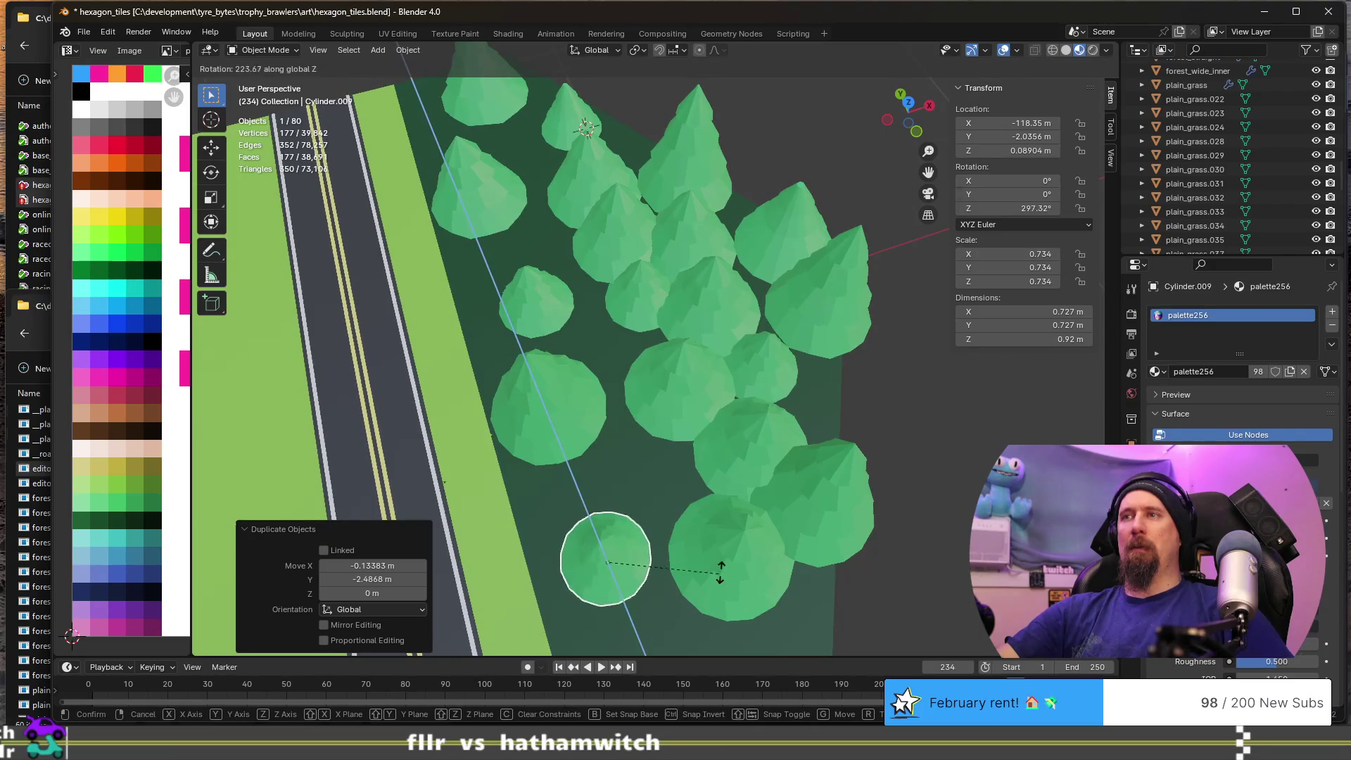
left_click(720, 571)
- Tilt that copy slightly (1.52°) around X and enter Edit Mode on it
mouse_move(721, 571)
middle_mouse_down()
mouse_move(543, 401)
mouse_move(708, 387)
middle_mouse_up()
key("r")
key("x")
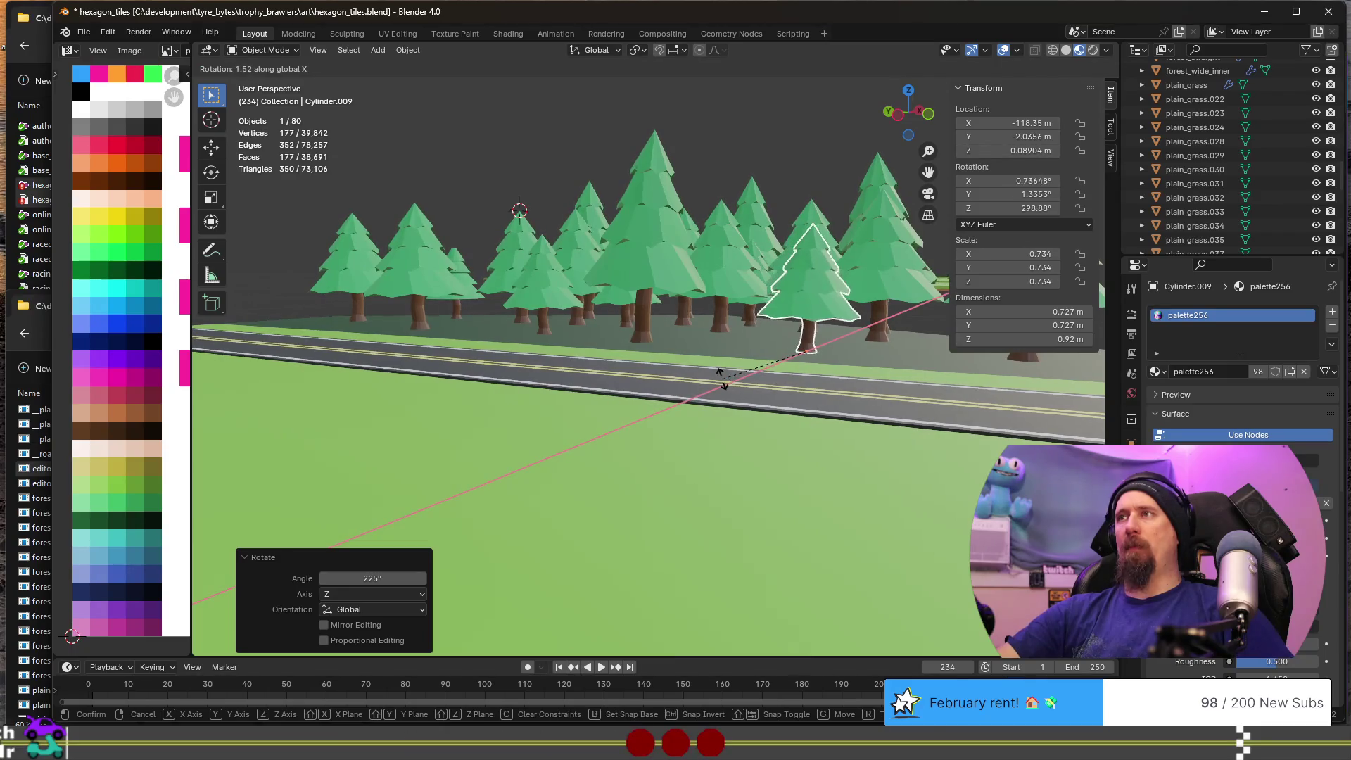
left_click(721, 378)
mouse_move(721, 378)
middle_mouse_down()
mouse_move(750, 364)
mouse_move(875, 377)
mouse_move(745, 353)
mouse_move(571, 363)
middle_mouse_up()
key("Tab")
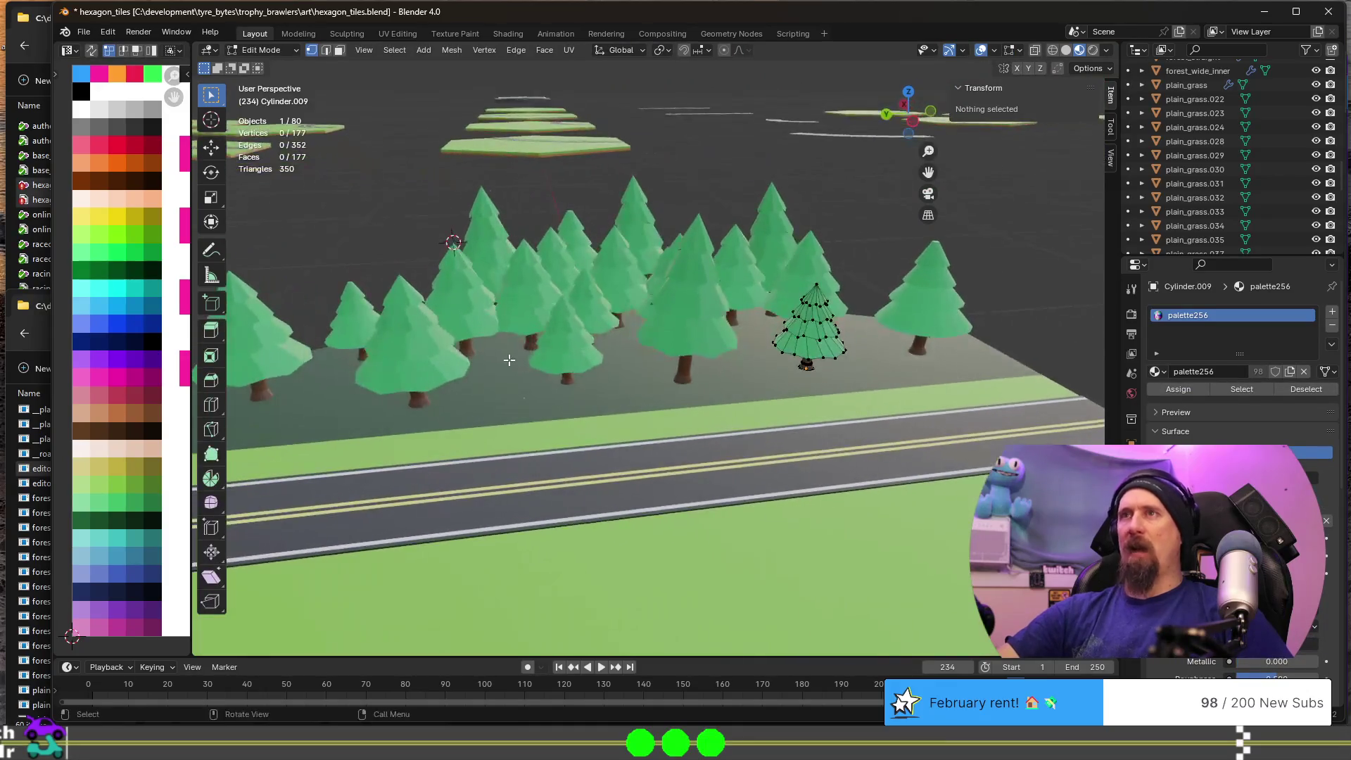
- Return to Object Mode and delete the small tree on the left
scroll(570, 363, "up", 2)
key("Tab")
left_click(391, 387)
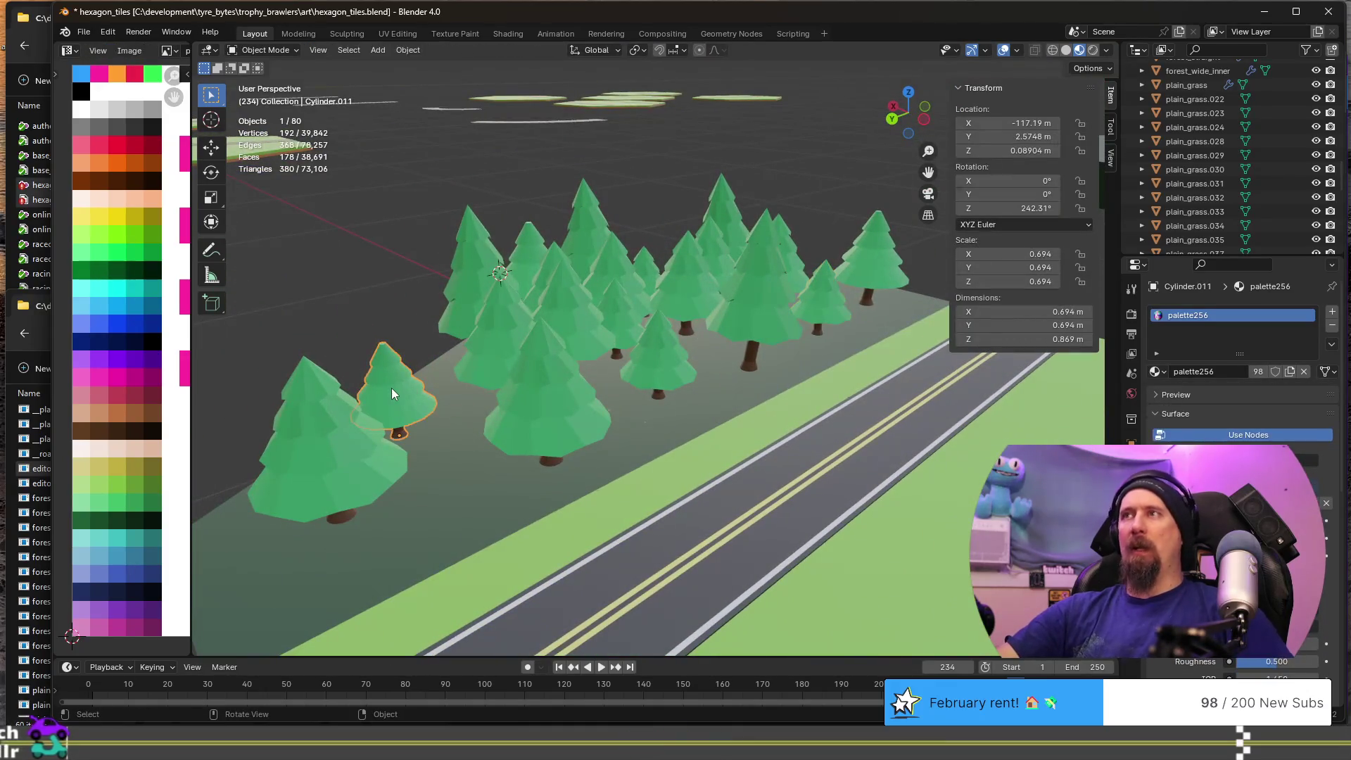
key("Delete")
- Place a ground-level copy of a middle-row tree nearer the front, tilted around Y
left_click(619, 302)
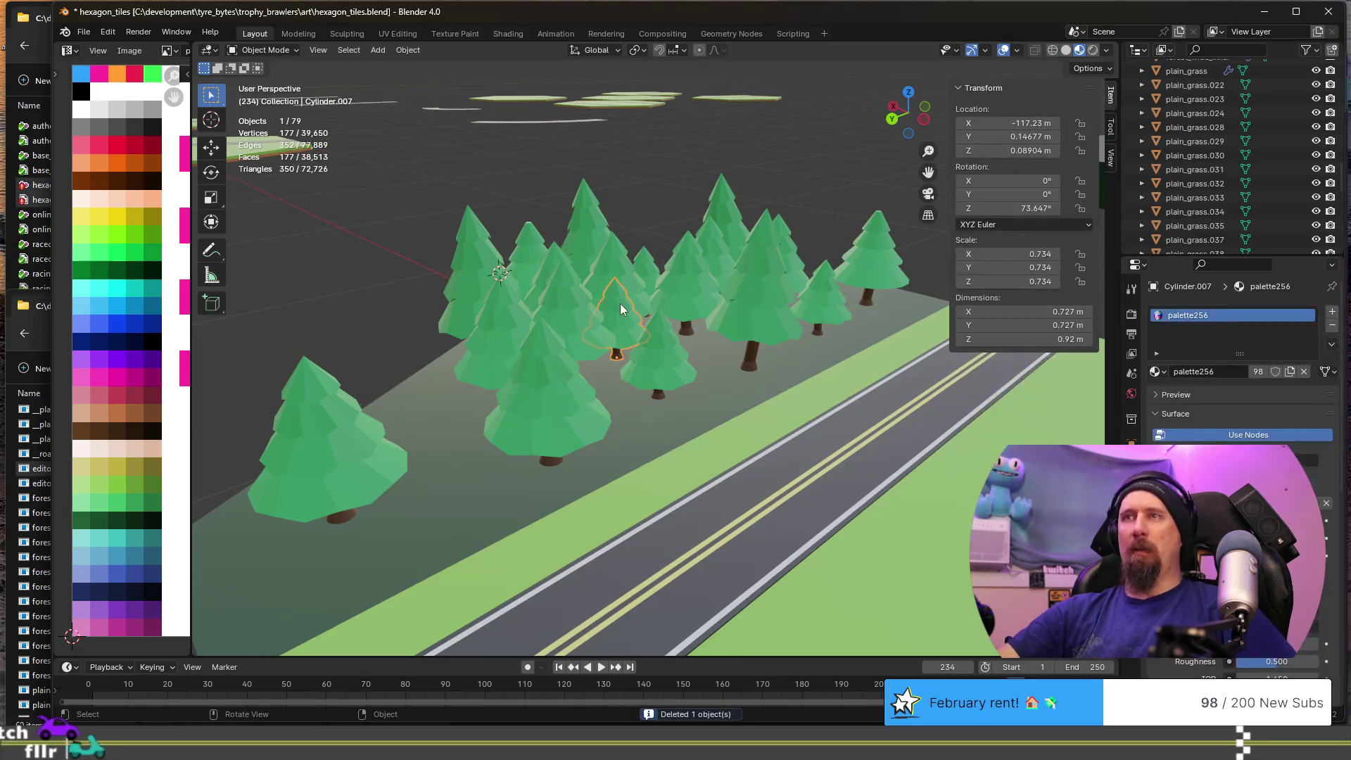
key("shift+d")
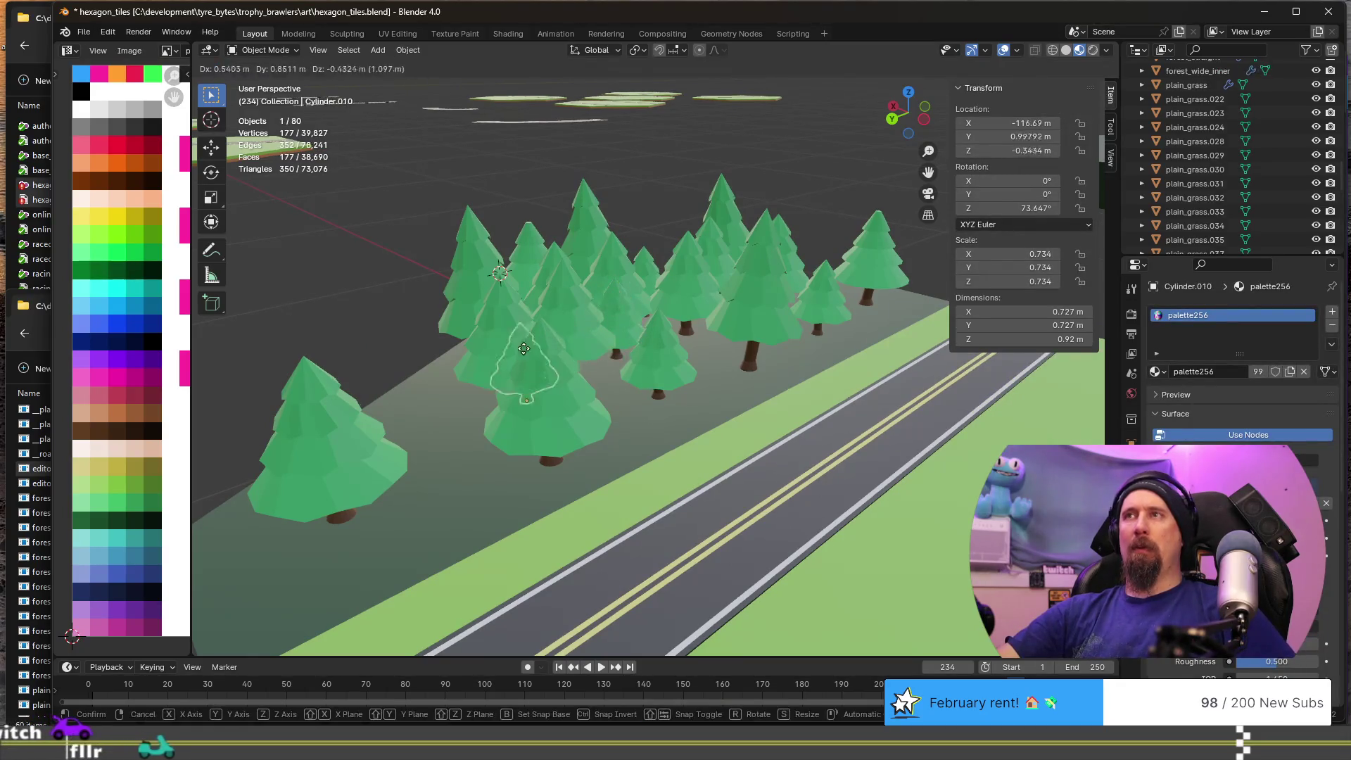
key("shift+z")
left_click(416, 387)
key("r")
key("y")
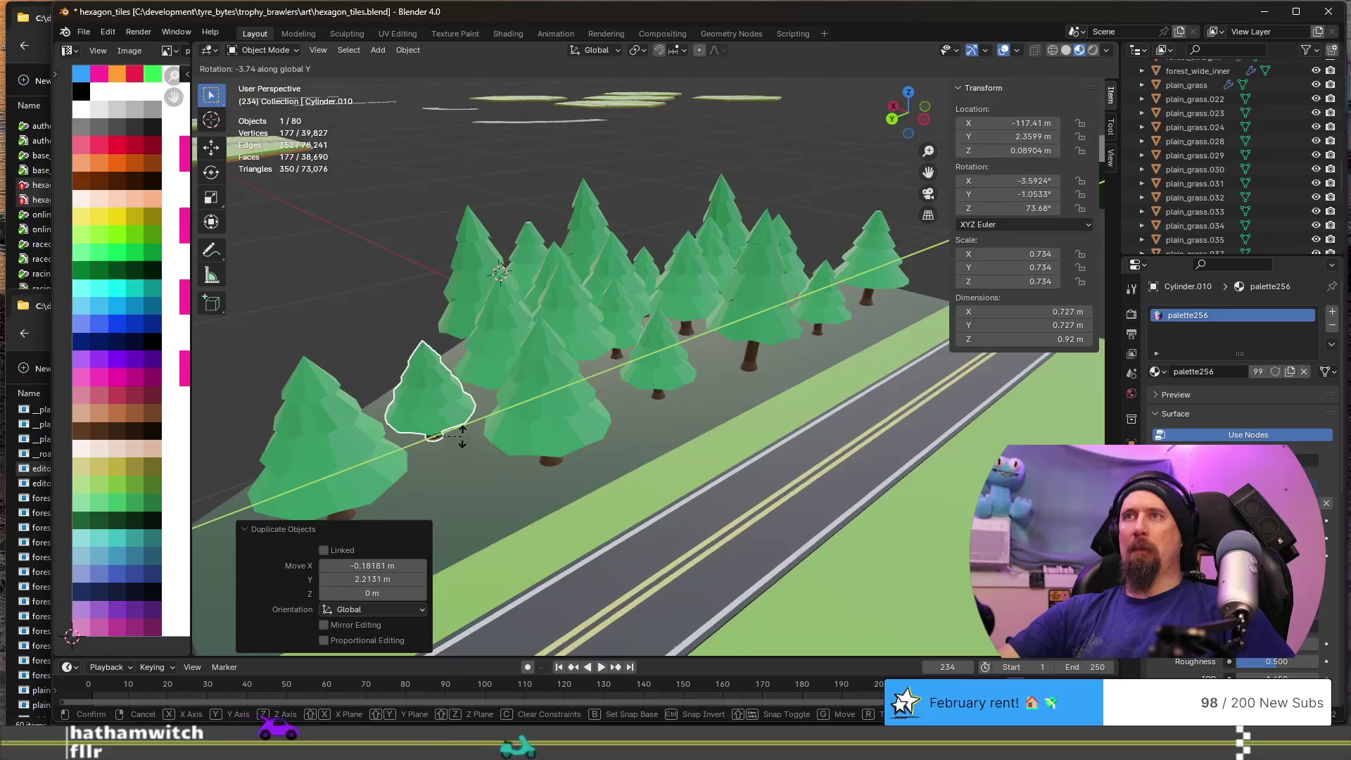
left_click(486, 493)
key("Tab")
middle_click_drag(485, 492, 547, 429)
key("Tab")
- Review the forested tile from several angles, then zoom out over the other hex tiles
scroll(548, 430, "down", 5)
scroll(623, 420, "up", 8)
mouse_move(456, 425)
middle_mouse_down()
mouse_move(522, 420)
mouse_move(433, 424)
mouse_move(463, 400)
mouse_move(626, 369)
mouse_move(511, 381)
mouse_move(564, 380)
mouse_move(537, 403)
mouse_move(446, 386)
mouse_move(582, 377)
mouse_move(548, 378)
mouse_move(589, 358)
mouse_move(612, 366)
middle_mouse_up()
mouse_move(504, 365)
middle_mouse_down("shift")
mouse_move(561, 347)
mouse_move(542, 374)
mouse_move(527, 340)
middle_mouse_up("shift")
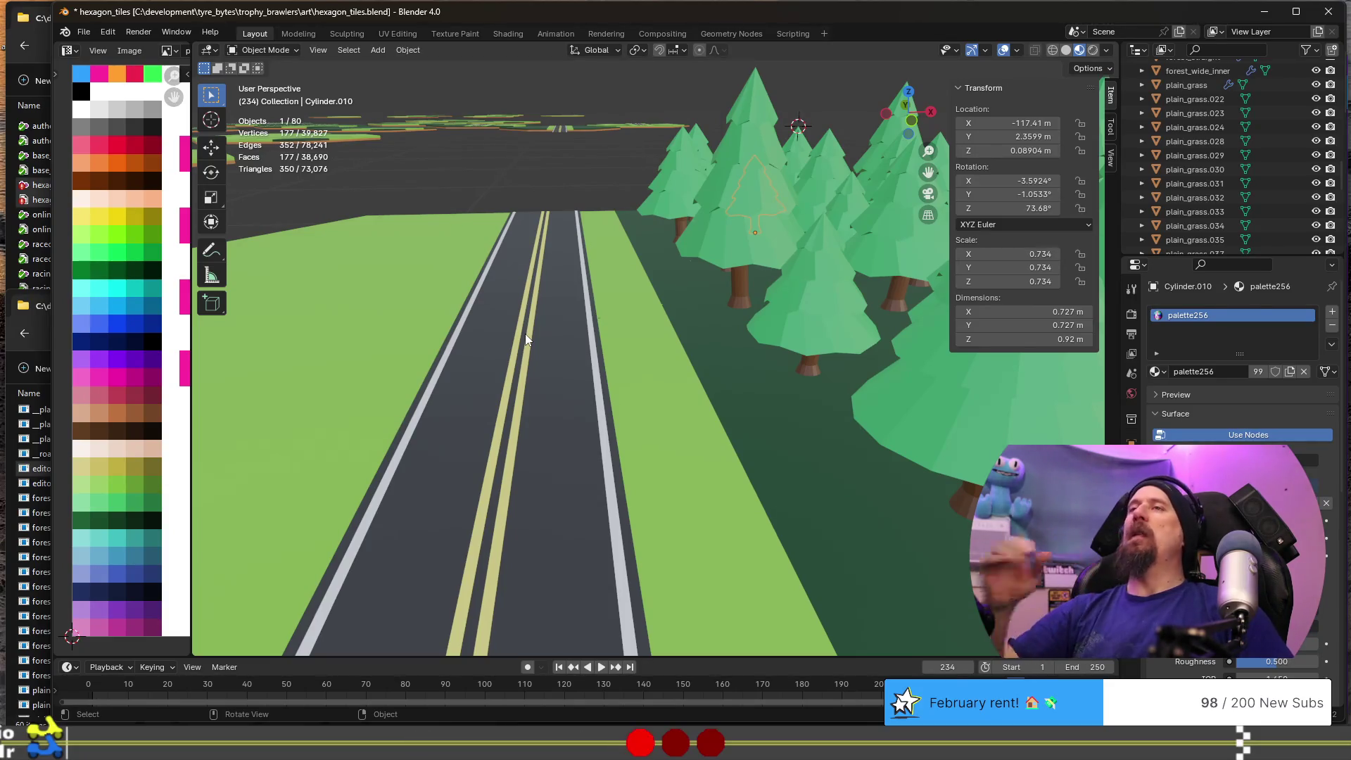
mouse_move(525, 333)
middle_mouse_down()
mouse_move(734, 330)
mouse_move(737, 377)
mouse_move(808, 362)
mouse_move(606, 328)
mouse_move(657, 328)
mouse_move(482, 243)
middle_mouse_up()
scroll(750, 355, "up", 5)
scroll(750, 354, "down", 5)
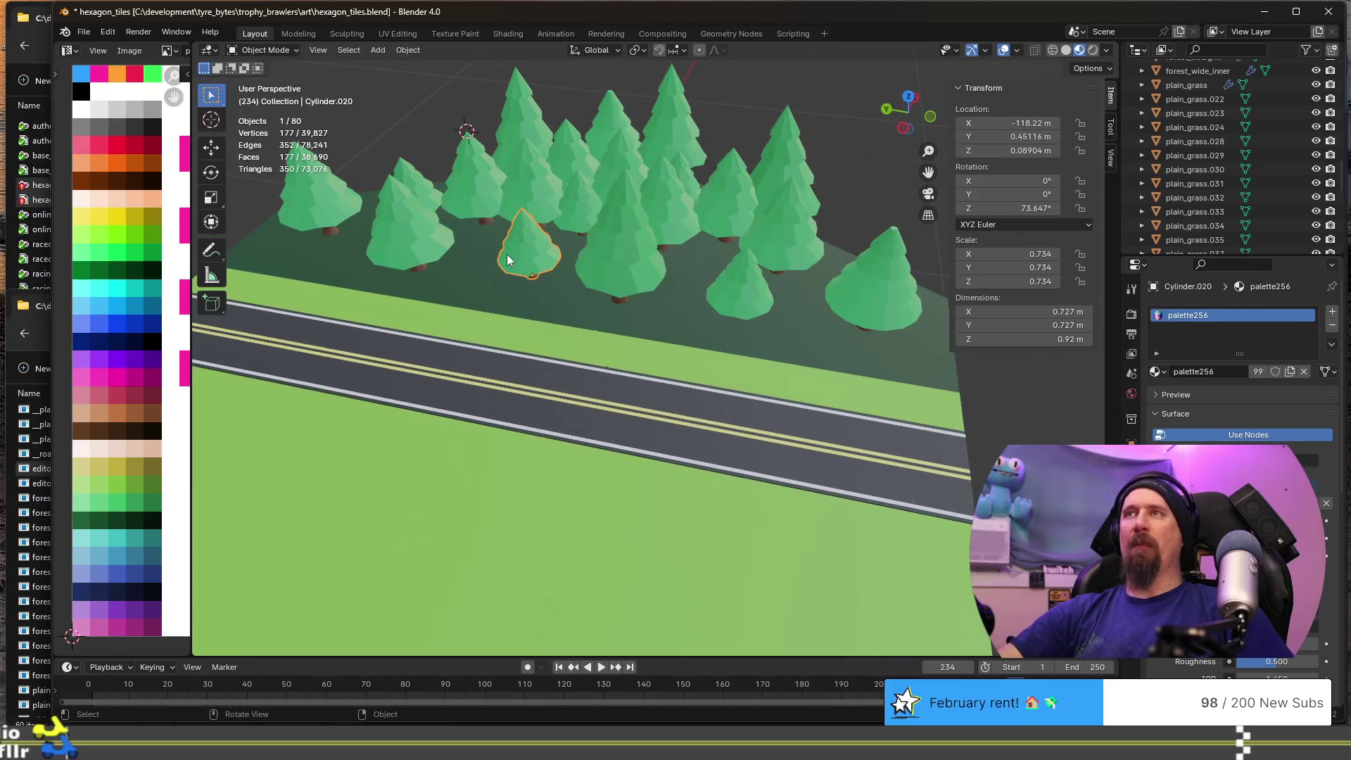
left_click(518, 293)
scroll(518, 293, "down", 4)
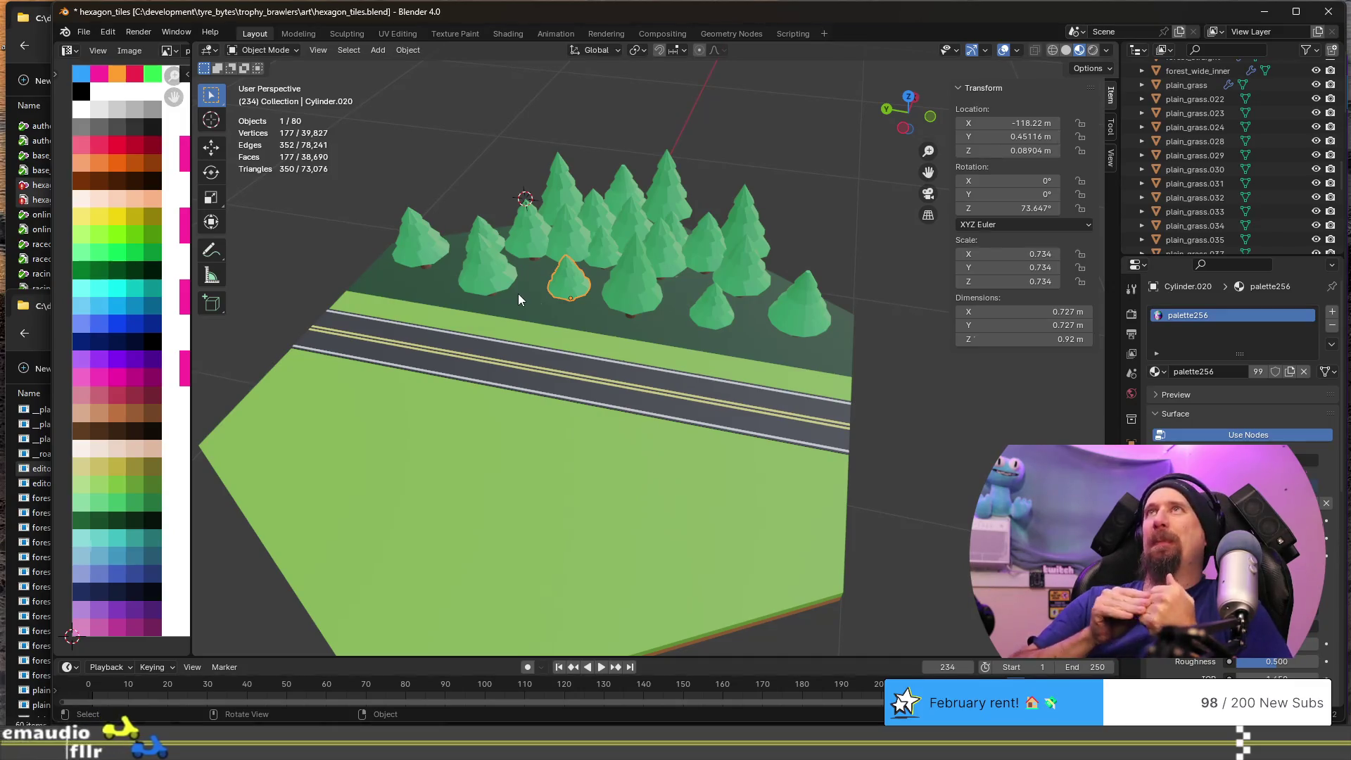
scroll(605, 298, "down", 5)
scroll(605, 298, "down", 3)
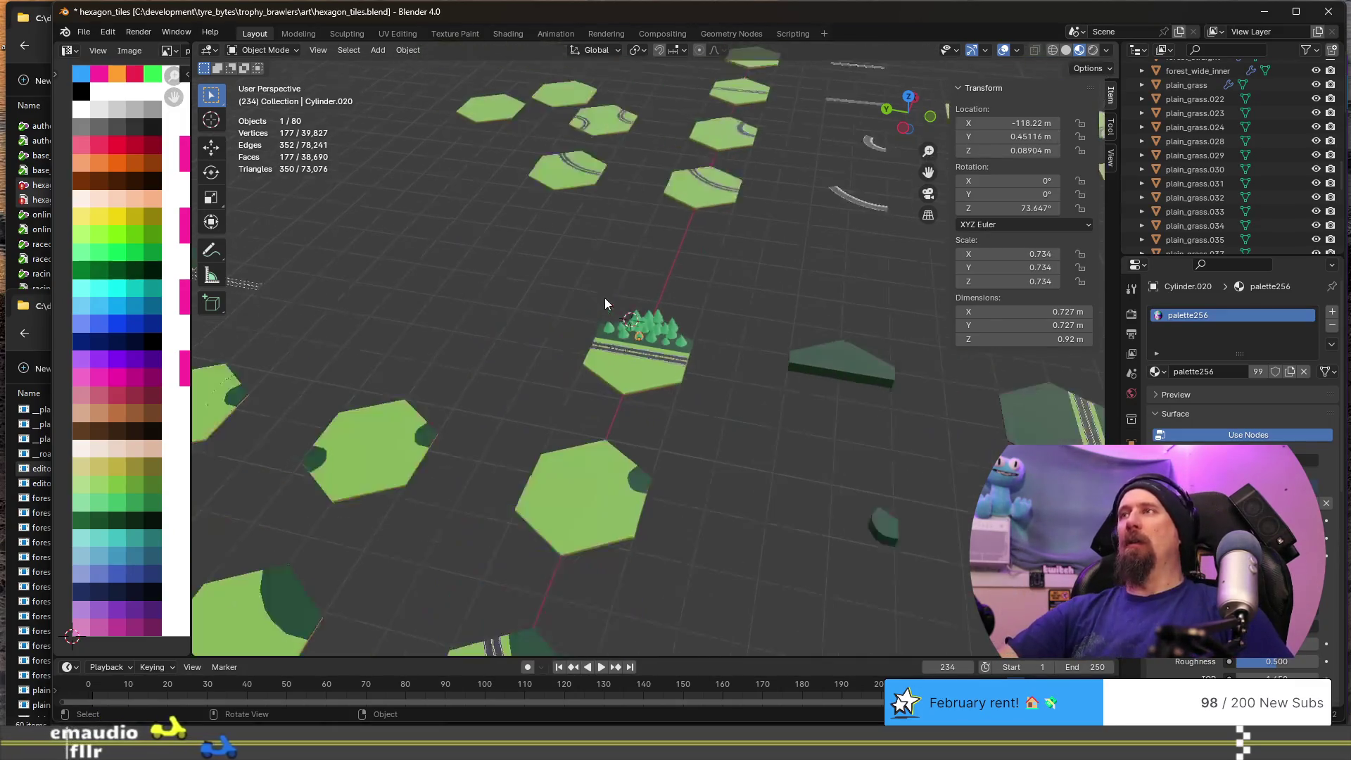
- Zoom back onto the pine forest and switch to Top Orthographic (Numpad 7), panning across it
scroll(626, 310, "down", 2)
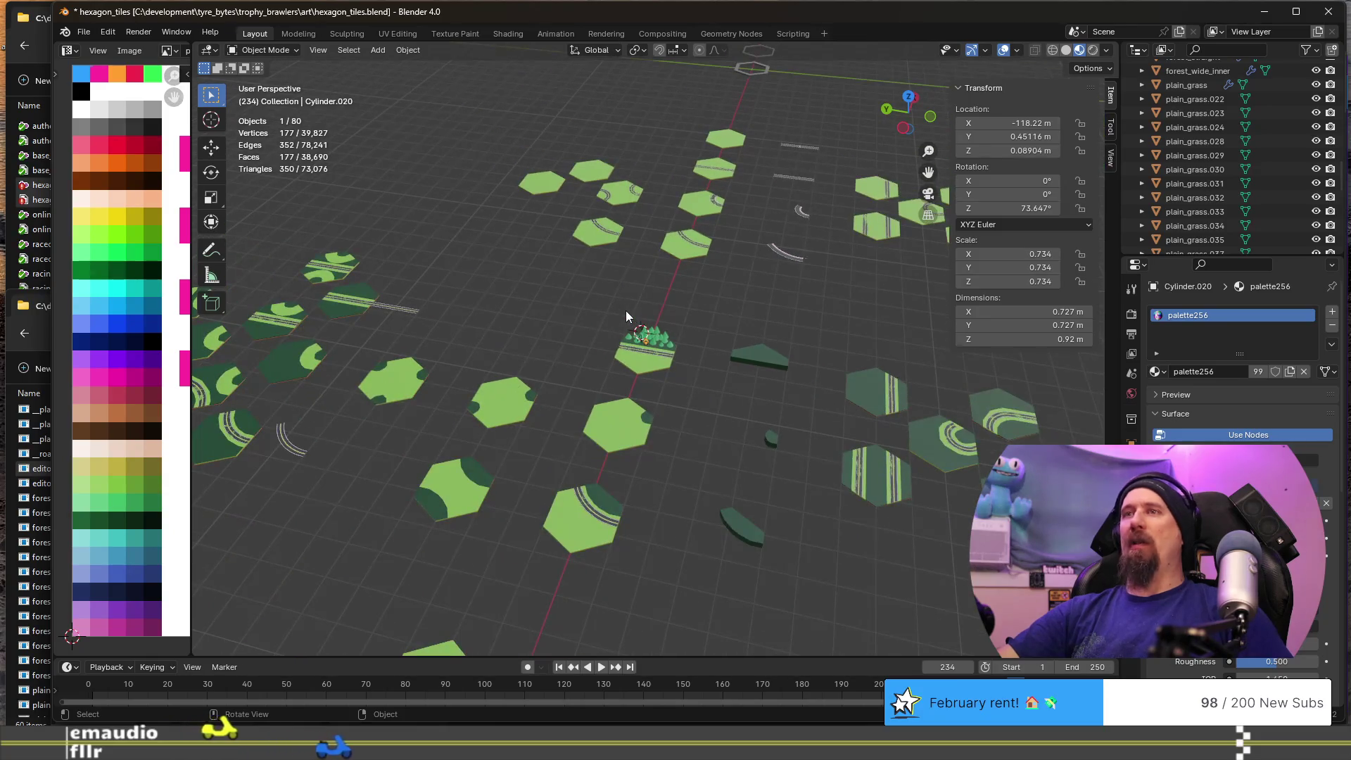
scroll(626, 310, "down", 1)
scroll(626, 310, "down", 1)
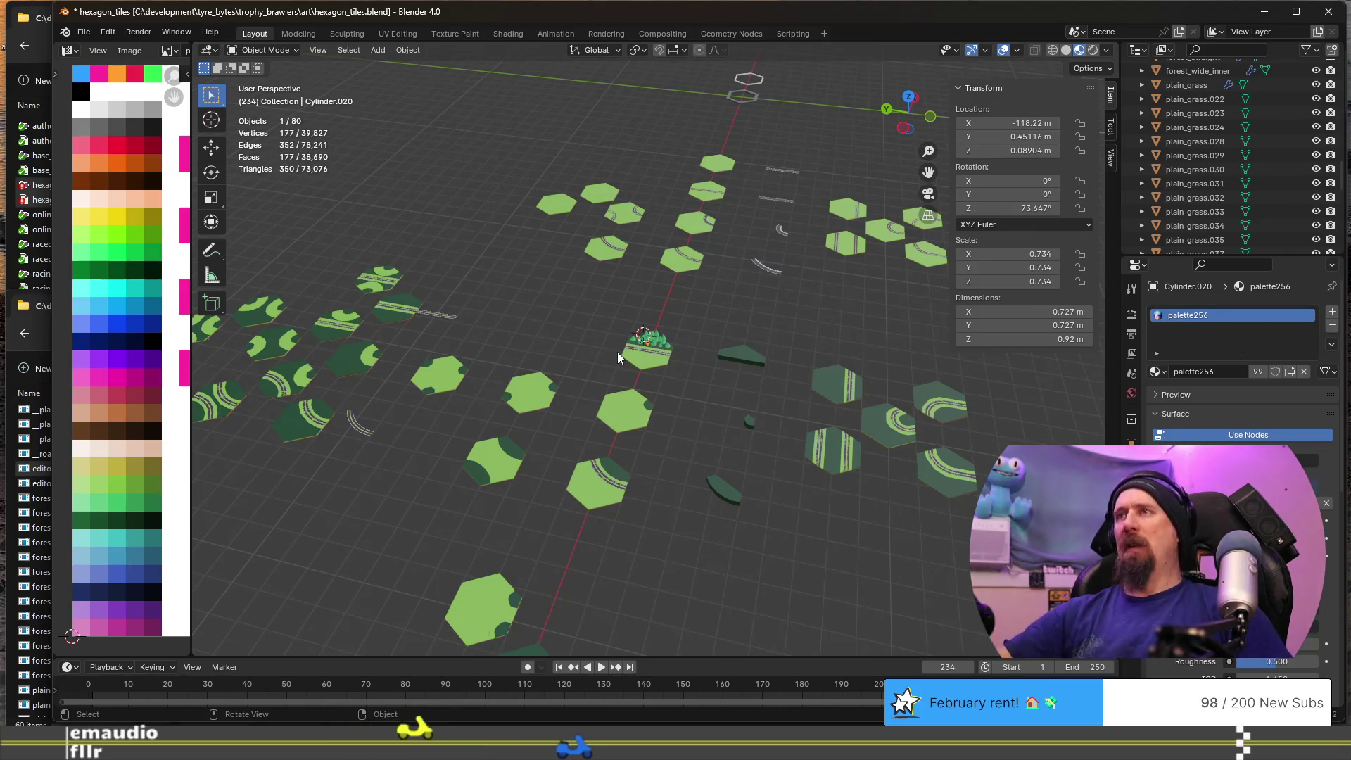
scroll(618, 352, "up", 10)
mouse_move(655, 349)
middle_mouse_down()
mouse_move(614, 328)
mouse_move(534, 340)
middle_mouse_up()
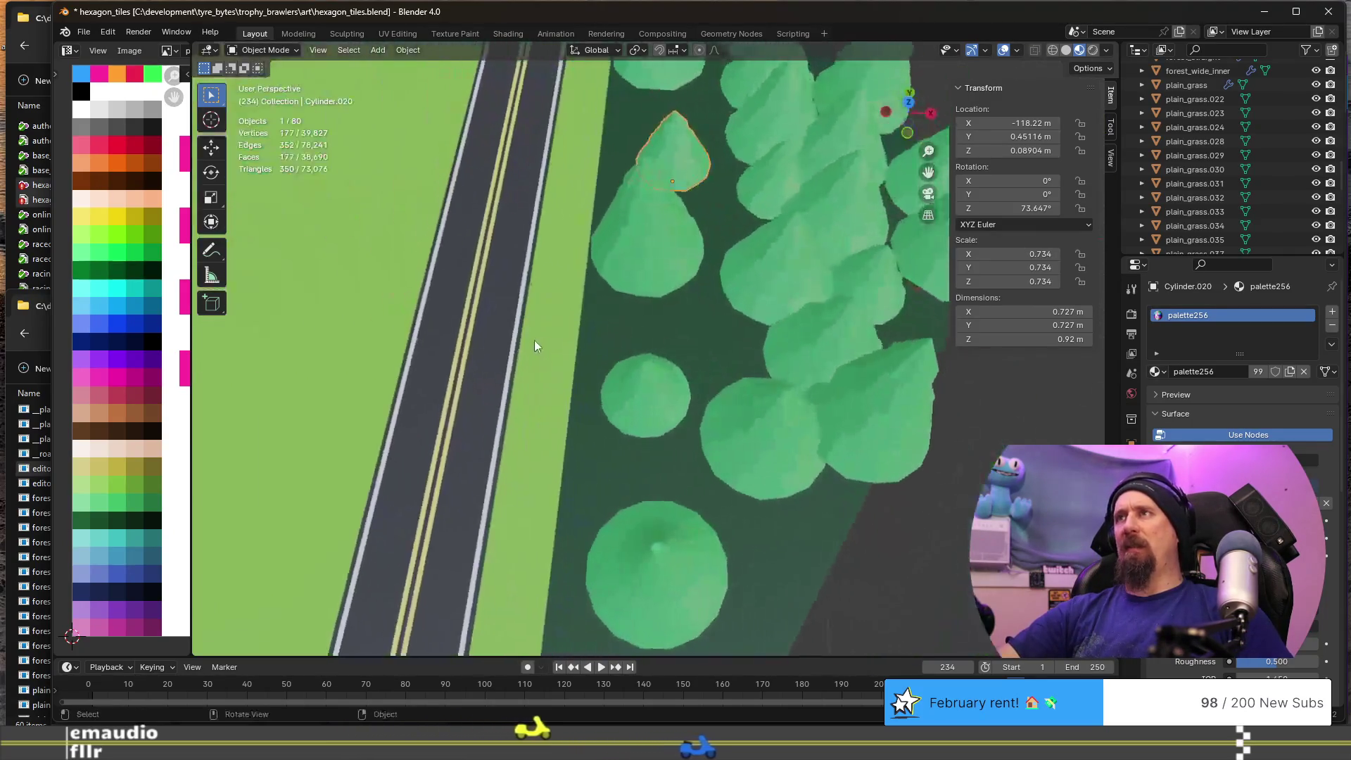
scroll(698, 398, "down", 6)
scroll(725, 400, "up", 8)
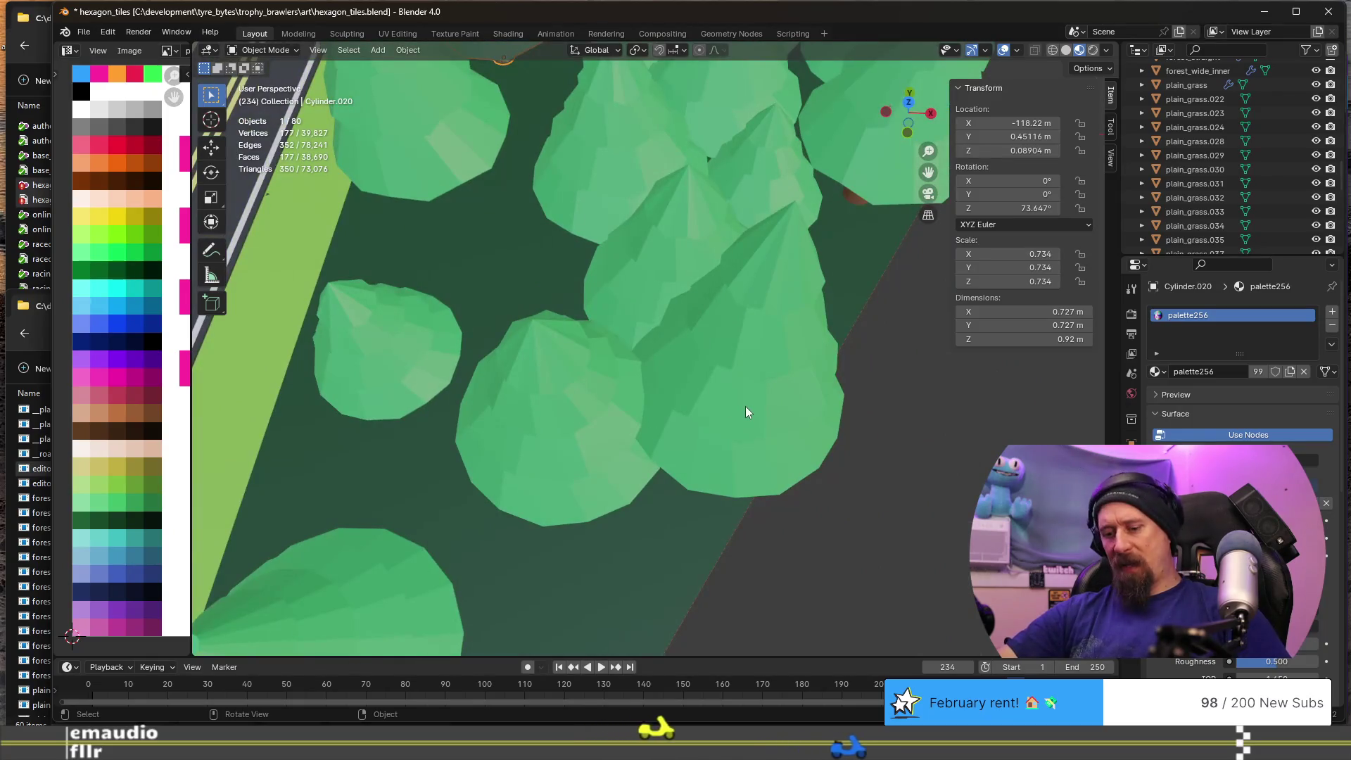
key("KP_7")
middle_click_drag(757, 483, 576, 394, "shift")
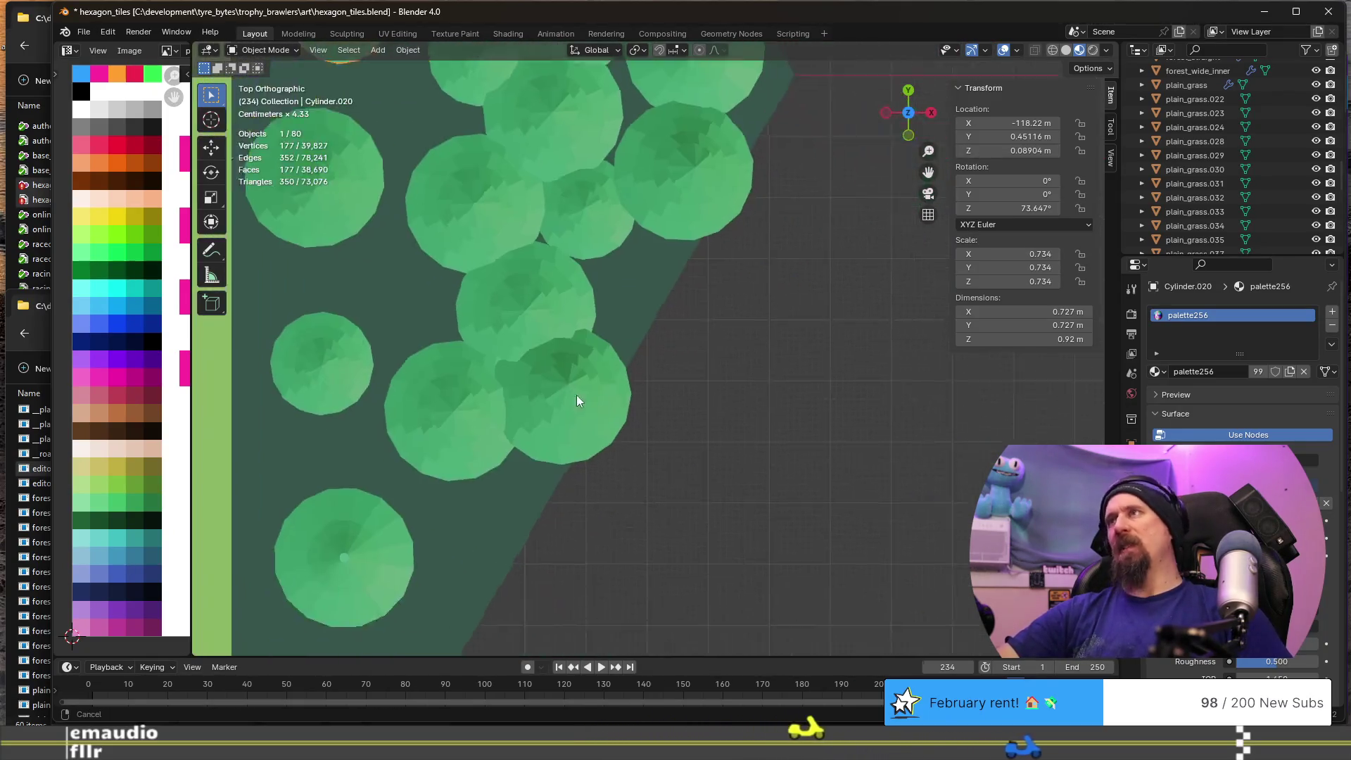
- Move the Cylinder.019 pine to a new spot in the ground plane
scroll(539, 354, "down", 3)
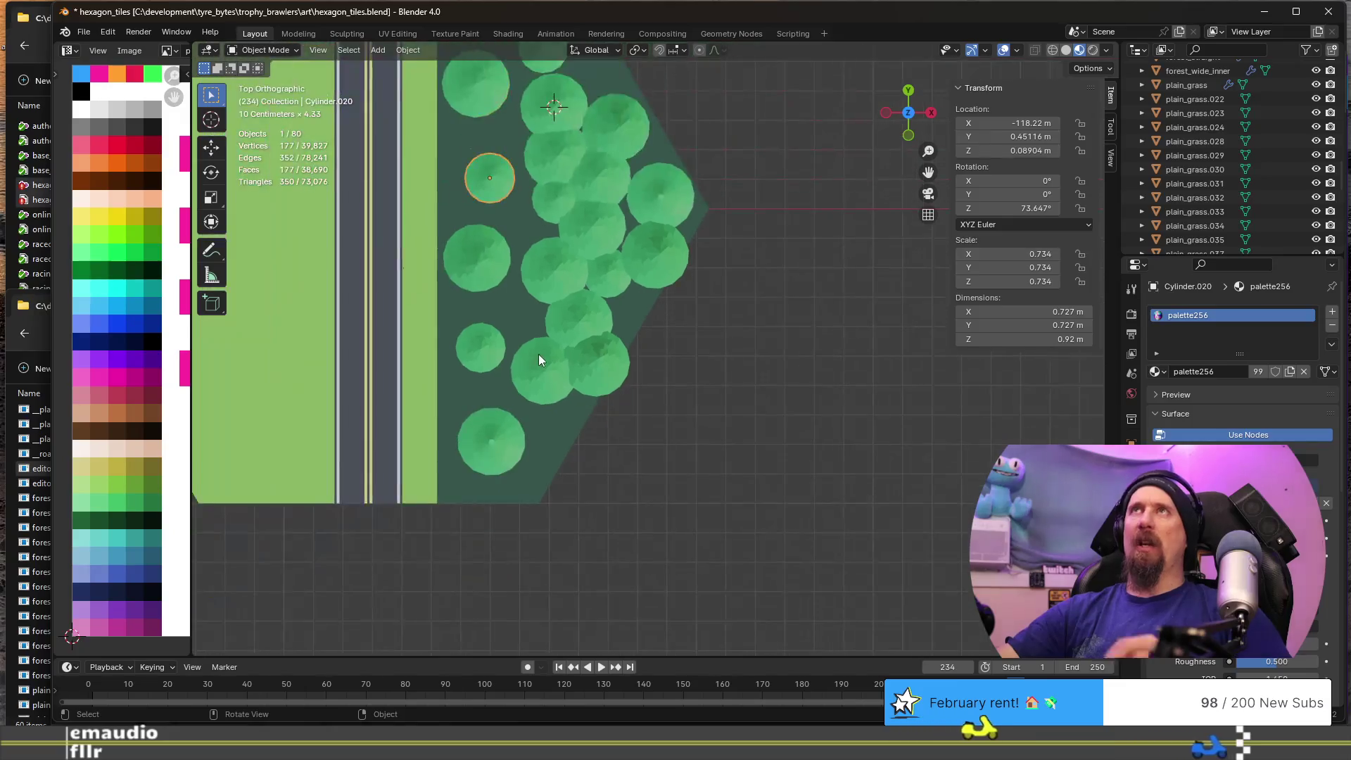
scroll(538, 354, "down", 1)
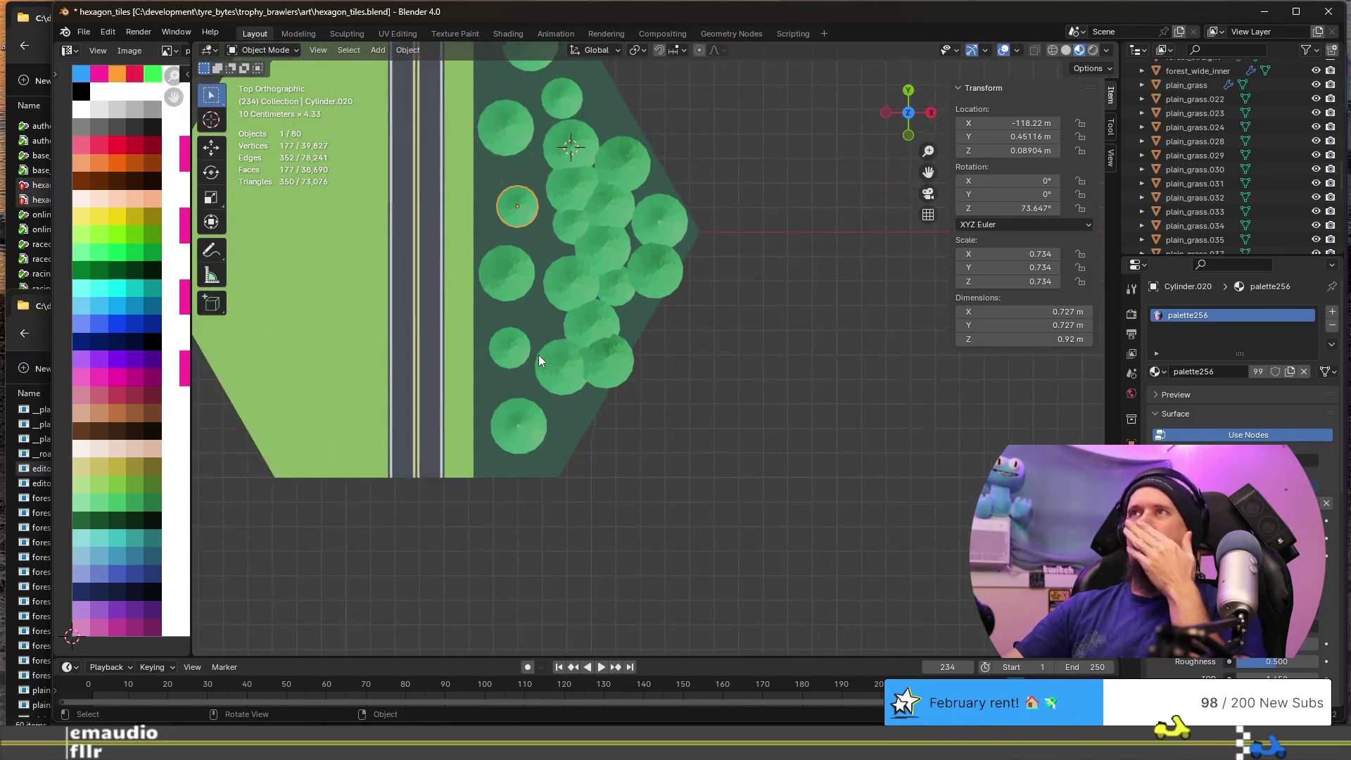
scroll(538, 354, "down", 1)
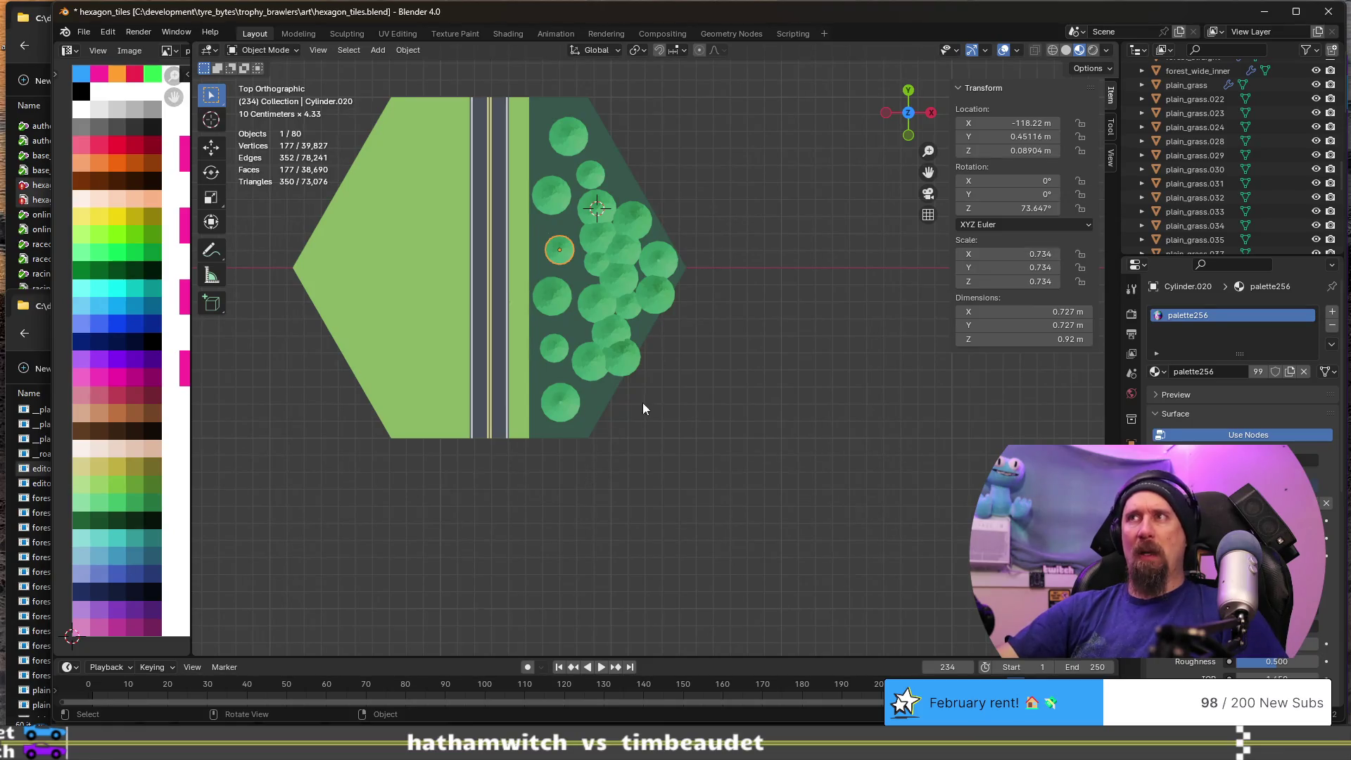
scroll(658, 345, "up", 5)
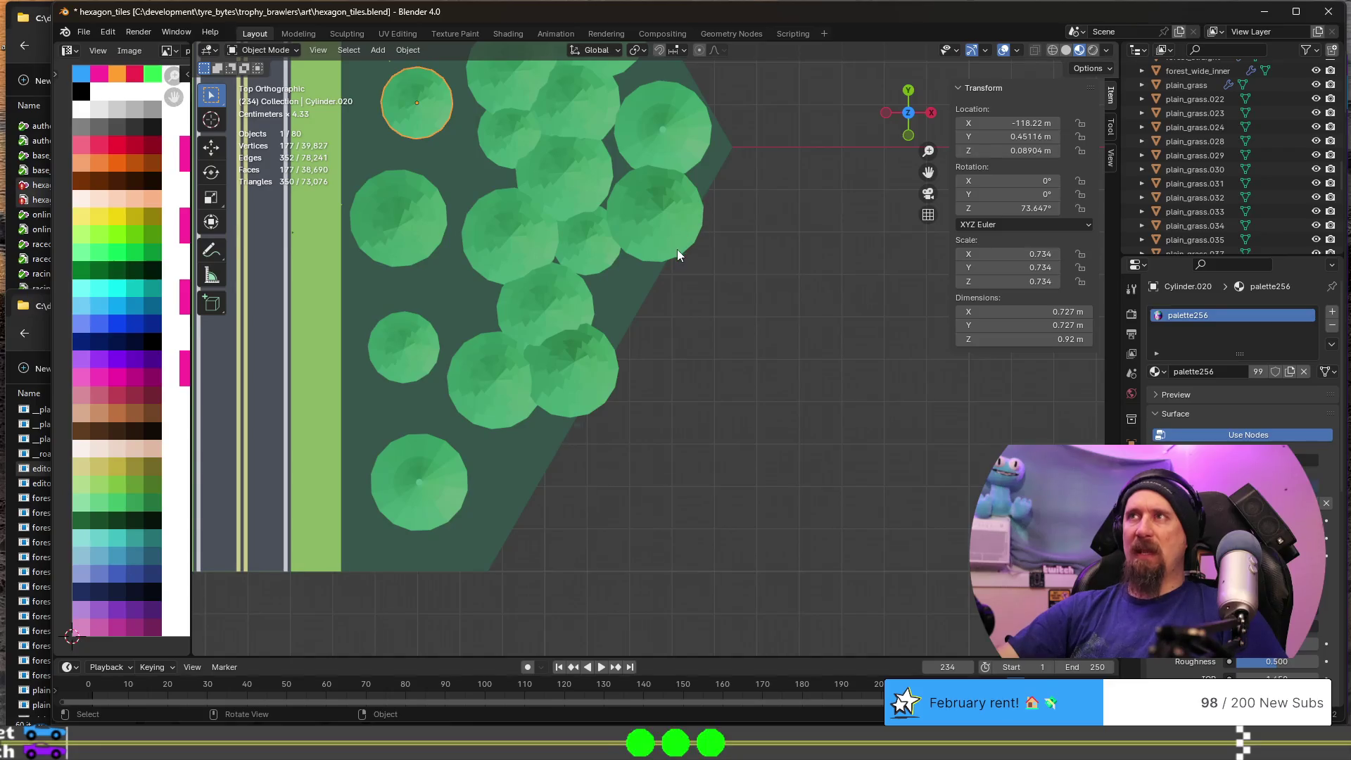
scroll(673, 256, "down", 3)
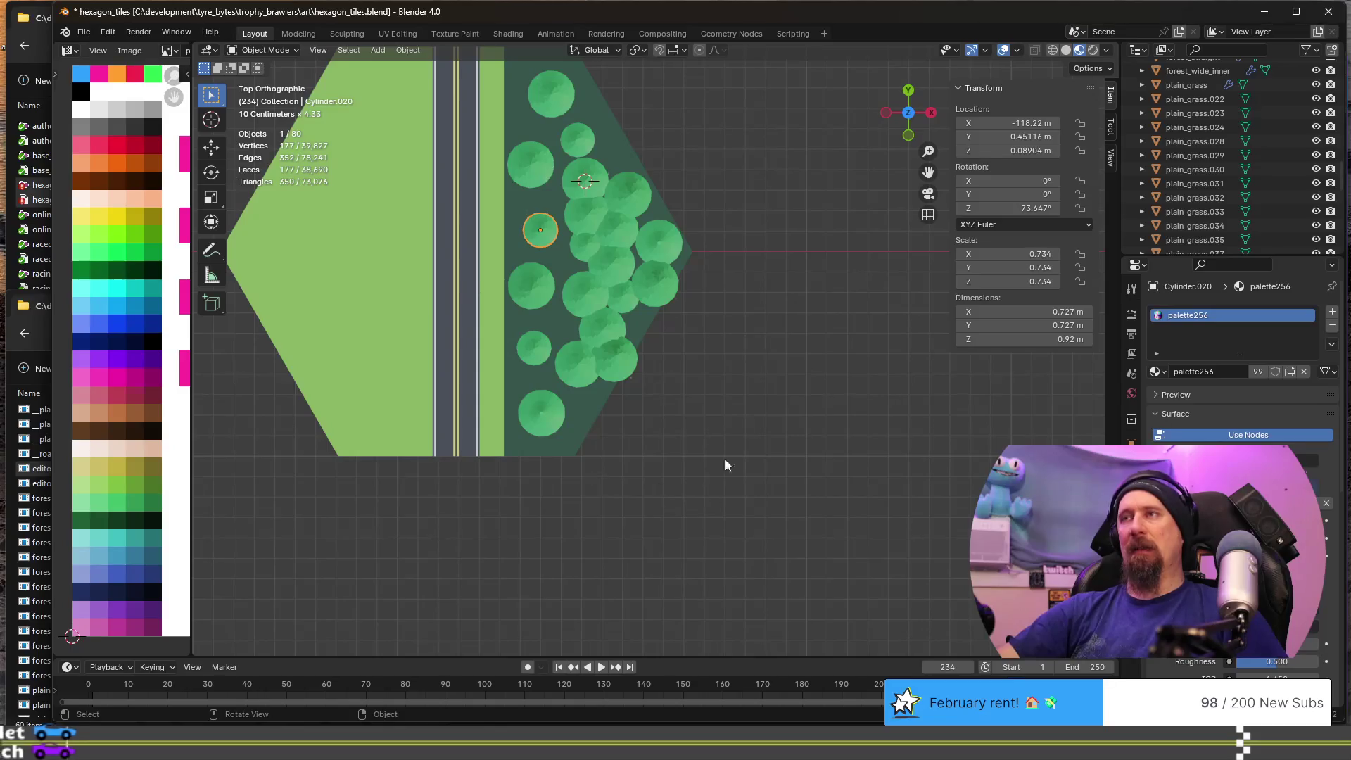
scroll(806, 346, "down", 2)
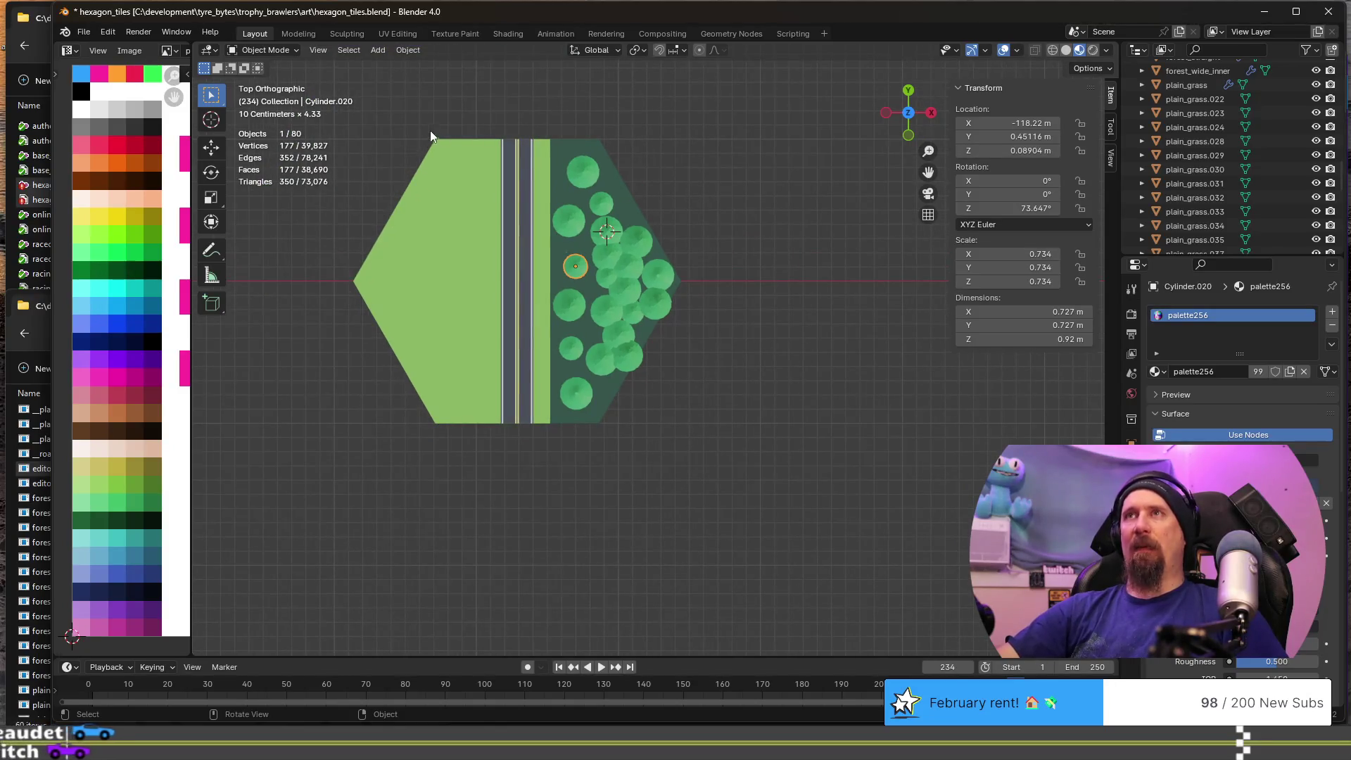
scroll(685, 327, "up", 5)
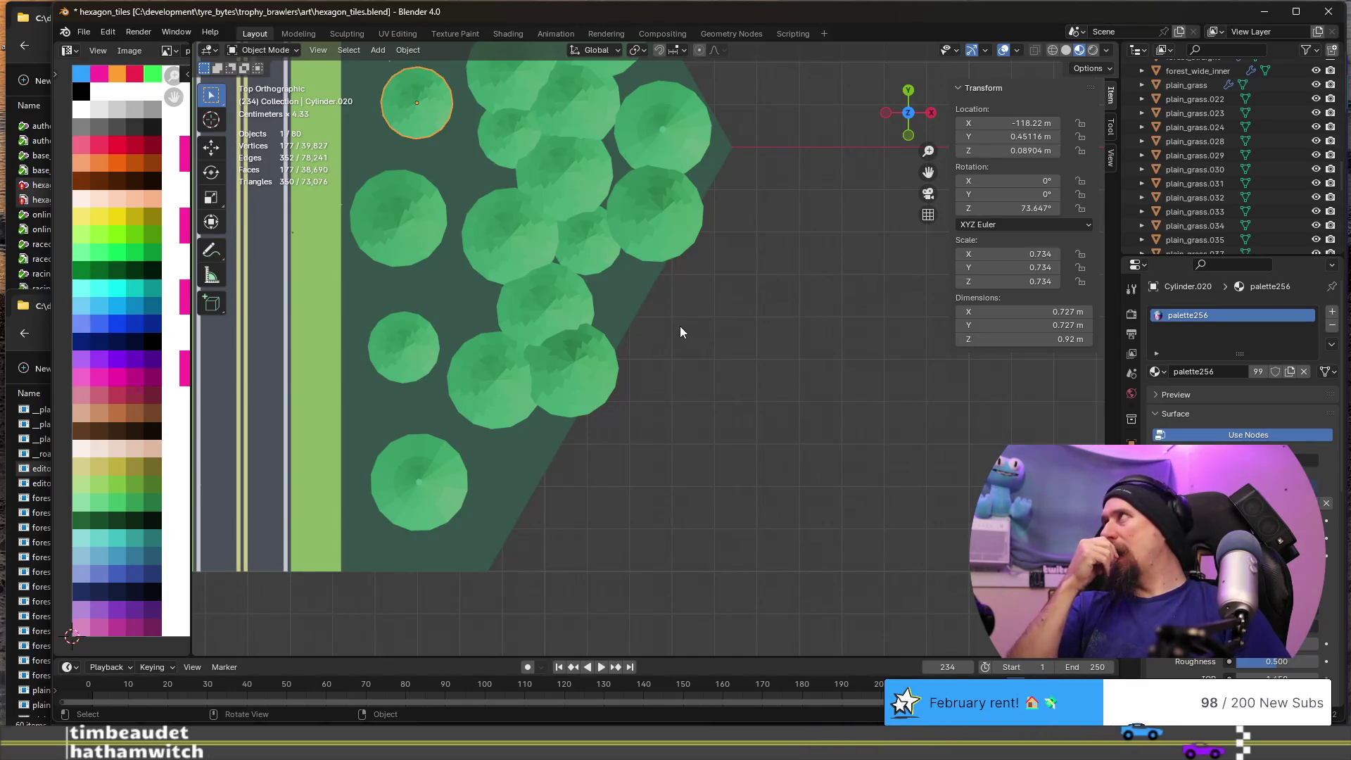
left_click(575, 363)
key("g")
key("shift+z")
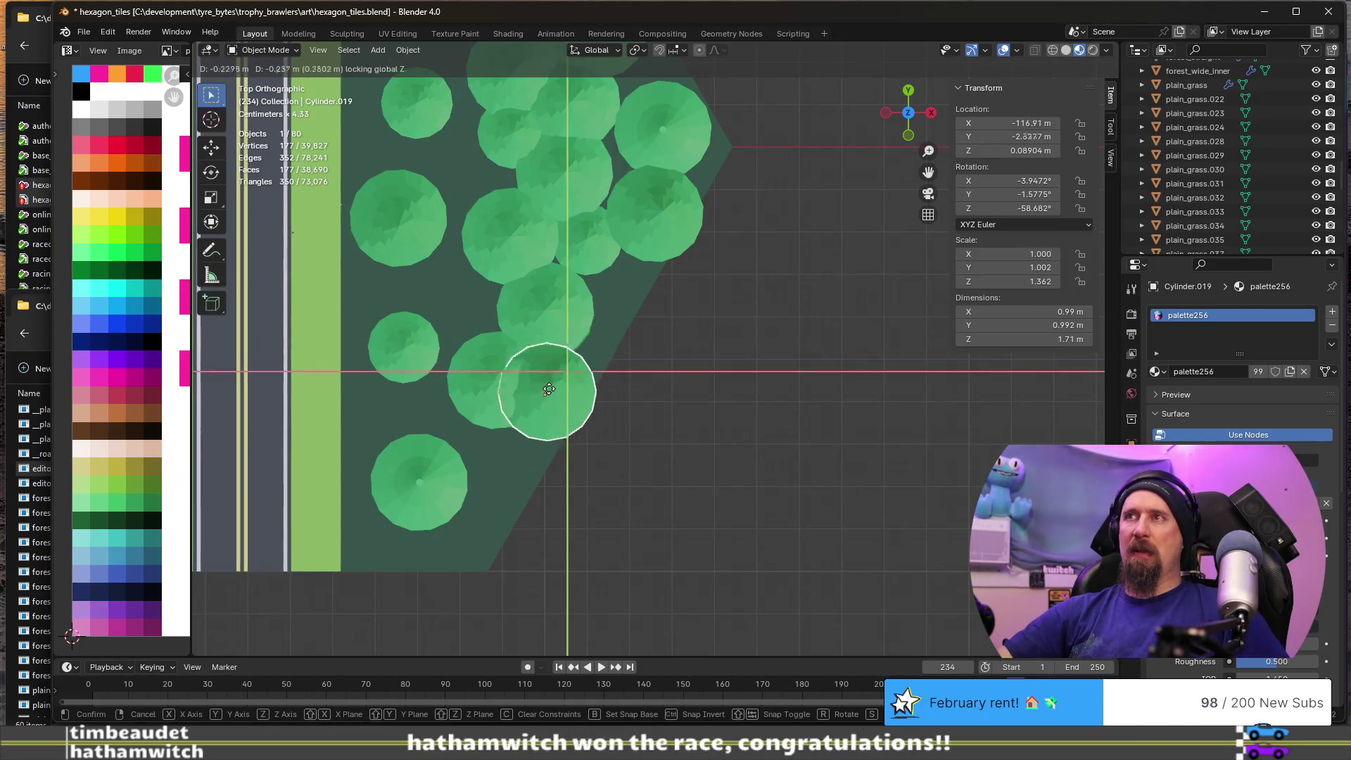
left_click(493, 450)
- Slide the Cylinder.018 pine across the ground plane to a new position
left_click(679, 211)
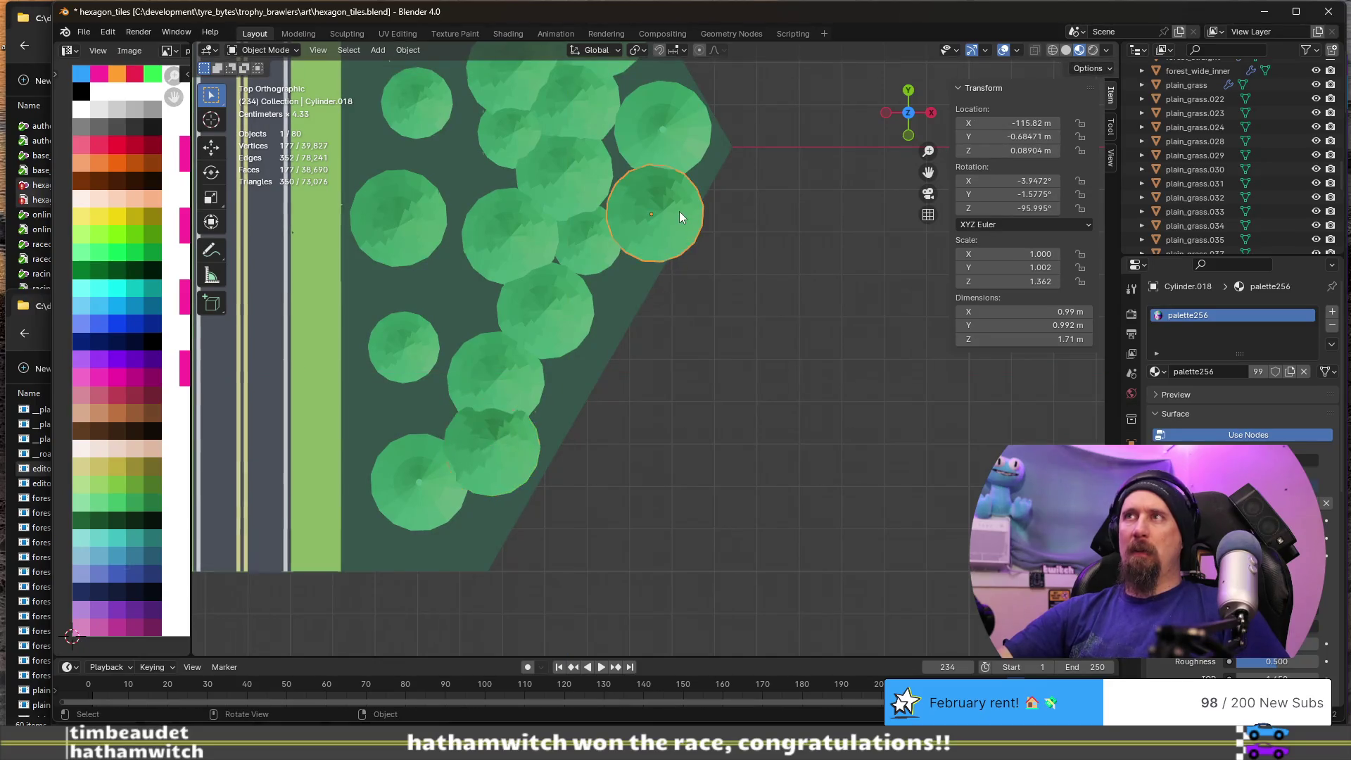
key("g")
key("shift+x")
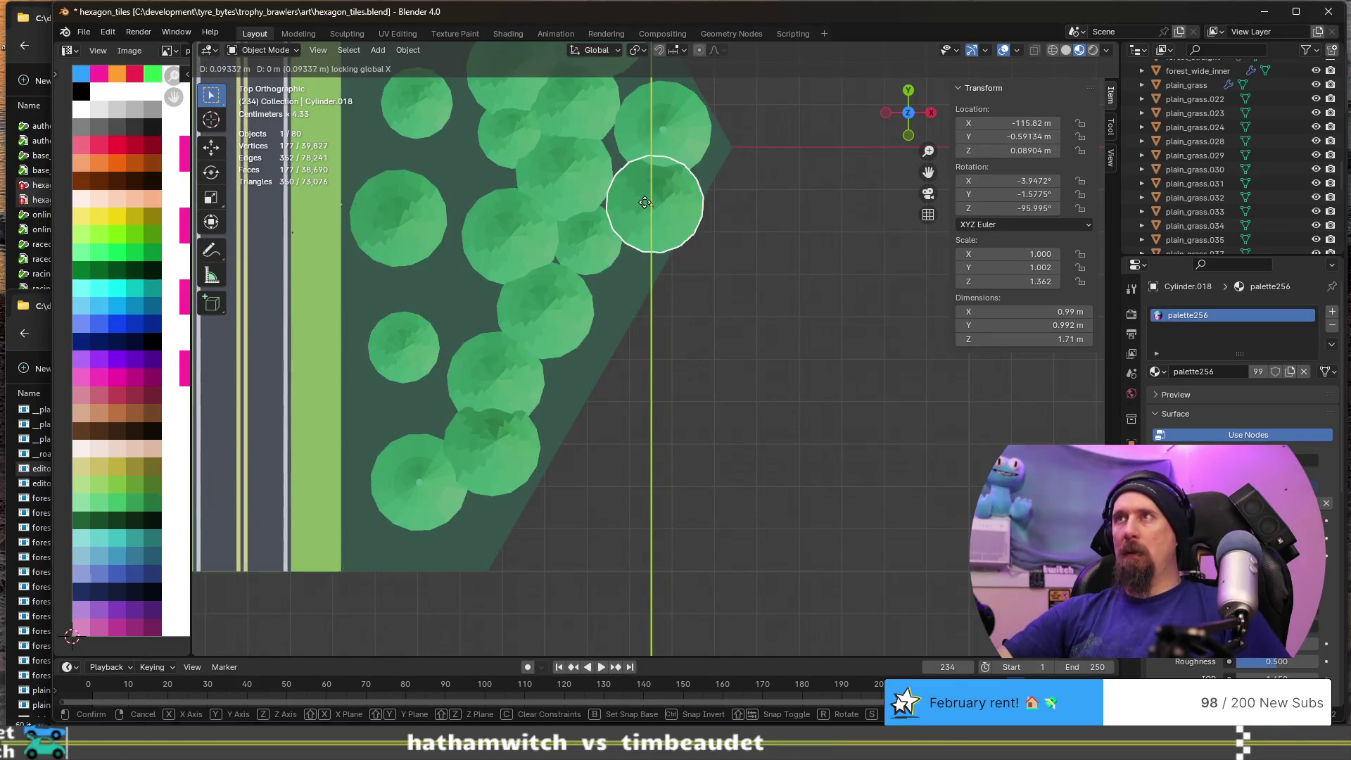
key("shift+z")
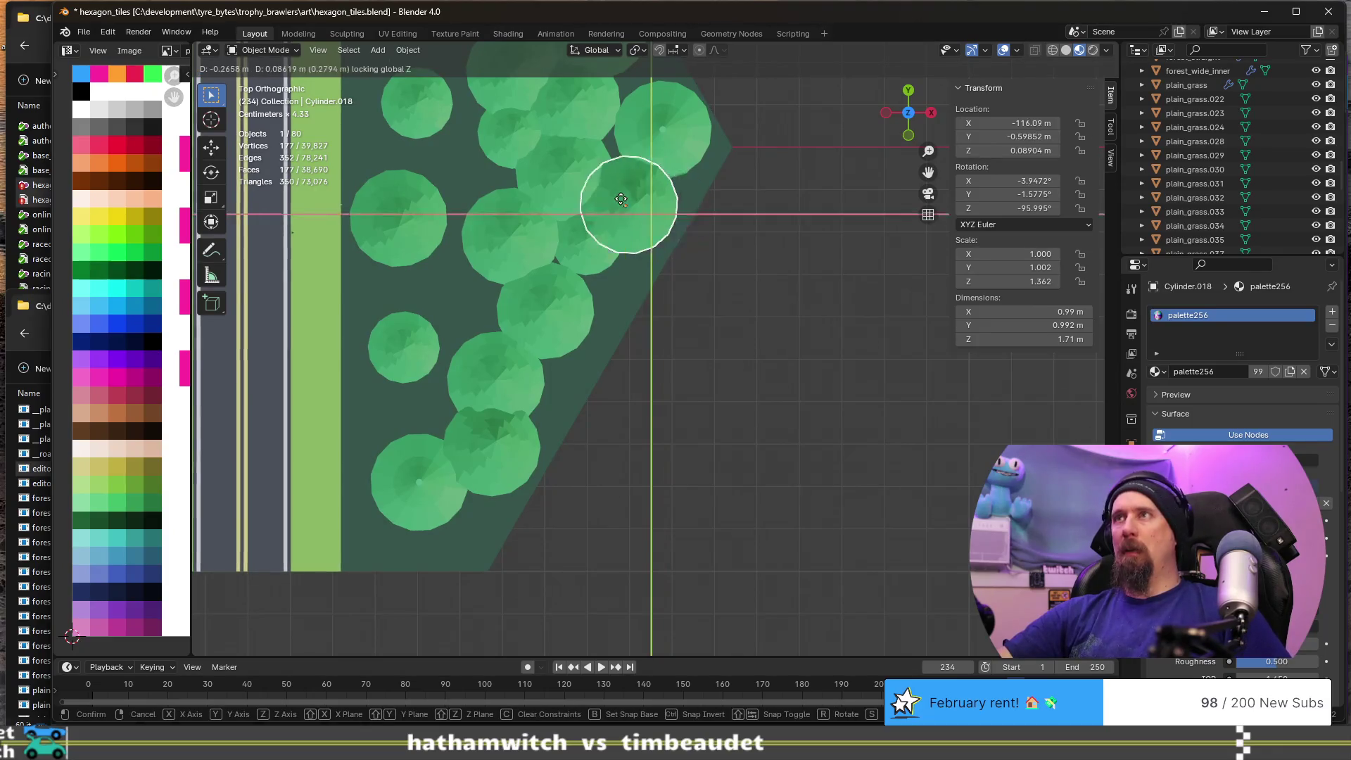
left_click(627, 200)
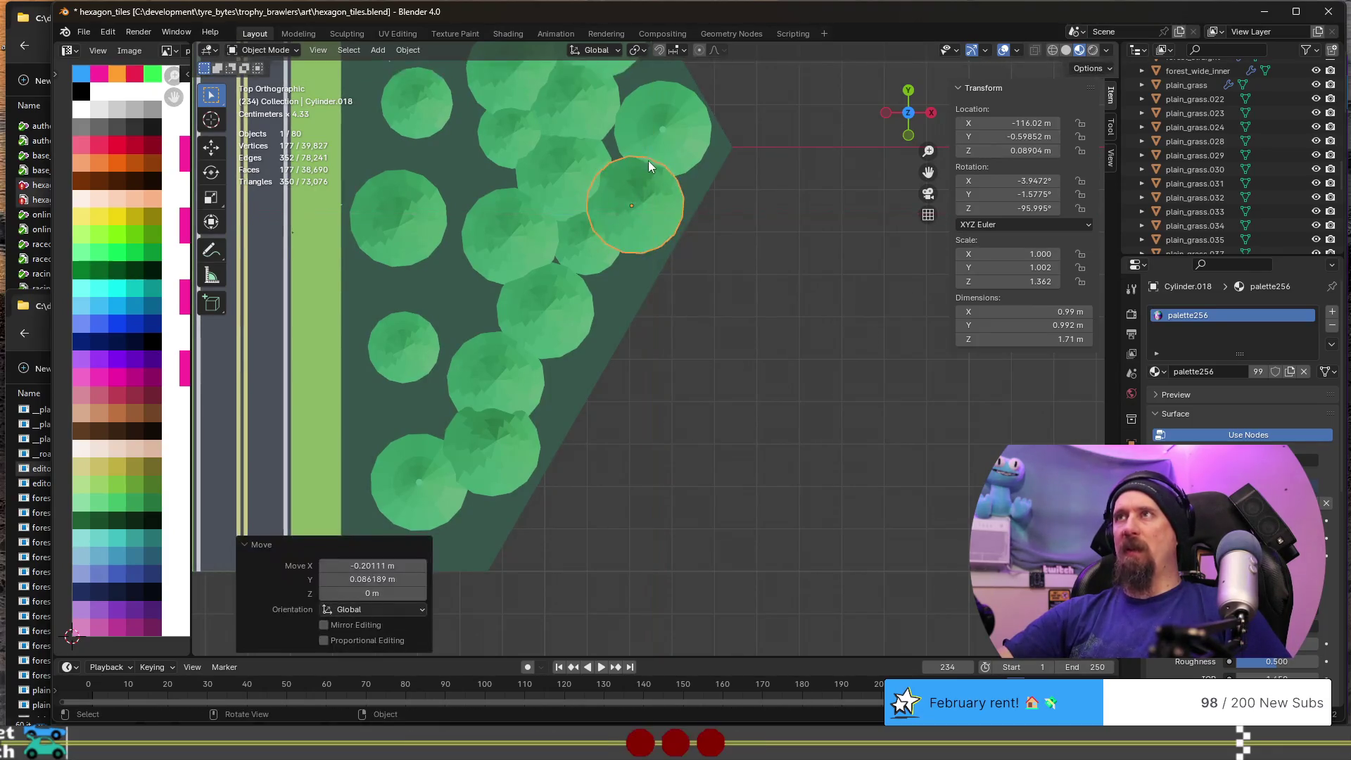
- Move Cylinder.018 out to the forest's slanted outer edge (0.42 m X, -0.26 m Y)
mouse_move(667, 182)
middle_mouse_down("shift")
mouse_move(771, 519)
mouse_move(712, 356)
middle_mouse_up("shift")
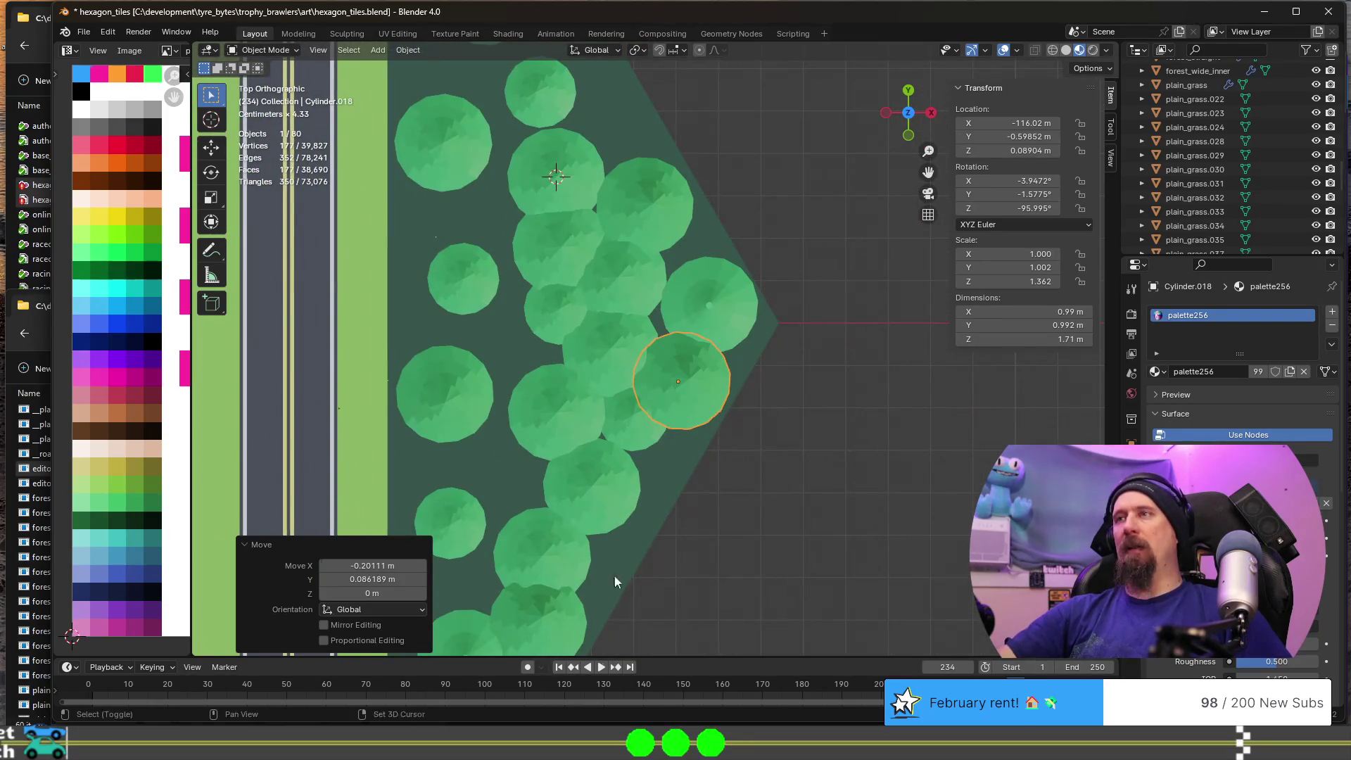
middle_click_drag(613, 574, 783, 242, "shift")
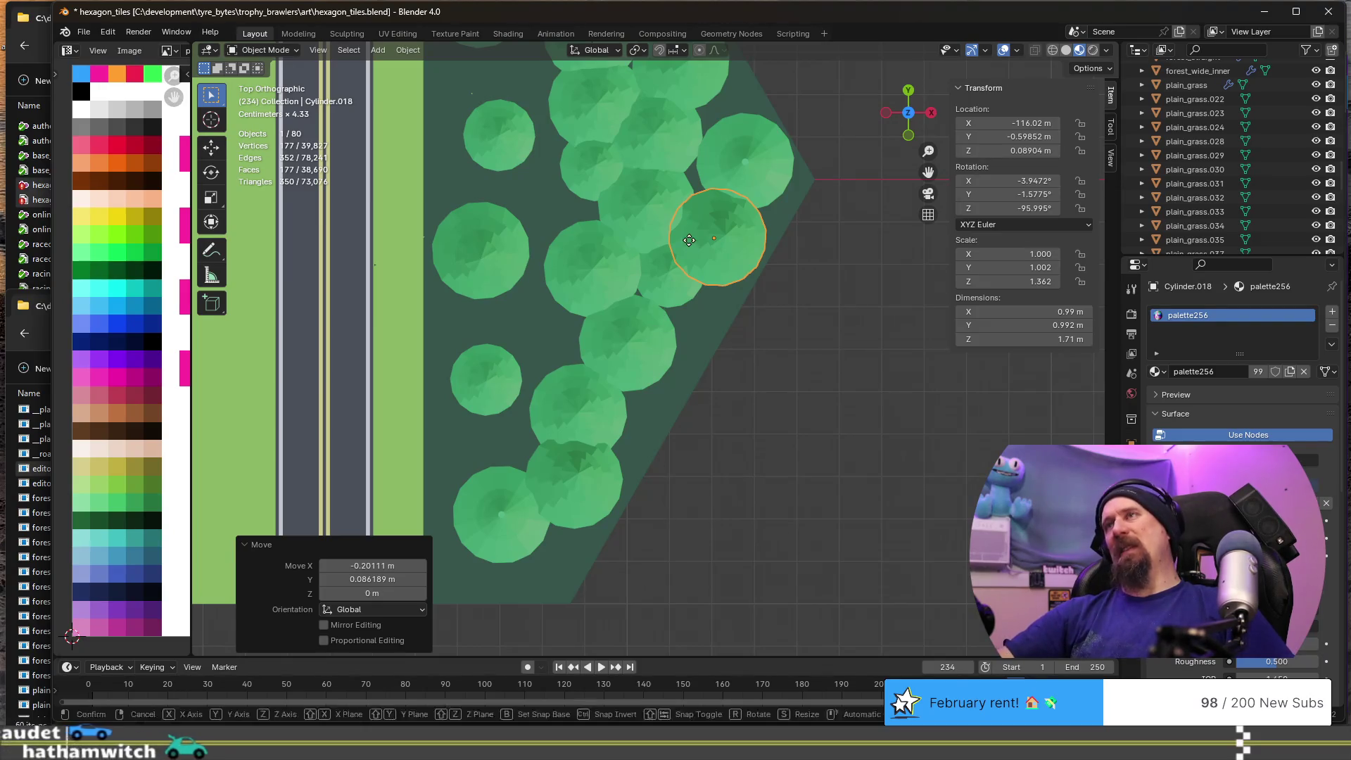
key("g")
key("shift+z")
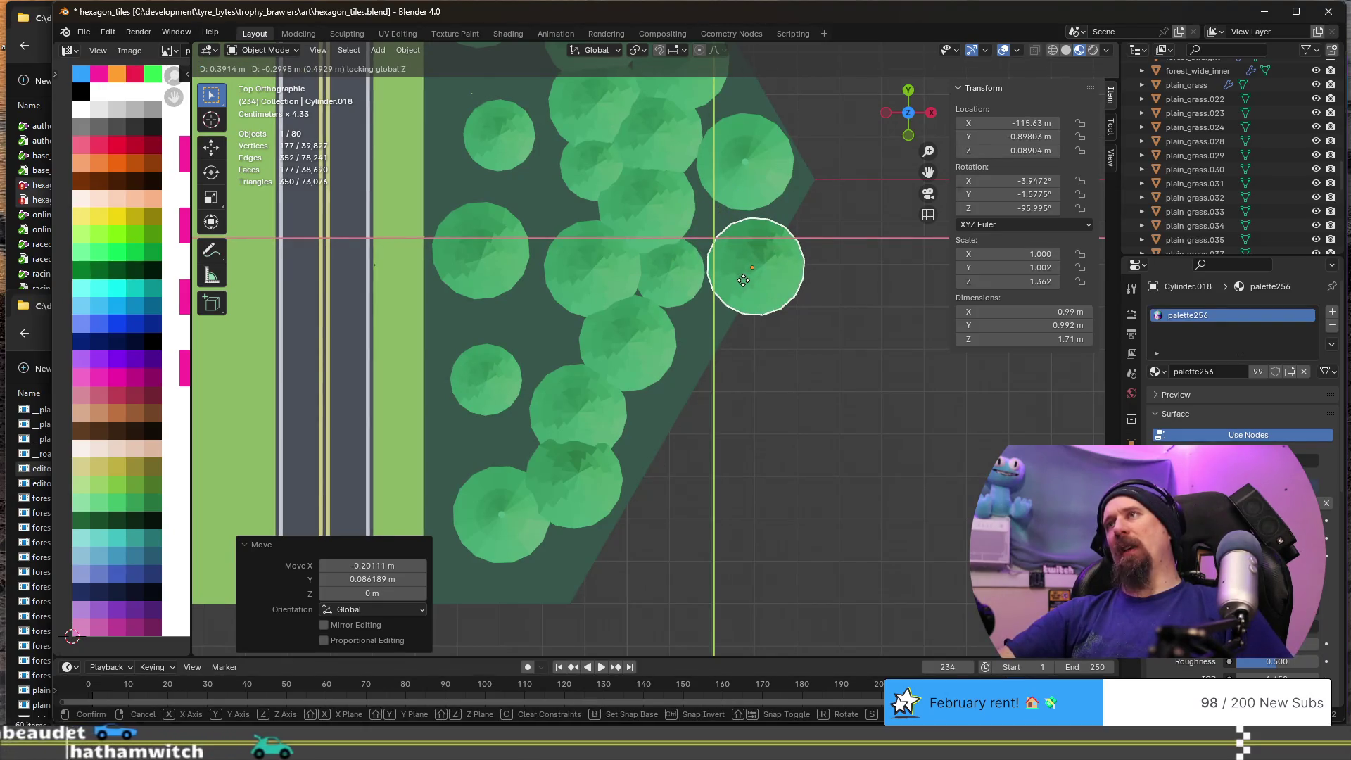
left_click(745, 276)
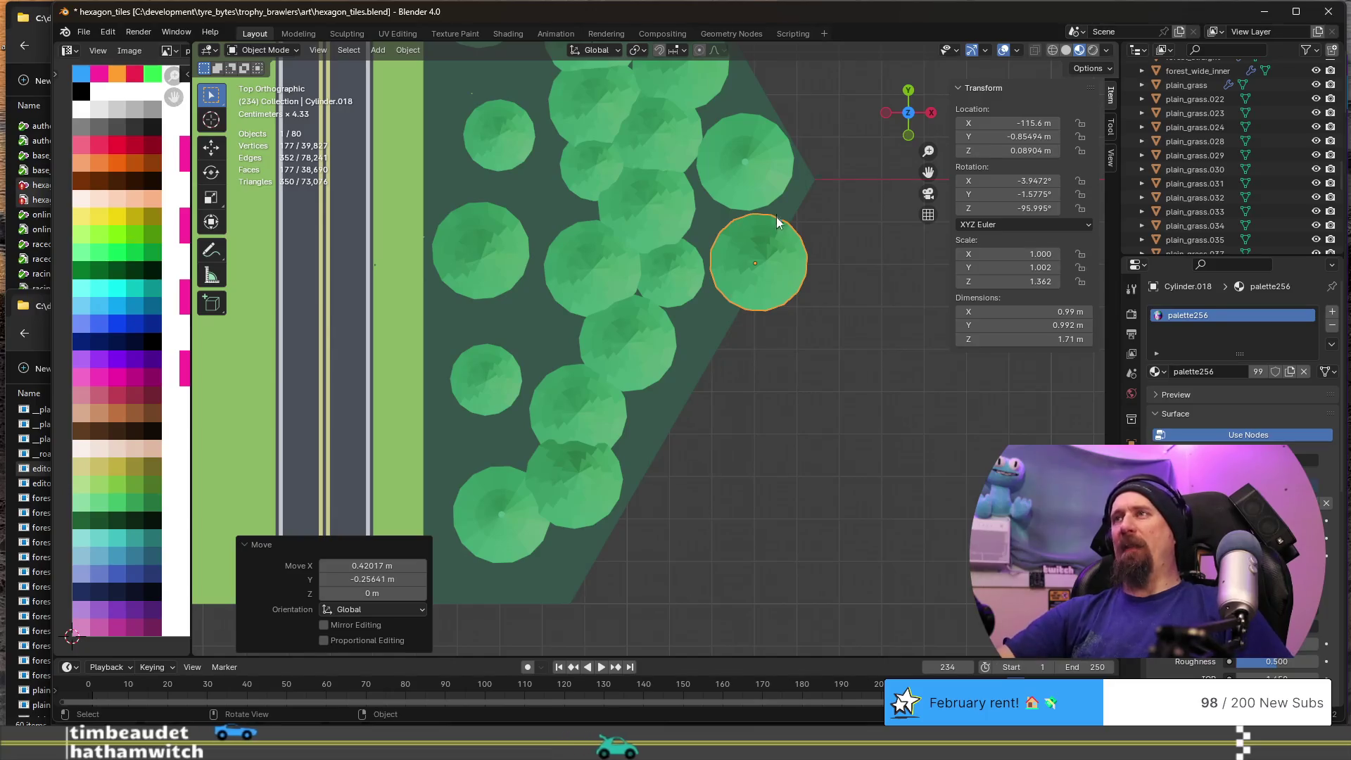
middle_click_drag(767, 299, 812, 512, "shift")
middle_click_drag(686, 115, 703, 204, "shift")
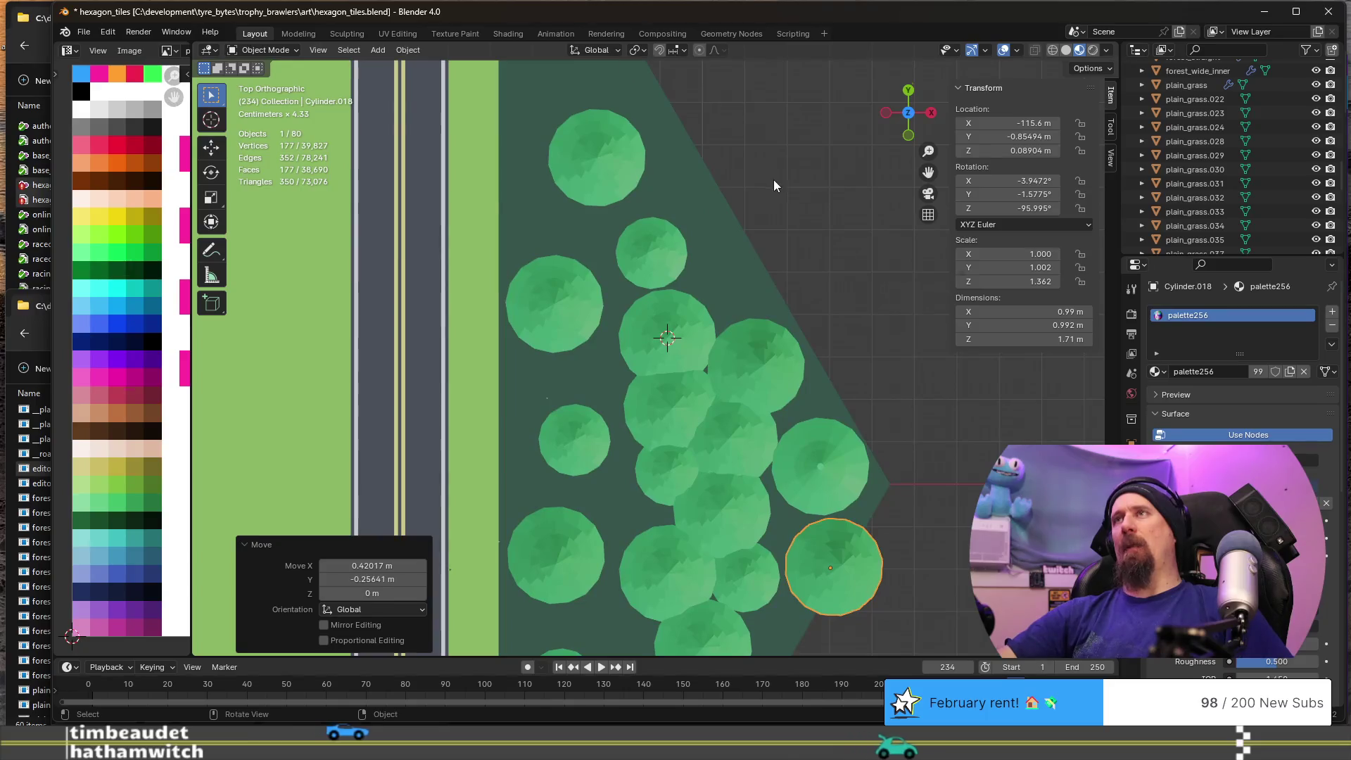
mouse_move(834, 429)
middle_mouse_down()
mouse_move(847, 450)
mouse_move(809, 498)
mouse_move(716, 344)
mouse_move(631, 335)
mouse_move(632, 347)
middle_mouse_up()
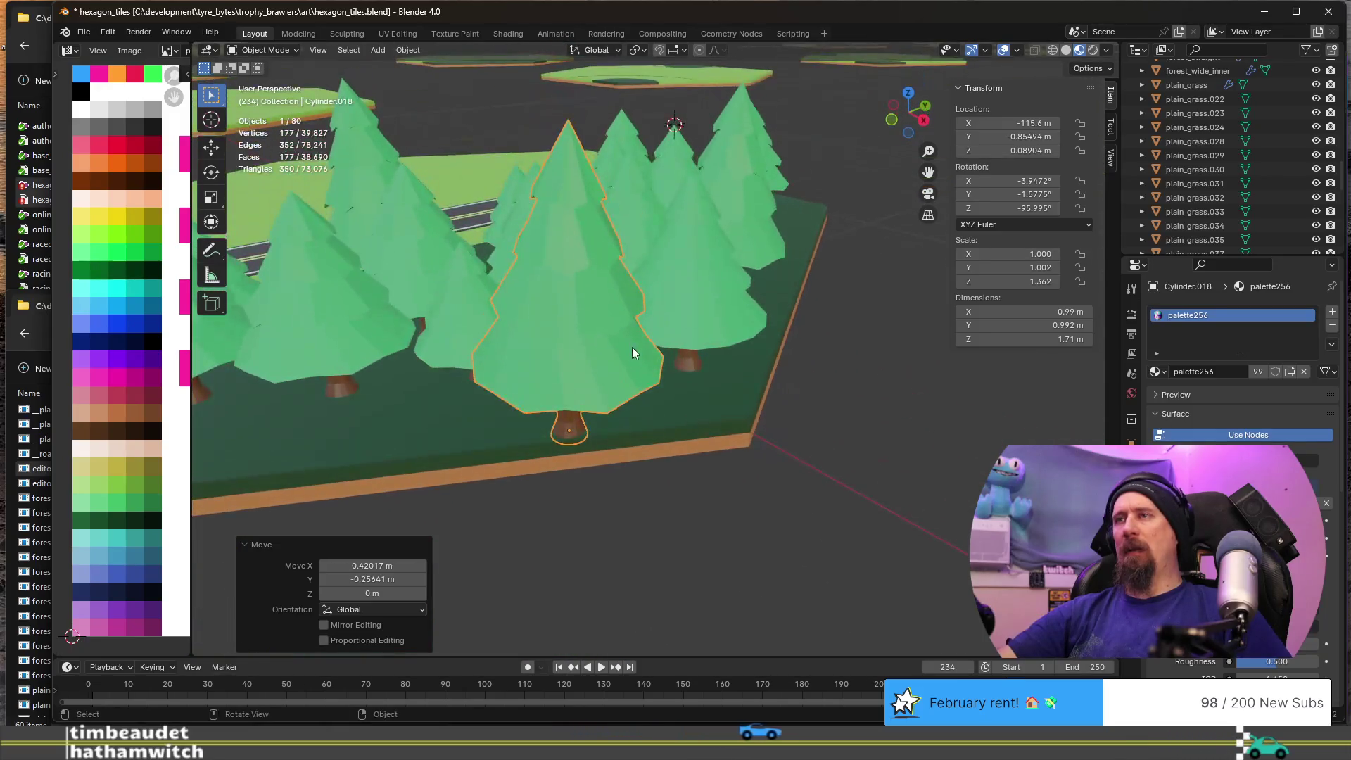
- Place the 3D cursor on the grass tile's corner vertex
left_click(749, 429)
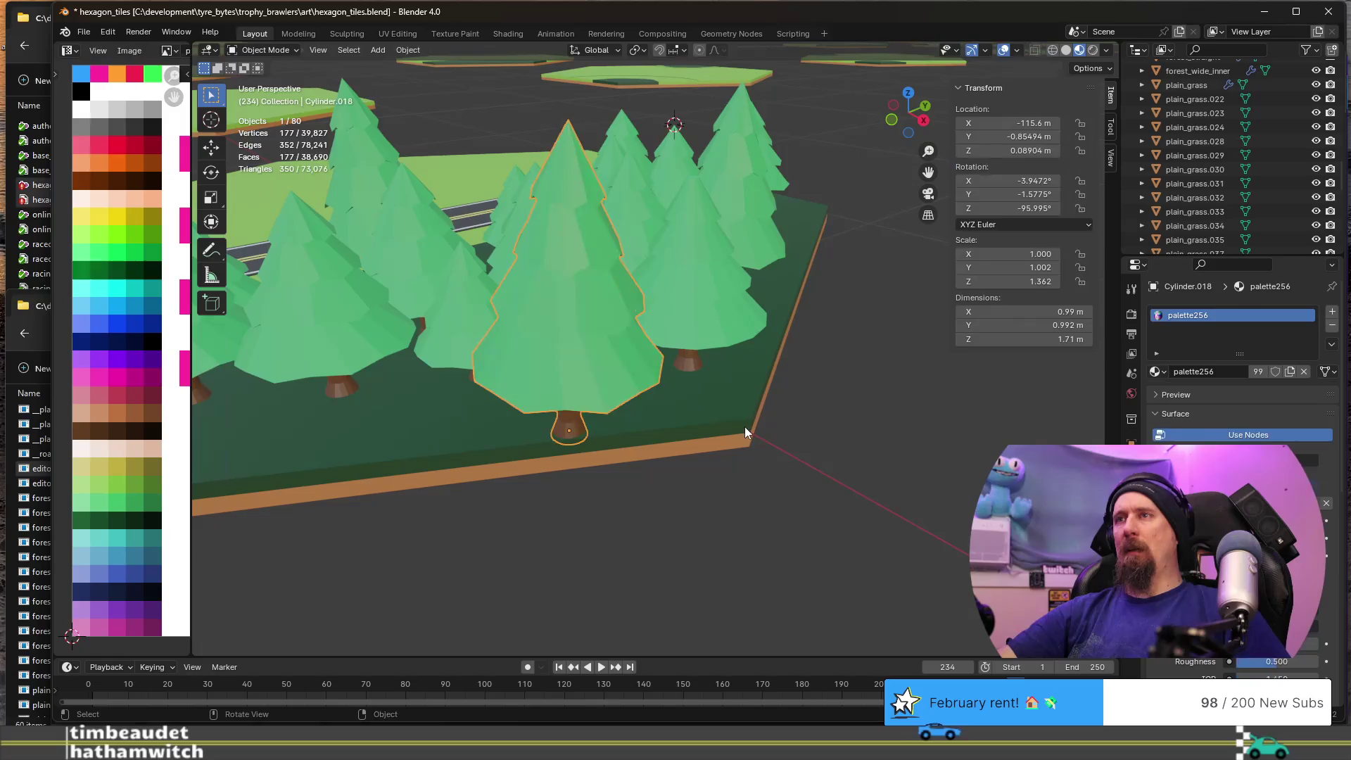
key("grave")
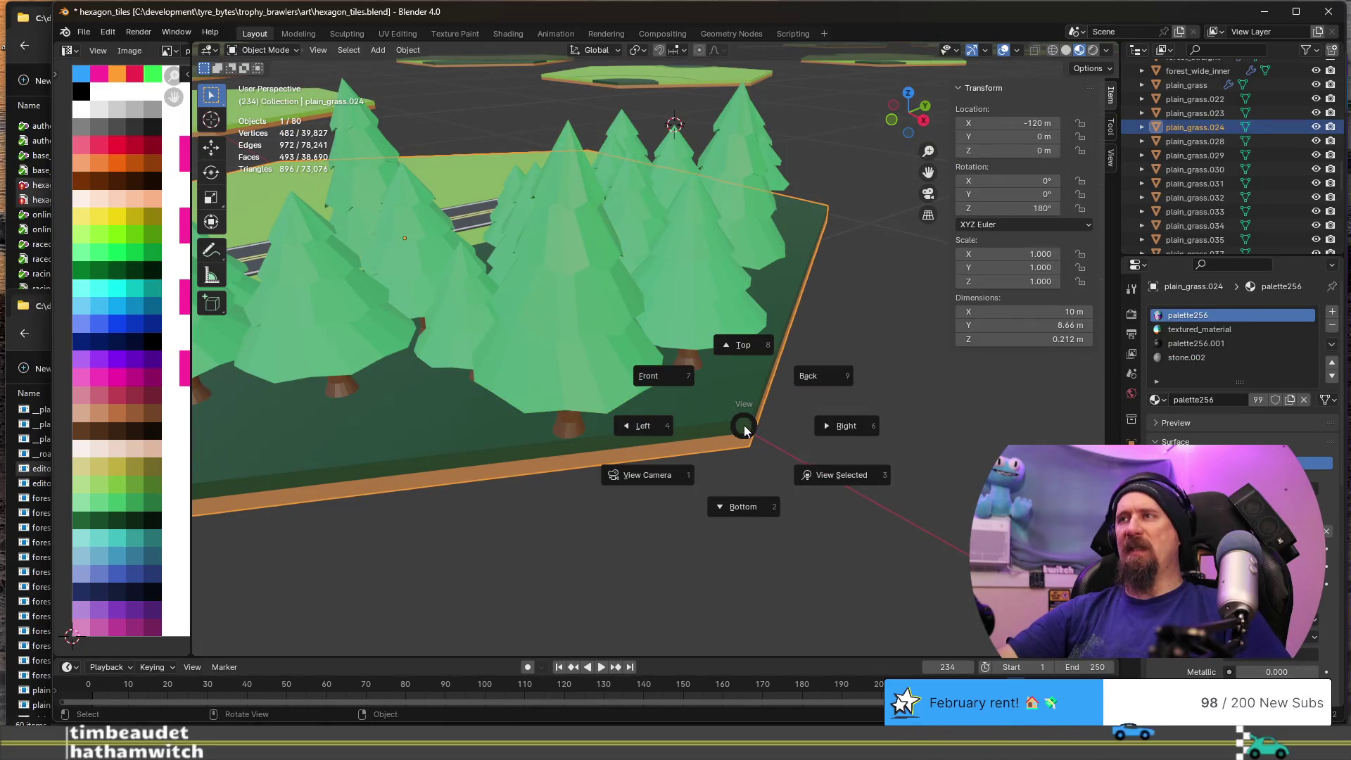
left_click(927, 268)
mouse_move(691, 373)
middle_mouse_down()
mouse_move(602, 364)
mouse_move(577, 407)
mouse_move(556, 412)
middle_mouse_up()
key("Tab")
left_click(477, 523)
key("shift+s")
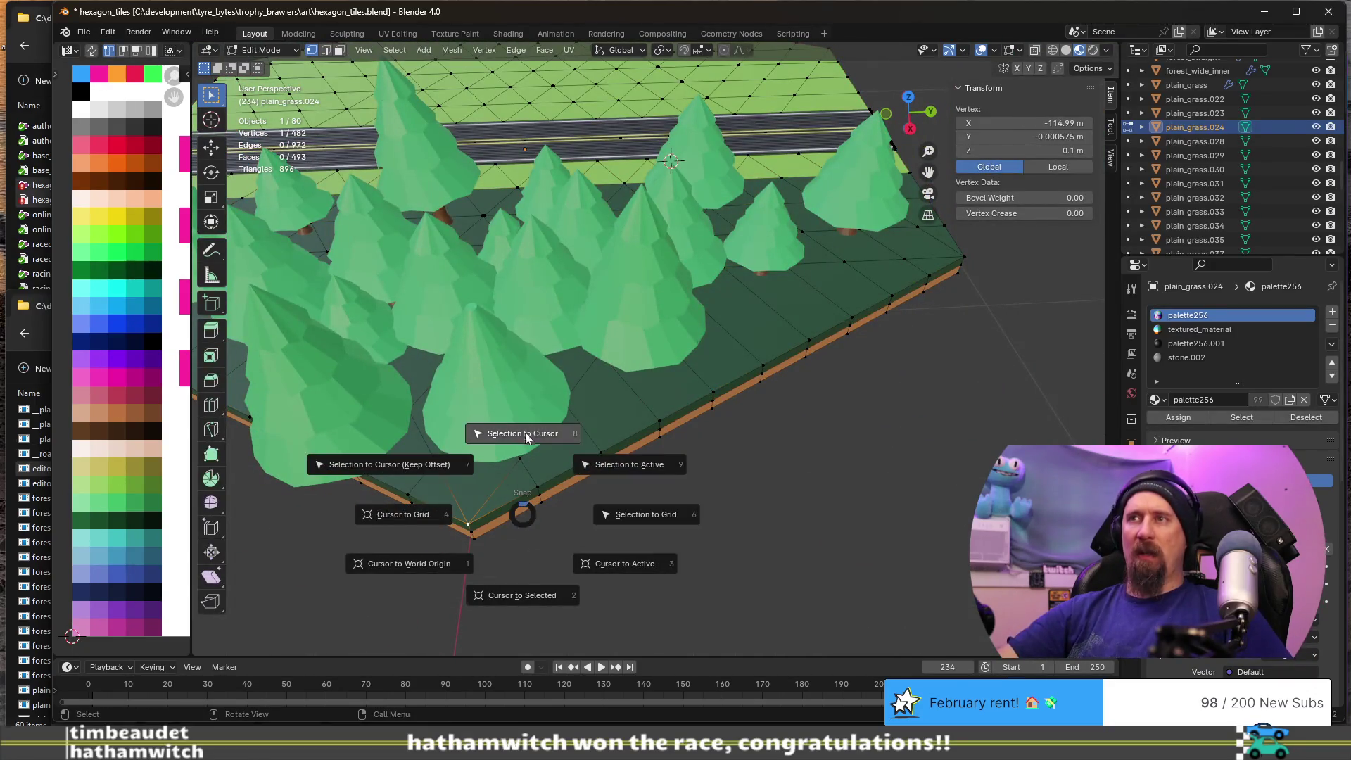
left_click(520, 603)
key("Tab")
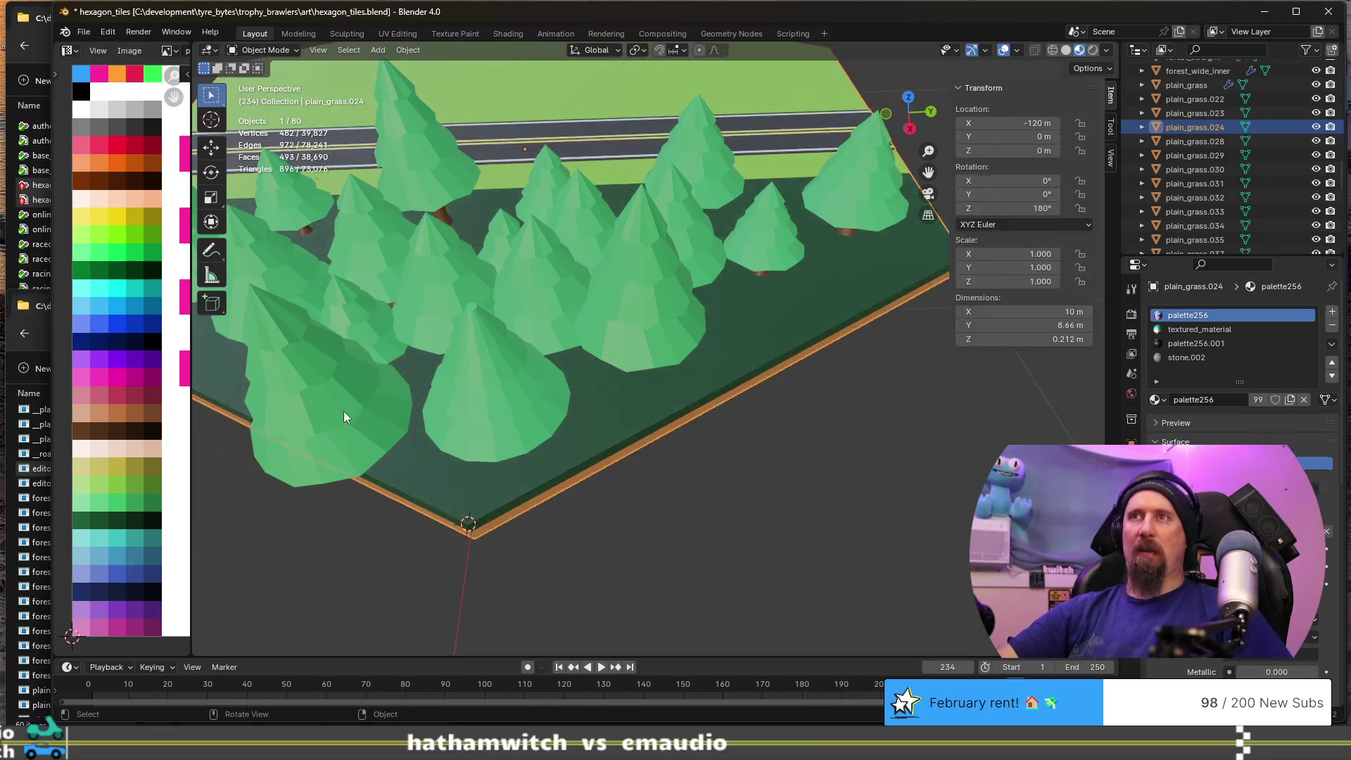
- Snap the Cylinder.018 pine onto the 3D cursor at the tile corner
left_click(385, 432)
key("shift+s")
left_click(411, 347)
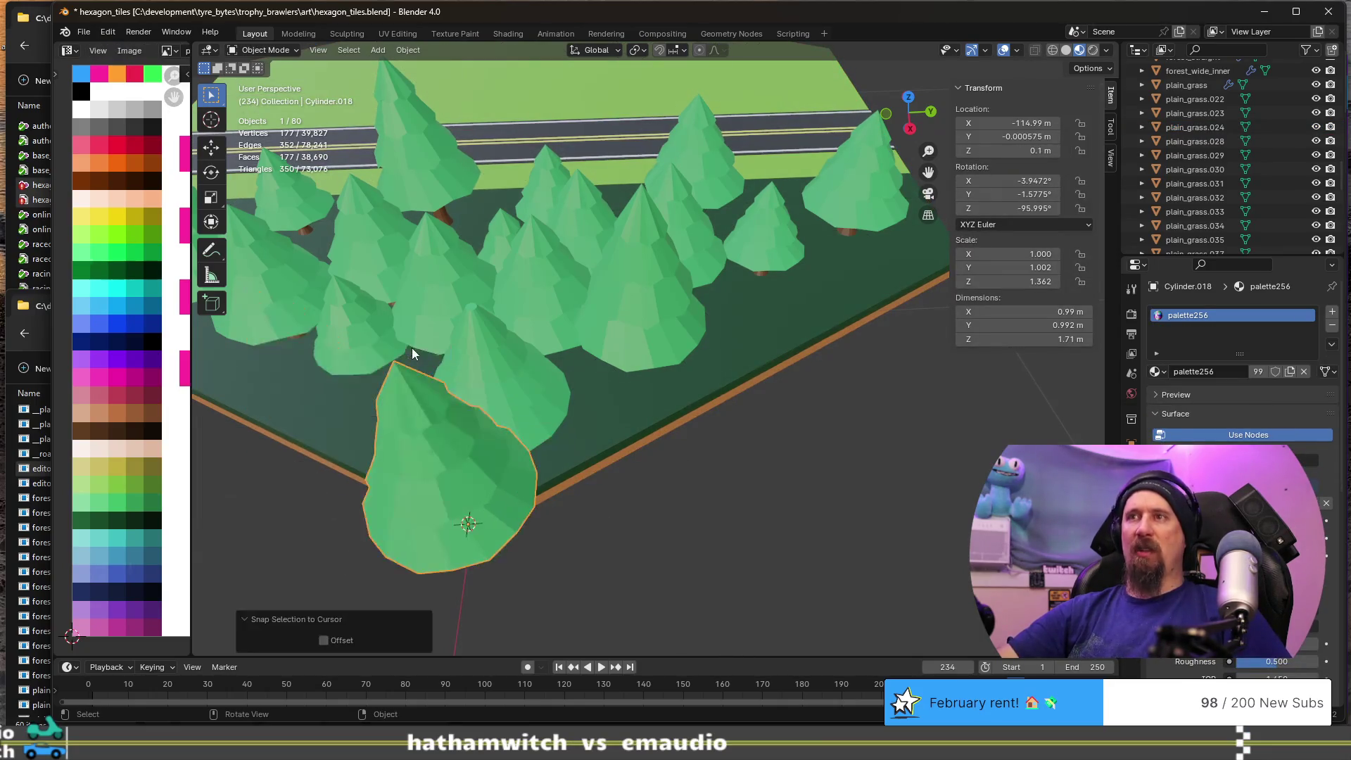
scroll(589, 471, "down", 3)
middle_click_drag(590, 471, 685, 450)
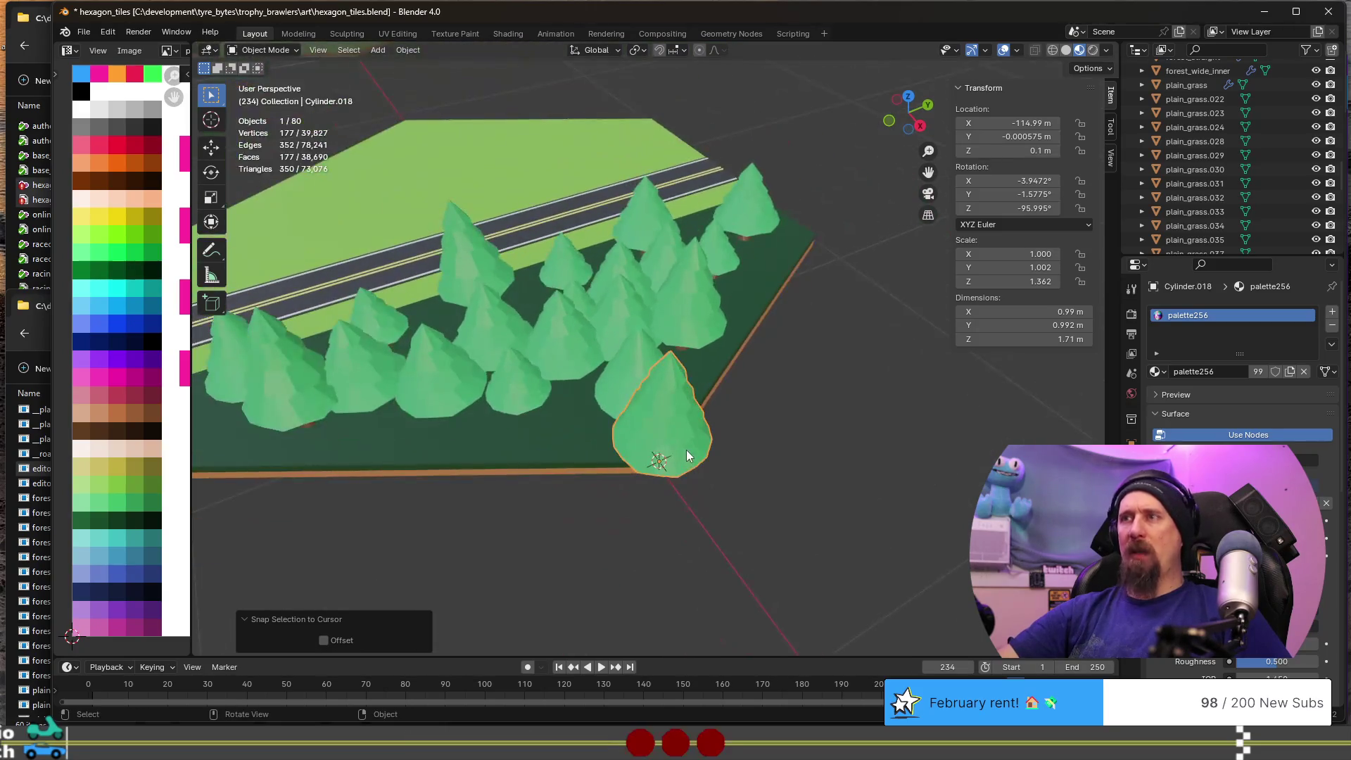
- Move the front pine -0.5 m along X
key("g")
key("x")
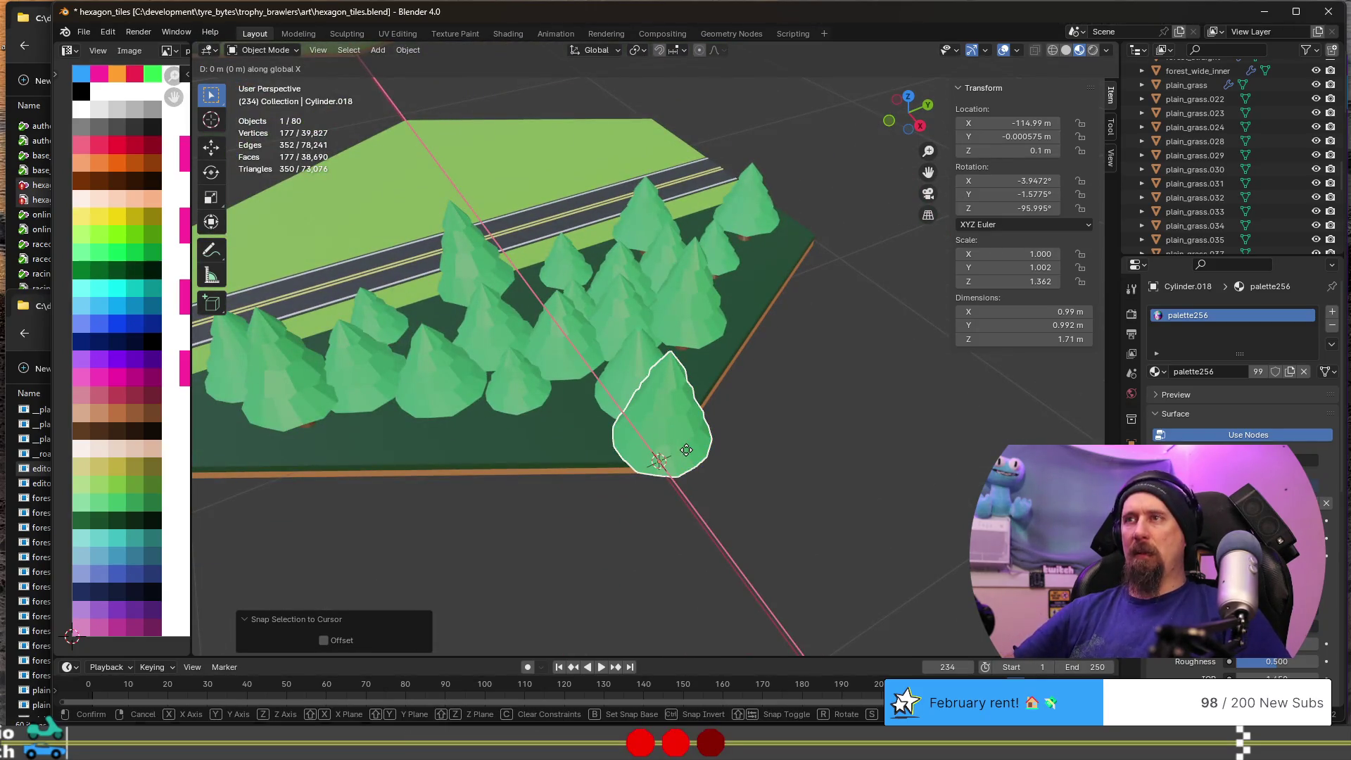
type("[.5|] = 5")
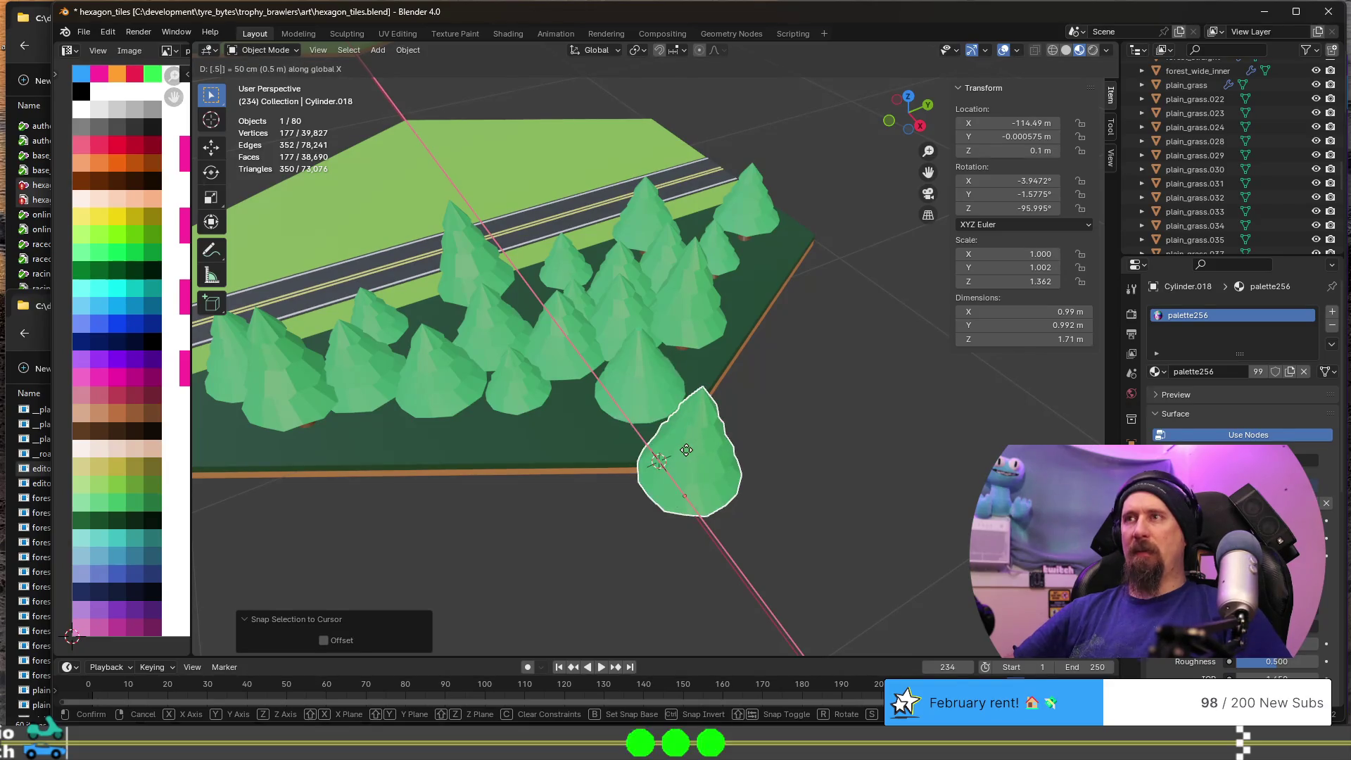
key("minus")
key("Return")
- Move the front pine -0.76 m along Y, discarding the stray 75 m move
type("gy")
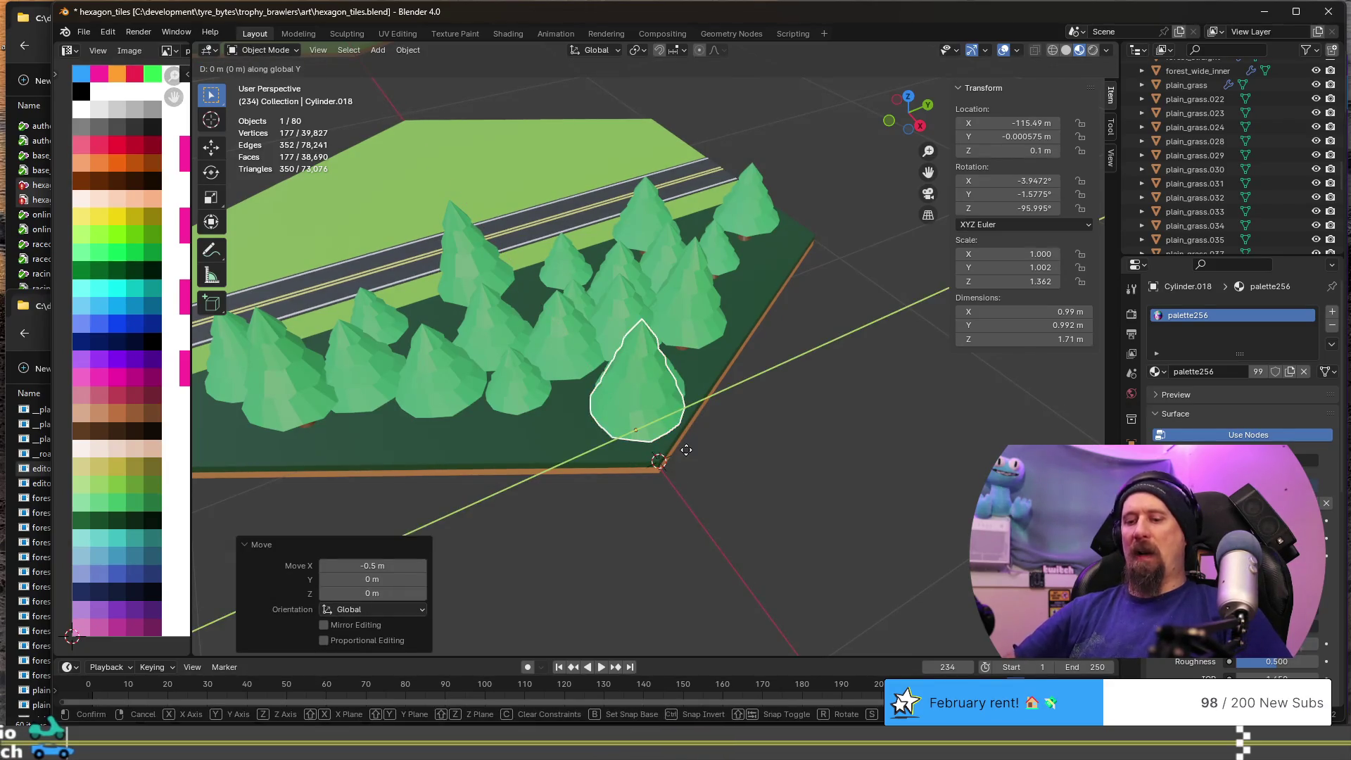
type(".5")
key("minus")
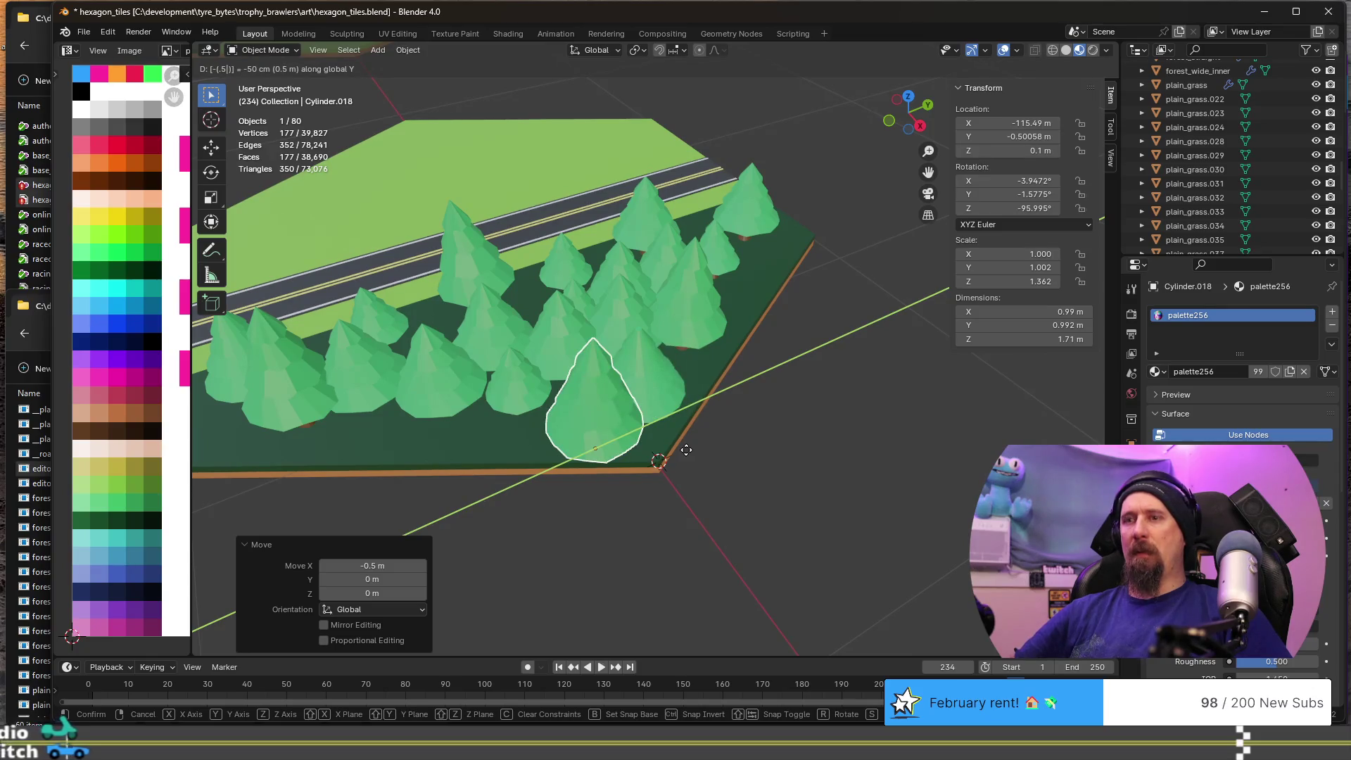
key("BackSpace")
key("BackSpace")
key("BackSpace")
type("75")
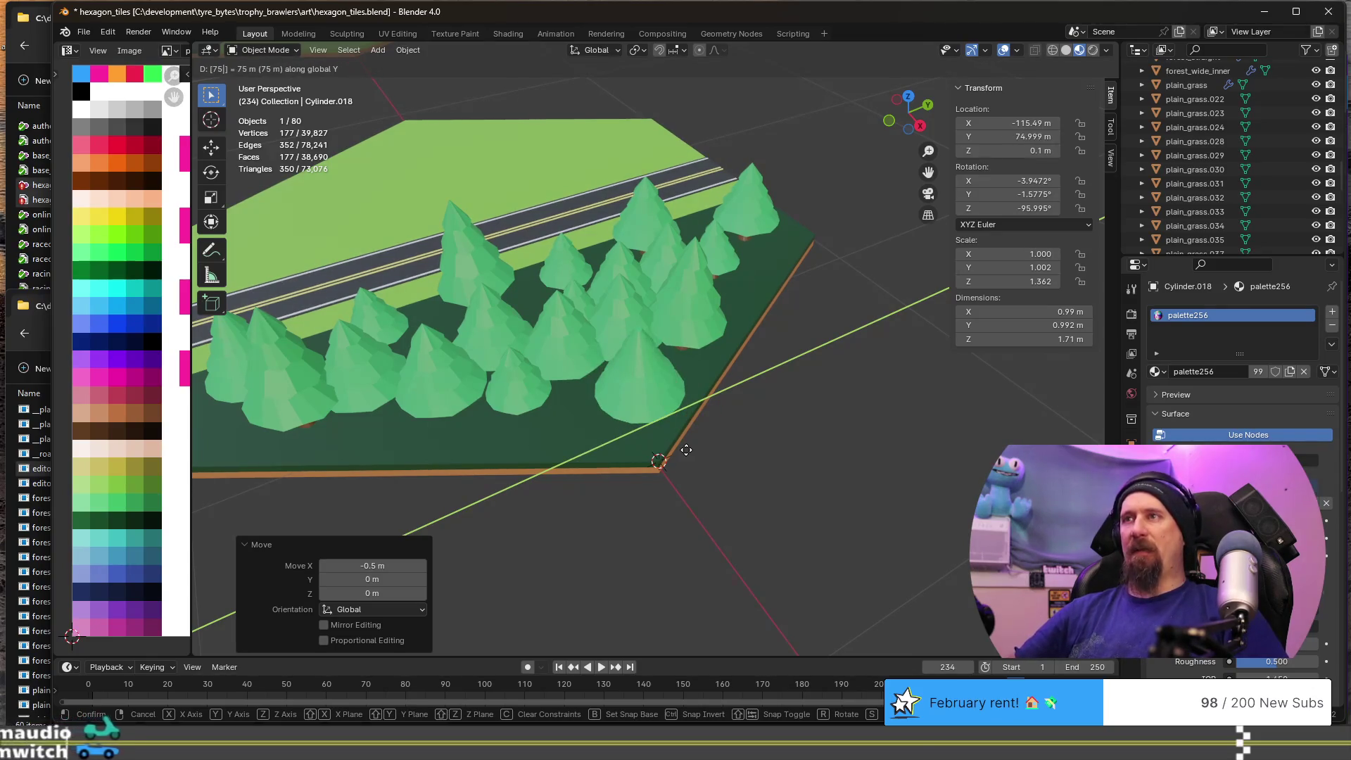
key("Escape")
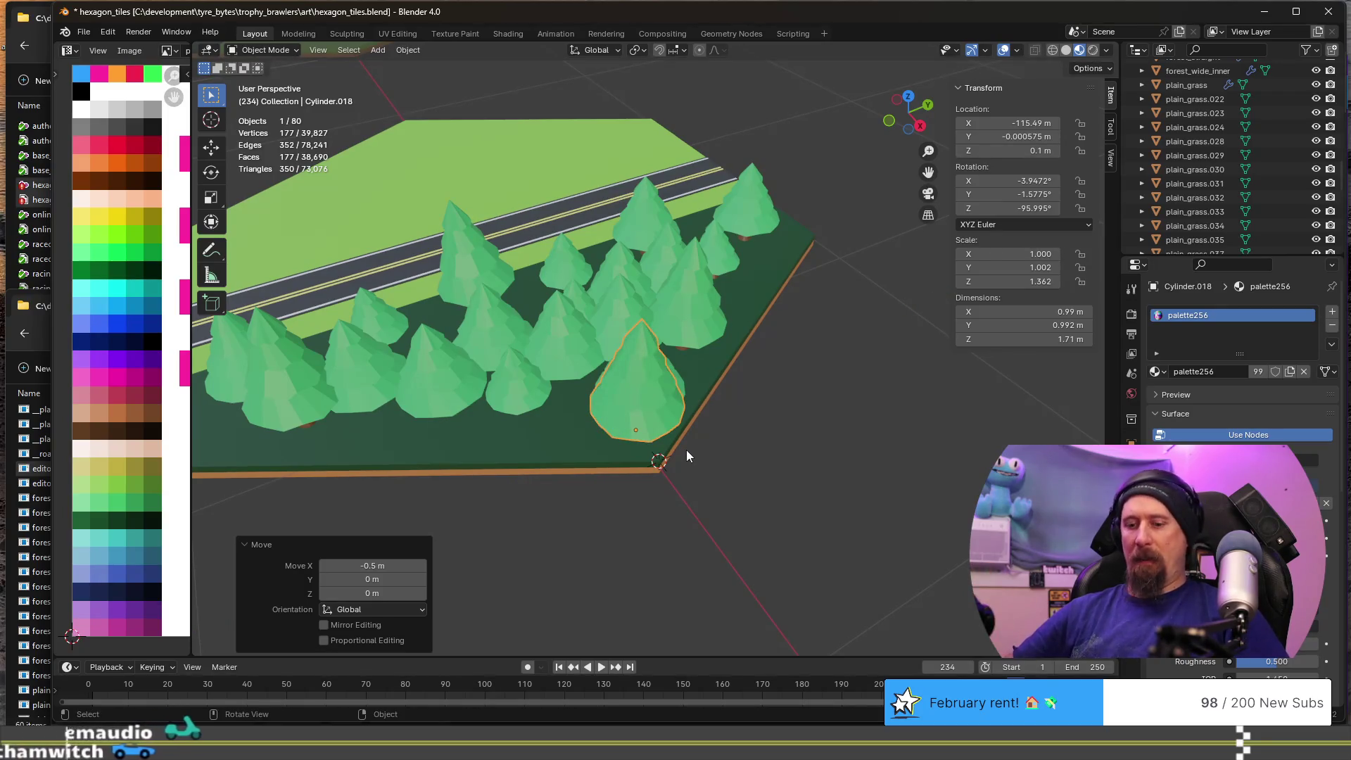
type("gy")
type(".76")
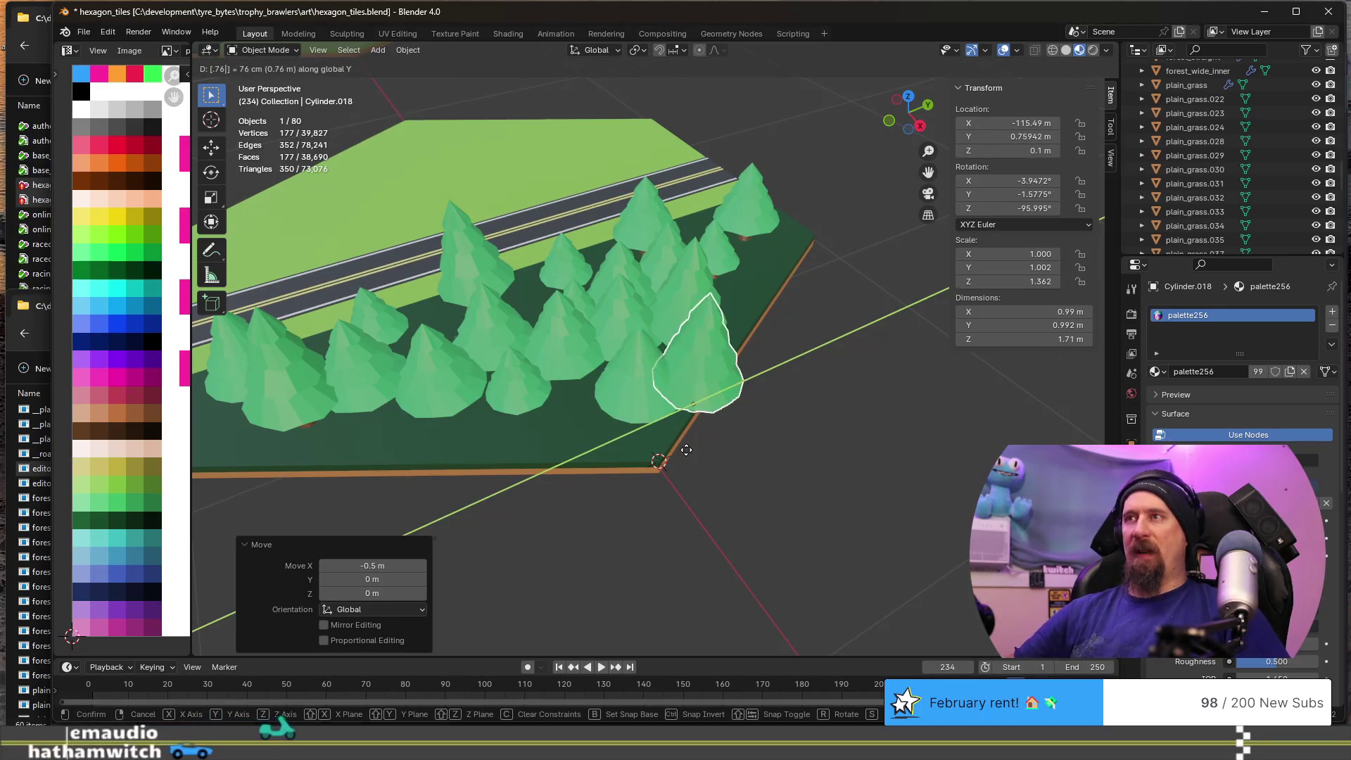
key("minus")
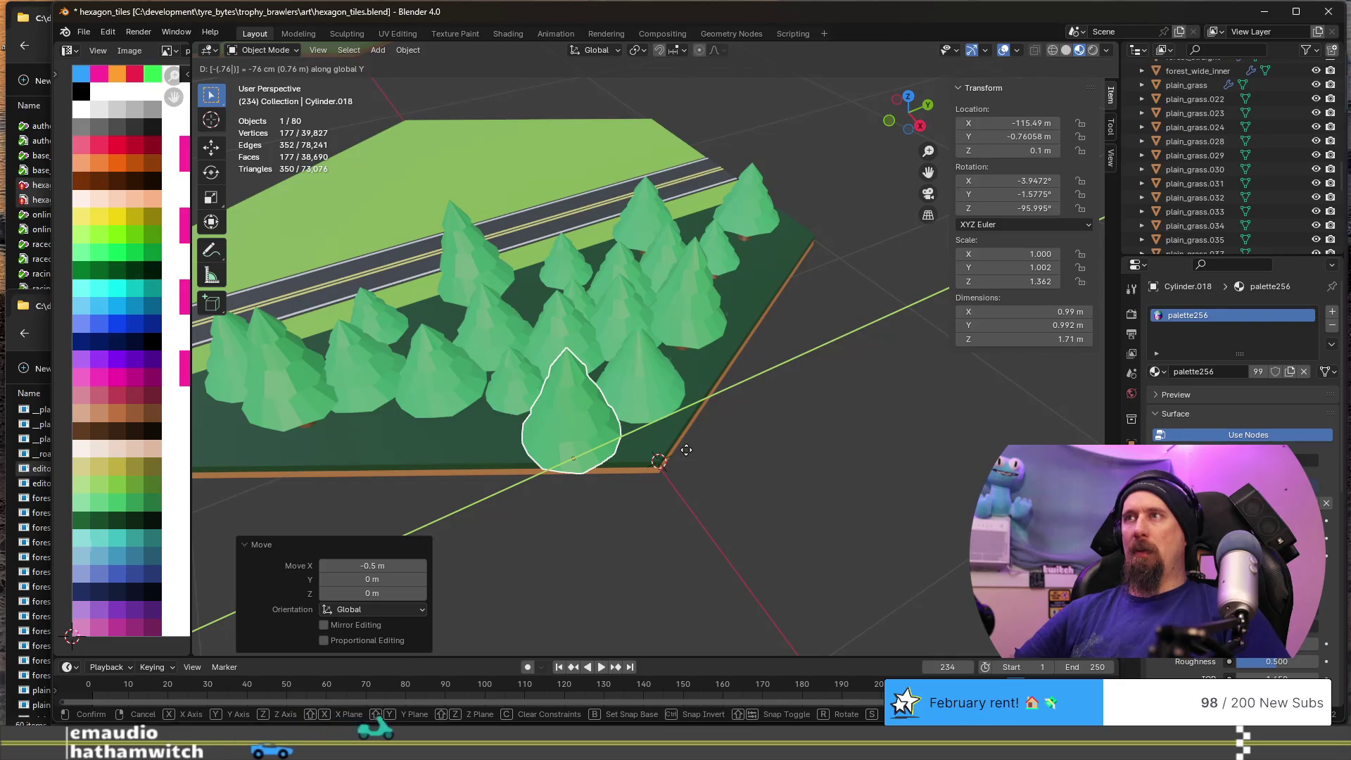
key("Return")
mouse_move(669, 362)
middle_mouse_down()
mouse_move(643, 333)
mouse_move(609, 364)
mouse_move(562, 343)
middle_mouse_up()
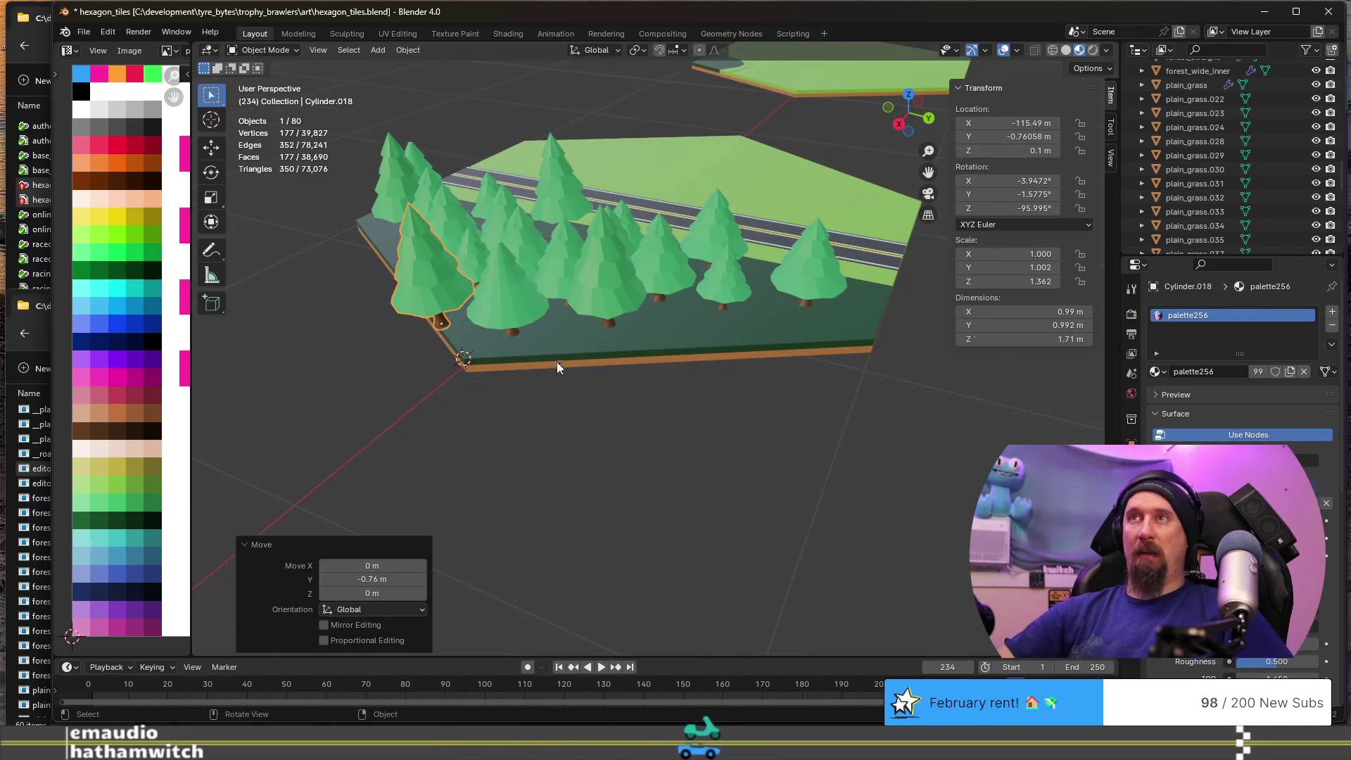
- Duplicate the front pine and drop the copy near the tile edge
key("shift+d")
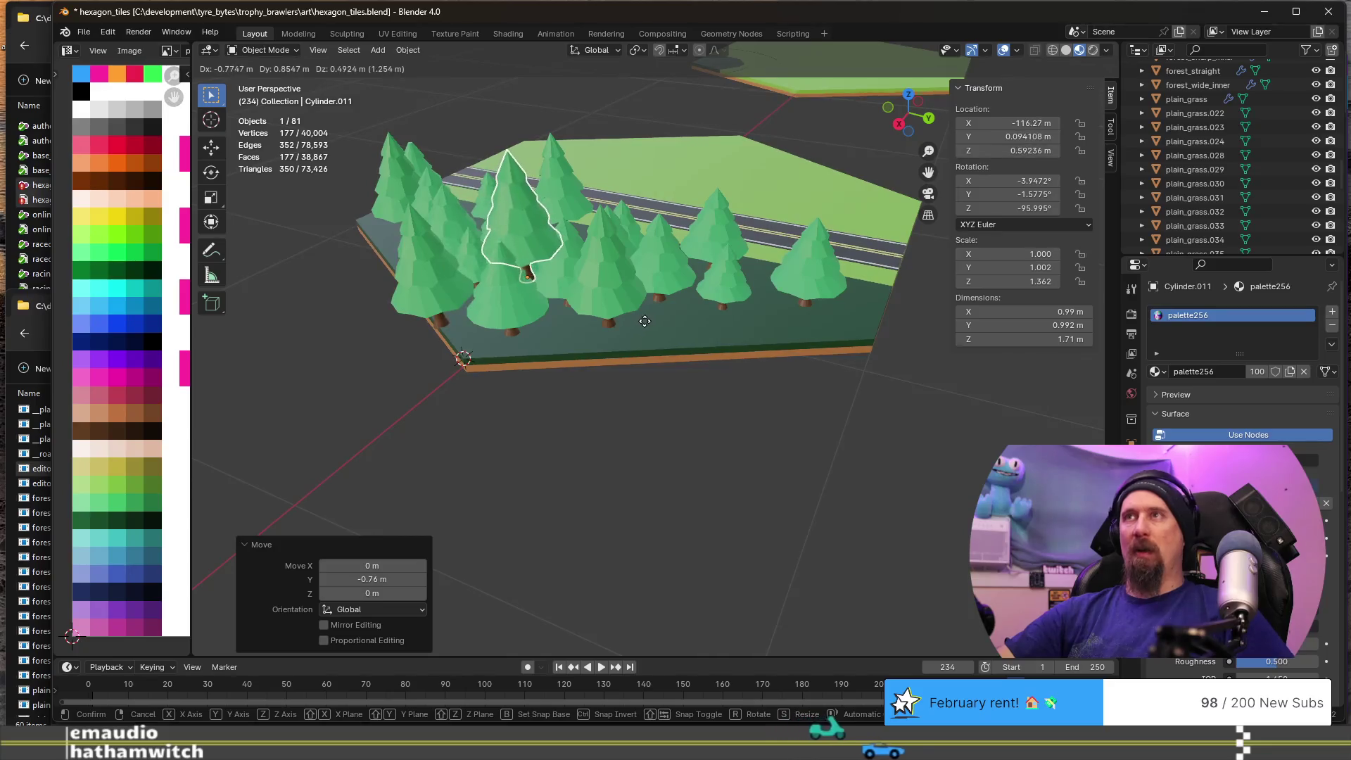
key("Escape")
key("g")
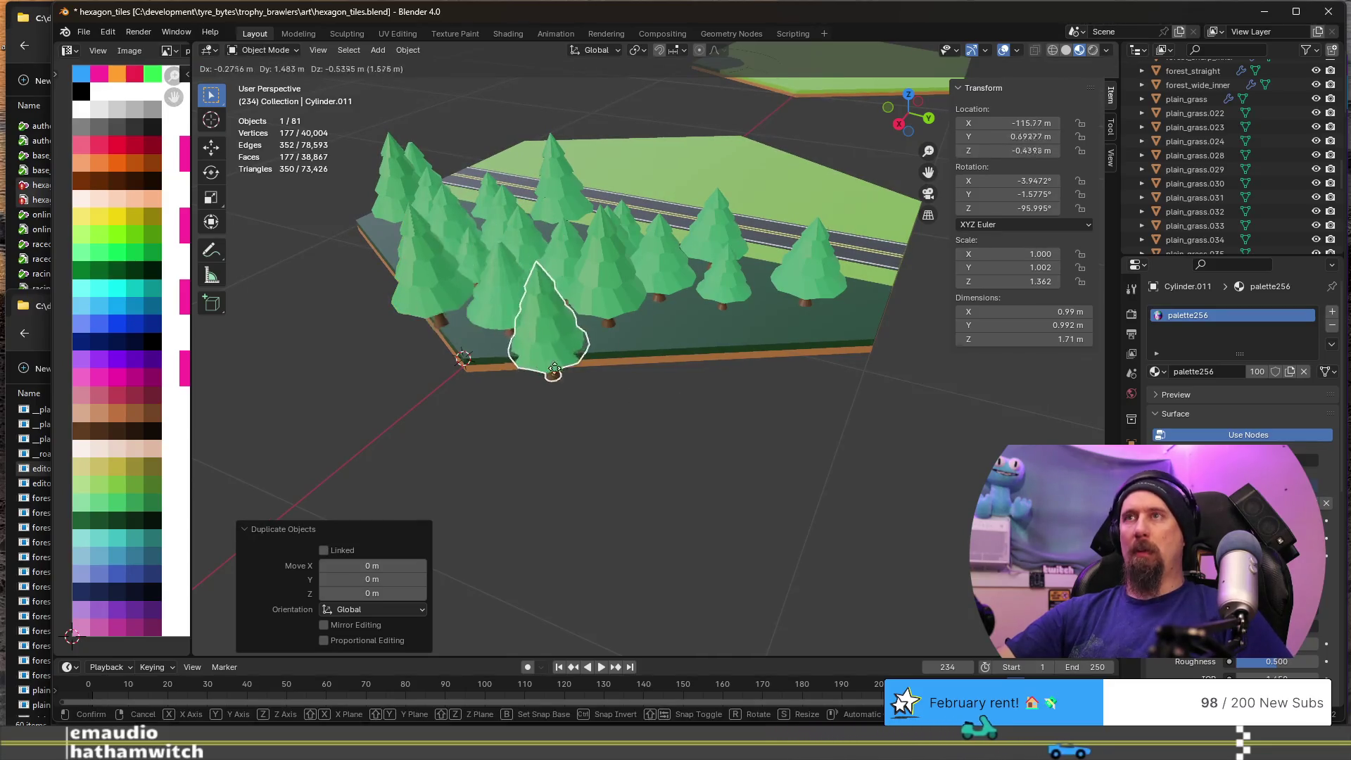
left_click(809, 401)
mouse_move(890, 424)
middle_mouse_down()
mouse_move(759, 374)
mouse_move(690, 408)
mouse_move(724, 398)
mouse_move(726, 441)
middle_mouse_up()
- Set the 3D cursor on the grass tile's corner vertex
left_click(690, 408)
key("Tab")
left_click(691, 403)
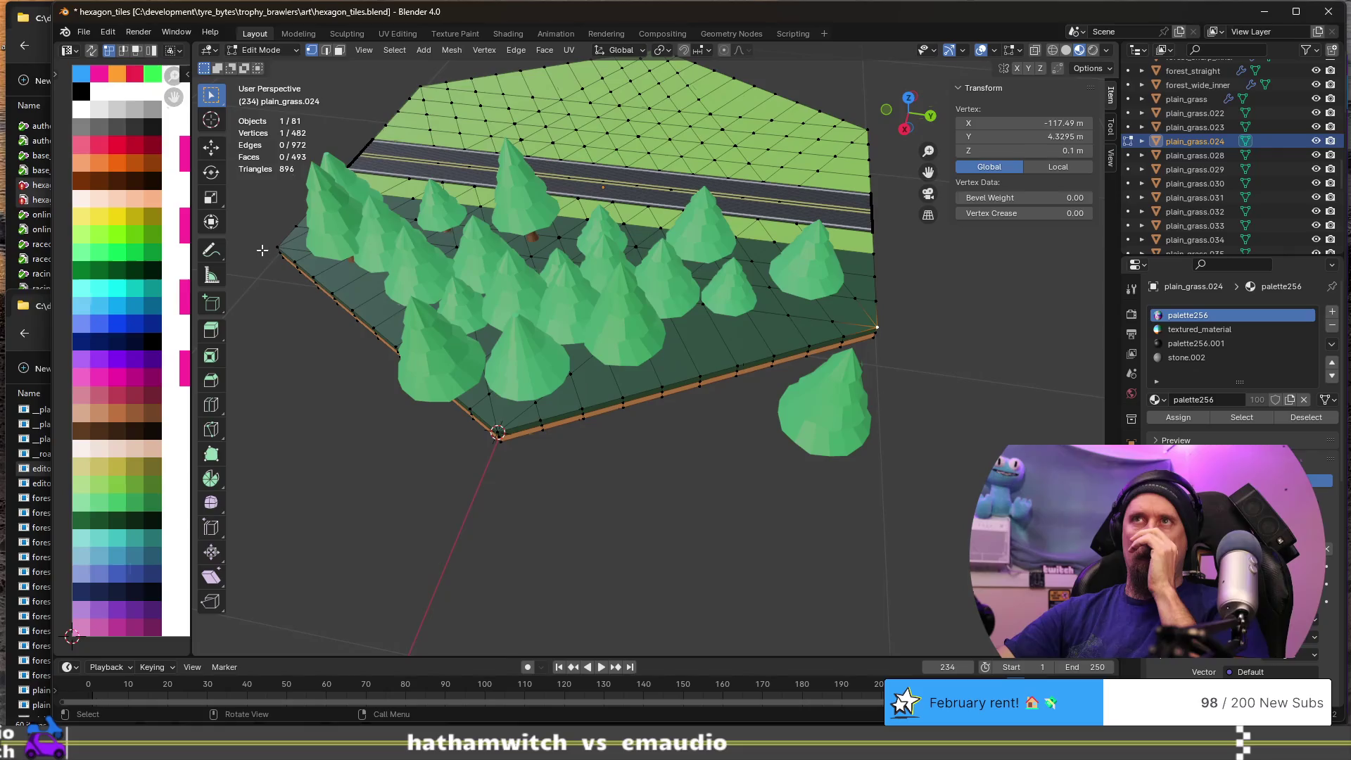
middle_click_drag(659, 385, 398, 395)
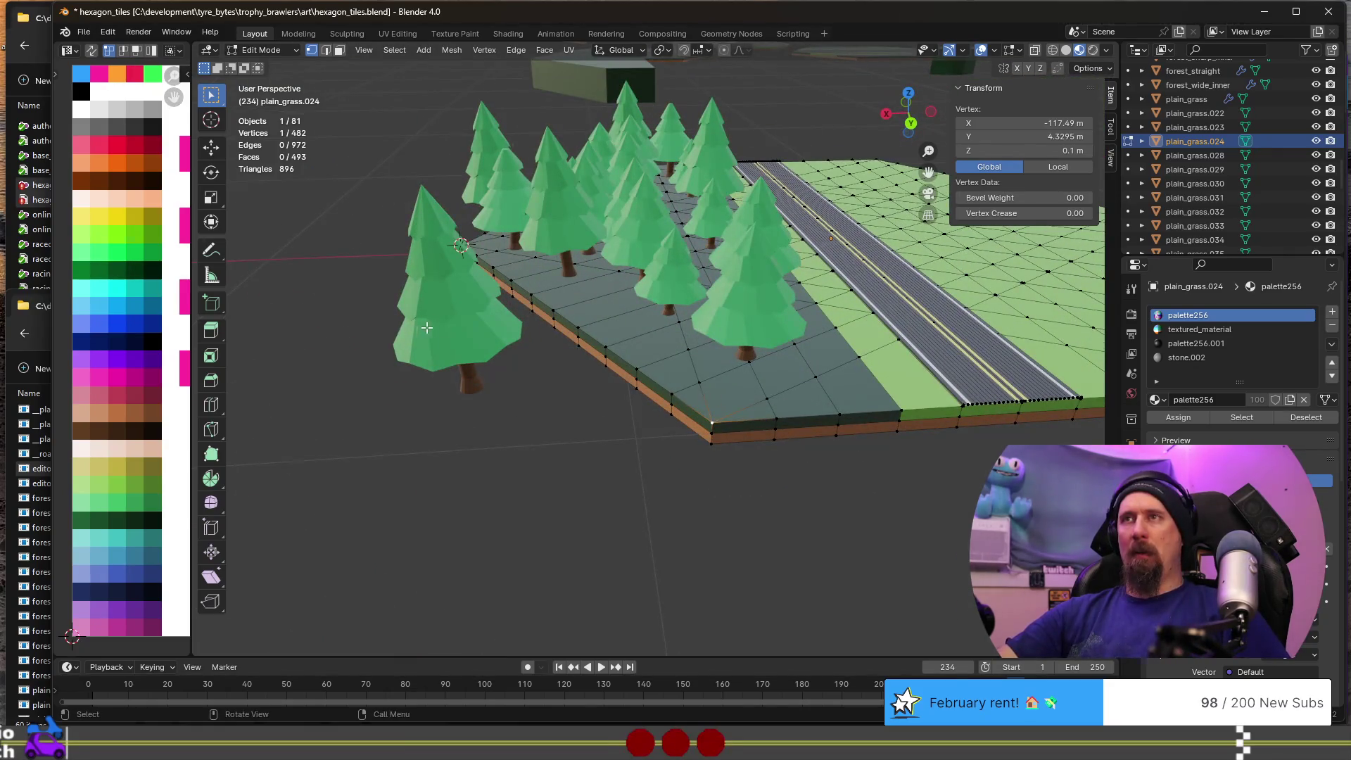
key("ctrl+z")
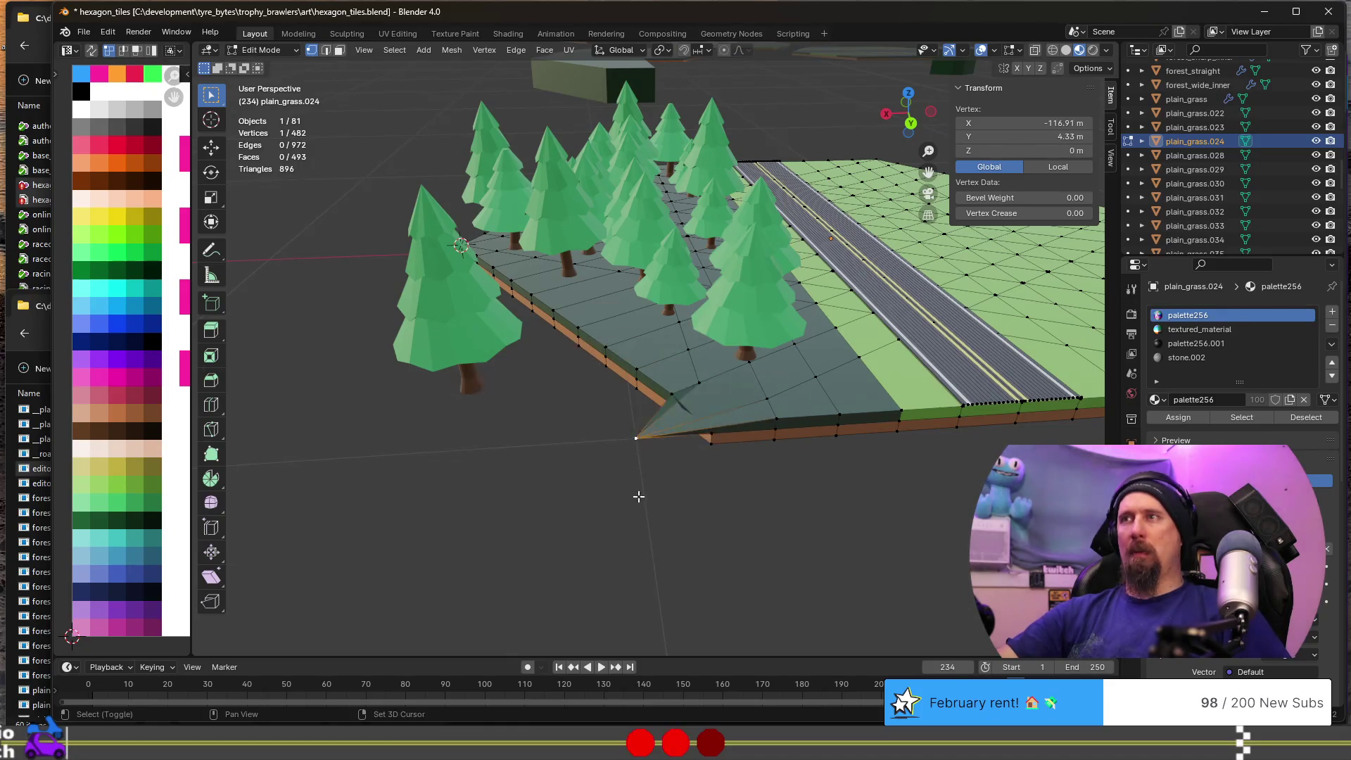
key("ctrl+shift+z")
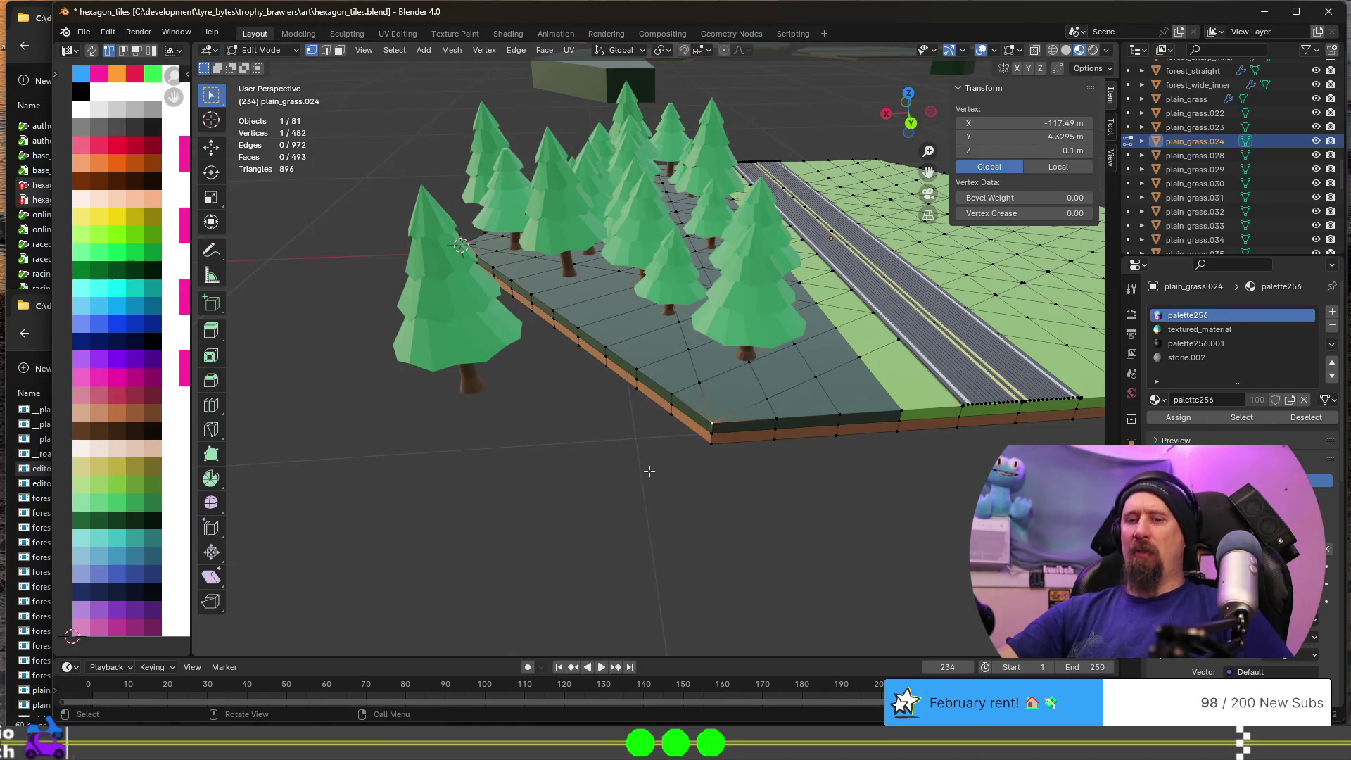
key("shift+s")
left_click(656, 543)
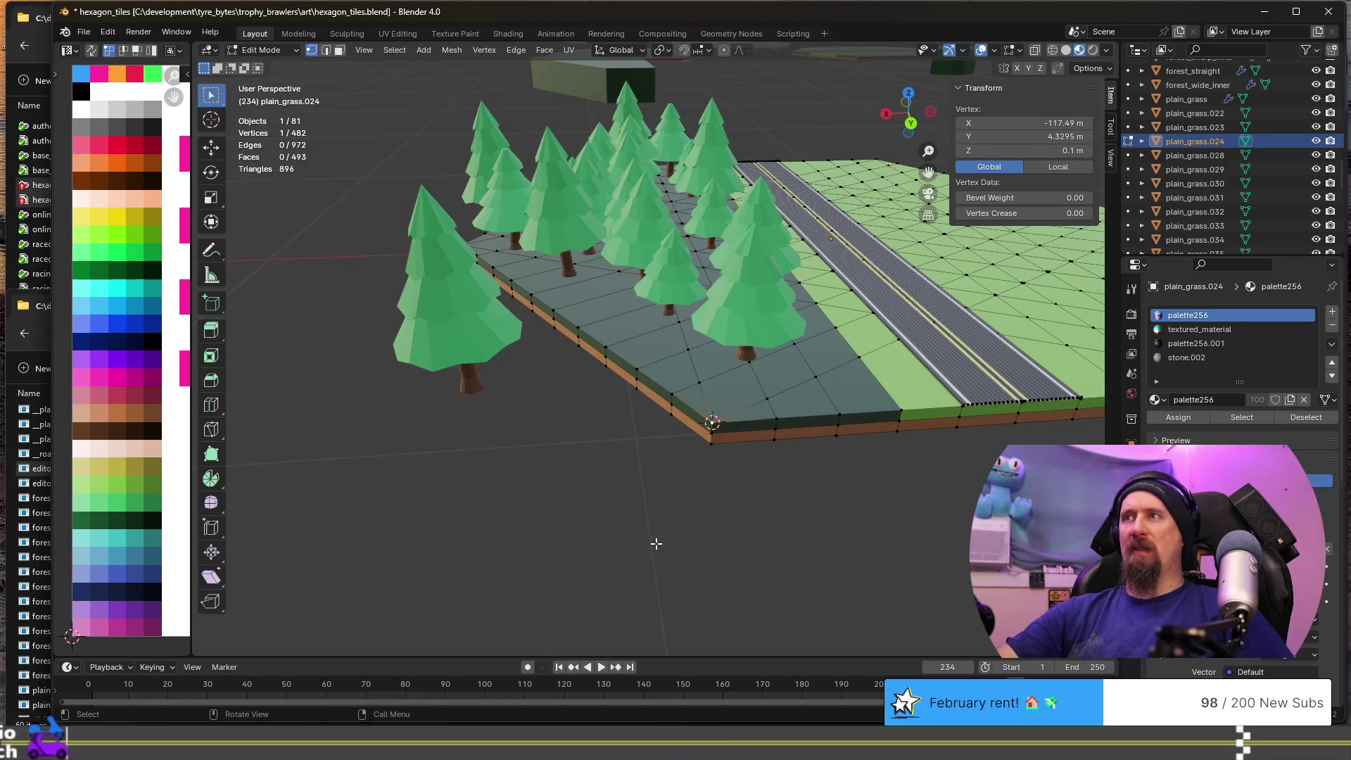
- Snap the duplicated Cylinder.011 pine onto the cursor at the tile corner
key("Tab")
left_click(439, 294)
key("shift+s")
left_click(493, 239)
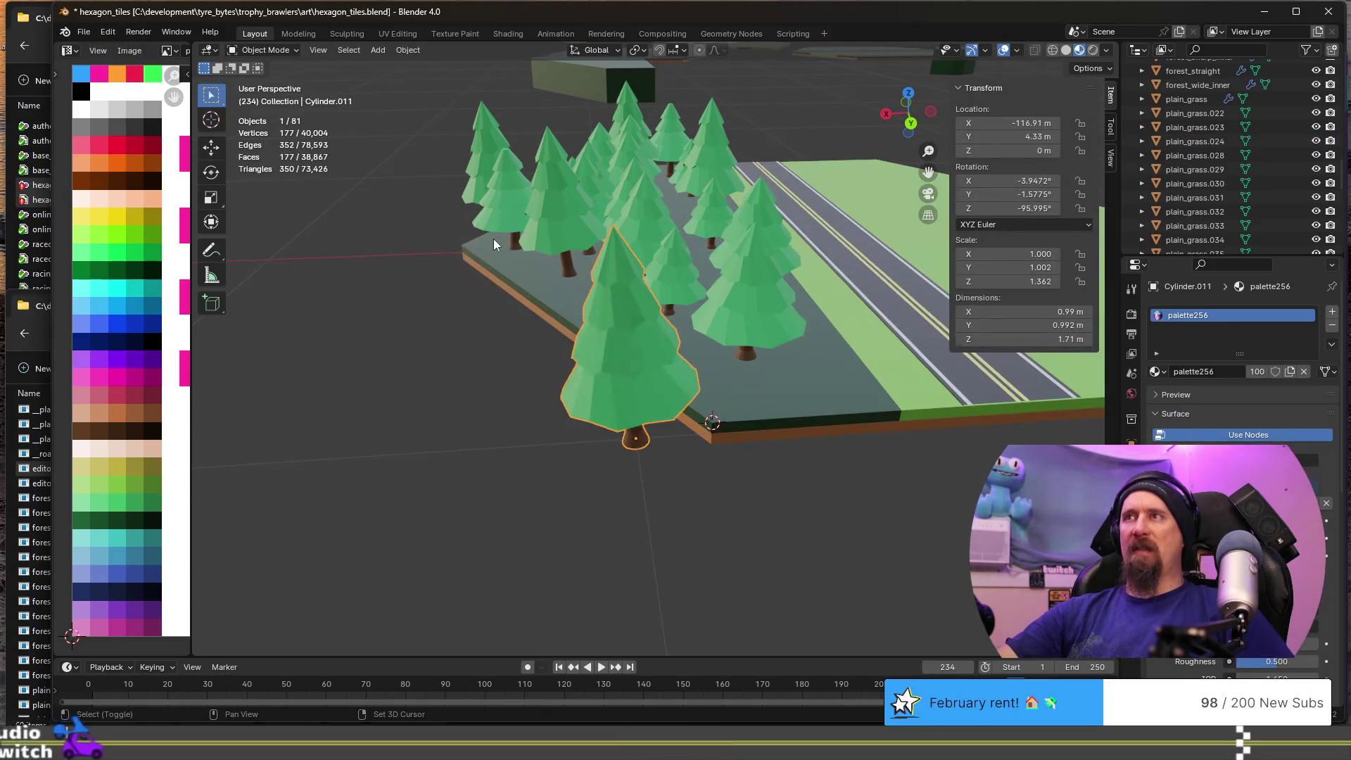
key("shift+s")
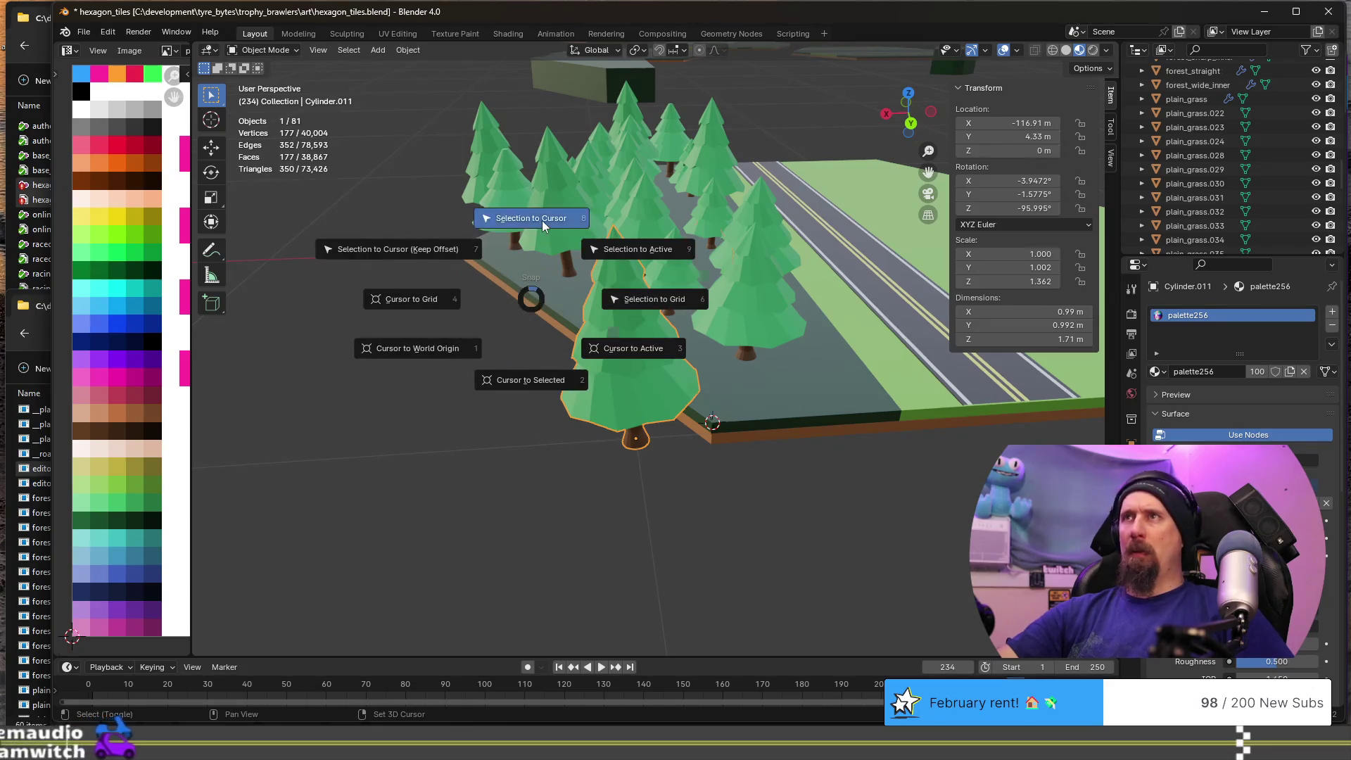
left_click(542, 221)
mouse_move(520, 305)
middle_mouse_down()
mouse_move(592, 317)
mouse_move(556, 302)
middle_mouse_up()
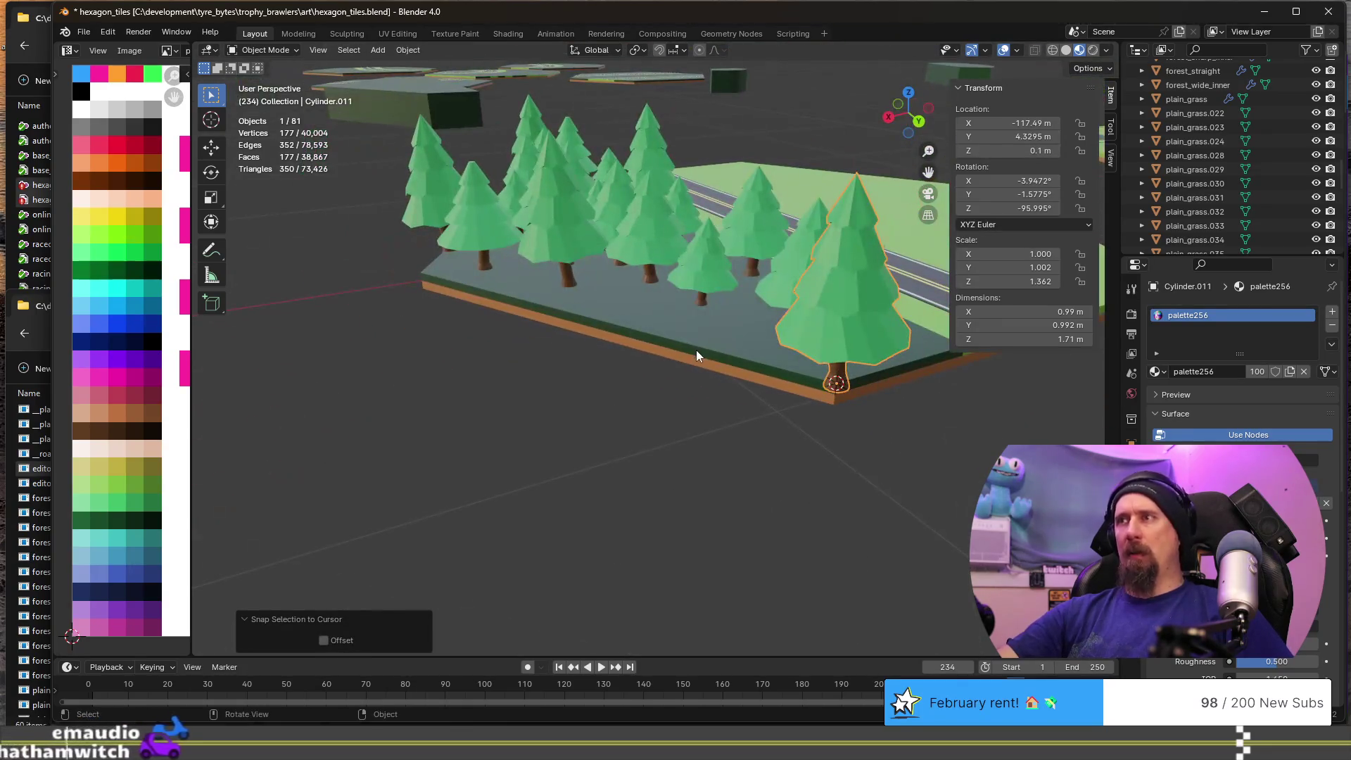
key("g")
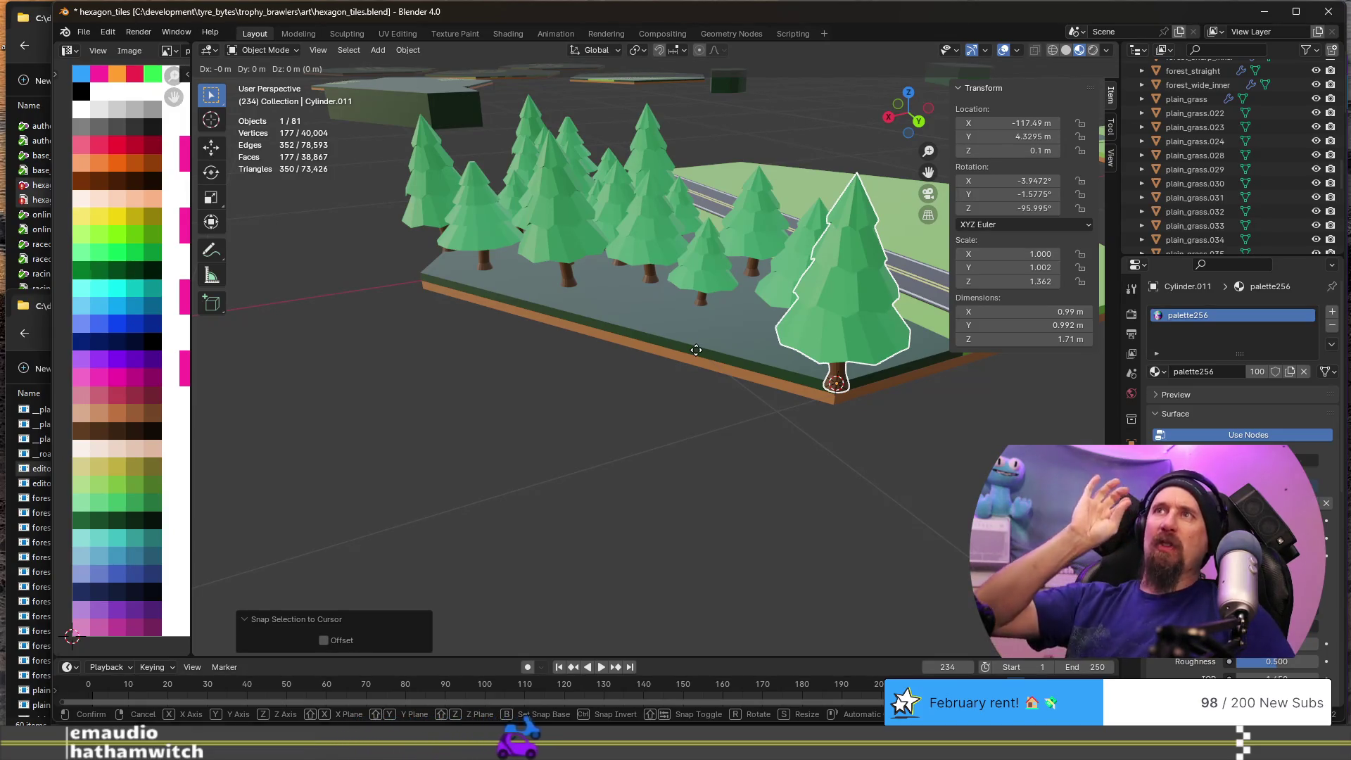
- Nudge the corner pine slightly inward from the tile corner
key("y")
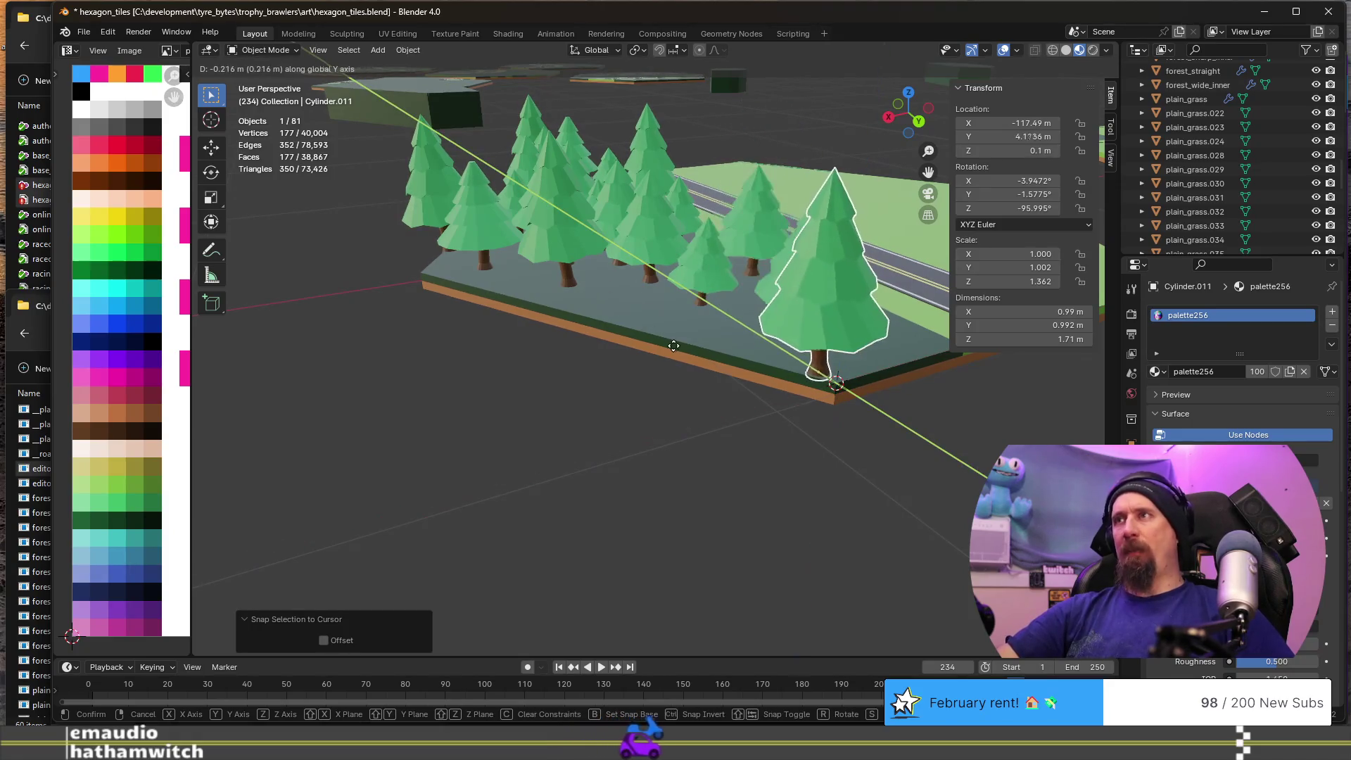
left_click(676, 352)
mouse_move(675, 352)
middle_mouse_down()
mouse_move(530, 320)
mouse_move(622, 380)
middle_mouse_up()
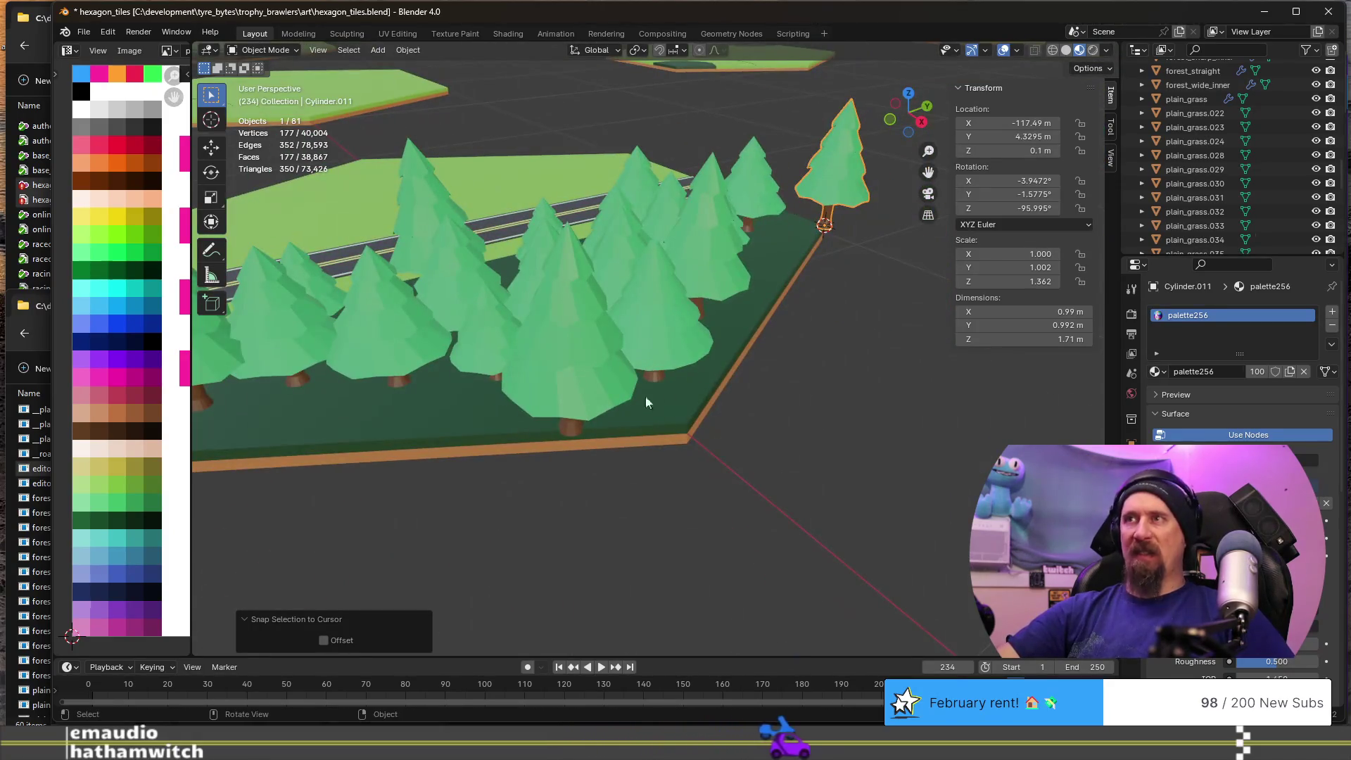
mouse_move(572, 431)
middle_mouse_down()
mouse_move(624, 420)
mouse_move(540, 431)
mouse_move(678, 380)
mouse_move(646, 383)
mouse_move(594, 347)
mouse_move(706, 382)
middle_mouse_up()
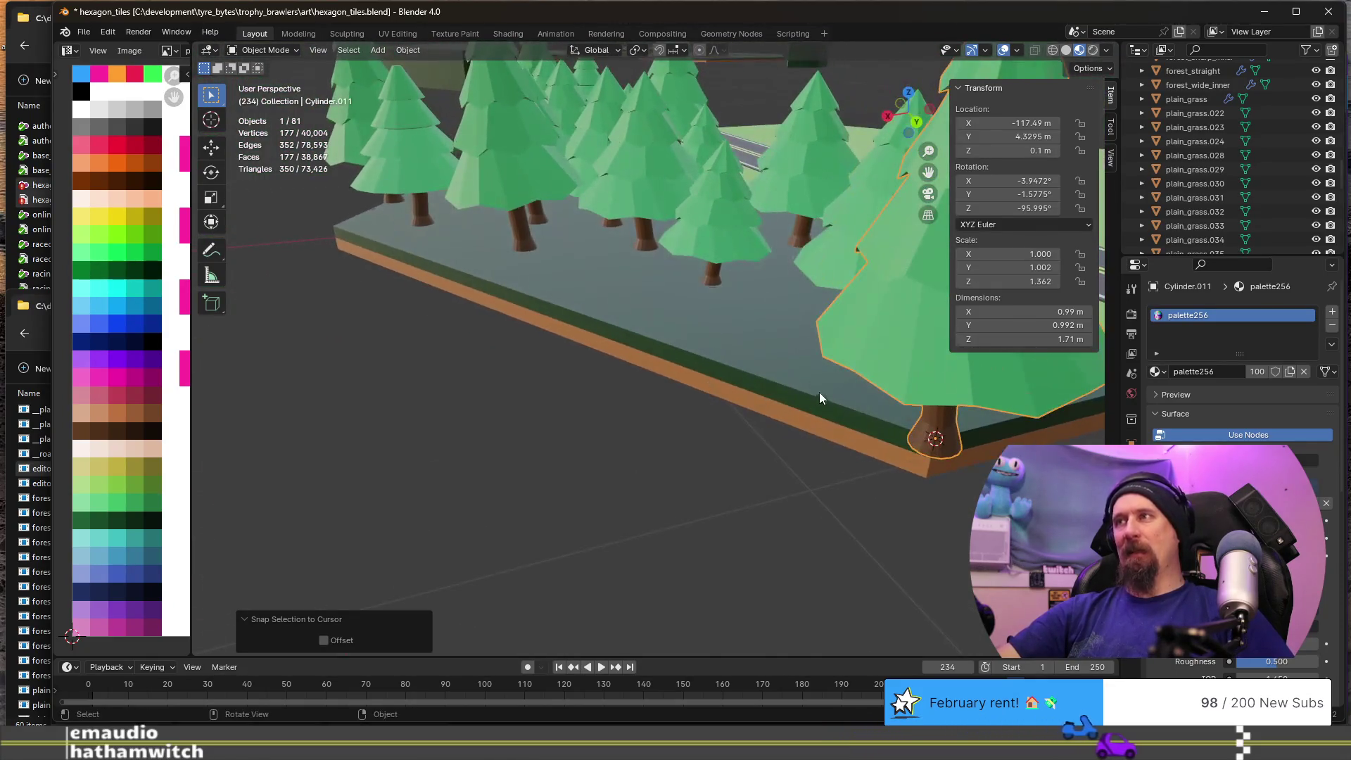
key("g")
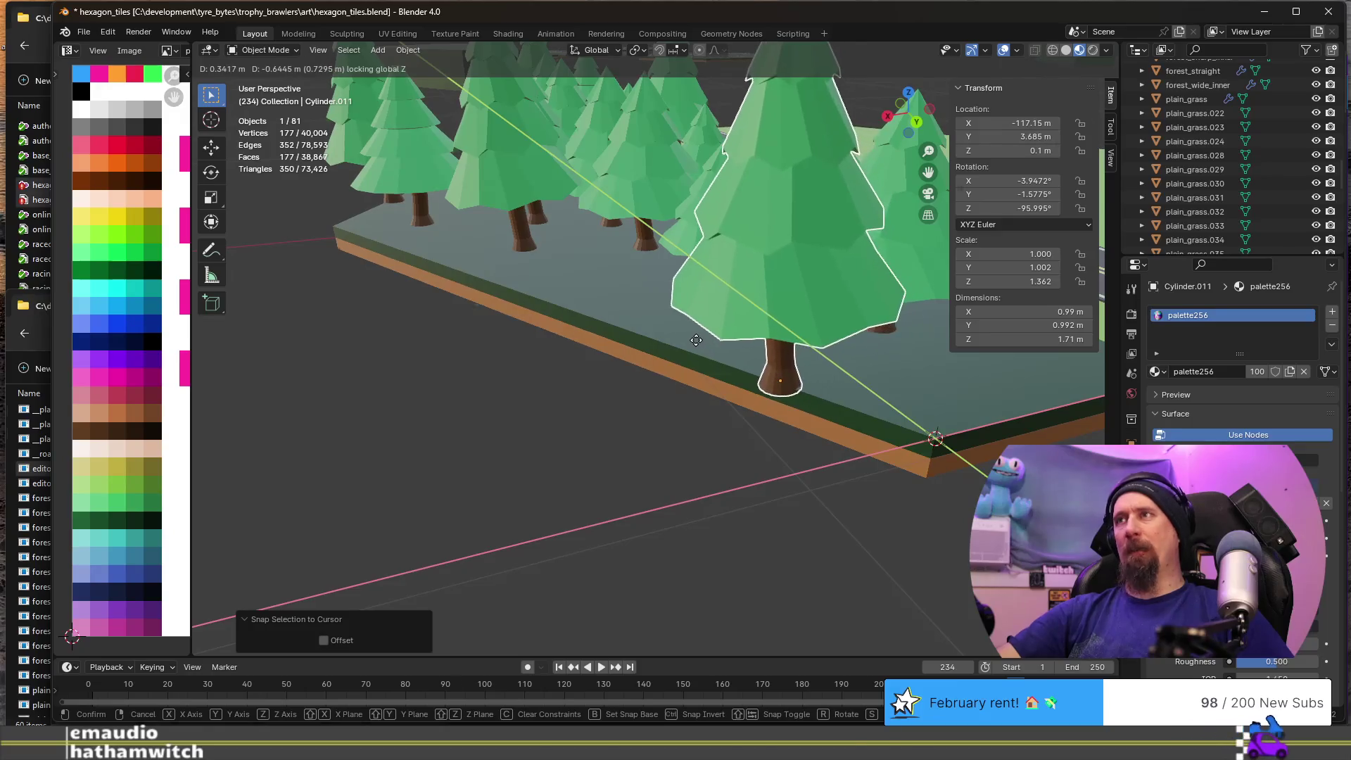
left_click(711, 345)
- Rotate the corner pine 60° about Z
type("rz")
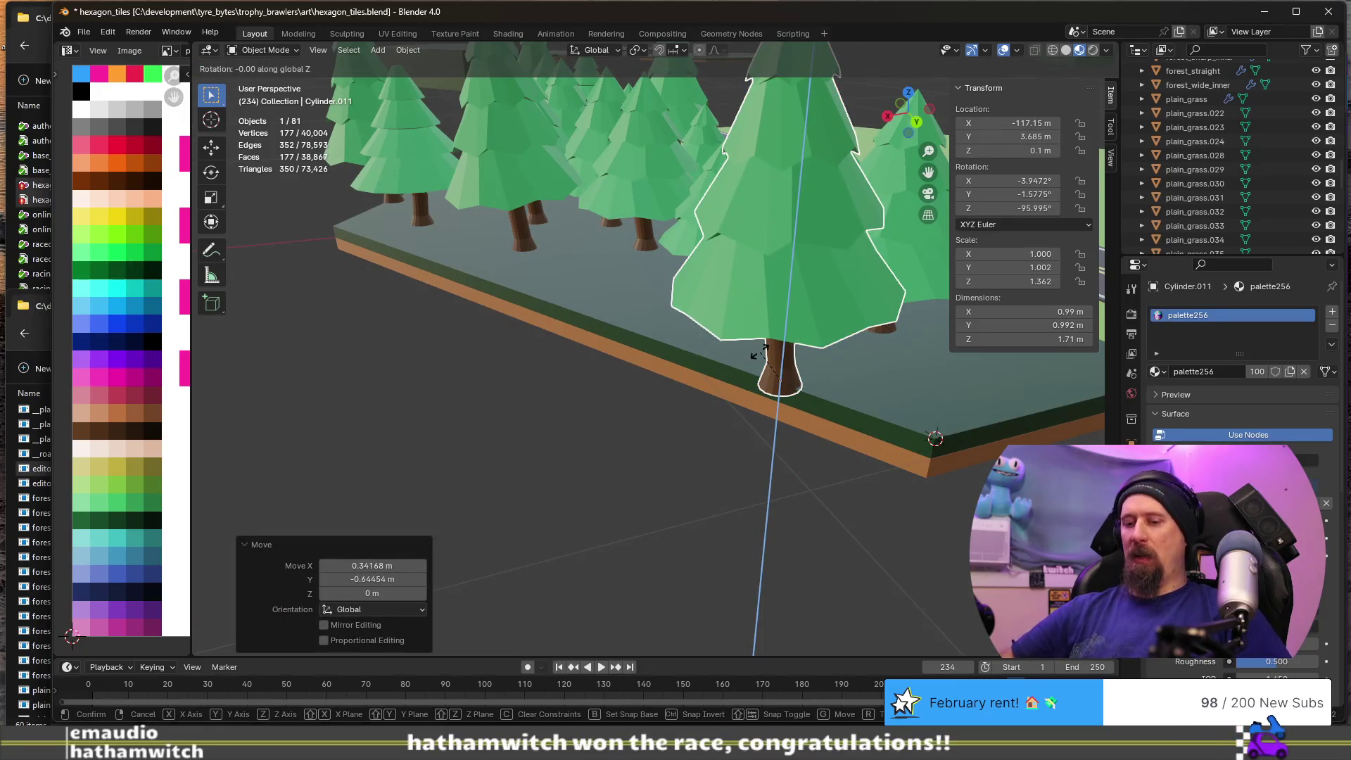
type("60")
key("Return")
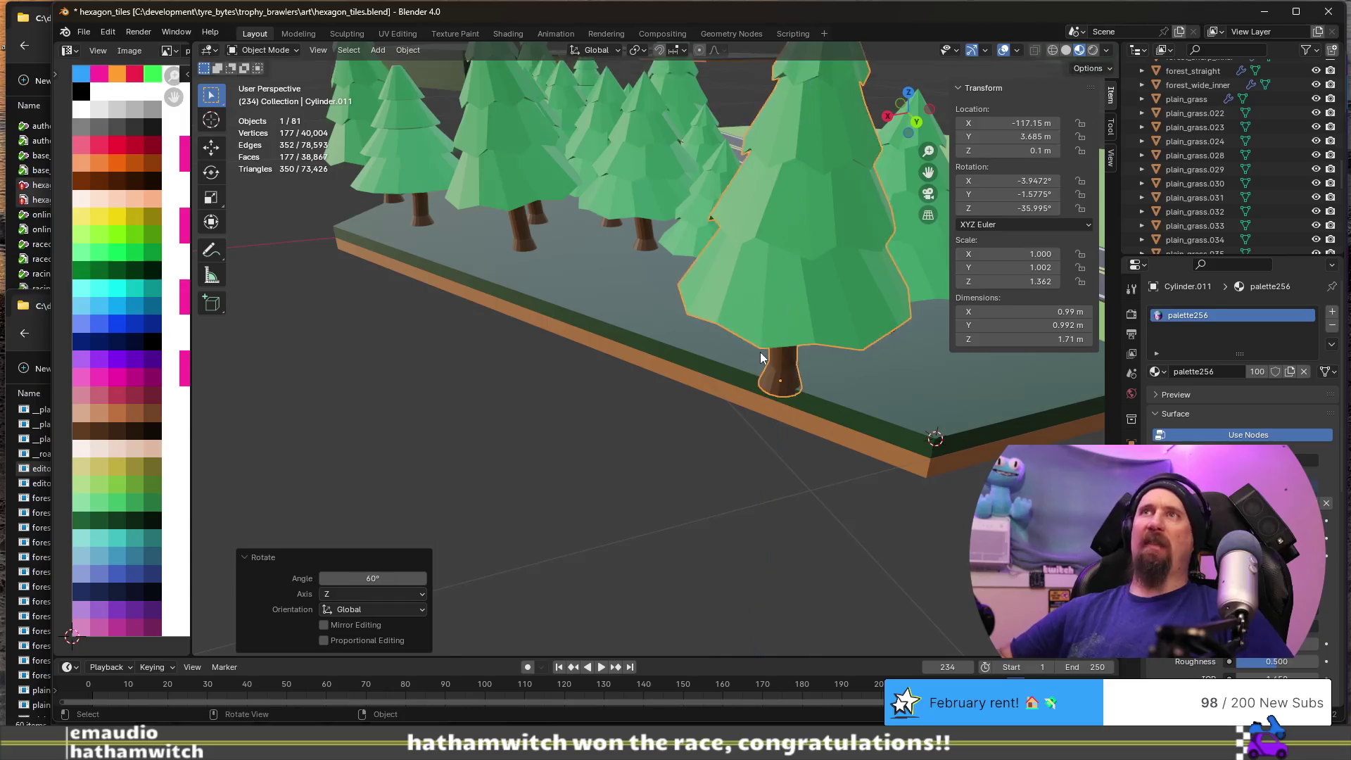
middle_click_drag(760, 352, 725, 419)
scroll(821, 286, "up", 3)
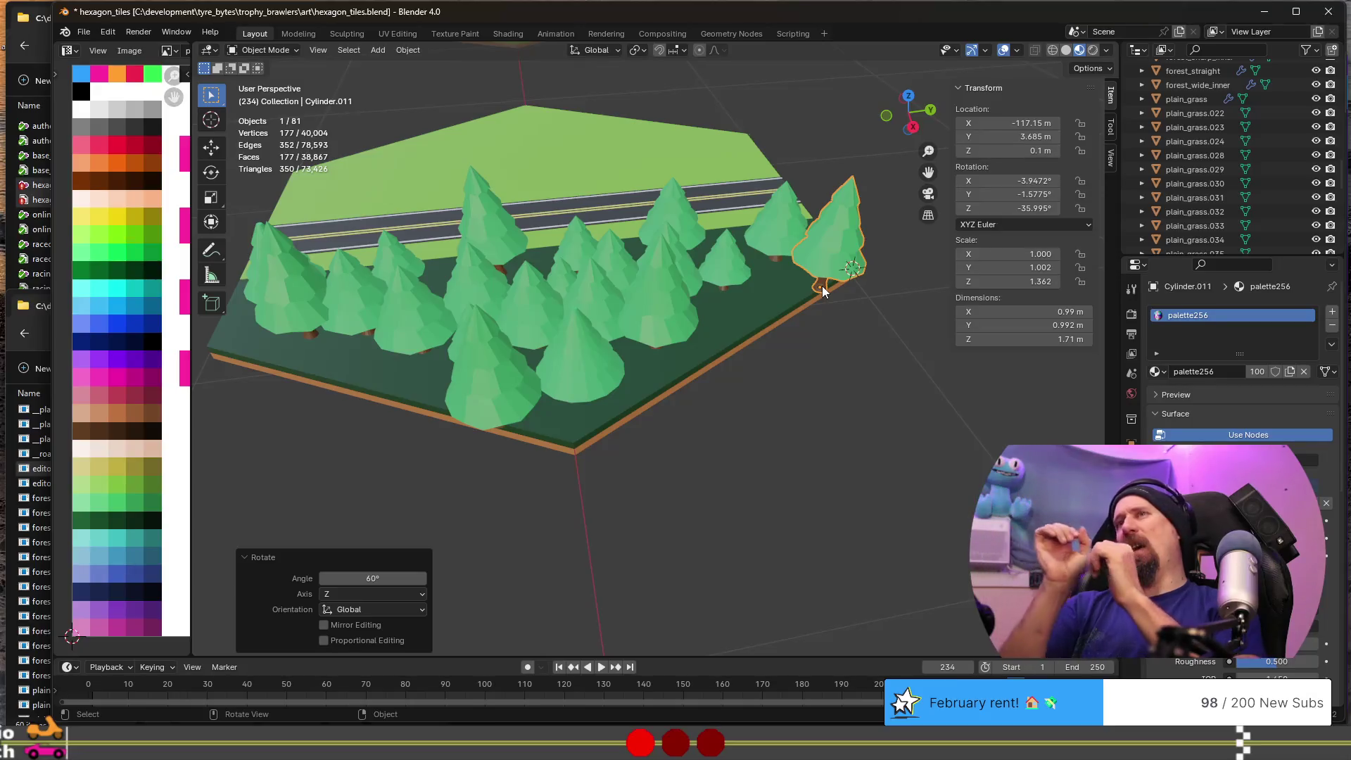
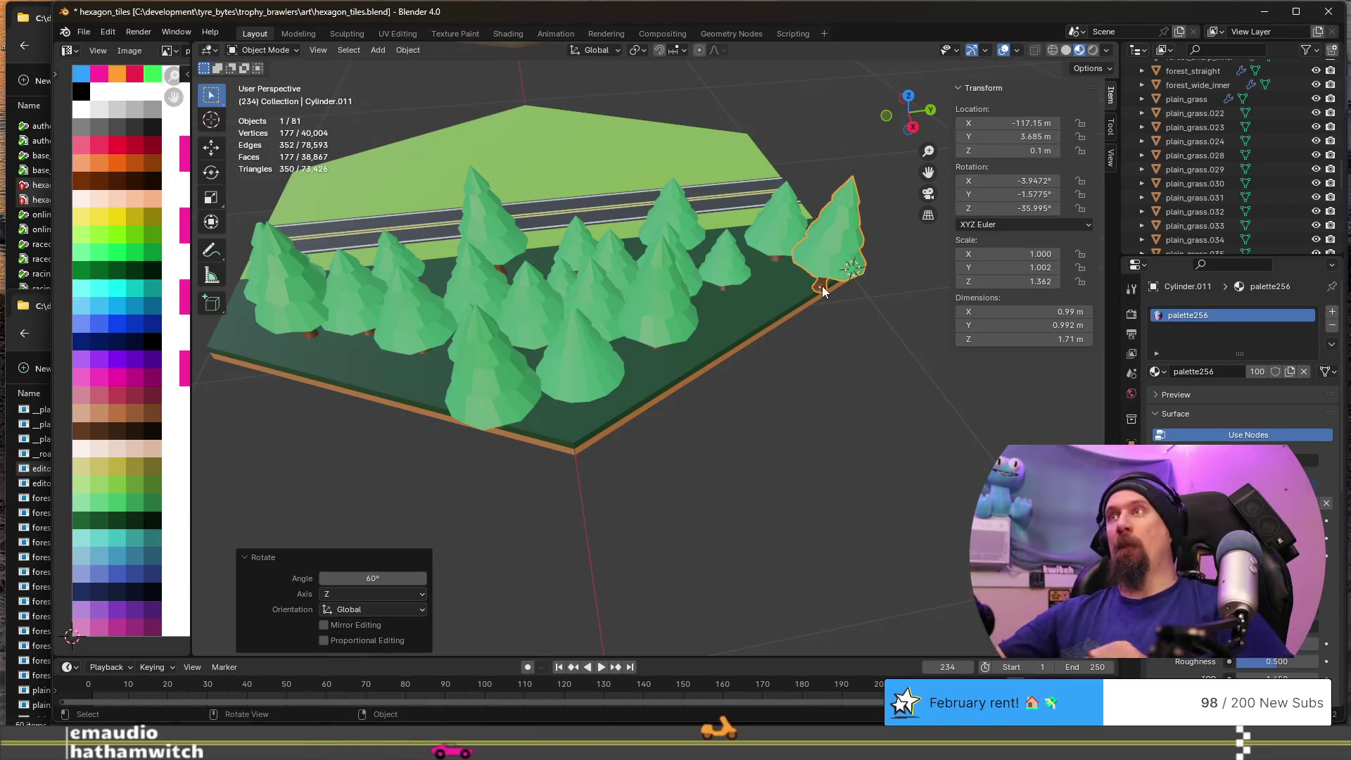
- Select the dark green forest hex tile and frame the view on it
scroll(730, 302, "down", 10)
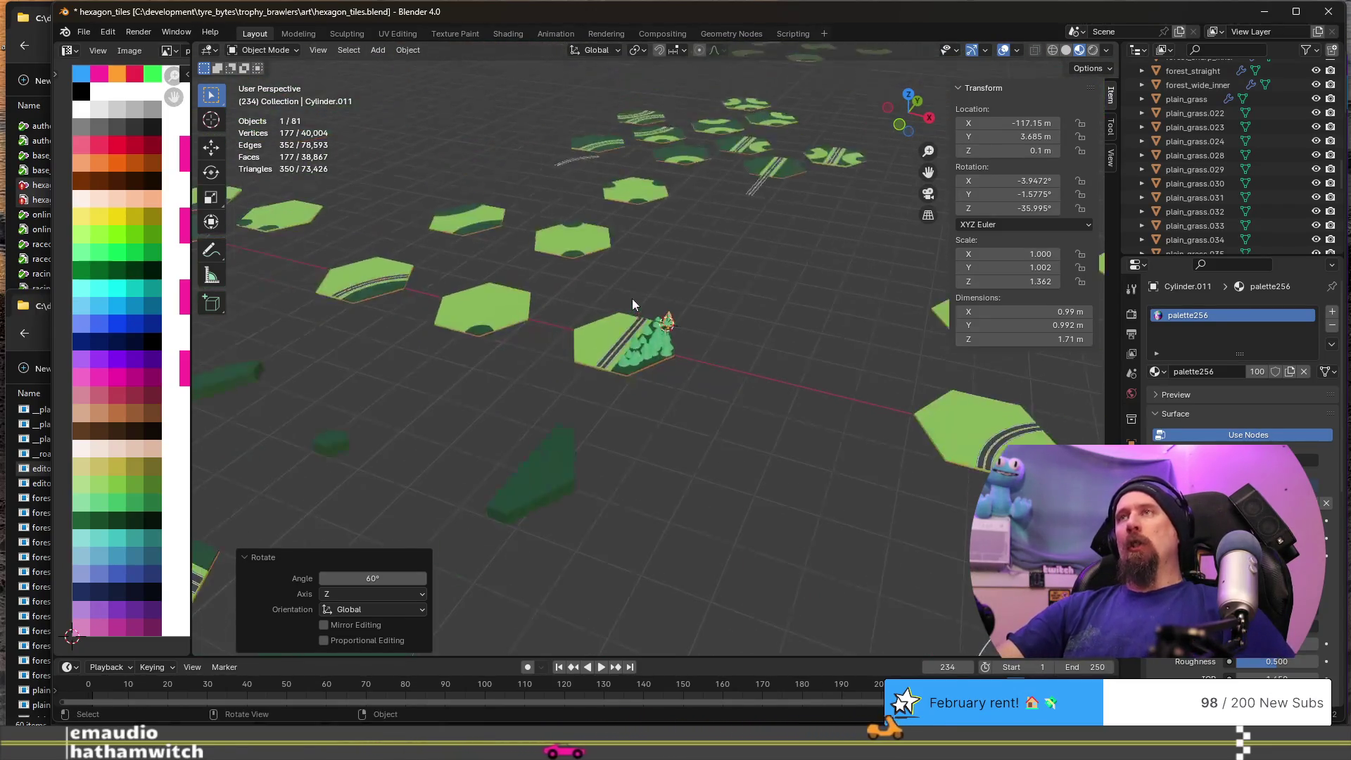
left_click(400, 281)
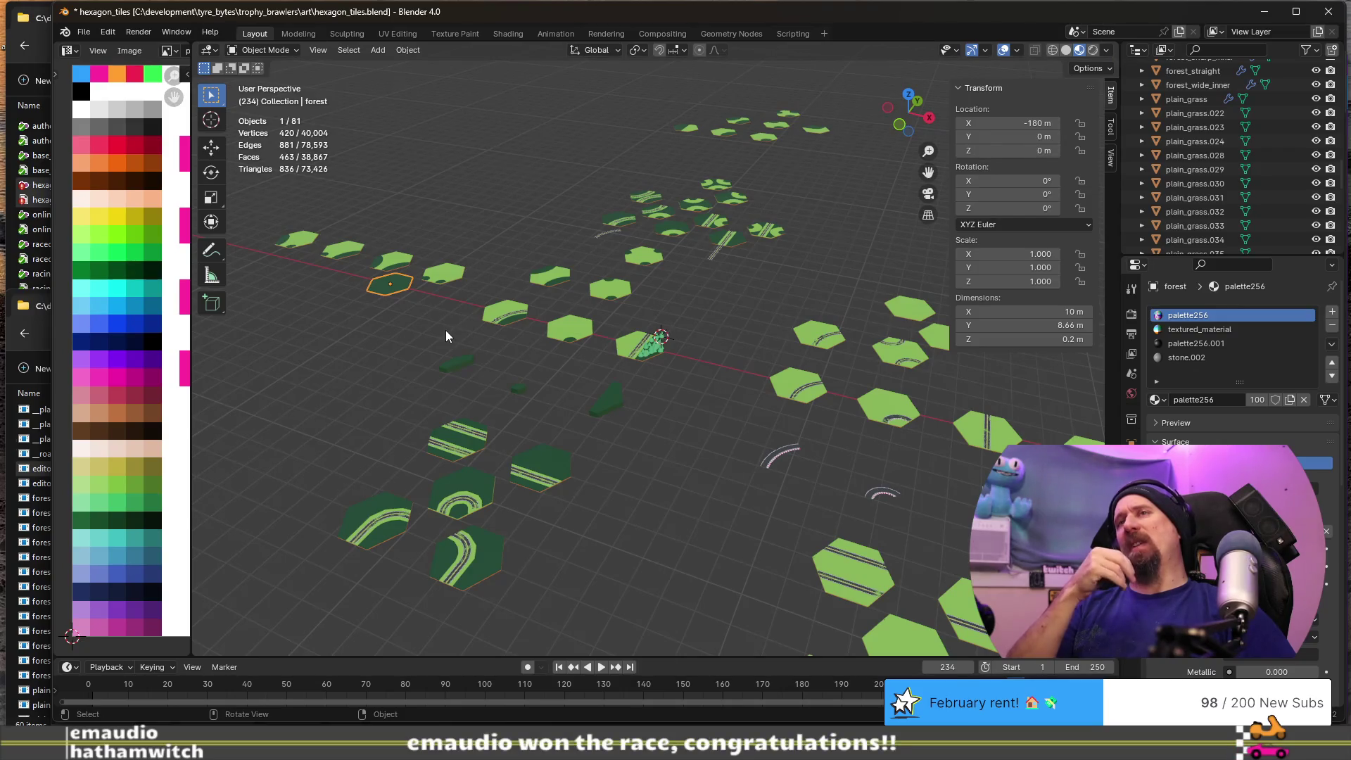
key("KP_Decimal")
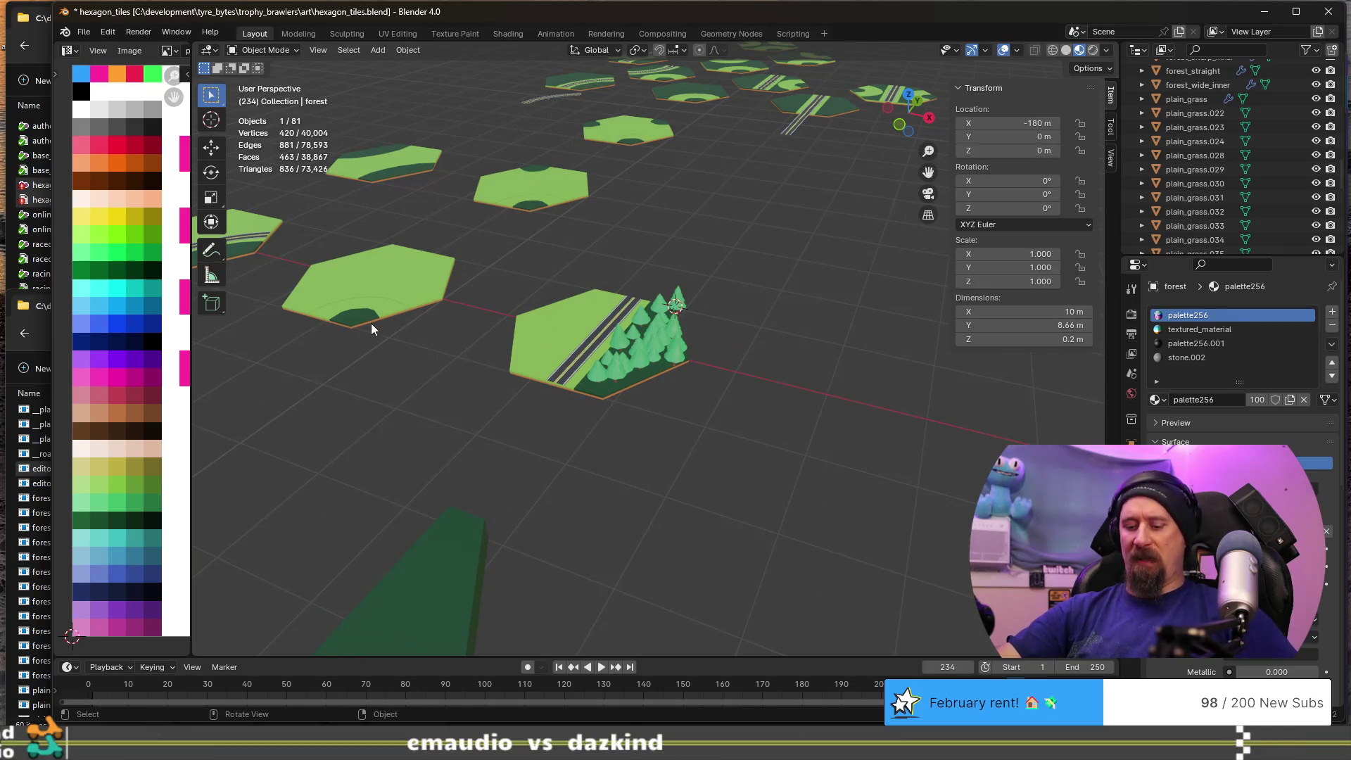
key("KP_Decimal")
mouse_move(664, 382)
middle_mouse_down()
mouse_move(520, 376)
mouse_move(610, 467)
mouse_move(850, 455)
mouse_move(649, 438)
middle_mouse_up()
scroll(589, 532, "up", 5)
mouse_move(588, 526)
middle_mouse_down()
mouse_move(514, 397)
mouse_move(570, 438)
mouse_move(754, 466)
mouse_move(711, 387)
middle_mouse_up()
- Inspect the forest tile's mesh in Edit Mode, then bring up the Snap pie menu
key("Tab")
key("Tab")
scroll(831, 369, "down", 4)
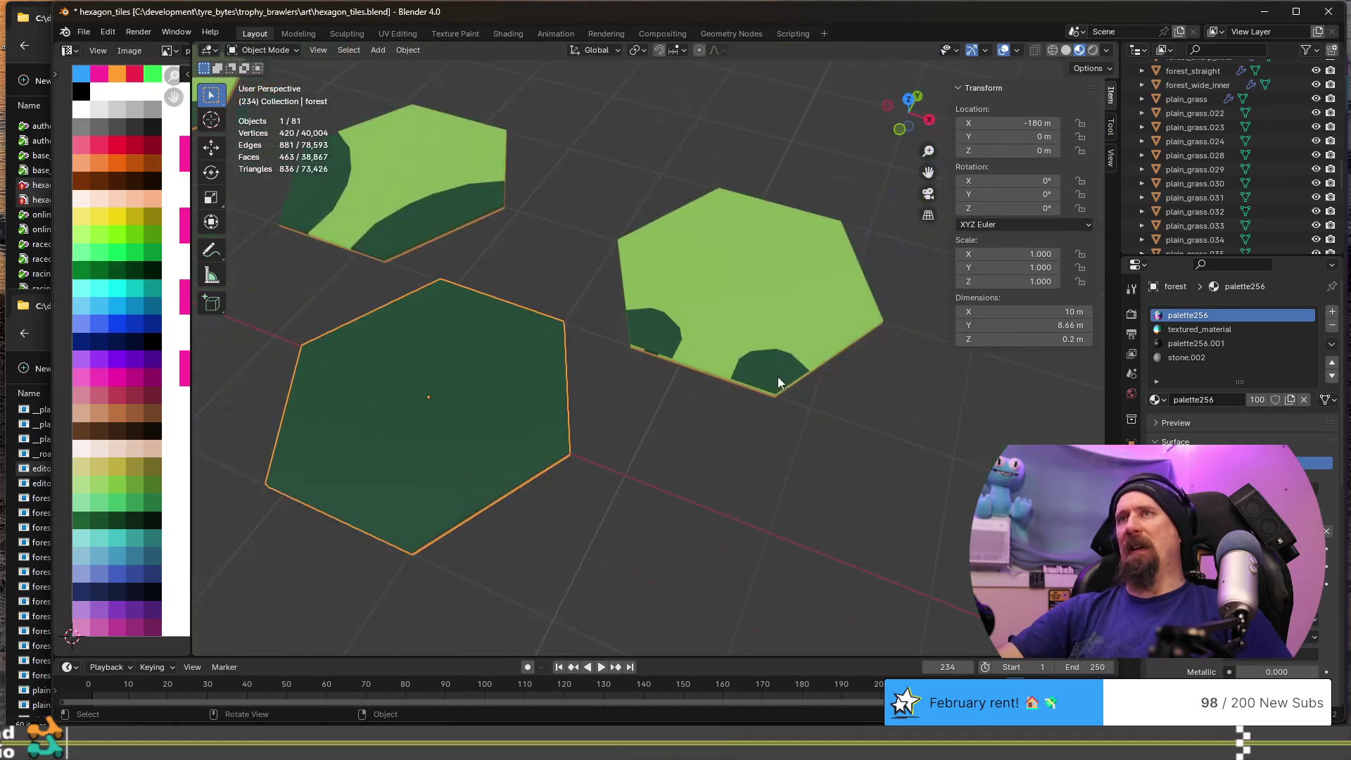
scroll(778, 382, "down", 3)
mouse_move(800, 452)
middle_mouse_down()
mouse_move(865, 537)
mouse_move(628, 419)
mouse_move(678, 390)
middle_mouse_up()
scroll(677, 390, "up", 6)
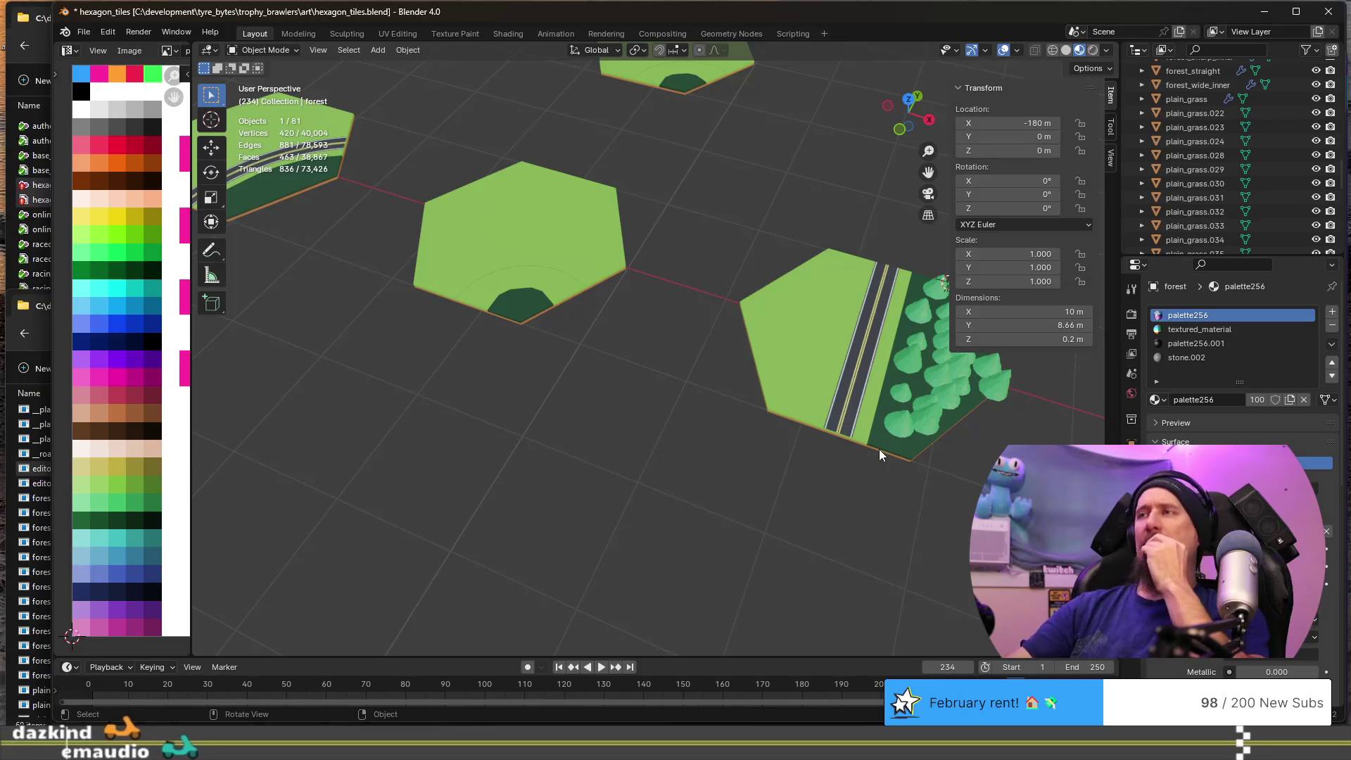
scroll(848, 466, "down", 6)
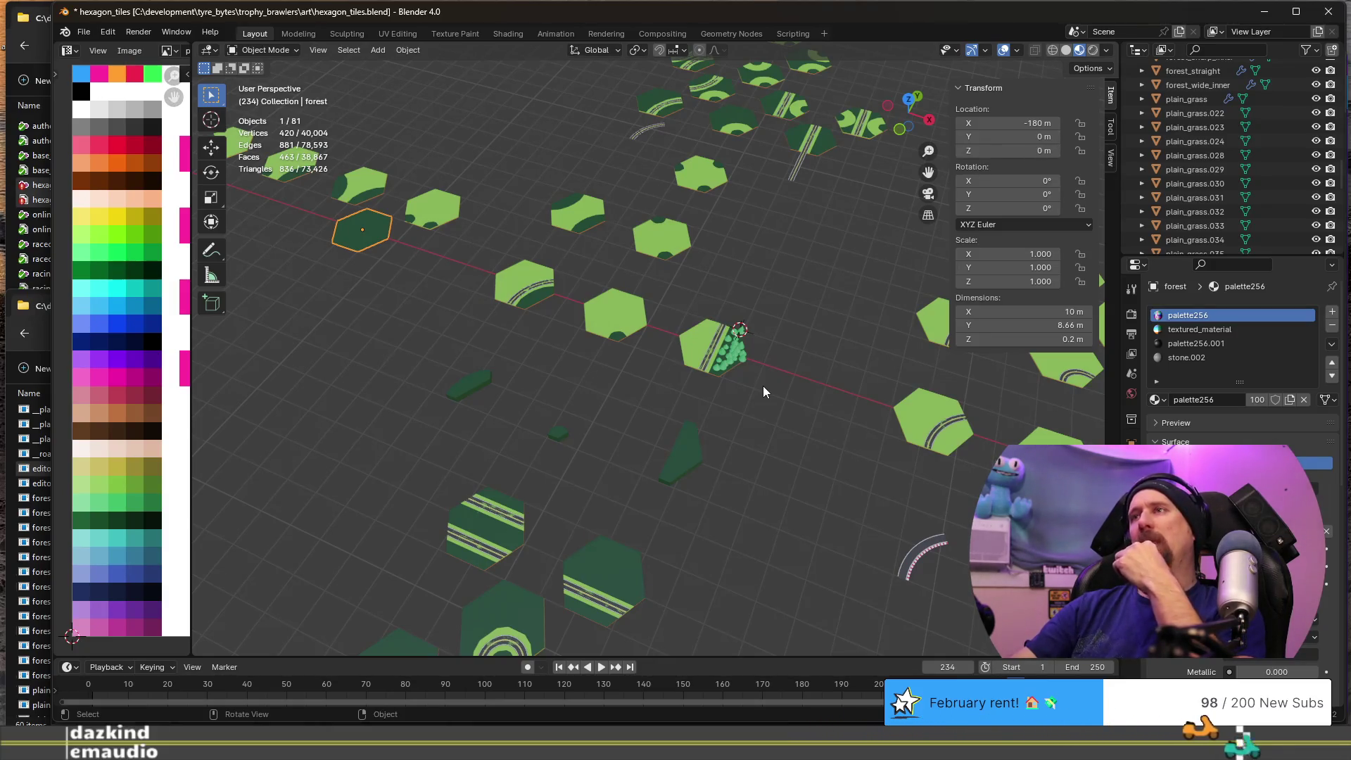
scroll(735, 408, "up", 5)
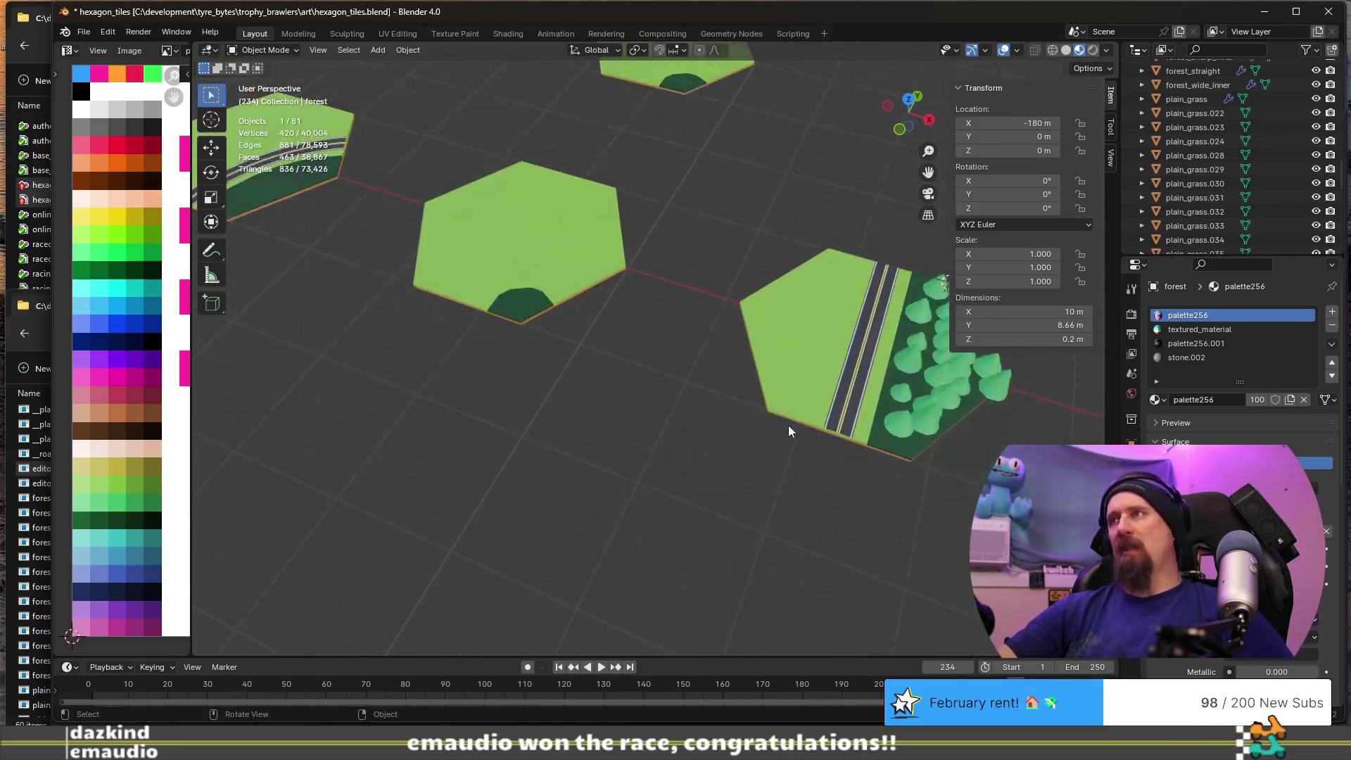
key("shift+s")
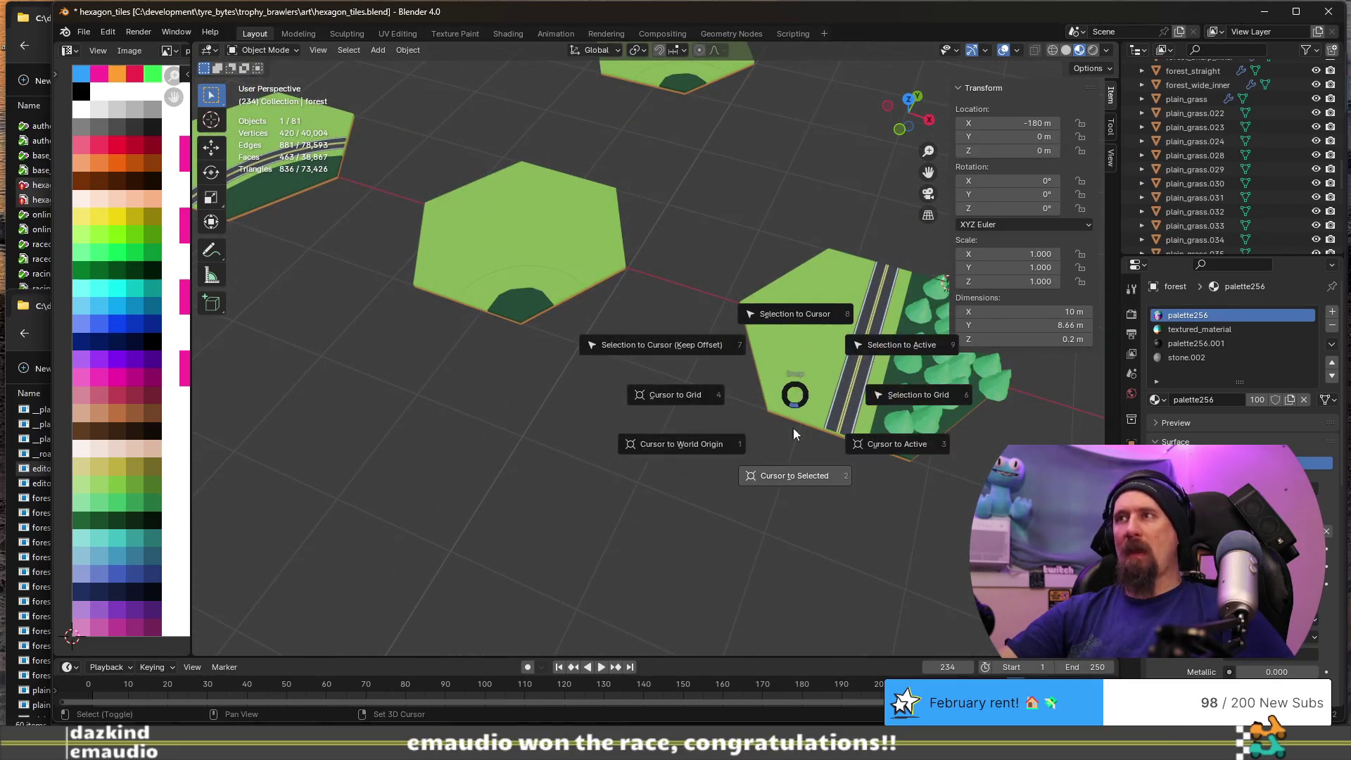
- Snap the 3D cursor to the forest tile's centre with Cursor to Selected
left_click(783, 480)
scroll(737, 491, "down", 5)
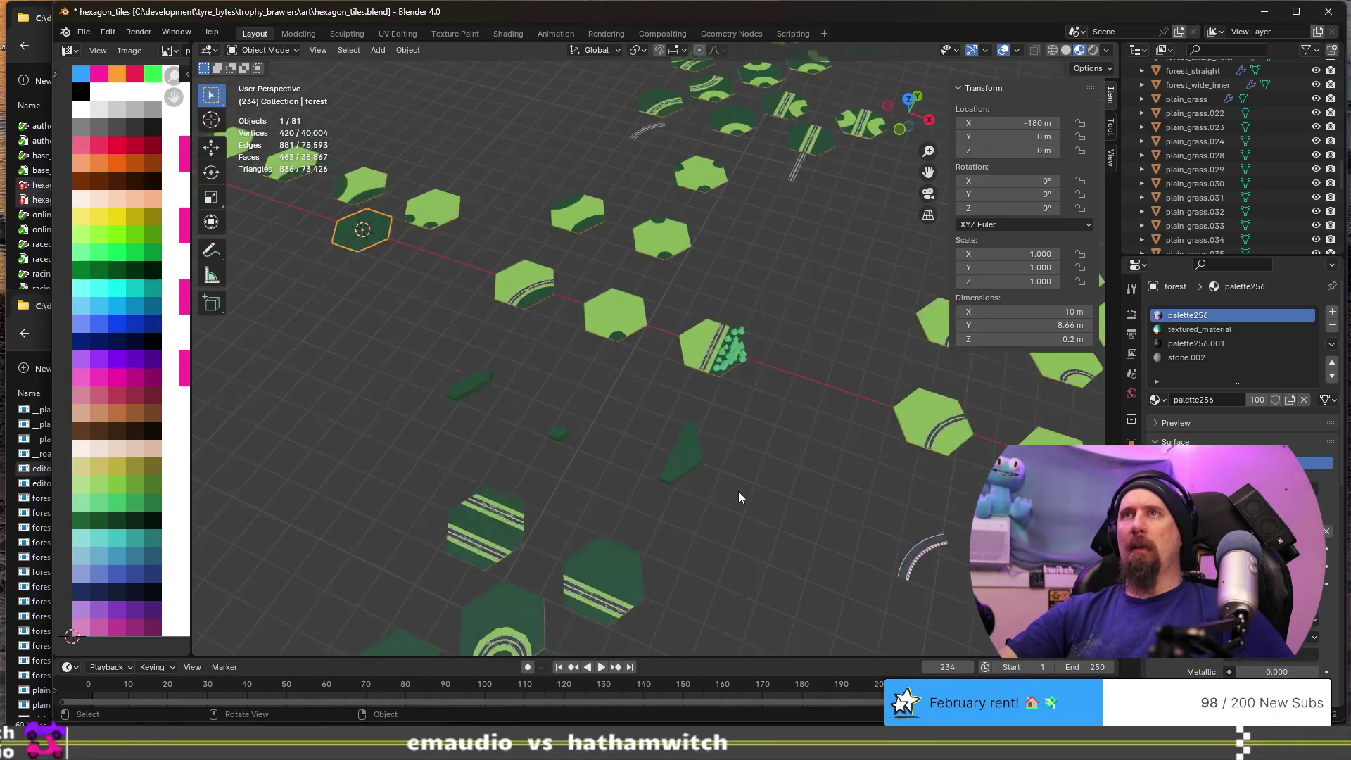
scroll(737, 491, "up", 5)
scroll(923, 291, "down", 3)
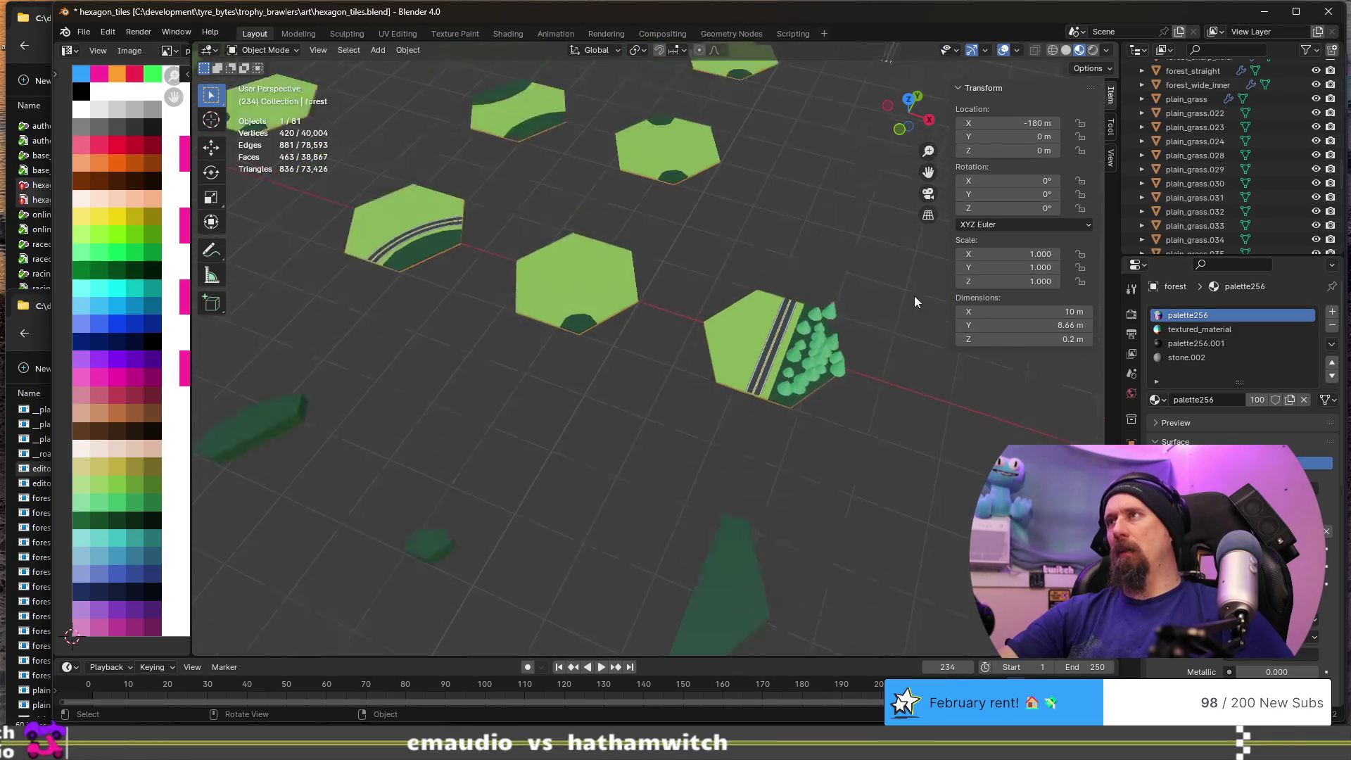
- Snap the tree Cylinder.011 onto the cursor at the tile centre, then duplicate it
left_click(831, 314)
key("shift+s")
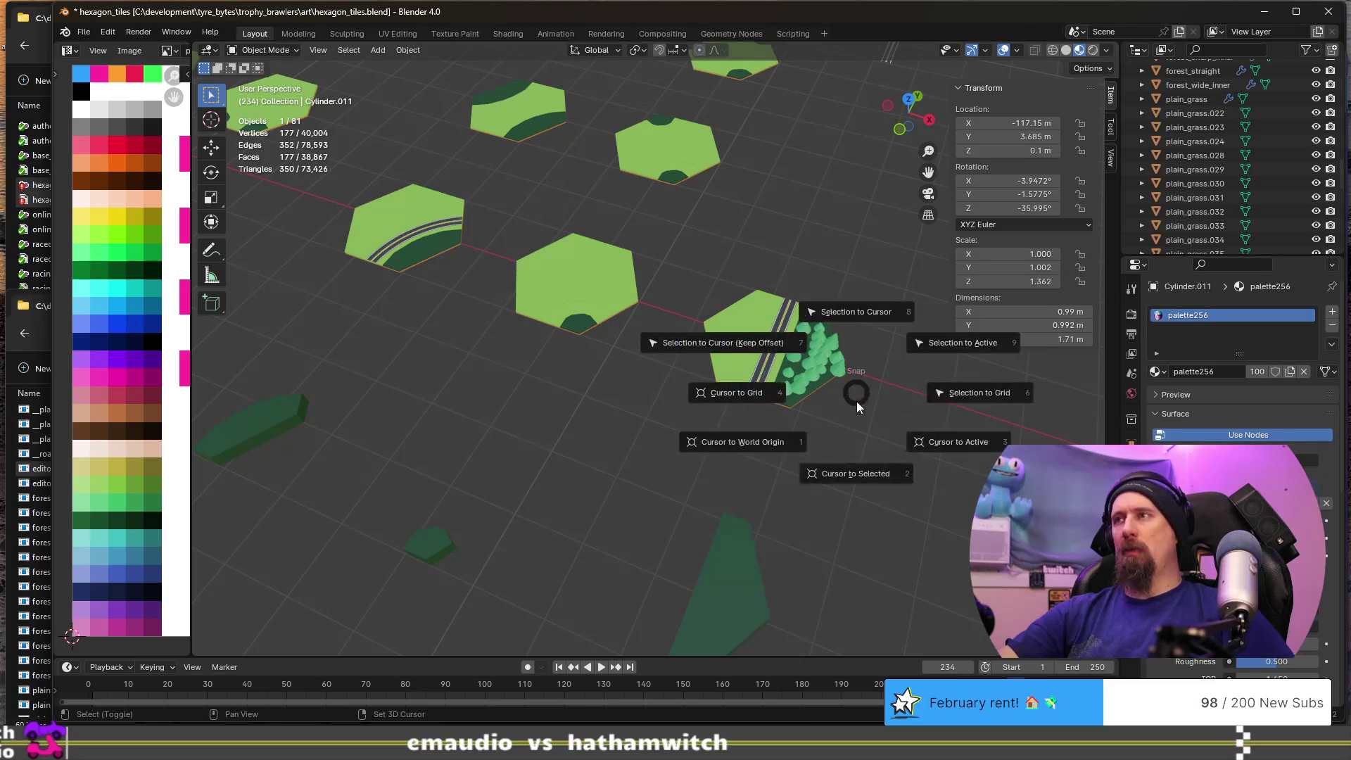
left_click(856, 312)
scroll(745, 356, "down", 3)
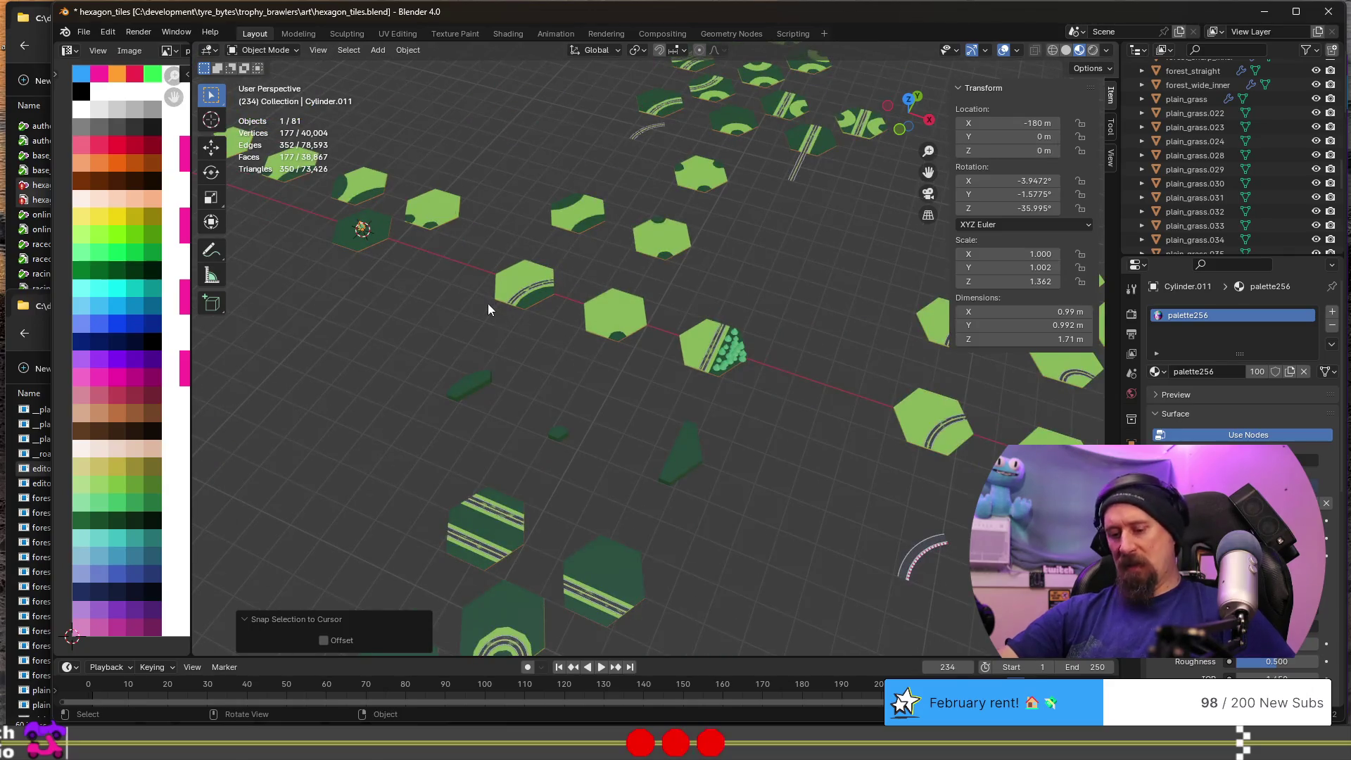
key("KP_Decimal")
scroll(529, 323, "down", 5)
middle_click_drag(555, 394, 577, 332)
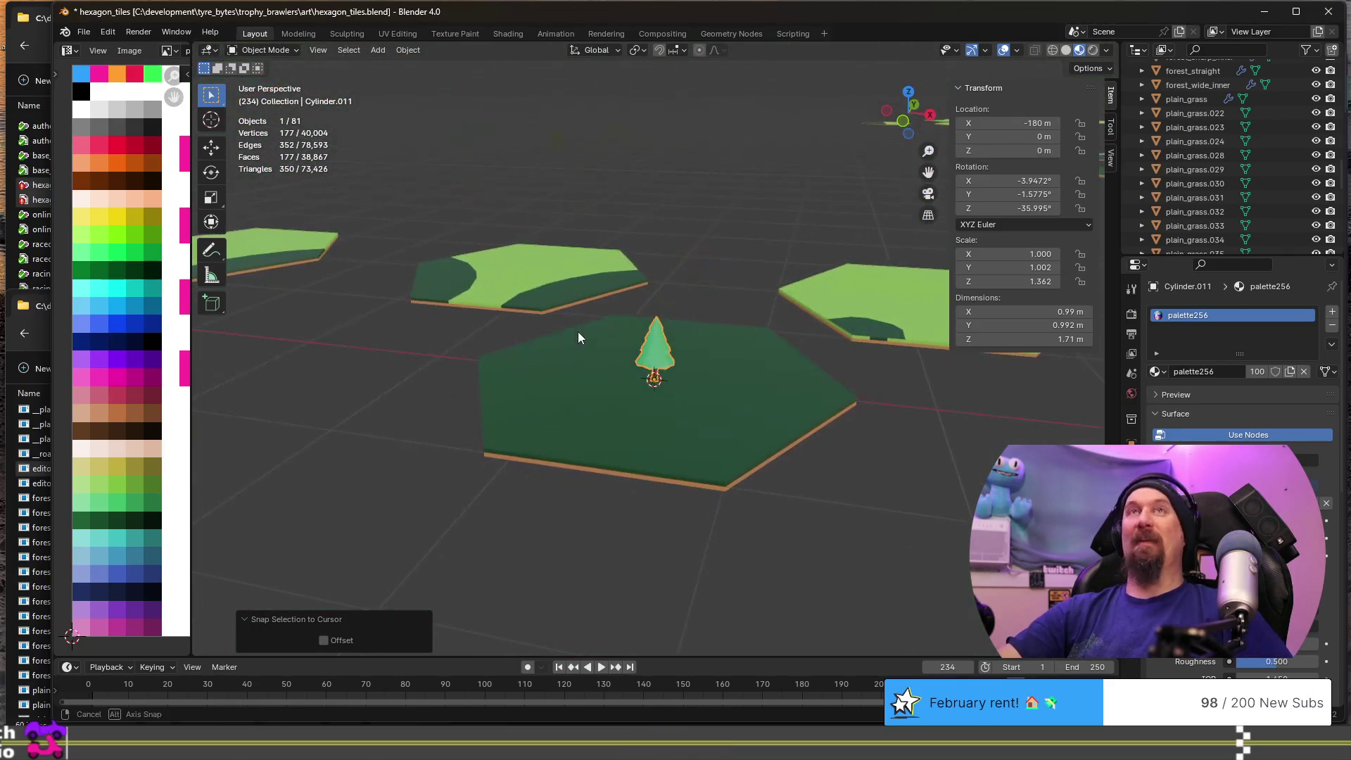
mouse_move(652, 393)
middle_mouse_down()
mouse_move(653, 413)
mouse_move(791, 392)
mouse_move(681, 431)
mouse_move(753, 468)
middle_mouse_up()
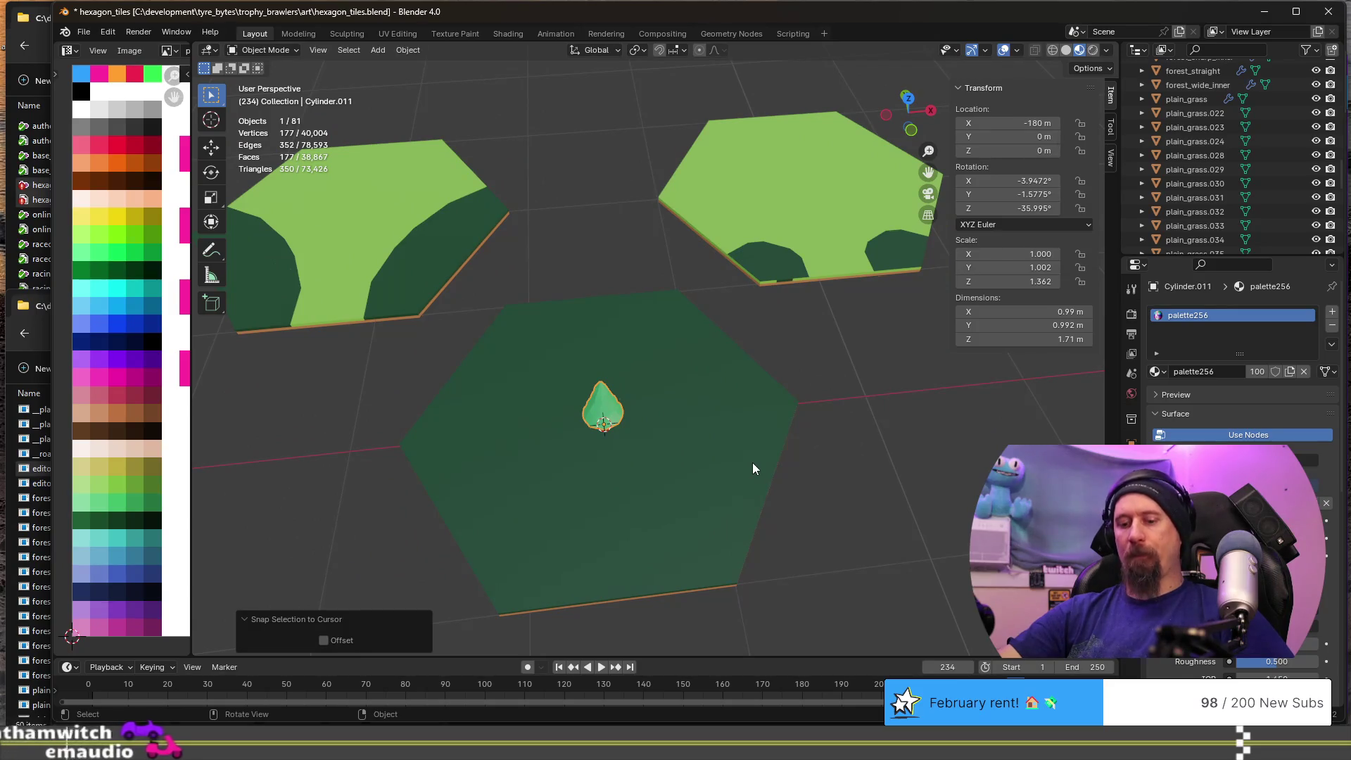
key("shift+d")
- Move the tree copy along X to the tile edge and set the pivot point to 3D Cursor
key("x")
left_click(937, 454)
mouse_move(937, 454)
middle_mouse_down()
mouse_move(752, 432)
mouse_move(756, 475)
mouse_move(790, 529)
mouse_move(834, 531)
mouse_move(850, 577)
mouse_move(649, 462)
mouse_move(720, 462)
middle_mouse_up()
left_click(635, 52)
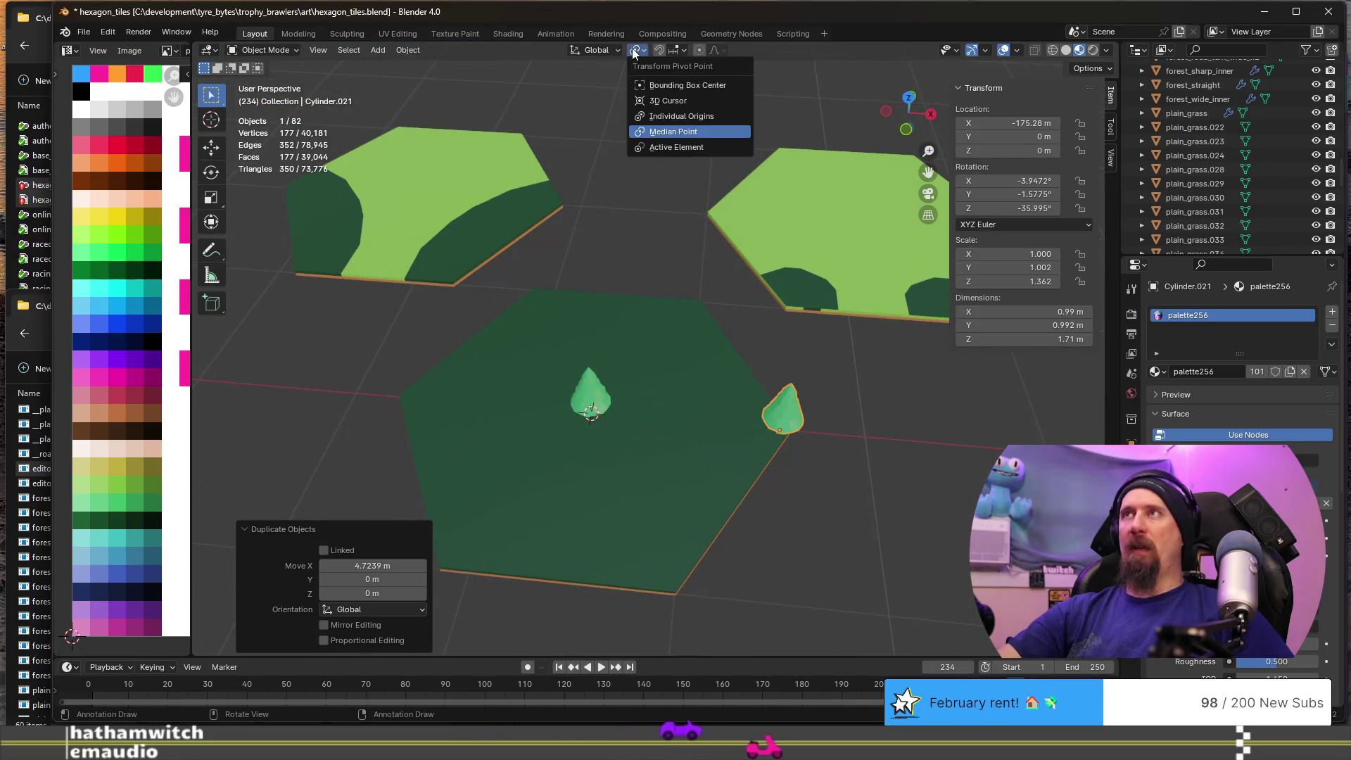
left_click(691, 99)
scroll(800, 408, "down", 2)
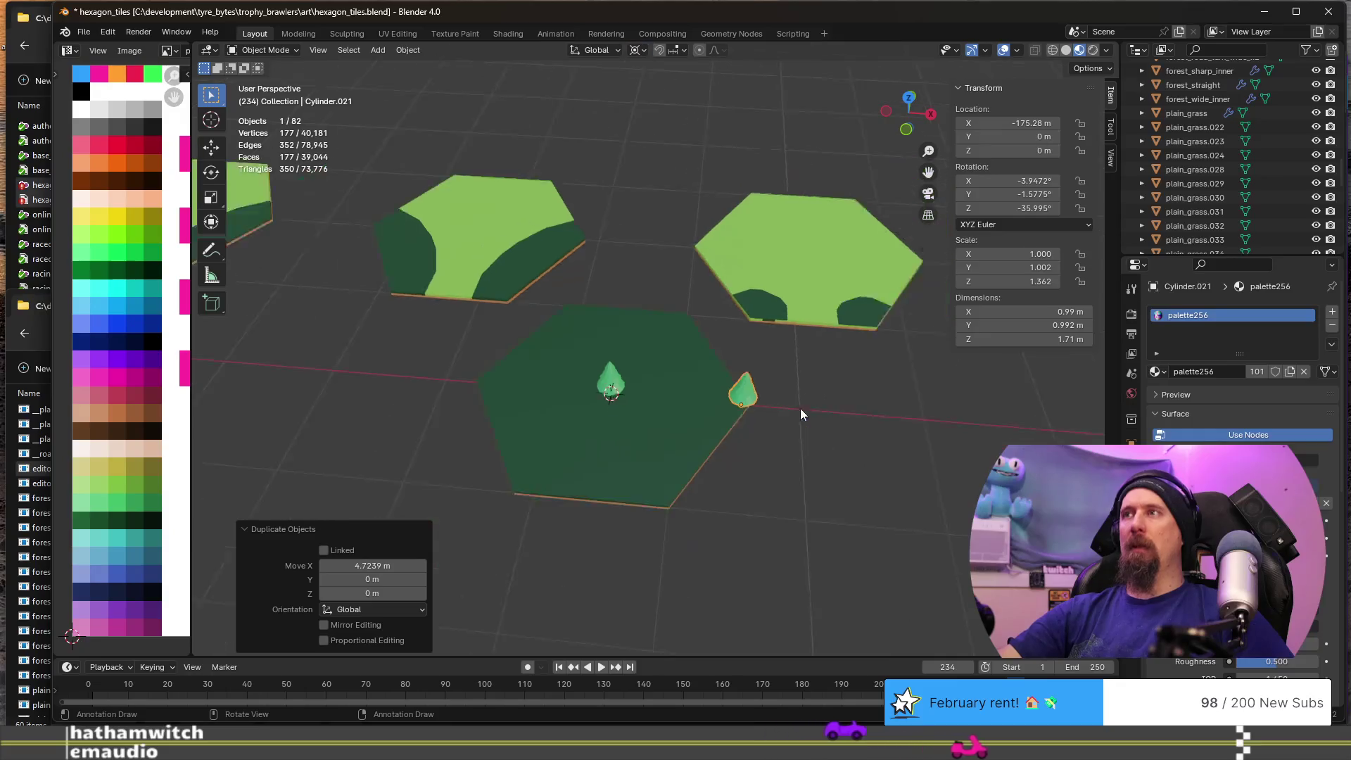
- Make the first edge-tree copies rotated 60° about Z around the centre
key("shift+d")
key("r")
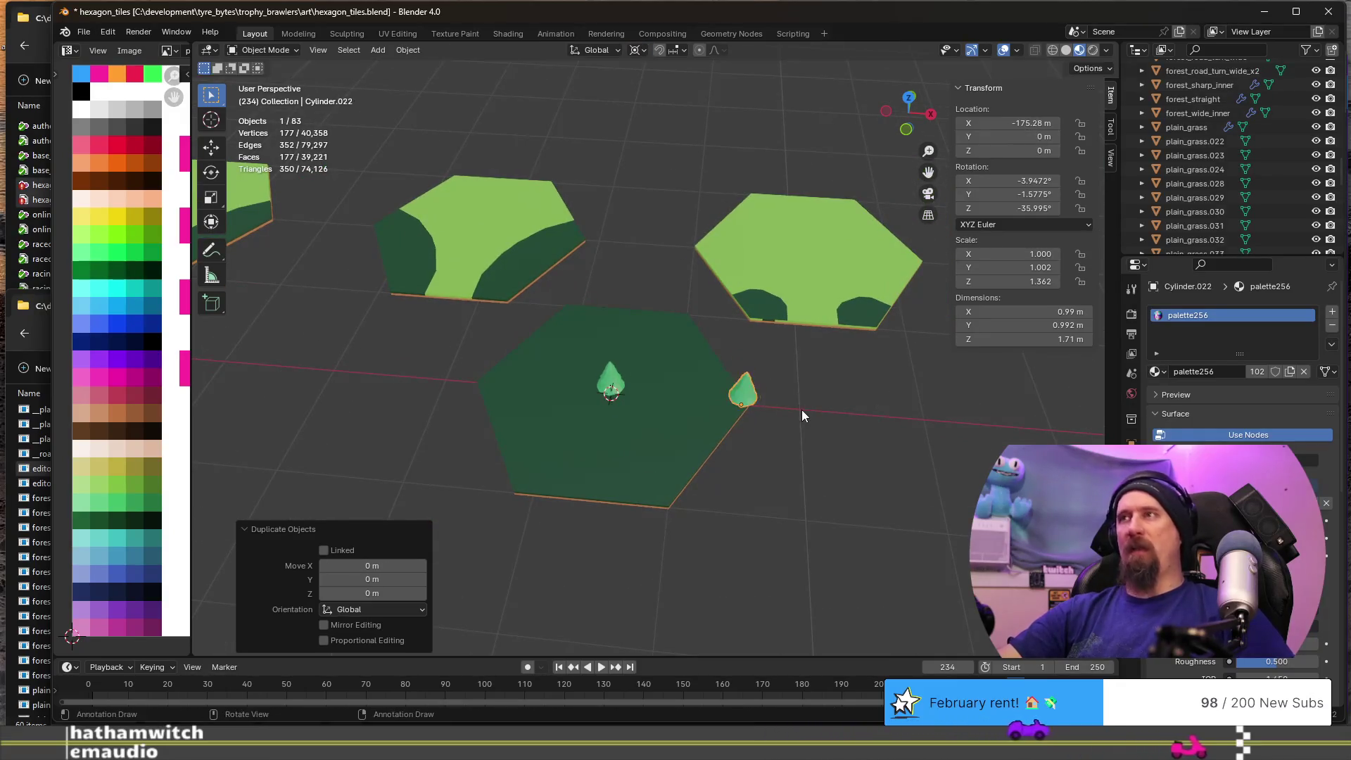
type("z")
type("60")
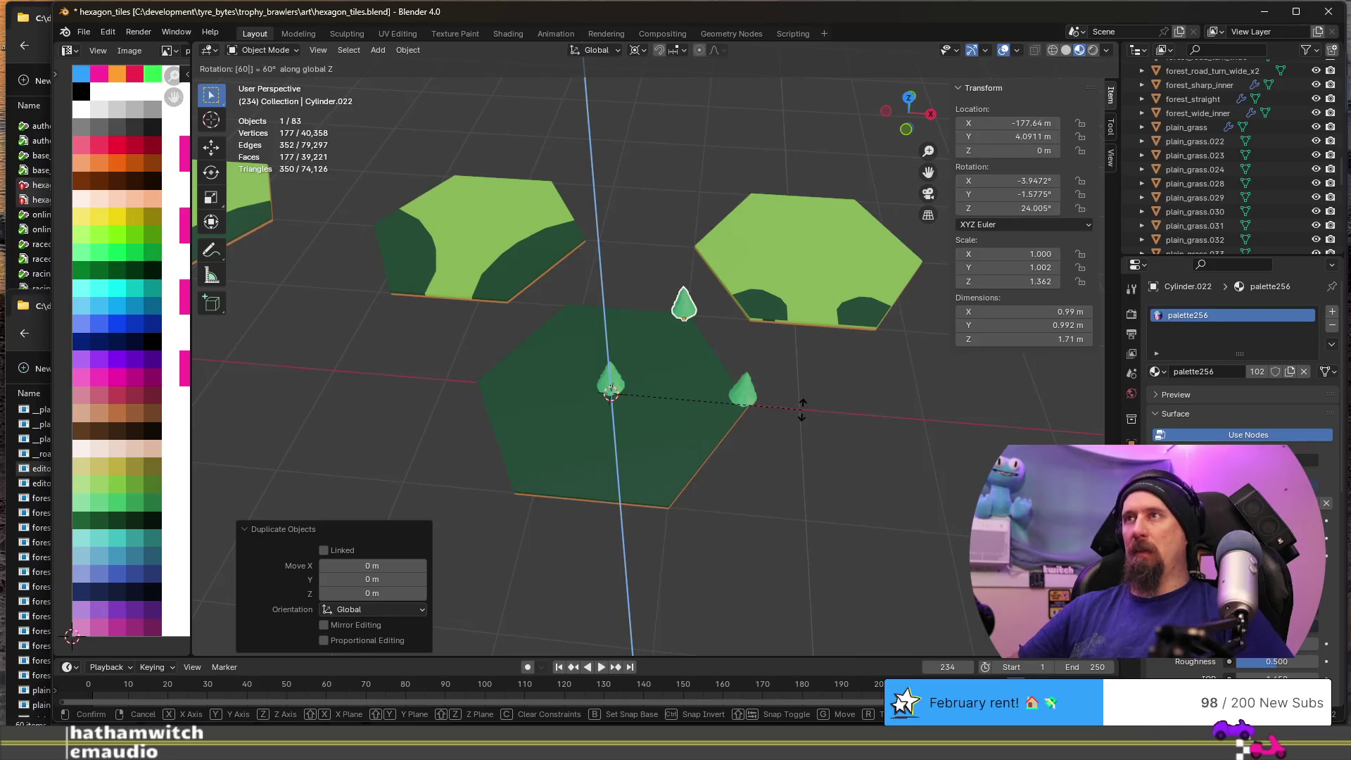
key("Return")
key("shift+d")
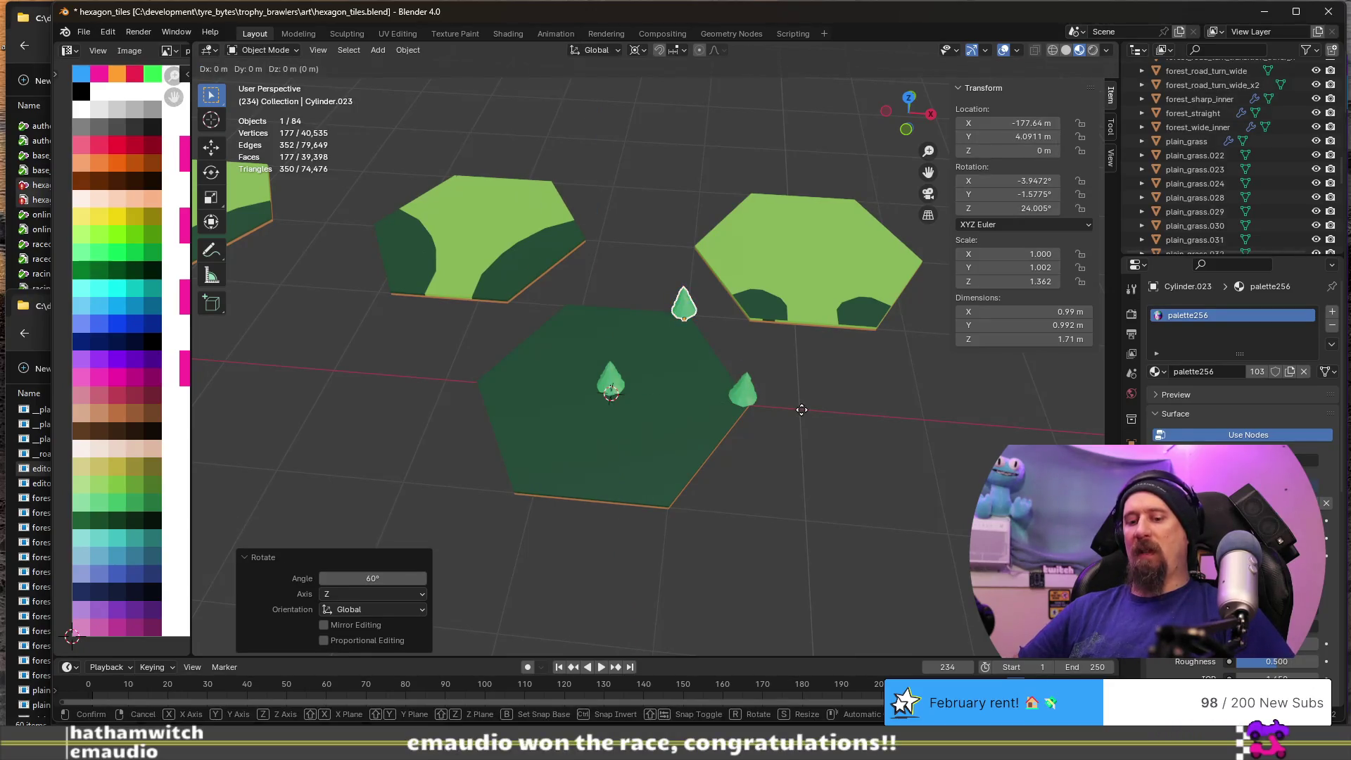
type("z")
type("0")
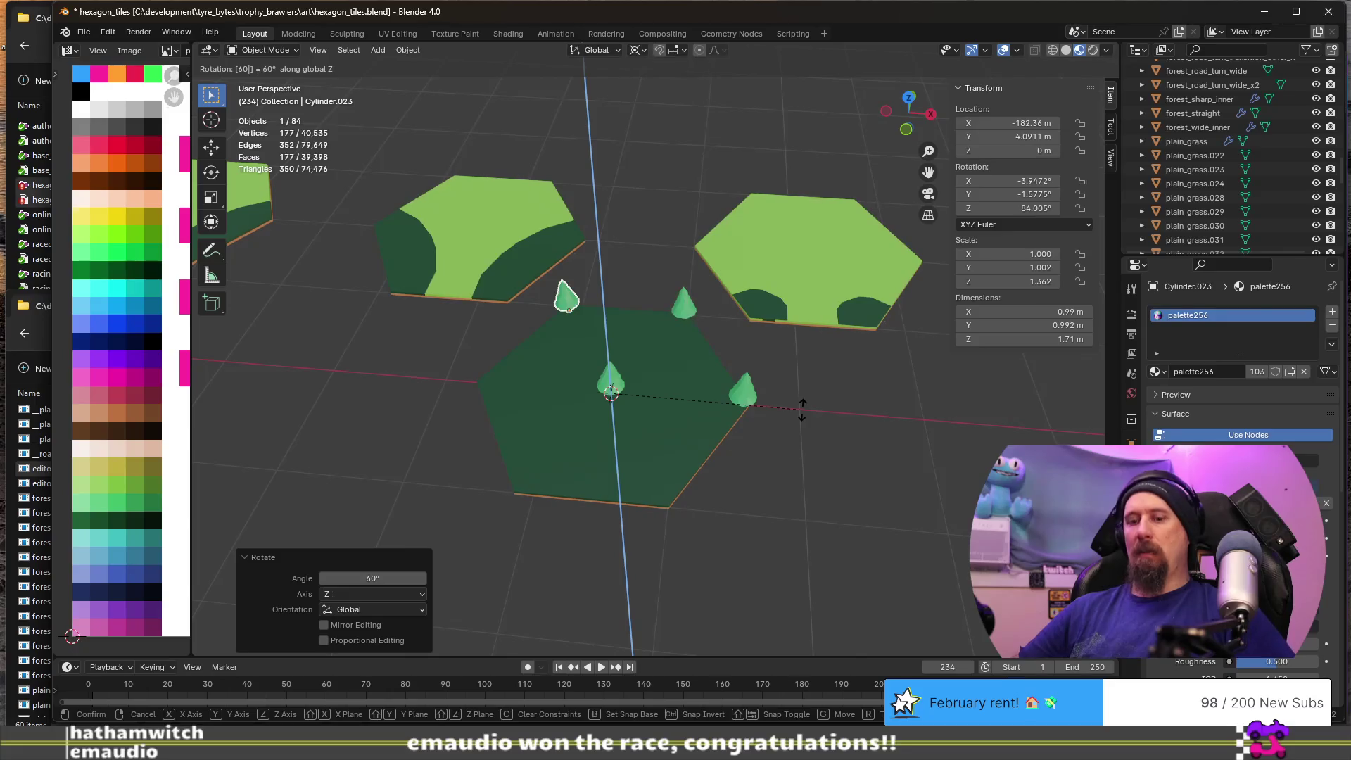
key("Escape")
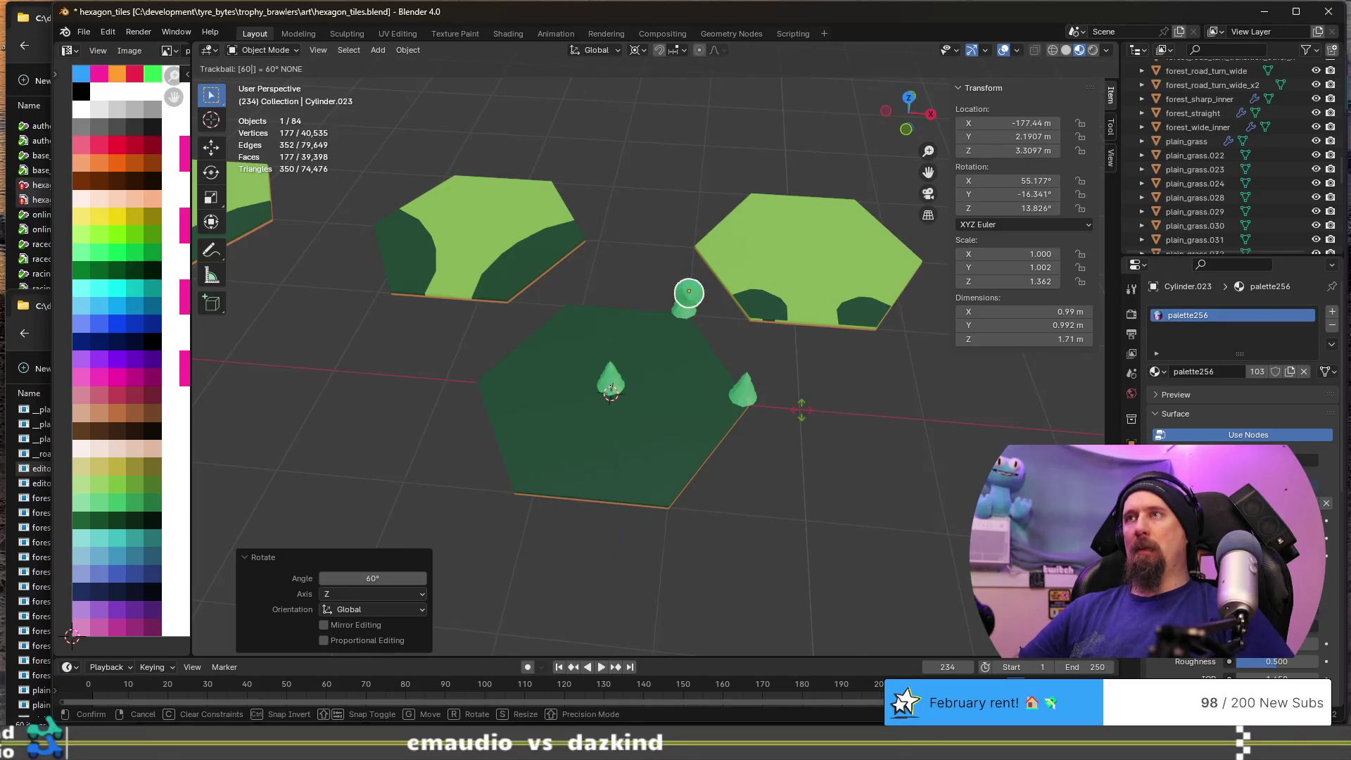
key("r")
key("z")
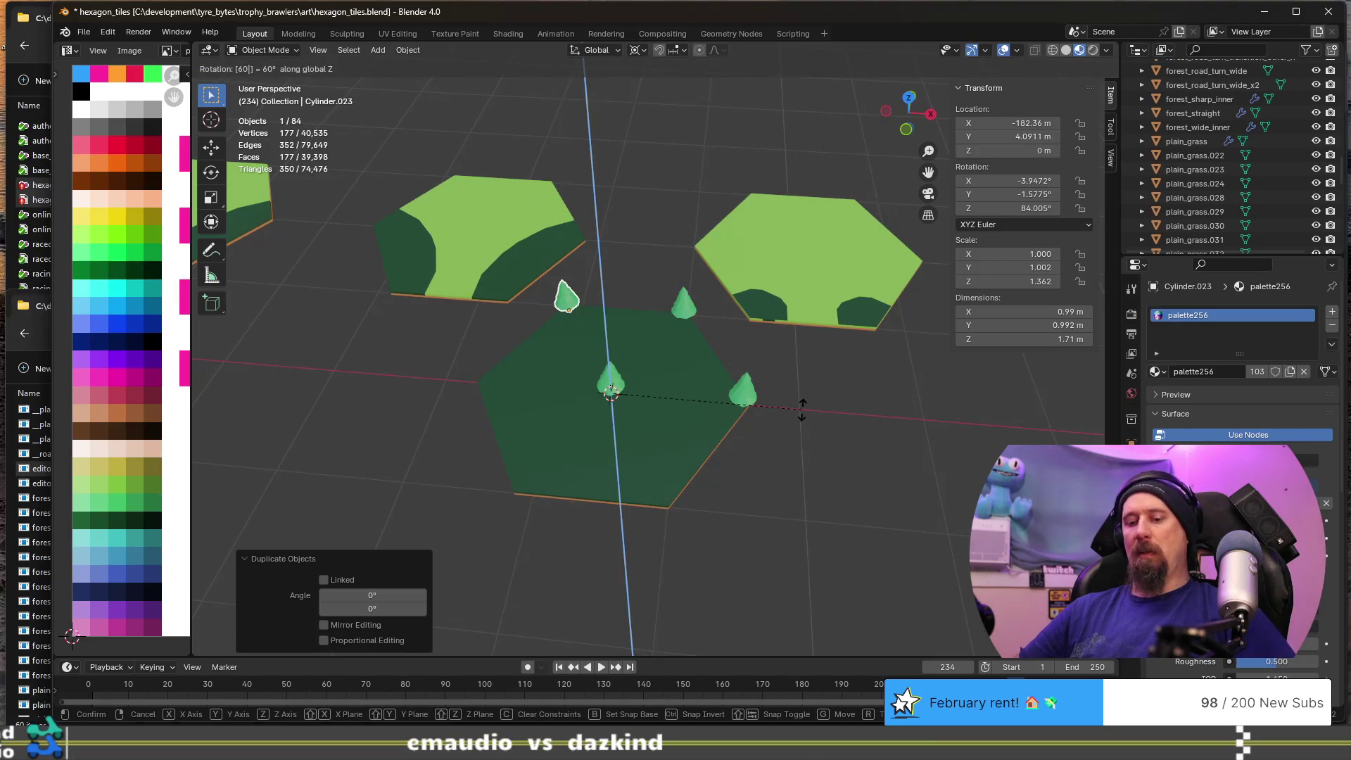
key("Return")
- Add the remaining 60° Z-rotated tree copies to complete the ring of six
key("shift+d")
type("rz0")
key("Return")
key("shift+d")
key("r")
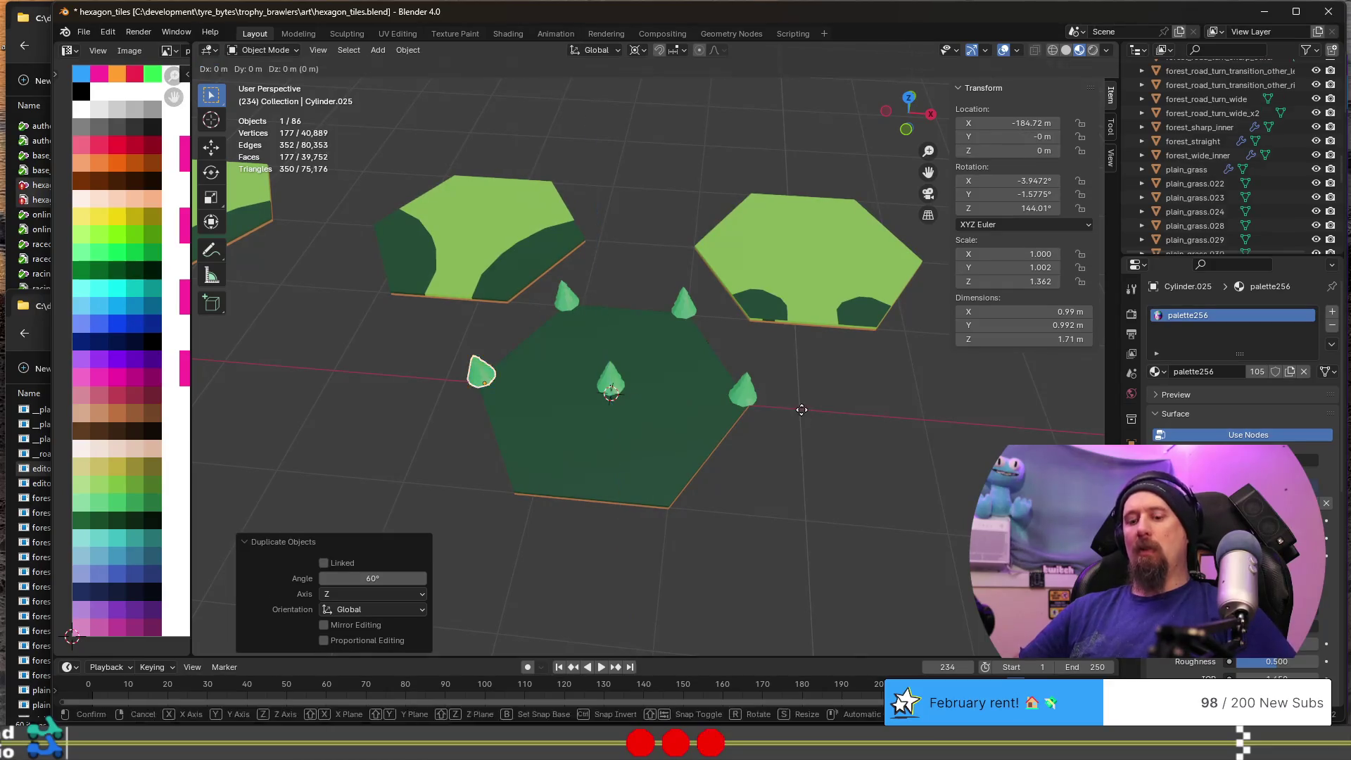
type("z")
type("60")
key("Return")
key("shift+d")
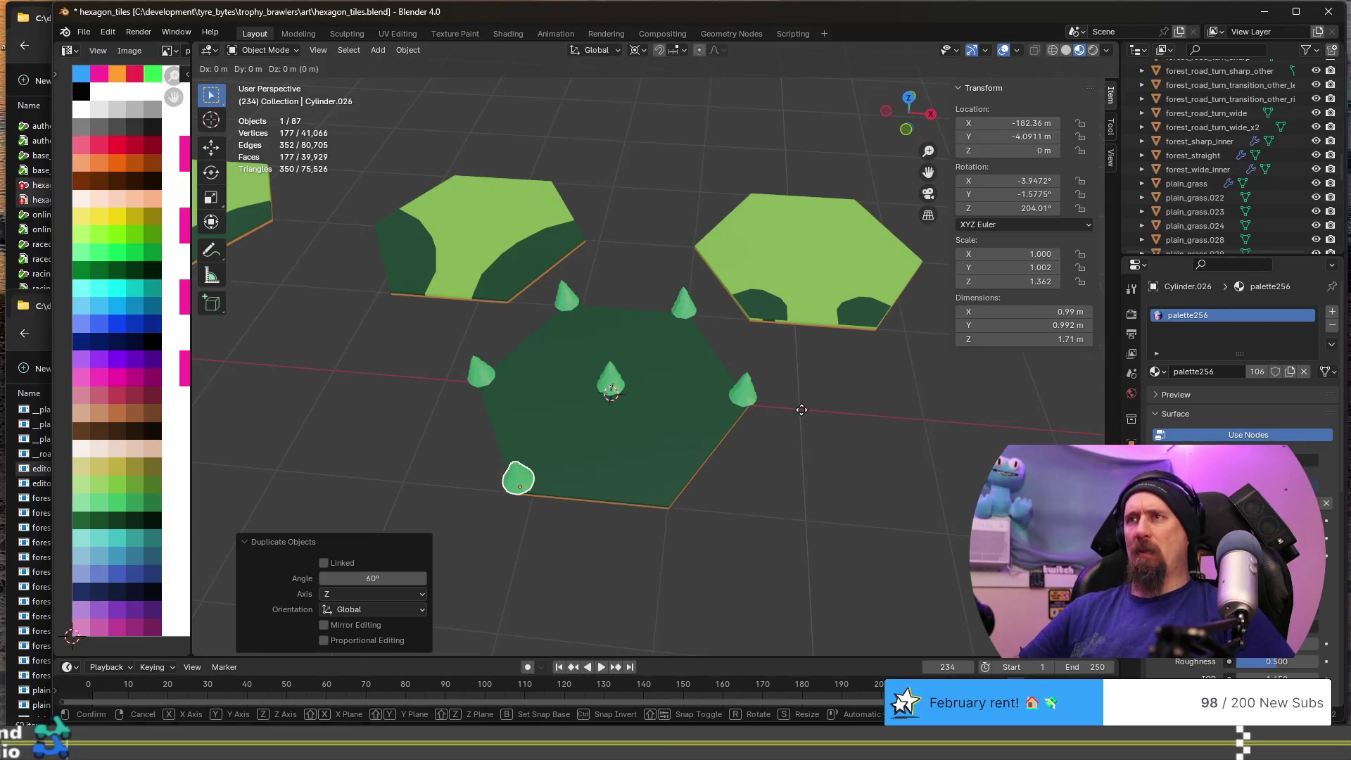
type("rz")
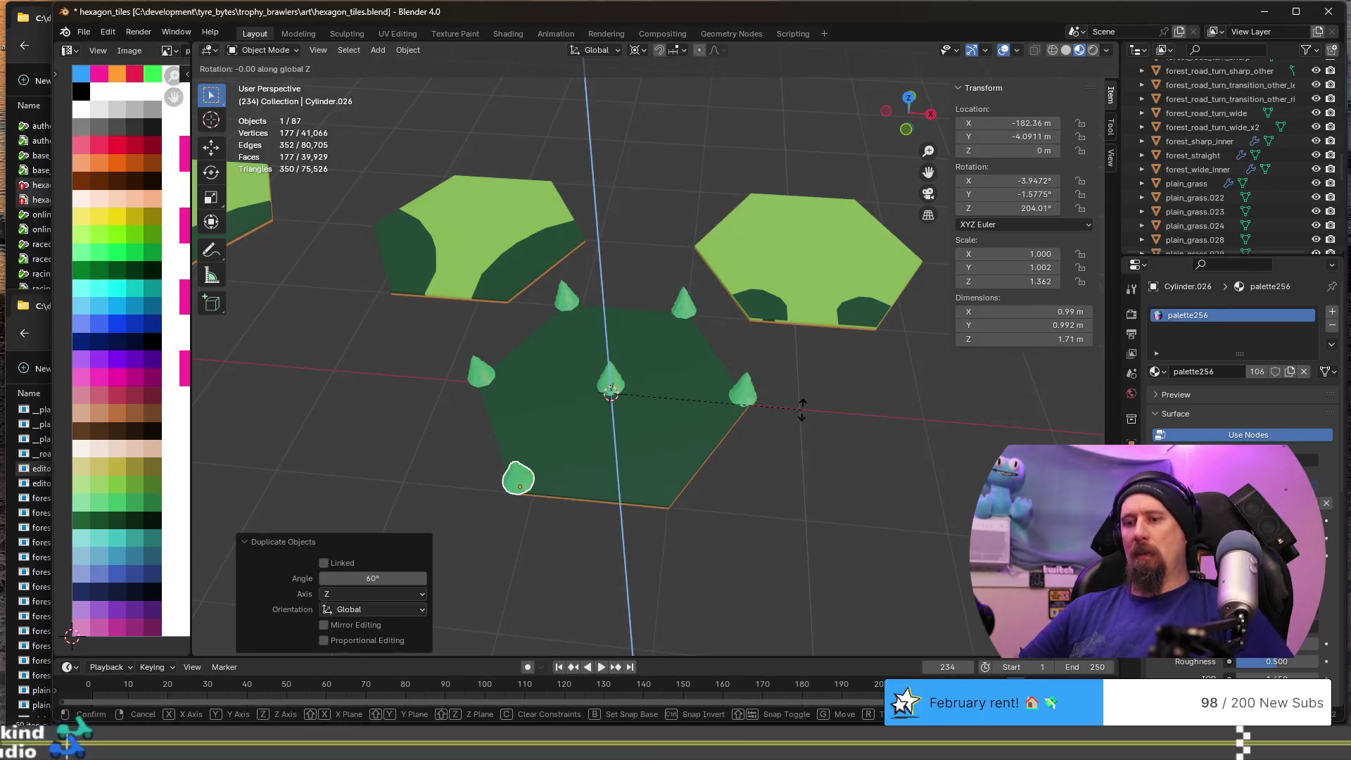
type("60")
key("Return")
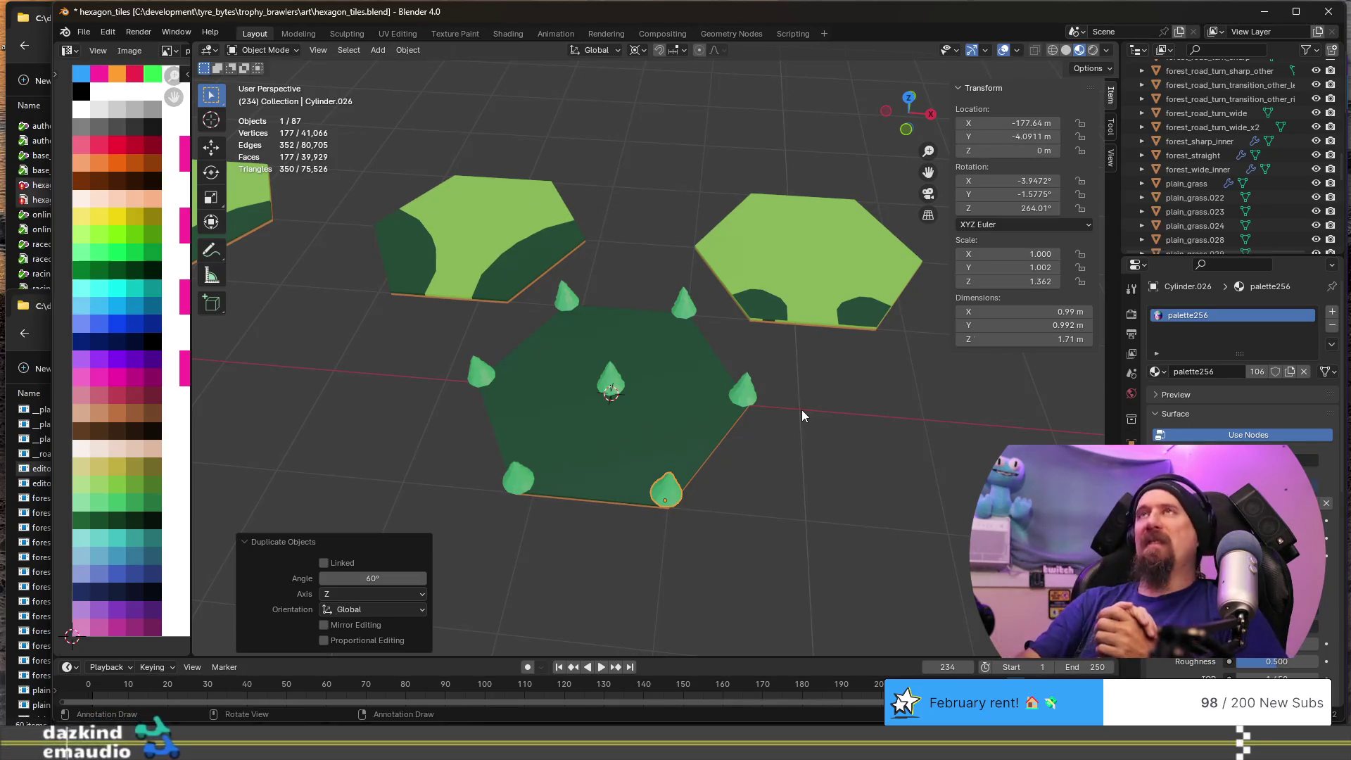
mouse_move(802, 415)
middle_mouse_down()
mouse_move(762, 475)
mouse_move(774, 458)
mouse_move(744, 401)
mouse_move(677, 399)
mouse_move(742, 440)
mouse_move(748, 492)
middle_mouse_up()
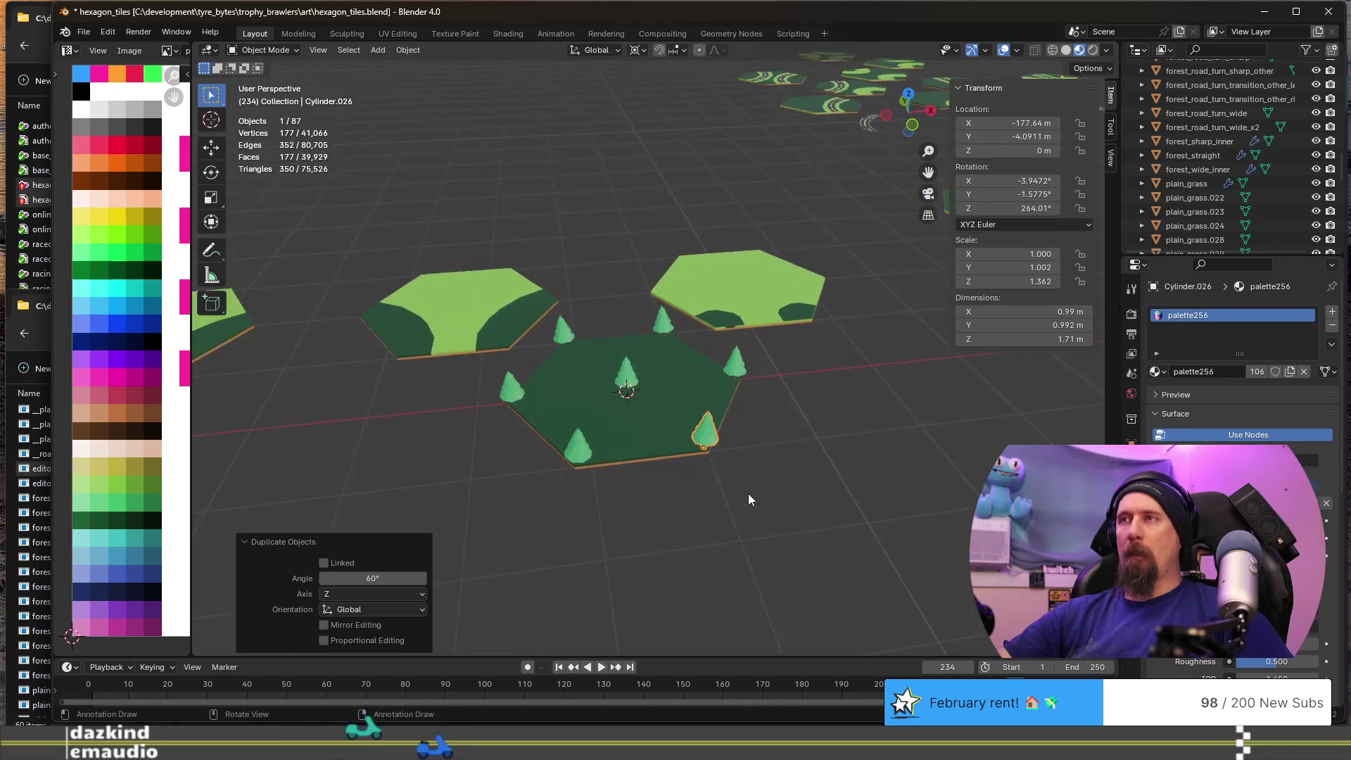
- Select the edge trees together with the forest tile
left_click(580, 447, "shift")
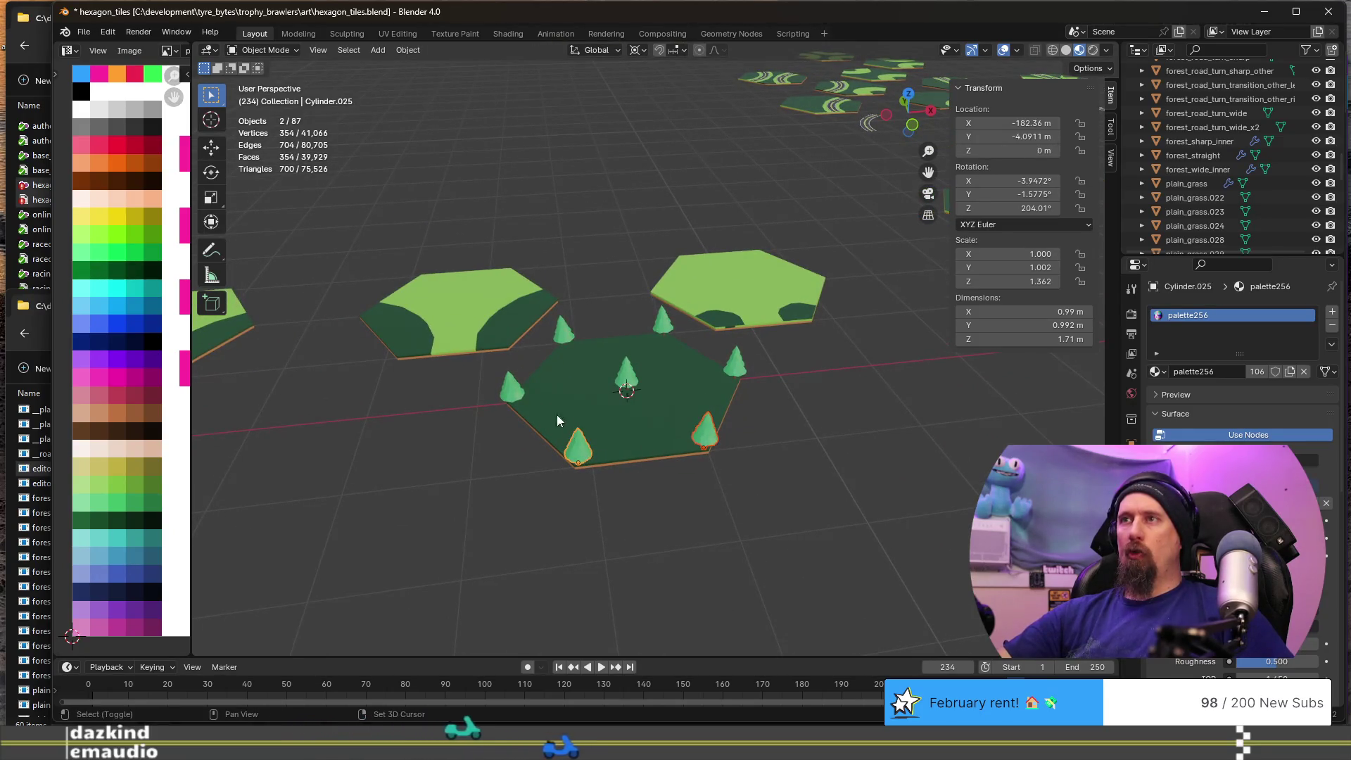
left_click(515, 384, "shift")
left_click(560, 332, "shift")
left_click(665, 323, "shift")
left_click(733, 357, "shift")
left_click(686, 382, "shift")
mouse_move(687, 382)
middle_mouse_down()
mouse_move(726, 435)
mouse_move(811, 442)
middle_mouse_up()
scroll(812, 442, "down", 2)
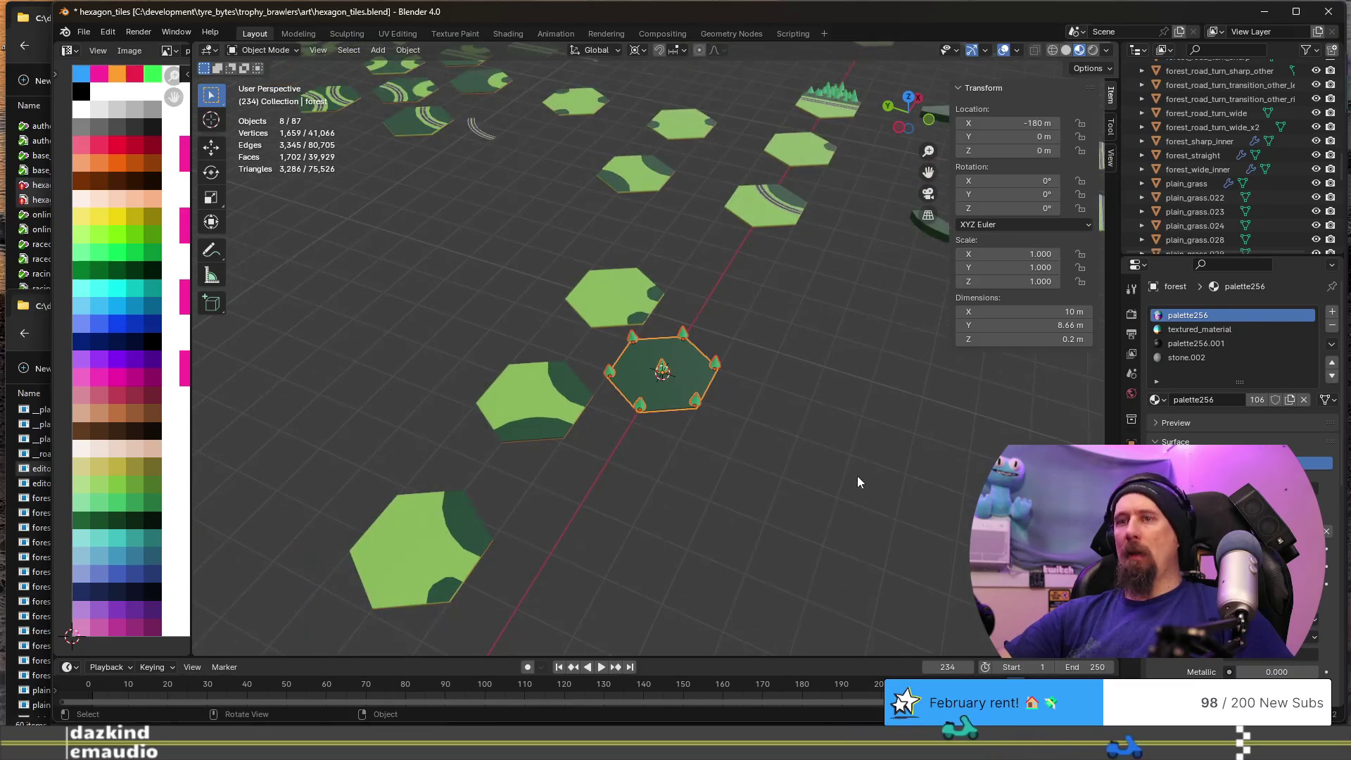
- Duplicate the selection -17.32 m along Y and join the copy into forest.001
key("shift+d")
key("y")
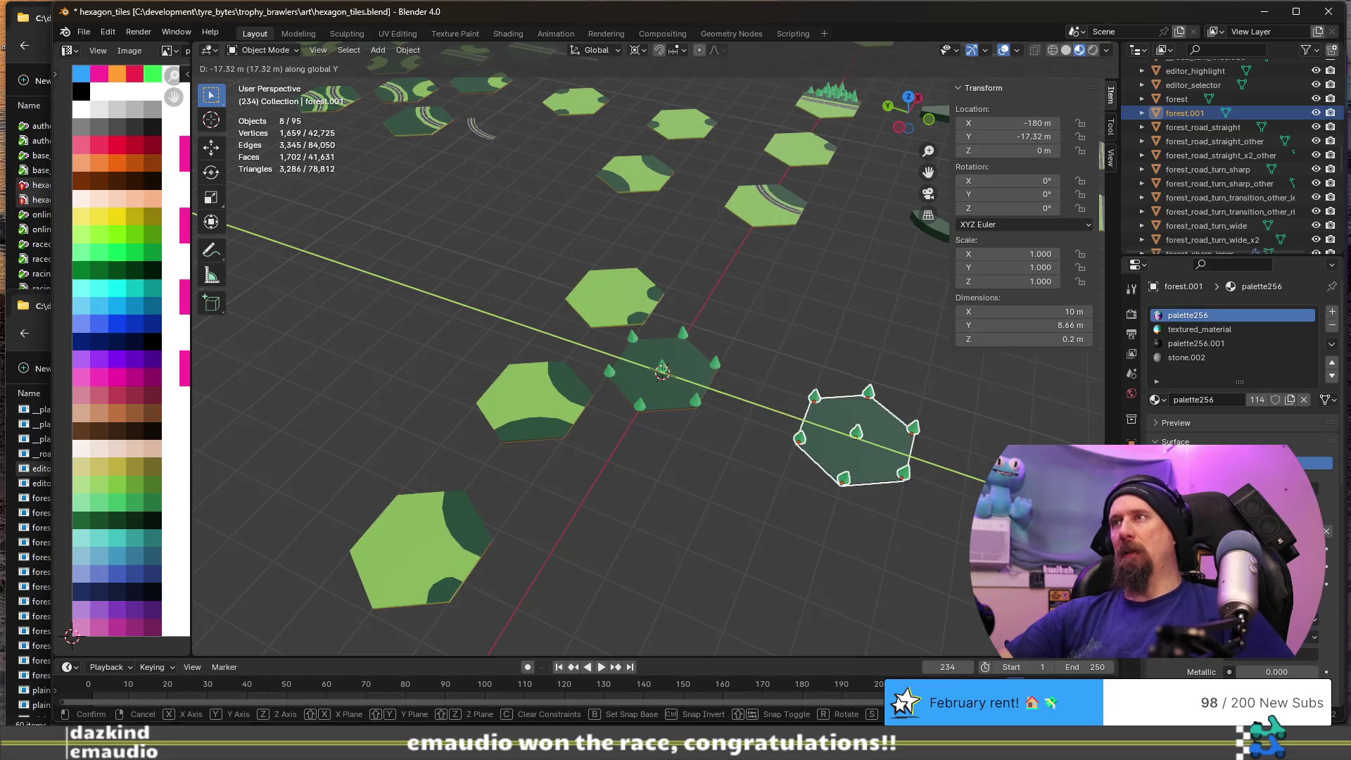
left_click(854, 450)
middle_click_drag(854, 451, 850, 492)
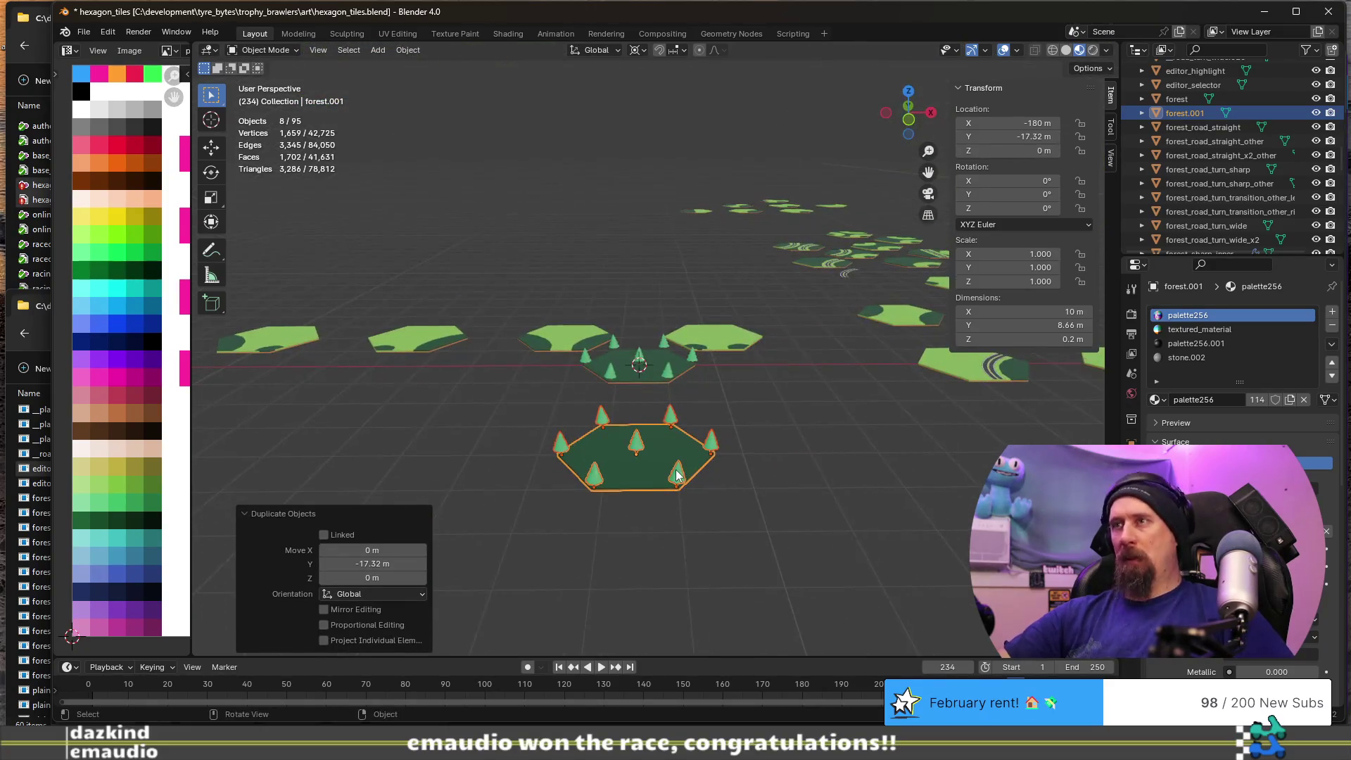
key("ctrl+j")
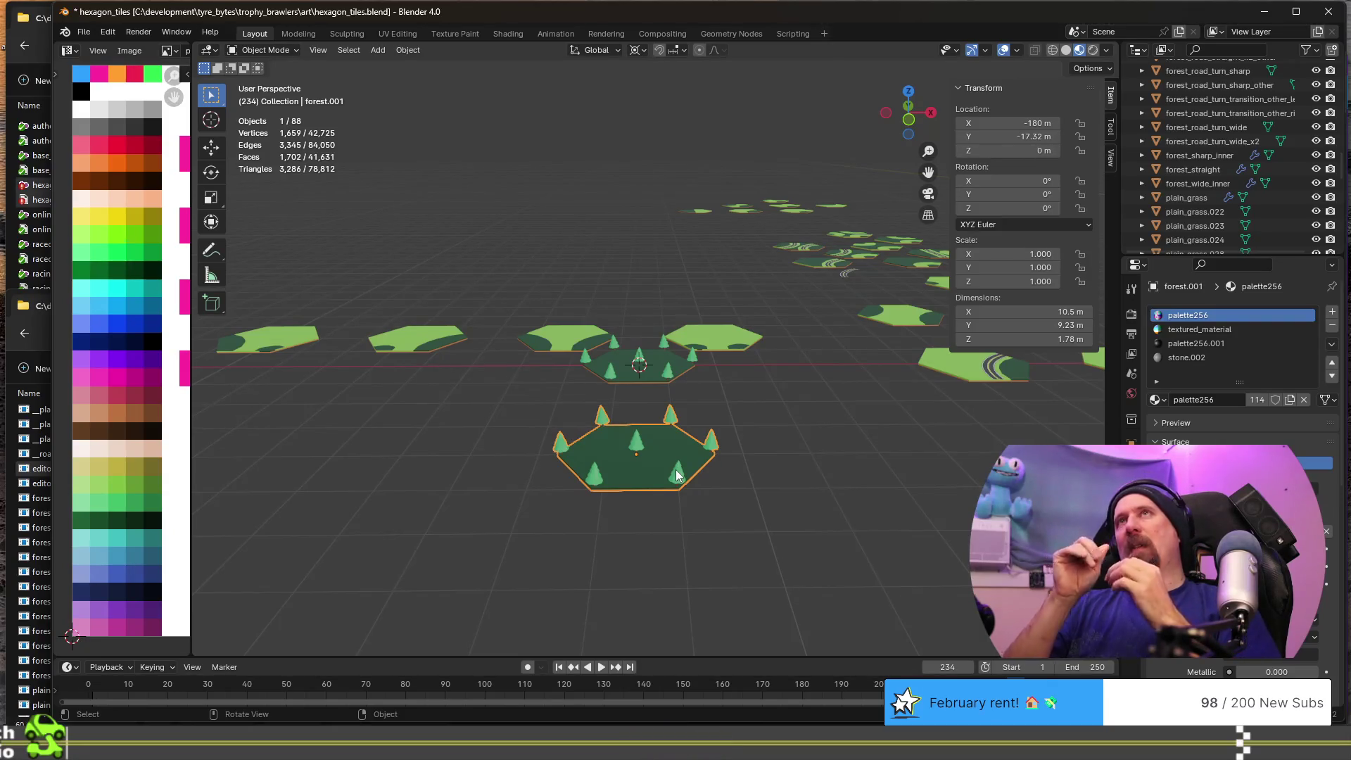
mouse_move(675, 475)
middle_mouse_down()
mouse_move(504, 474)
mouse_move(548, 356)
mouse_move(513, 373)
middle_mouse_up()
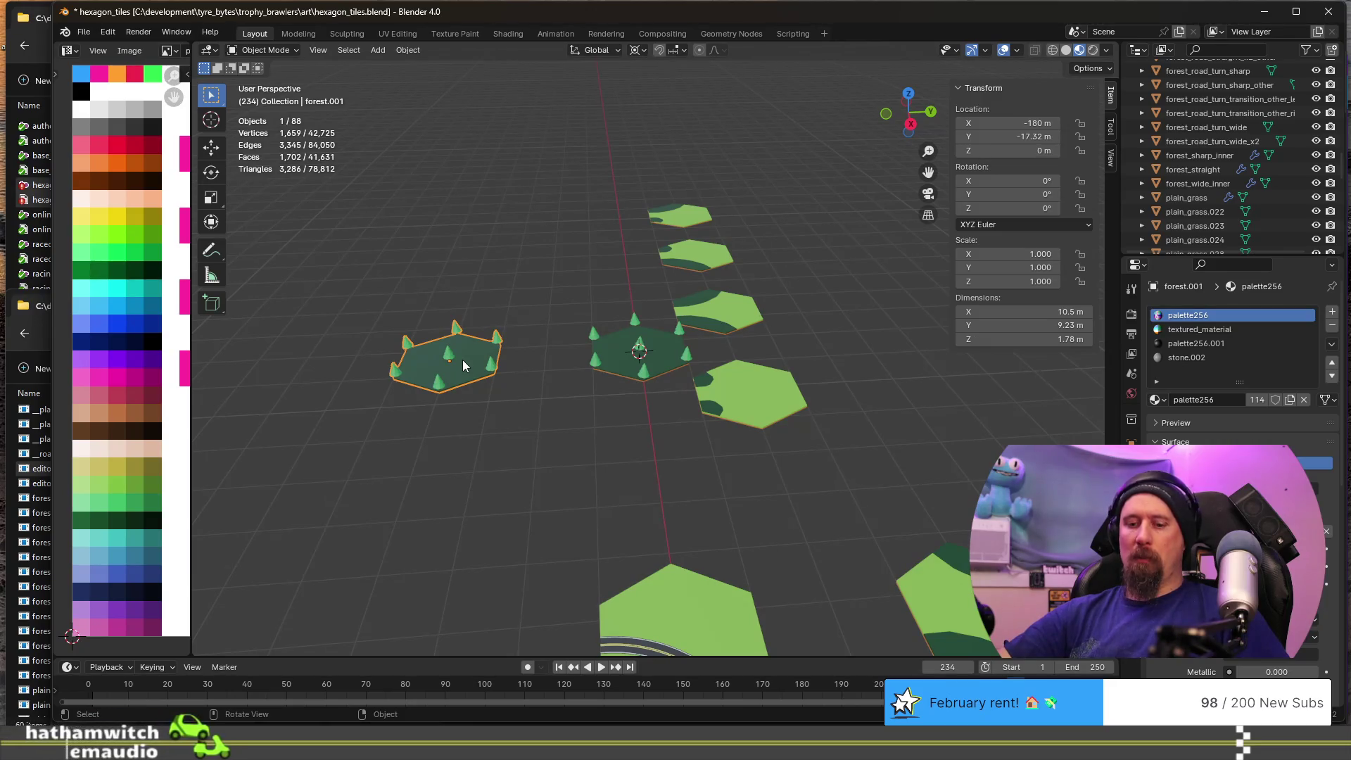
- Add an 8.66 m cube at X -180 m and check it from the top orthographic view
key("shift+a")
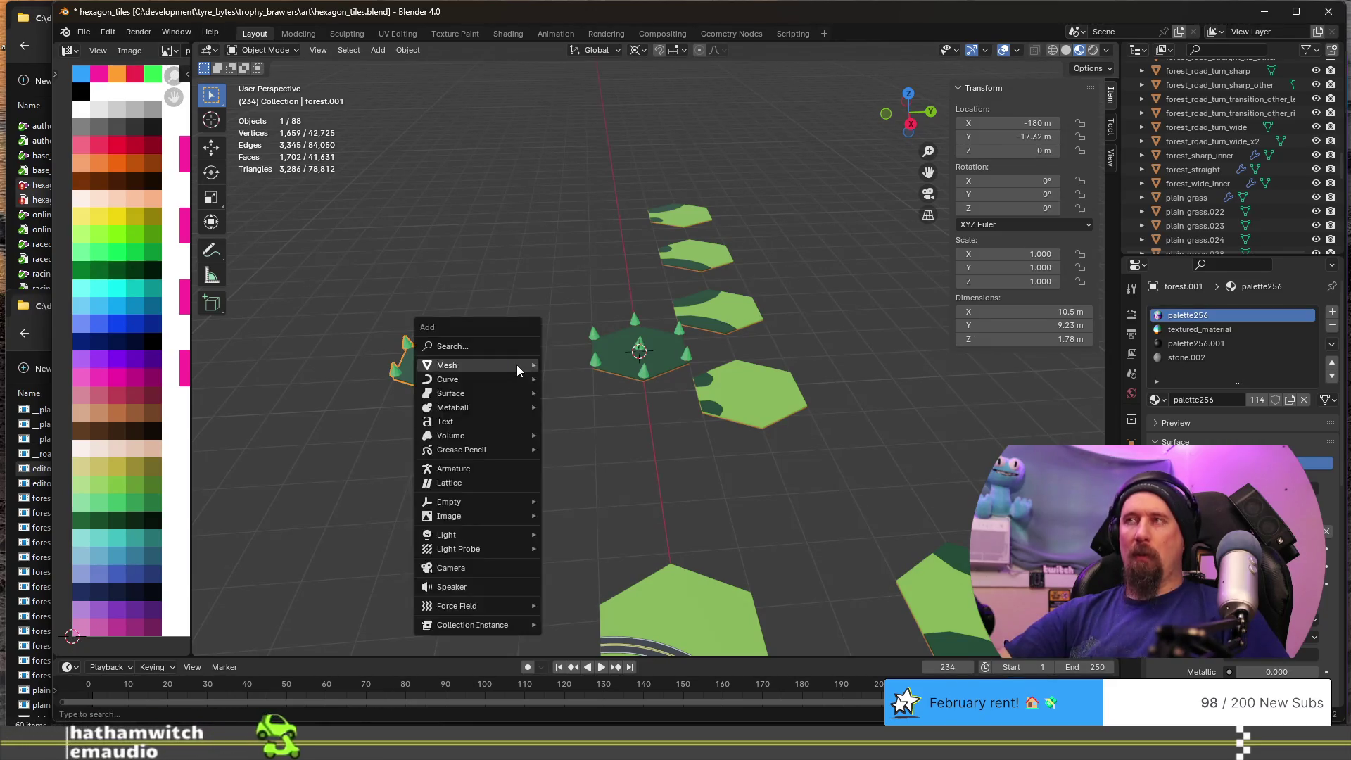
mouse_move(516, 364)
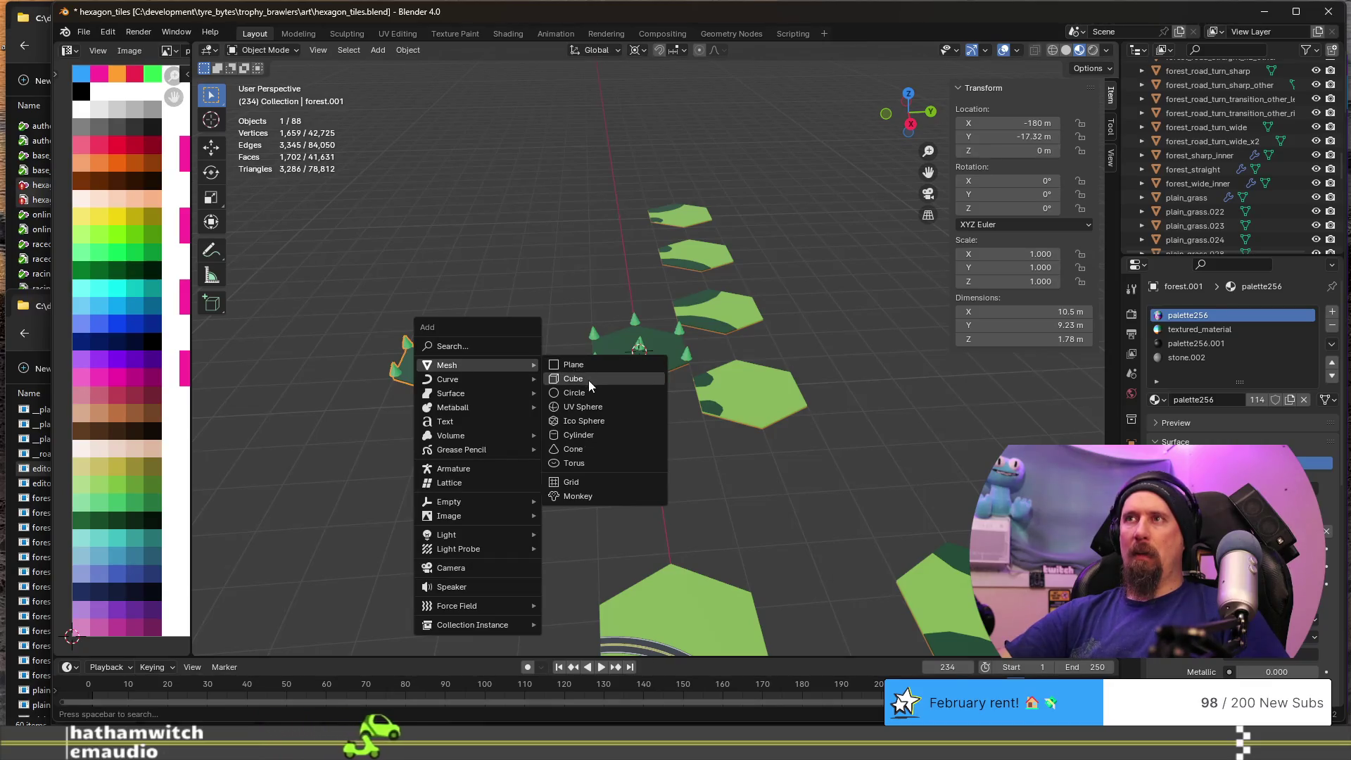
left_click(588, 380)
scroll(588, 379, "up", 2)
mouse_move(586, 380)
middle_mouse_down()
mouse_move(667, 341)
mouse_move(789, 324)
mouse_move(633, 317)
mouse_move(732, 317)
mouse_move(648, 326)
mouse_move(732, 261)
mouse_move(681, 311)
middle_mouse_up()
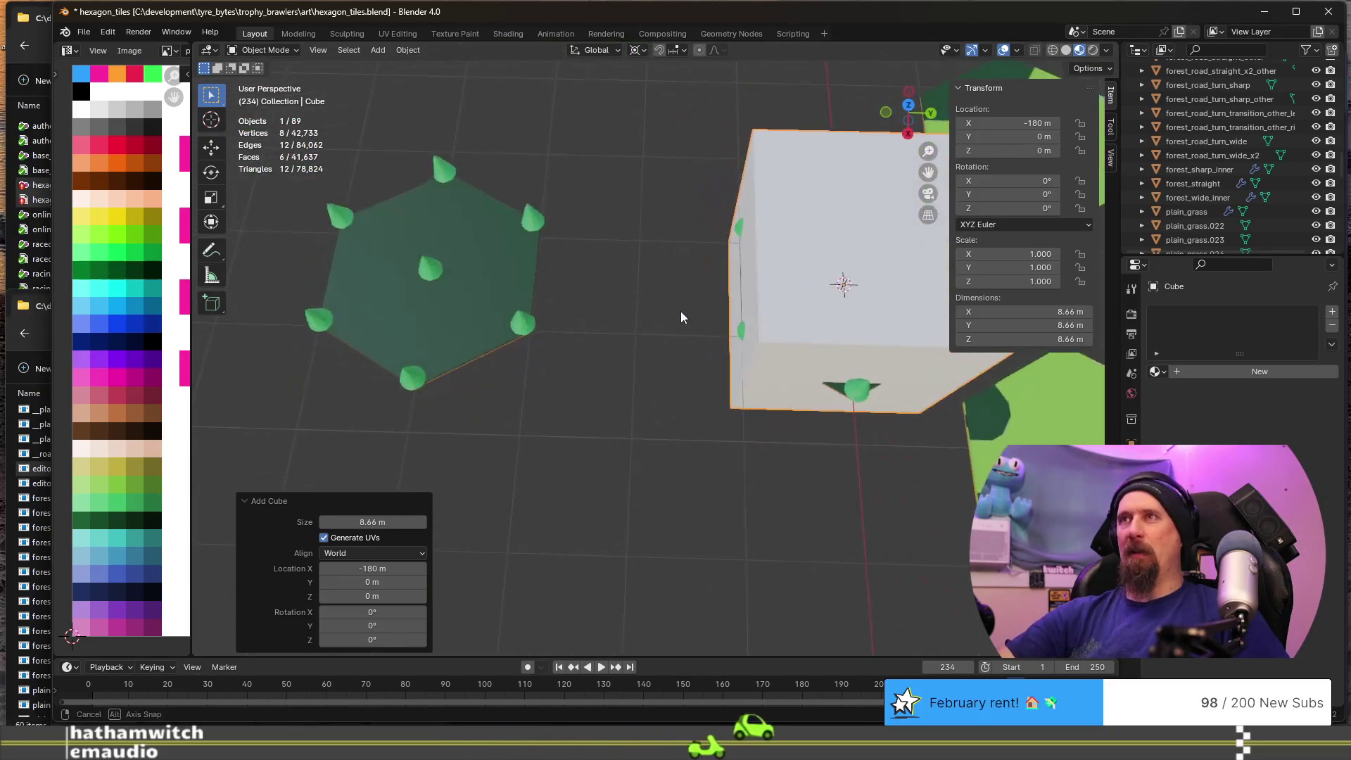
key("KP_7")
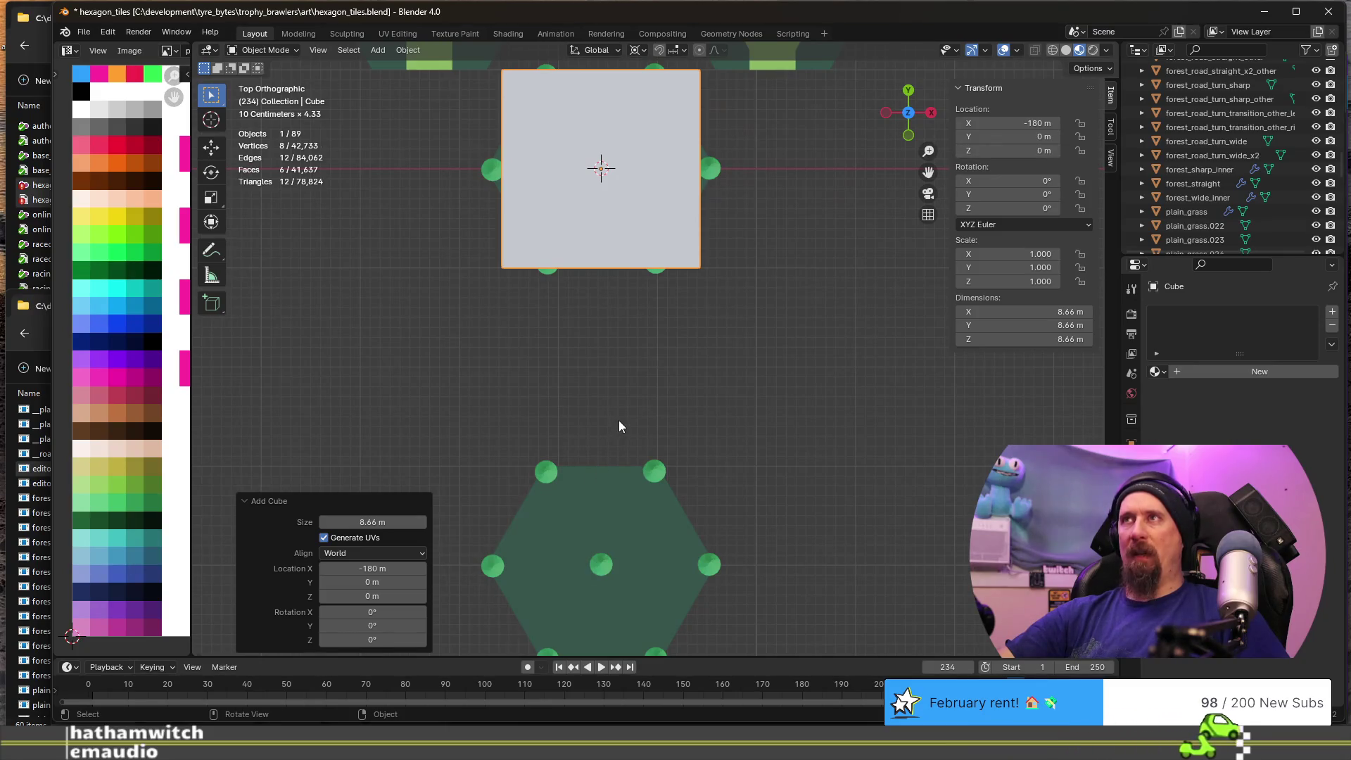
key("g")
key("z")
key("Escape")
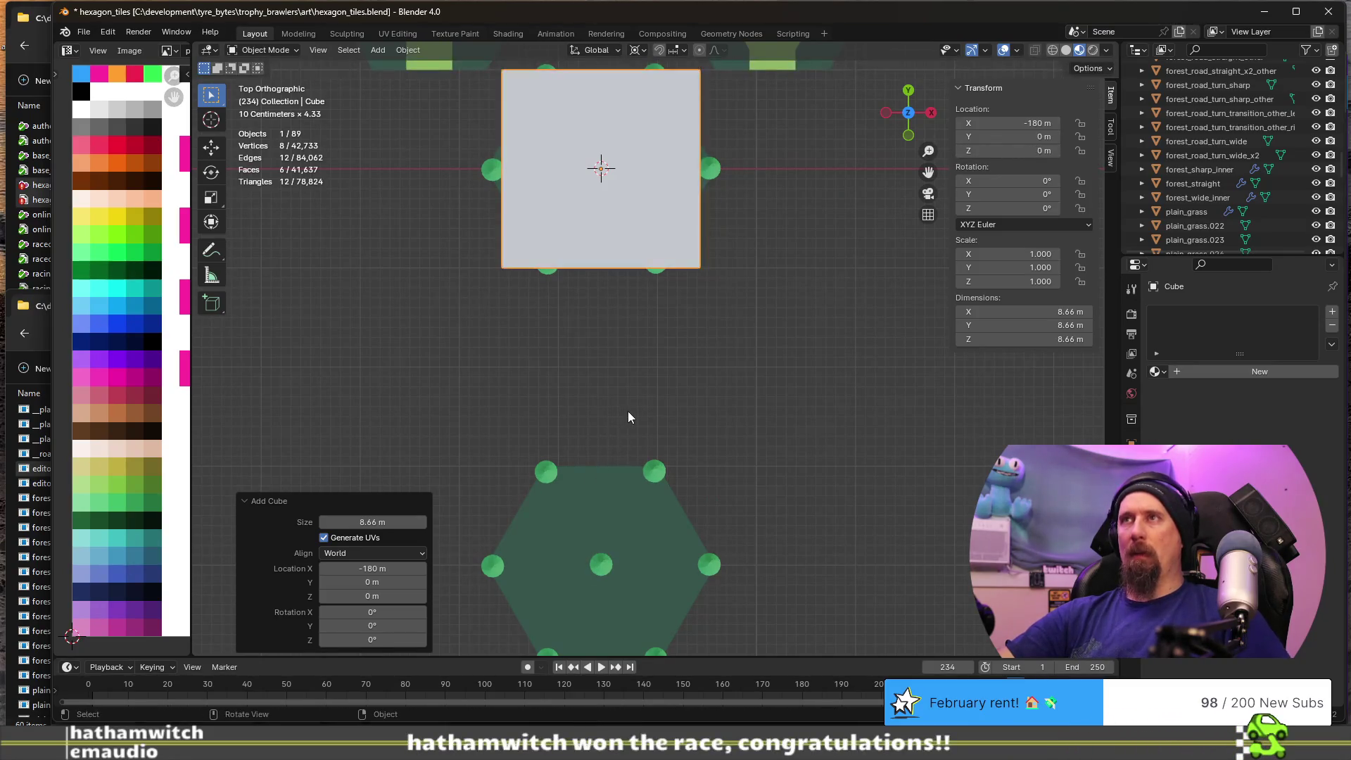
key("Tab")
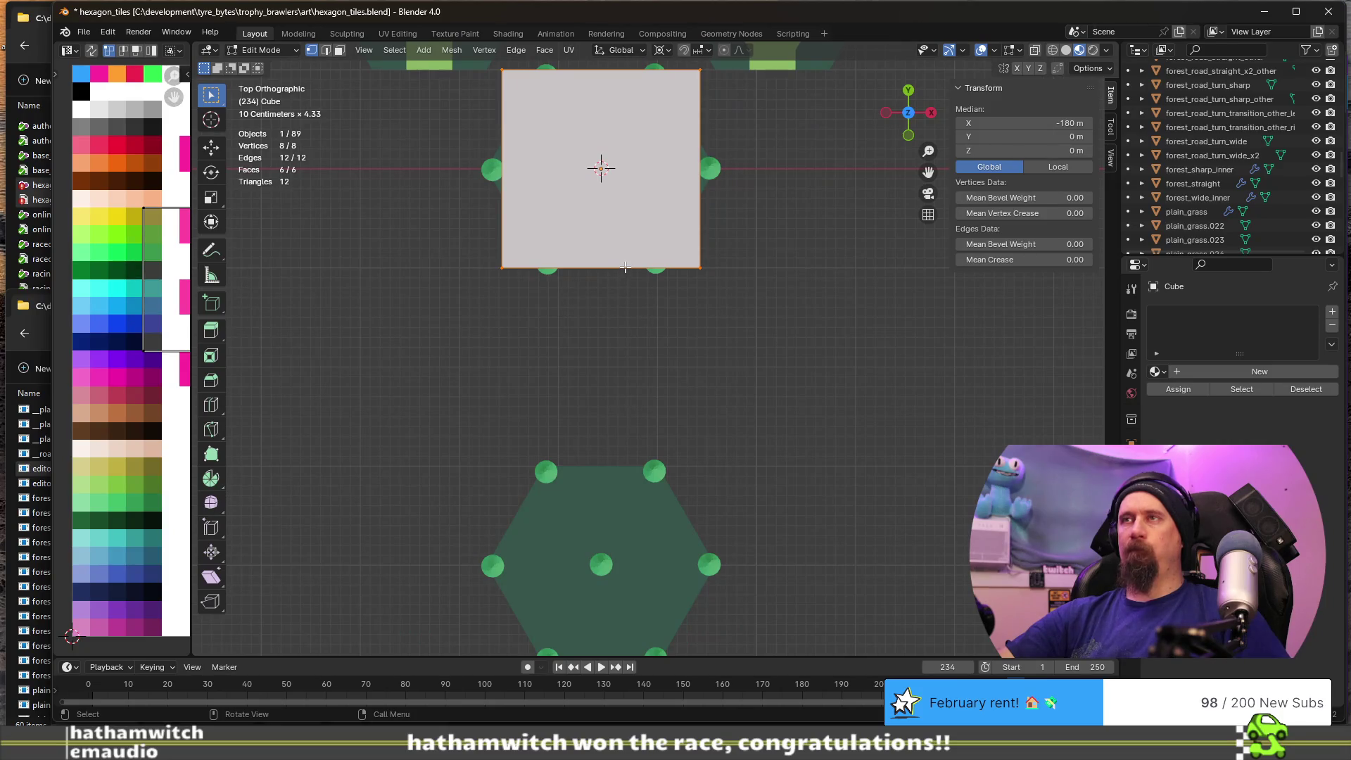
key("Tab")
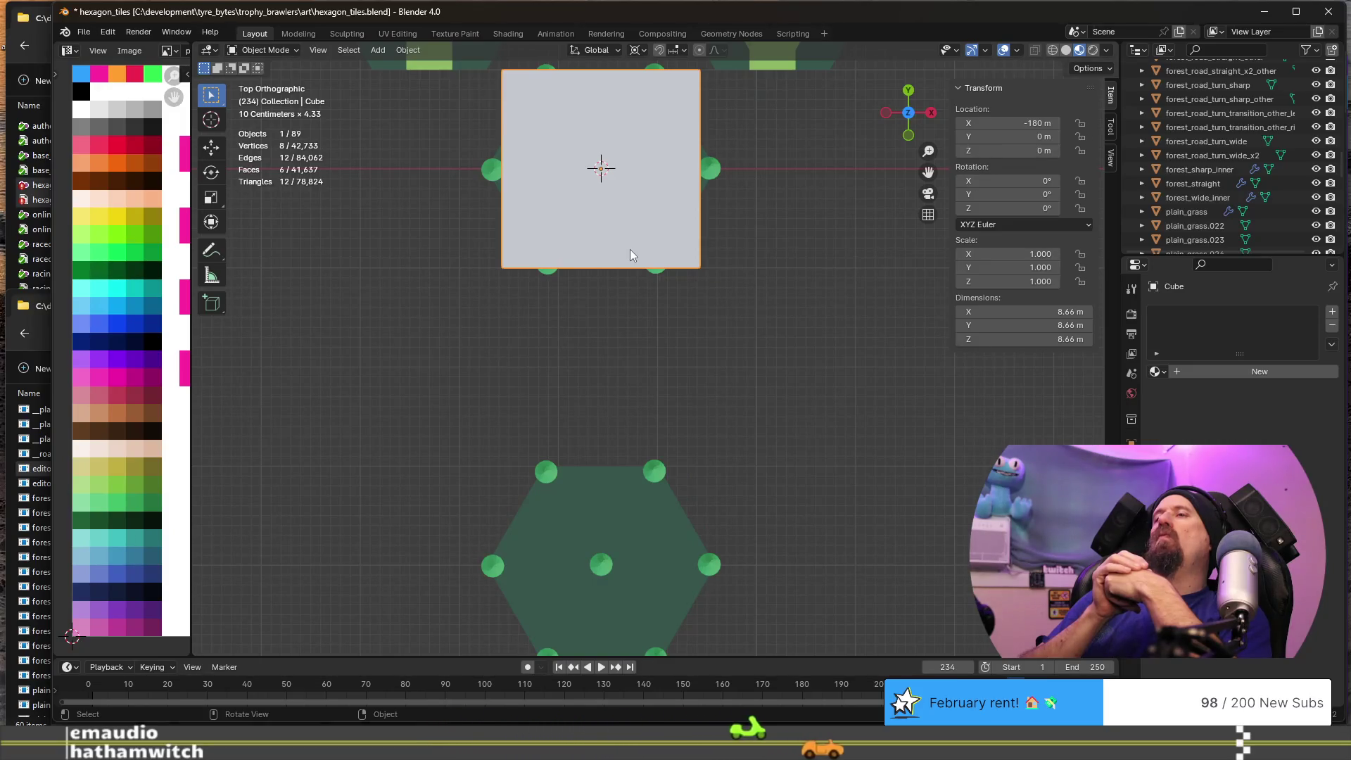
scroll(668, 296, "down", 5)
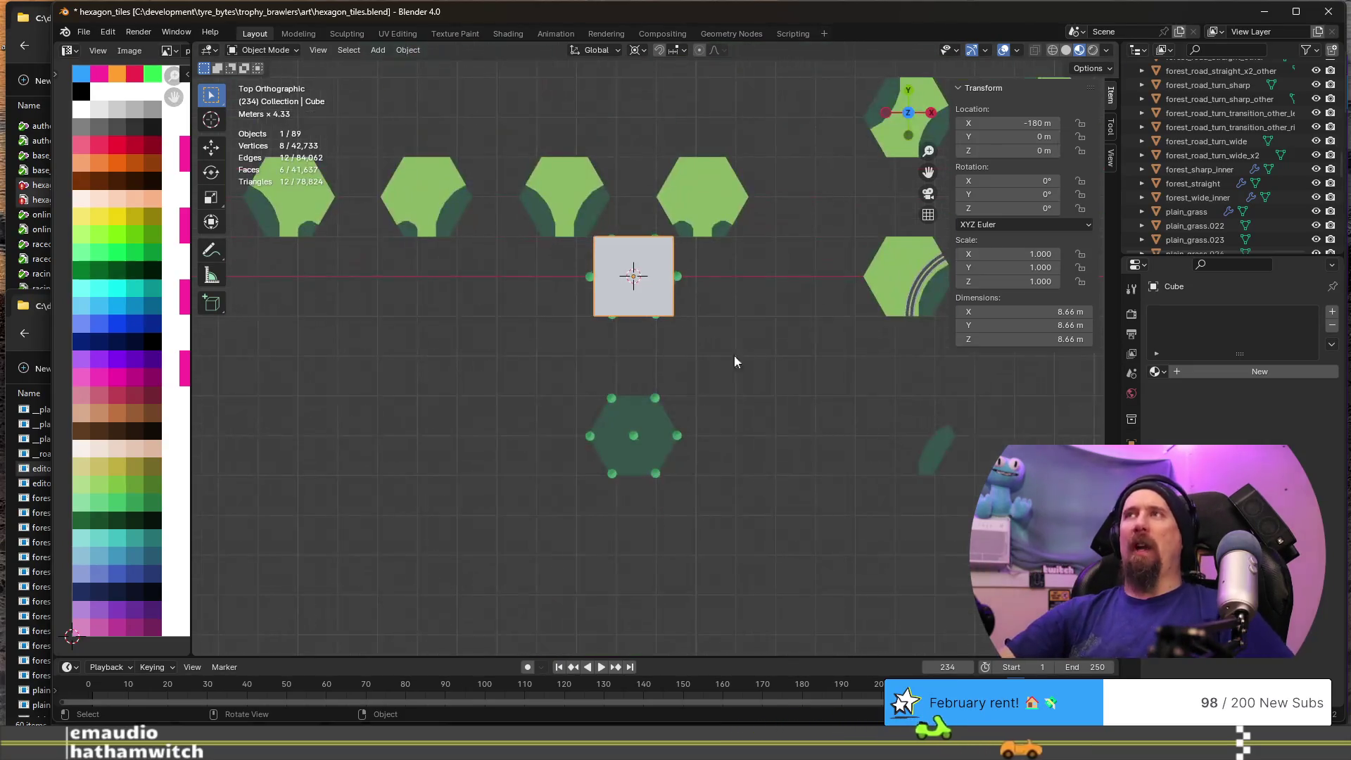
scroll(690, 368, "up", 5)
mouse_move(622, 201)
middle_mouse_down("shift")
mouse_move(562, 190)
mouse_move(643, 579)
middle_mouse_up("shift")
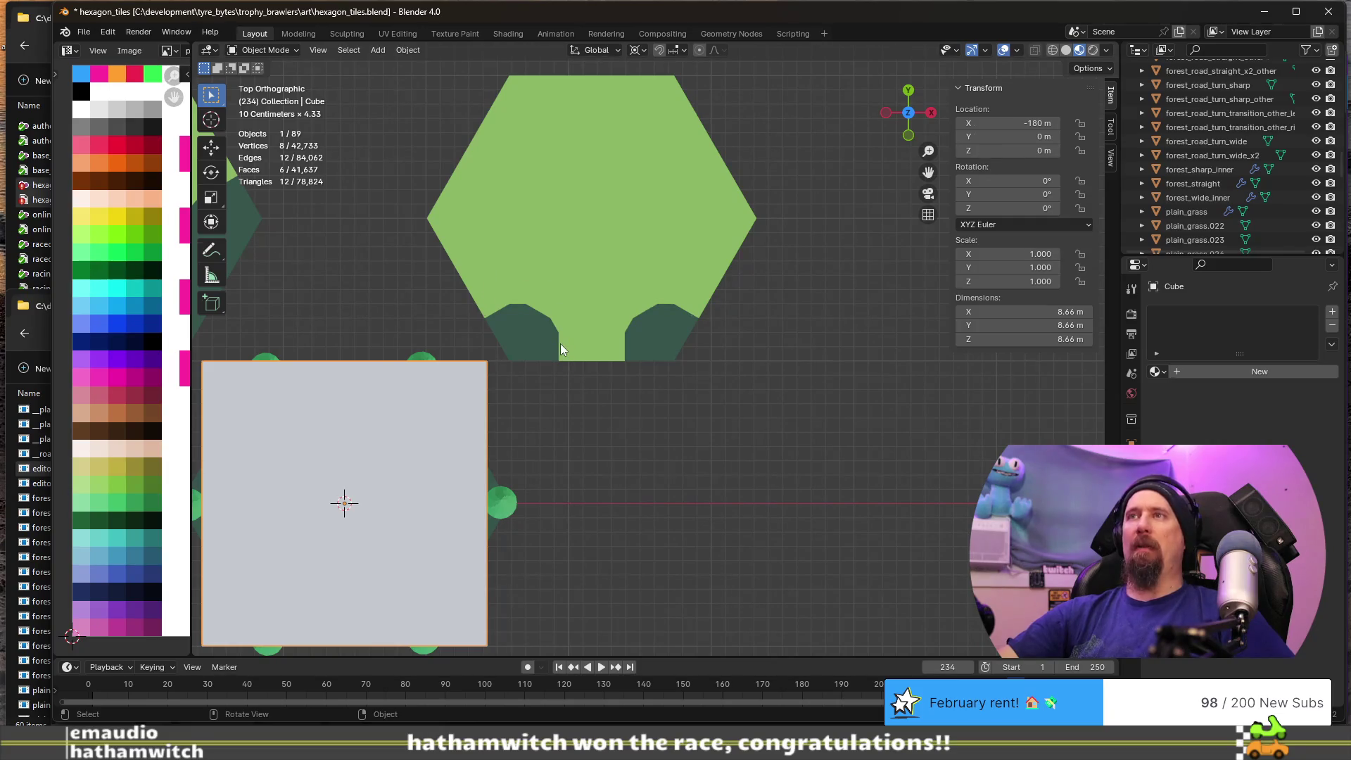
scroll(562, 345, "down", 4)
middle_click_drag(576, 509, 641, 337, "shift")
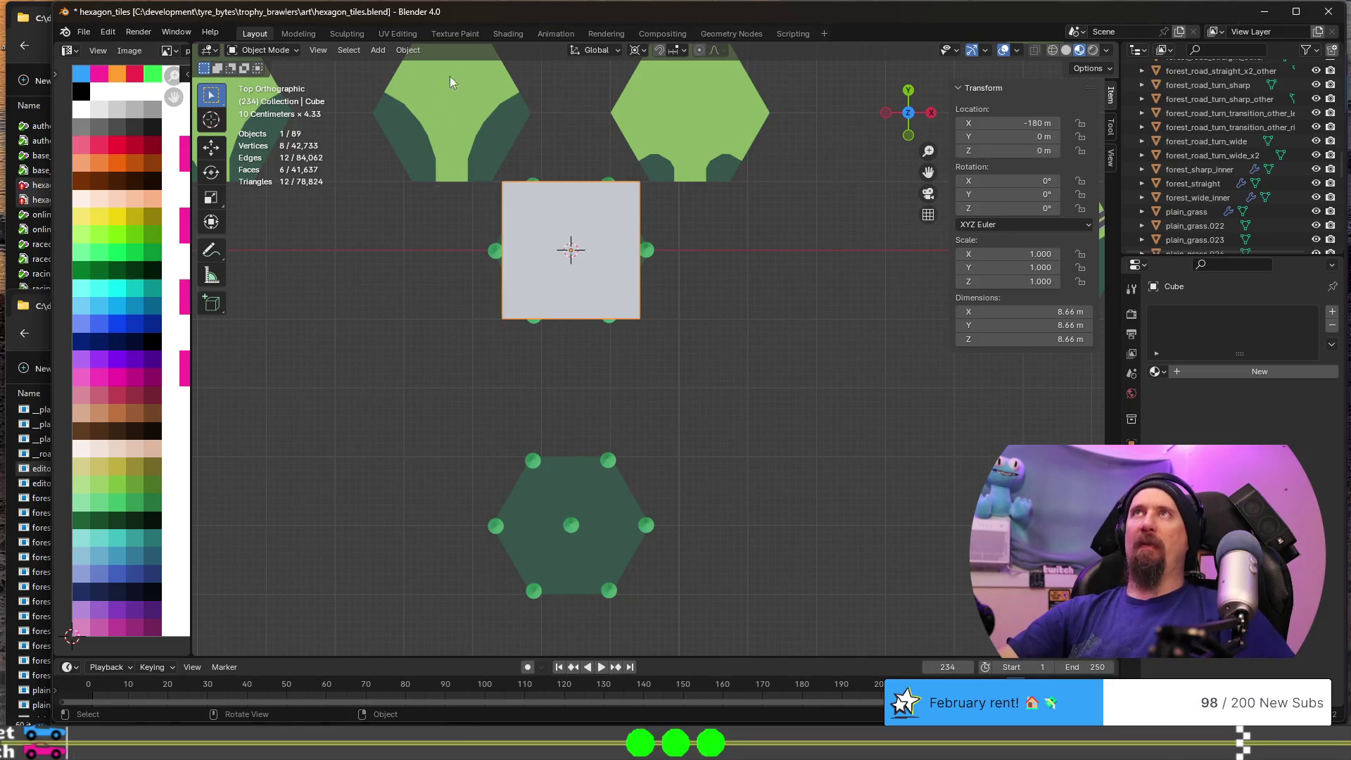
scroll(716, 404, "down", 4)
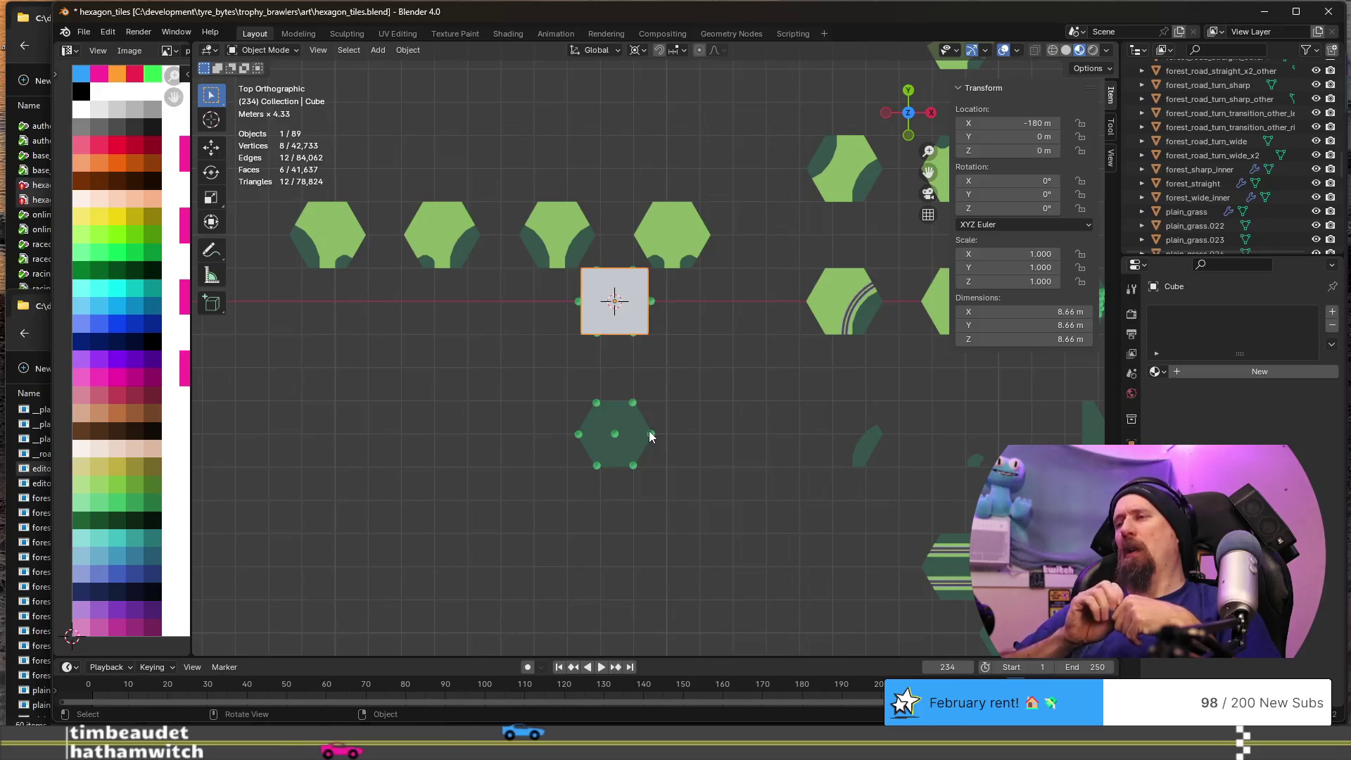
scroll(649, 431, "down", 3)
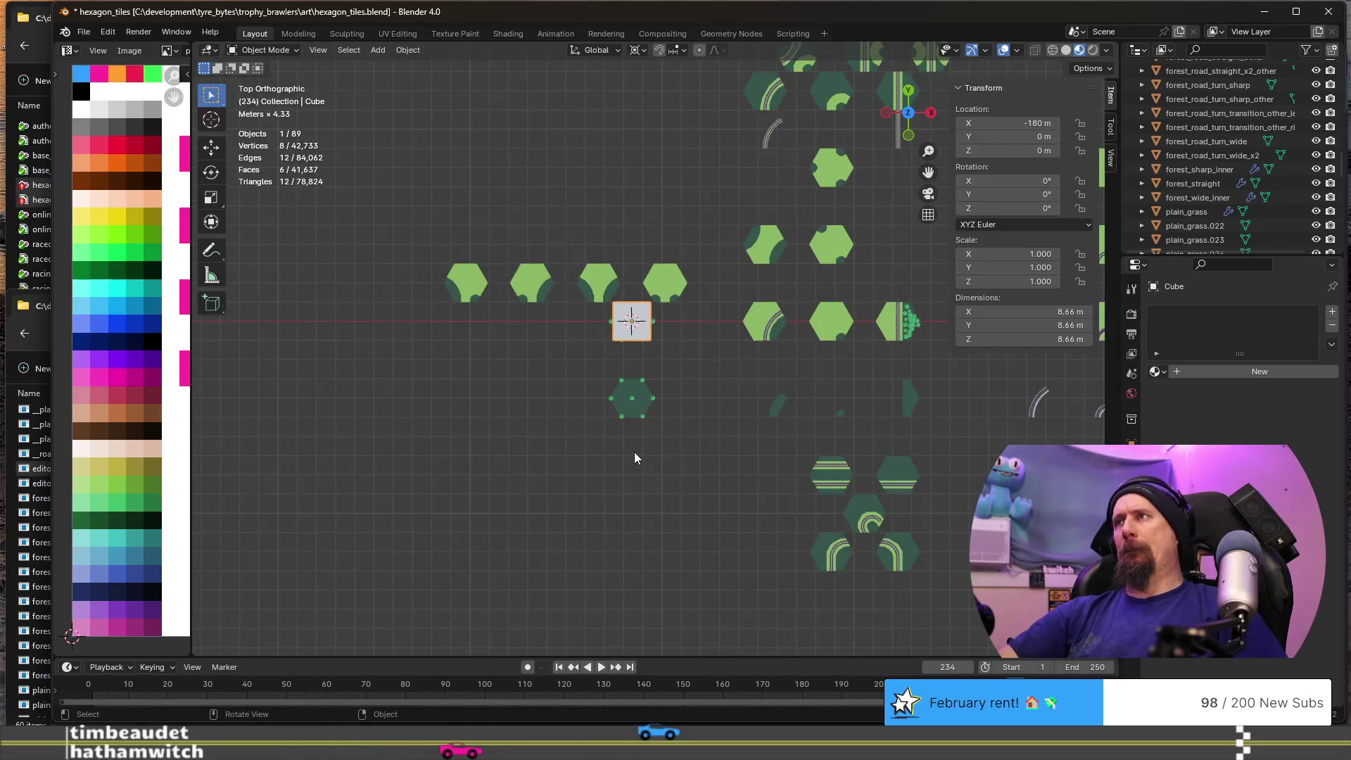
scroll(634, 454, "up", 6)
middle_click_drag(682, 450, 686, 338, "shift")
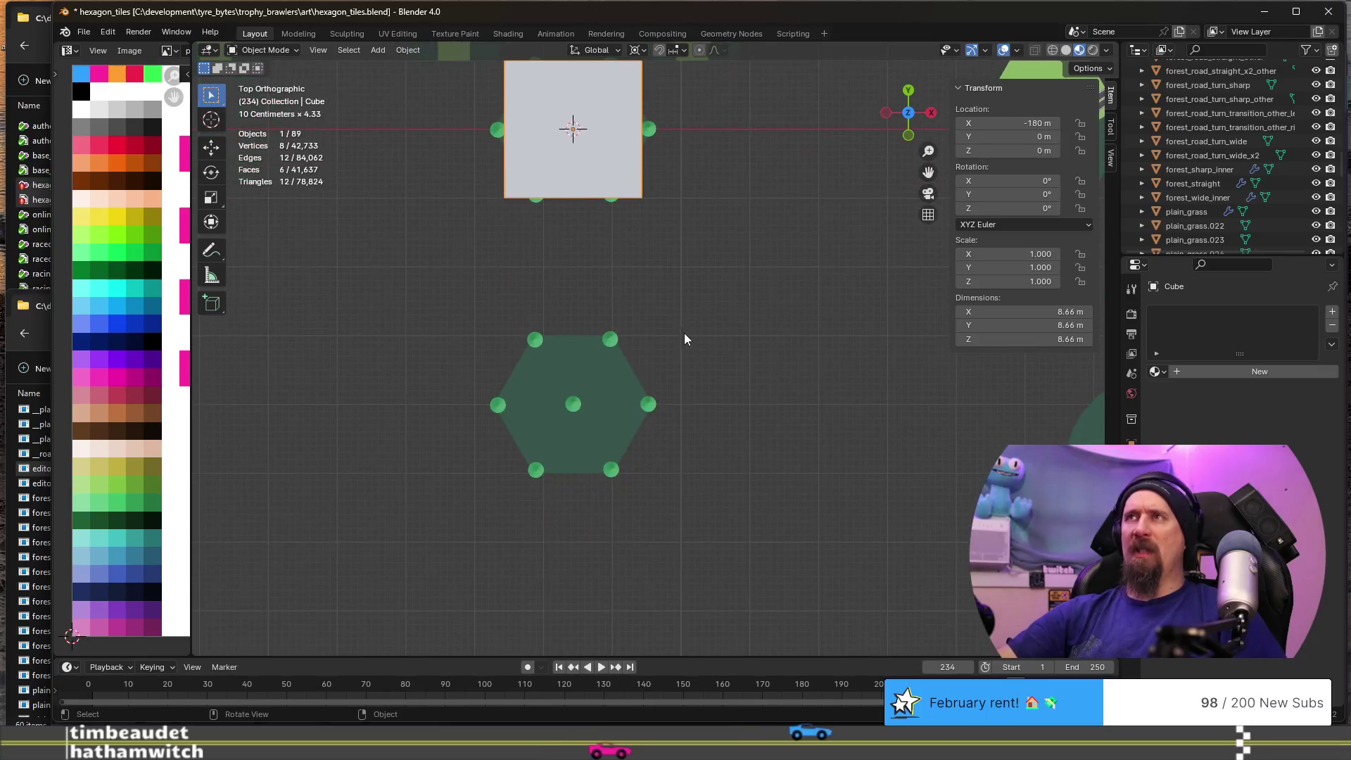
- Move the cube along Y to -8.66 m
key("Tab")
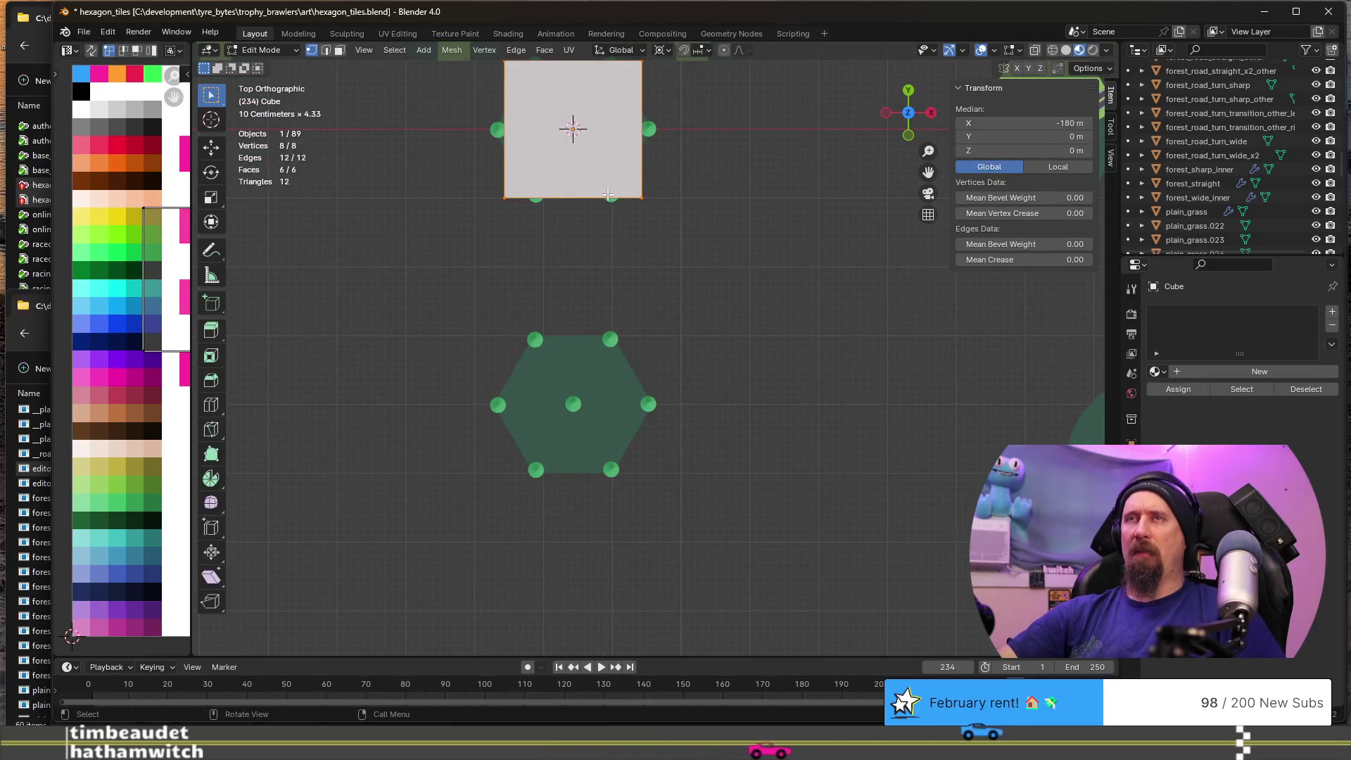
key("Tab")
key("g")
key("y")
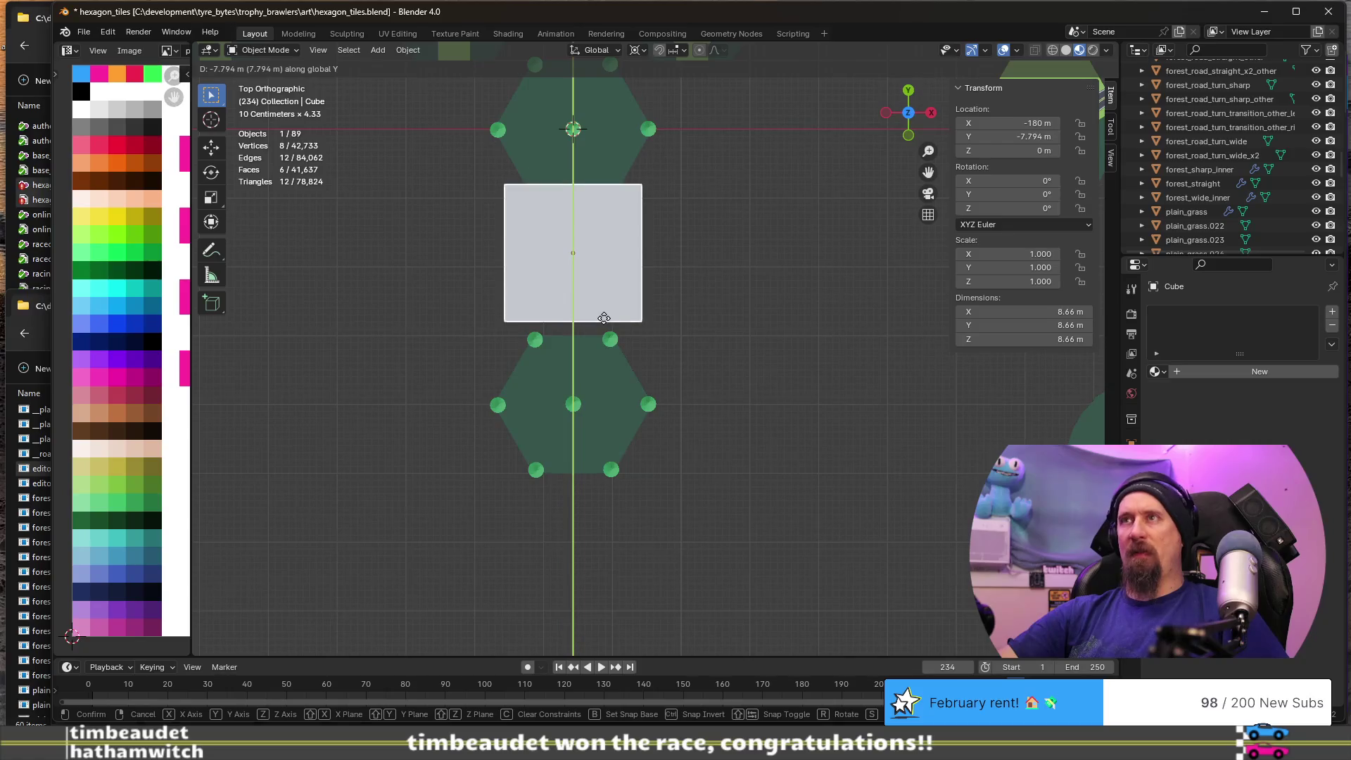
left_click(604, 327)
scroll(623, 378, "up", 5)
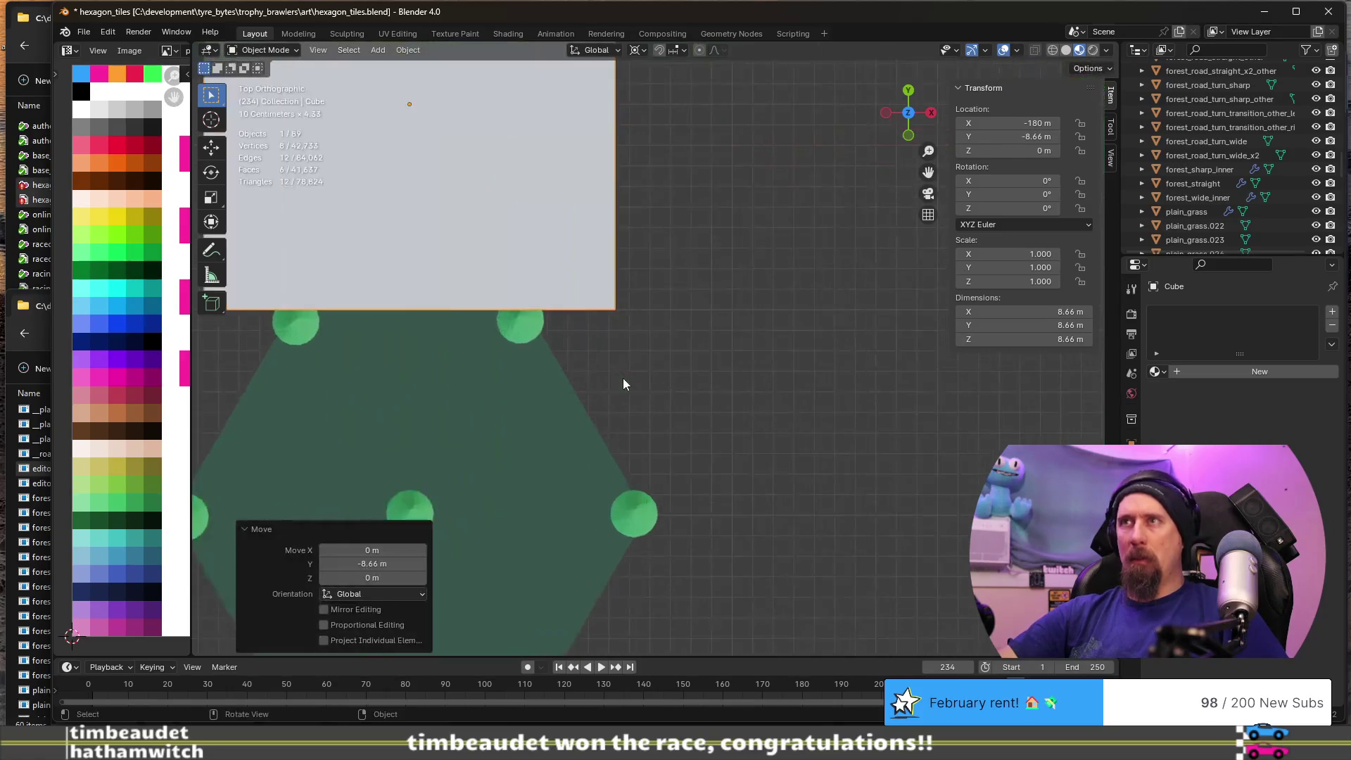
middle_click_drag(556, 338, 764, 362, "shift")
middle_click_drag(487, 427, 537, 359)
scroll(543, 348, "down", 3)
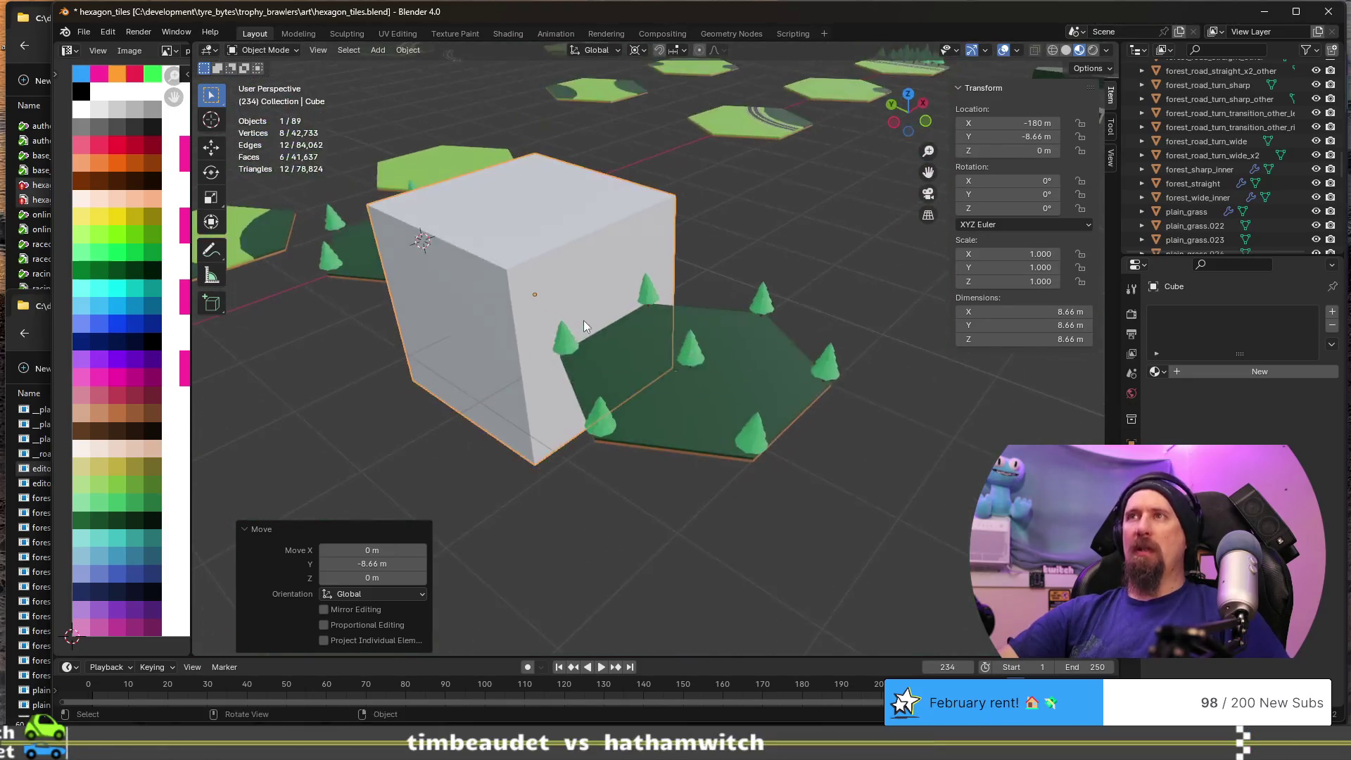
- In face mode, select the cube's right-side face and shift it along Y
key("Tab")
middle_click_drag(584, 319, 585, 385)
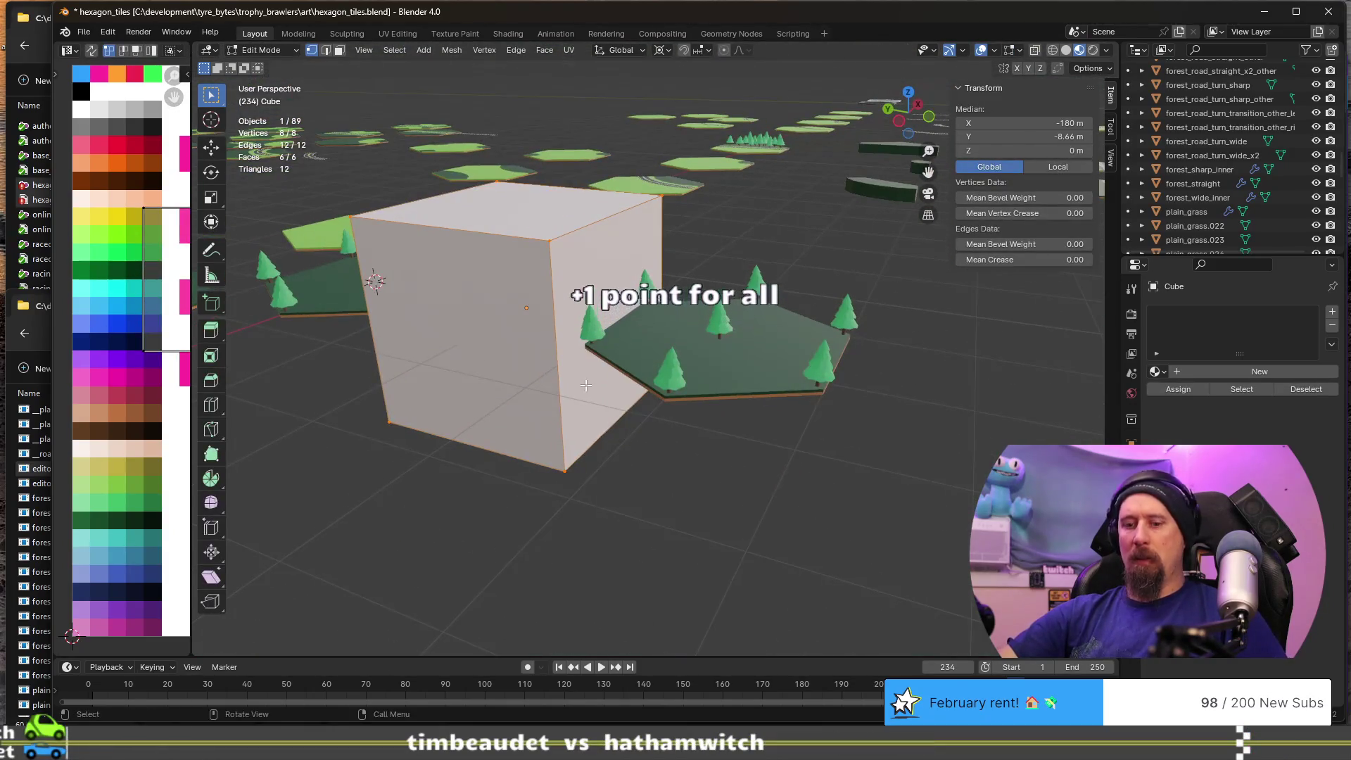
key("3")
left_click(586, 385)
key("g")
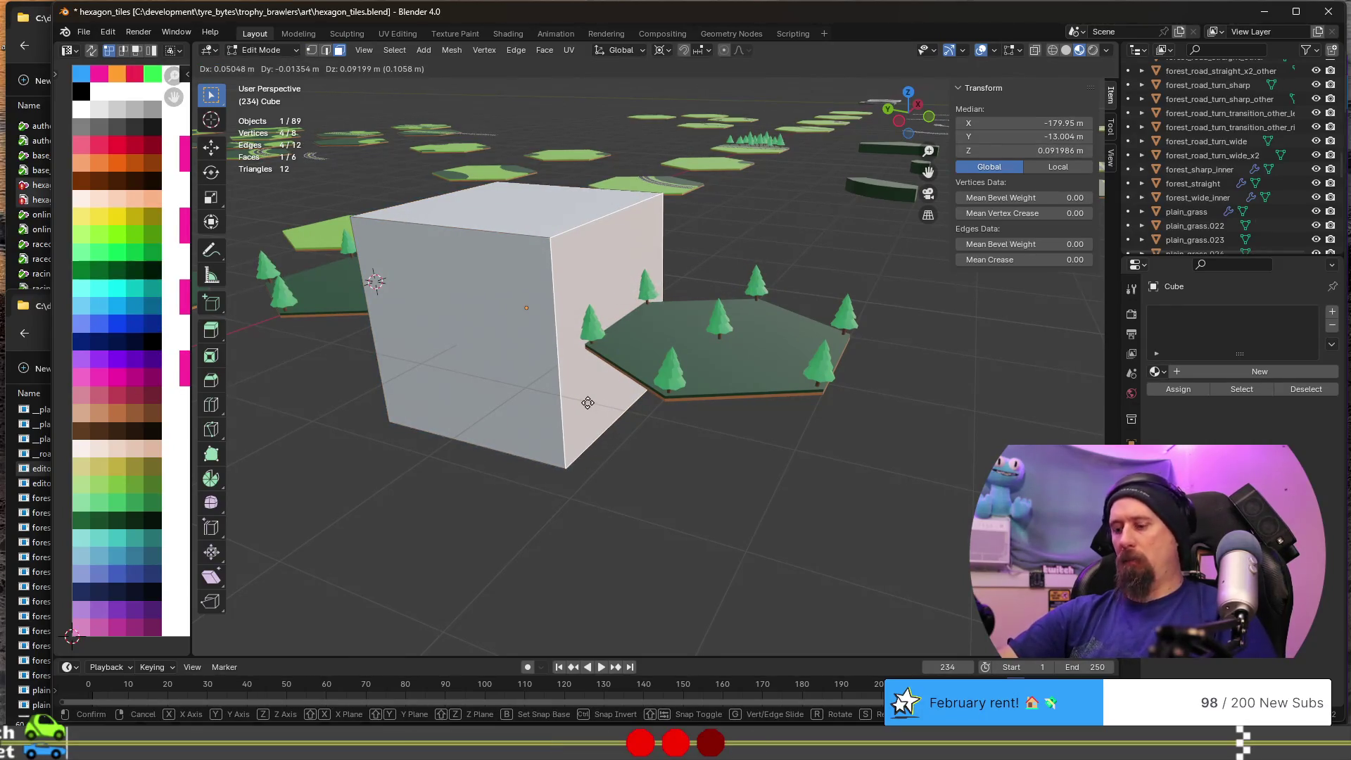
key("y")
left_click(566, 392)
scroll(554, 389, "up", 3)
middle_click_drag(553, 389, 633, 377)
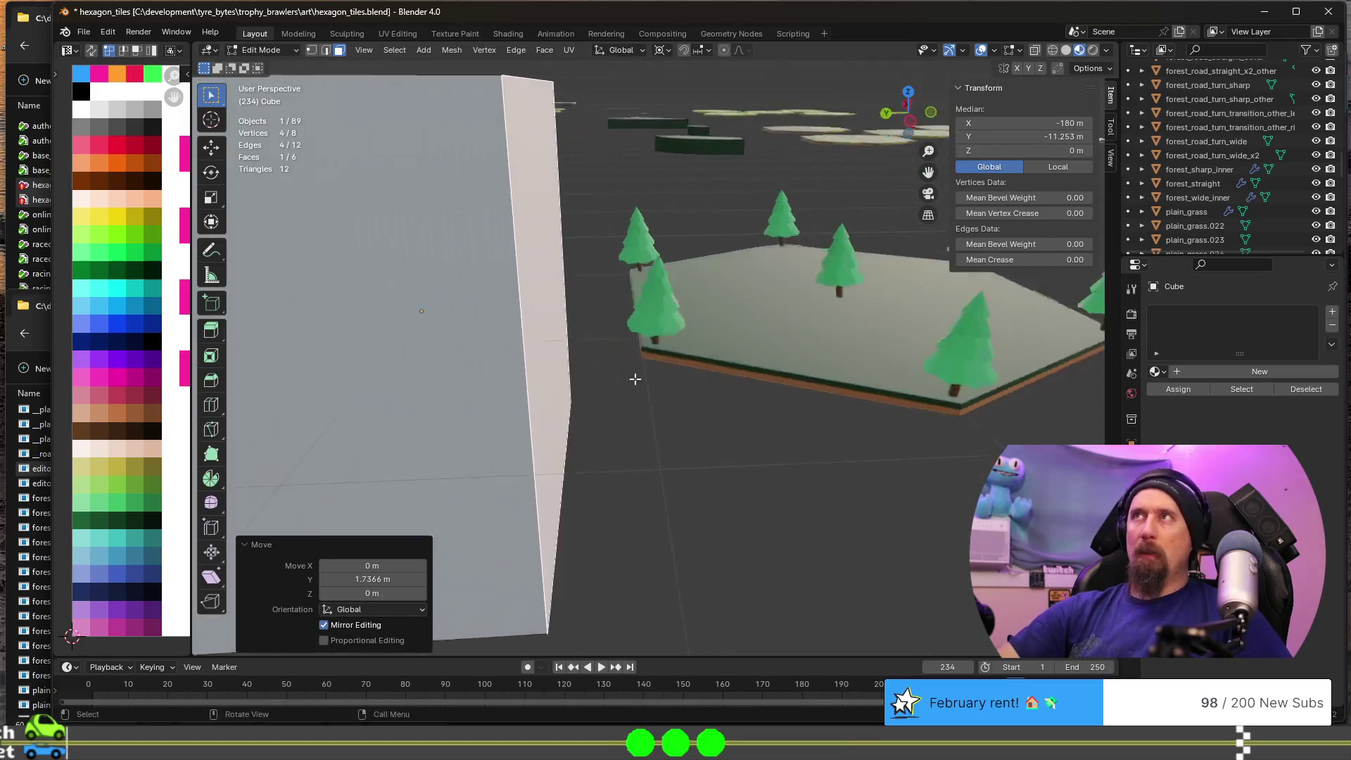
- Enable vertex snapping and snap that face along Y to the tile's edge
left_click(703, 52)
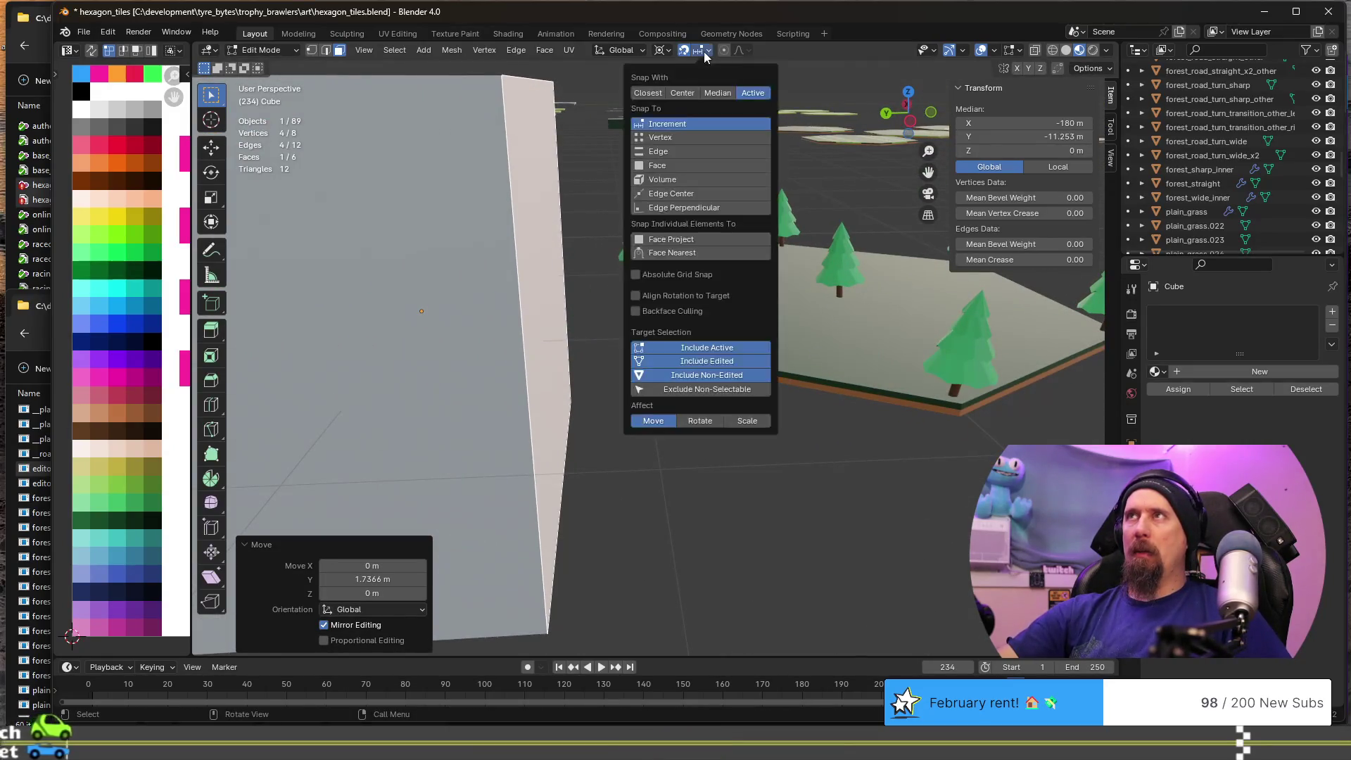
left_click(699, 141)
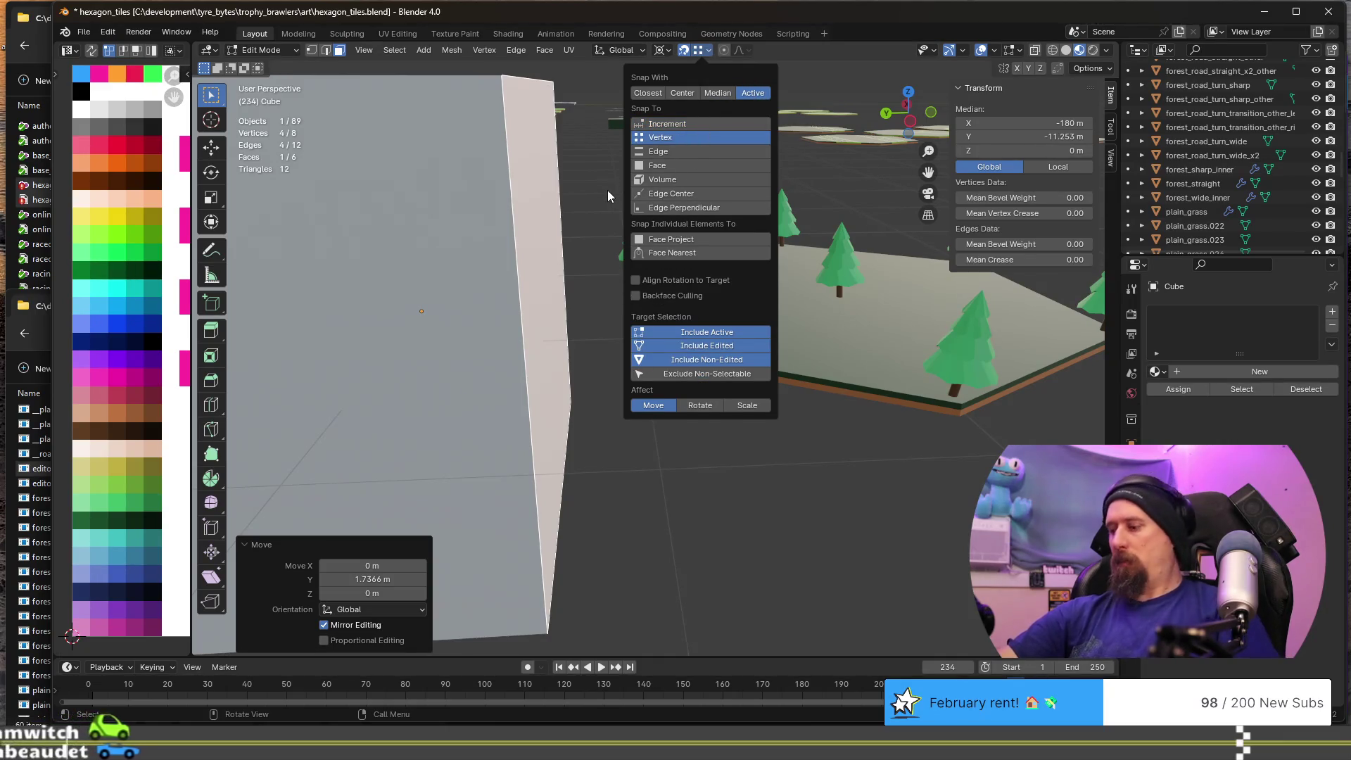
middle_click_drag(598, 232, 556, 350)
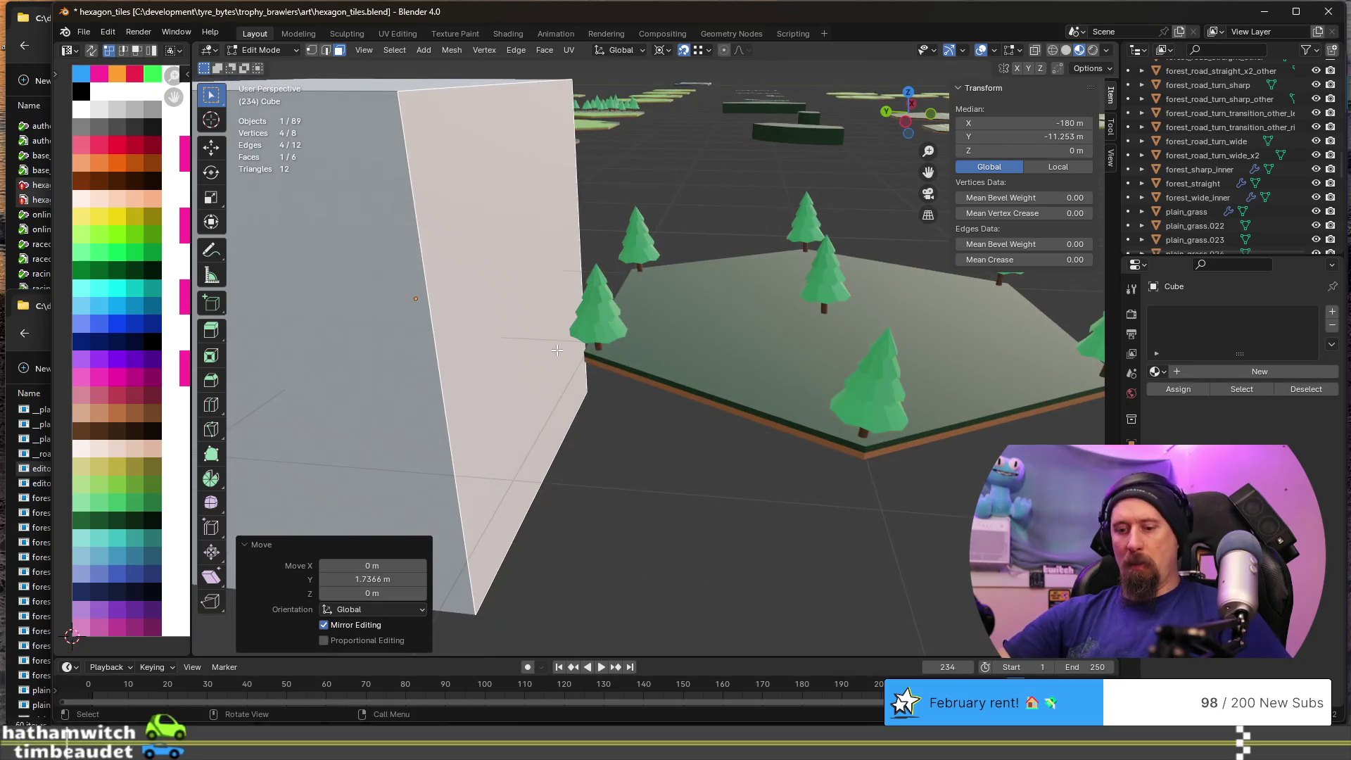
key("g")
key("y")
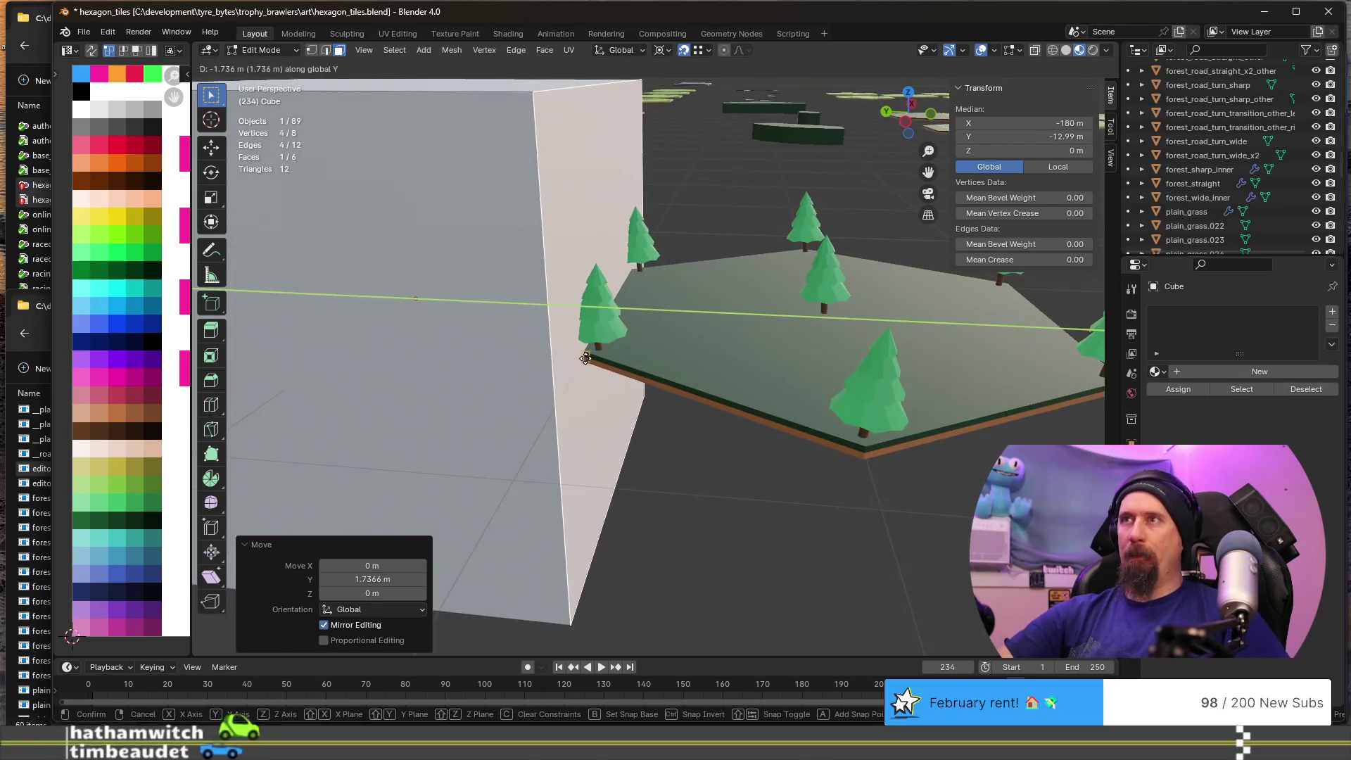
left_click(585, 359)
scroll(645, 380, "down", 4)
mouse_move(645, 380)
middle_mouse_down()
mouse_move(668, 430)
mouse_move(687, 380)
mouse_move(689, 390)
middle_mouse_up()
scroll(693, 408, "up", 6)
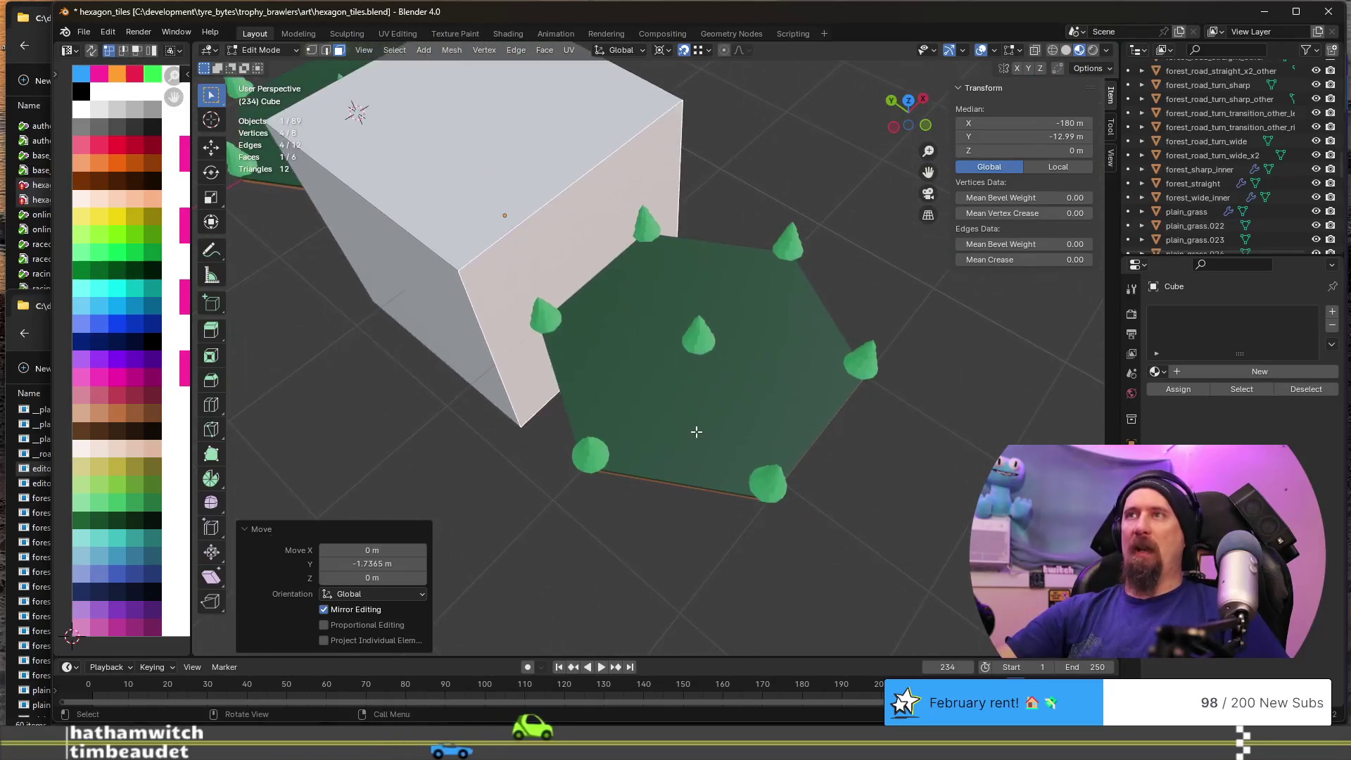
- Back in Object Mode, delete the stray duplicate of the forest.001 tile
key("Tab")
left_click(689, 436)
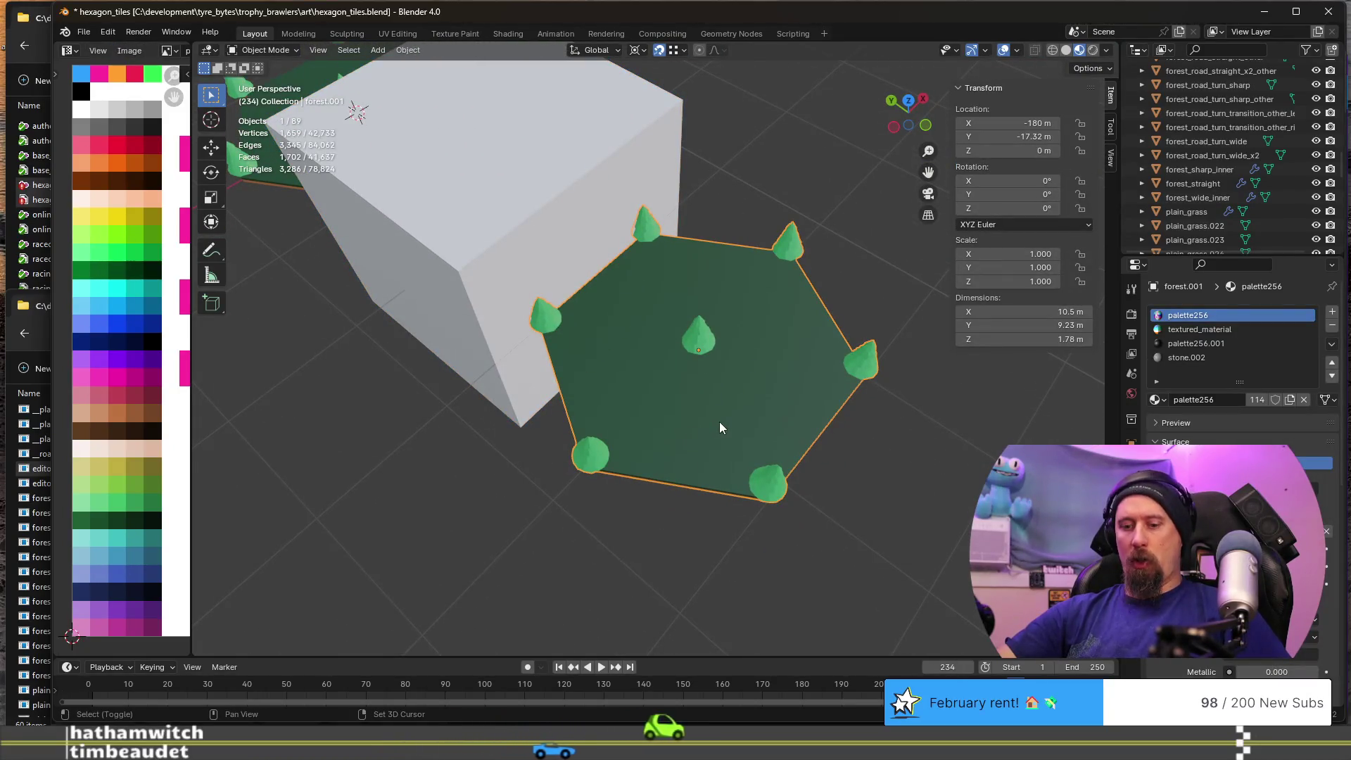
key("shift+d")
right_click(704, 445)
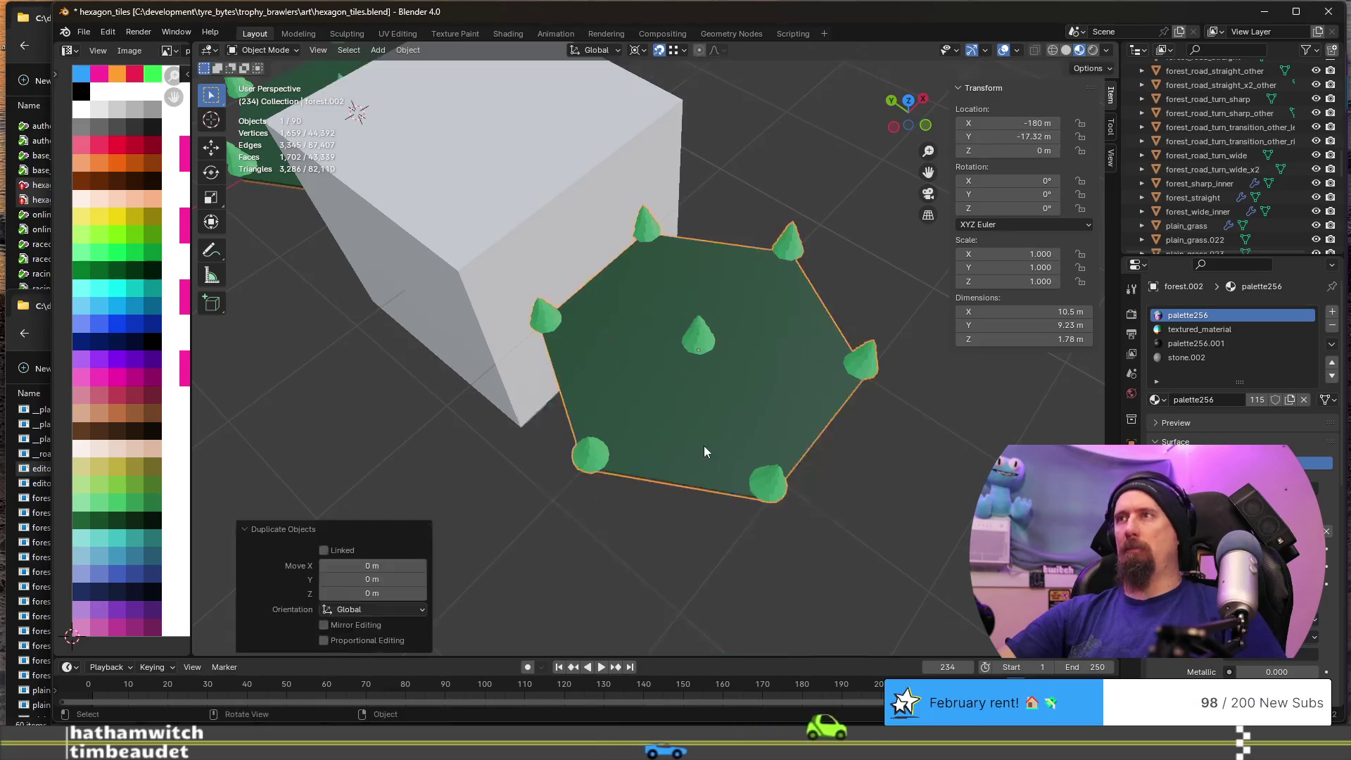
key("Delete")
left_click(698, 409)
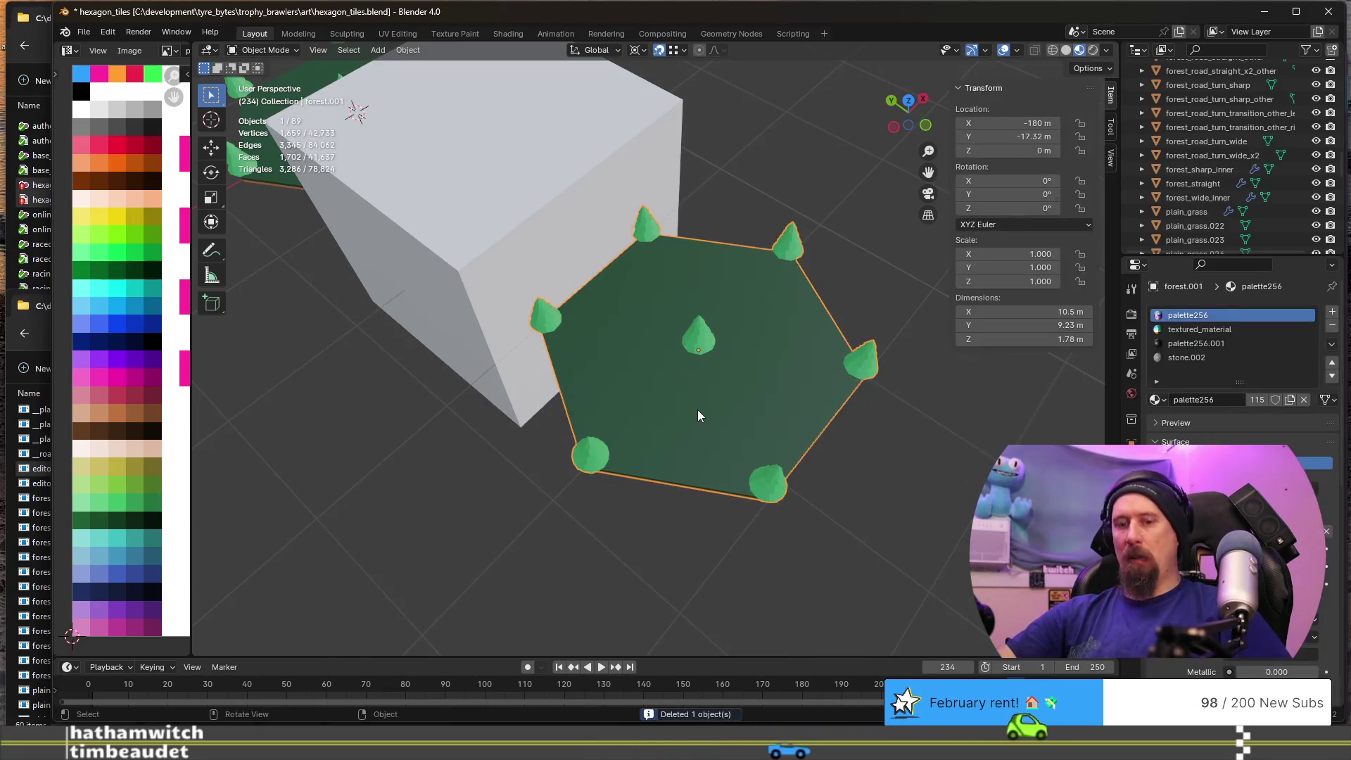
- Snap the 3D cursor to the forest.001 tile's centre, then select the Cube
key("shift+s")
left_click(695, 491)
scroll(687, 424, "down", 4)
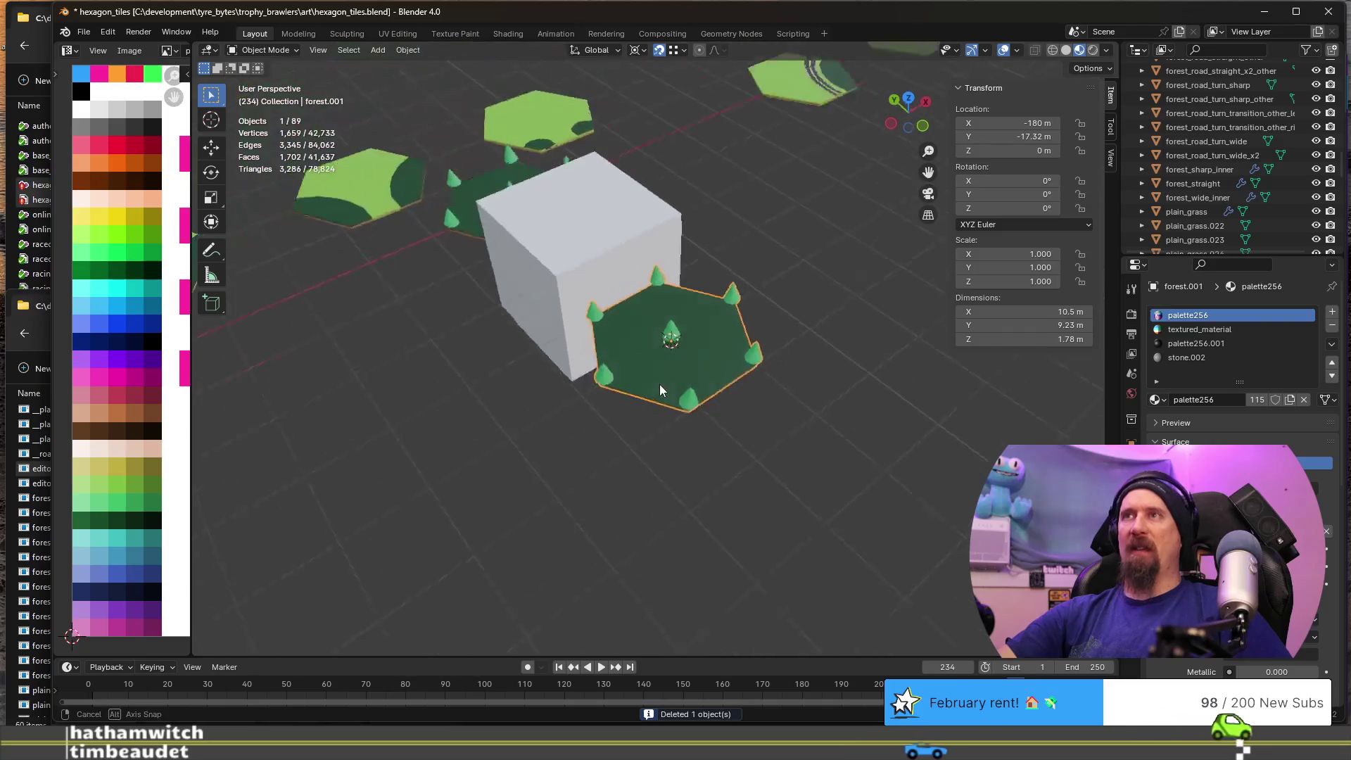
left_click(617, 248)
middle_click_drag(618, 235, 631, 343)
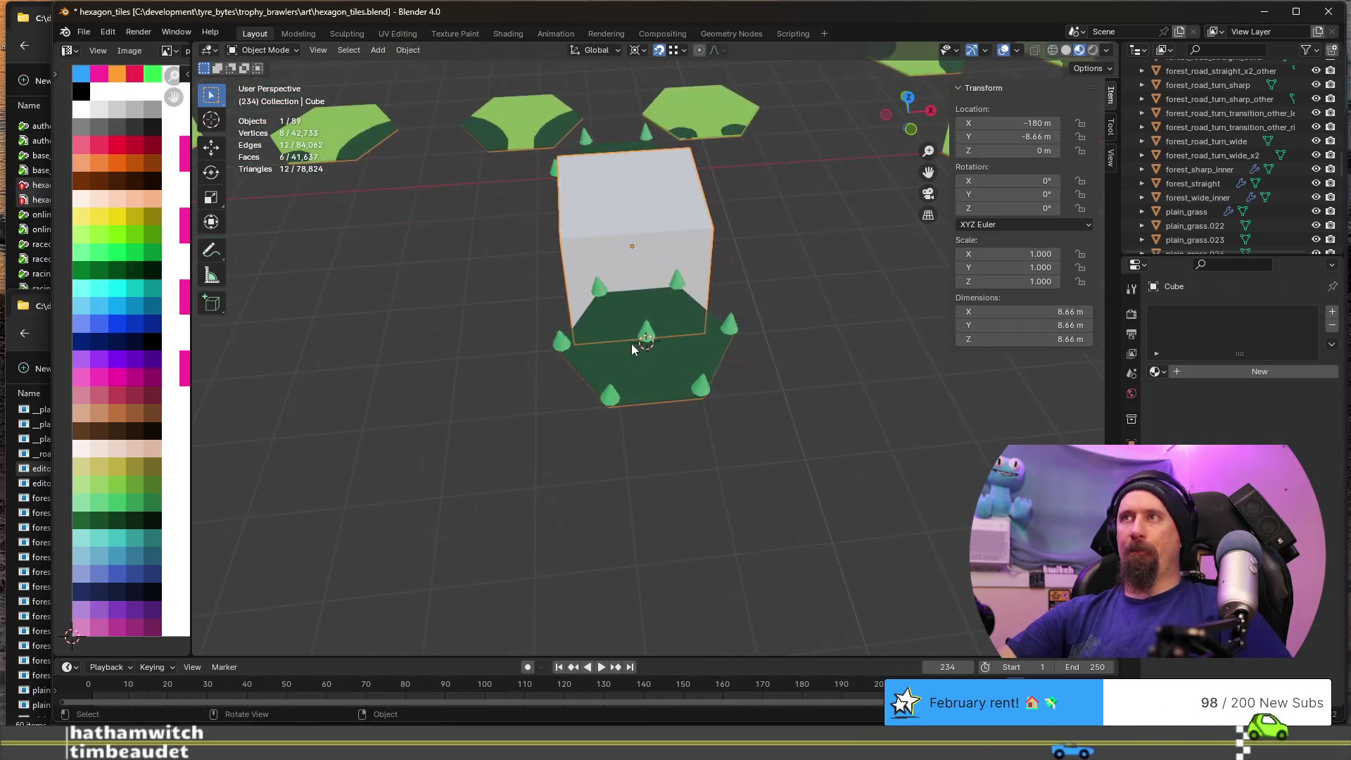
- In Edit Mode, duplicate the cube's geometry and rotate the copy 60° about Z
key("Tab")
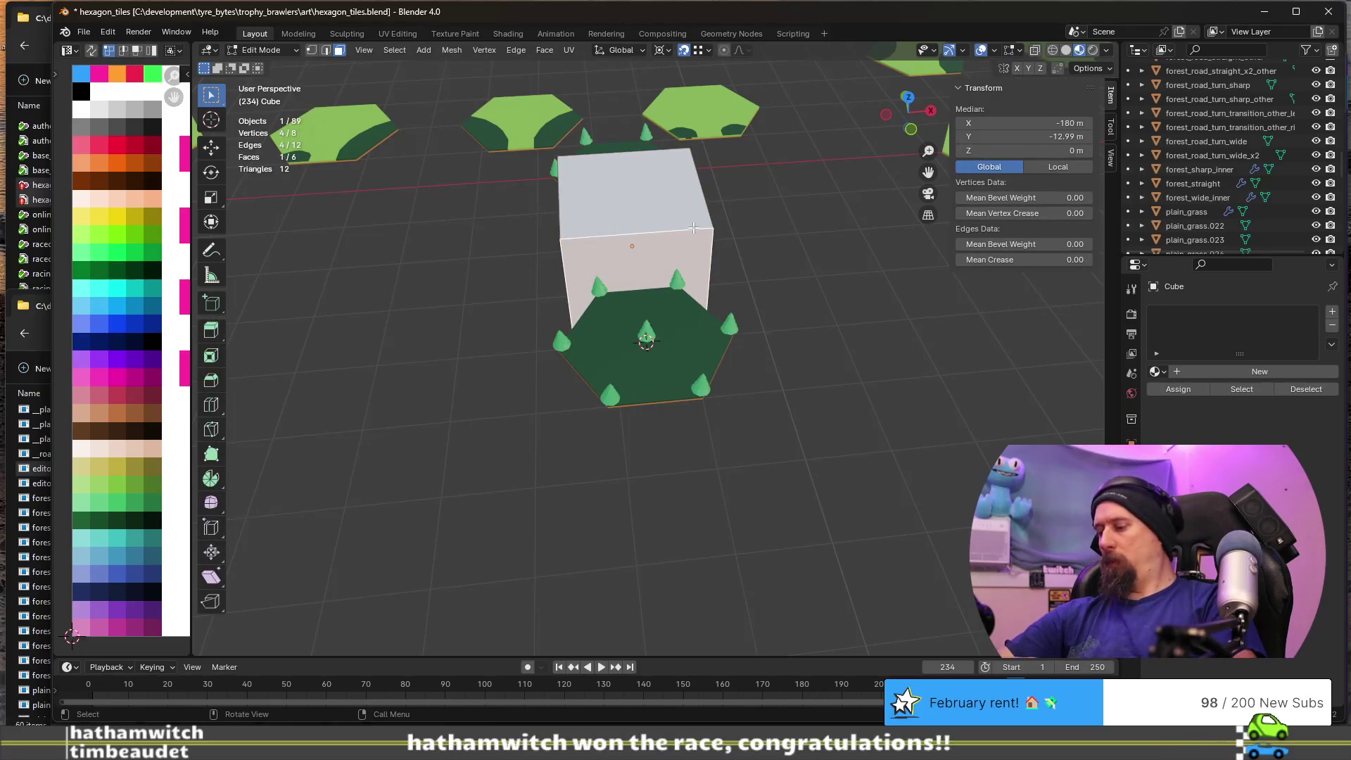
key("ctrl+l")
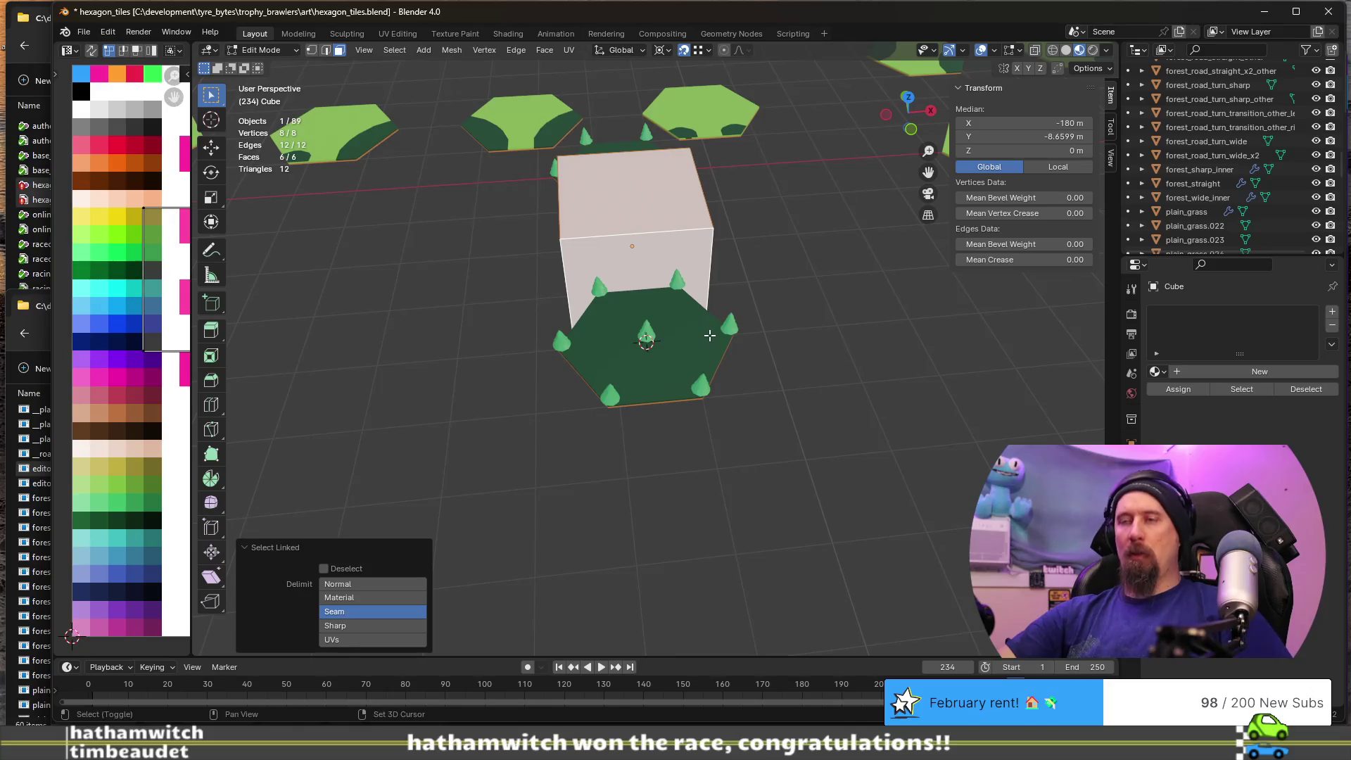
key("shift+d")
key("Escape")
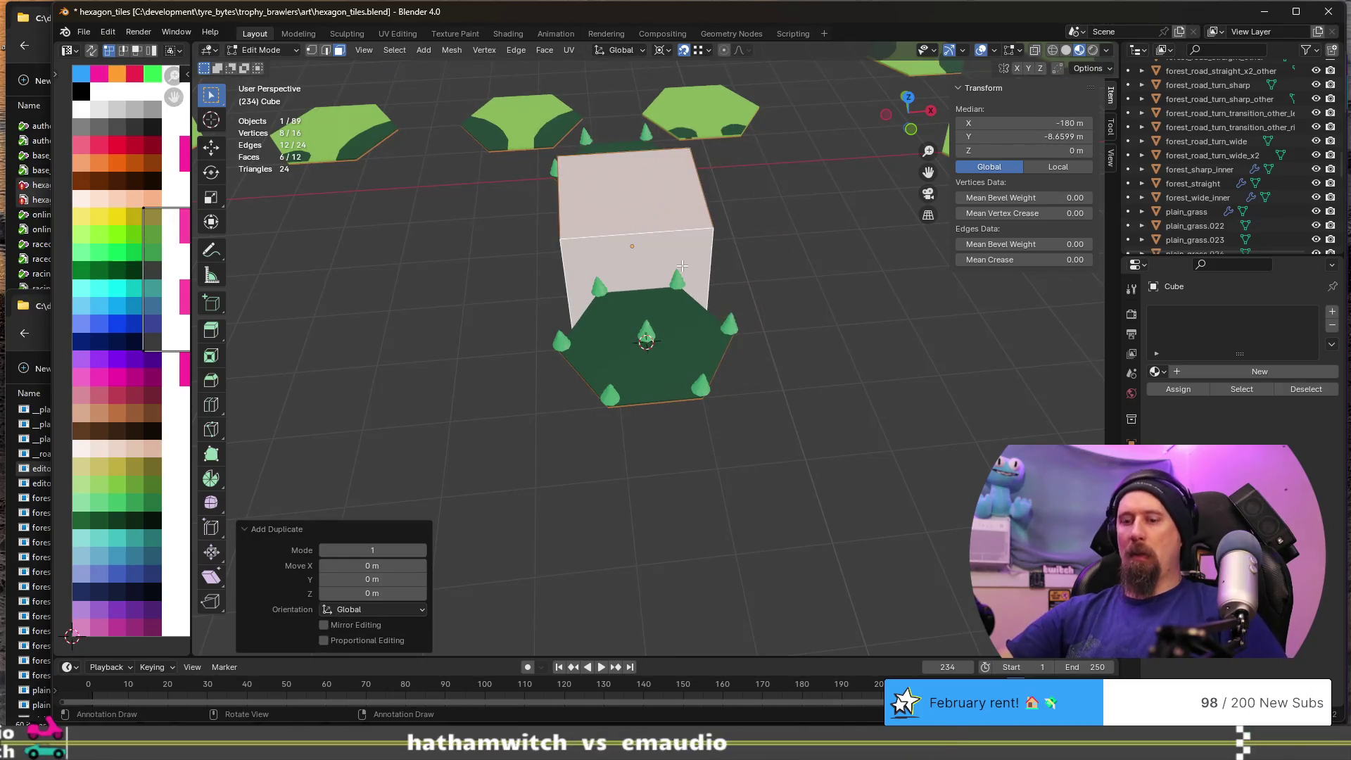
key("r")
type("z")
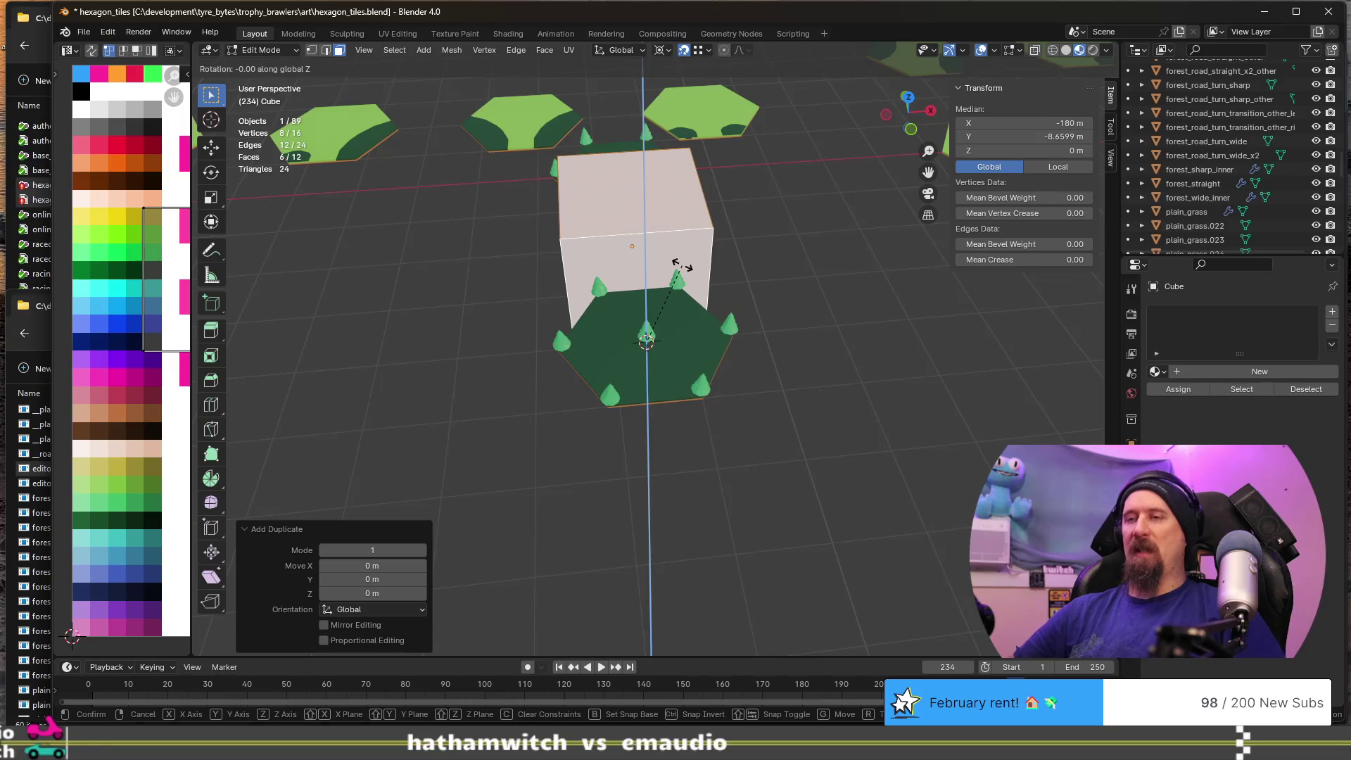
type("60")
key("Return")
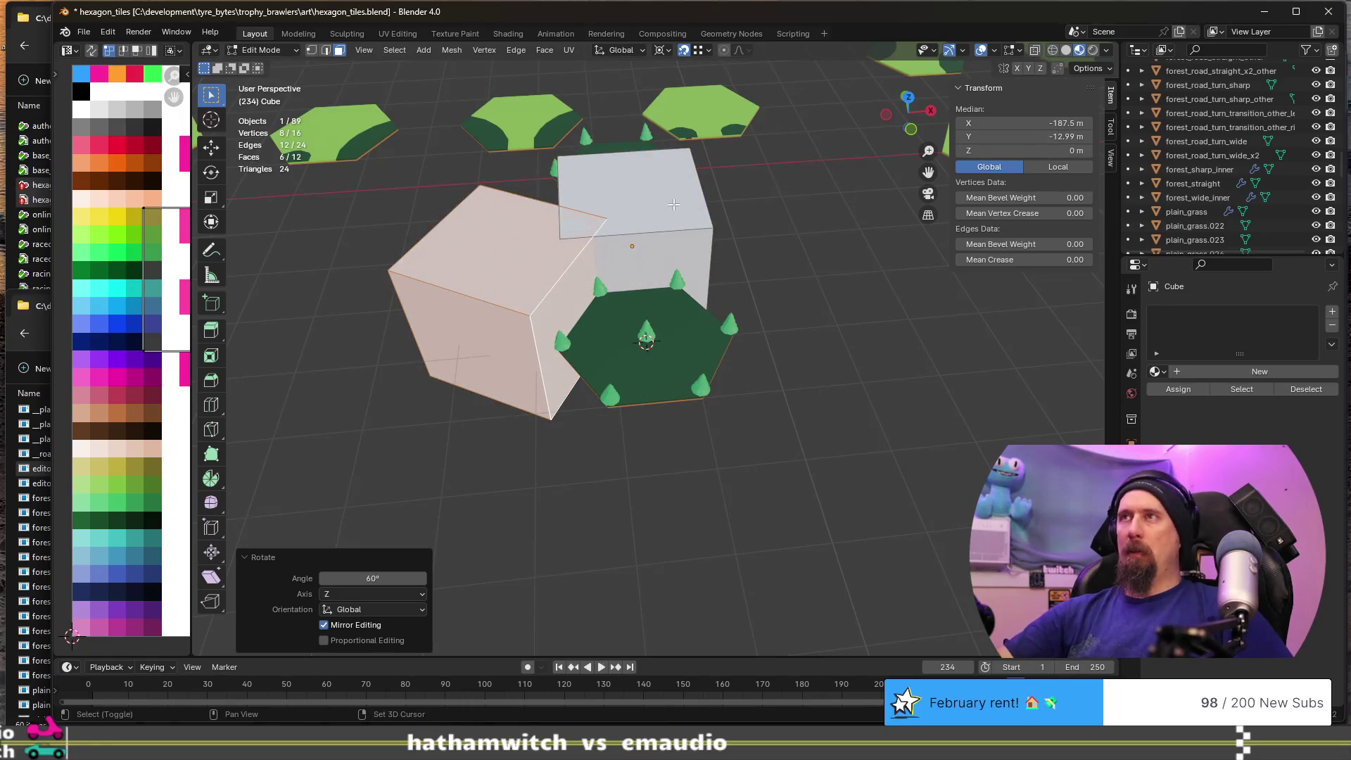
- Duplicate both cubes and rotate the copies 120° about Z twice, making six blocks
left_click(674, 204, "shift")
key("ctrl+l")
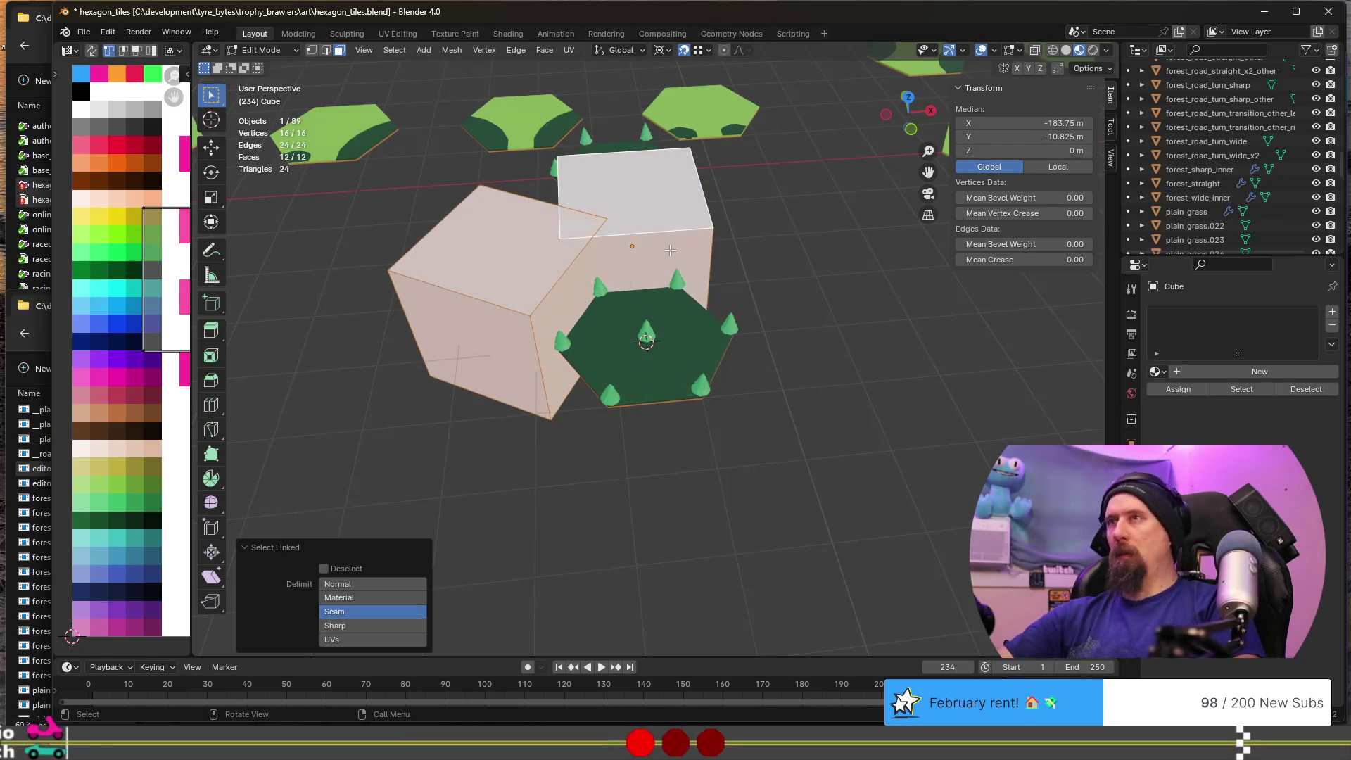
key("shift+d")
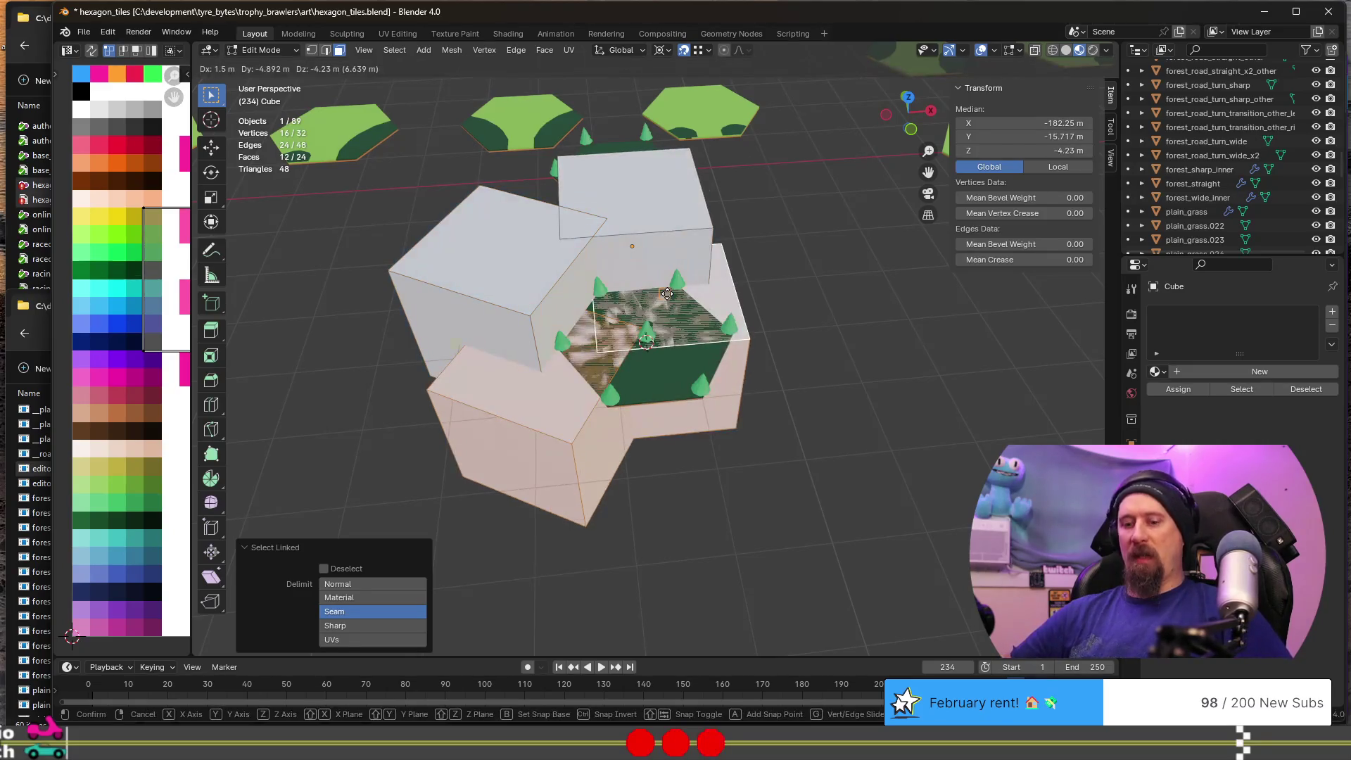
type("rz")
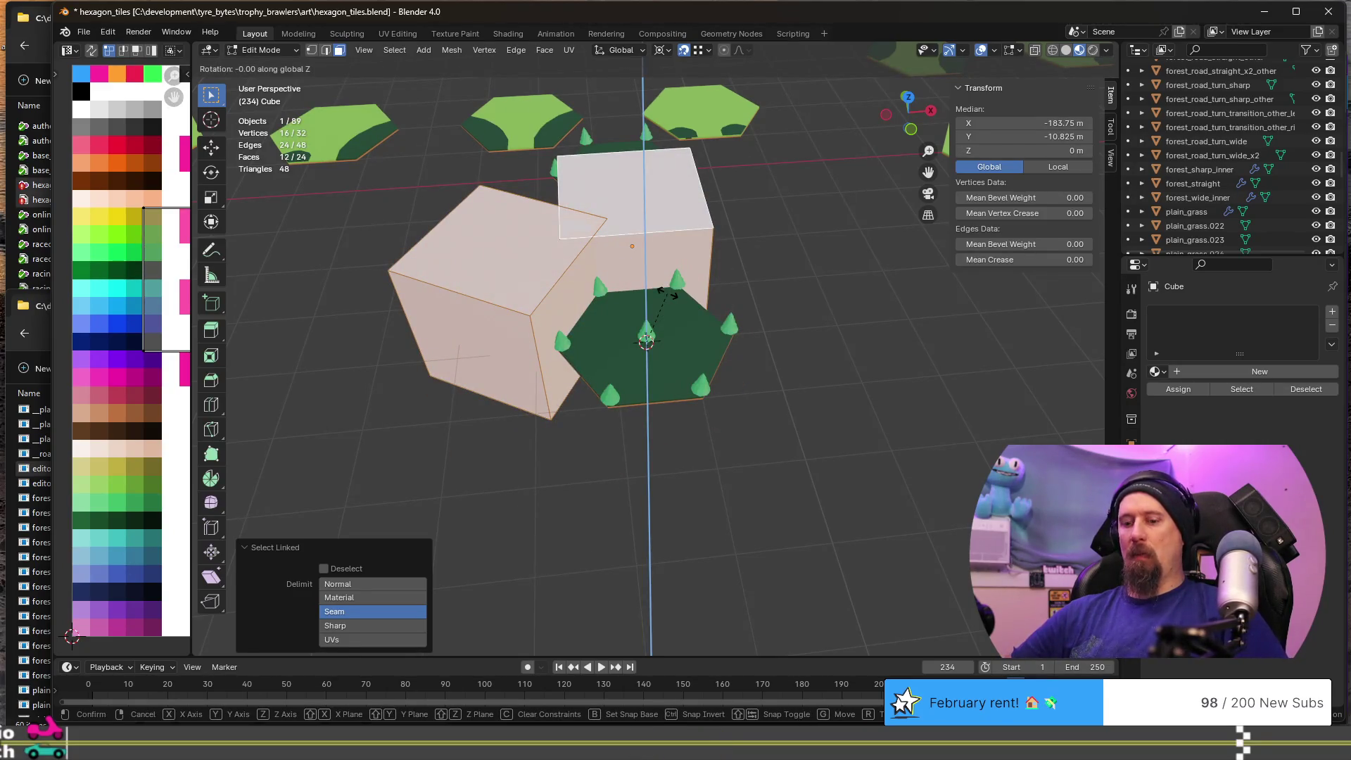
type("120")
key("Return")
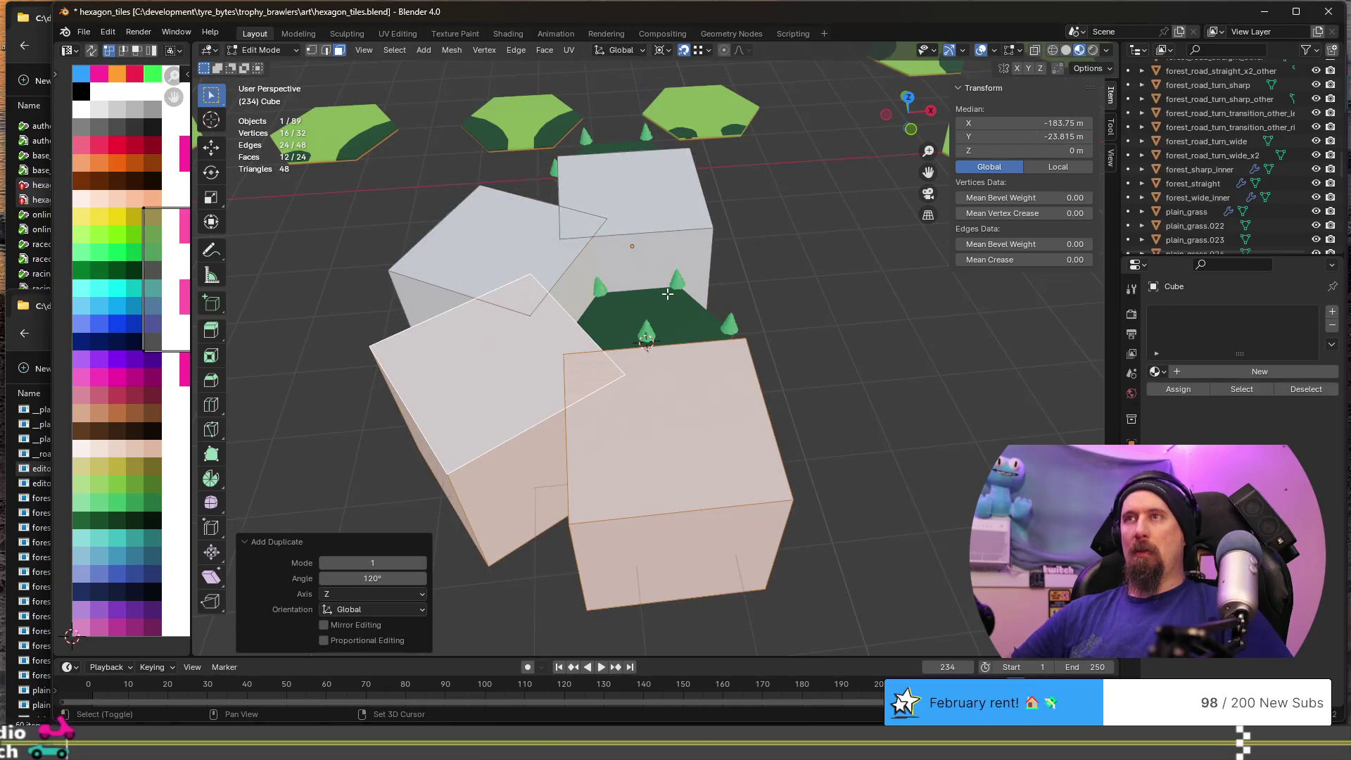
key("shift+d")
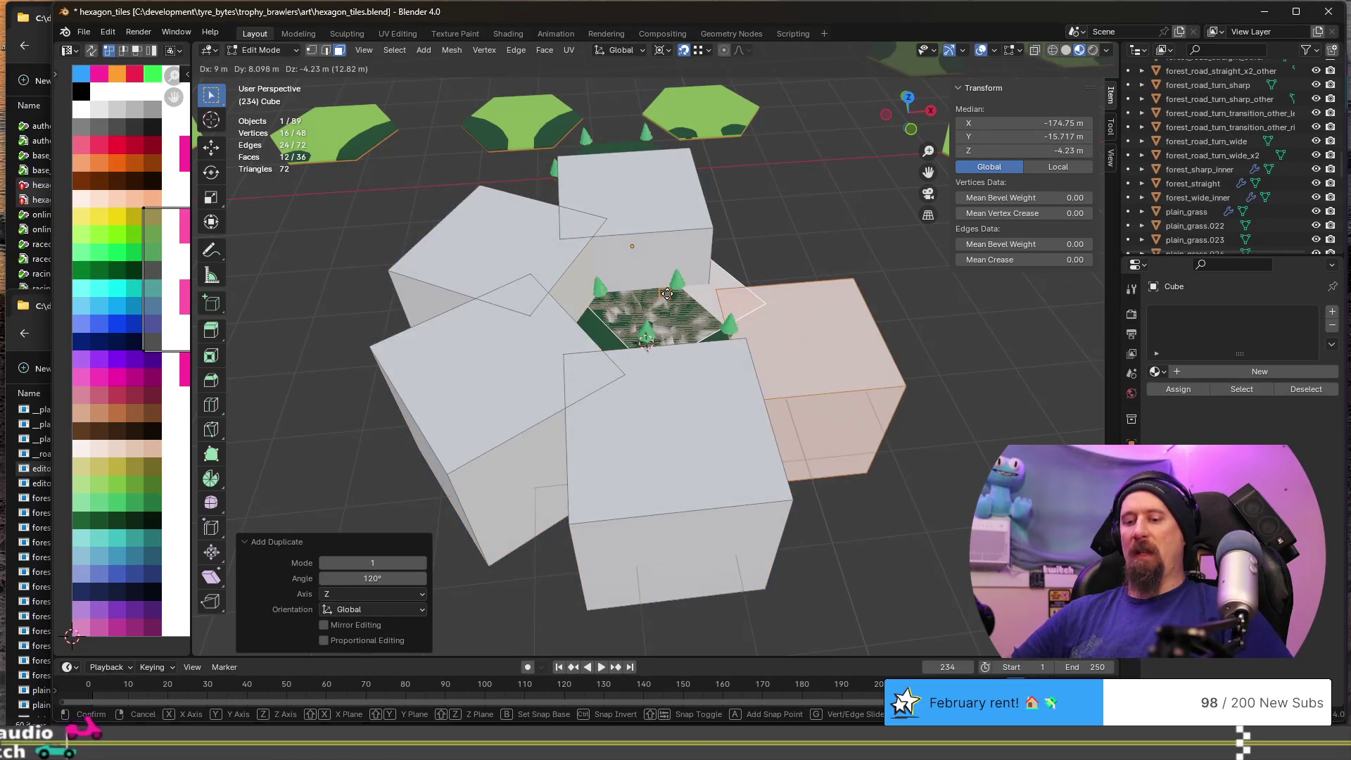
key("Escape")
type("rz120")
key("Return")
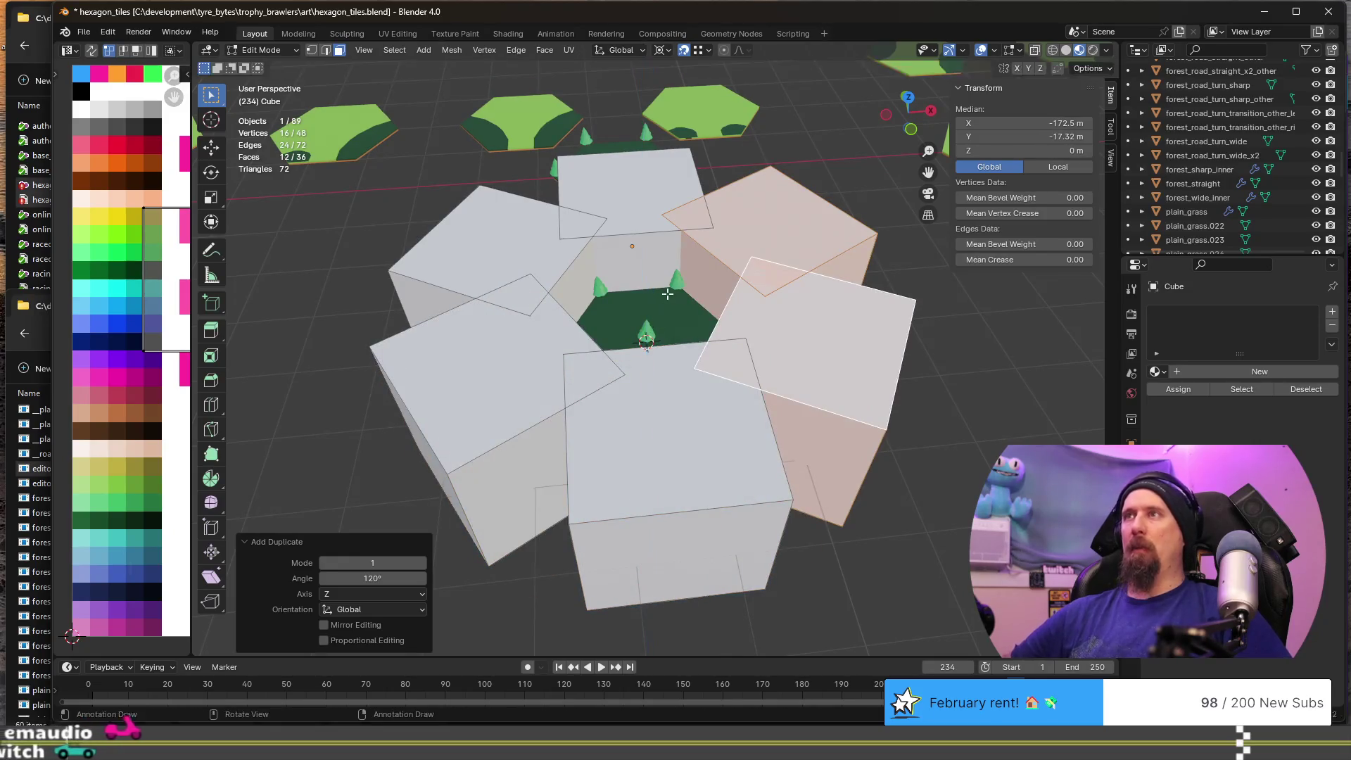
- Select all six blocks, return to Object Mode and deselect everything
scroll(570, 281, "up", 5)
scroll(570, 281, "down", 6)
middle_click_drag(688, 316, 774, 329)
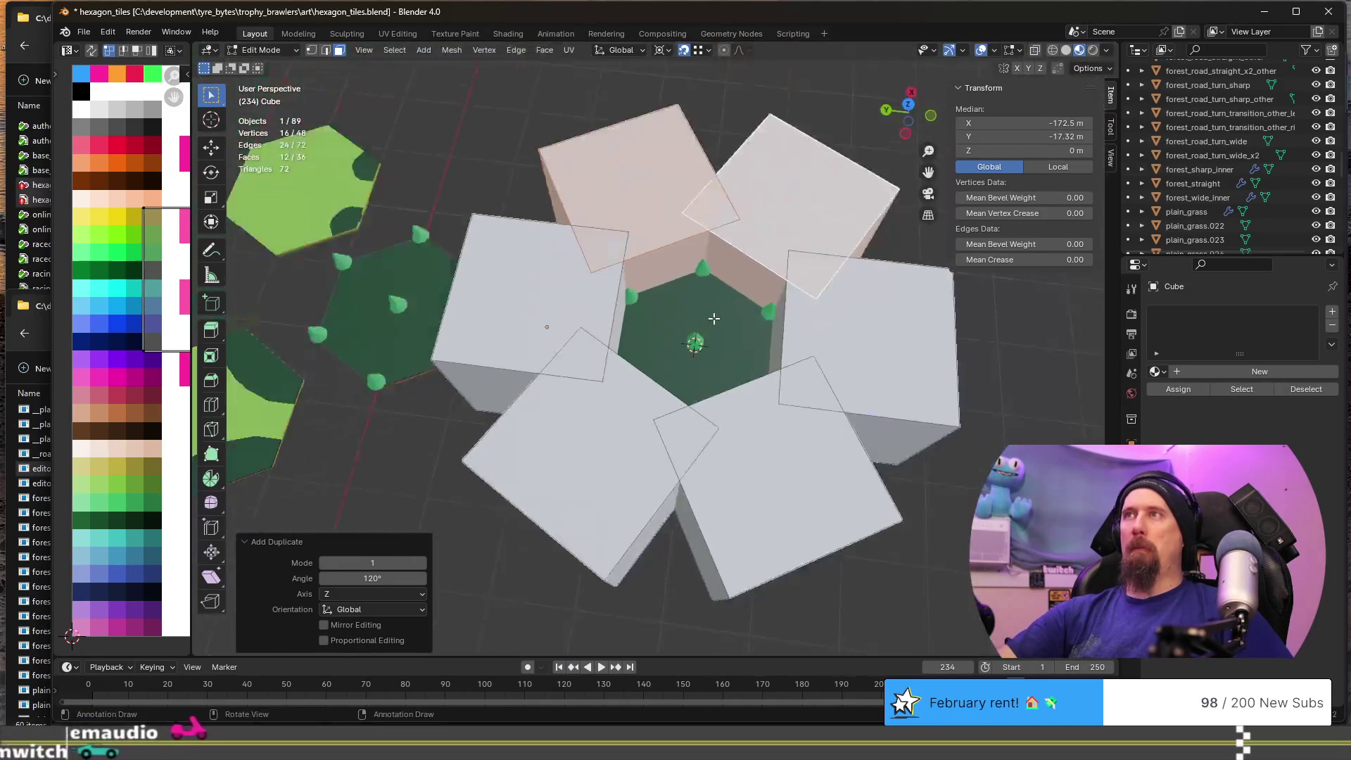
left_click(842, 329, "shift")
left_click(760, 457, "shift")
left_click(622, 449, "shift")
left_click(570, 305, "shift")
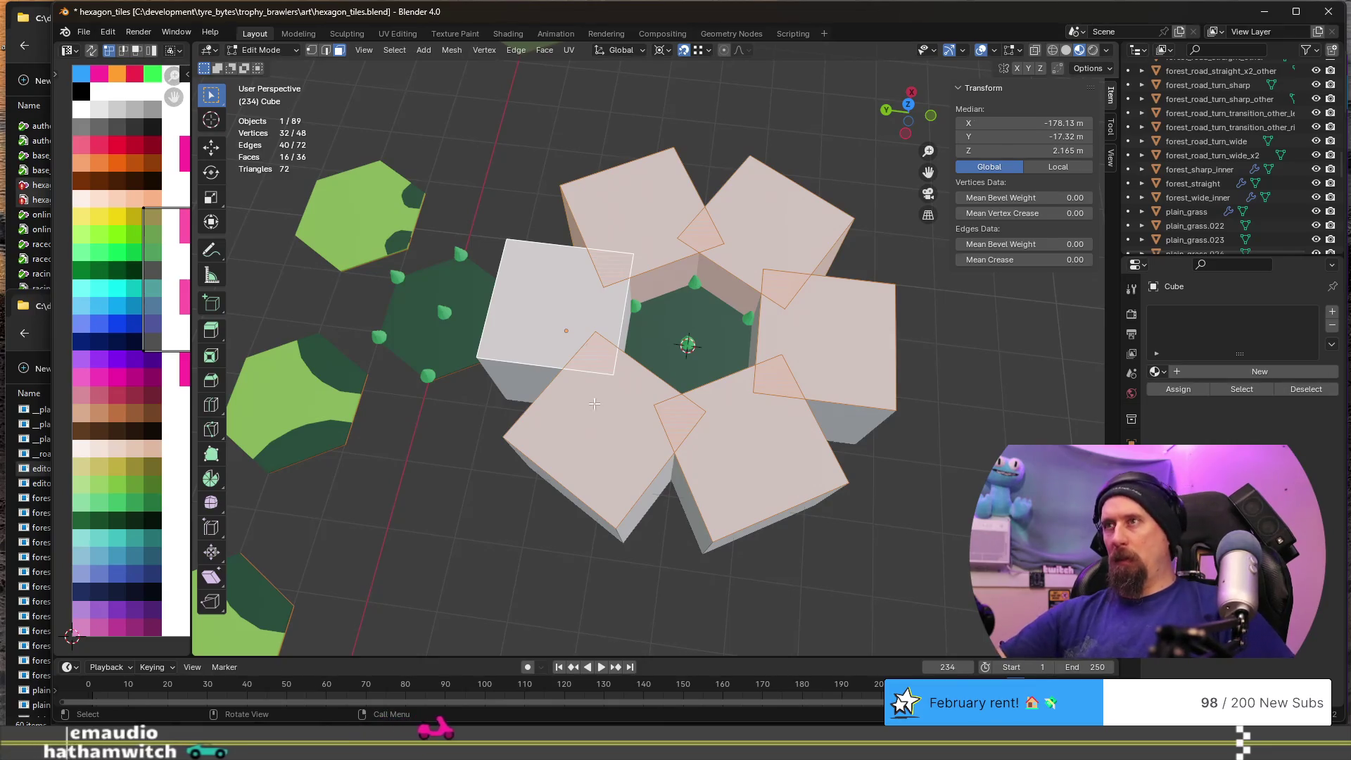
middle_click_drag(570, 305, 521, 334)
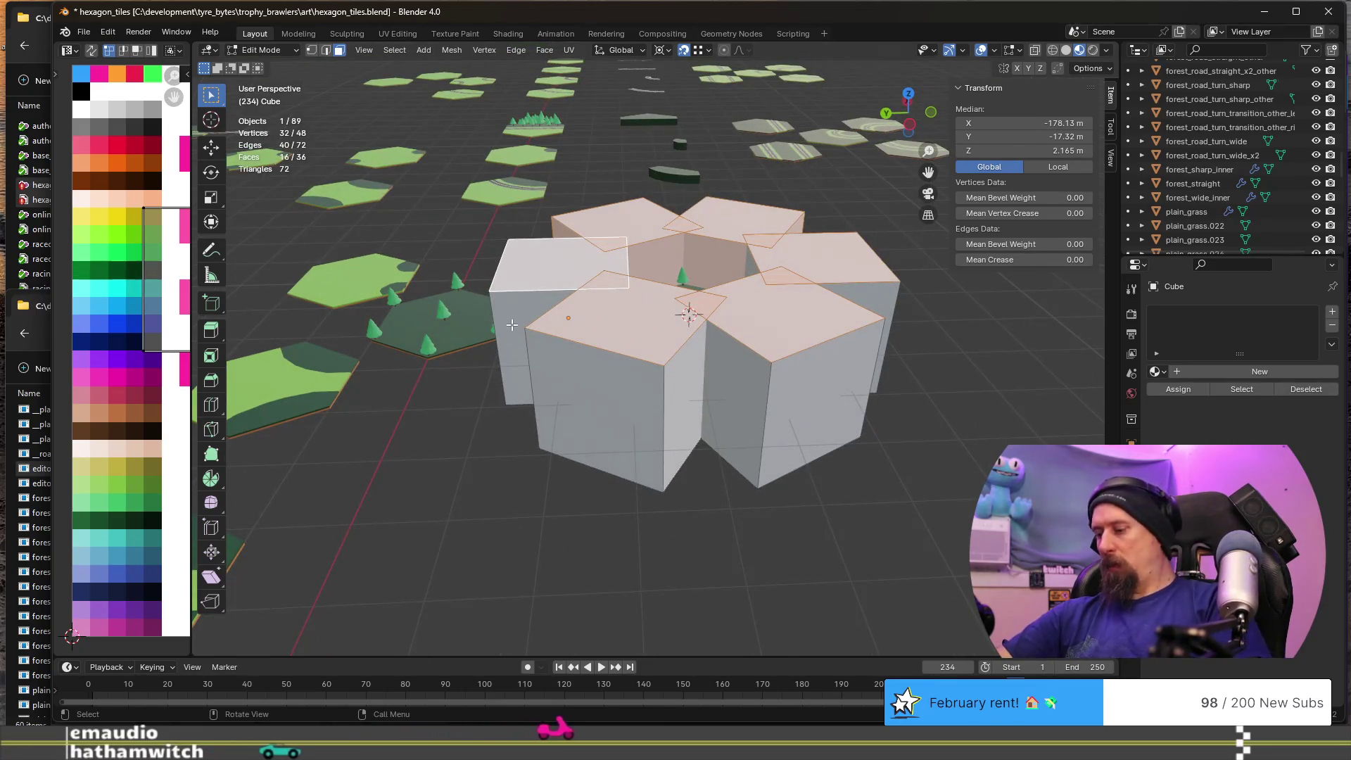
key("ctrl+l")
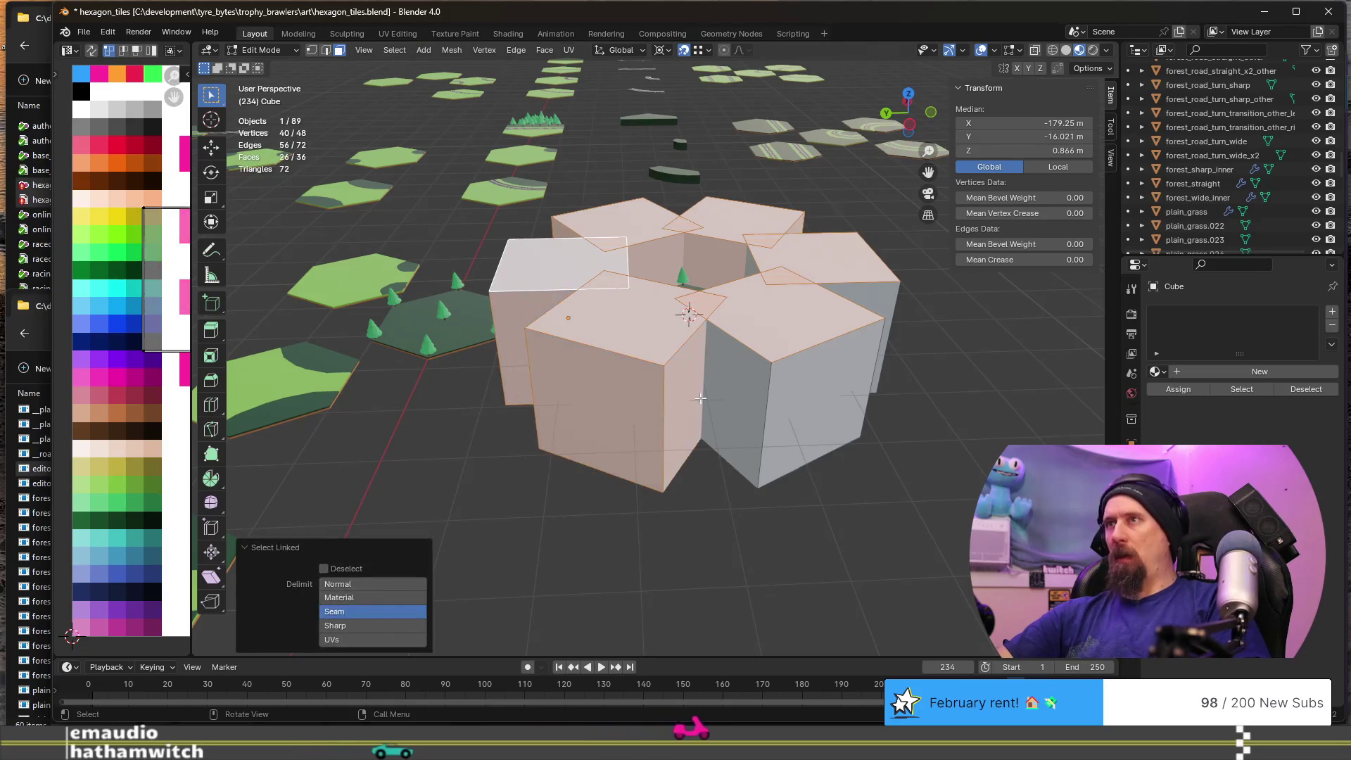
mouse_move(879, 304)
middle_mouse_down()
mouse_move(586, 421)
mouse_move(575, 403)
middle_mouse_up()
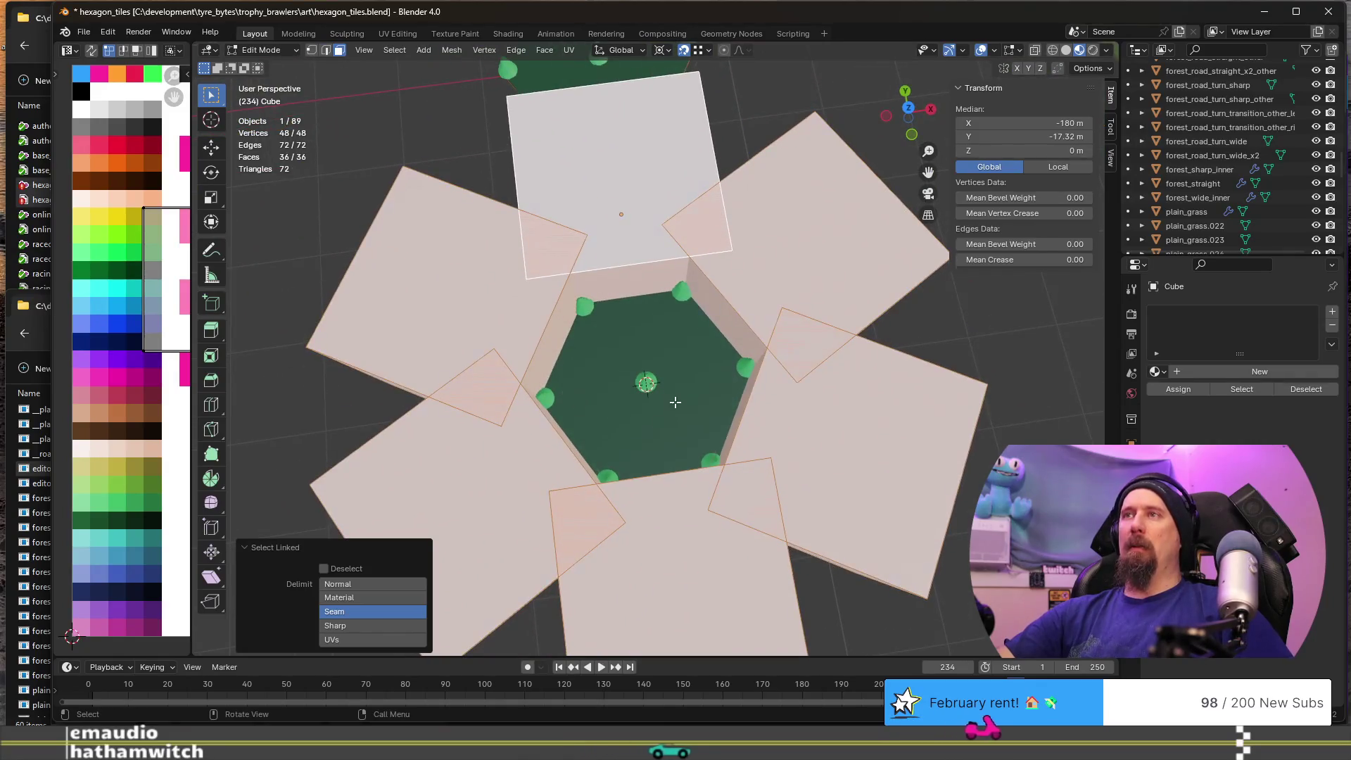
key("Tab")
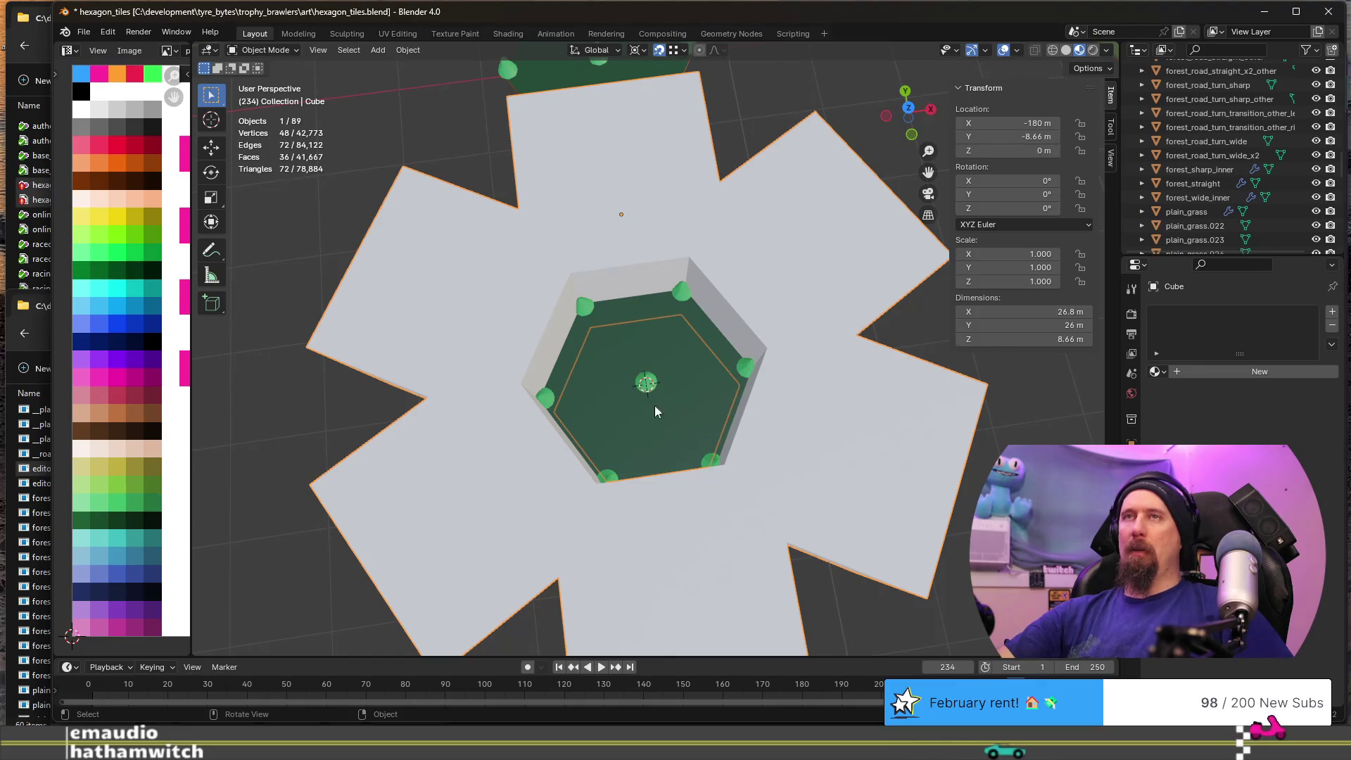
key("alt+a")
- Set the cube ring's origin to the 3D cursor
left_click(408, 50)
mouse_move(456, 108)
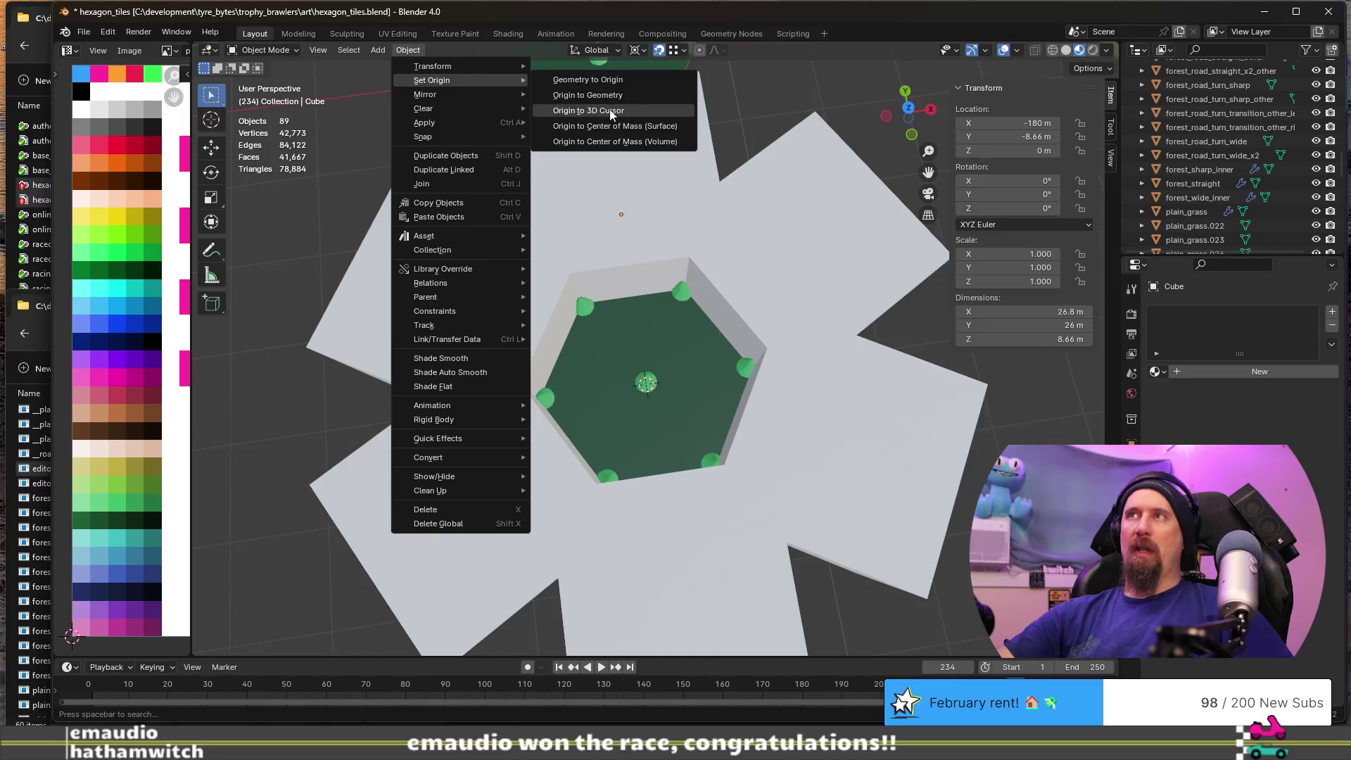
left_click(647, 309)
middle_click_drag(647, 310, 648, 195)
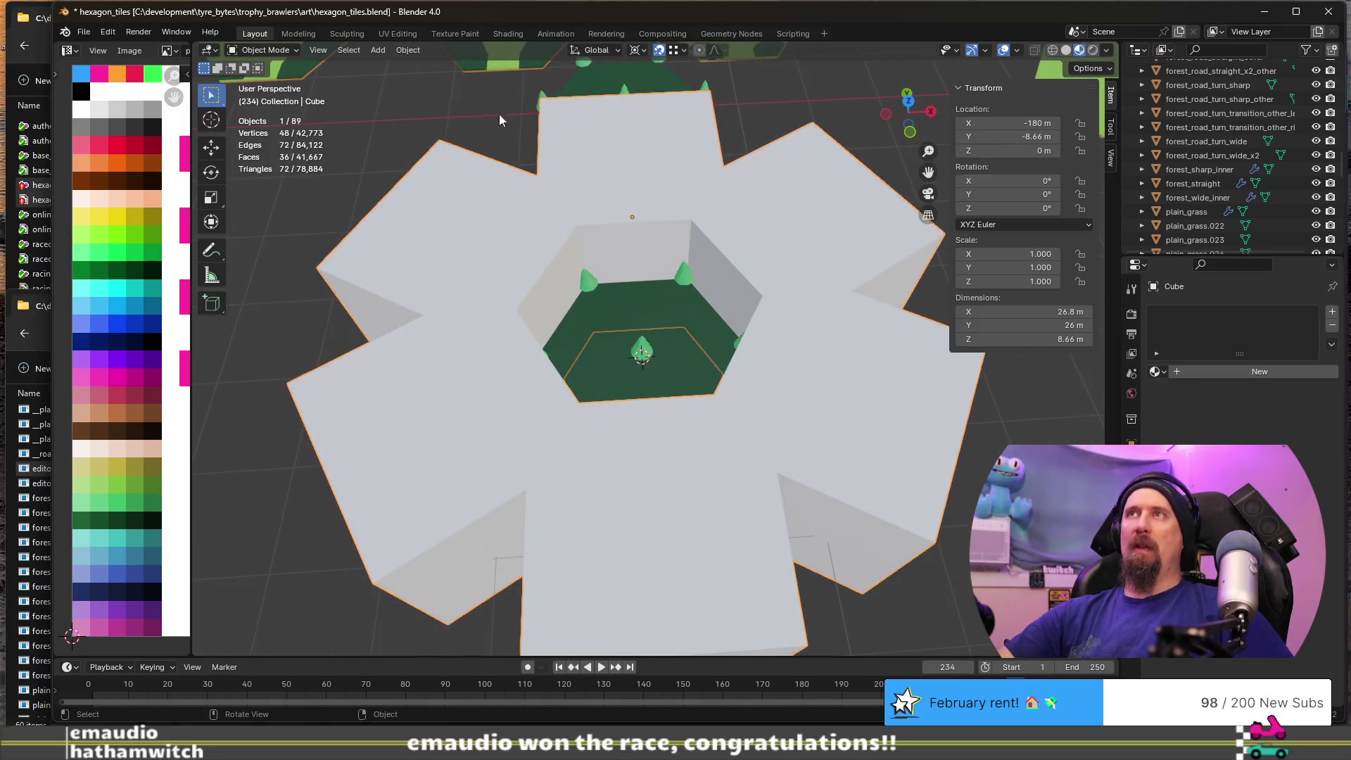
left_click(408, 51)
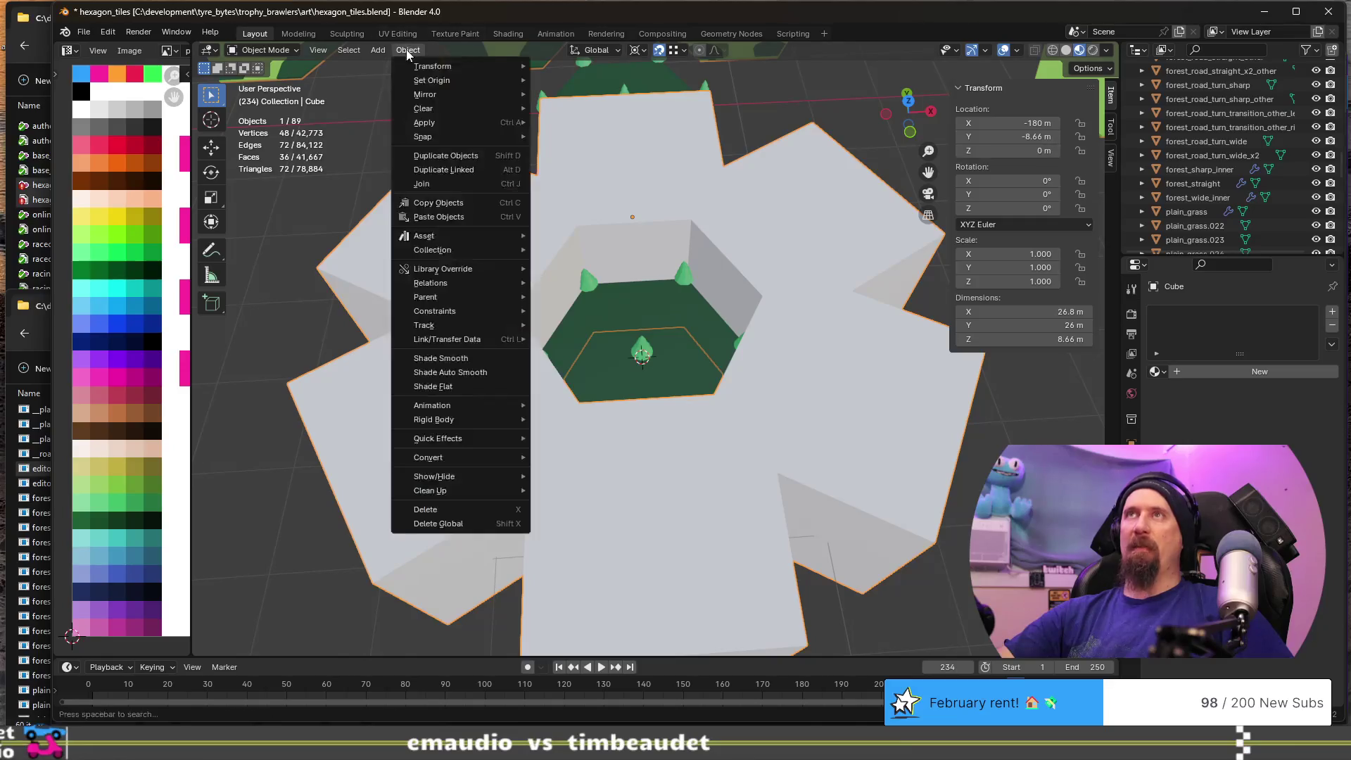
mouse_move(471, 83)
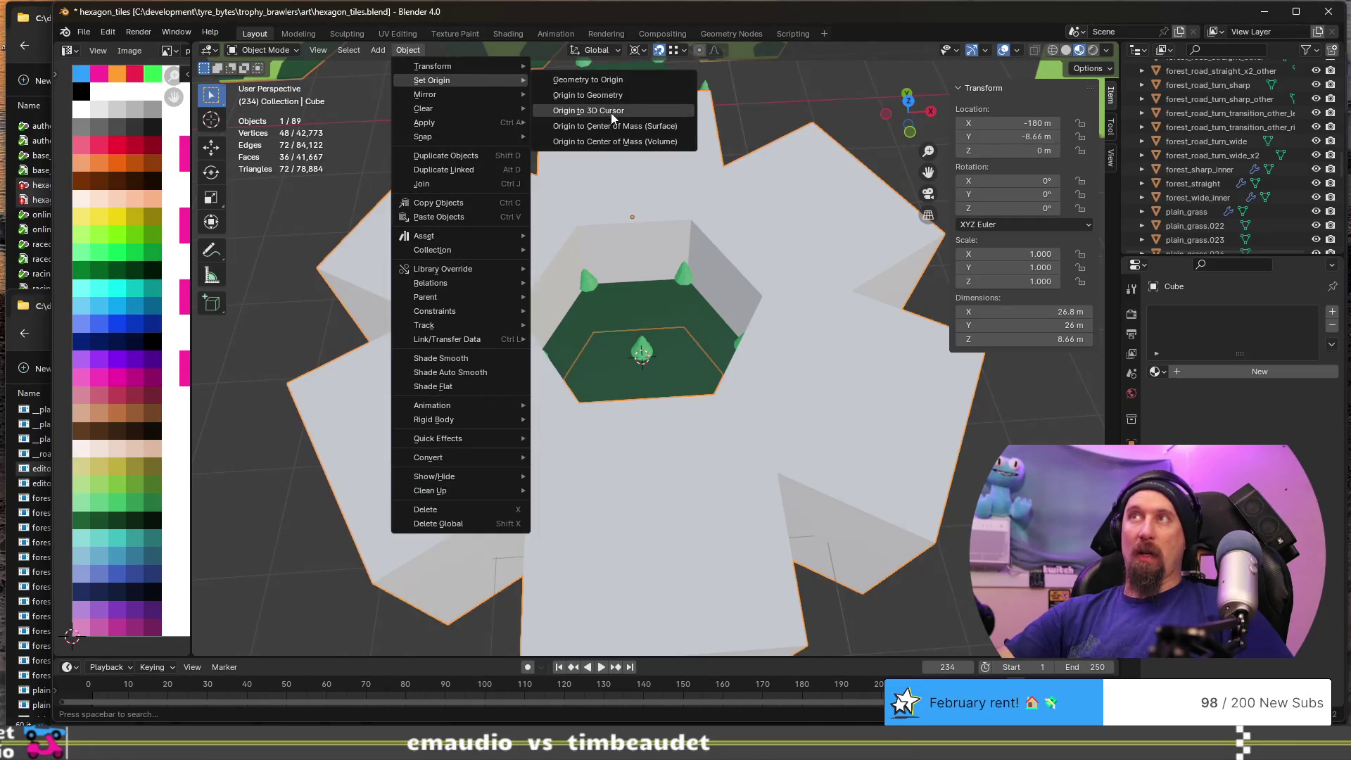
left_click(611, 112)
- Add the inner forest tile to the selection along with the cube ring
mouse_move(517, 249)
middle_mouse_down()
mouse_move(728, 412)
mouse_move(614, 396)
mouse_move(570, 411)
middle_mouse_up()
scroll(570, 411, "up", 5)
mouse_move(446, 356)
middle_mouse_down()
mouse_move(542, 358)
mouse_move(578, 383)
mouse_move(564, 304)
mouse_move(554, 330)
middle_mouse_up()
scroll(553, 328, "down", 4)
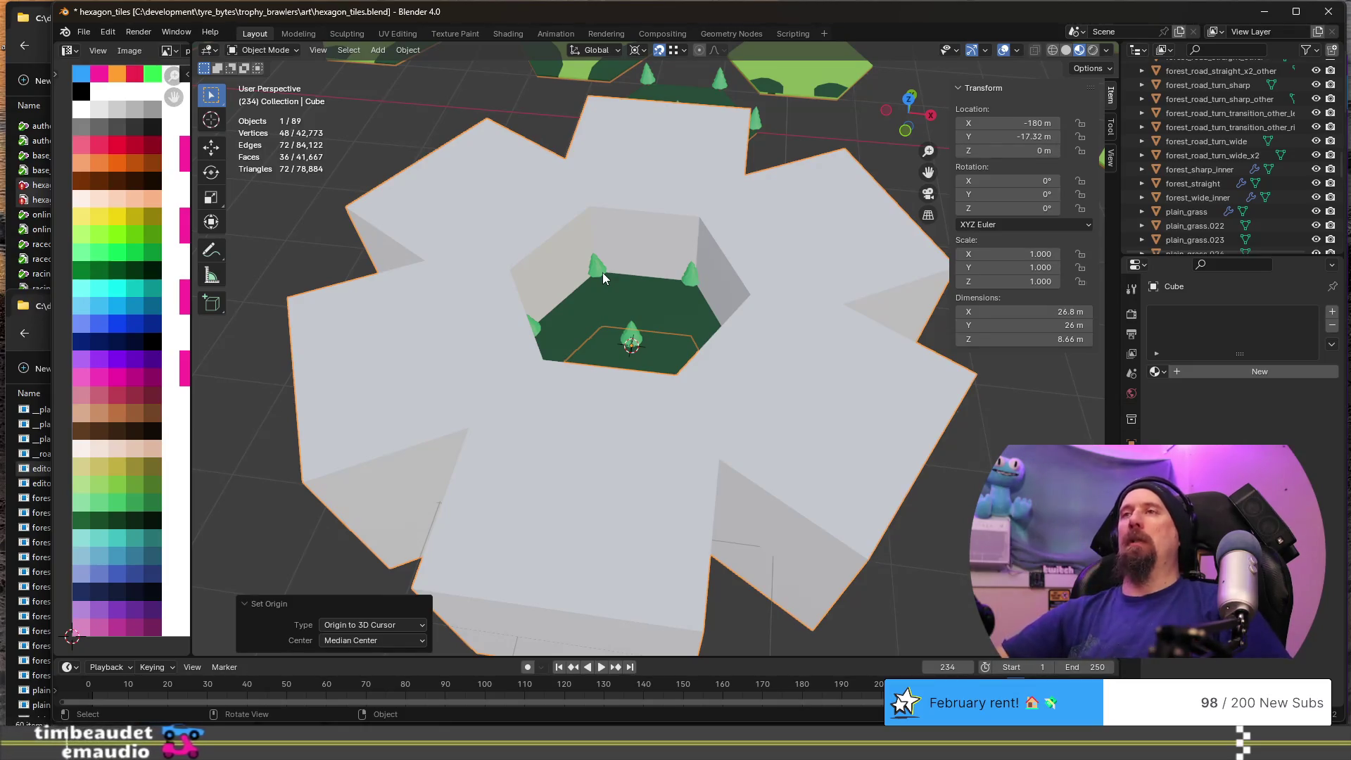
scroll(602, 272, "down", 3)
left_click(657, 319, "shift")
scroll(704, 344, "down", 2)
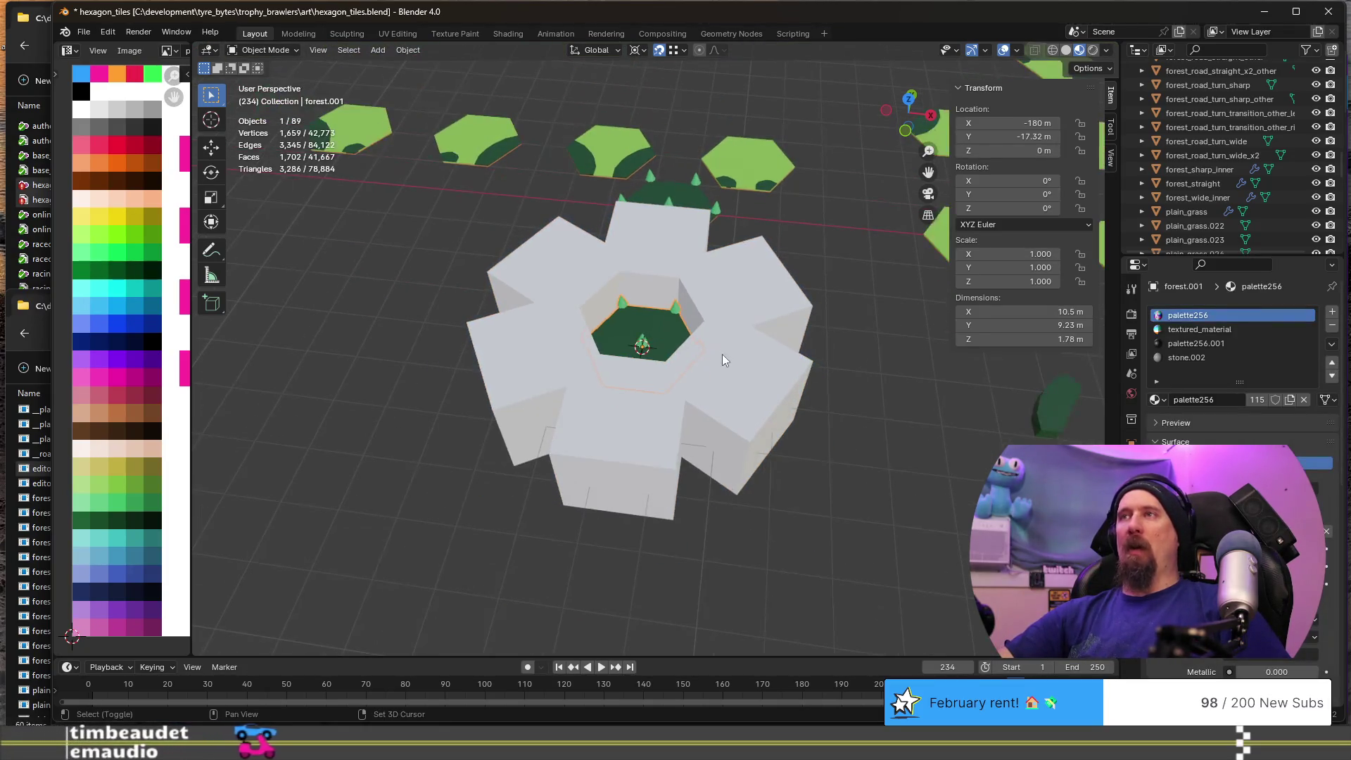
scroll(633, 355, "down", 2)
mouse_move(587, 349)
middle_mouse_down()
mouse_move(736, 373)
mouse_move(656, 304)
middle_mouse_up()
scroll(735, 382, "down", 2)
scroll(750, 383, "up", 2)
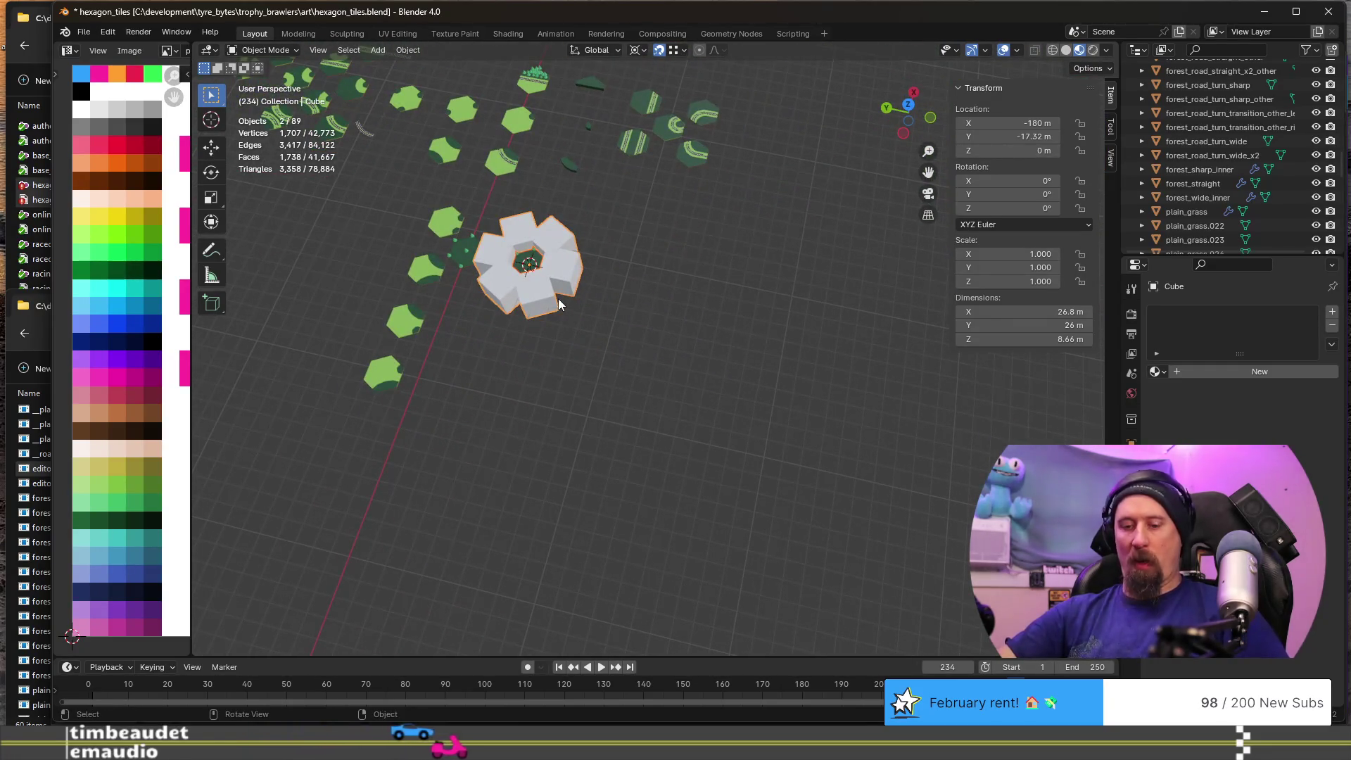
- Duplicate the block ring and tile, then move the copy -69.28 m along Y using Increment snapping
key("shift+d")
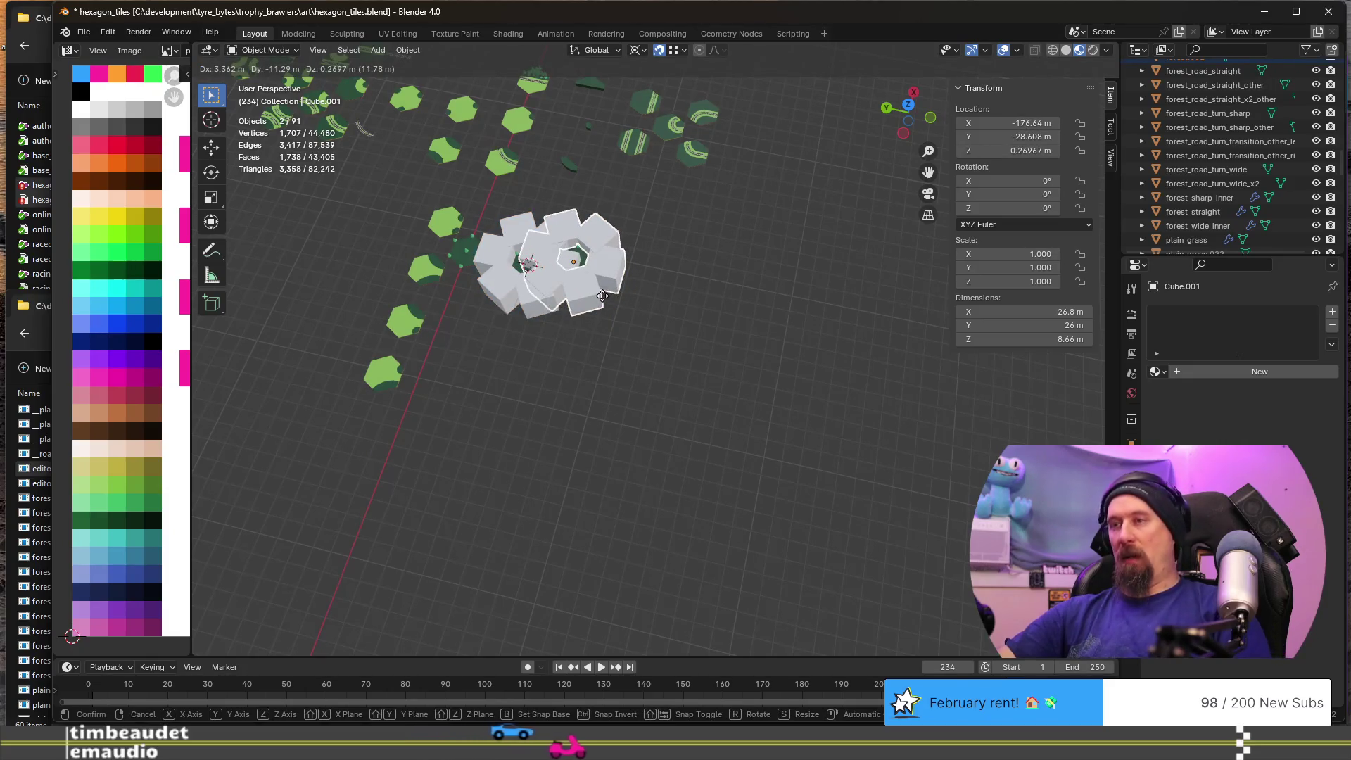
key("y")
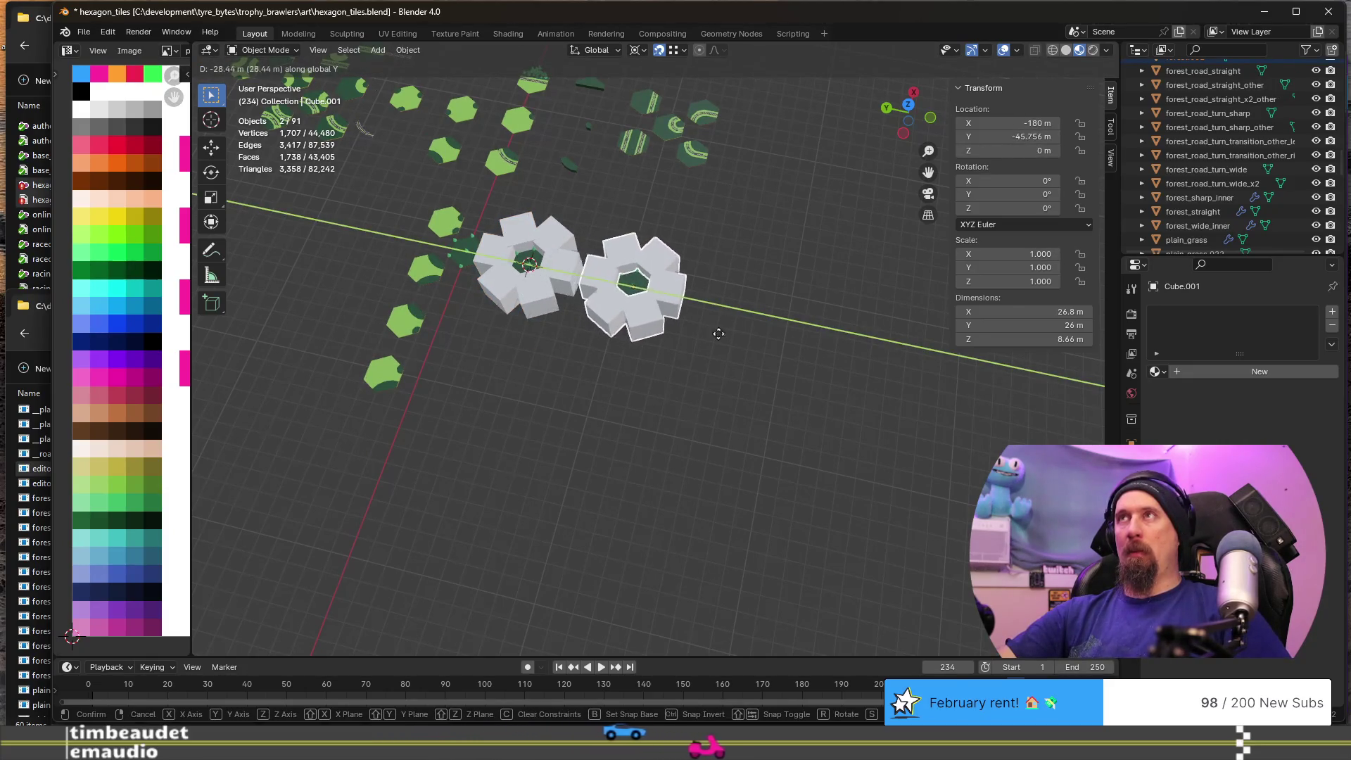
right_click(799, 357)
left_click(681, 51)
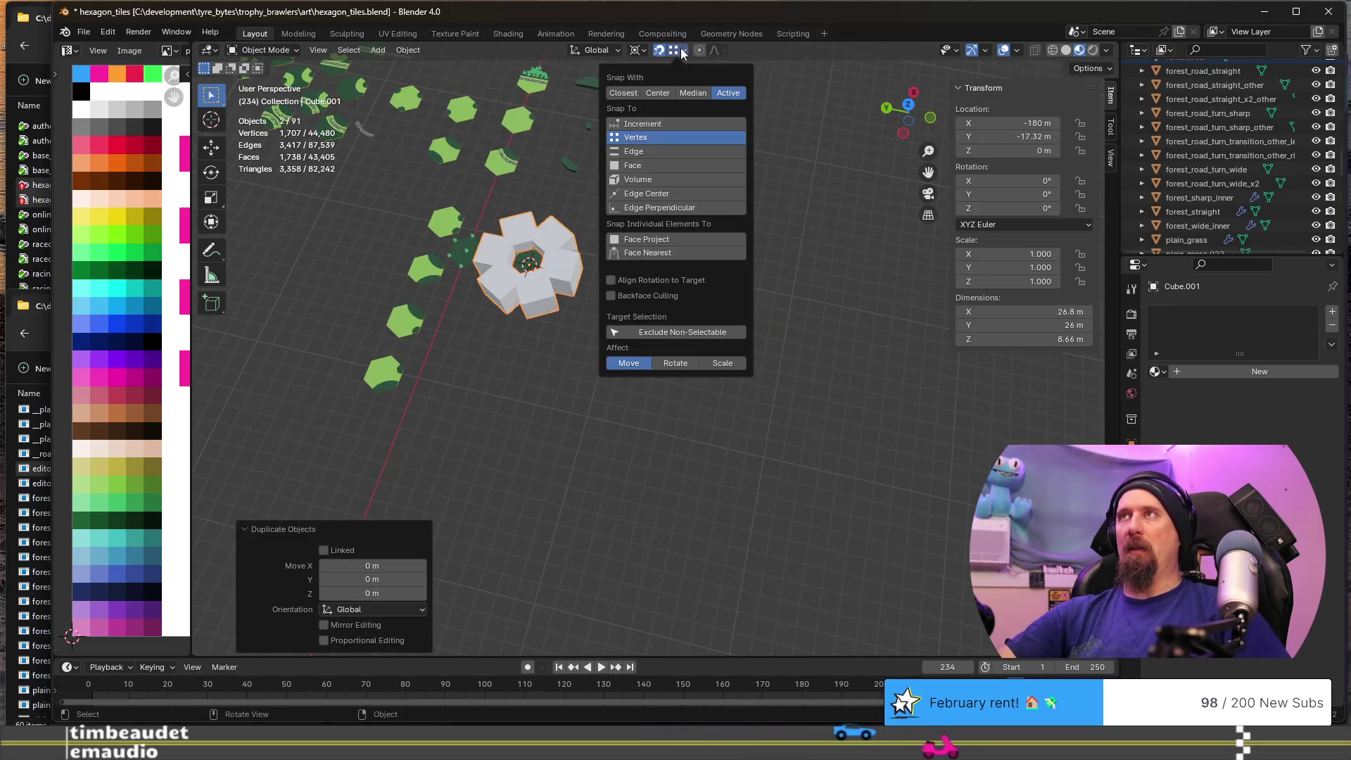
left_click(651, 125)
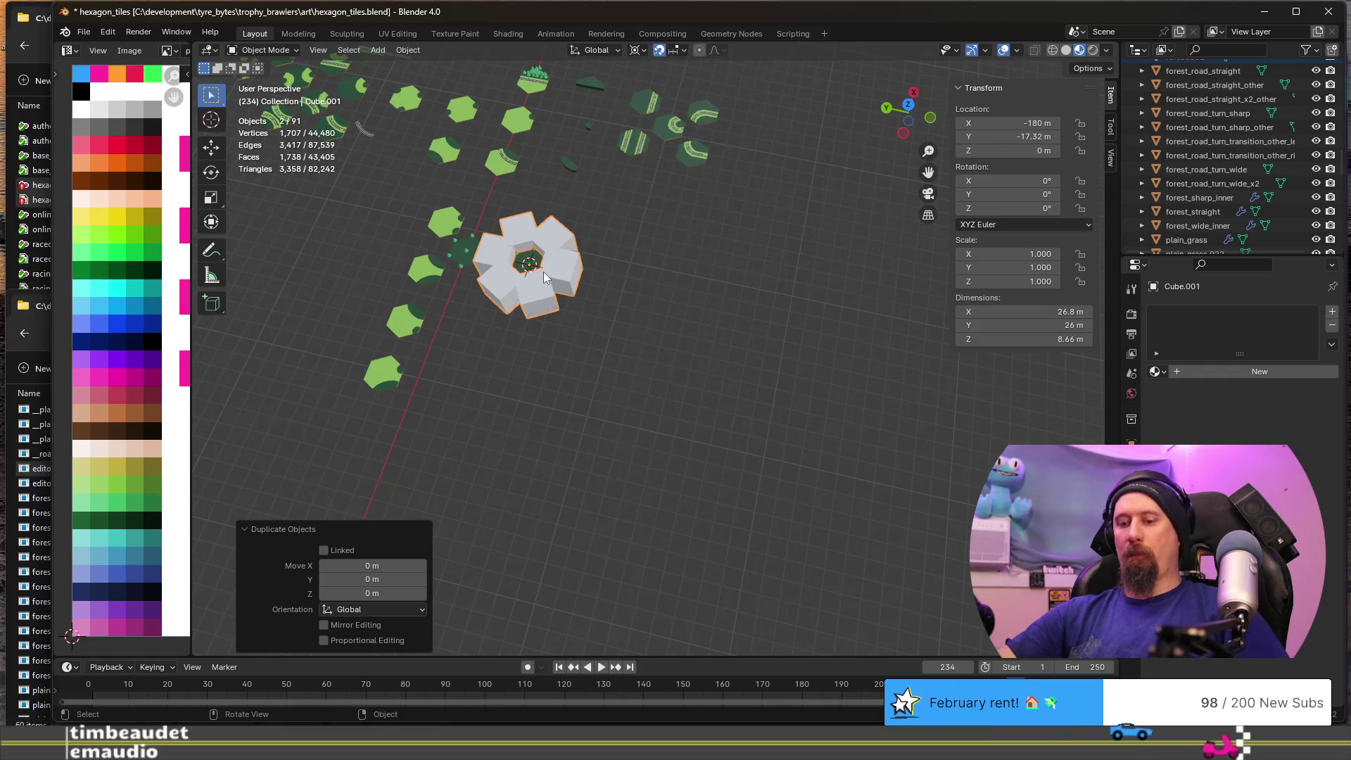
key("g")
key("y")
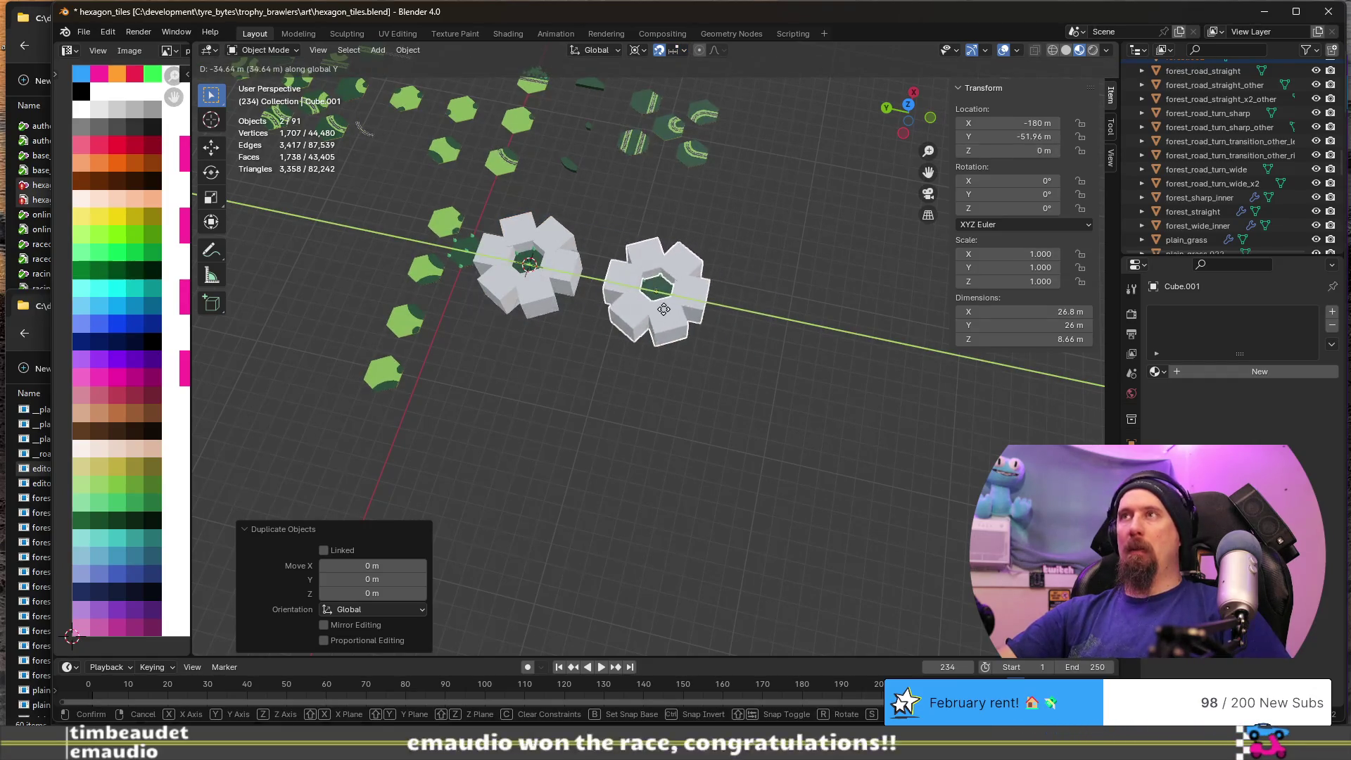
left_click(799, 334)
scroll(551, 272, "up", 5)
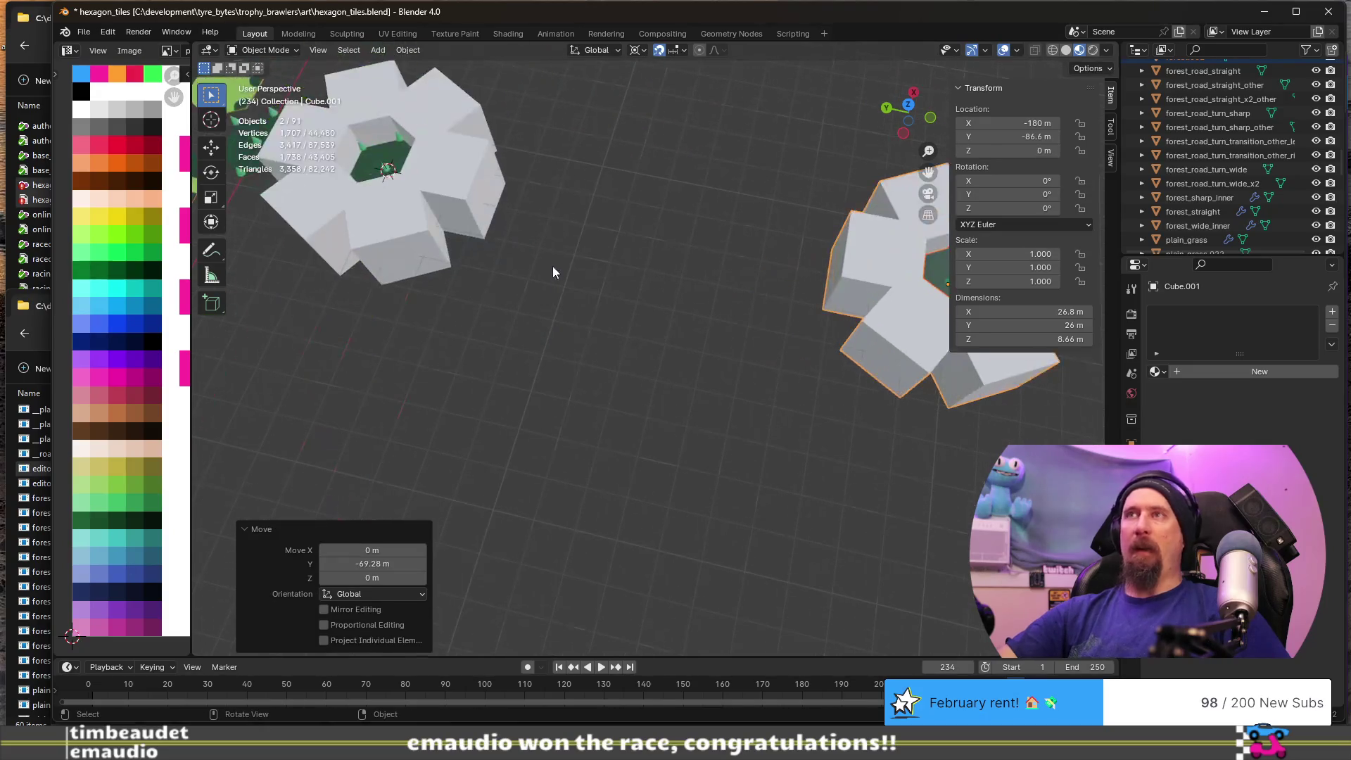
mouse_move(631, 281)
middle_mouse_down()
mouse_move(481, 211)
mouse_move(678, 458)
middle_mouse_up()
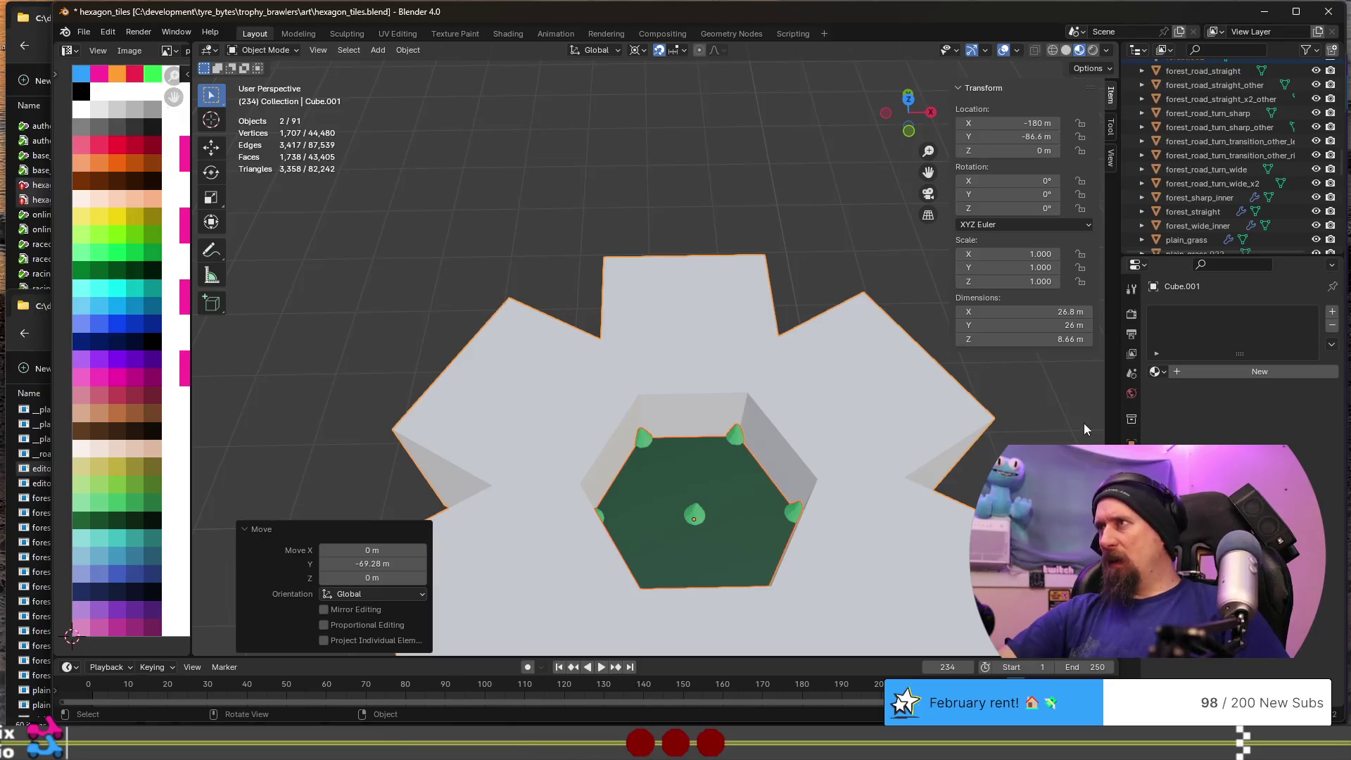
left_click(1131, 289)
- Add a Boolean modifier to the block object Cube.001
left_click(1153, 311)
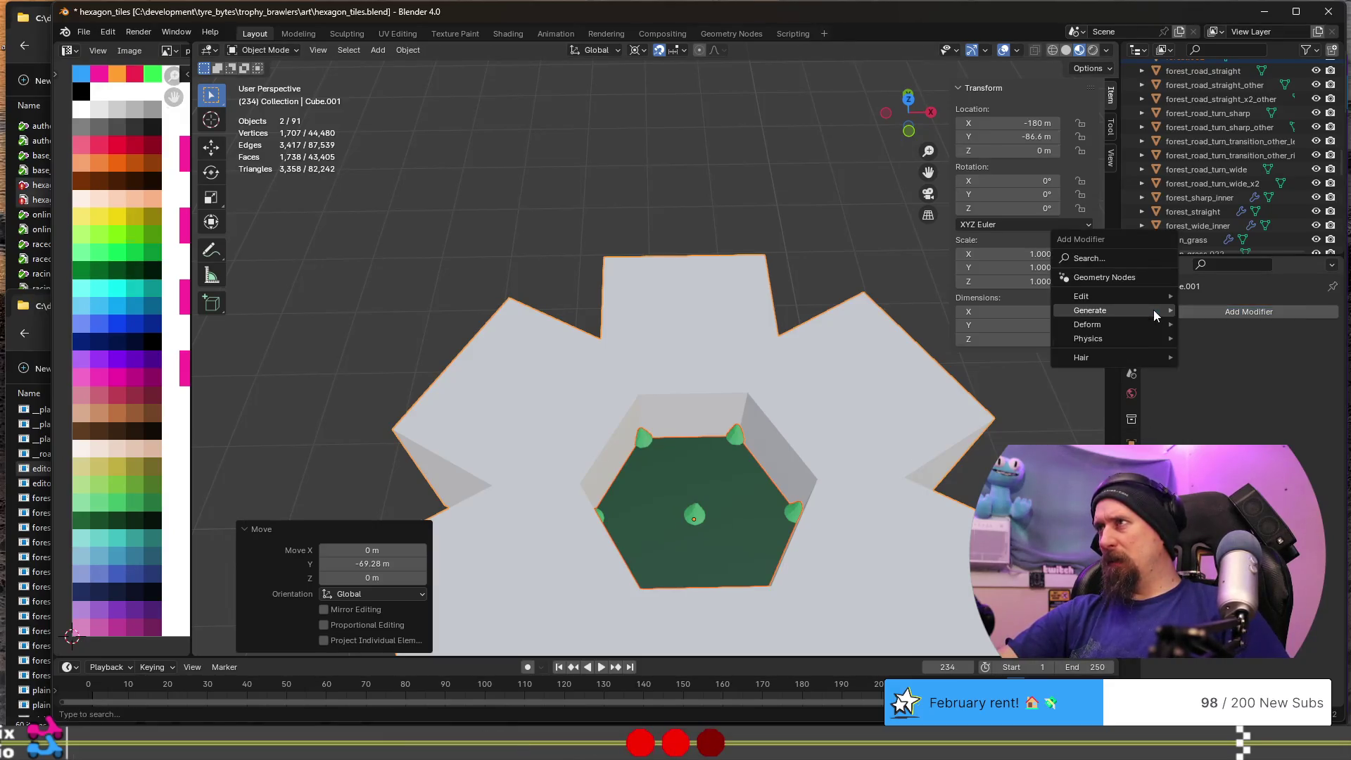
mouse_move(1134, 325)
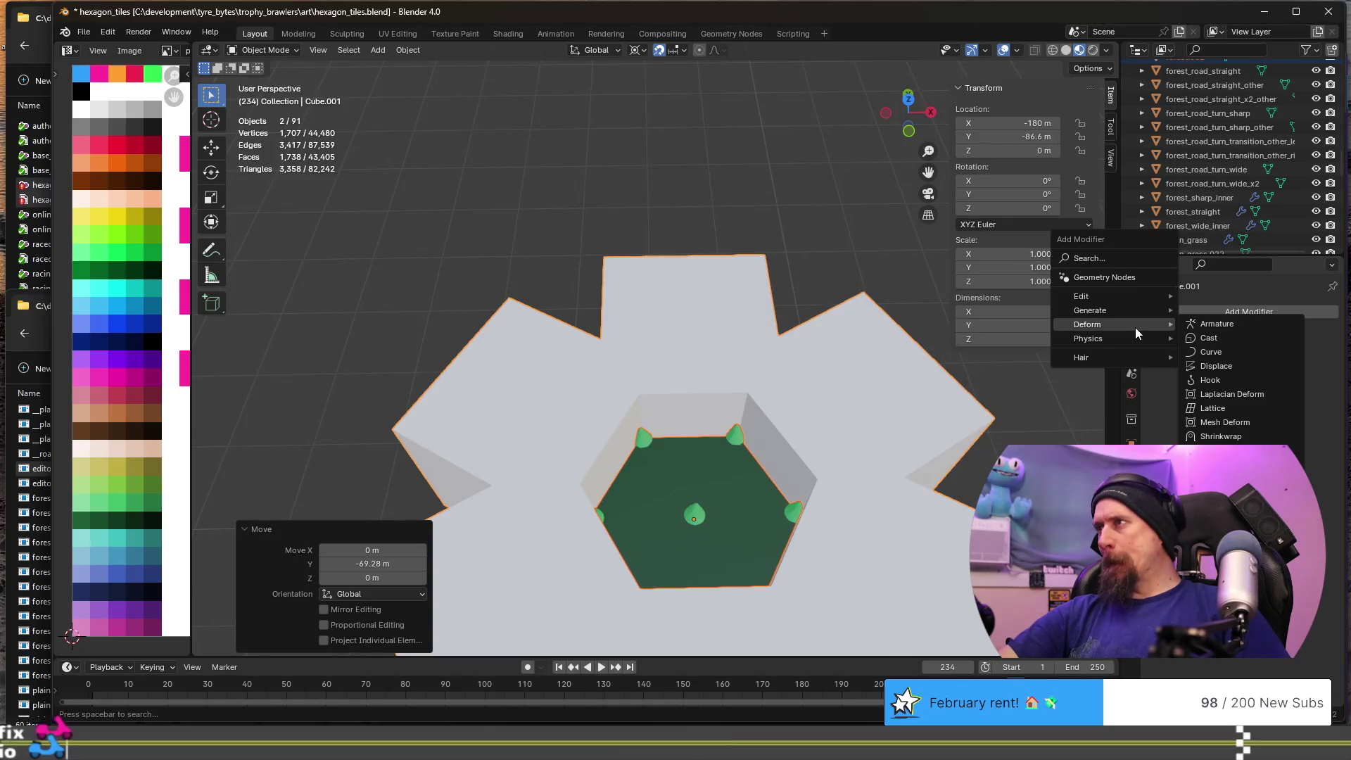
mouse_move(1132, 301)
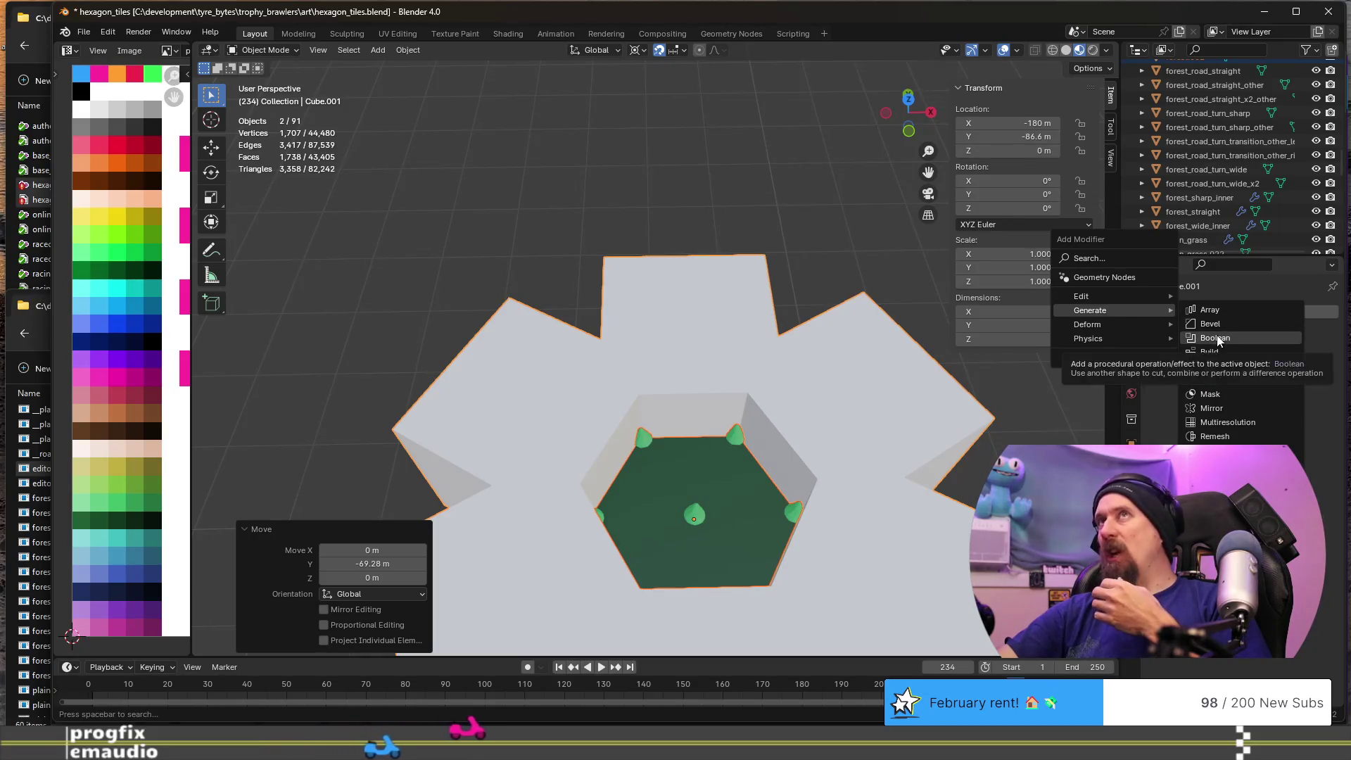
left_click(1215, 337)
- Reselect Cube.001 and delete its Boolean modifier
mouse_move(836, 442)
middle_mouse_down()
mouse_move(800, 378)
mouse_move(732, 327)
mouse_move(817, 373)
mouse_move(880, 374)
mouse_move(841, 410)
mouse_move(767, 393)
middle_mouse_up()
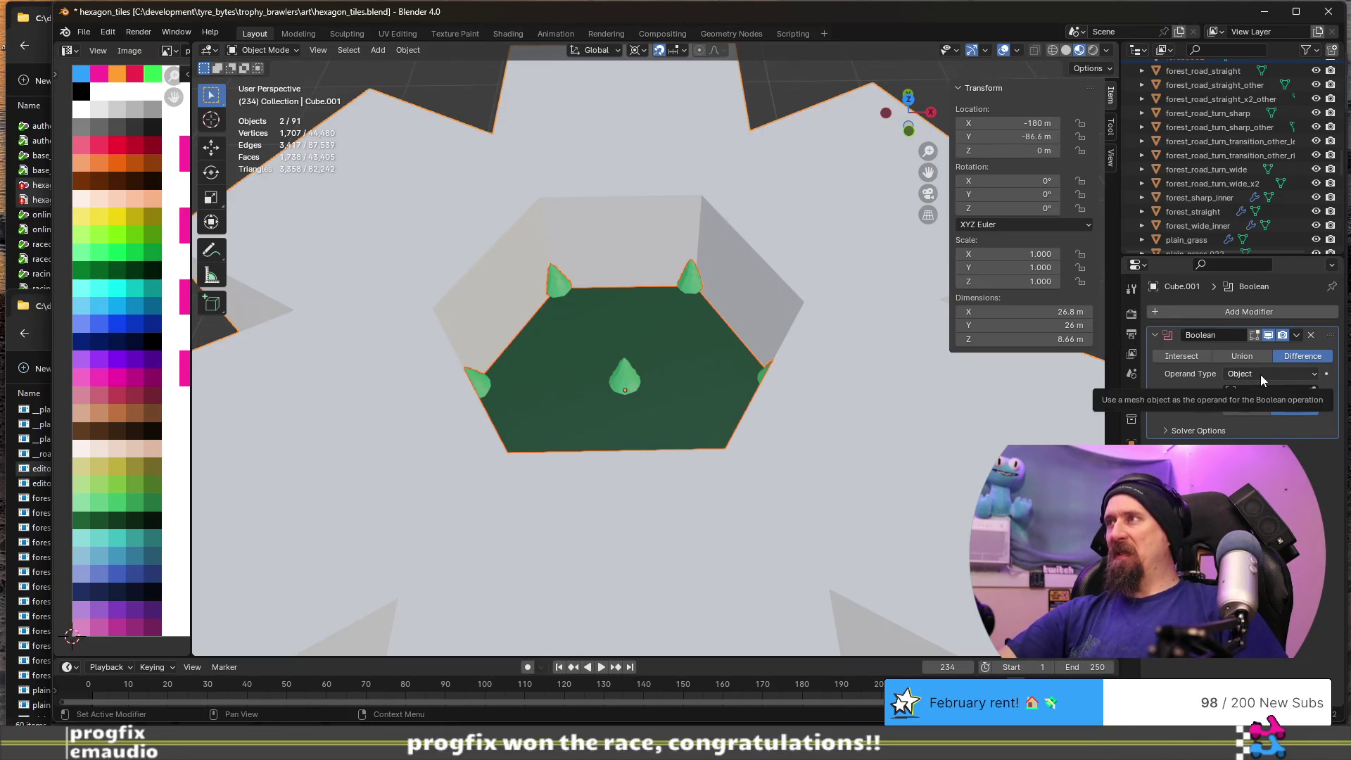
scroll(719, 331, "up", 8)
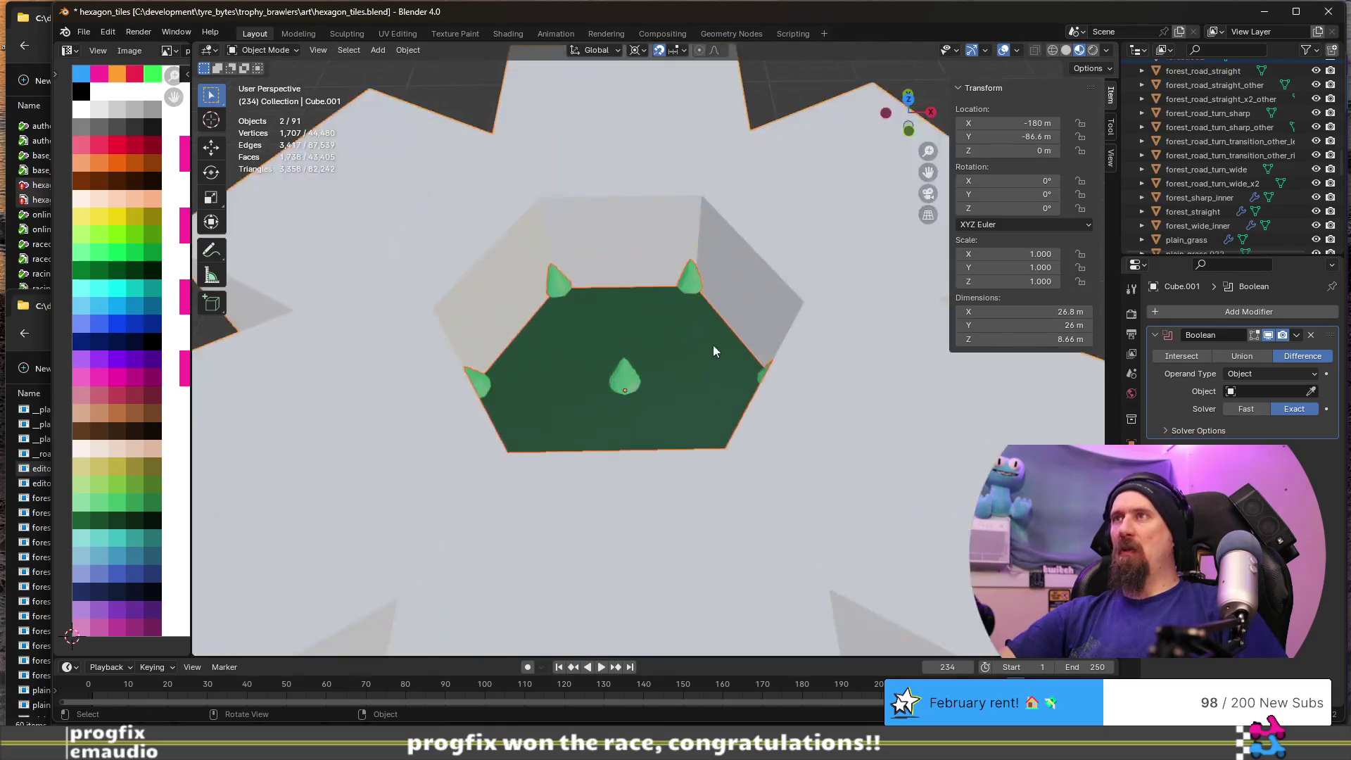
left_click(690, 366)
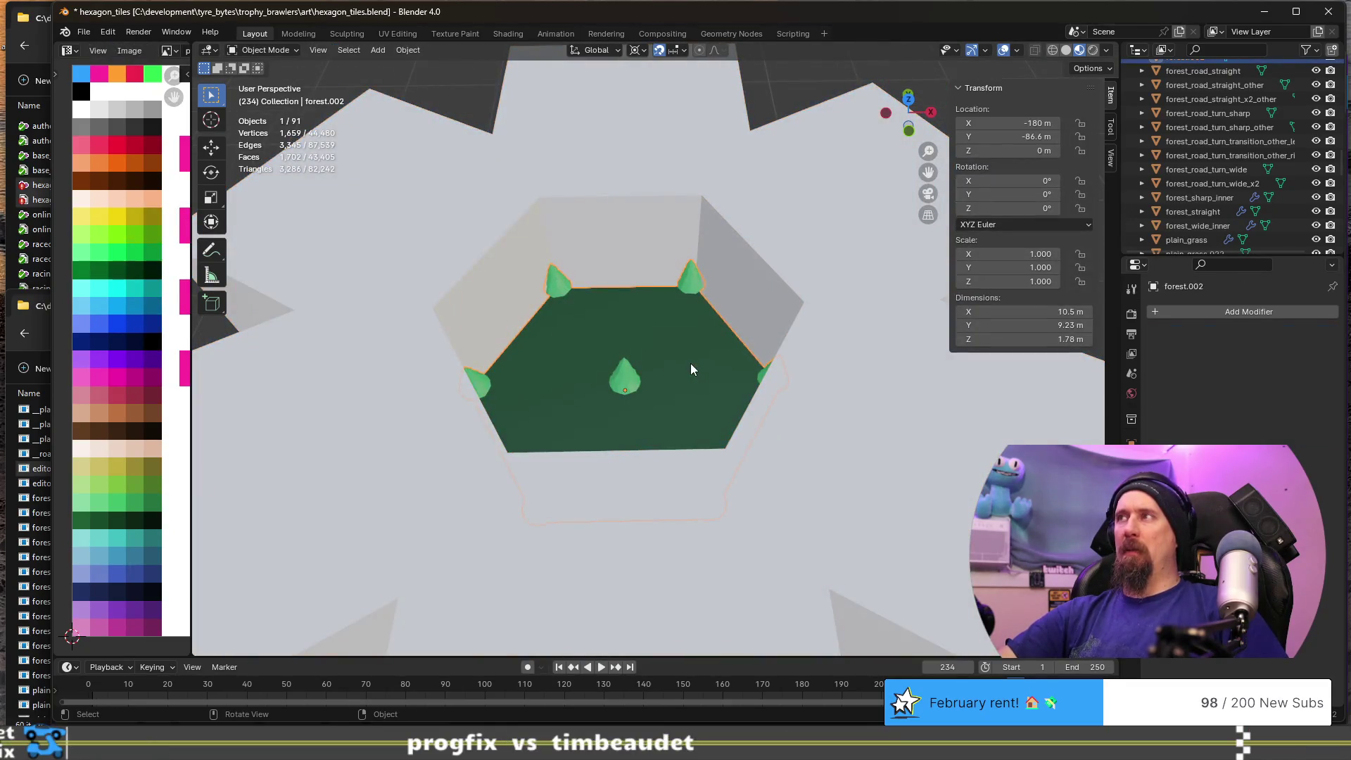
left_click(840, 257)
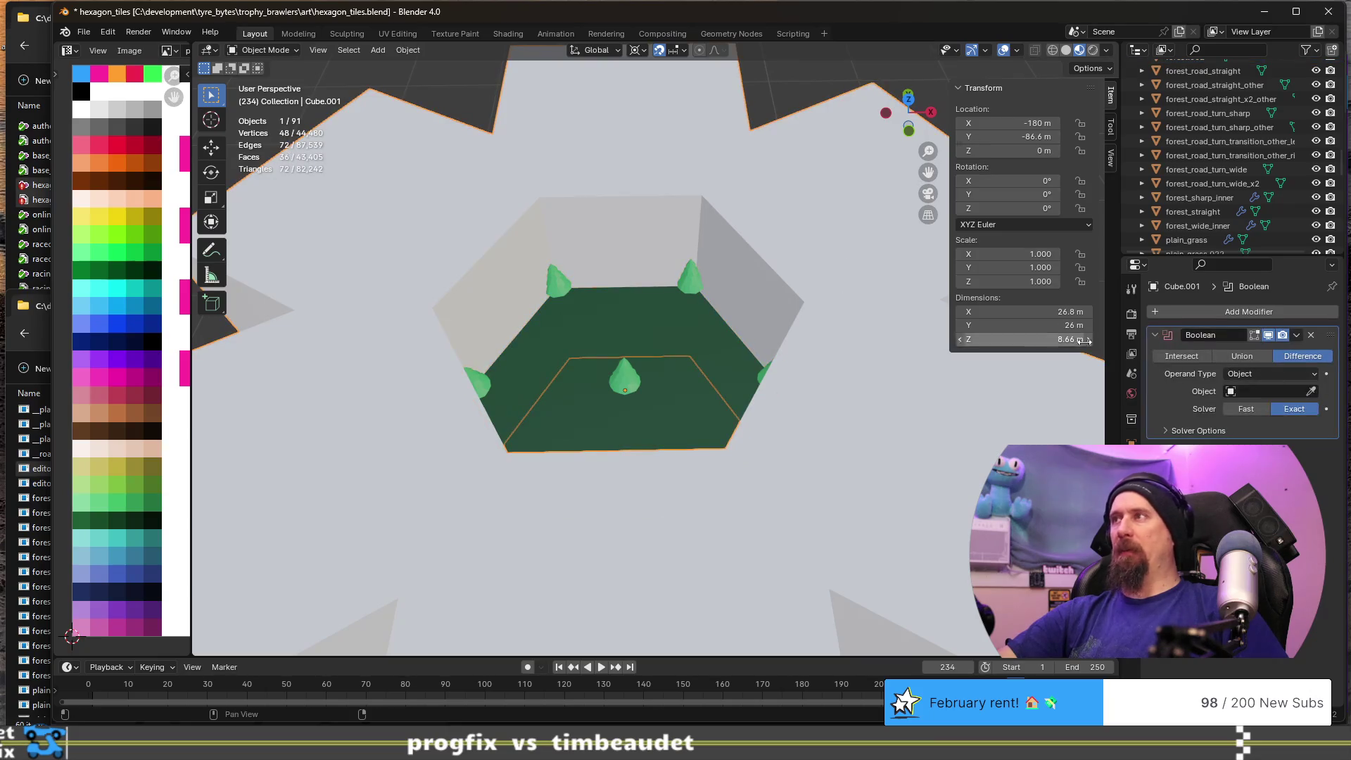
left_click(1310, 335)
scroll(673, 353, "down", 6)
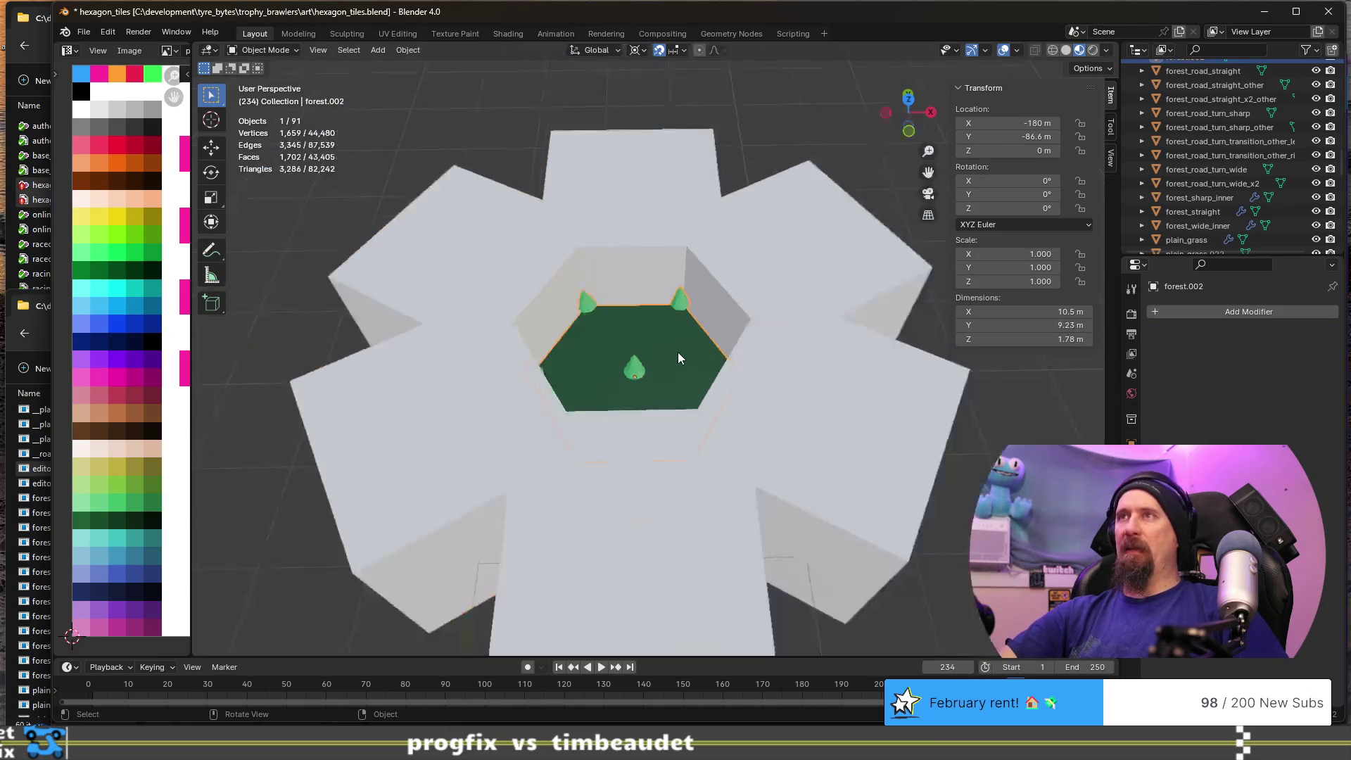
- Rename Cube.001 to tree_chopper, then select the forest ground tile
key("F2")
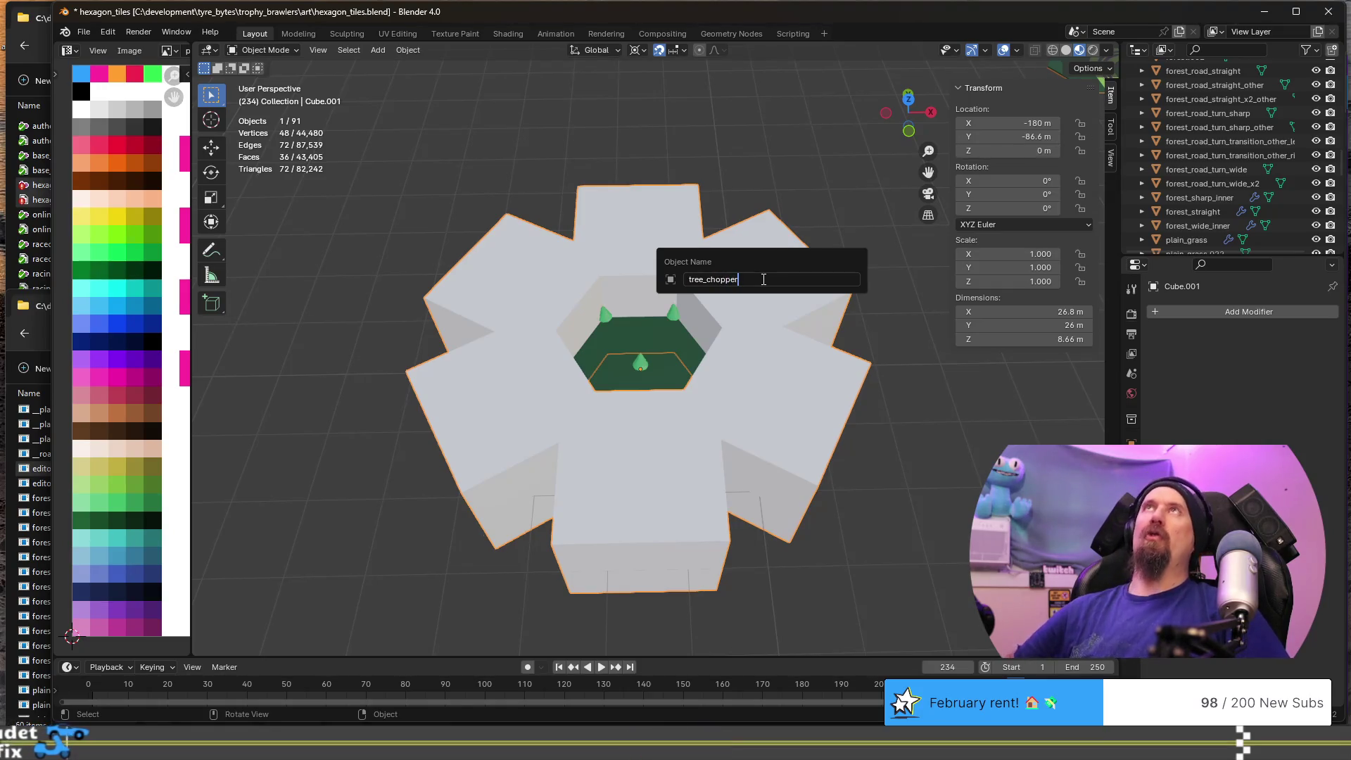
key("Return")
scroll(590, 413, "up", 5)
left_click(707, 415)
left_click(1184, 314)
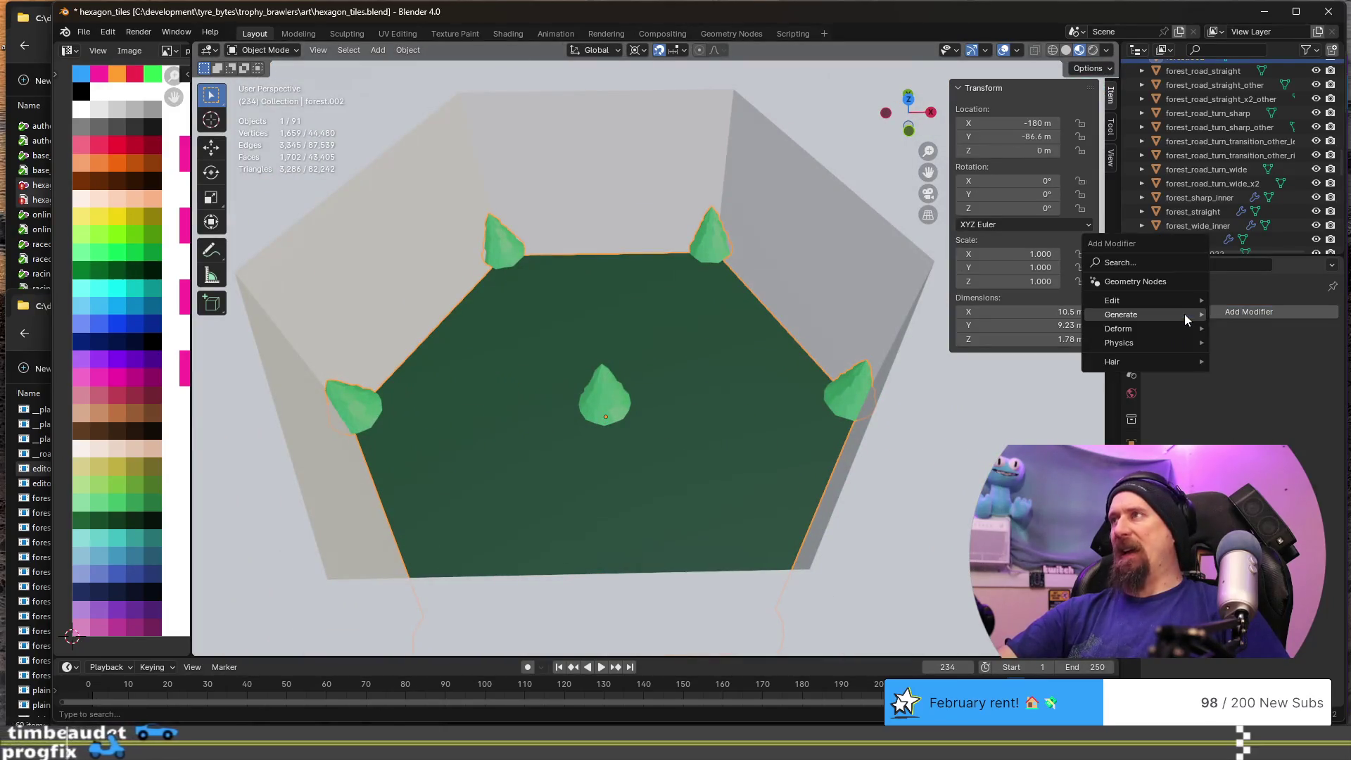
mouse_move(1184, 313)
left_click(1251, 340)
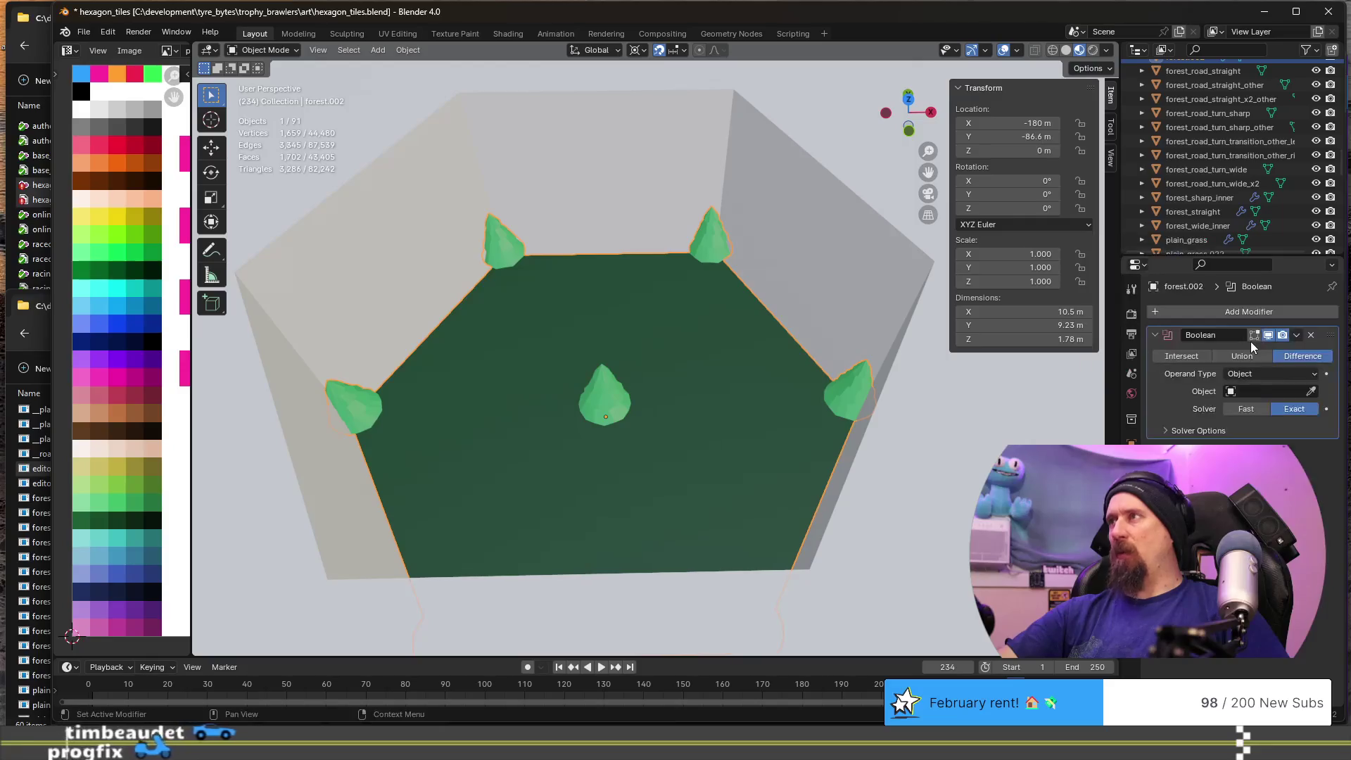
left_click(1259, 393)
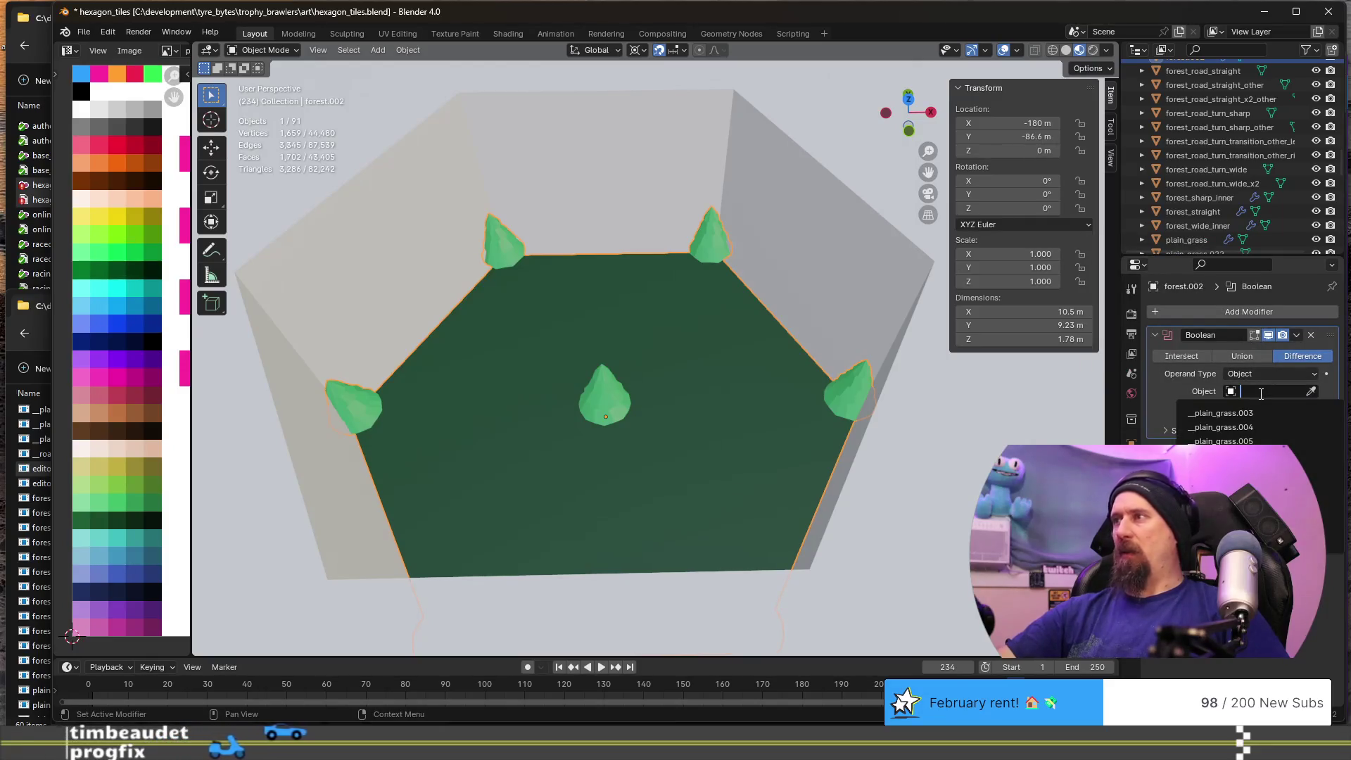
type("tree")
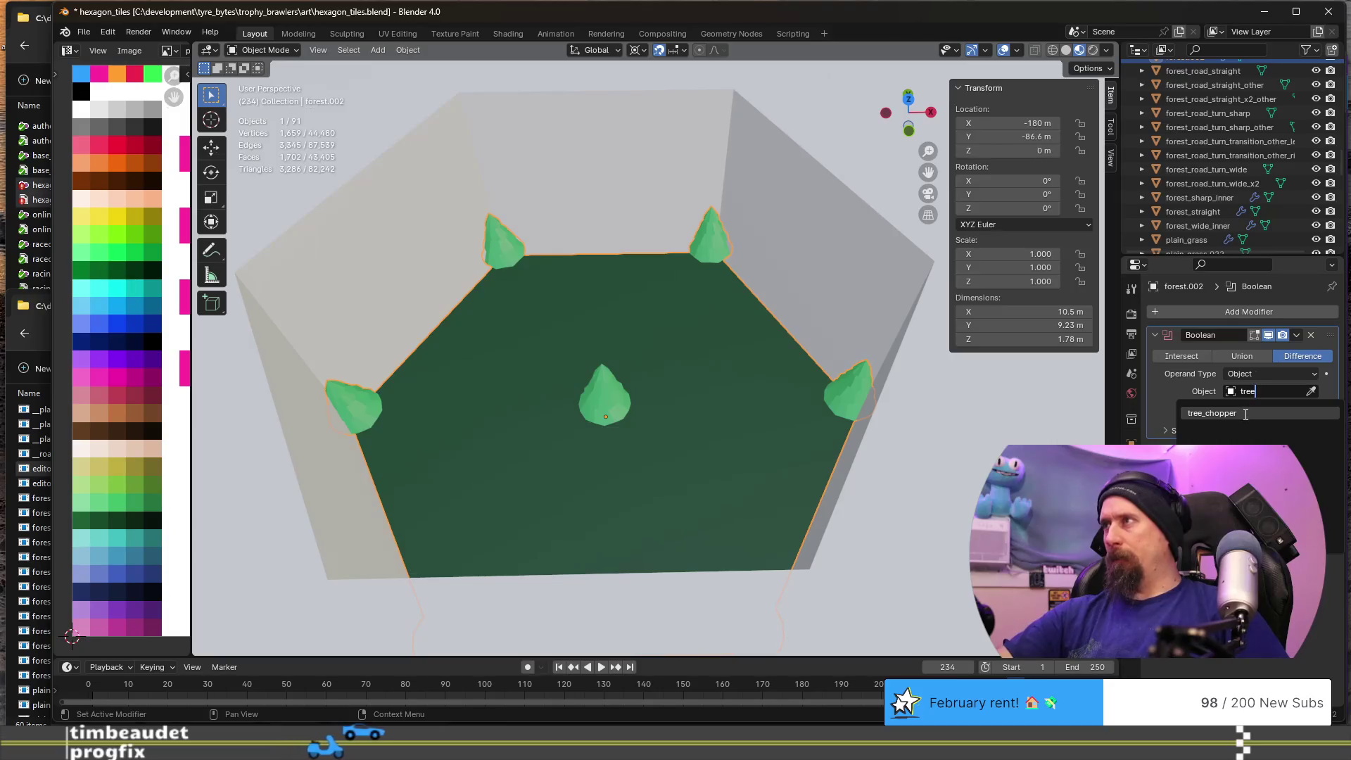
left_click(1243, 415)
scroll(729, 420, "down", 4)
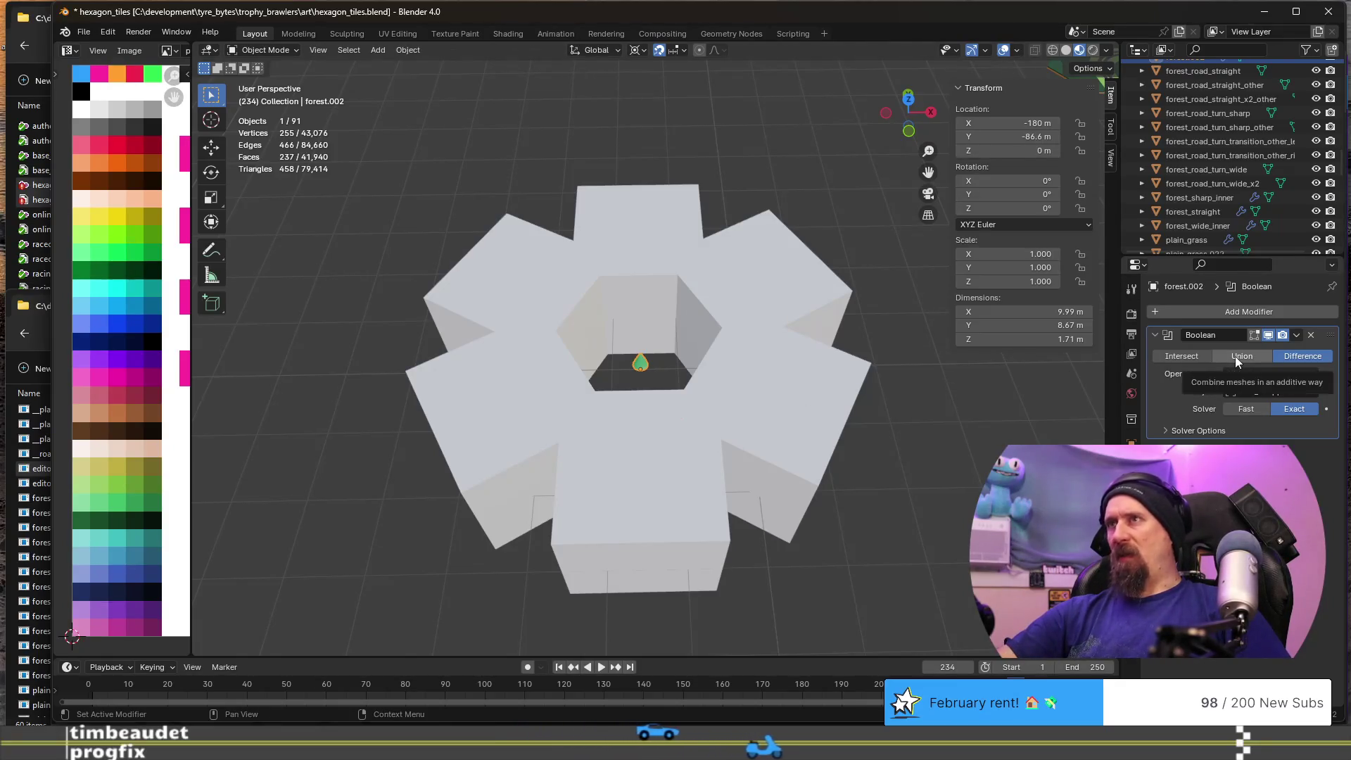
left_click(1184, 355)
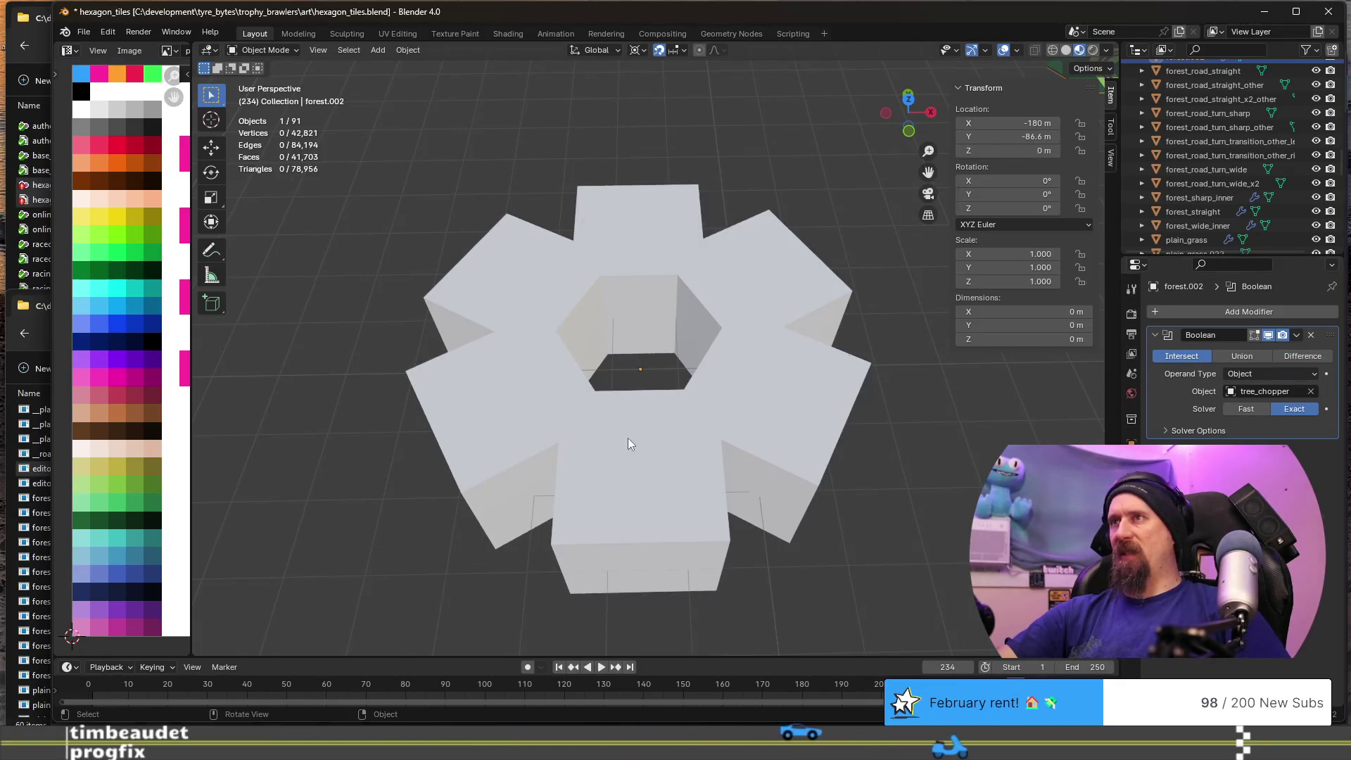
scroll(628, 437, "up", 5)
left_click(1231, 358)
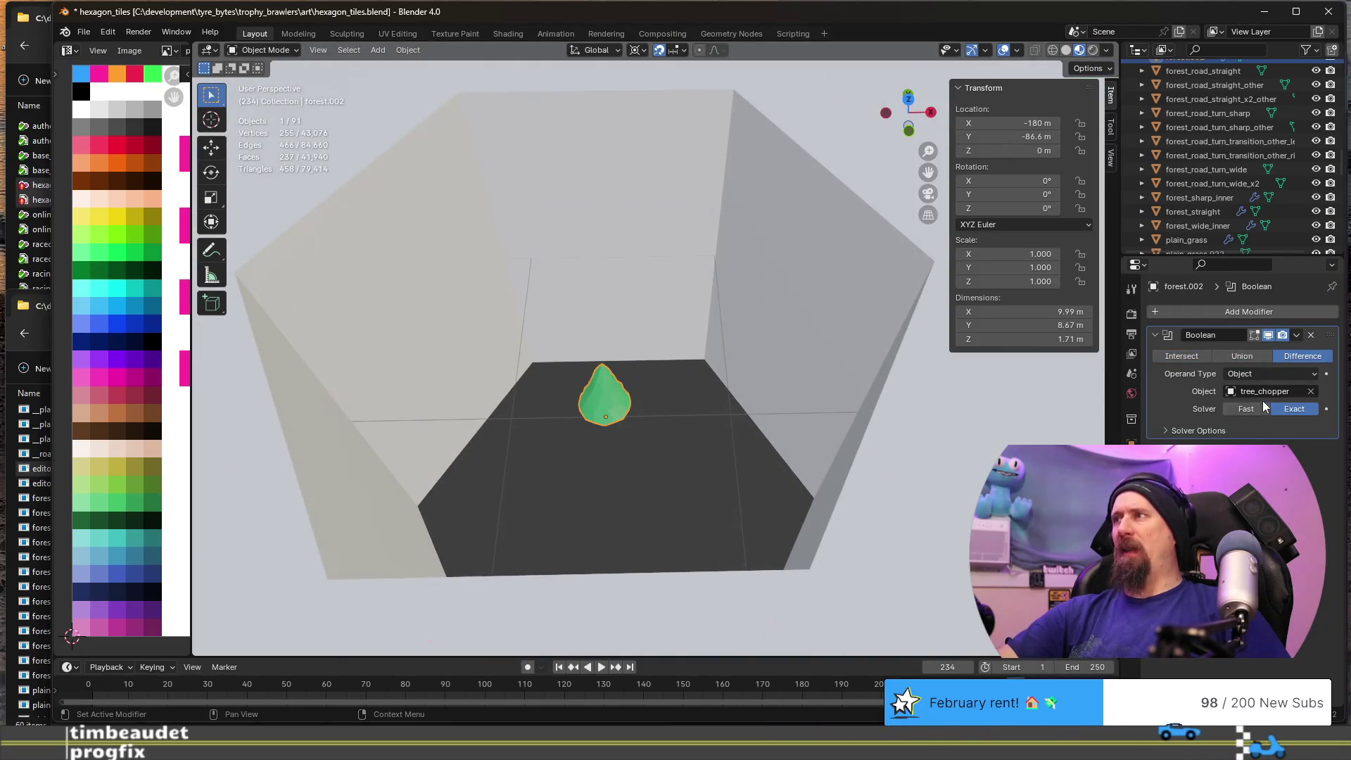
left_click(1165, 431)
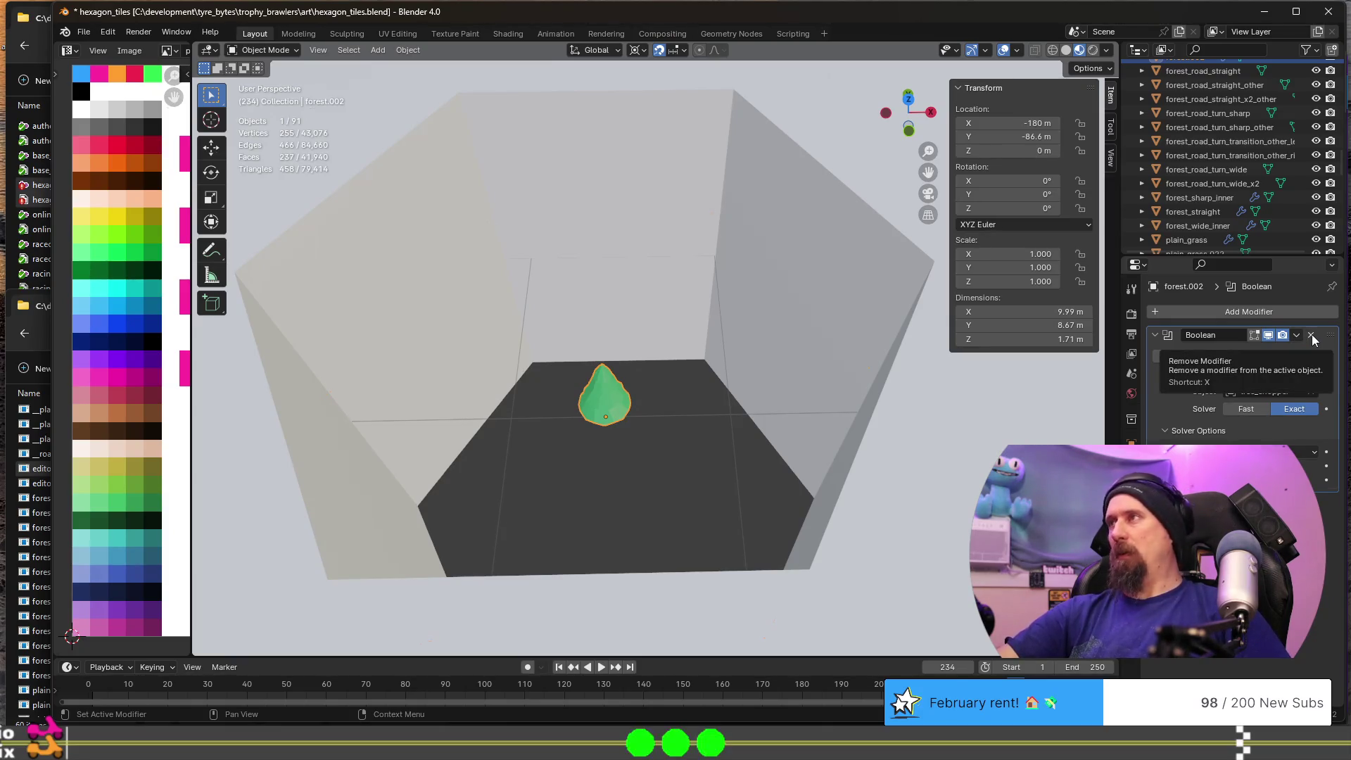
left_click(1311, 335)
scroll(696, 342, "down", 5)
key("Tab")
mouse_move(624, 395)
middle_mouse_down()
mouse_move(698, 399)
mouse_move(571, 382)
middle_mouse_up()
key("a")
key("Tab")
left_click(482, 275)
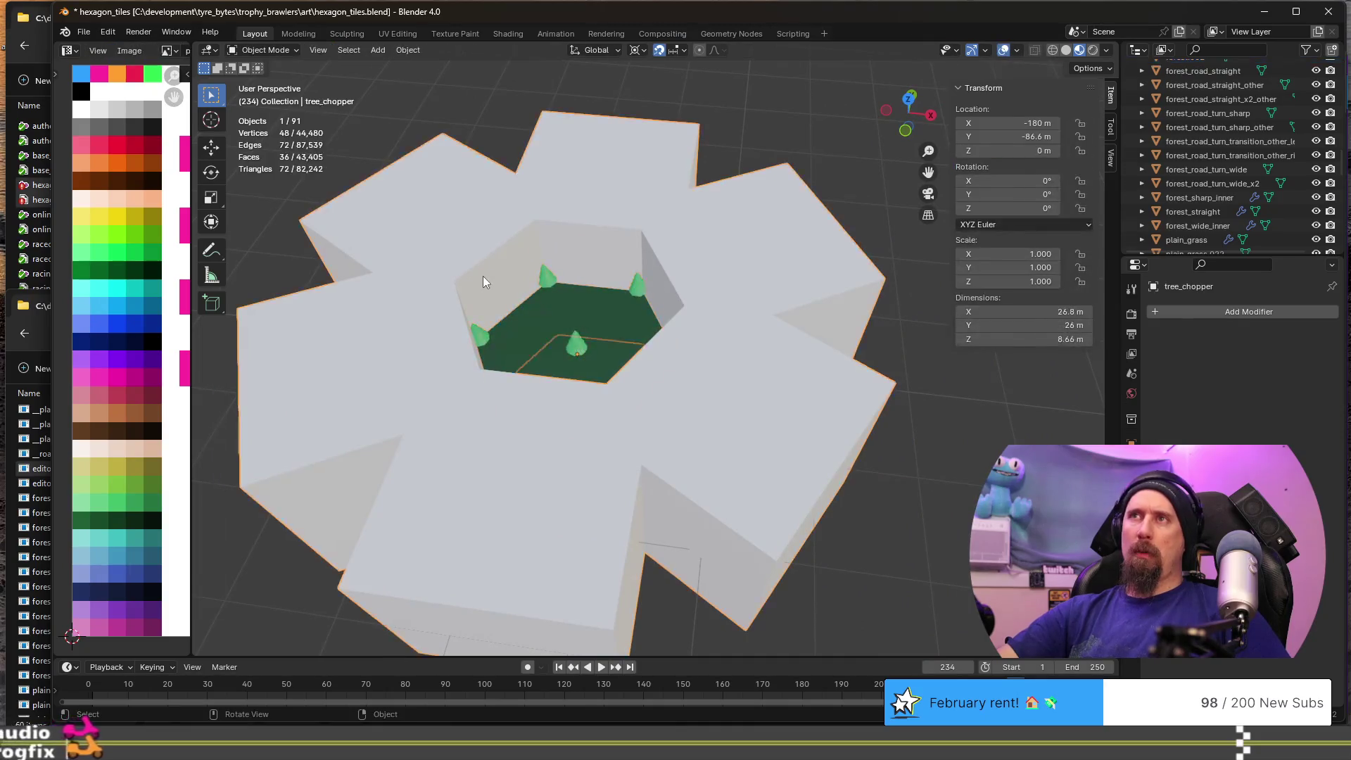
key("Tab")
left_click(484, 268)
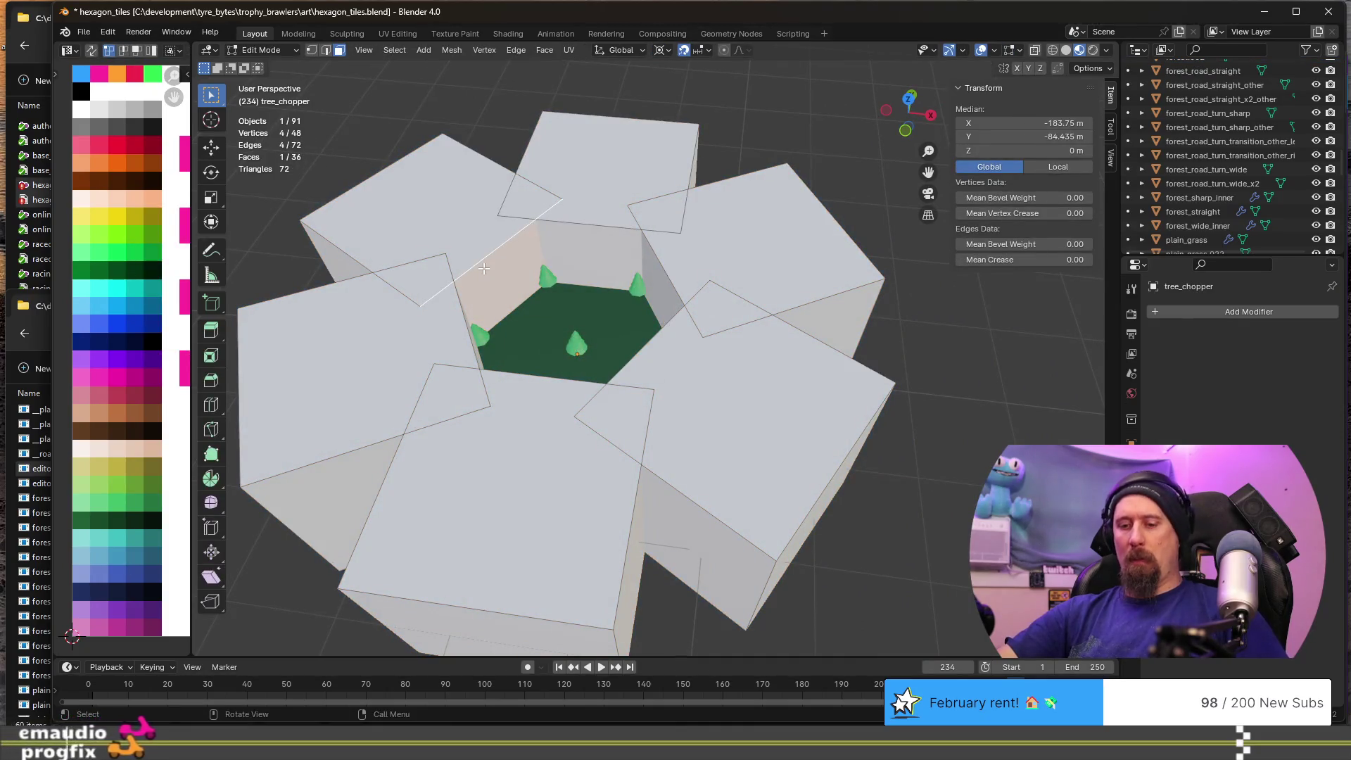
left_click(598, 248, "shift")
left_click(658, 296, "shift")
mouse_move(658, 328)
middle_mouse_down()
mouse_move(733, 338)
mouse_move(870, 312)
mouse_move(704, 350)
mouse_move(673, 380)
middle_mouse_up()
left_click(868, 318, "shift")
scroll(700, 357, "up", 4)
scroll(699, 356, "down", 2)
scroll(674, 379, "up", 2)
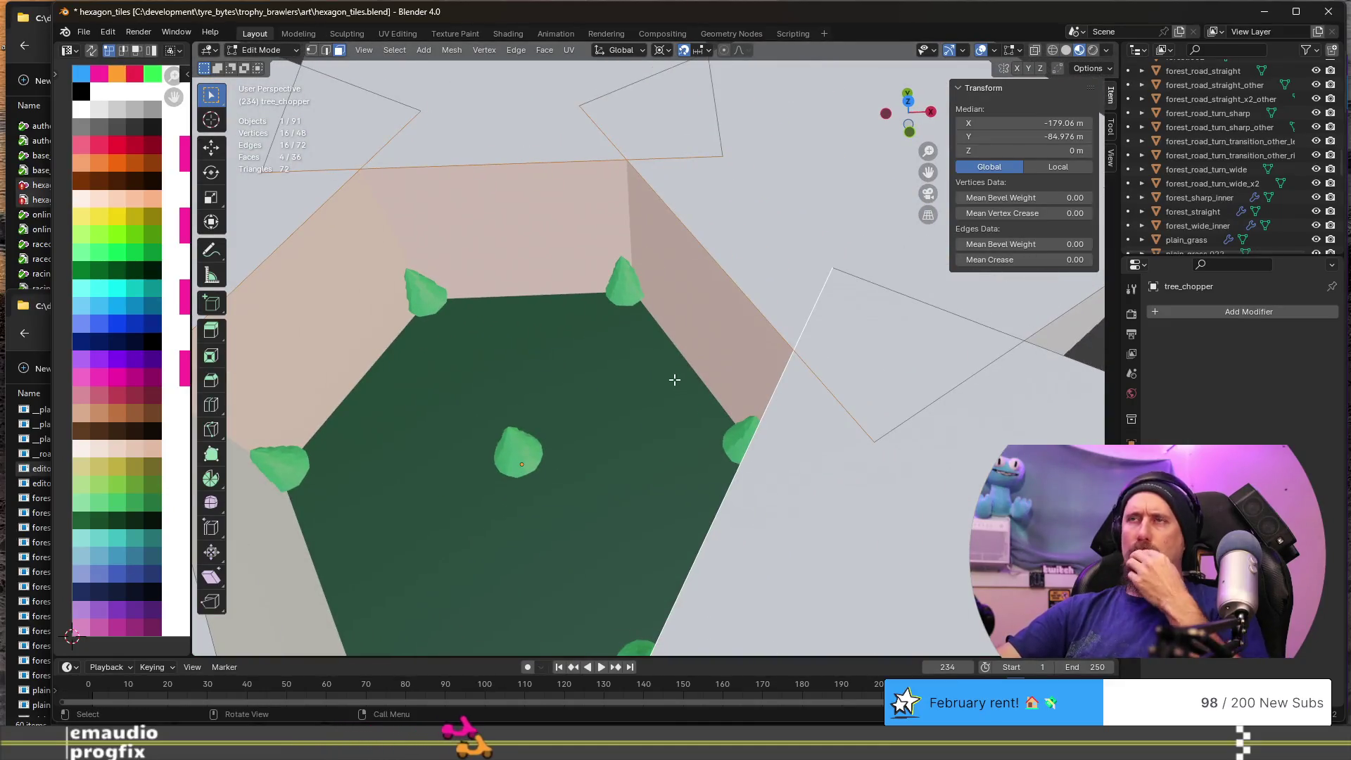
key("Tab")
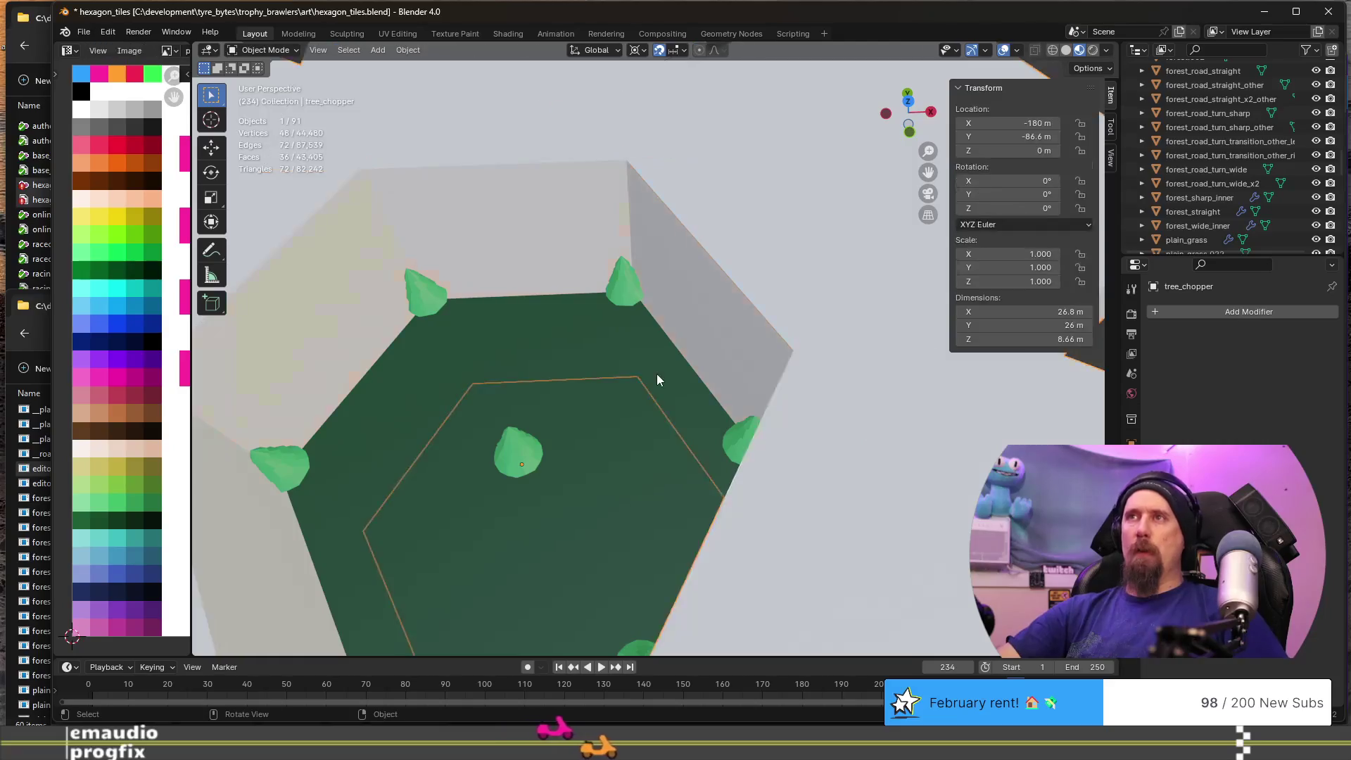
scroll(657, 374, "down", 12)
mouse_move(817, 369)
middle_mouse_down("shift")
mouse_move(501, 378)
mouse_move(678, 305)
middle_mouse_up("shift")
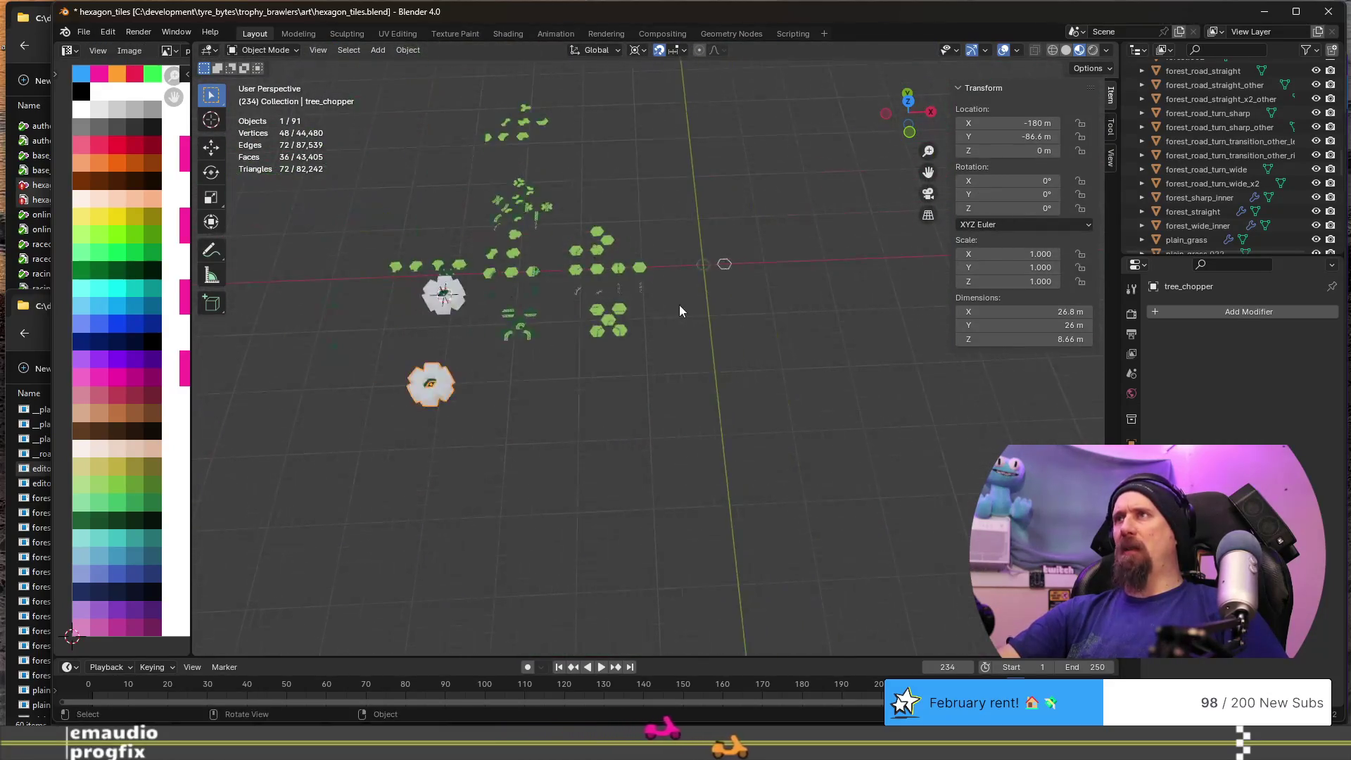
- Inspect the editor_selector, plain_grass and forest_road_straight_other tiles, framing one in Edit Mode
scroll(678, 305, "up", 3)
left_click(745, 211)
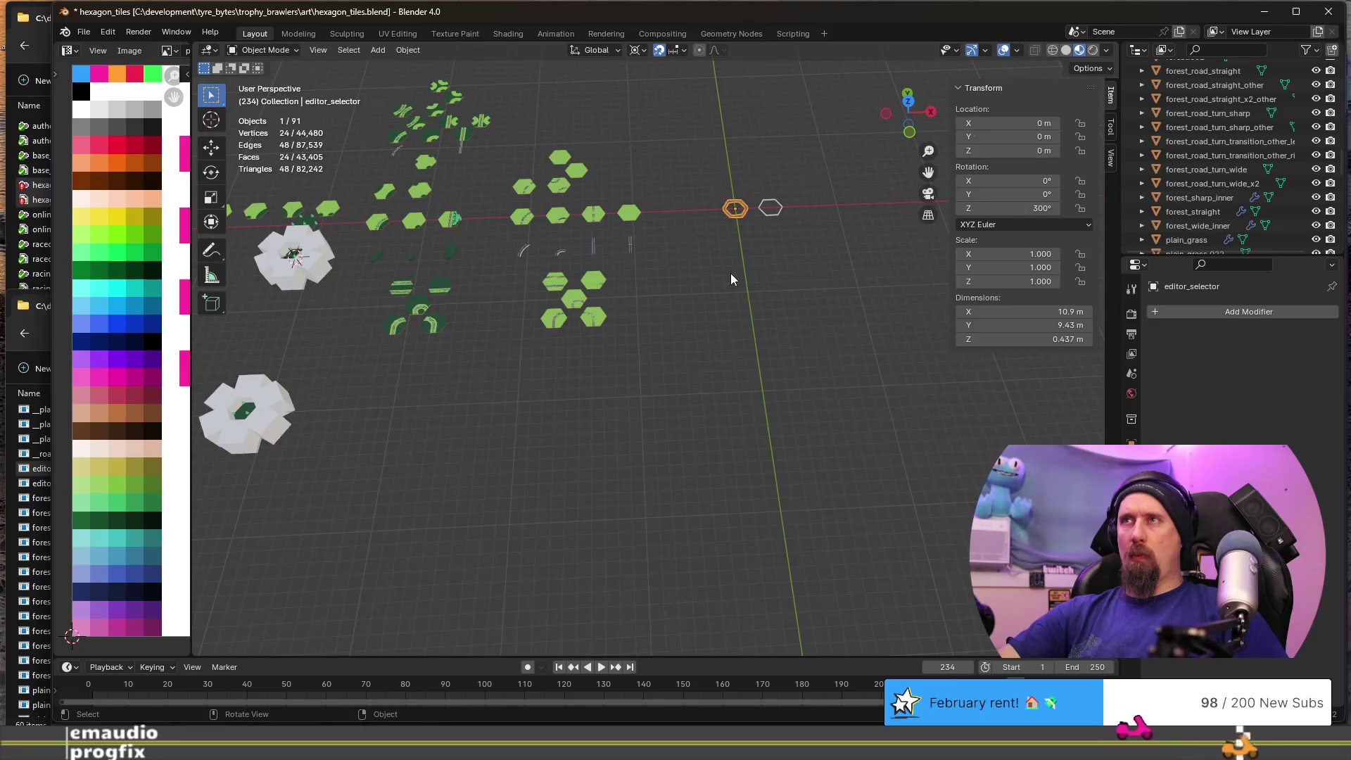
left_click(645, 213)
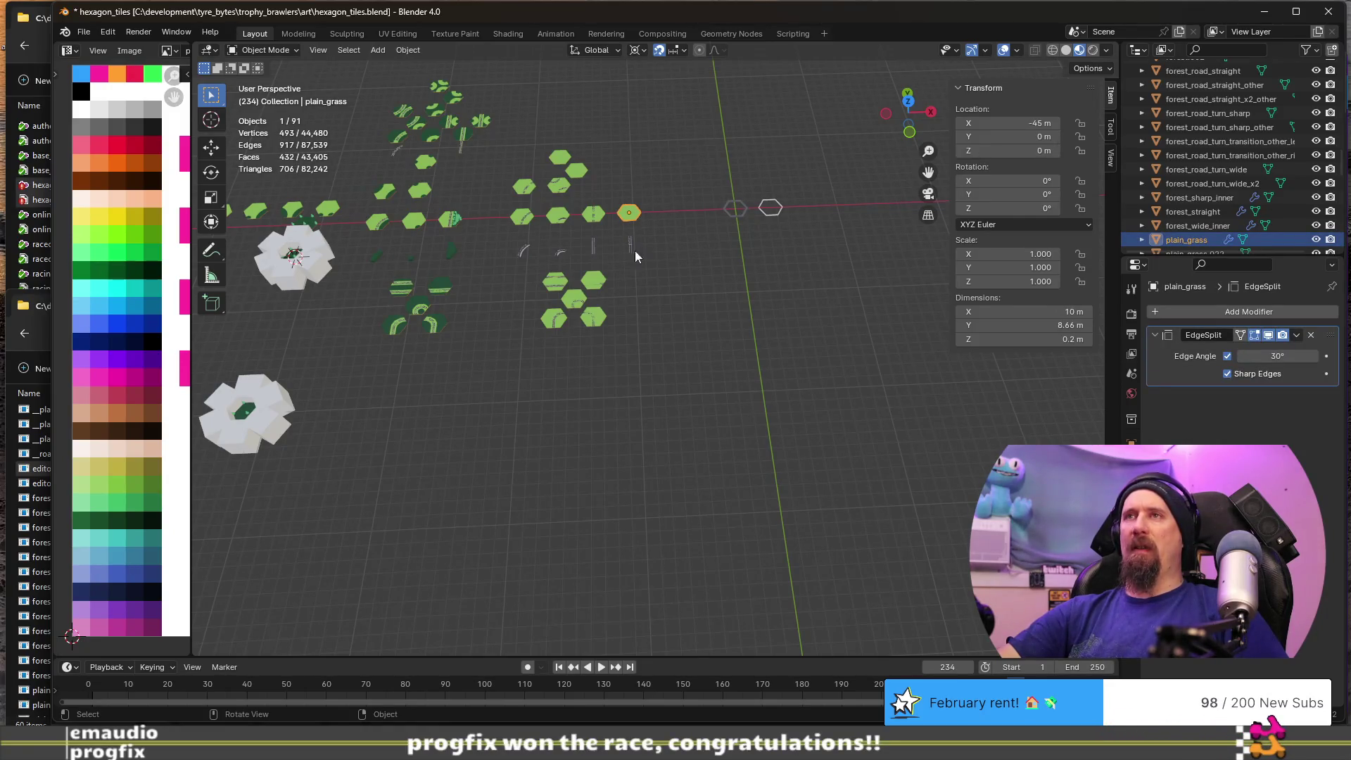
left_click(439, 287)
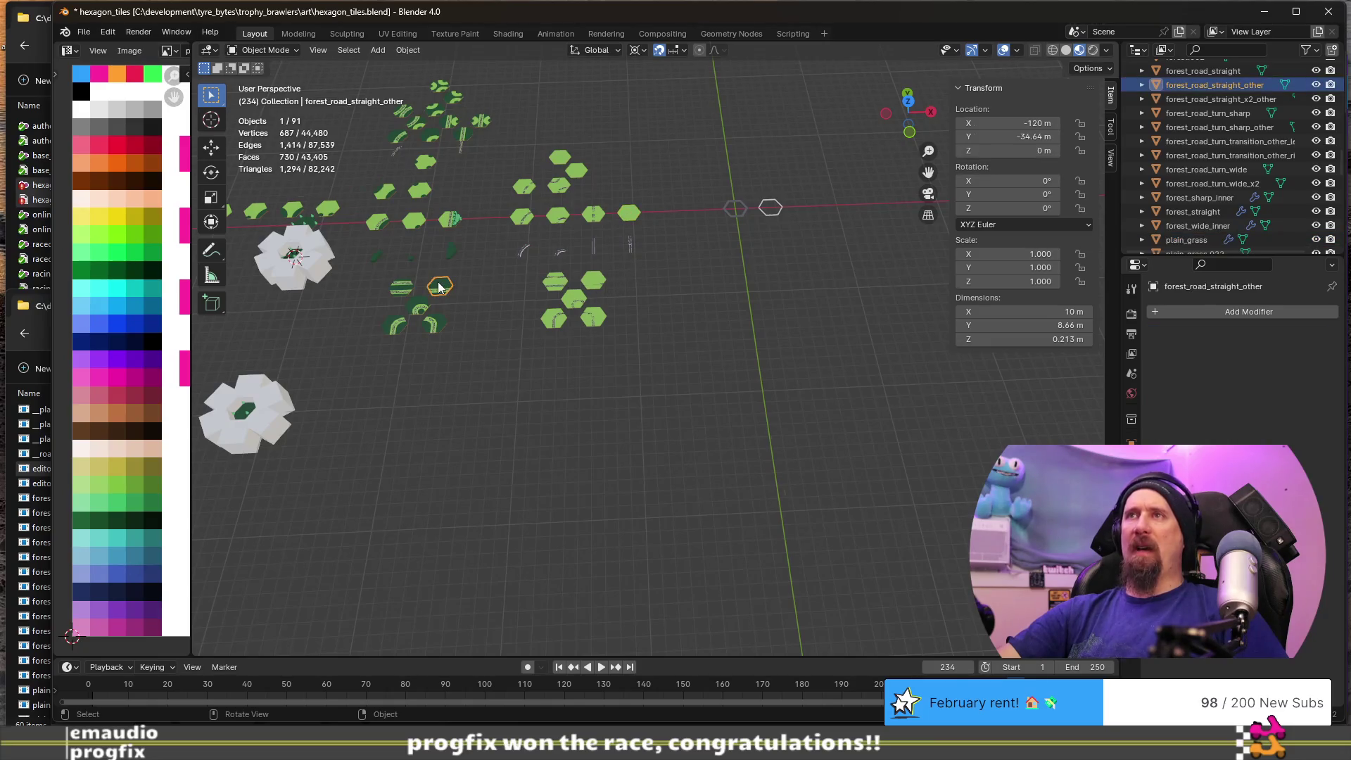
key("KP_Decimal")
key("Tab")
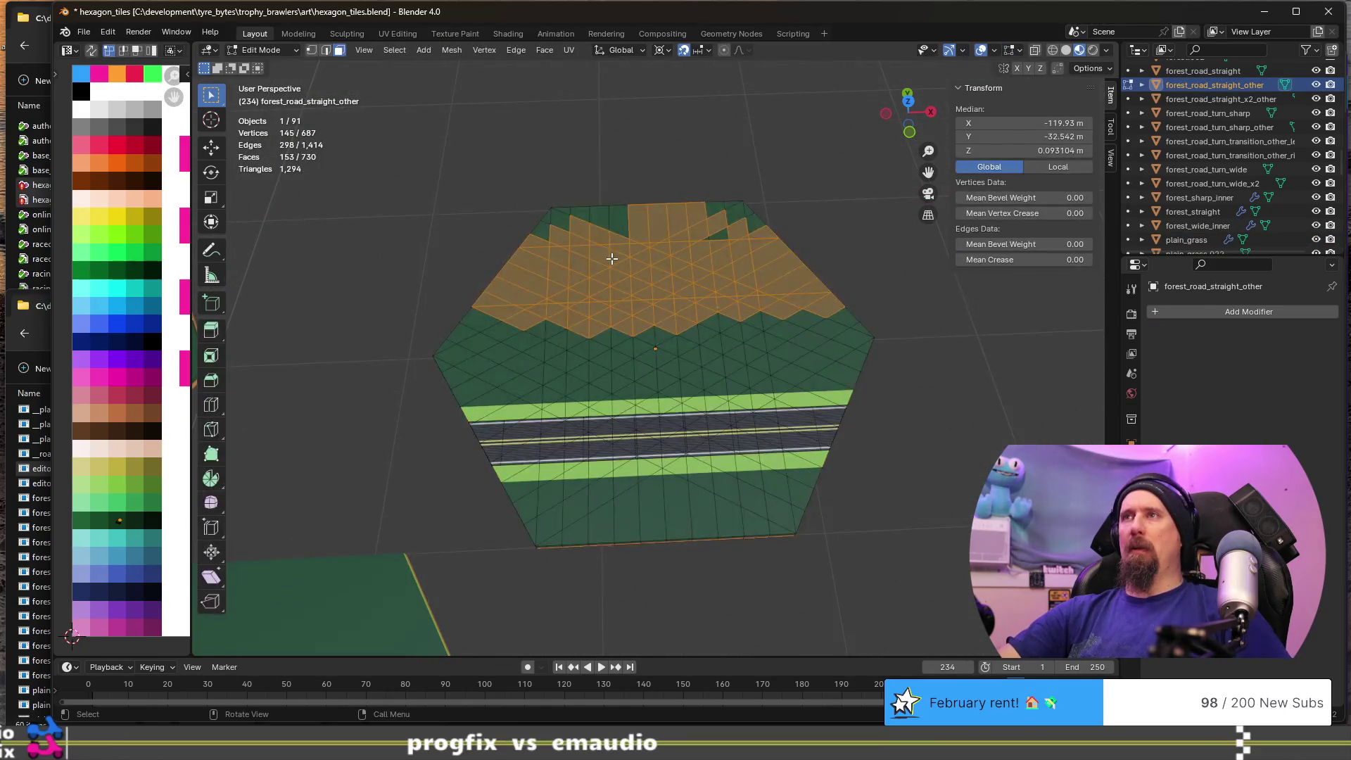
scroll(611, 258, "down", 6)
mouse_move(611, 259)
middle_mouse_down()
mouse_move(383, 338)
mouse_move(654, 277)
mouse_move(840, 341)
mouse_move(530, 484)
mouse_move(711, 327)
middle_mouse_up()
key("Tab")
- Switch to the plain_road_turn_sharp tile and duplicate it
left_click(820, 342)
key("Tab")
key("Tab")
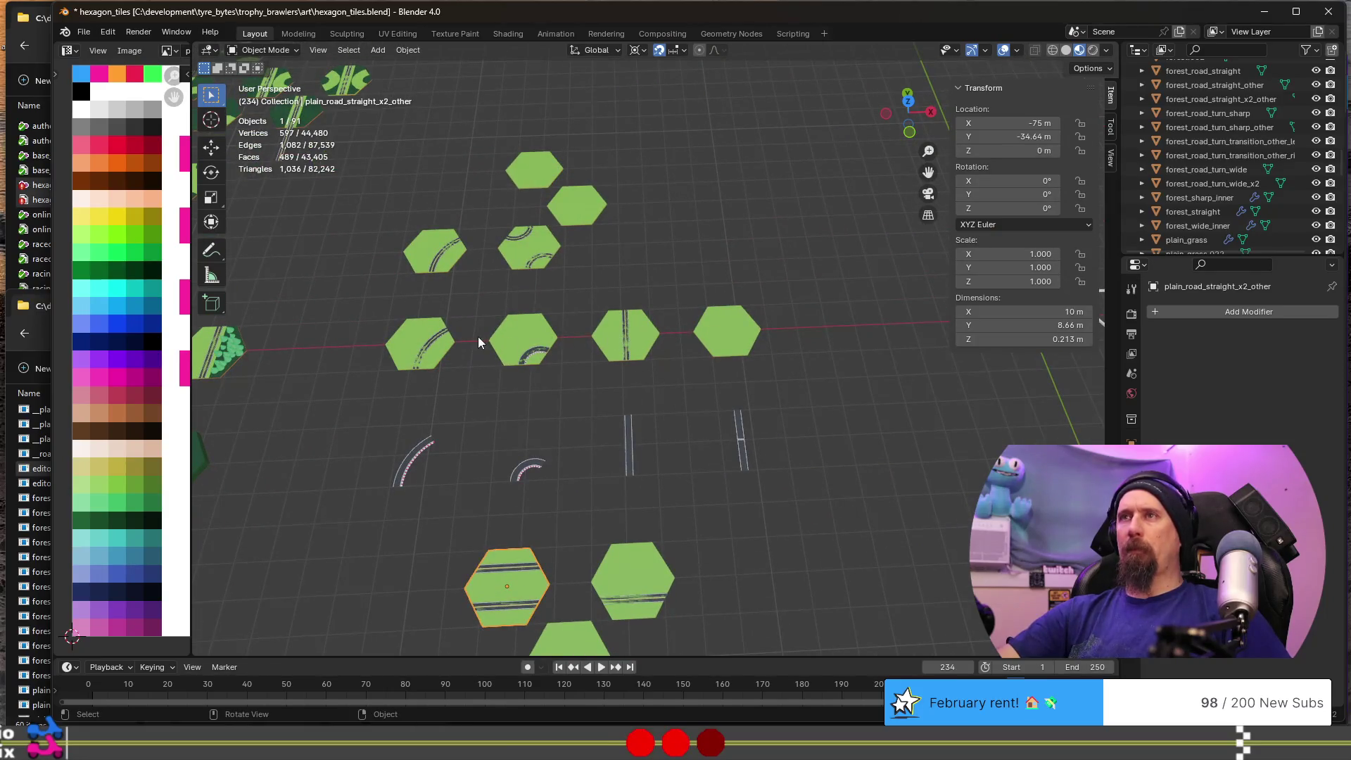
key("Tab")
key("alt+q")
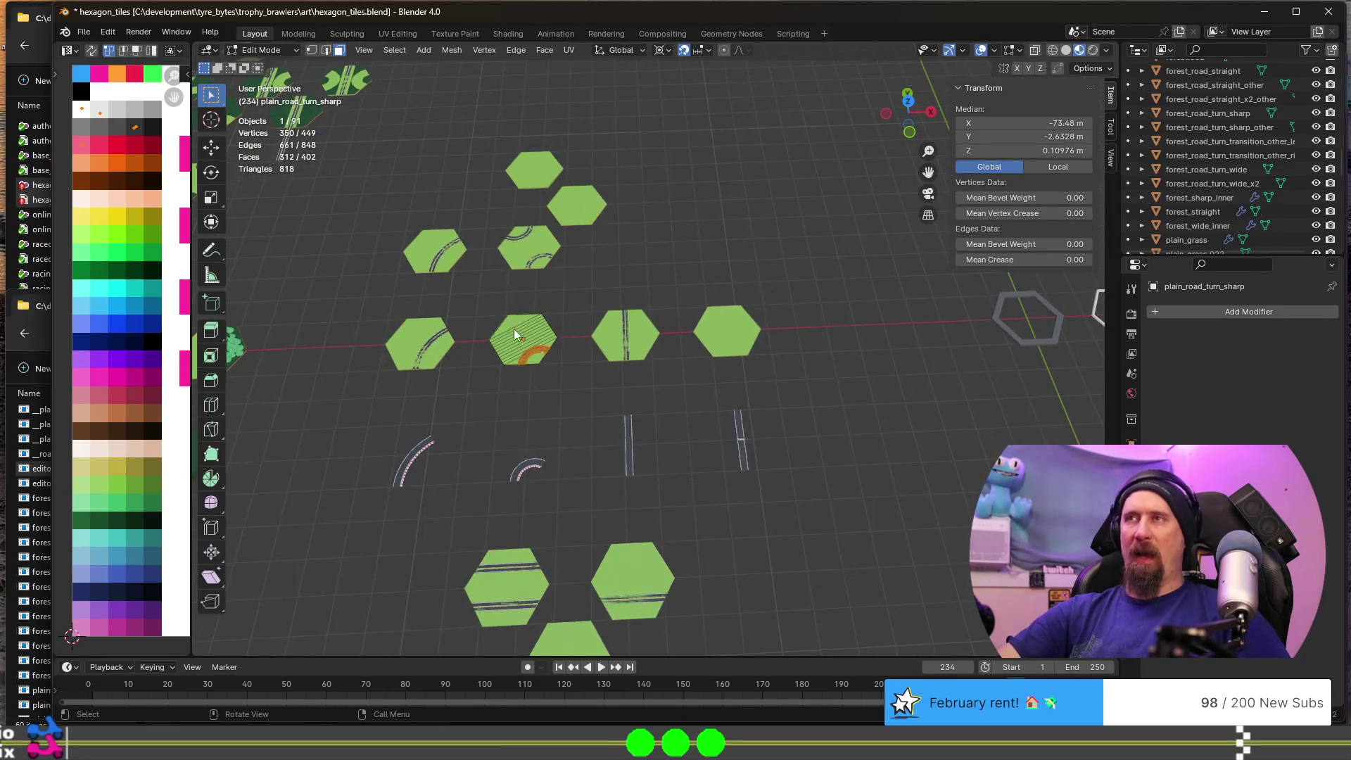
key("Tab")
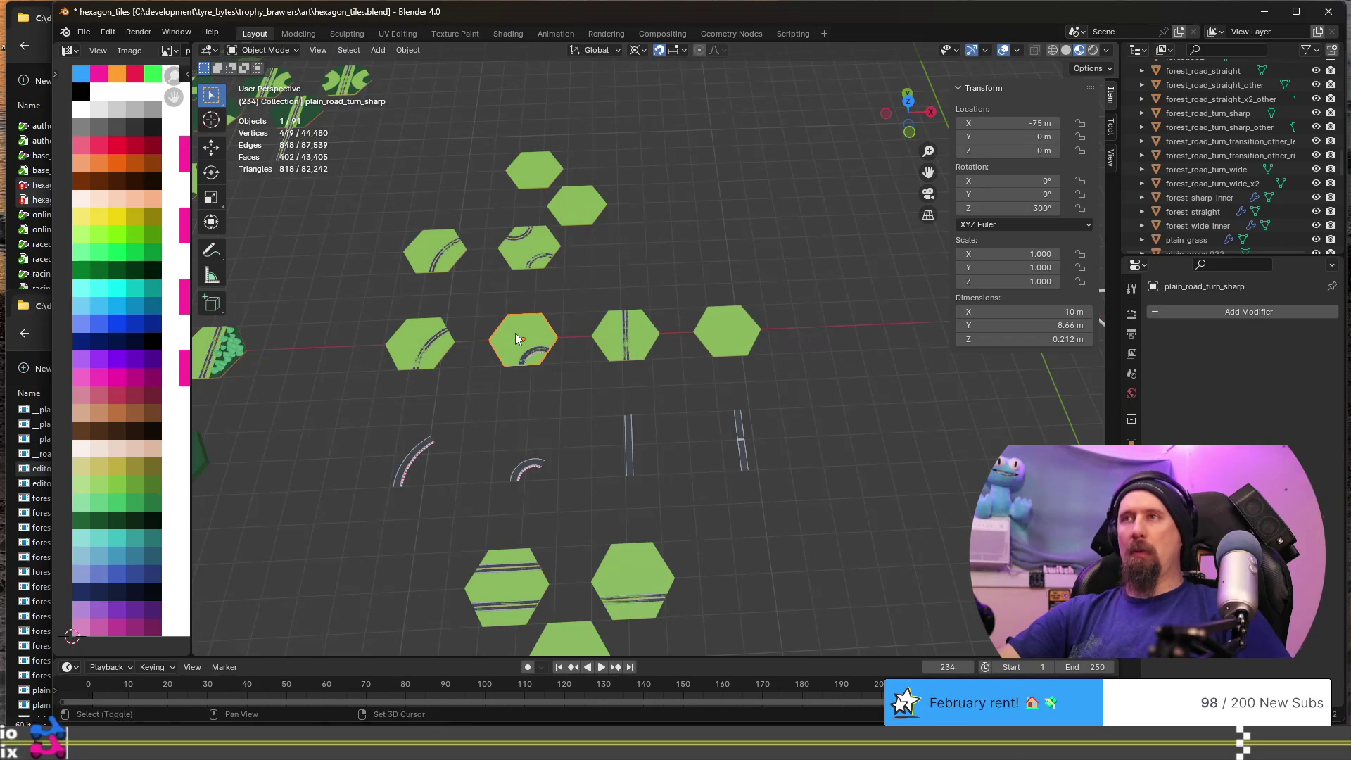
key("shift+d")
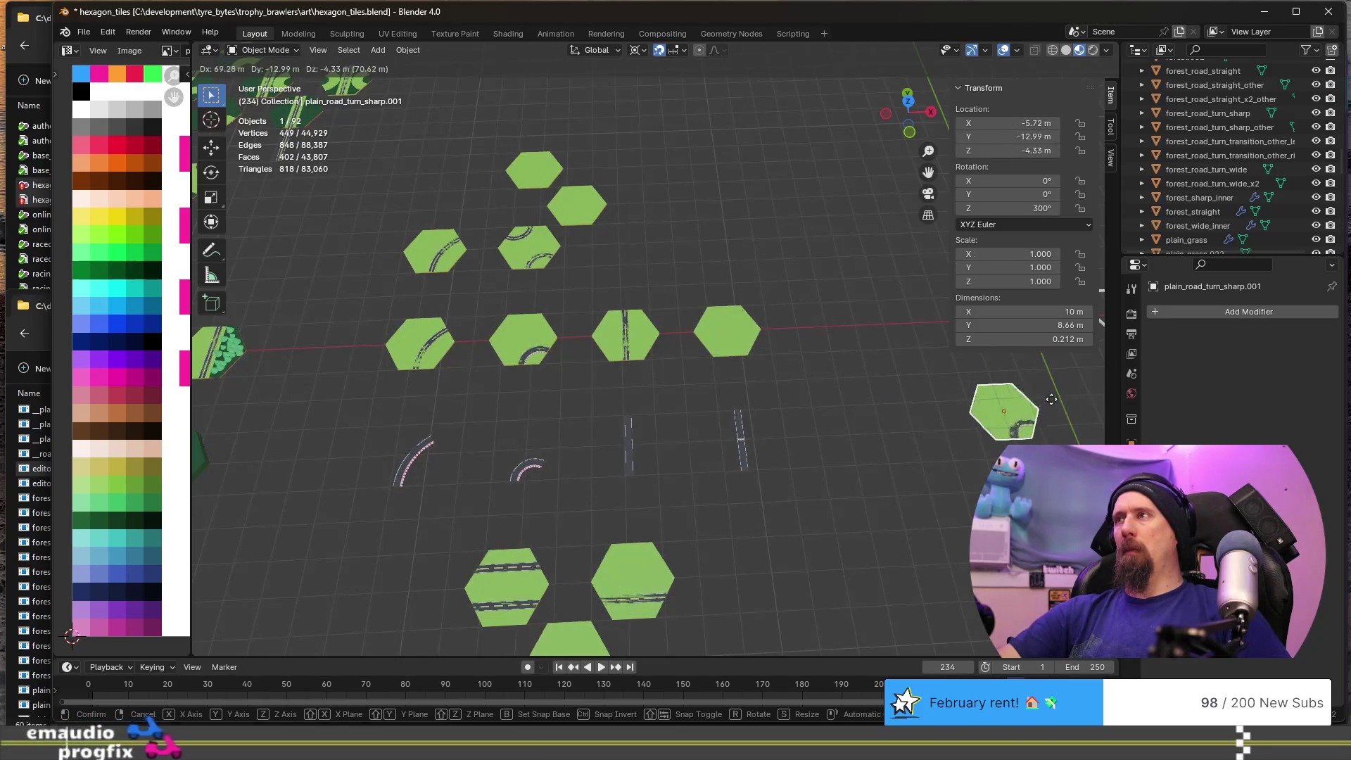
- Drop the duplicate and set its X and Z locations to 0 m
left_click(1115, 388)
middle_click_drag(1053, 410, 809, 419, "shift")
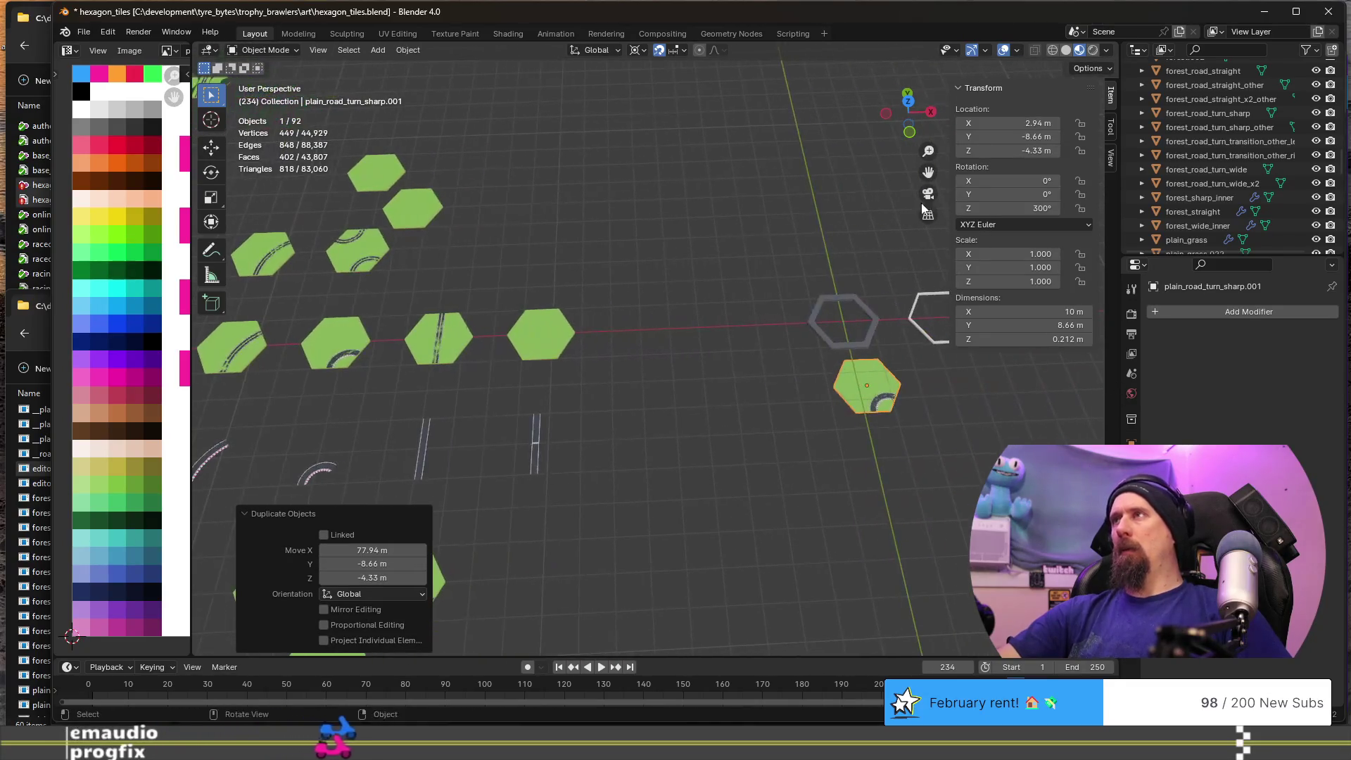
left_click(1029, 122)
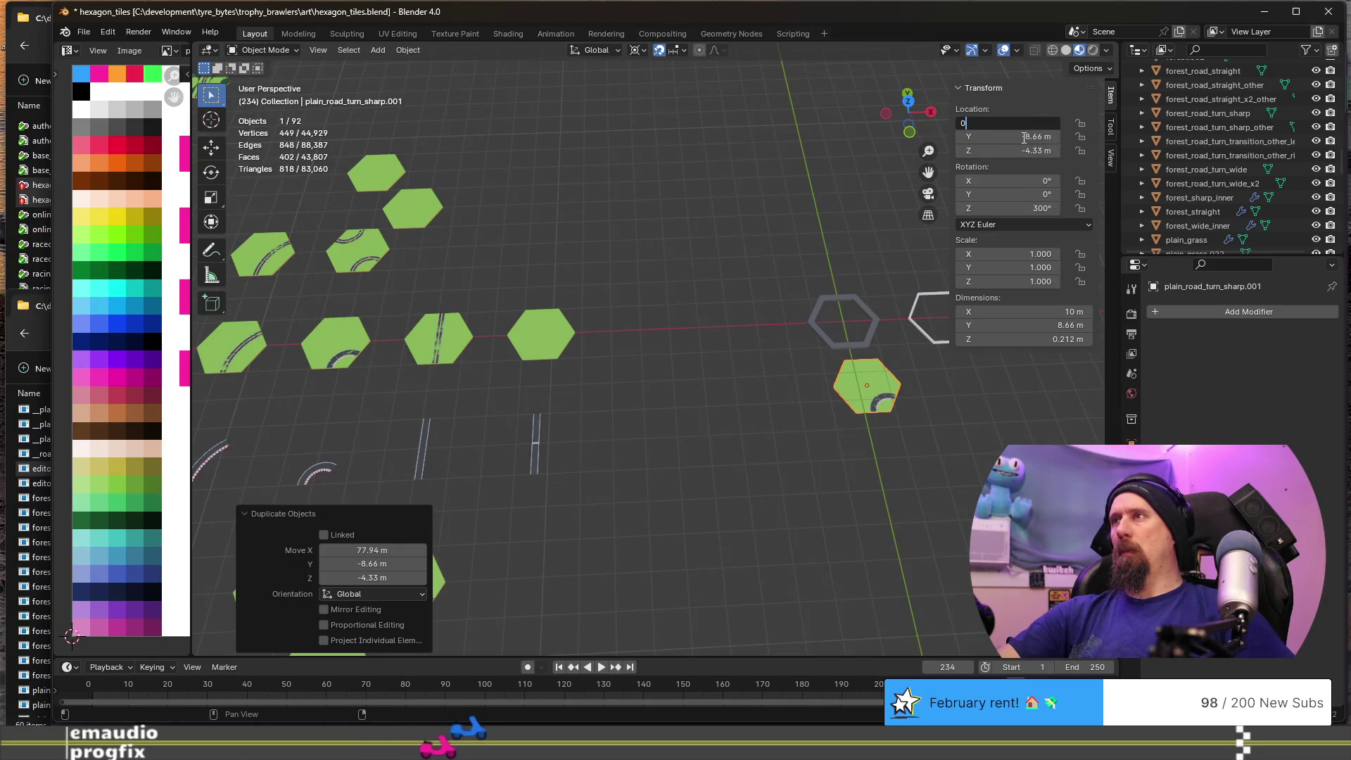
key("Return")
mouse_move(879, 394)
middle_mouse_down()
mouse_move(881, 438)
mouse_move(673, 355)
middle_mouse_up()
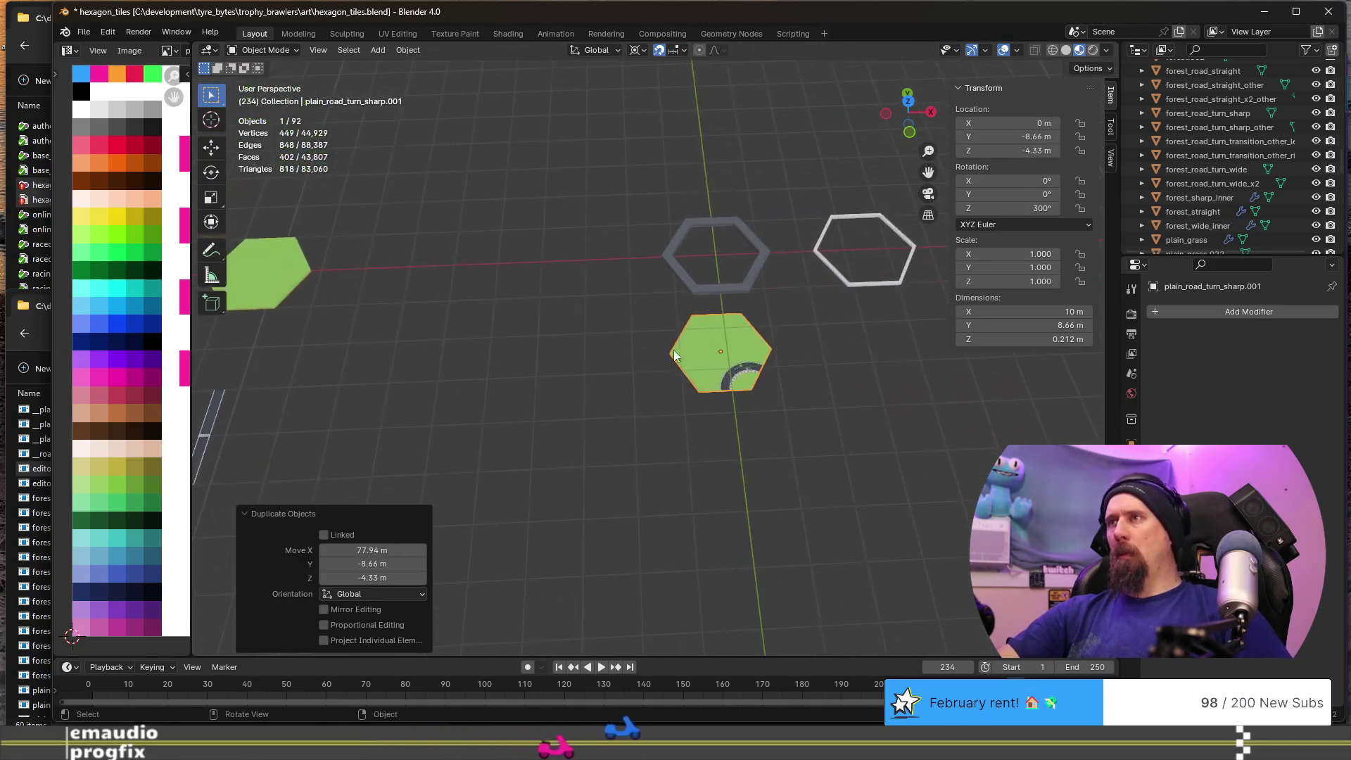
left_click(1029, 151)
type("0")
key("Return")
- Move the copy along Y to -17.32 m and open its mesh for editing
mouse_move(795, 408)
middle_mouse_down()
mouse_move(776, 376)
mouse_move(783, 358)
middle_mouse_up()
key("g")
key("y")
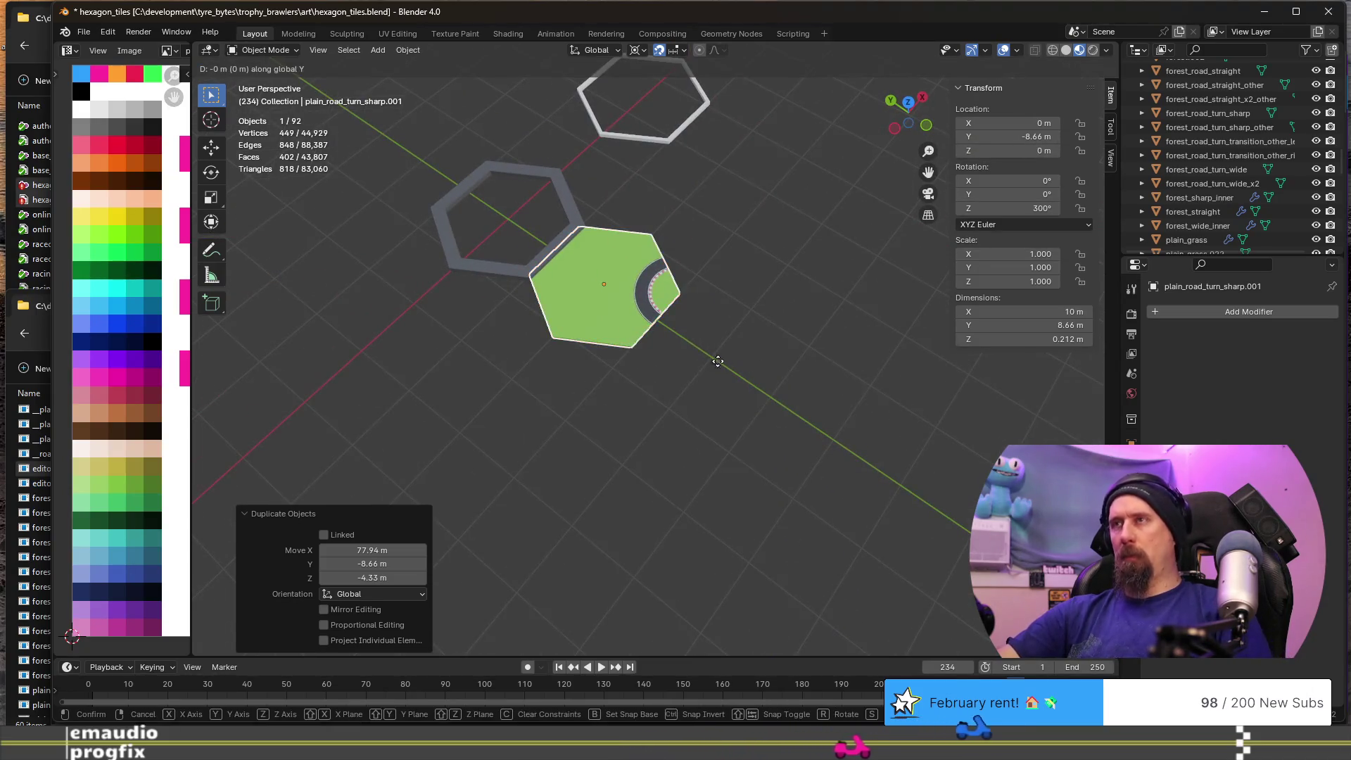
left_click(862, 453)
key("Tab")
middle_click_drag(823, 401, 740, 371)
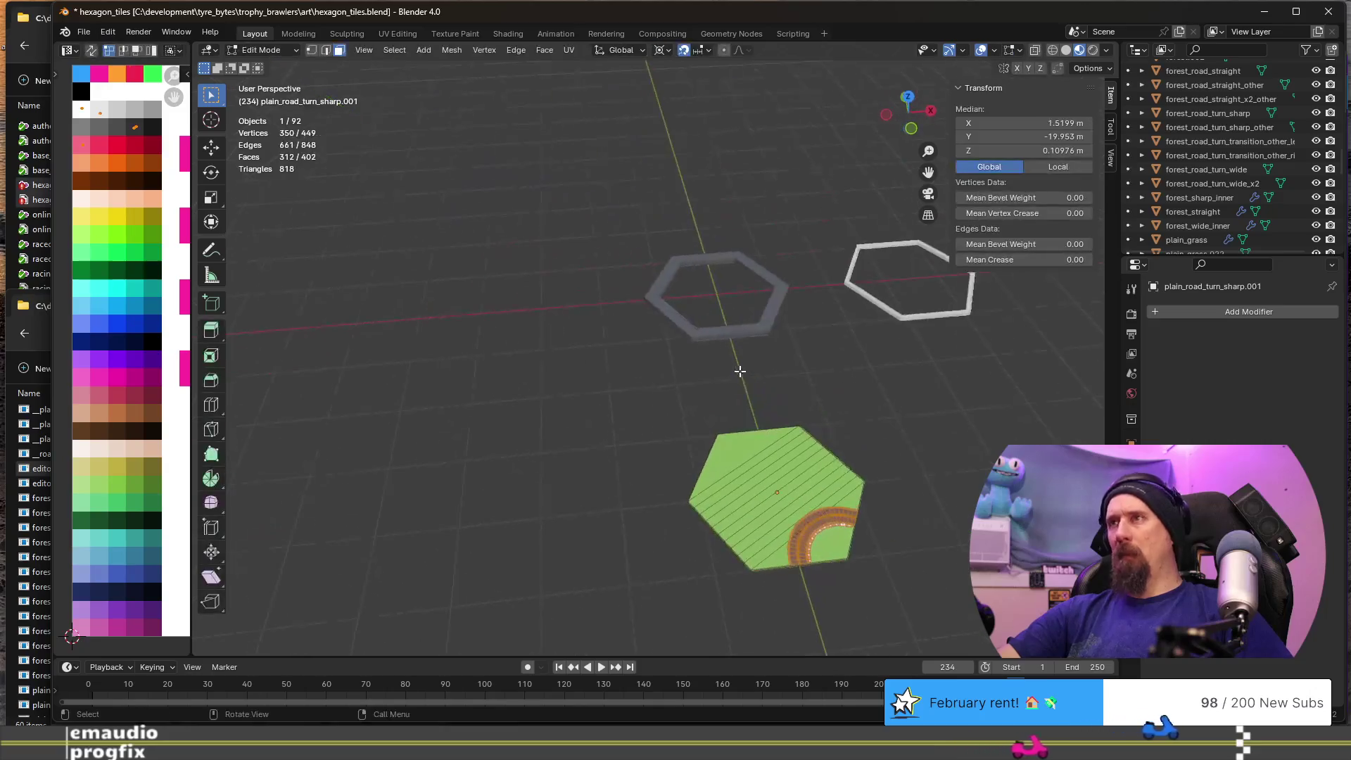
- Delete the connected road strip faces from the tile
scroll(800, 485, "up", 5)
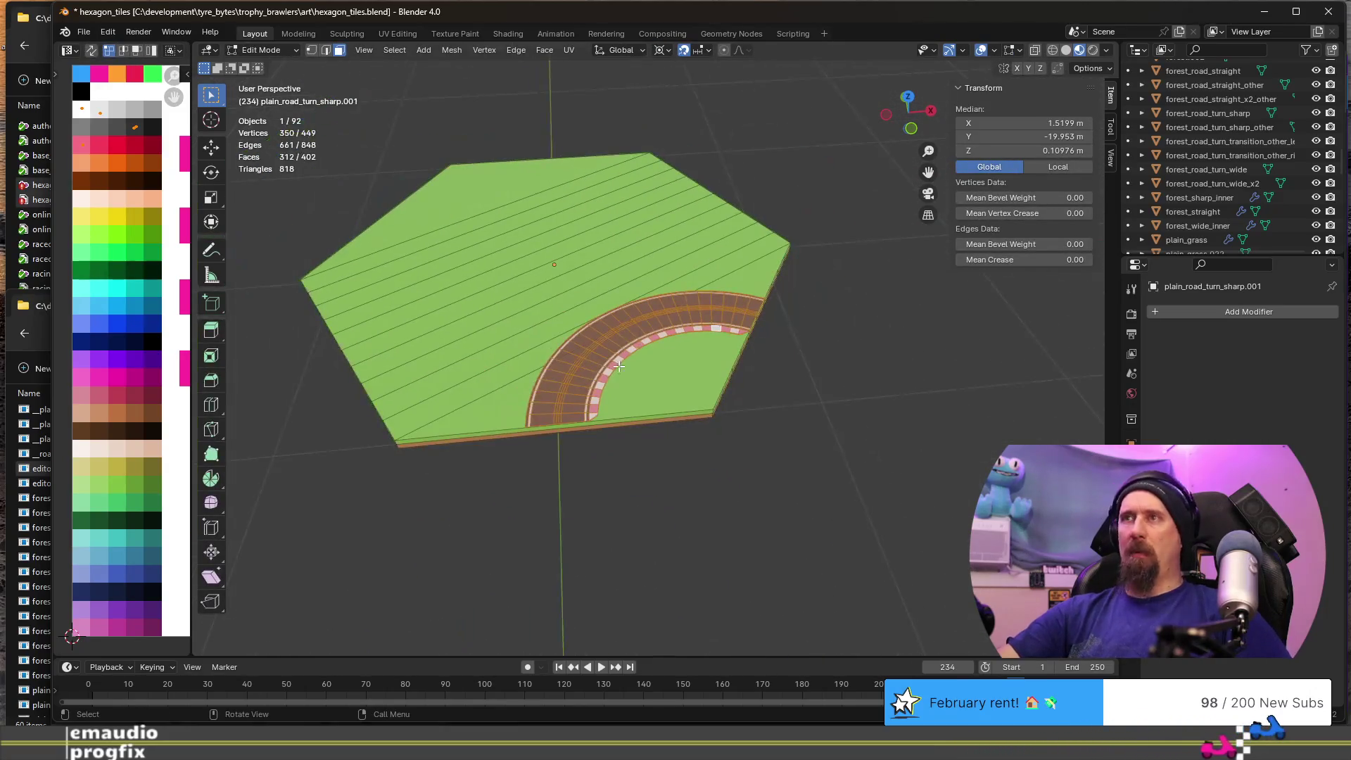
left_click(593, 378)
key("ctrl+l")
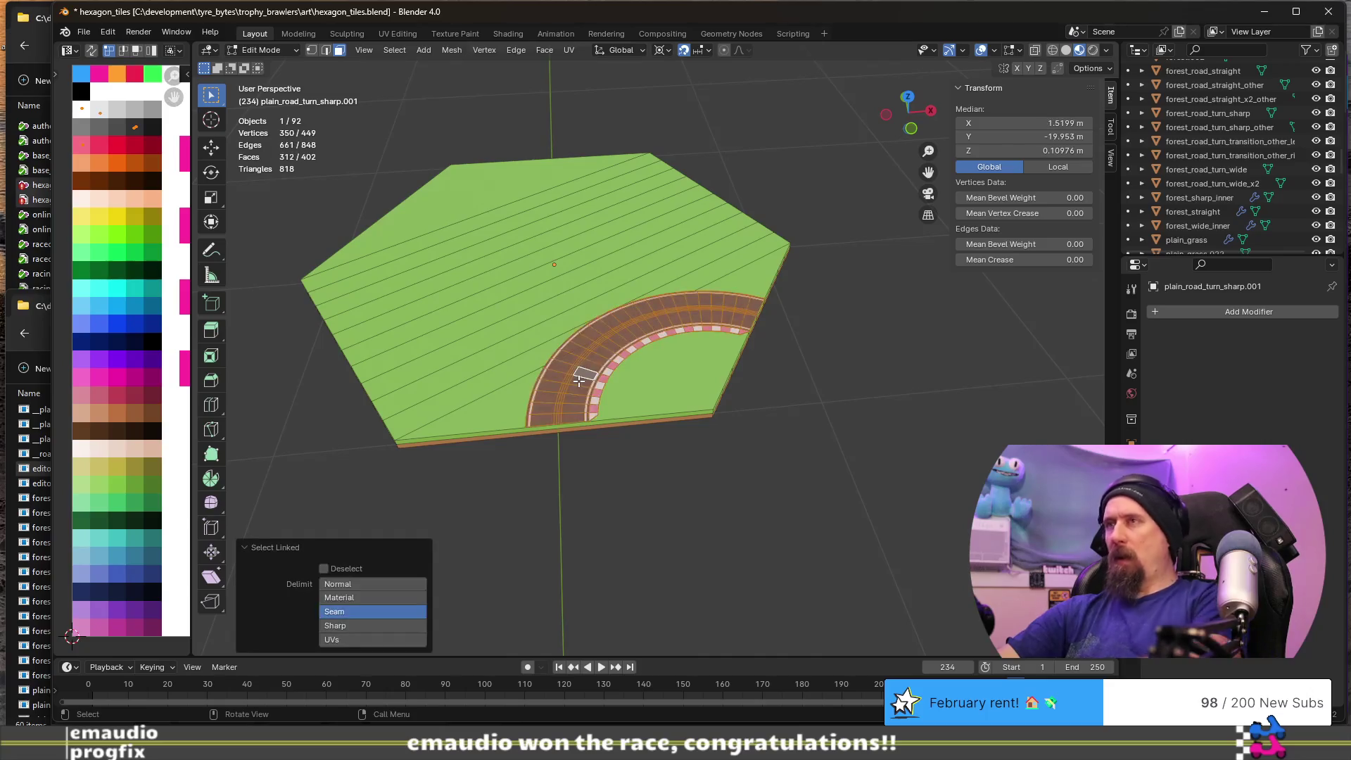
key("x")
left_click(578, 381)
middle_click_drag(578, 382, 566, 457)
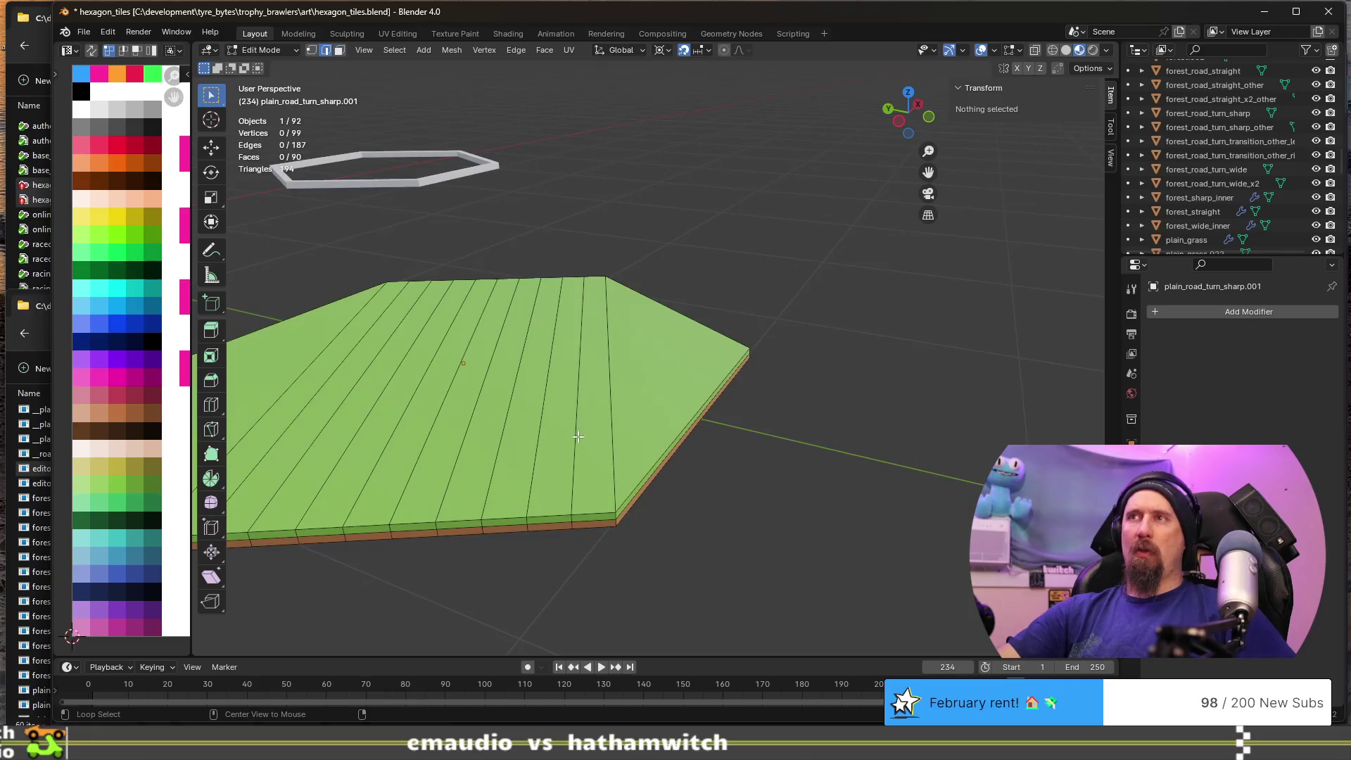
- Dissolve the extra top edge loops and the two leftover top edges
key("2")
left_click(572, 426, "alt")
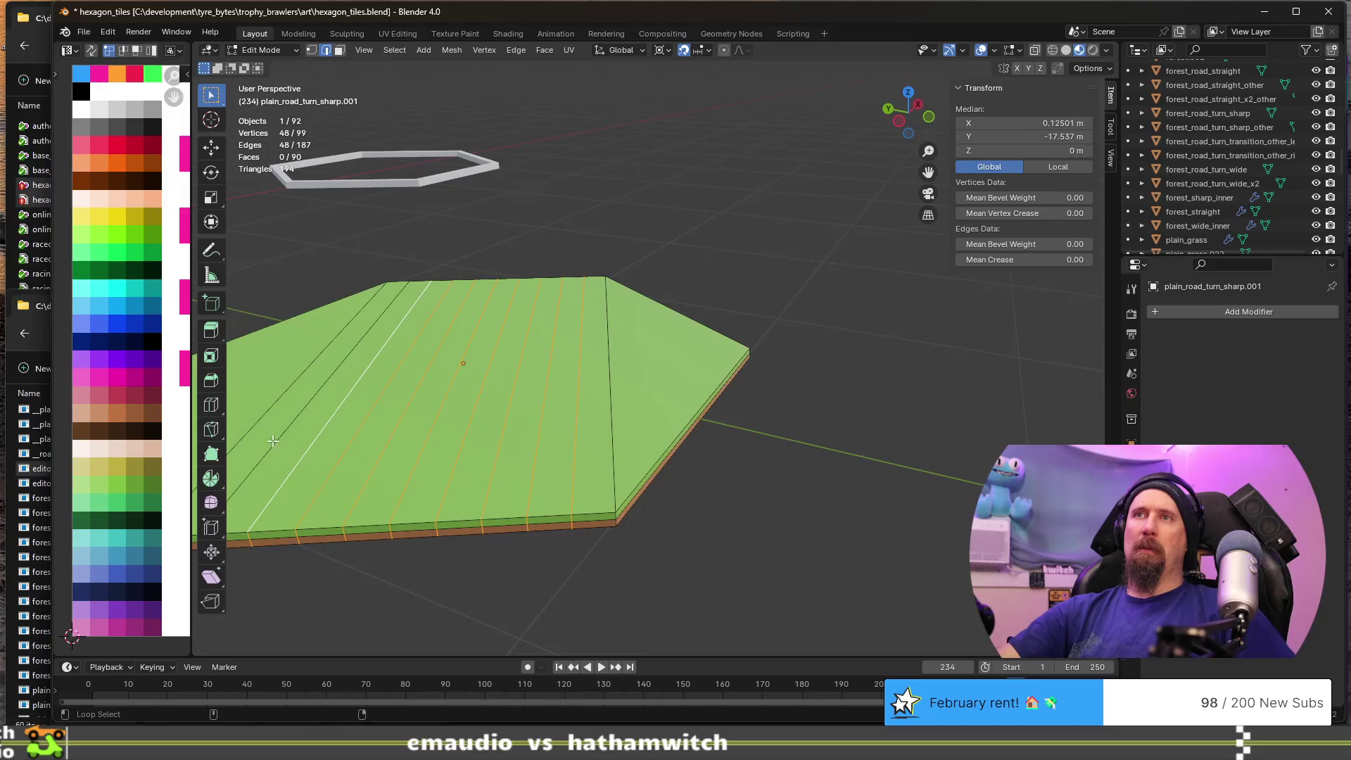
key("ctrl+x")
middle_click_drag(416, 418, 575, 361)
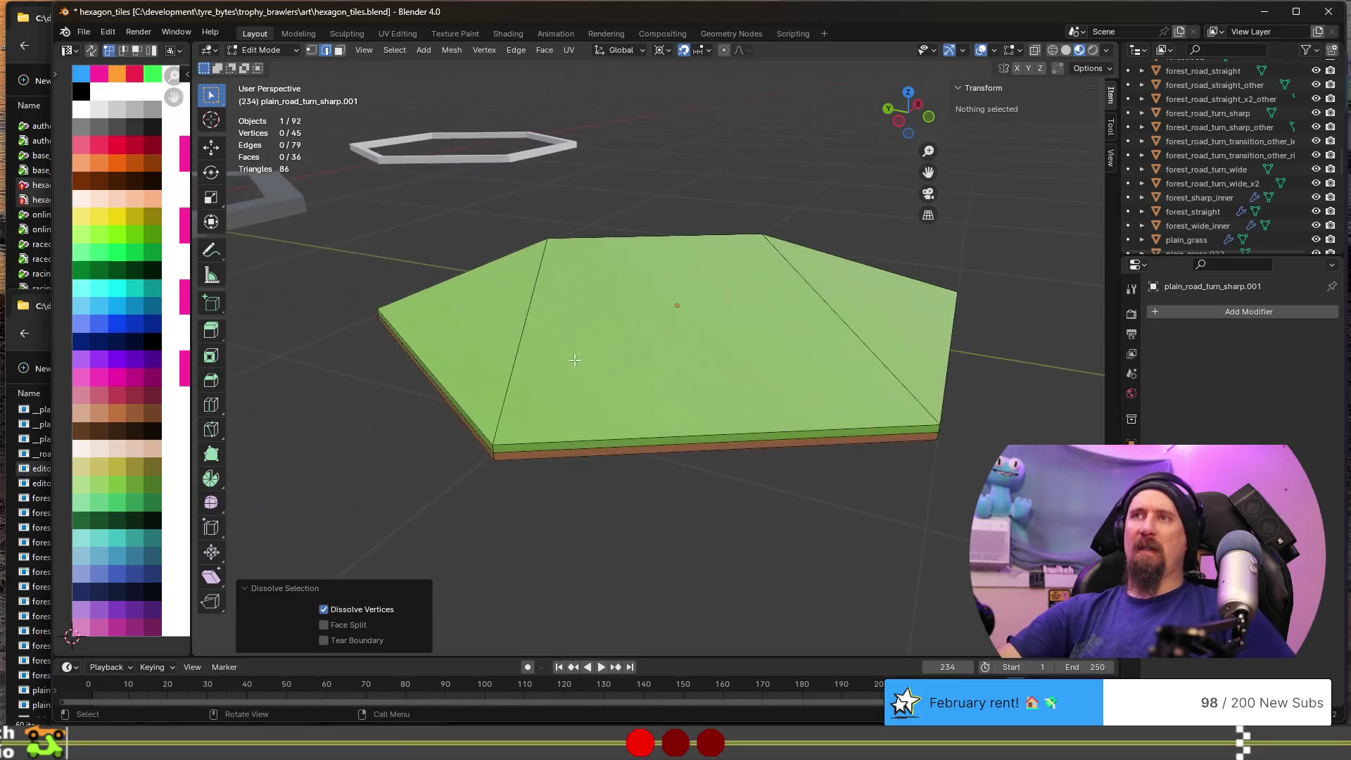
left_click(526, 354)
left_click(842, 314, "shift")
key("x")
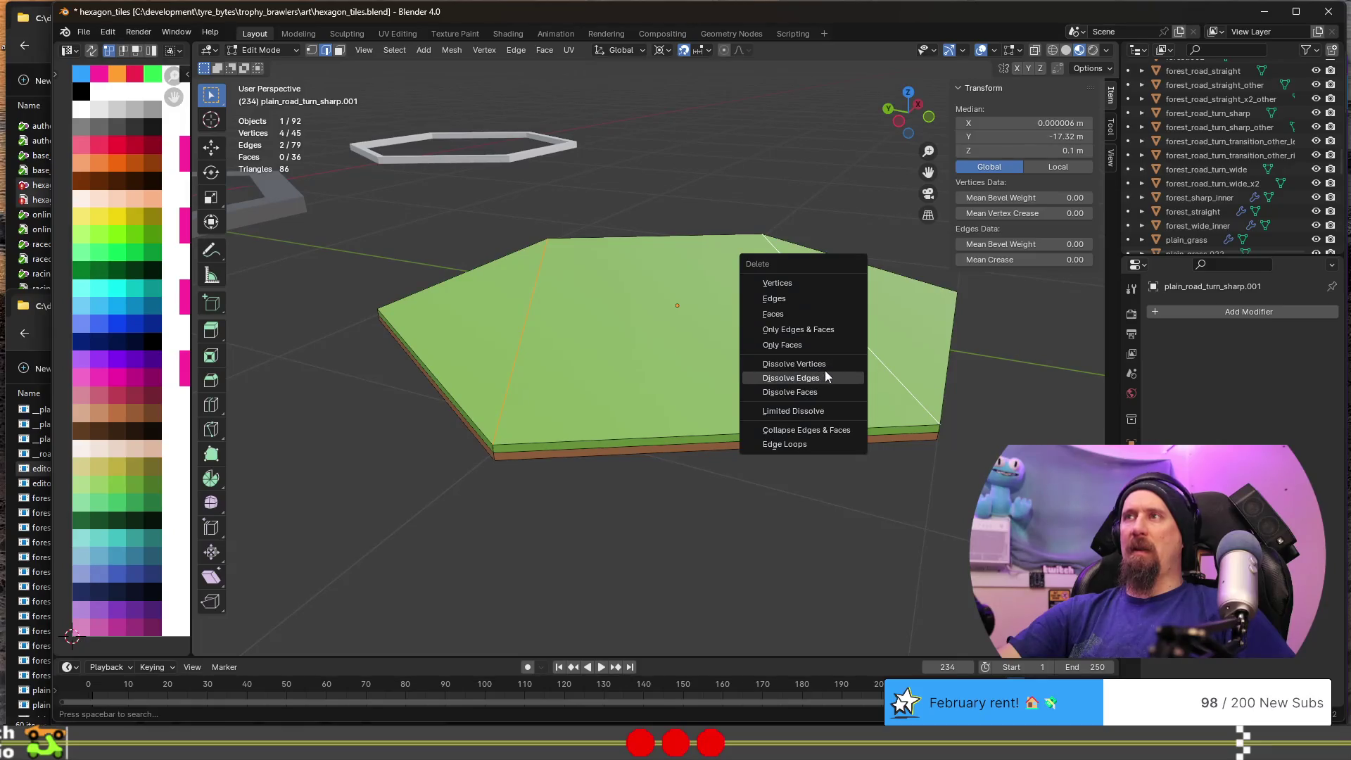
left_click(825, 377)
- Dissolve the two extra edges on the tile's underside
middle_click_drag(825, 377, 820, 242)
left_click(821, 241)
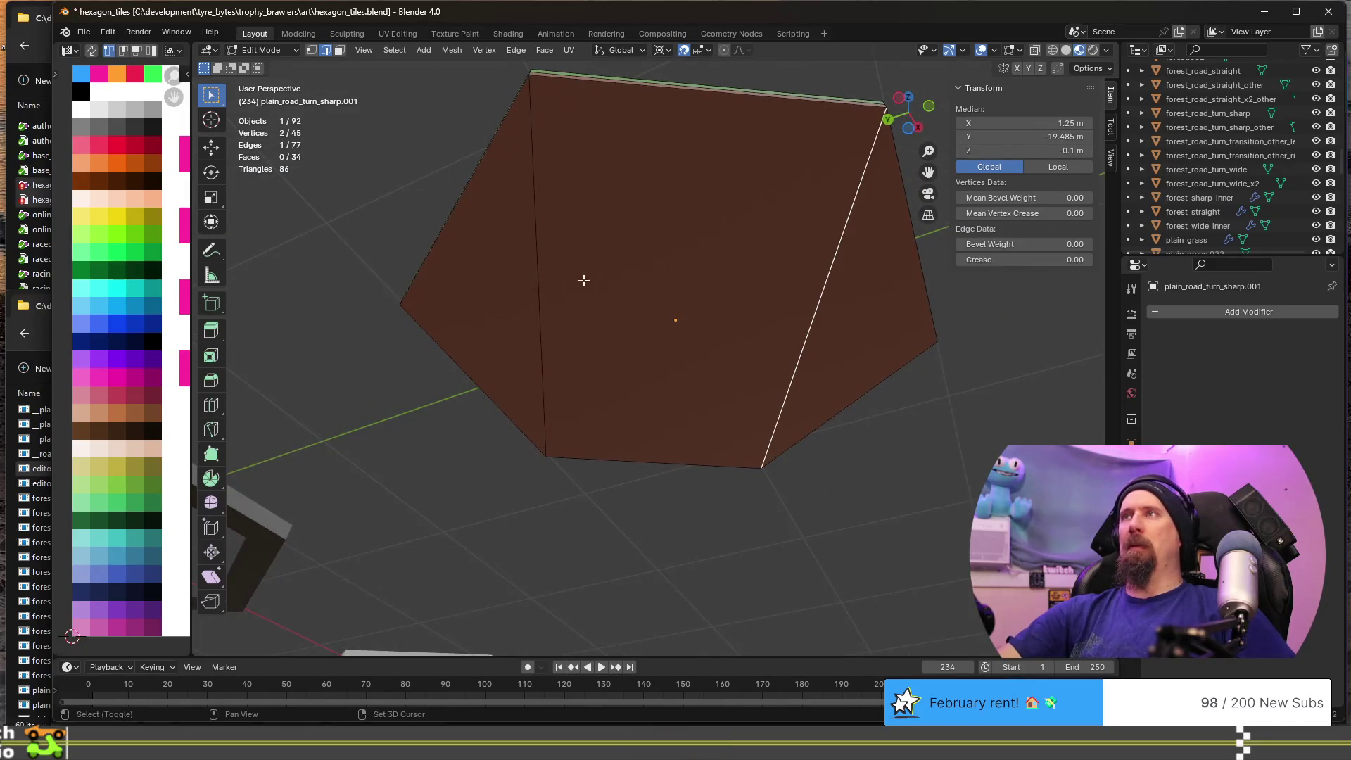
left_click(535, 271, "shift")
key("x")
left_click(534, 273)
- Dissolve the extra vertical edges around the hexagon's rim
mouse_move(531, 218)
middle_mouse_down()
mouse_move(642, 295)
mouse_move(799, 317)
mouse_move(645, 322)
middle_mouse_up()
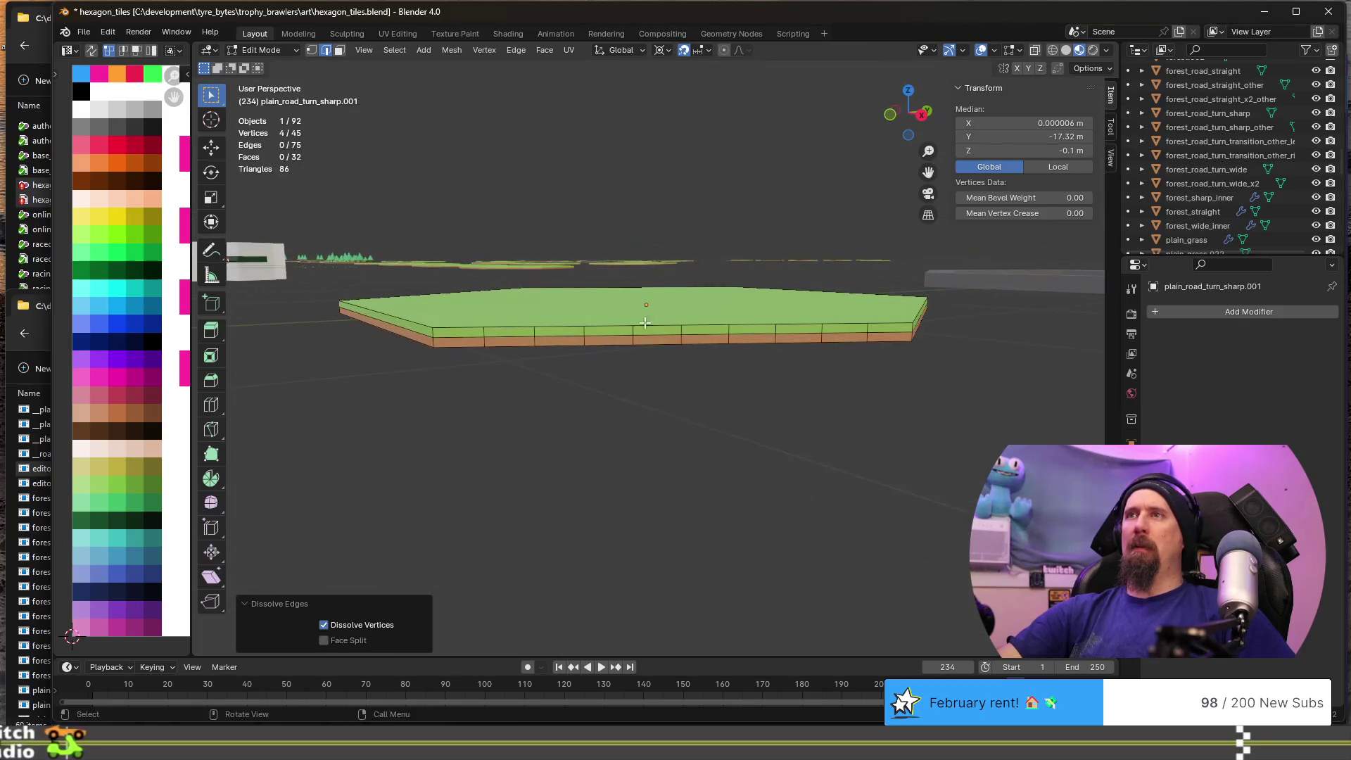
left_click(482, 342)
left_click(537, 340, "ctrl")
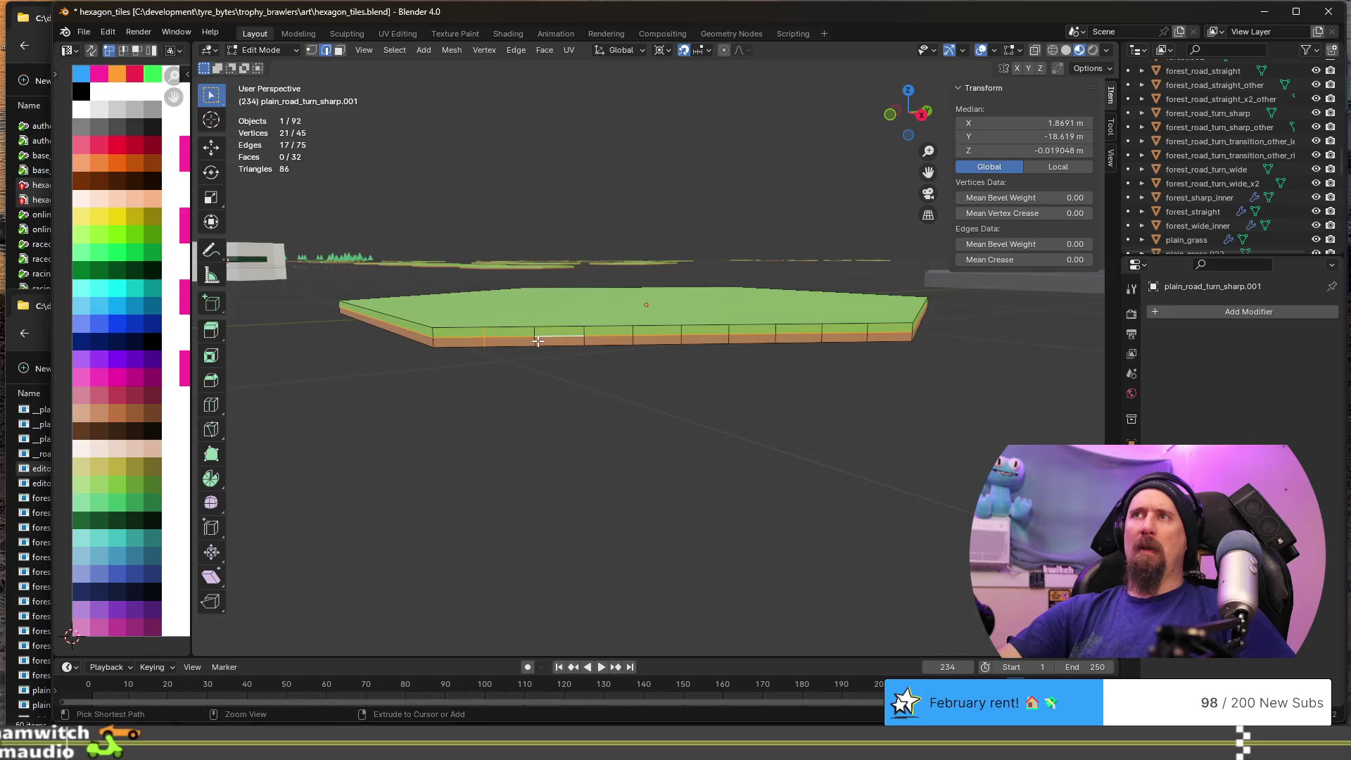
left_click(538, 340, "alt")
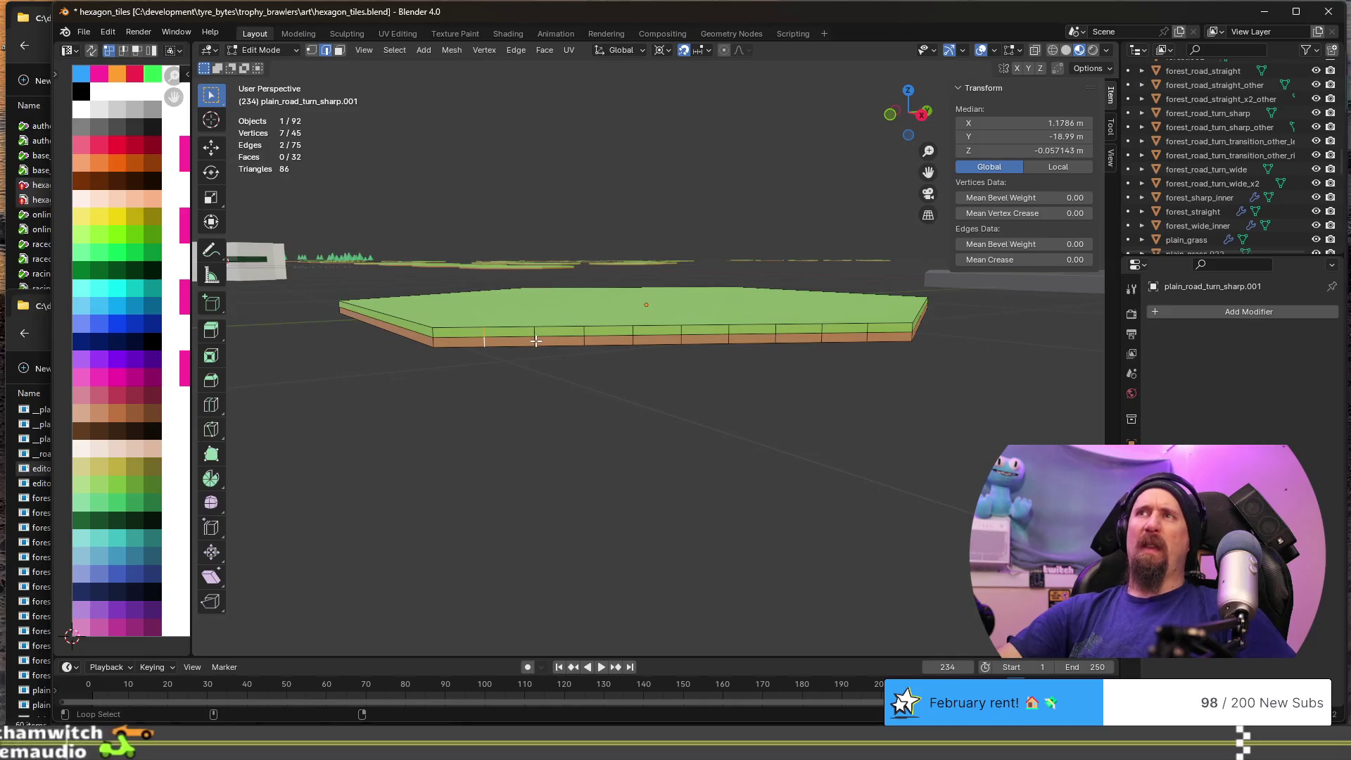
left_click(586, 340, "alt+shift")
left_click(633, 339, "alt+shift")
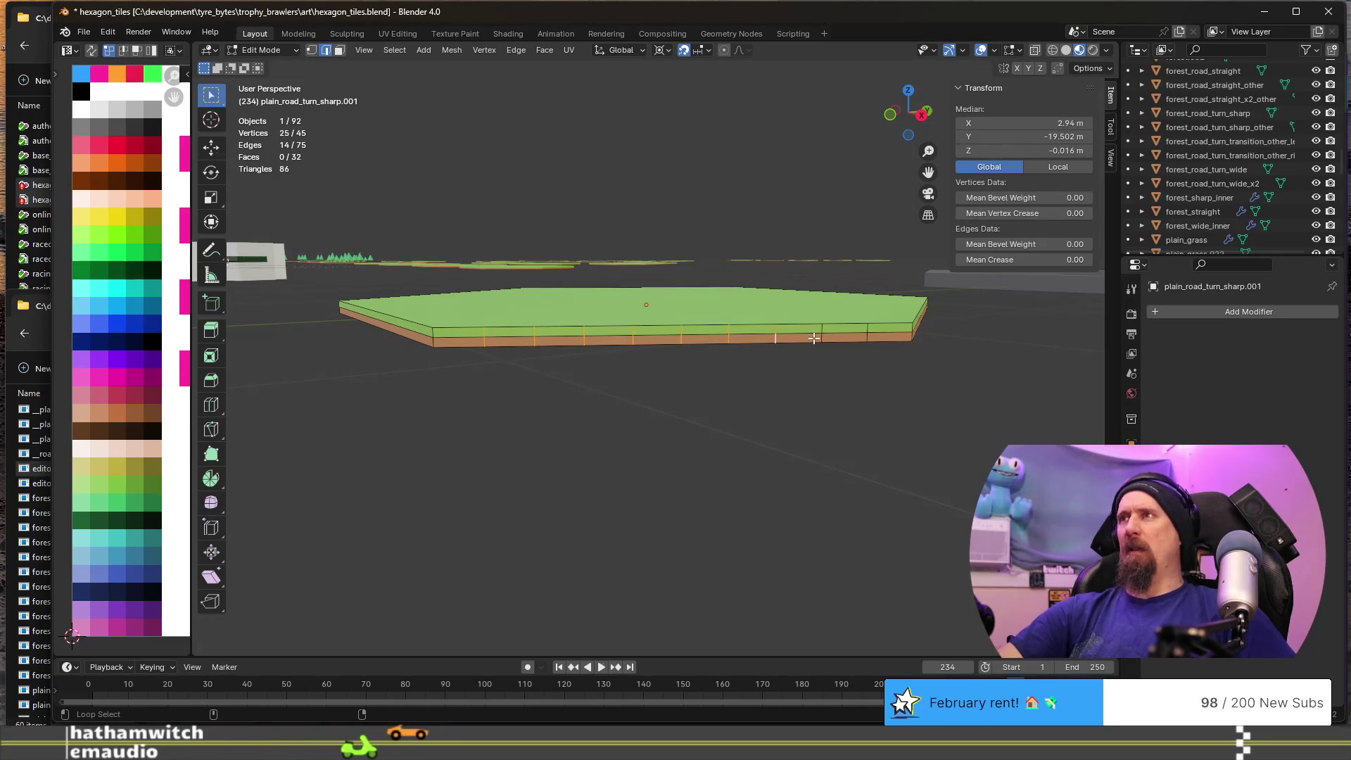
left_click(866, 336, "alt+shift")
left_click(868, 336, "alt+shift")
key("x")
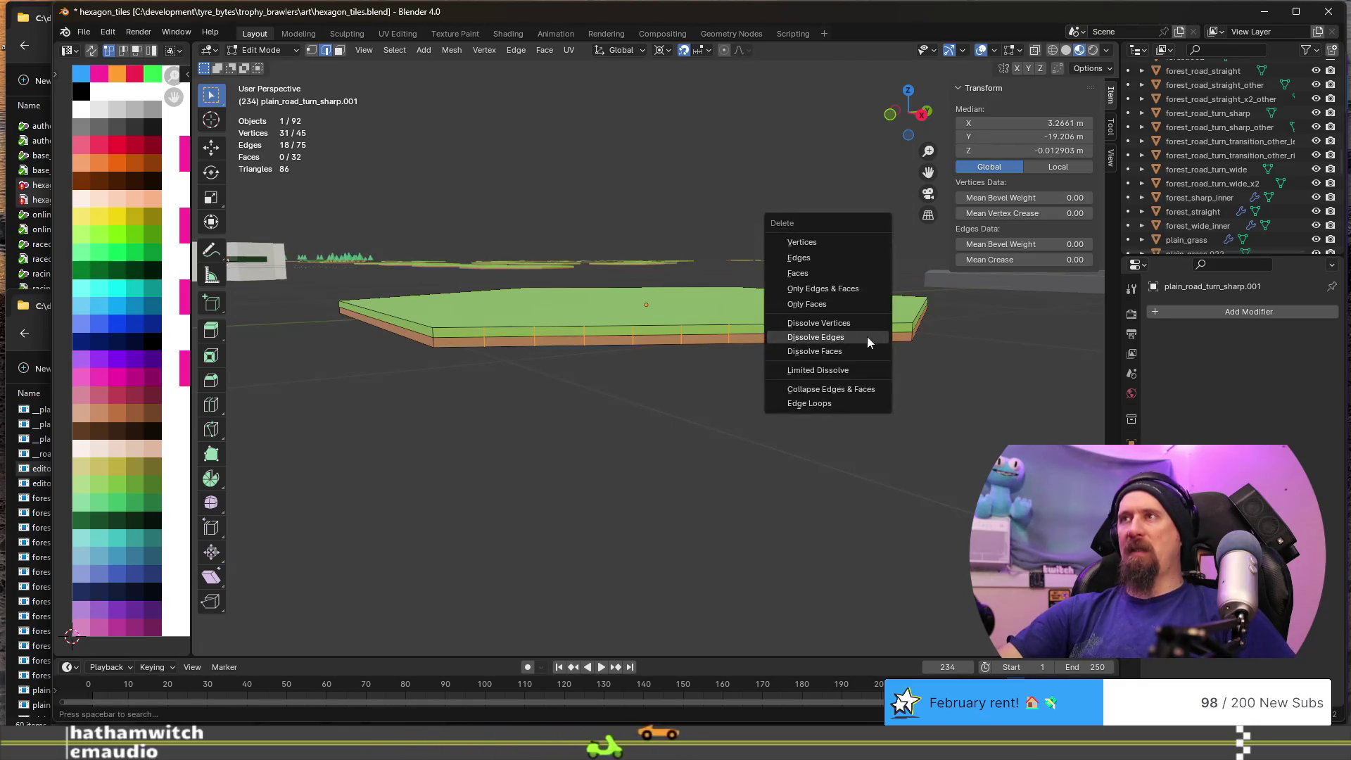
left_click(867, 337)
middle_click_drag(866, 336, 556, 287)
scroll(556, 287, "down", 3)
key("F2")
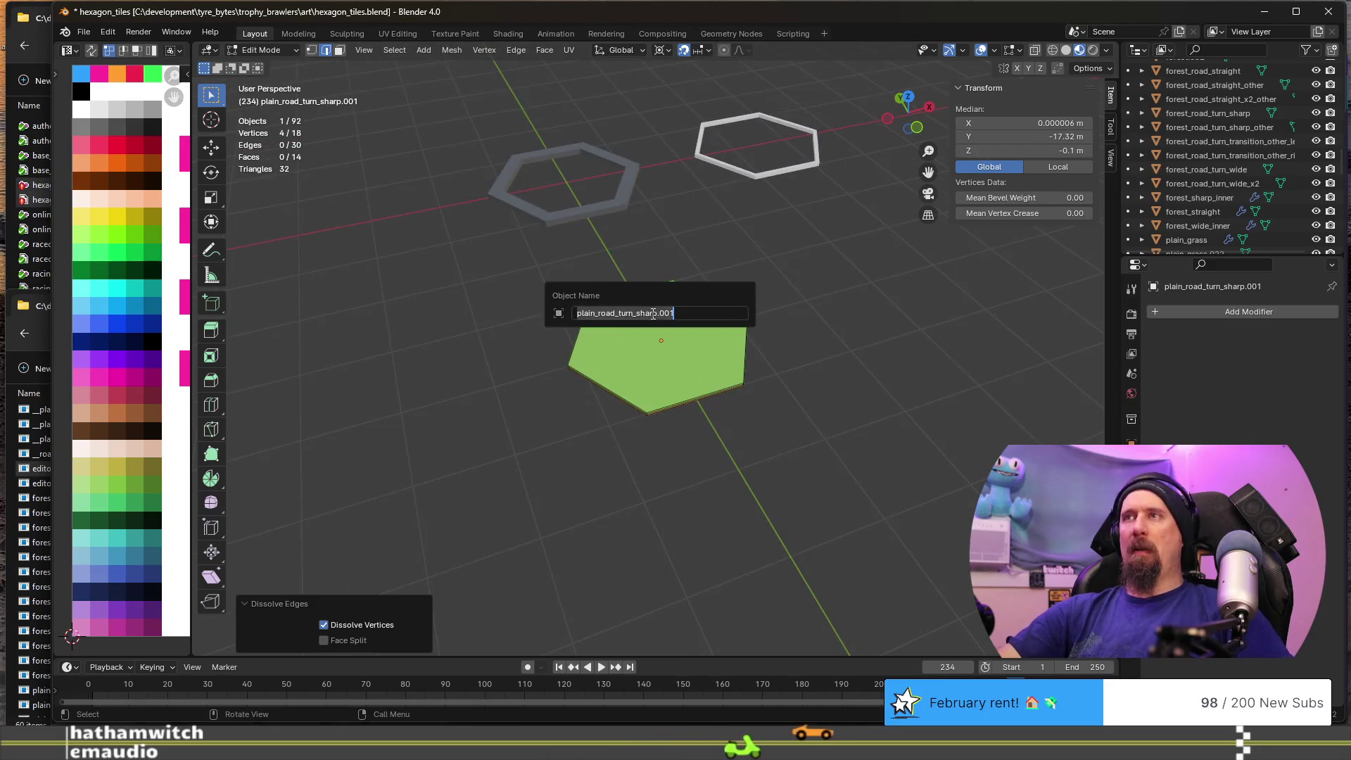
- Rename the hexagon to __simple_uncut_hexagon
key("Home")
type("_")
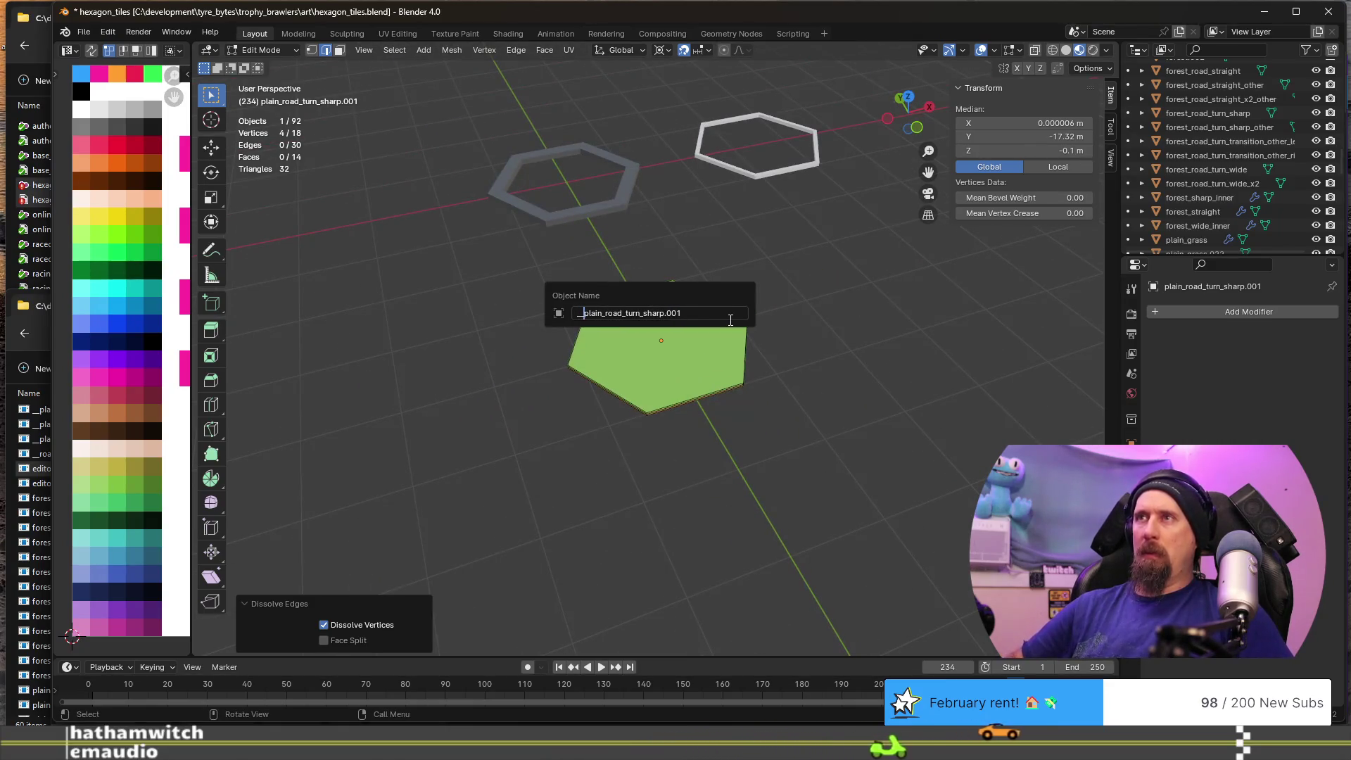
key("shift+End")
type("le_")
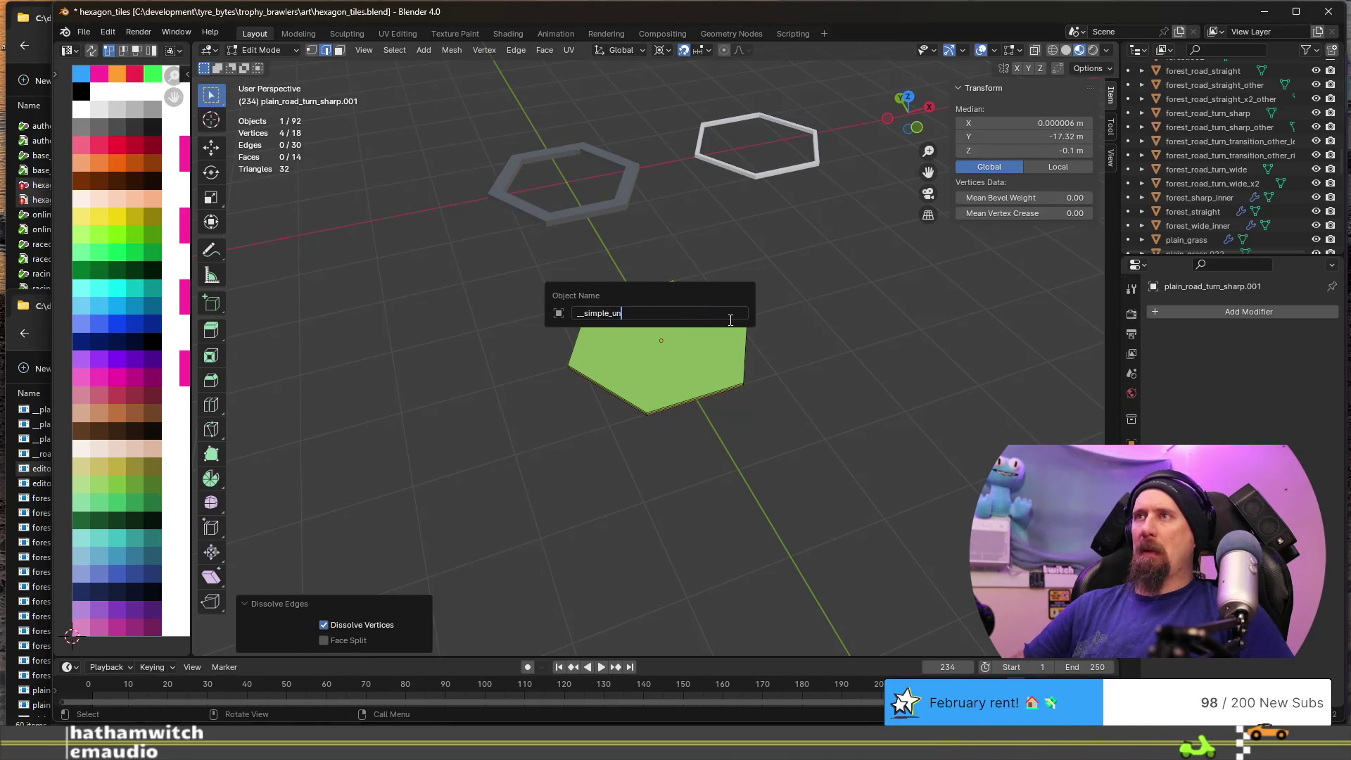
type("ut_he")
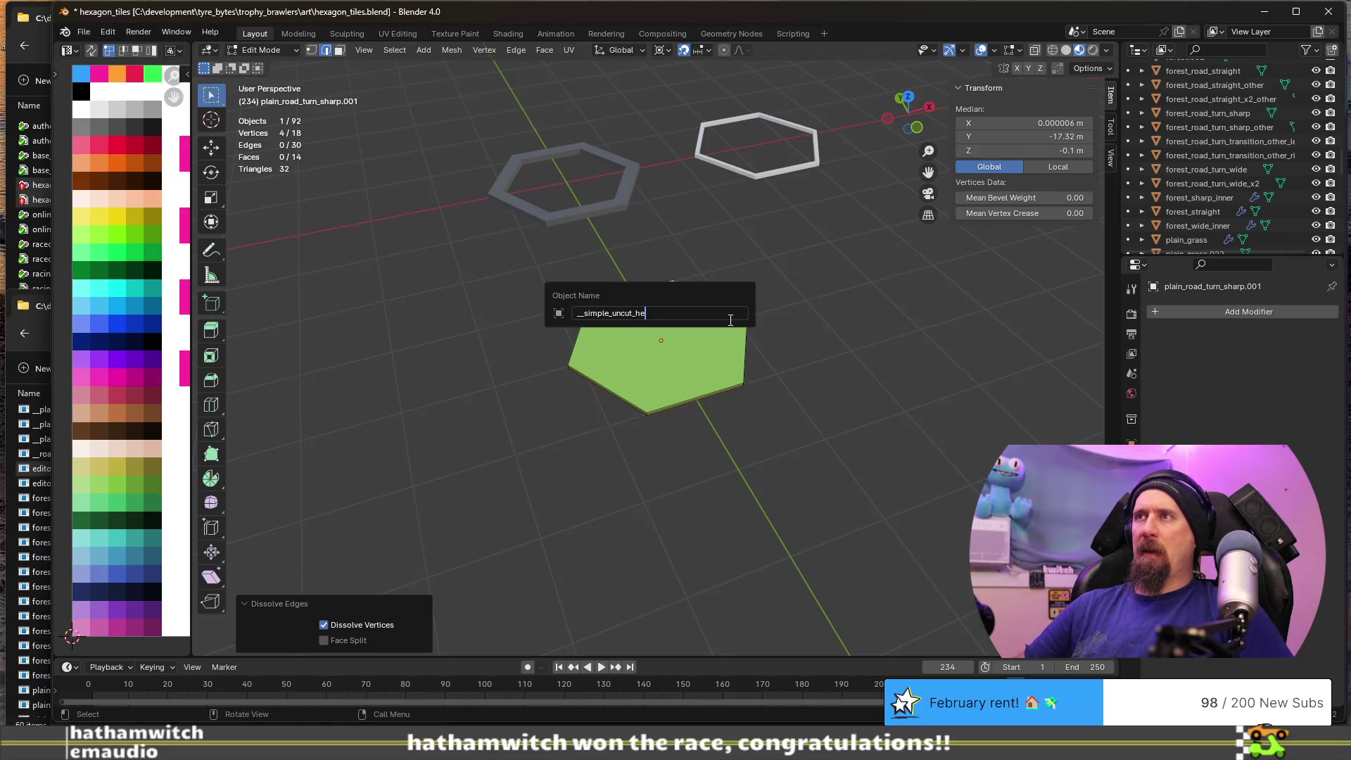
type("n")
key("Return")
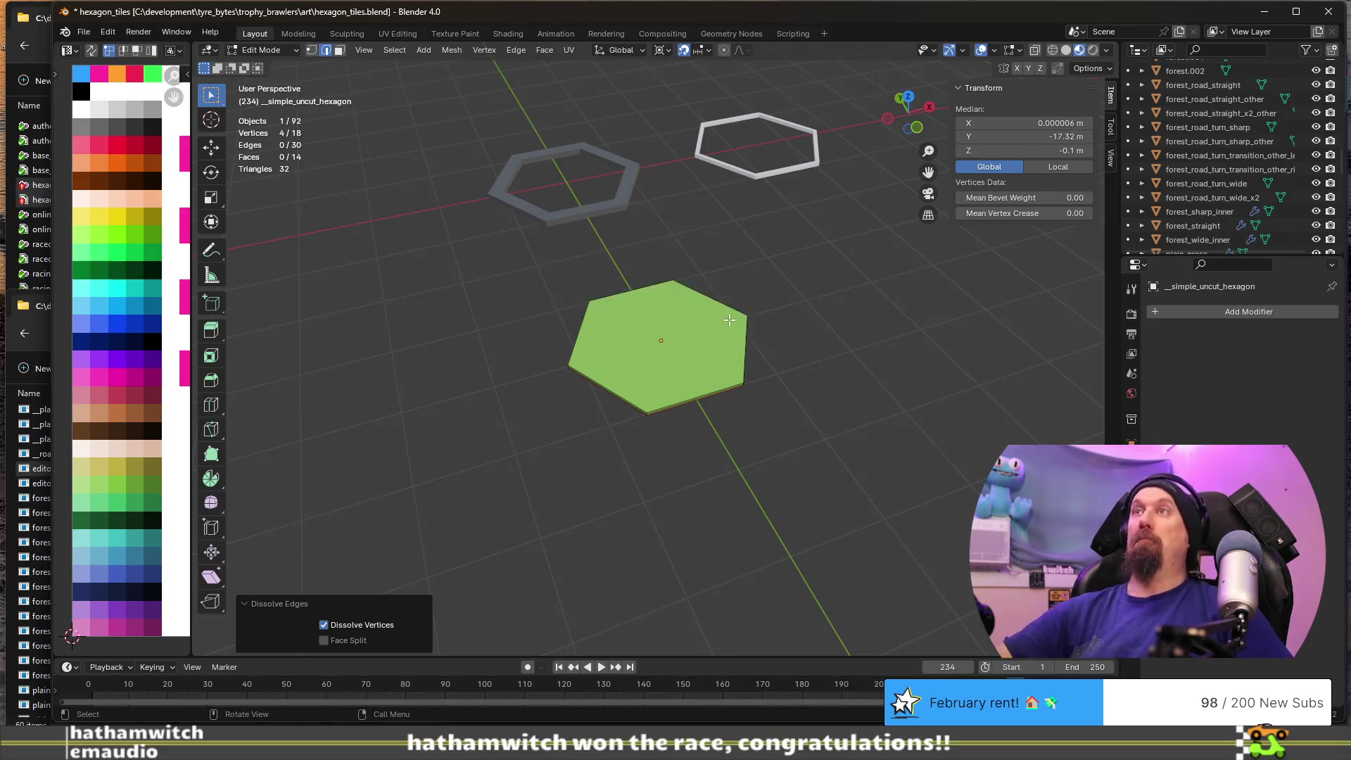
- Duplicate the hexagon and snap the copy to the forest tile's centre
key("Tab")
scroll(707, 322, "down", 6)
mouse_move(686, 302)
middle_mouse_down()
mouse_move(501, 362)
mouse_move(498, 382)
mouse_move(728, 421)
middle_mouse_up()
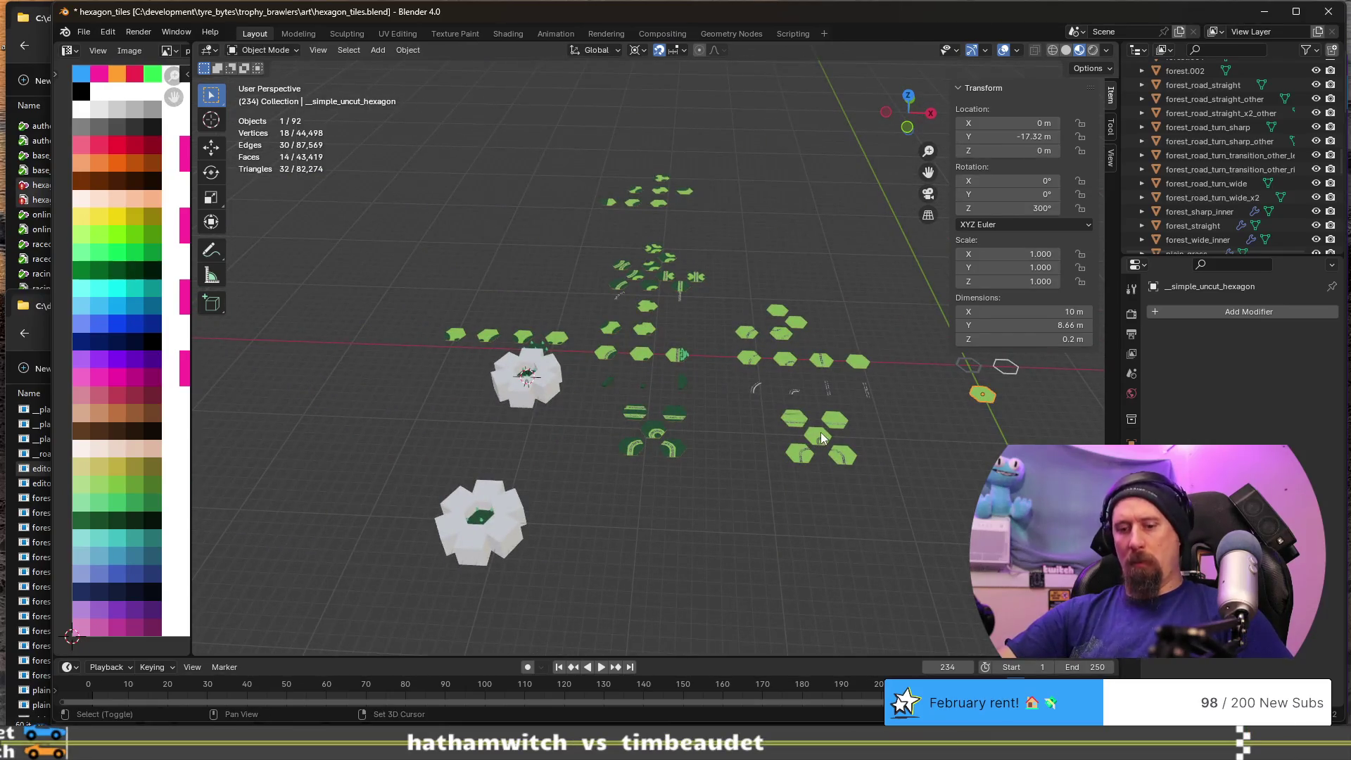
key("shift+d")
right_click(763, 468)
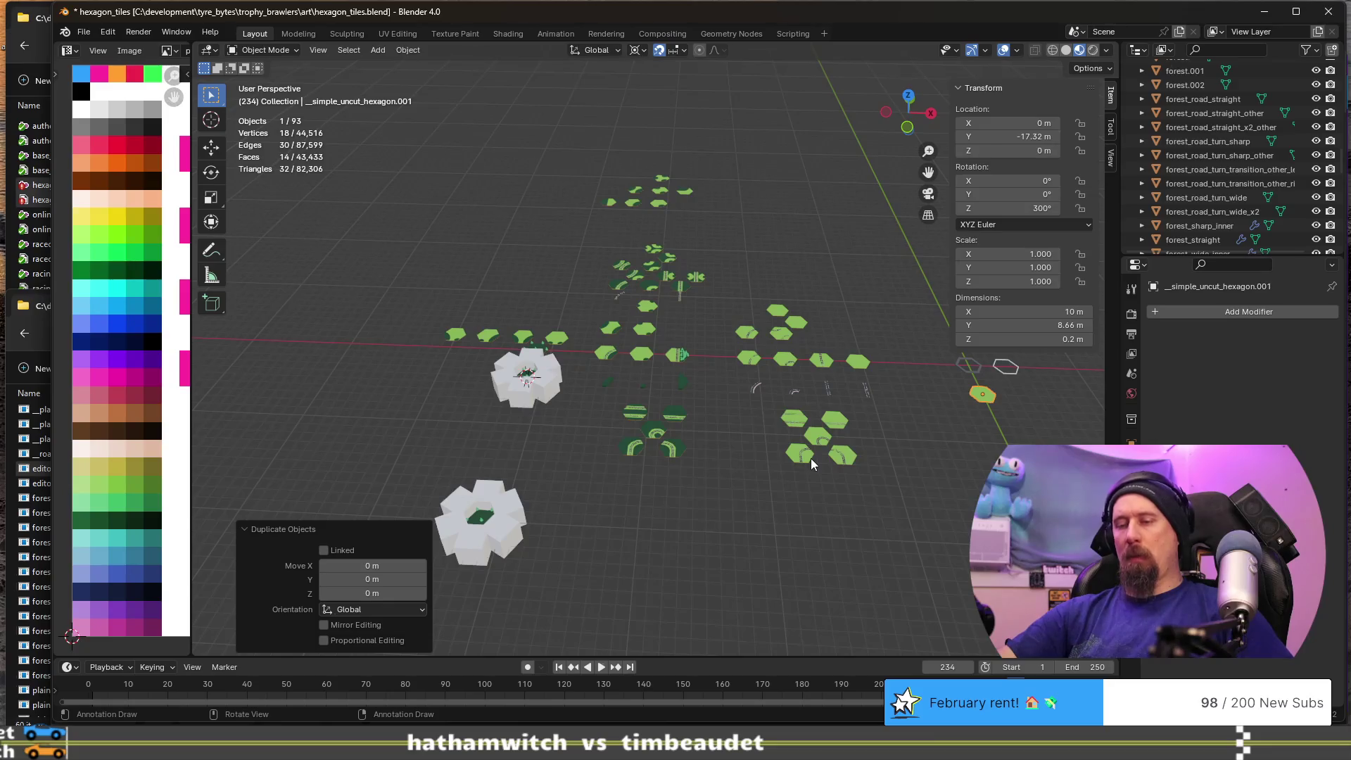
key("shift+s")
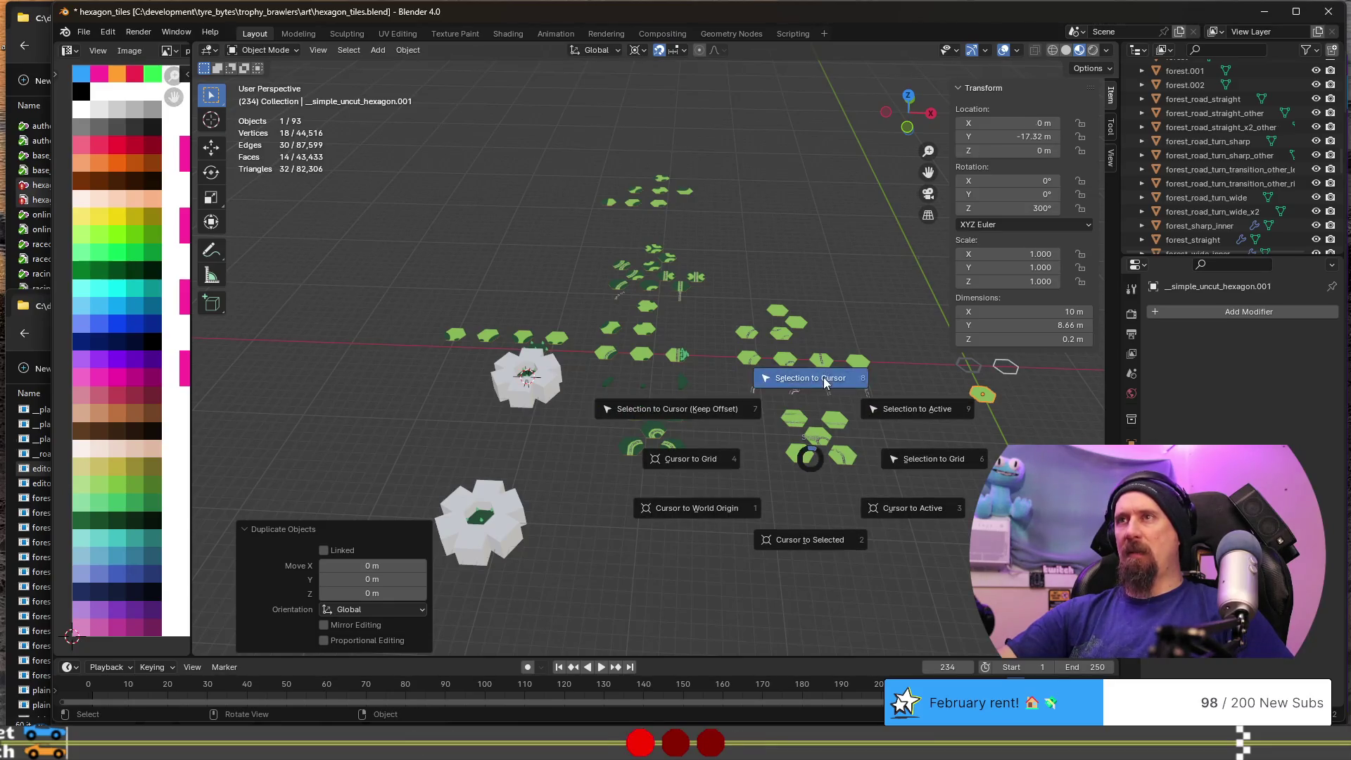
left_click(820, 378)
- Lower the duplicate __simple_uncut_hexagon.001 to Z -4.33 m
key("KP_Decimal")
scroll(537, 416, "down", 2)
mouse_move(537, 416)
middle_mouse_down()
mouse_move(587, 389)
mouse_move(661, 425)
mouse_move(707, 374)
mouse_move(695, 363)
middle_mouse_up()
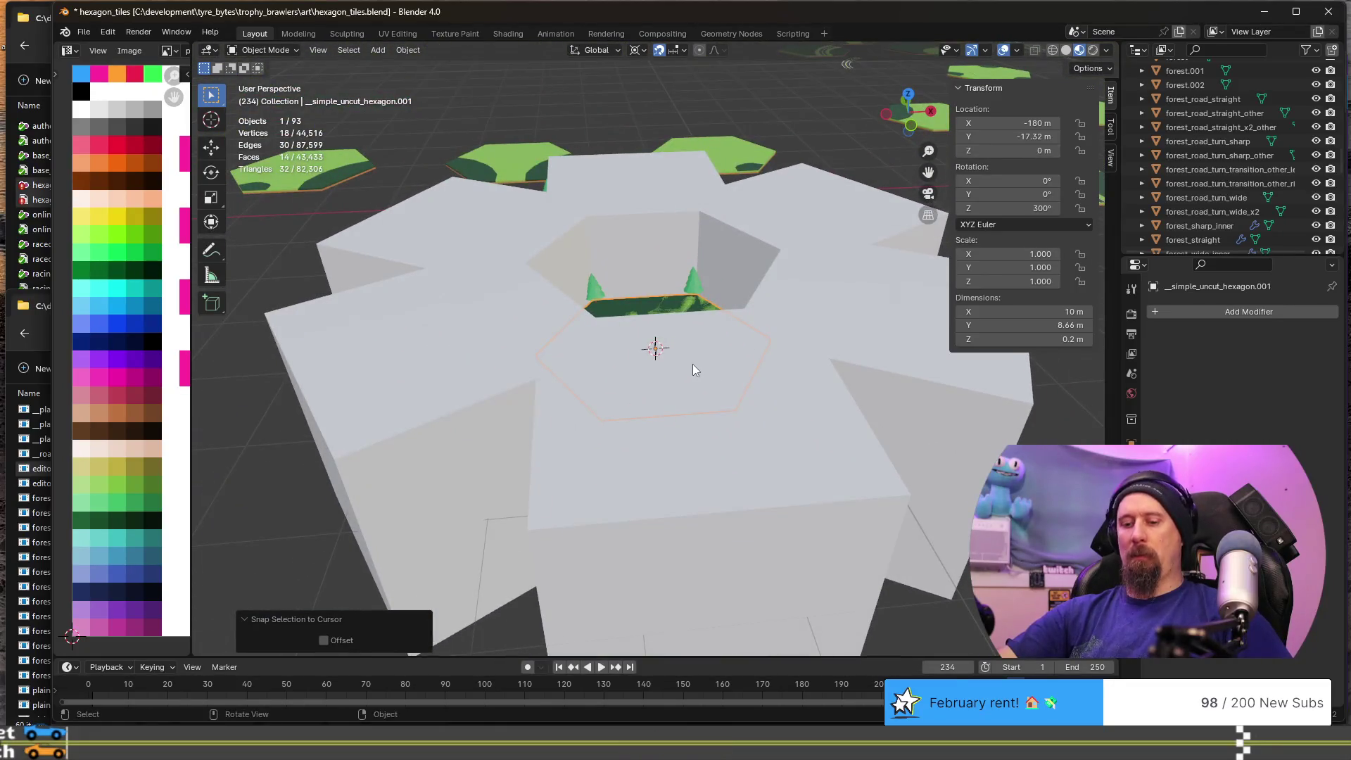
key("g")
key("z")
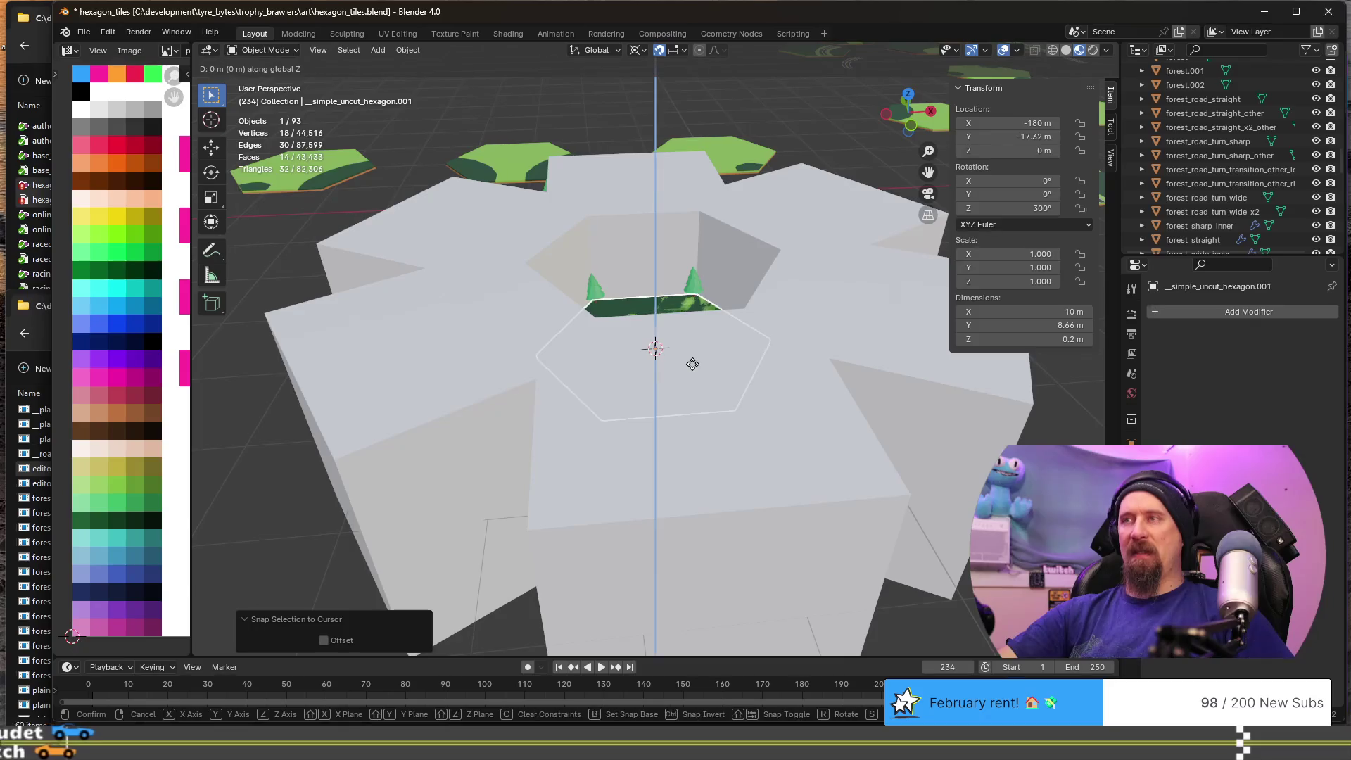
left_click(691, 430)
mouse_move(691, 431)
middle_mouse_down()
mouse_move(655, 430)
mouse_move(649, 360)
mouse_move(653, 378)
mouse_move(616, 422)
mouse_move(618, 521)
middle_mouse_up()
key("Tab")
scroll(618, 528, "up", 6)
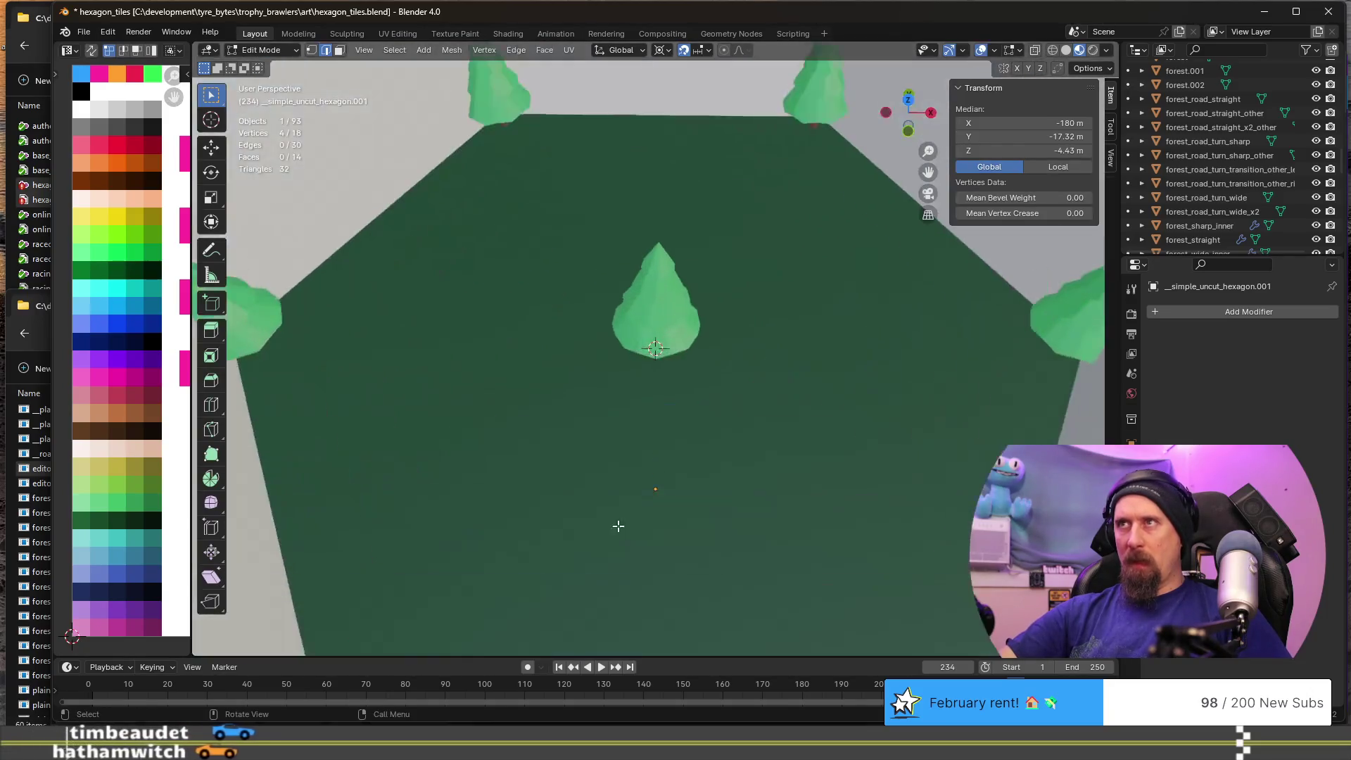
- Raise the duplicate's top face 12.99 m, making a tall hexagonal prism
scroll(641, 562, "up", 6)
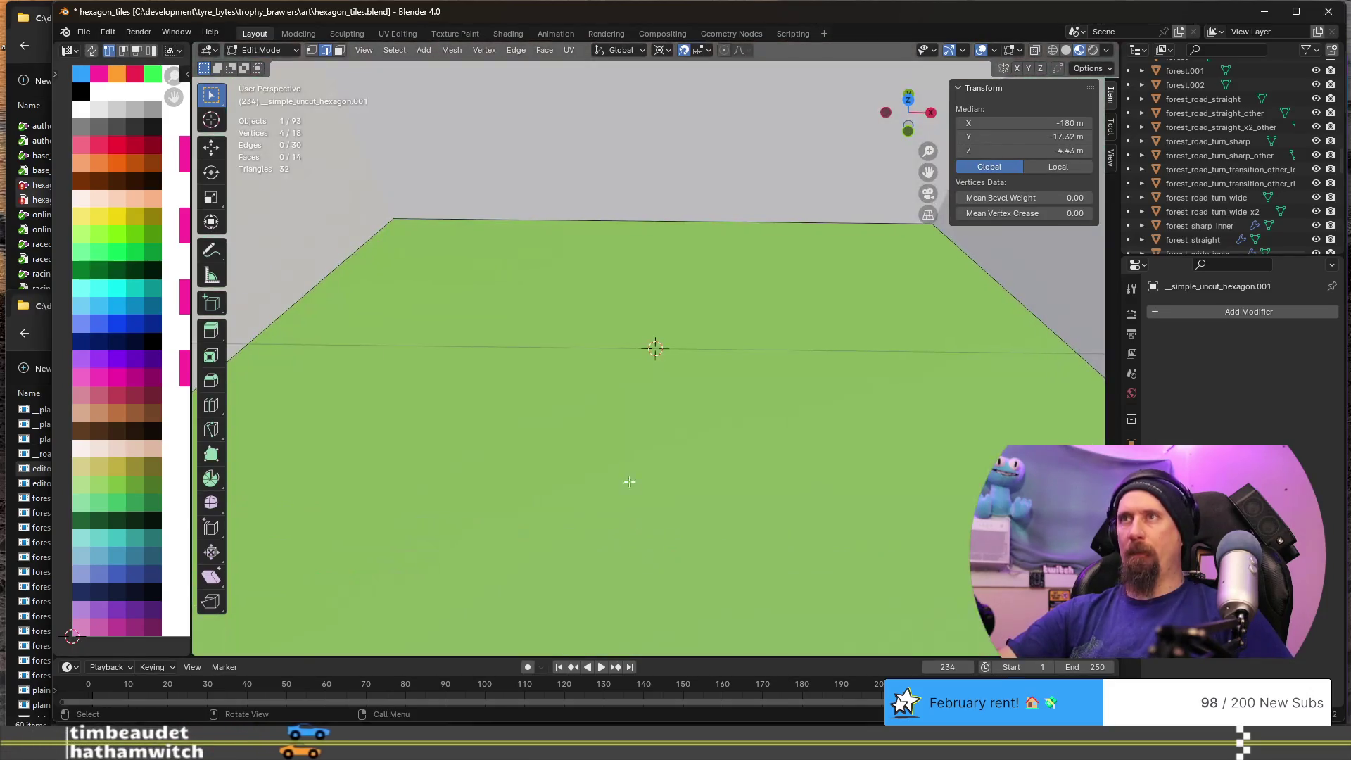
key("3")
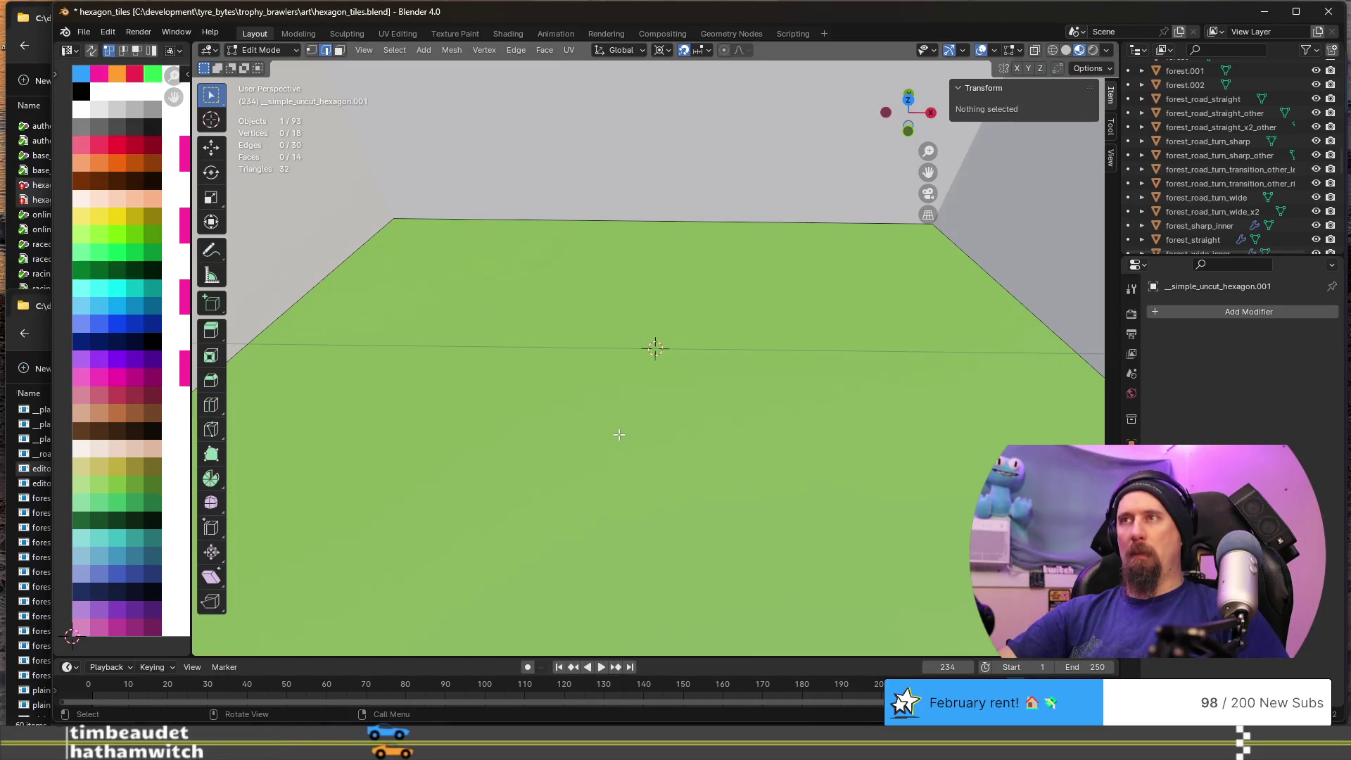
left_click(619, 434)
key("KP_Decimal")
scroll(619, 434, "down", 8)
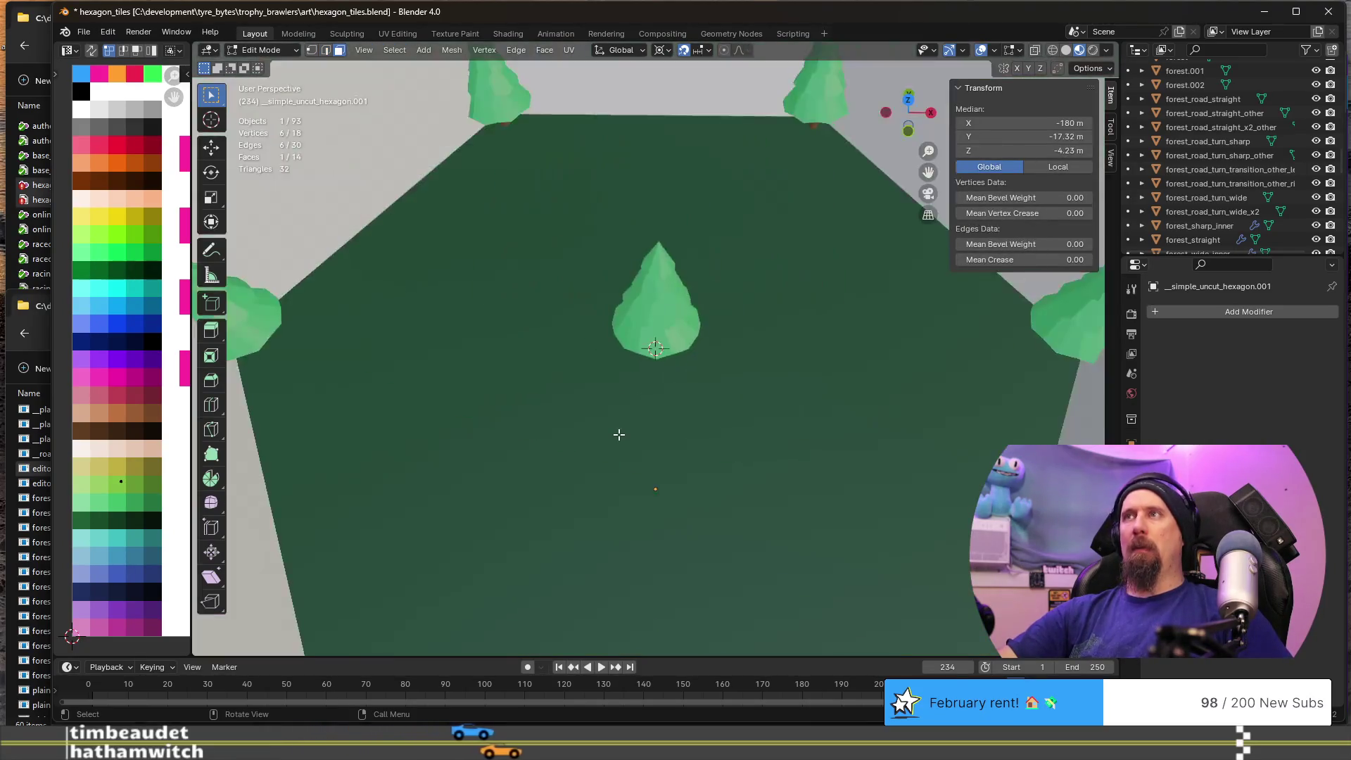
key("g")
key("z")
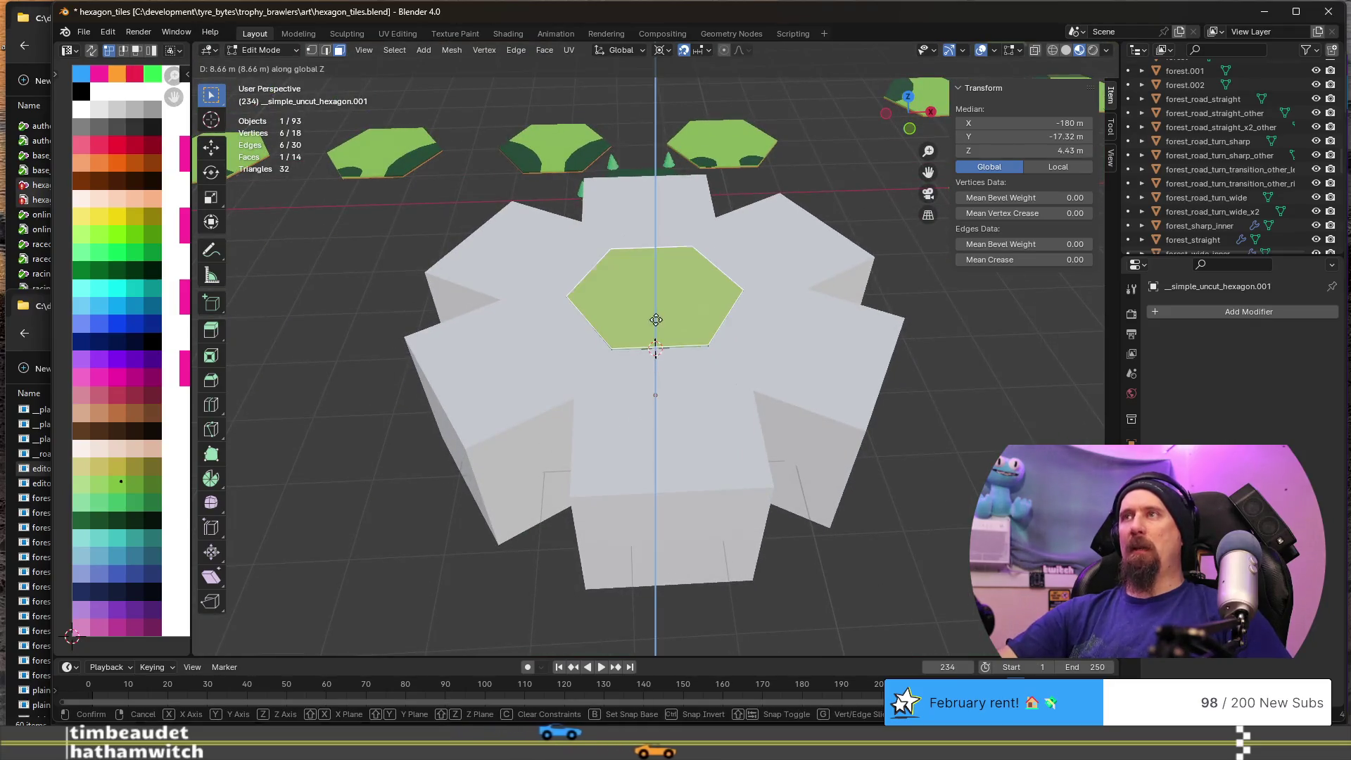
left_click(646, 337)
middle_click_drag(647, 338, 607, 441)
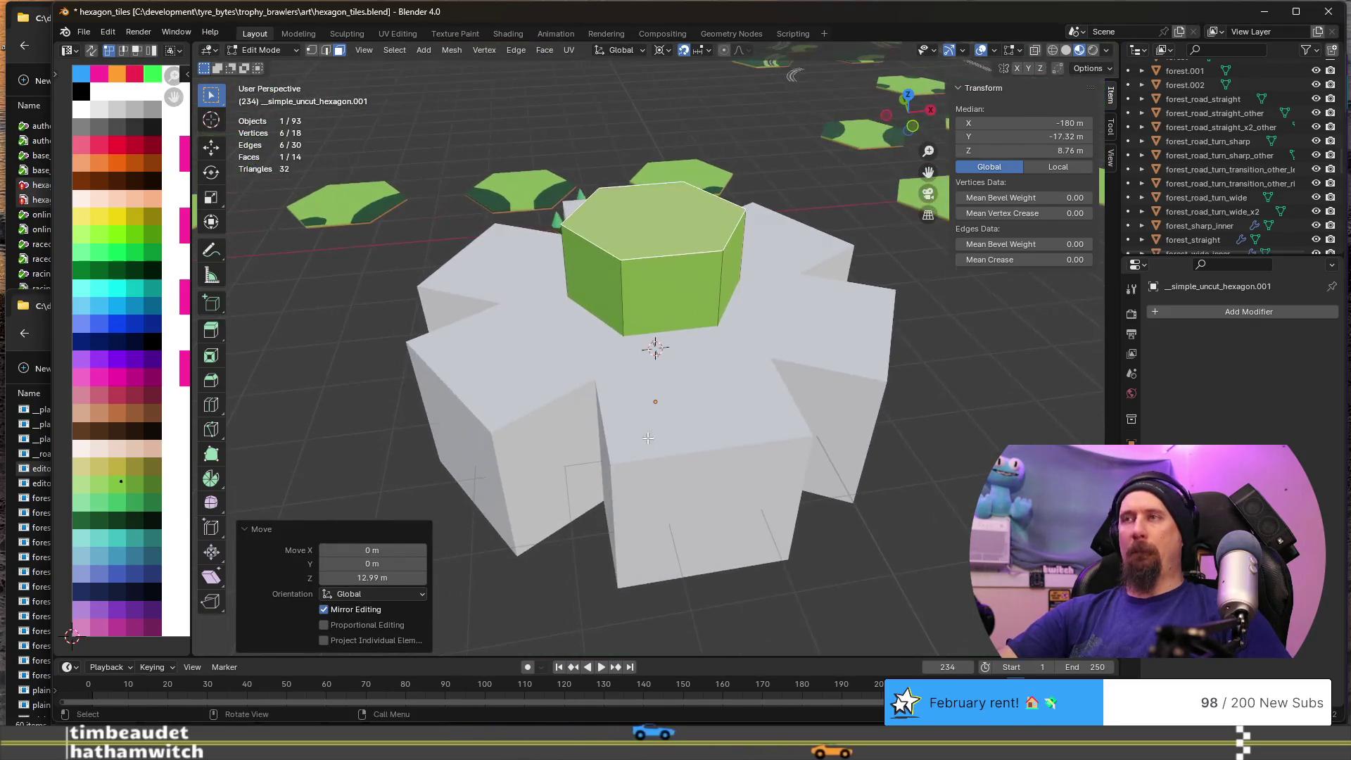
- Delete the grey Cube block and look around the green prism
key("Tab")
left_click(701, 454)
key("Delete")
mouse_move(700, 453)
middle_mouse_down()
mouse_move(706, 394)
mouse_move(813, 449)
middle_mouse_up()
scroll(731, 438, "up", 6)
mouse_move(730, 438)
middle_mouse_down()
mouse_move(669, 471)
mouse_move(626, 463)
middle_mouse_up()
mouse_move(584, 478)
middle_mouse_down()
mouse_move(449, 395)
mouse_move(360, 394)
mouse_move(509, 409)
middle_mouse_up()
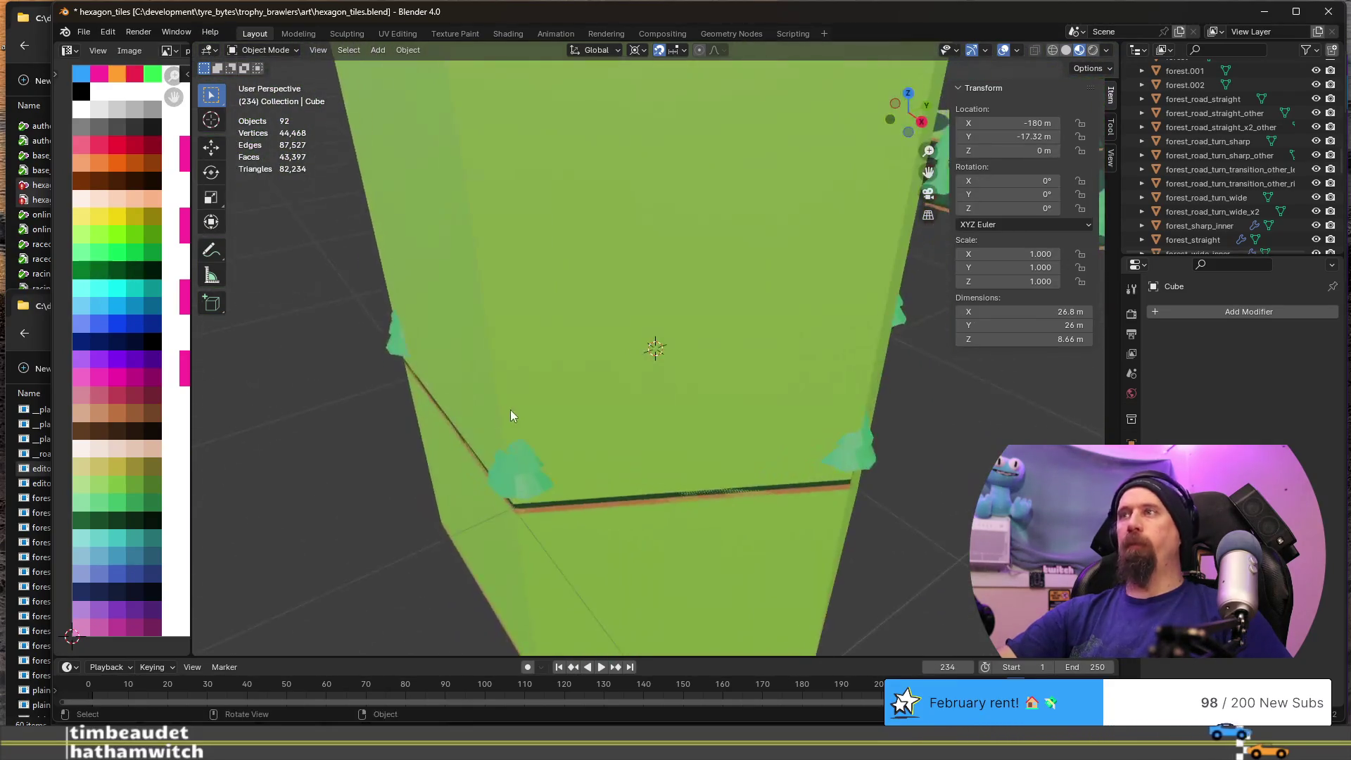
scroll(509, 410, "down", 3)
- Add a Boolean modifier to forest.001, leaving its cutter object empty
left_click(614, 423)
left_click(590, 419)
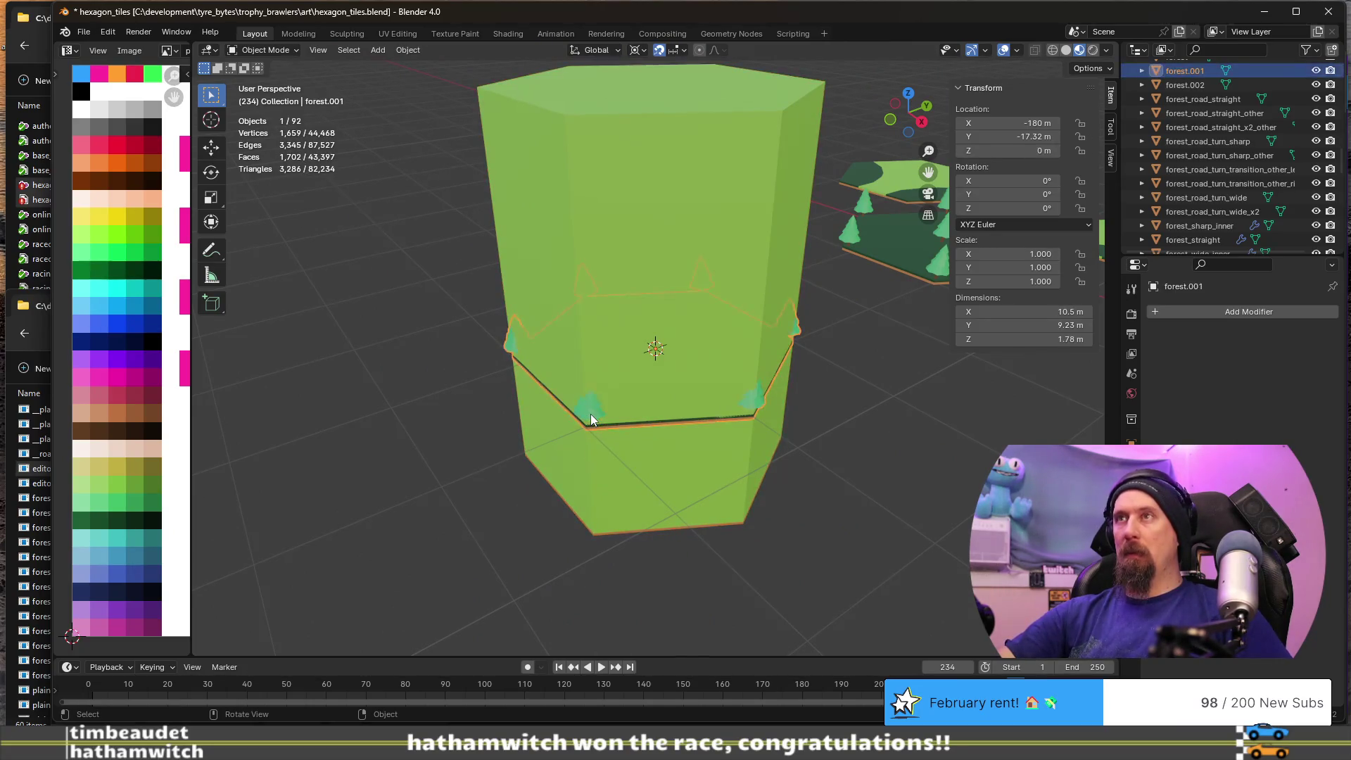
left_click(1189, 314)
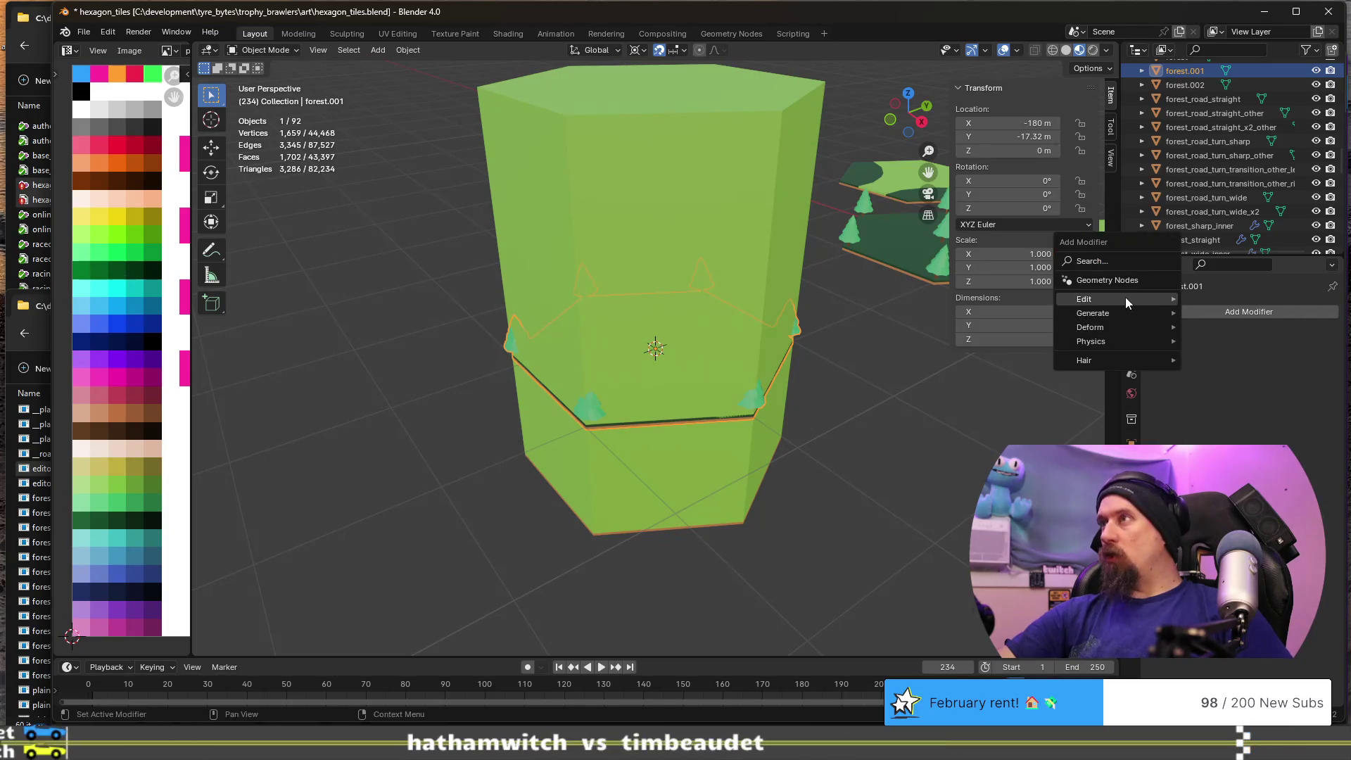
mouse_move(1124, 311)
left_click(1217, 341)
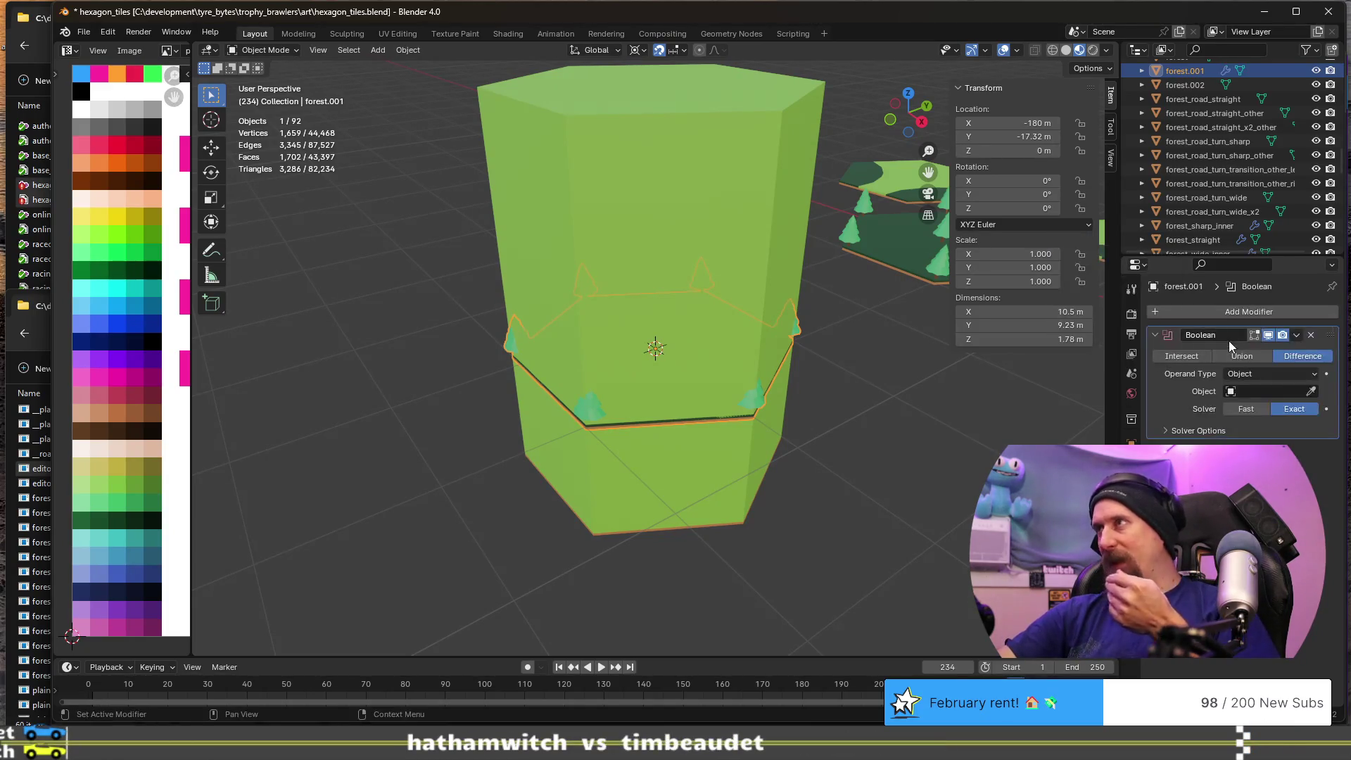
left_click(1259, 391)
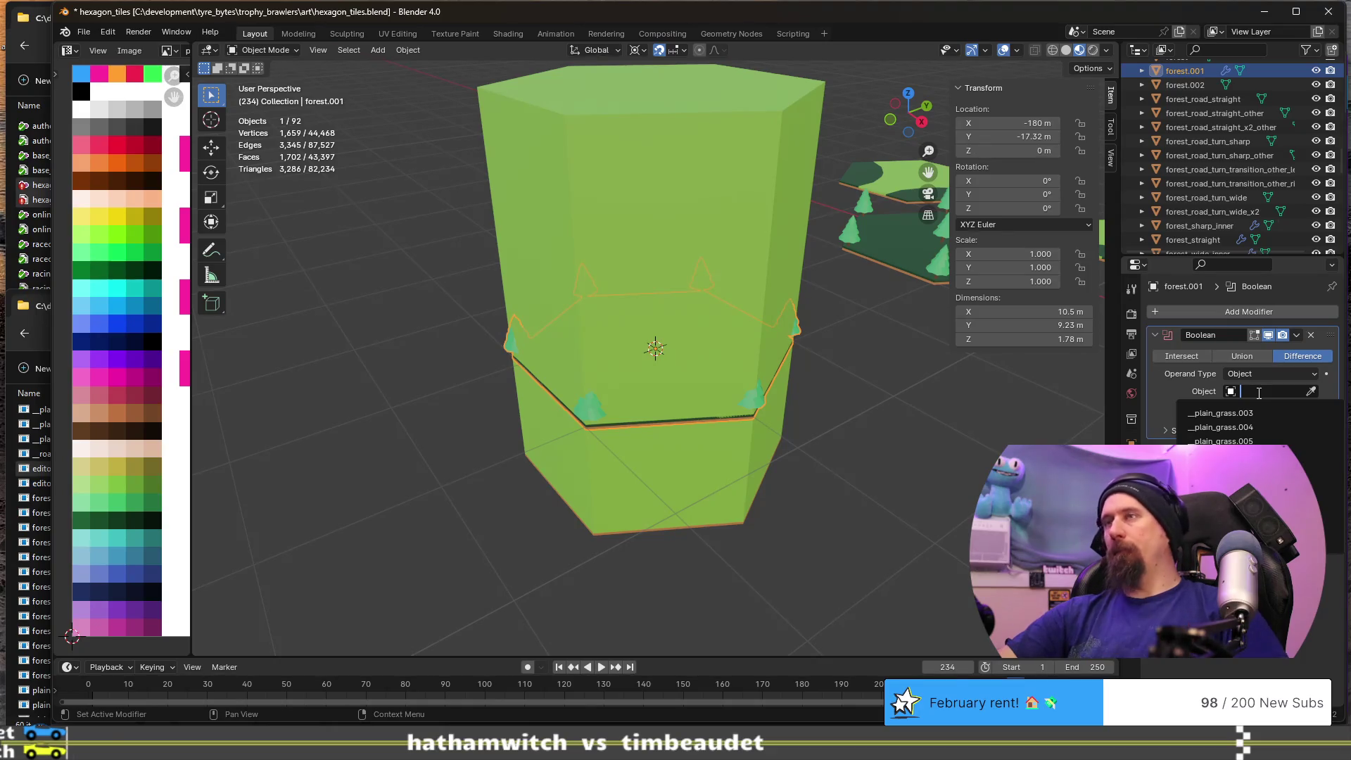
key("Escape")
- Rename the tall hexagon prism to tree_chopper_2
left_click(640, 155)
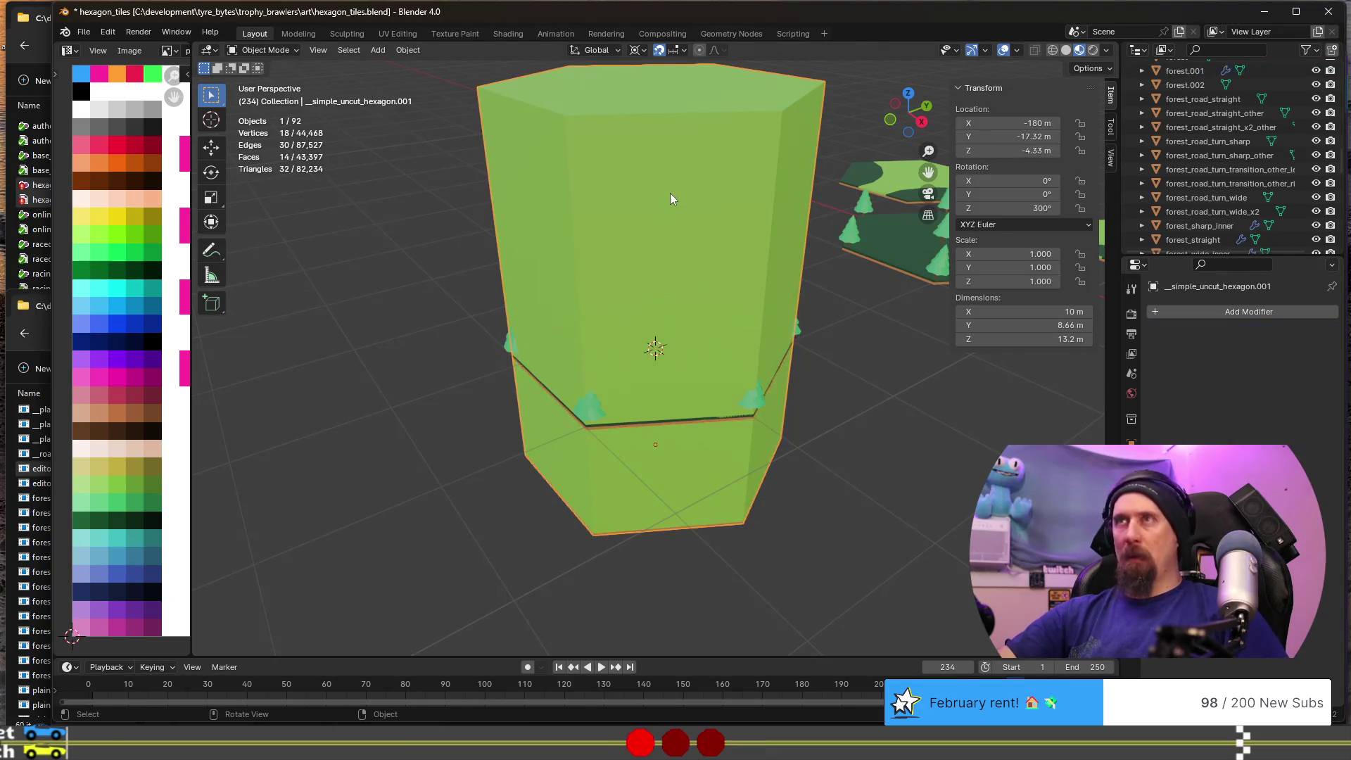
key("F2")
type("tree_")
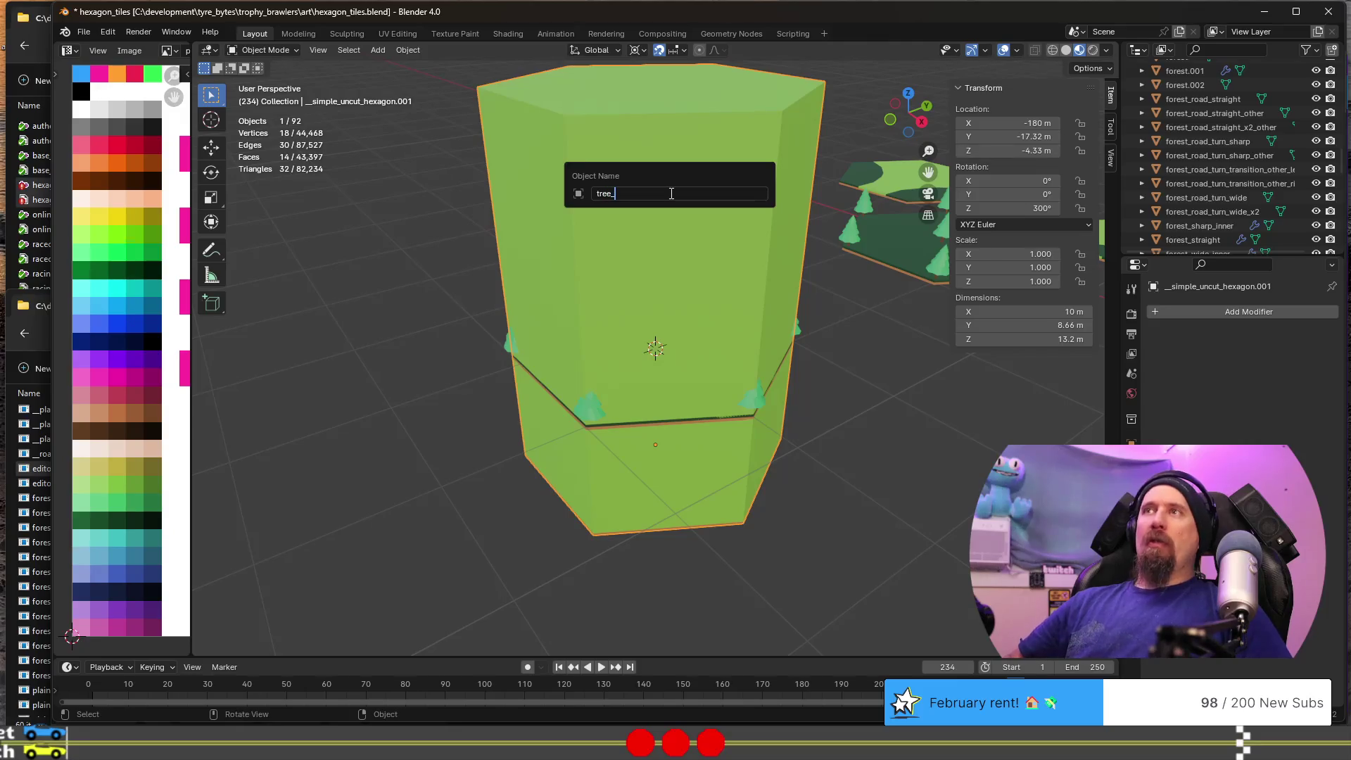
type("chopper_2")
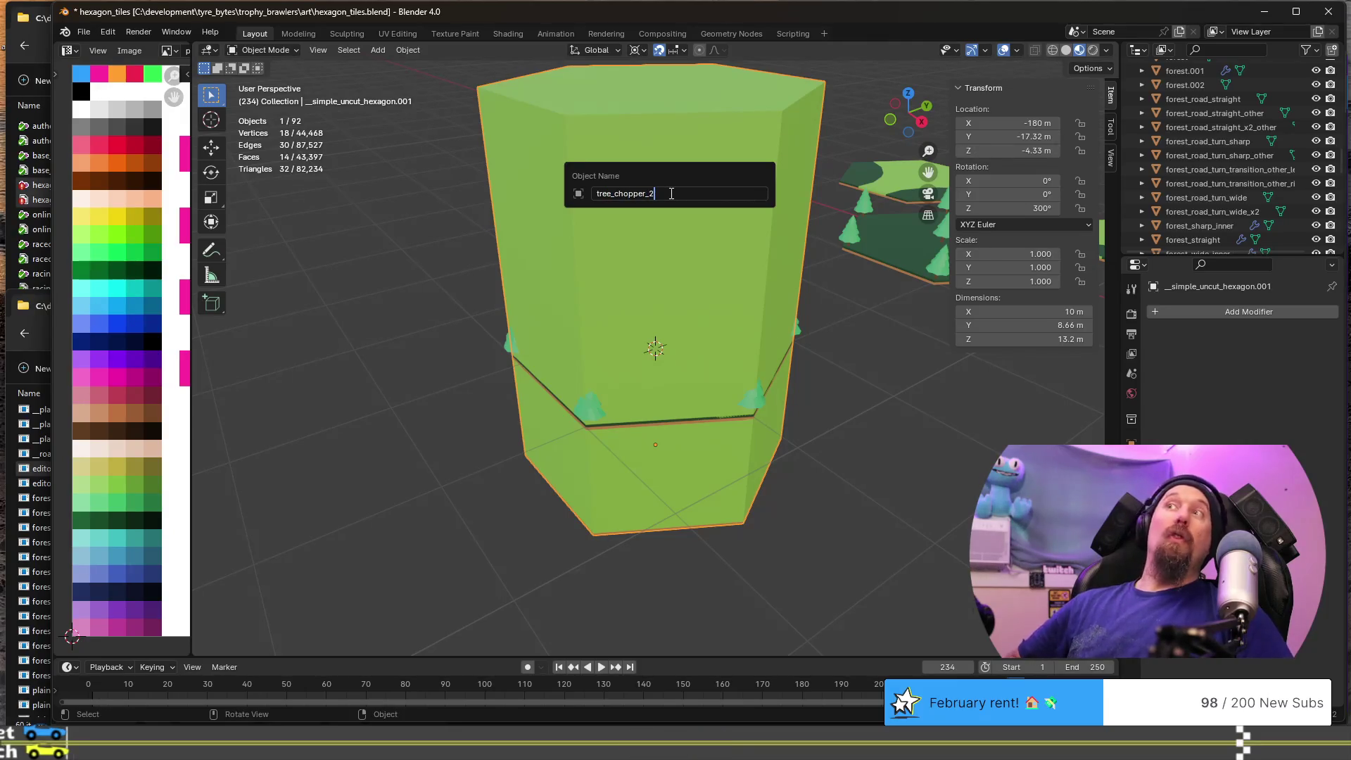
key("Return")
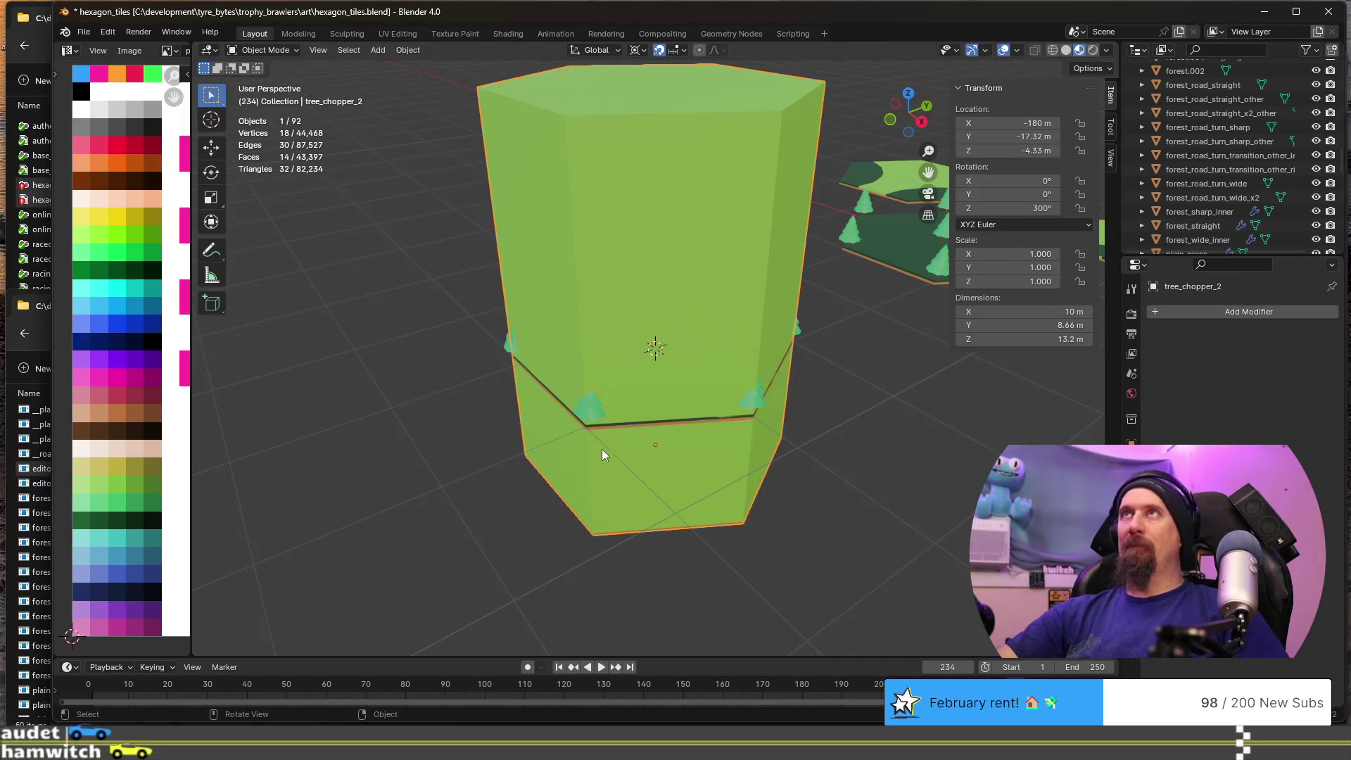
mouse_move(563, 450)
middle_mouse_down()
mouse_move(699, 476)
mouse_move(653, 425)
mouse_move(673, 420)
mouse_move(654, 424)
mouse_move(689, 339)
middle_mouse_up()
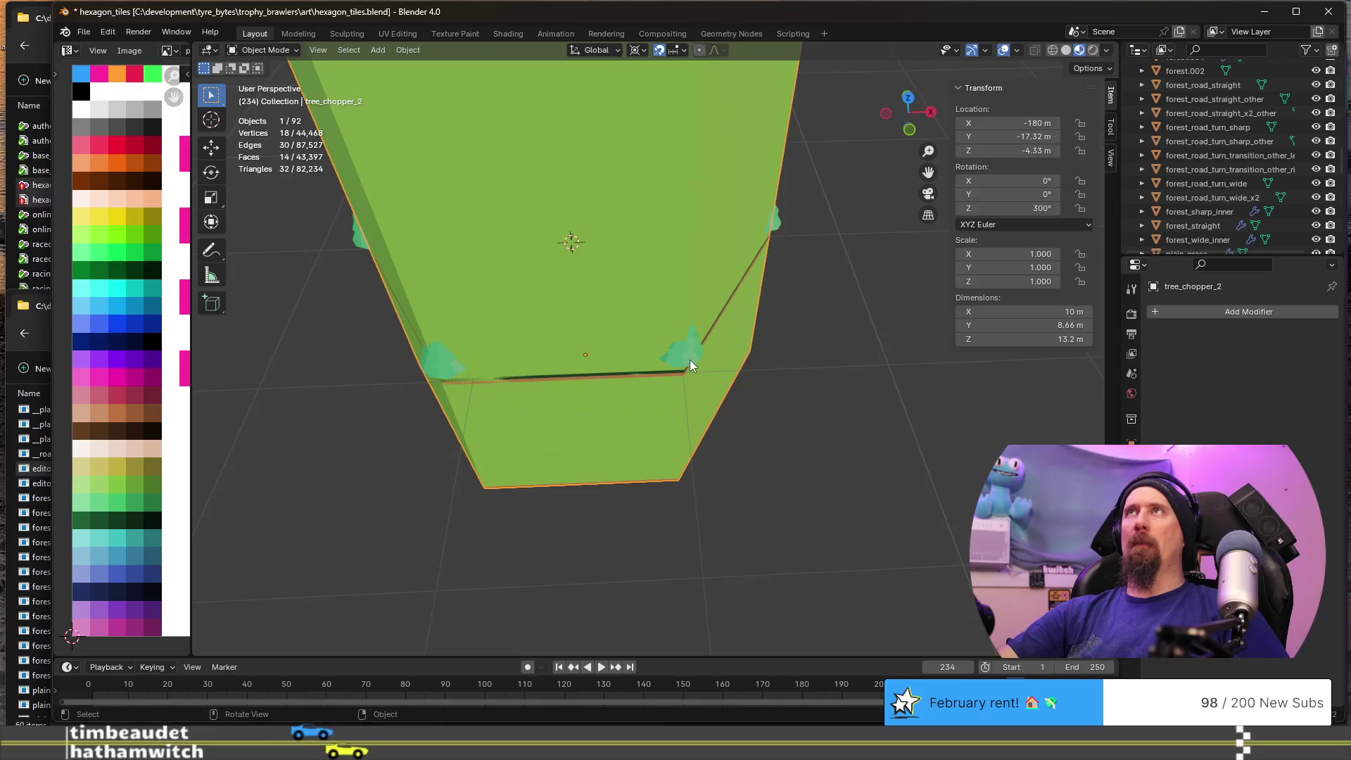
left_click(690, 361)
left_click(690, 360)
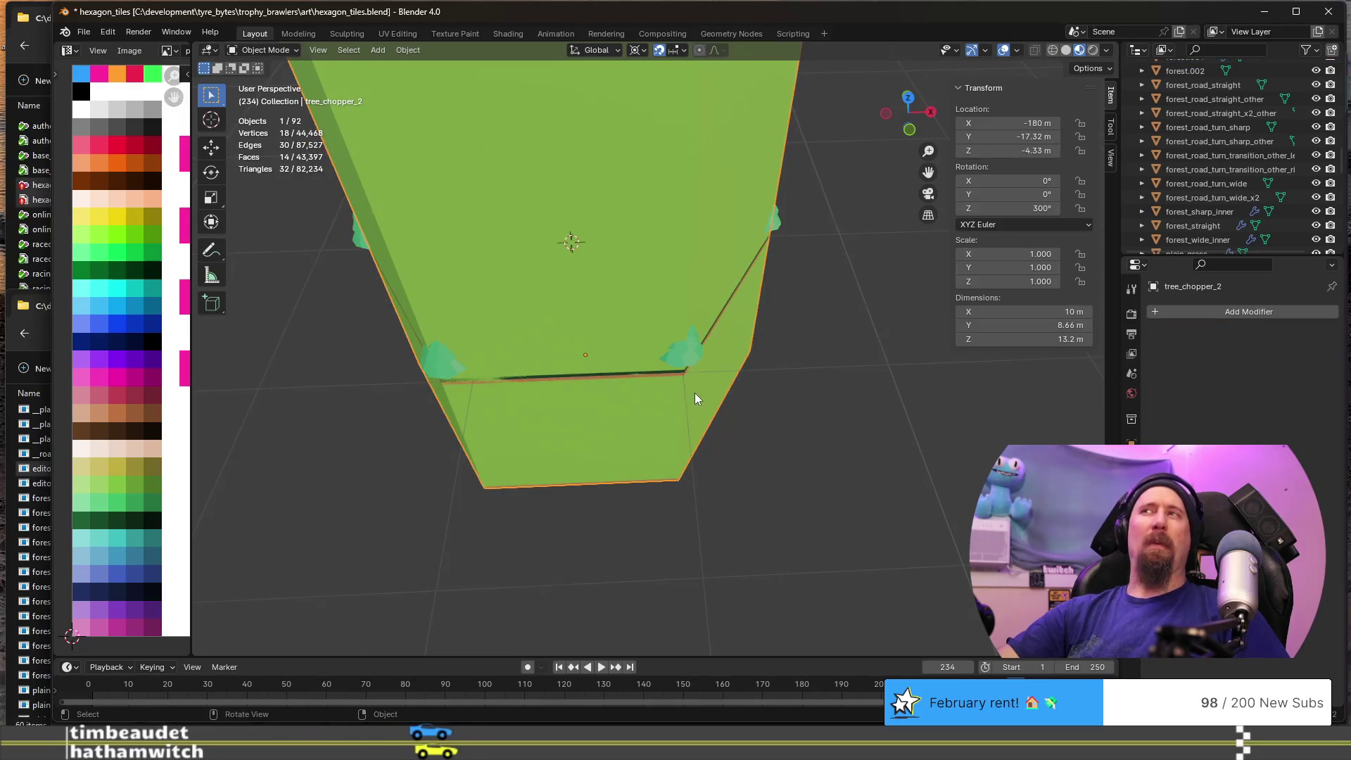
scroll(694, 393, "up", 4)
mouse_move(700, 420)
middle_mouse_down()
mouse_move(612, 200)
mouse_move(660, 345)
middle_mouse_up()
scroll(658, 345, "down", 2)
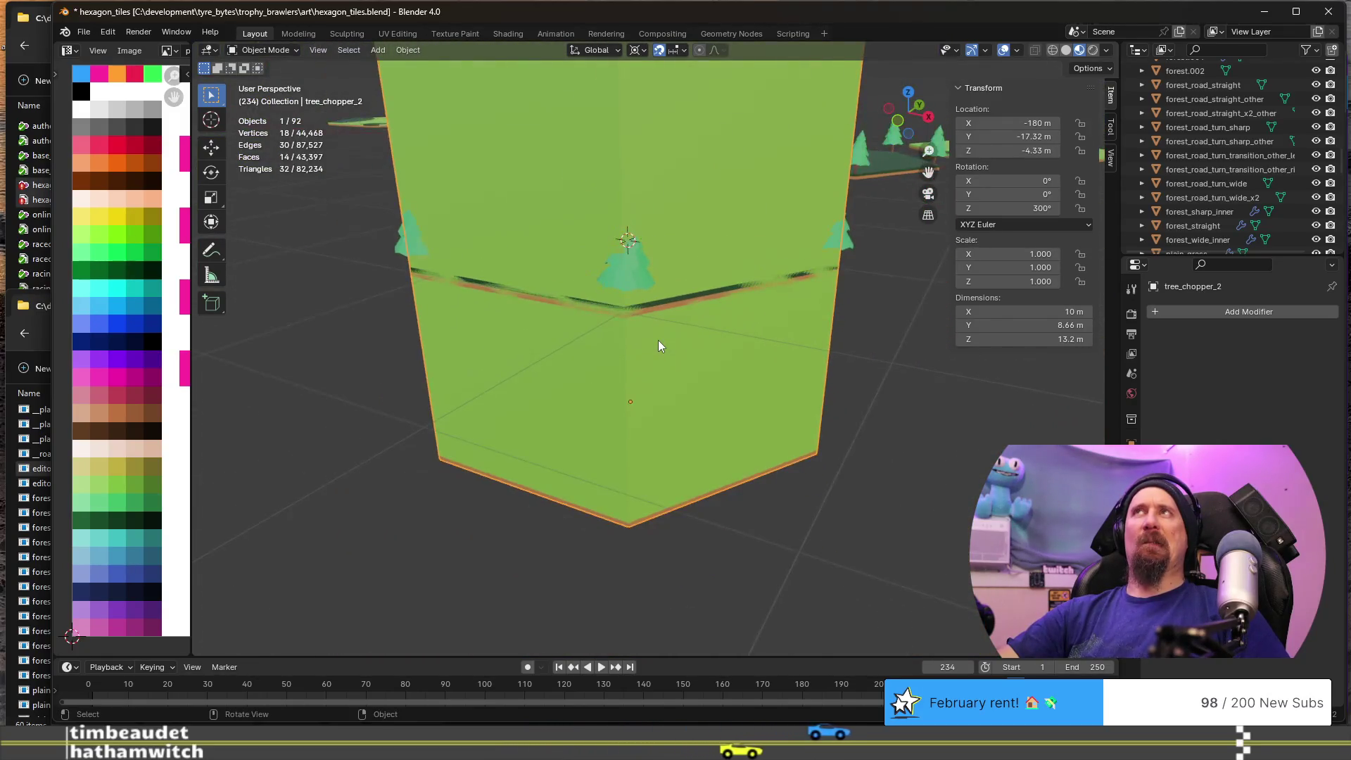
scroll(659, 344, "down", 1)
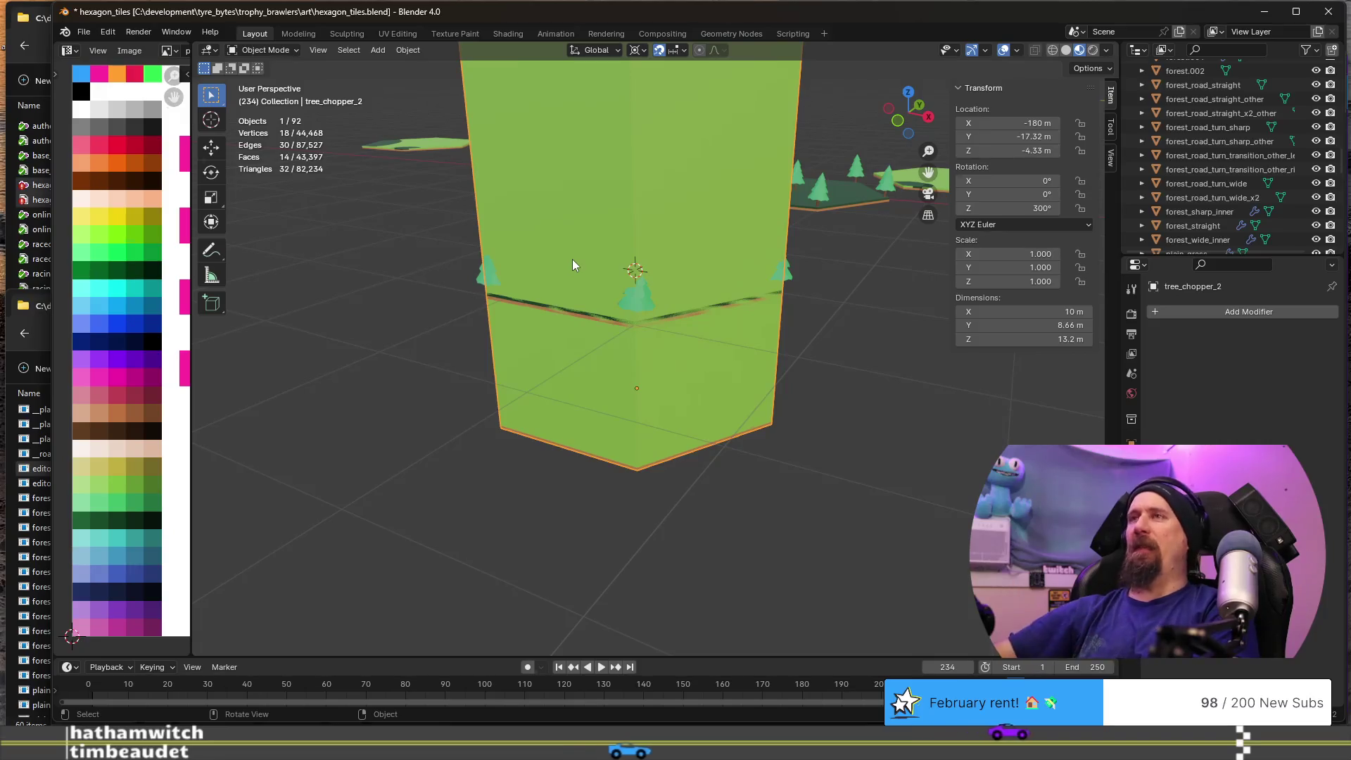
mouse_move(572, 264)
middle_mouse_down()
mouse_move(521, 262)
mouse_move(524, 204)
mouse_move(873, 252)
middle_mouse_up()
- Add, then remove, a trial Boolean modifier on the tree_chopper_2 box
left_click(1168, 311)
mouse_move(1168, 311)
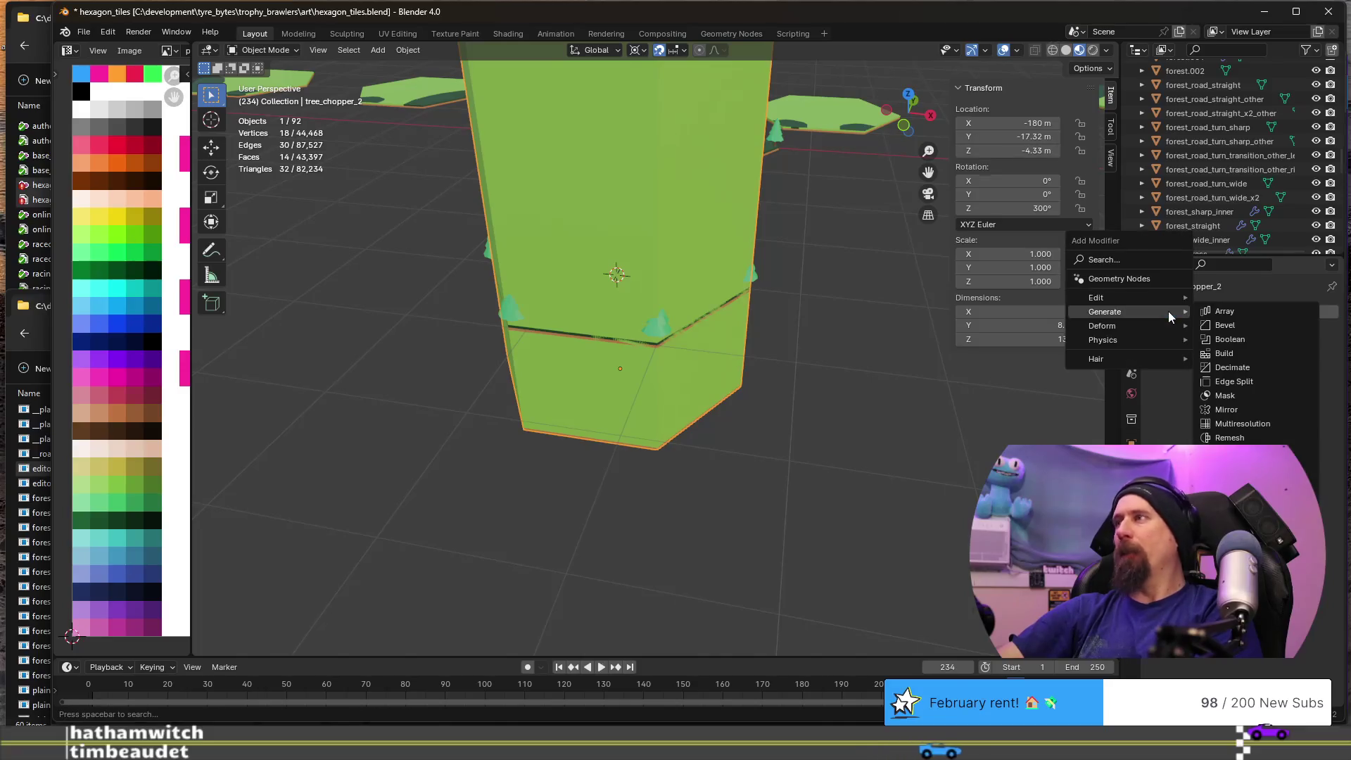
left_click(1231, 340)
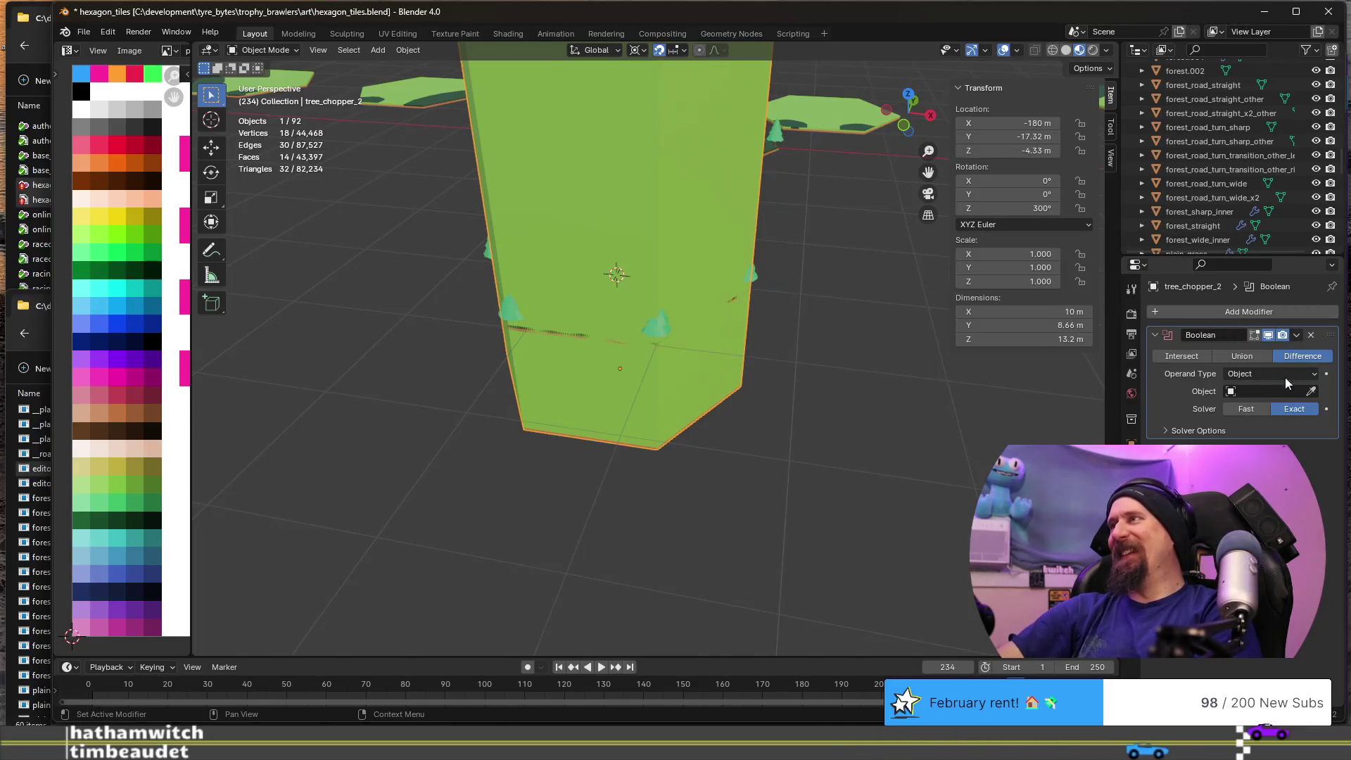
left_click(1273, 391)
type("tree")
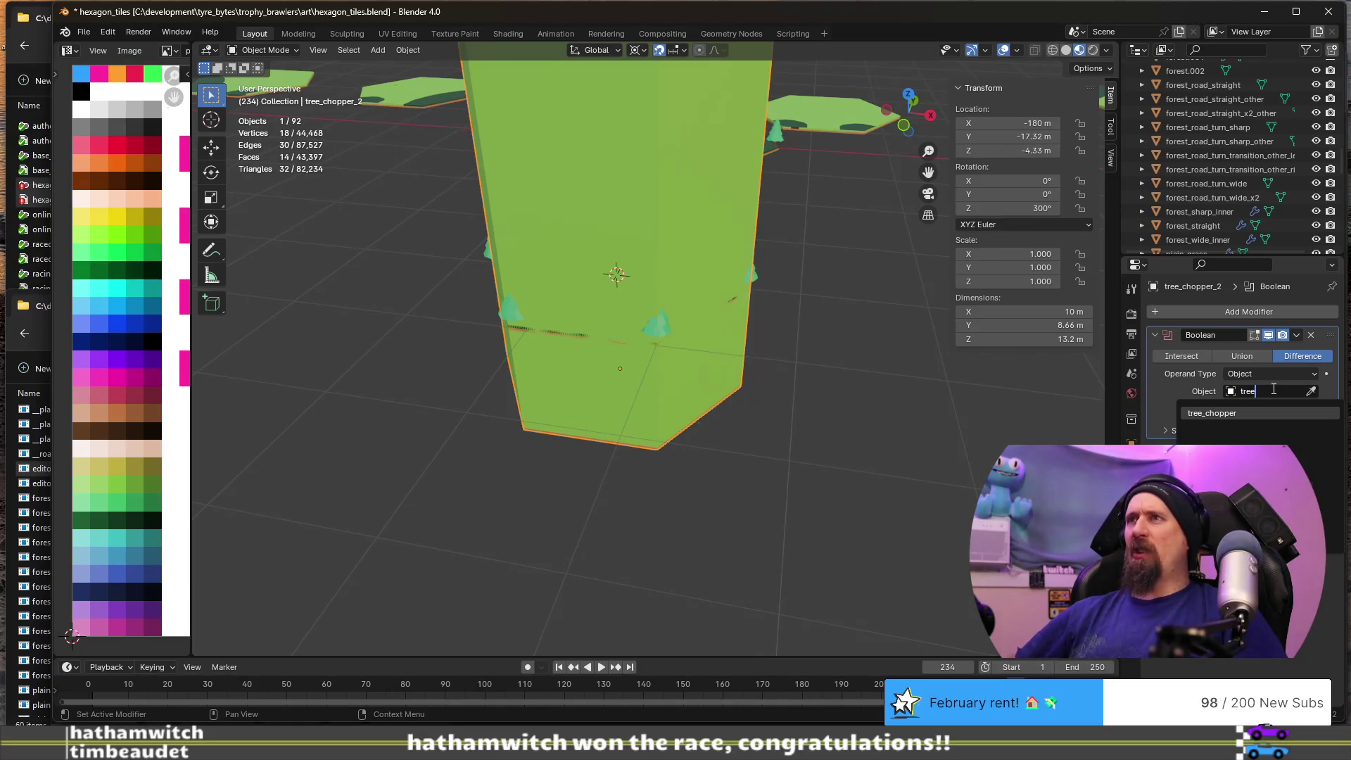
key("Escape")
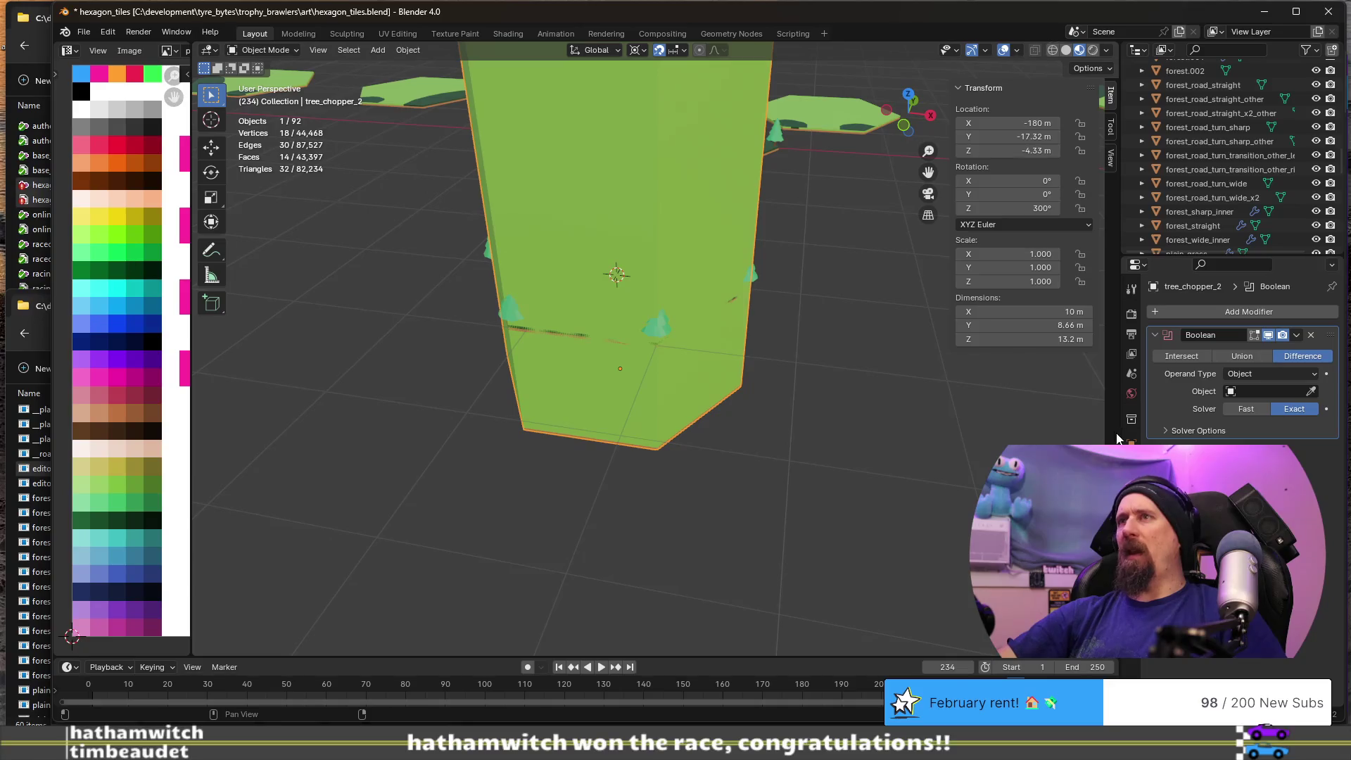
left_click(1311, 336)
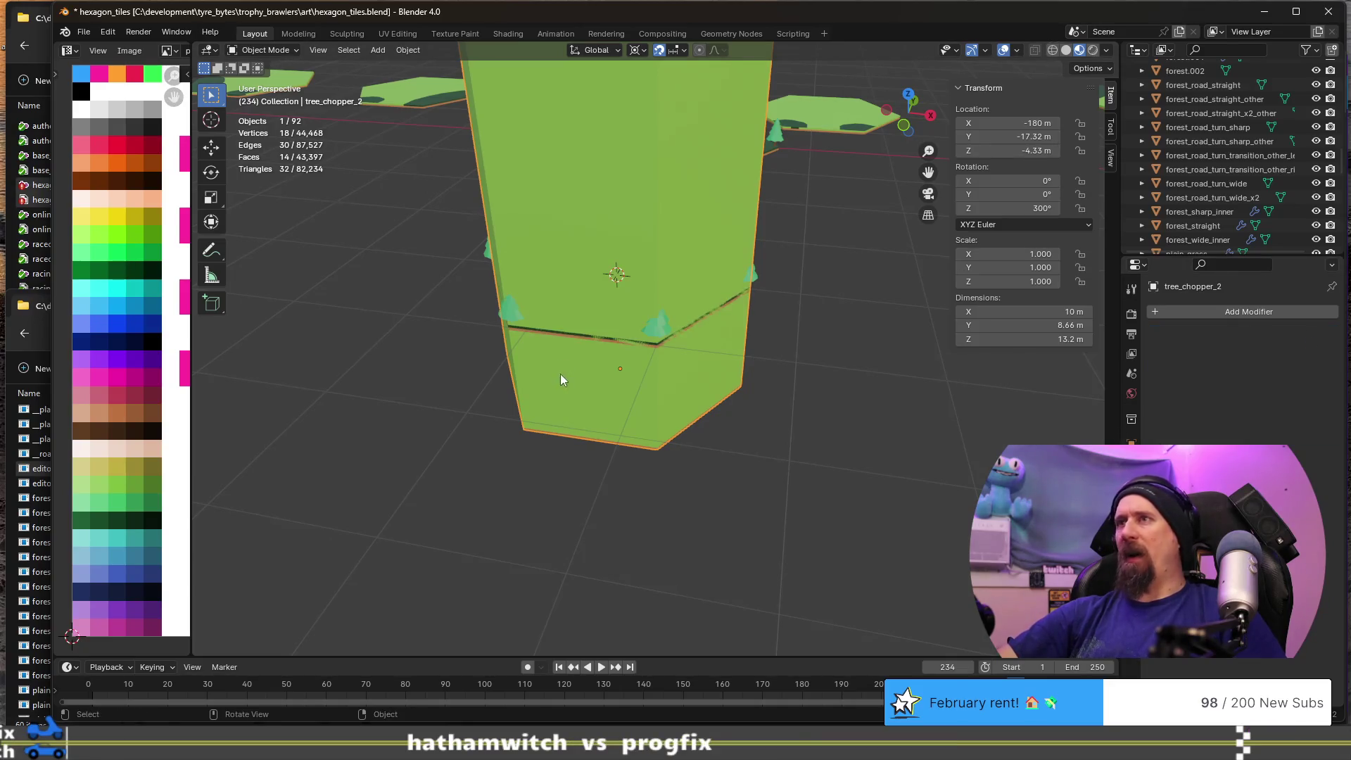
- Set forest.001's Boolean cutter to tree_chopper_2 with the Intersect operation
left_click(657, 328)
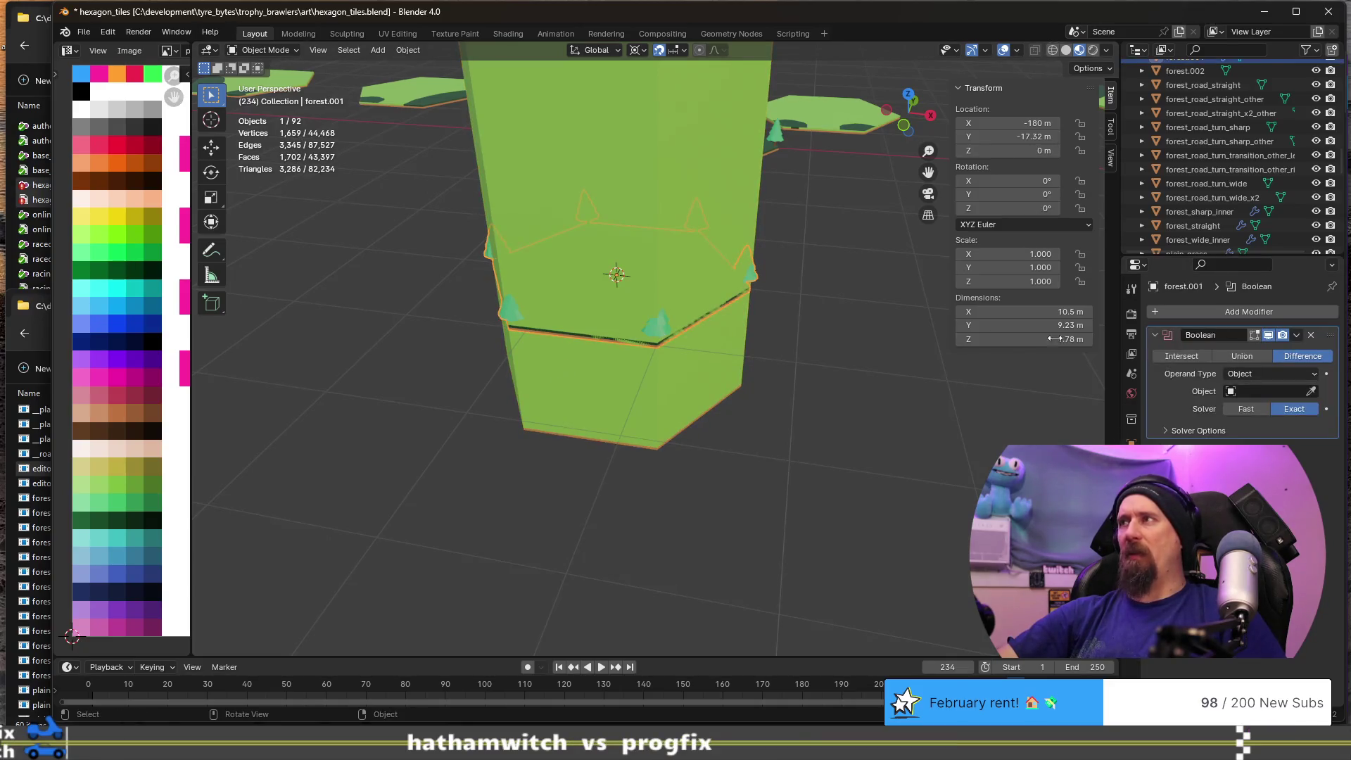
left_click(1268, 393)
type("tree")
left_click(1241, 431)
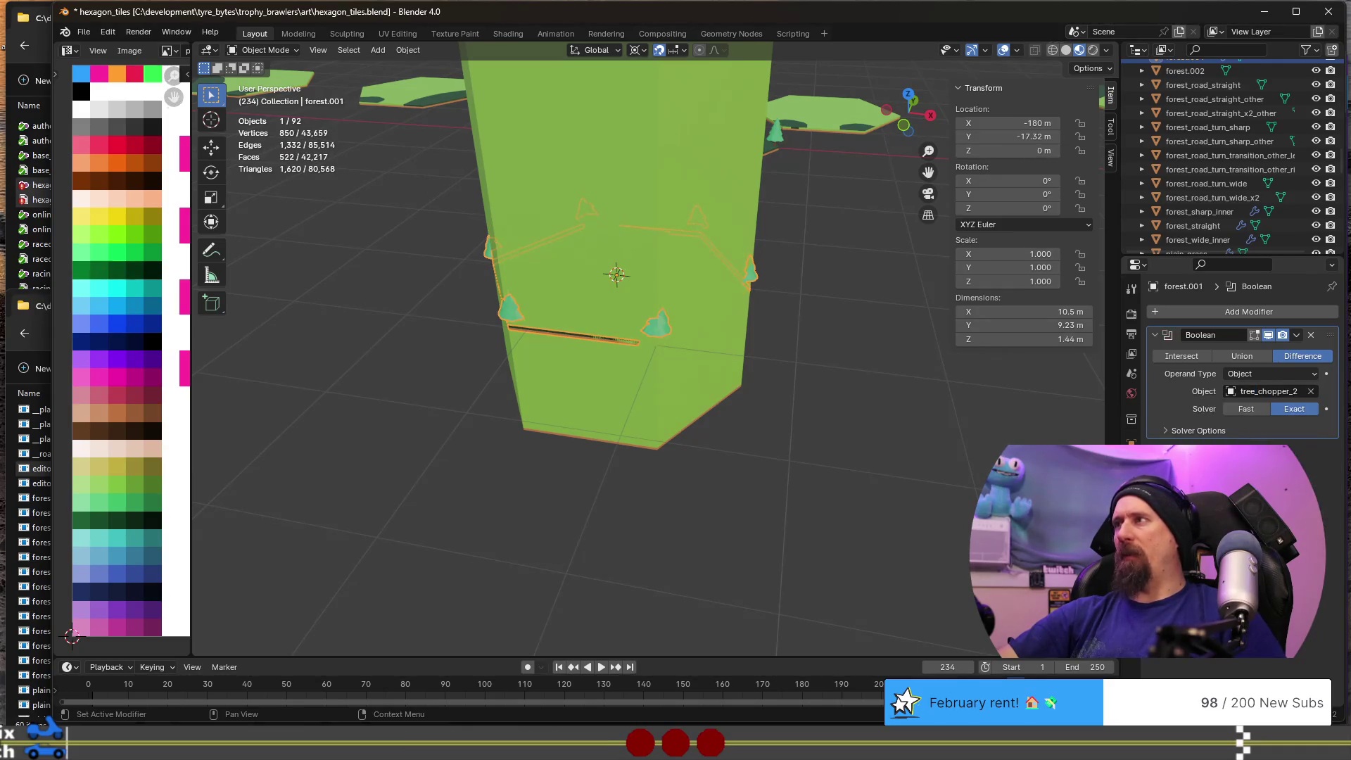
mouse_move(751, 417)
middle_mouse_down()
mouse_move(584, 353)
mouse_move(622, 424)
mouse_move(587, 370)
middle_mouse_up()
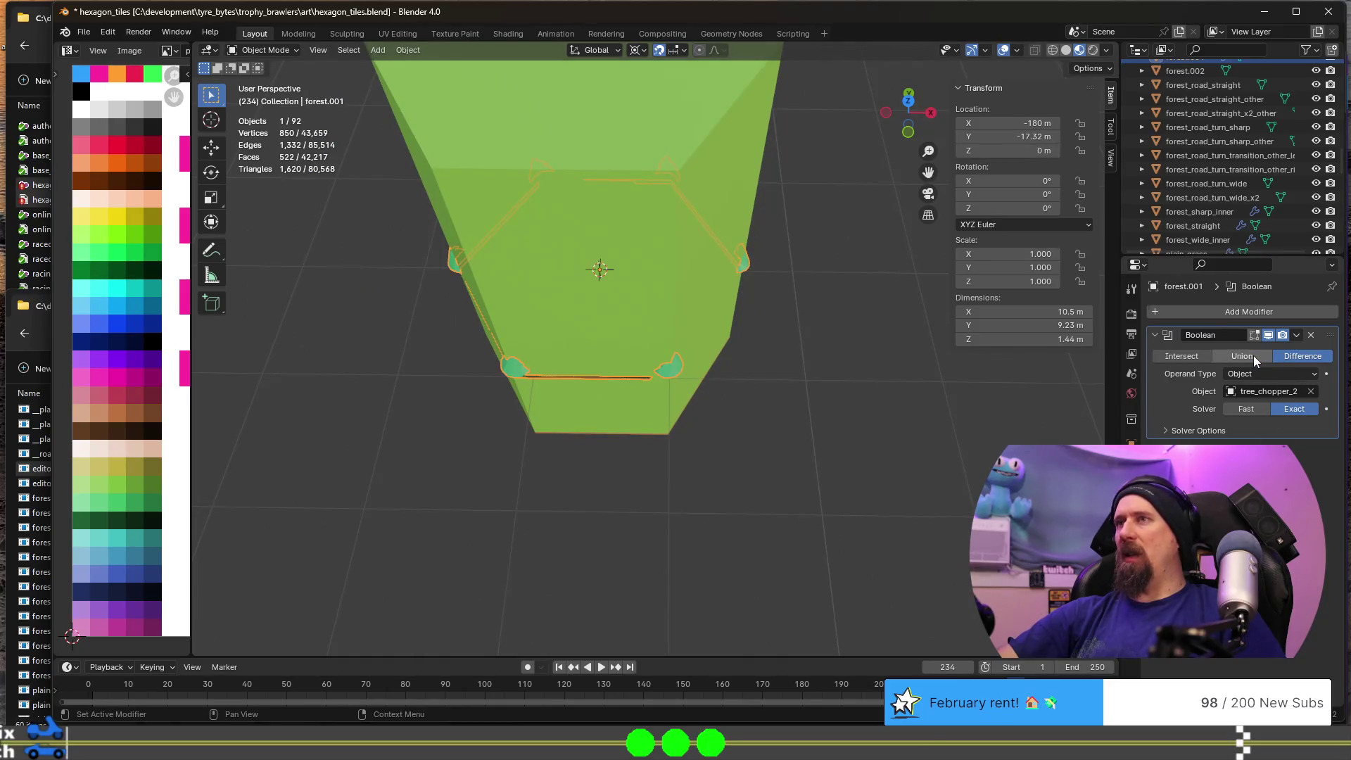
left_click(1166, 358)
mouse_move(833, 411)
middle_mouse_down()
mouse_move(732, 396)
mouse_move(706, 361)
mouse_move(899, 387)
middle_mouse_up()
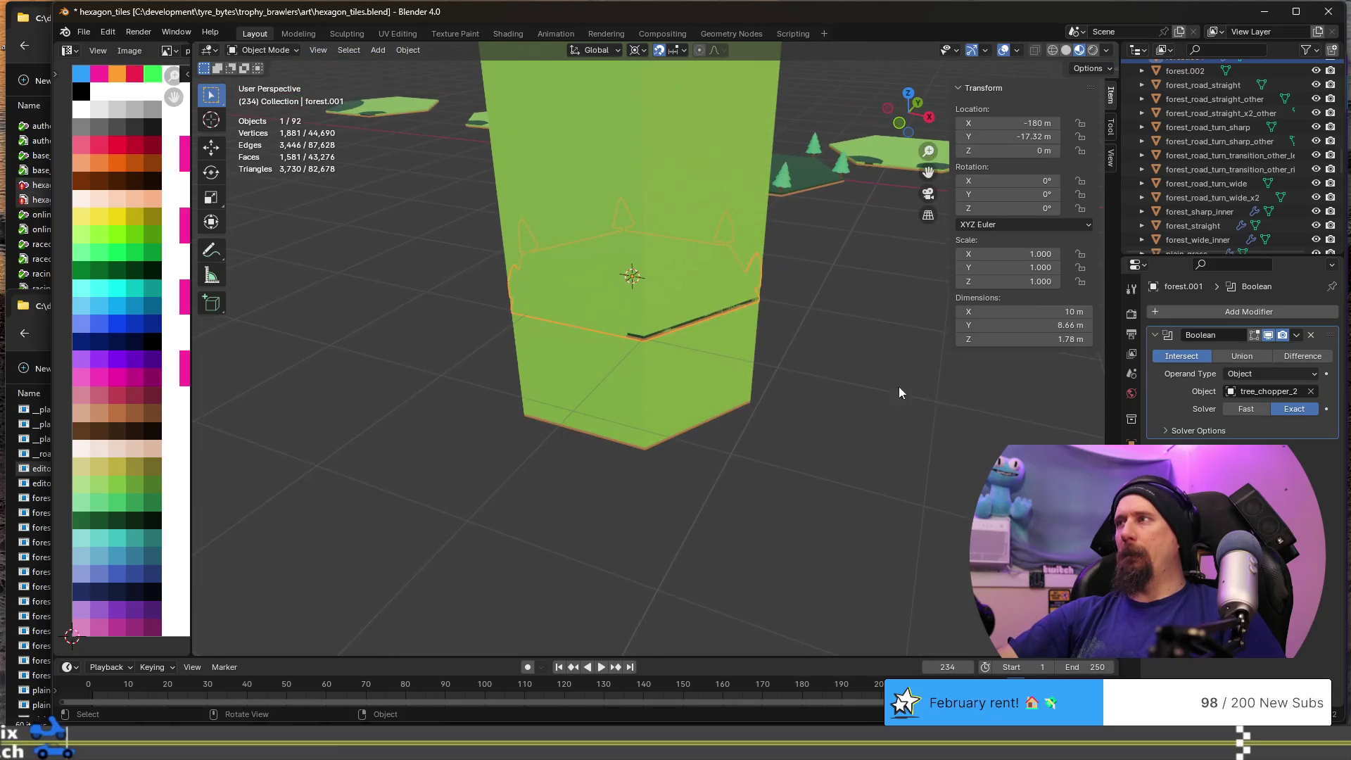
- Apply the Boolean to bake the intersection into forest.001's mesh
left_click(1296, 336)
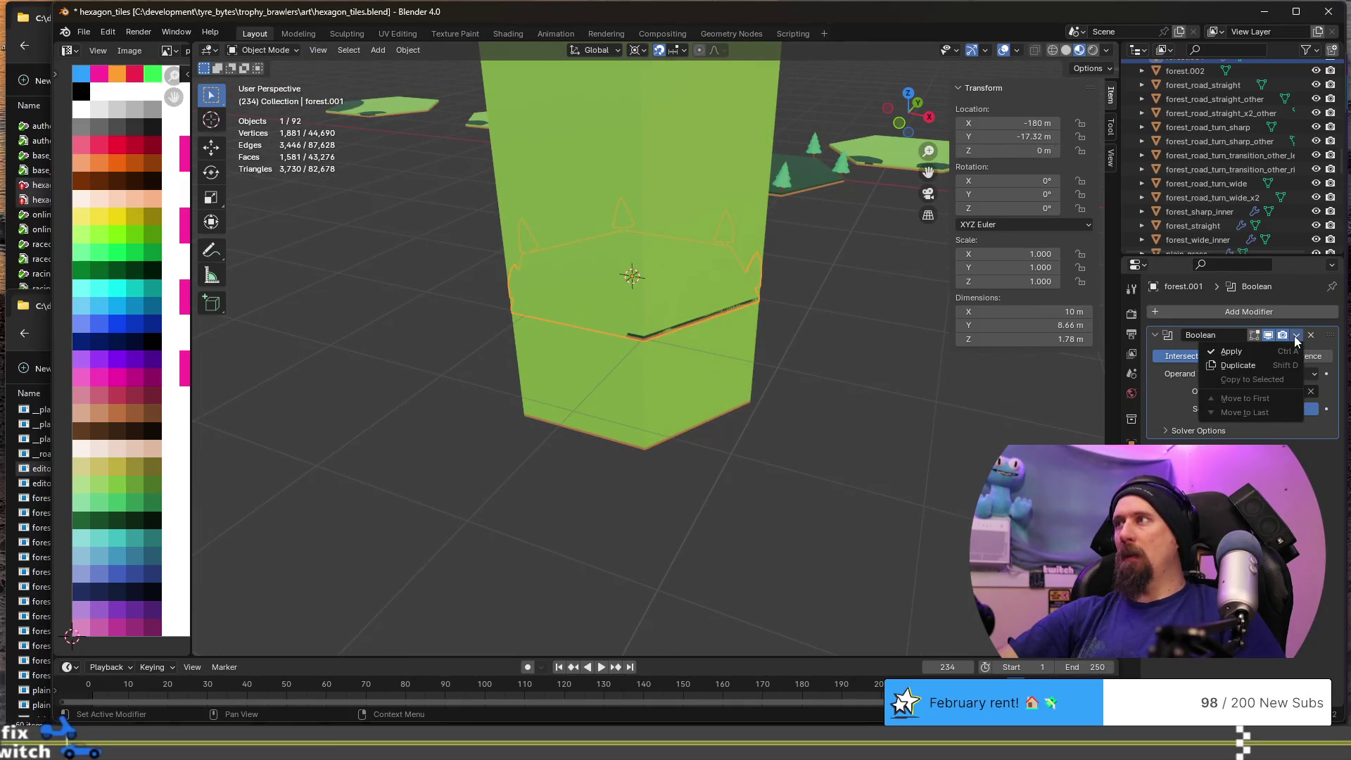
left_click(1266, 352)
key("Tab")
key("Tab")
left_click(639, 217)
- Move the cutter box aside along X and inspect the trimmed tile
middle_click_drag(714, 284, 736, 394)
key("g")
key("x")
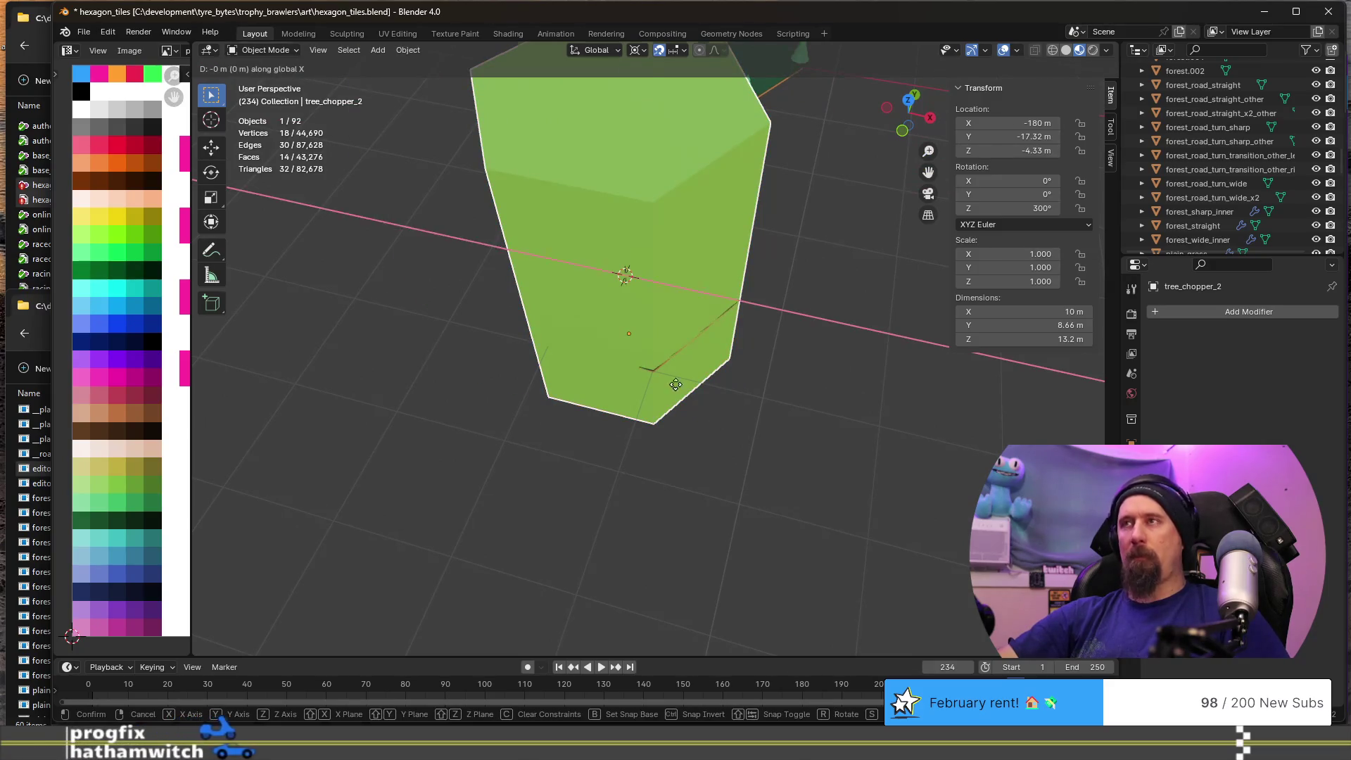
left_click(442, 348)
key("Tab")
scroll(614, 352, "up", 3)
mouse_move(613, 352)
middle_mouse_down()
mouse_move(640, 296)
mouse_move(760, 293)
mouse_move(537, 389)
mouse_move(759, 392)
mouse_move(753, 365)
mouse_move(902, 430)
mouse_move(833, 369)
mouse_move(669, 368)
mouse_move(808, 350)
mouse_move(753, 373)
mouse_move(676, 270)
middle_mouse_up()
scroll(759, 393, "down", 3)
key("Tab")
key("Tab")
key("Tab")
key("Tab")
key("Tab")
- Duplicate forest.001, offsetting the copy 7.5 m in X and 4.33 m in Y
scroll(604, 282, "down", 5)
left_click(665, 306)
middle_click_drag(627, 321, 686, 343)
key("shift+d")
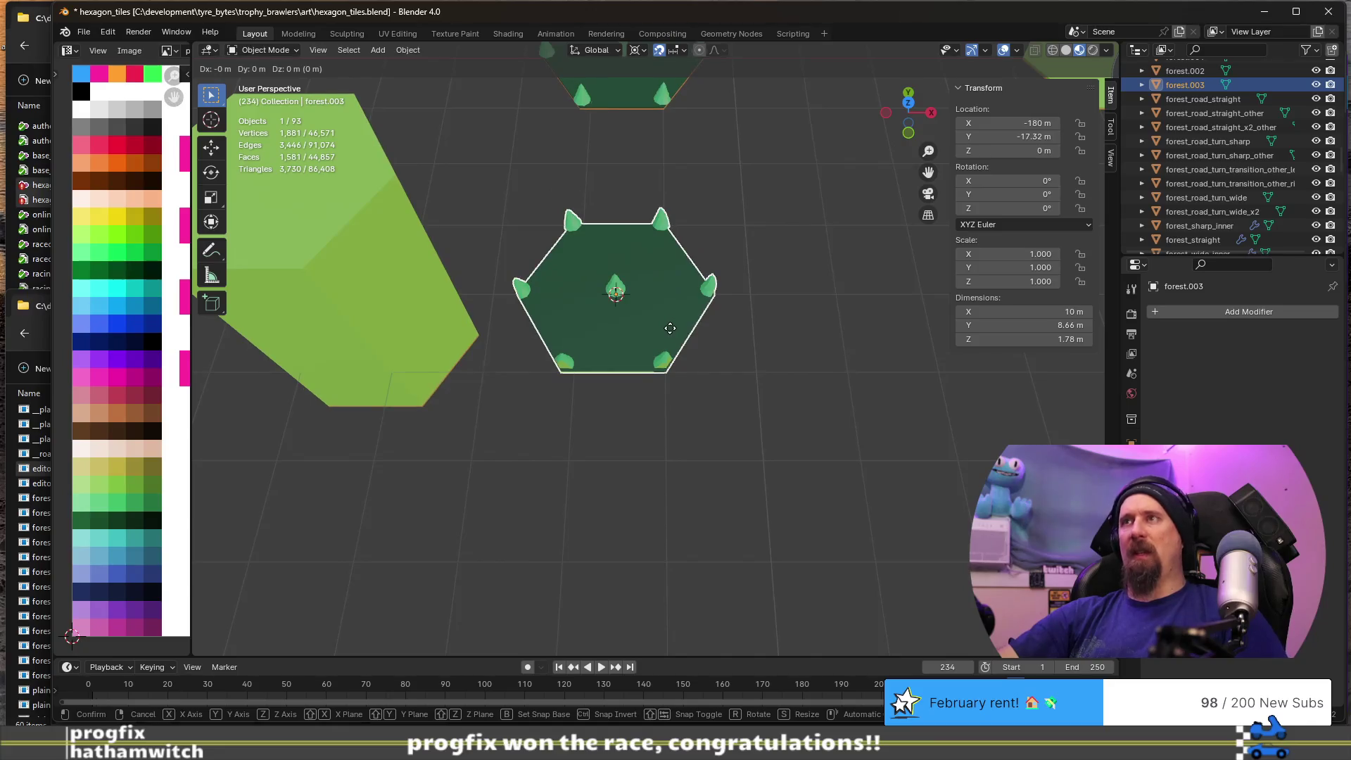
type("x")
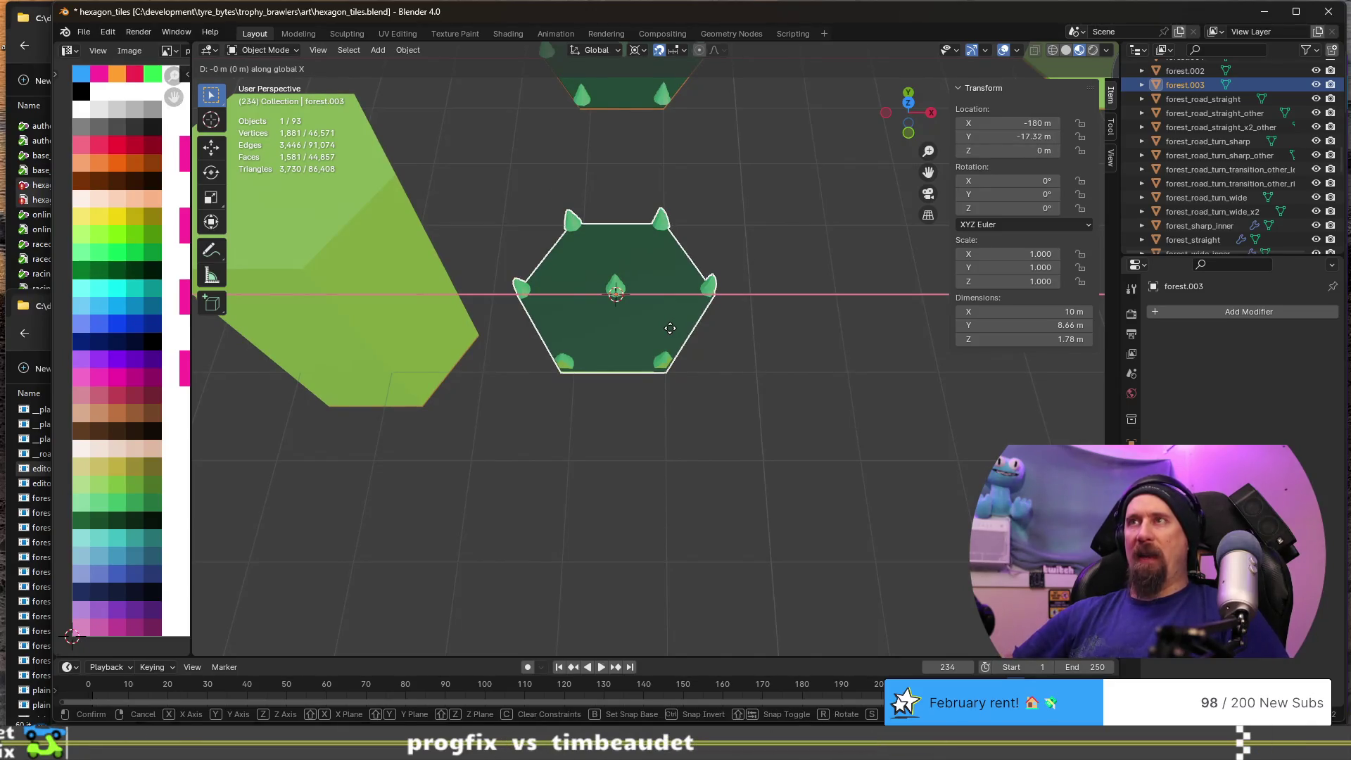
type("7.5")
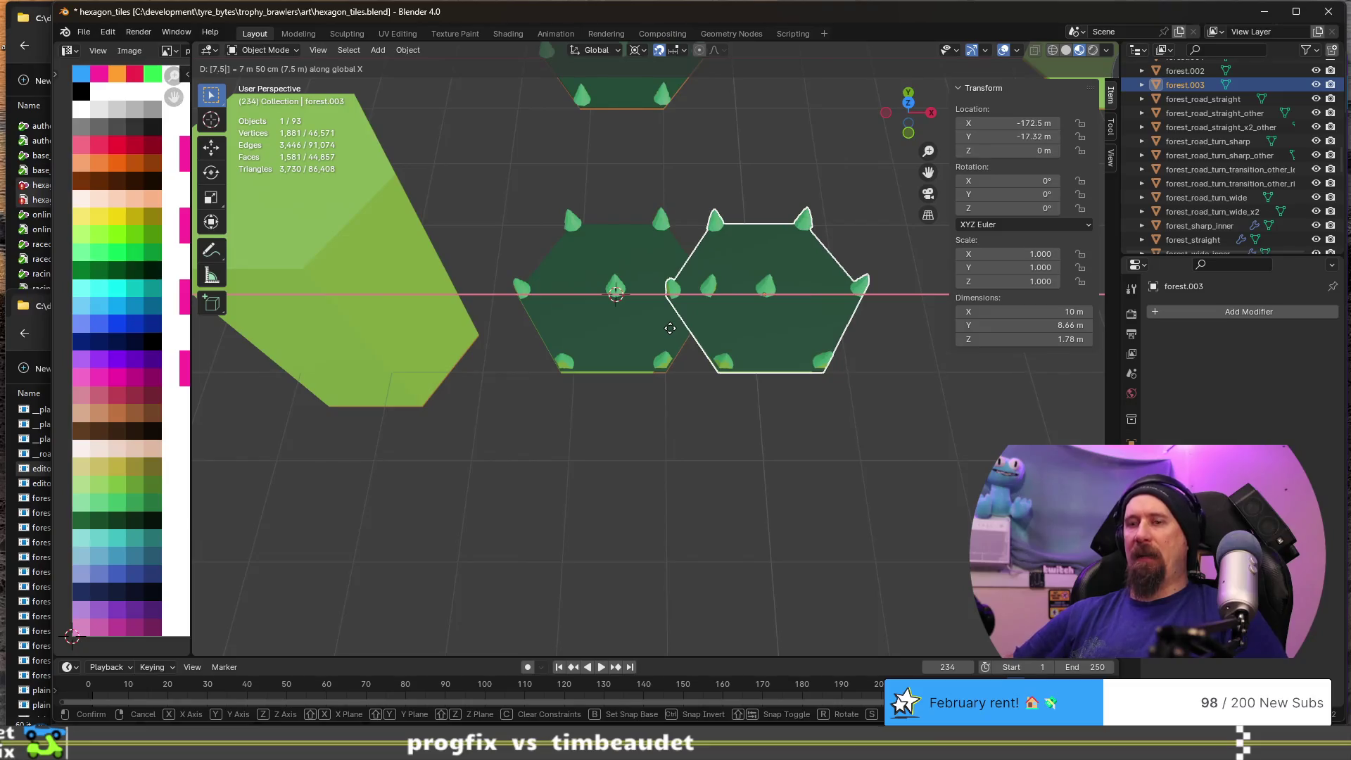
key("Return")
type("gy4.33")
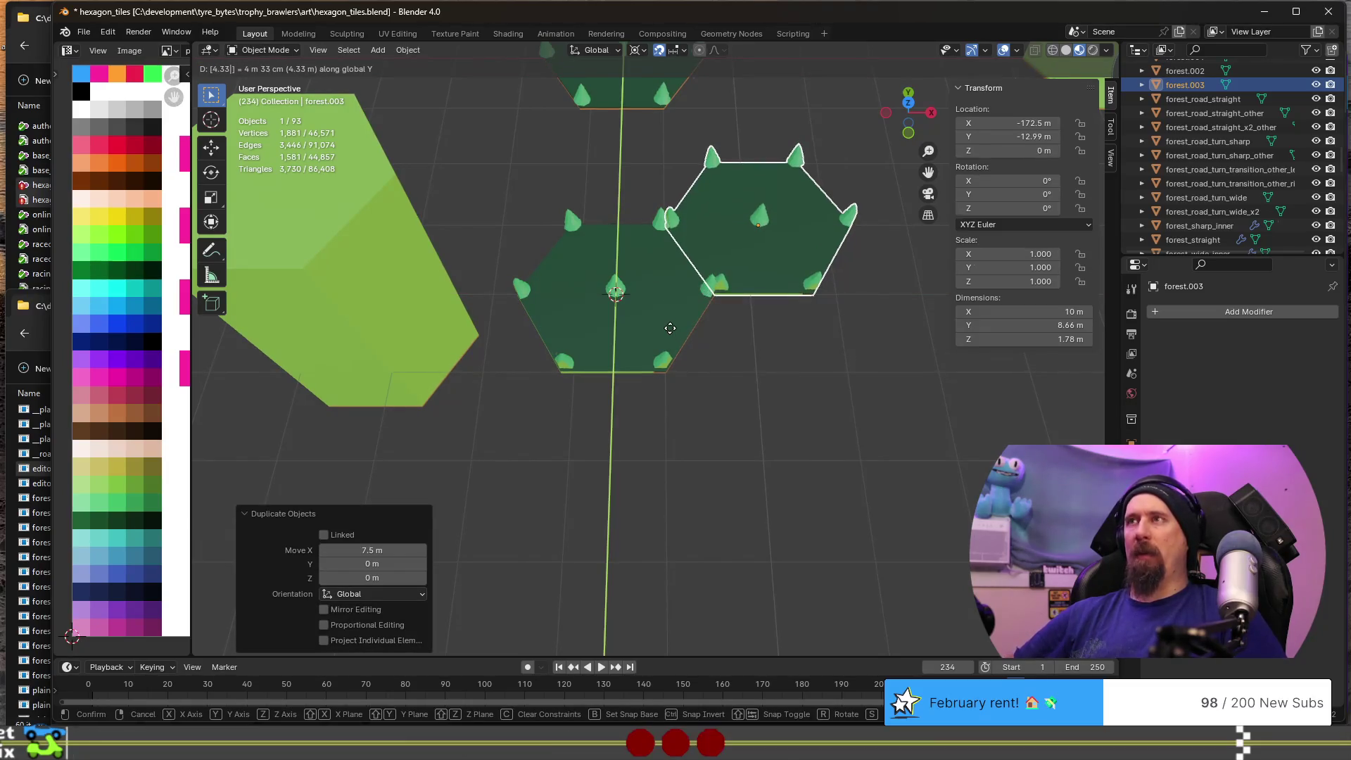
key("Return")
- Check where the two tiles meet, then delete the copy forest.003
scroll(670, 328, "up", 6)
mouse_move(722, 331)
middle_mouse_down()
mouse_move(488, 302)
mouse_move(787, 460)
mouse_move(822, 450)
middle_mouse_up()
scroll(521, 317, "down", 3)
scroll(694, 409, "up", 3)
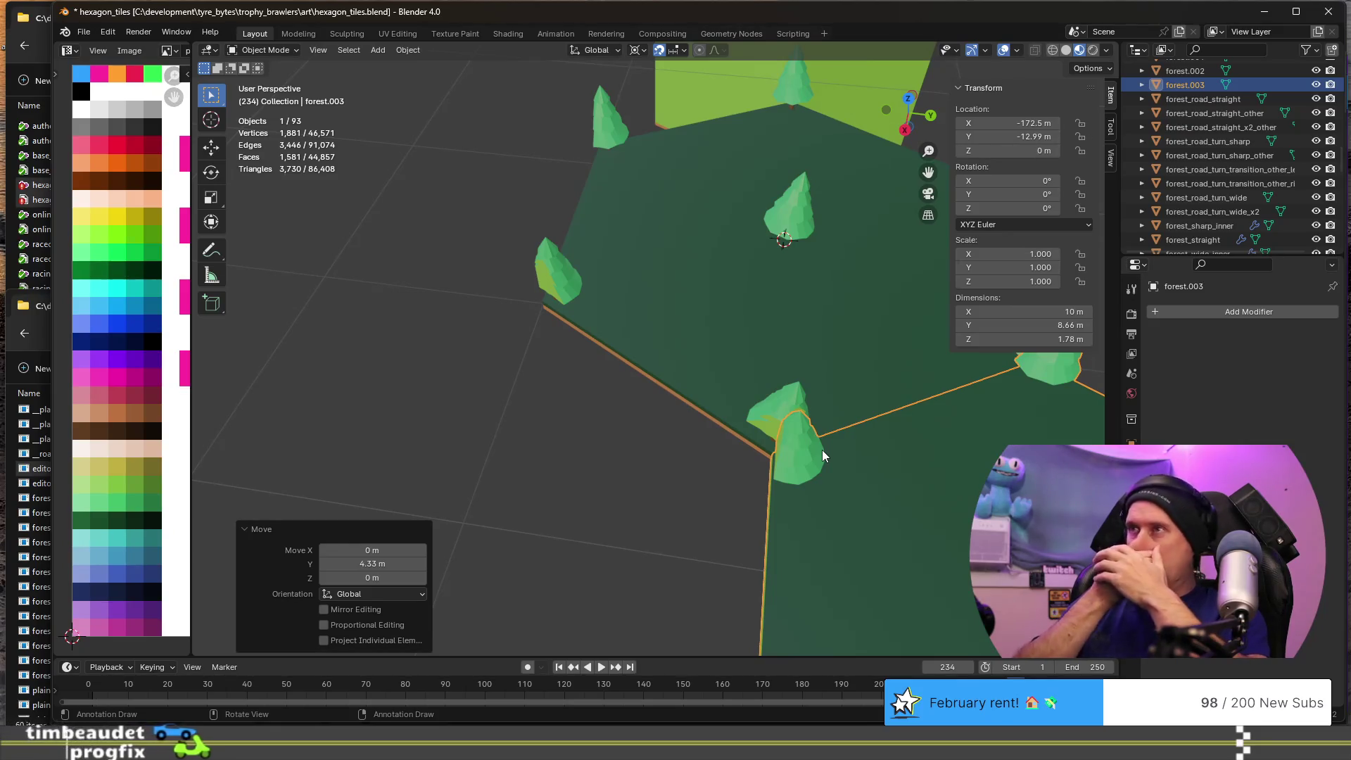
mouse_move(822, 449)
middle_mouse_down()
mouse_move(668, 428)
mouse_move(750, 379)
mouse_move(710, 339)
mouse_move(659, 349)
middle_mouse_up()
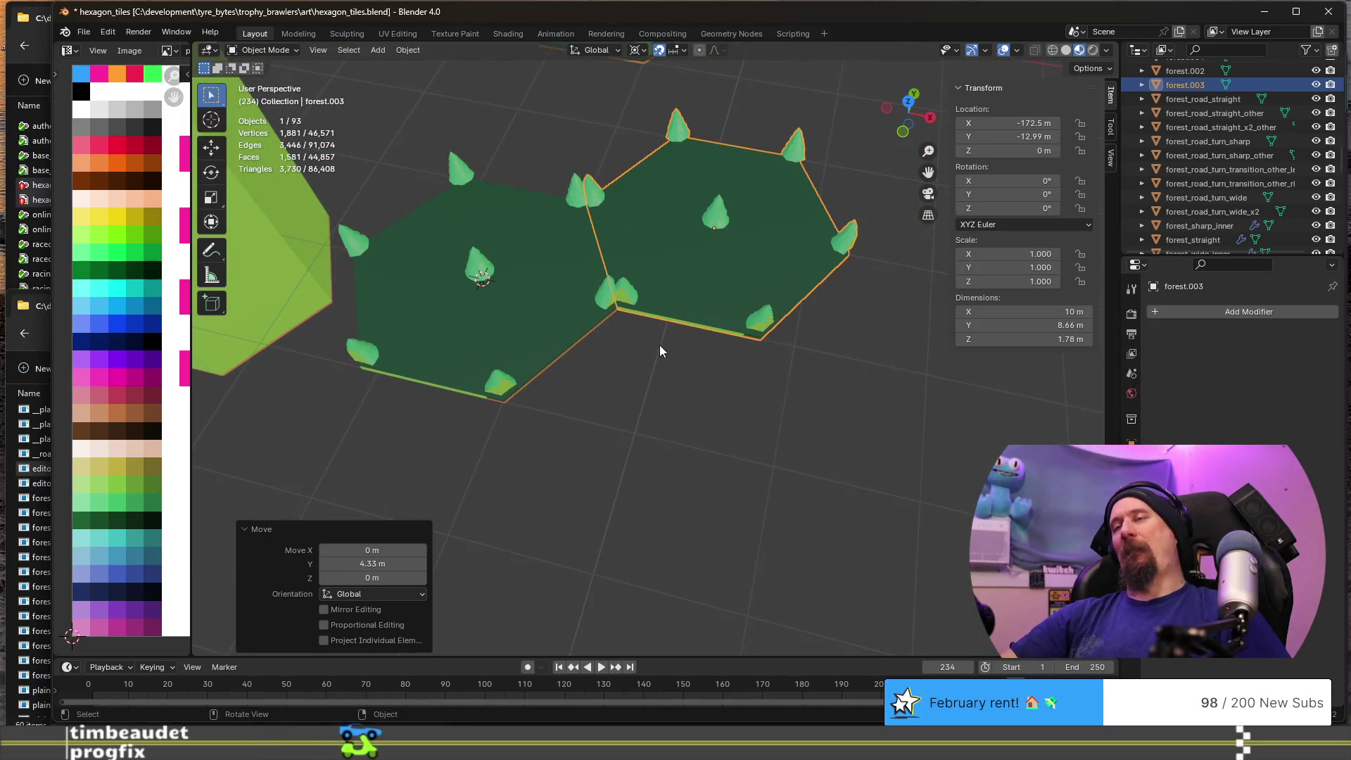
key("Delete")
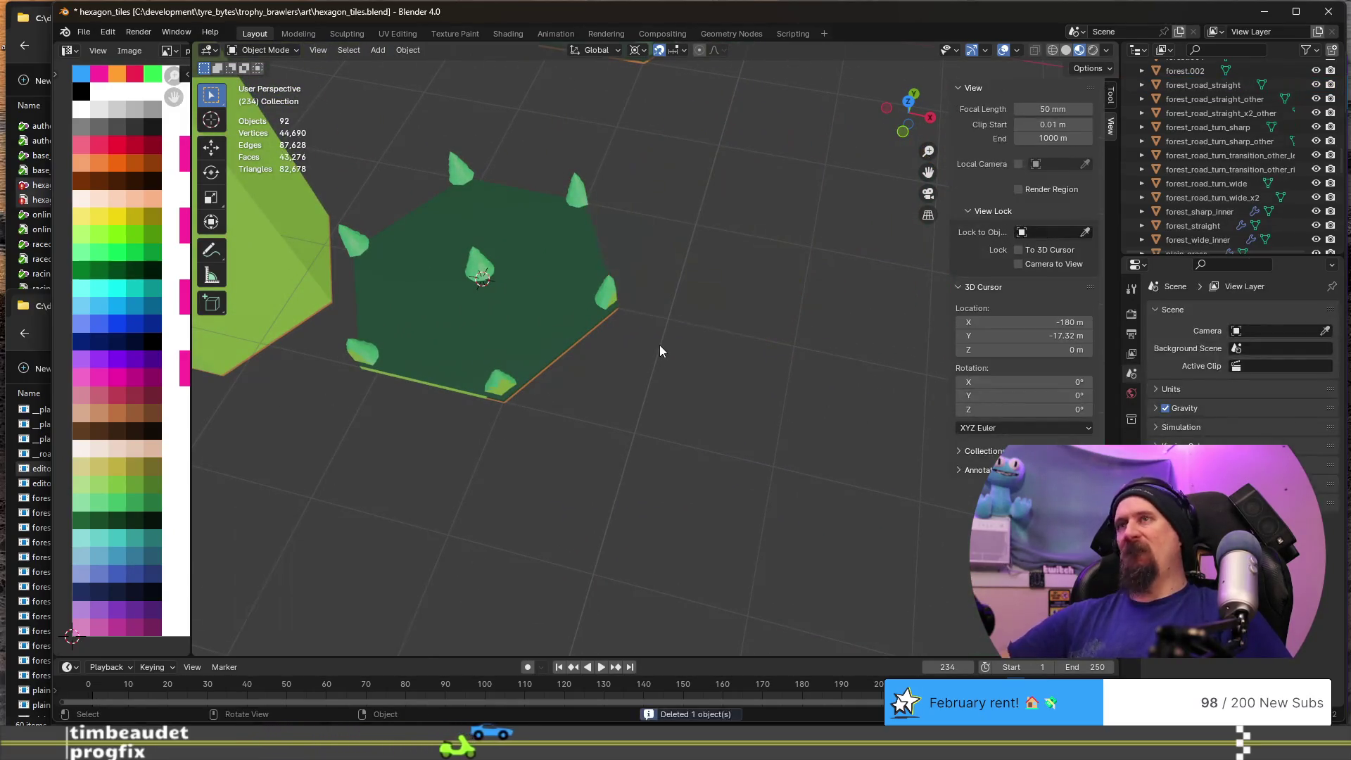
- Delete the cut tile, the green cutter box, the white hexagon and its green centre piece
left_click(537, 294)
key("Delete")
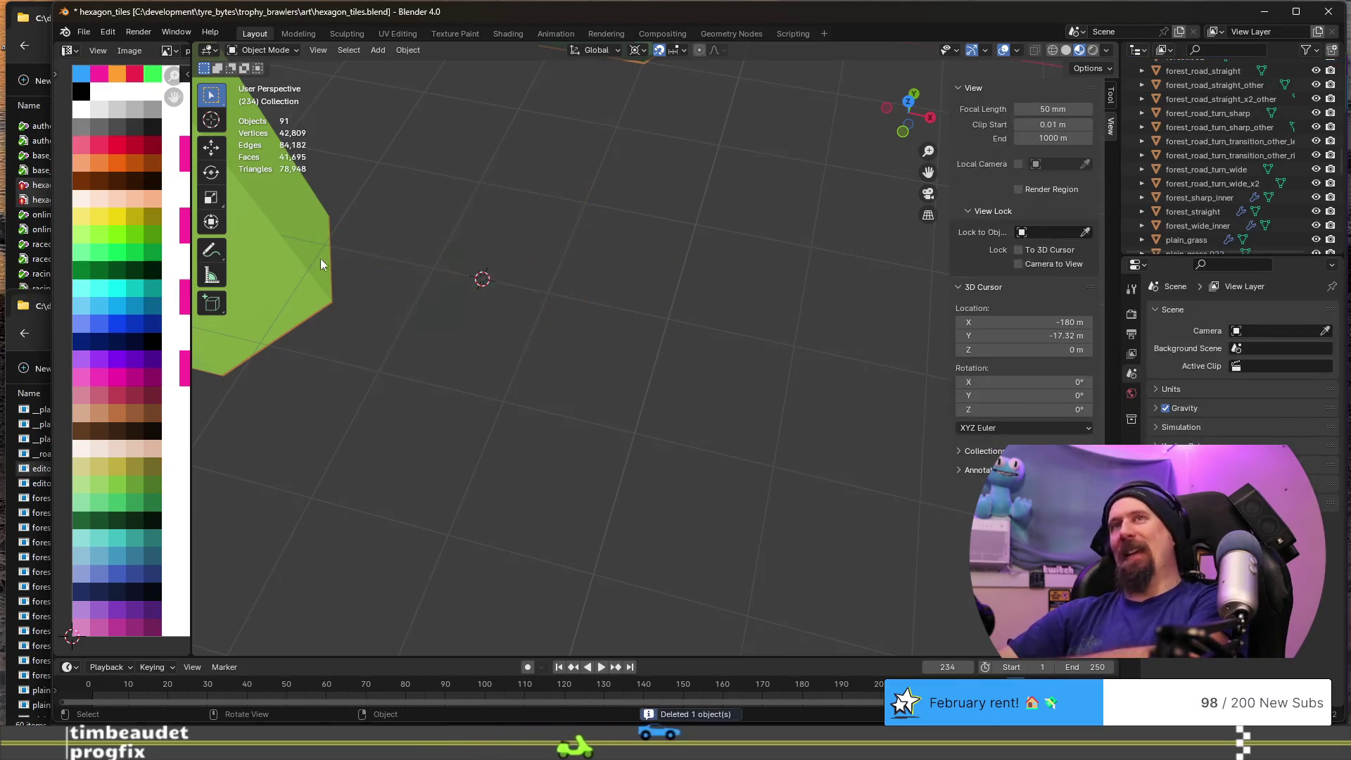
left_click(319, 258)
key("Delete")
scroll(543, 296, "down", 3)
scroll(653, 264, "down", 5)
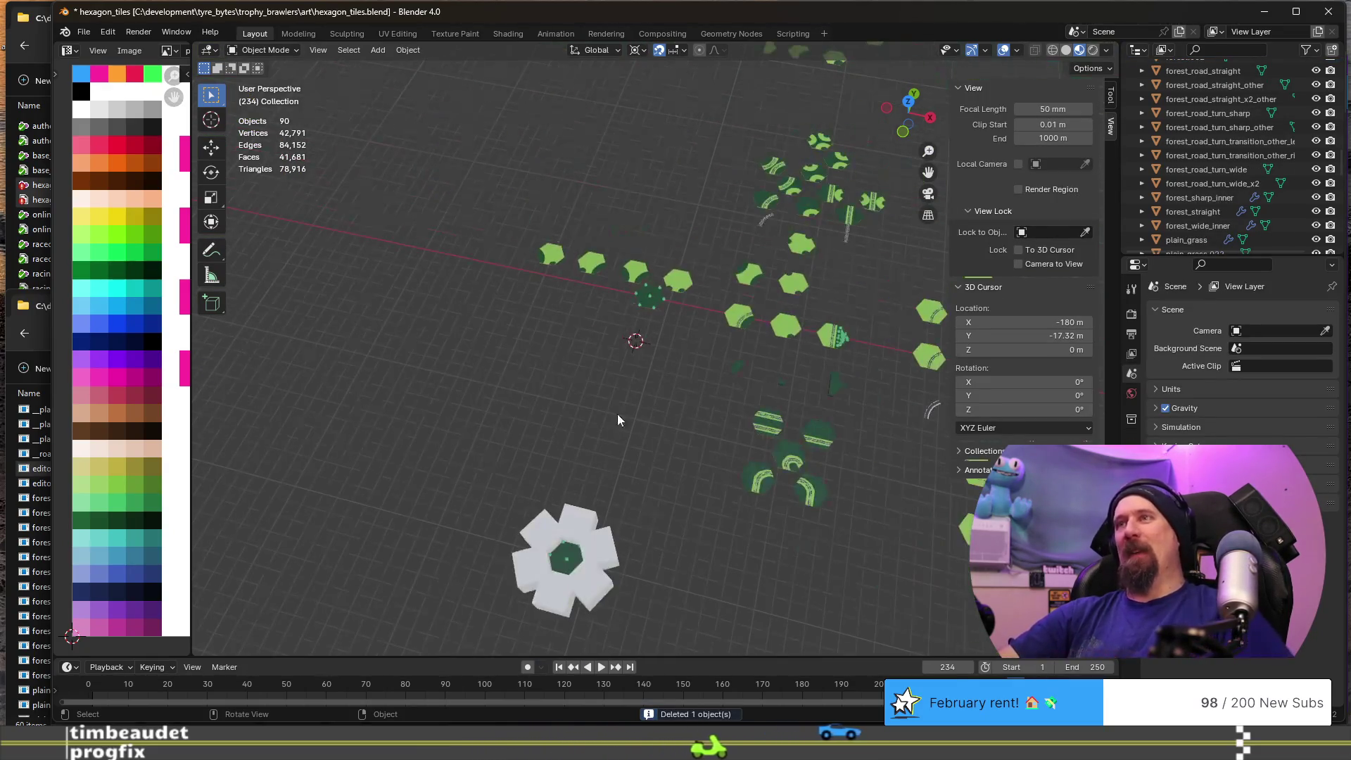
left_click(555, 585)
key("Delete")
left_click(571, 570)
key("Delete")
key("Delete")
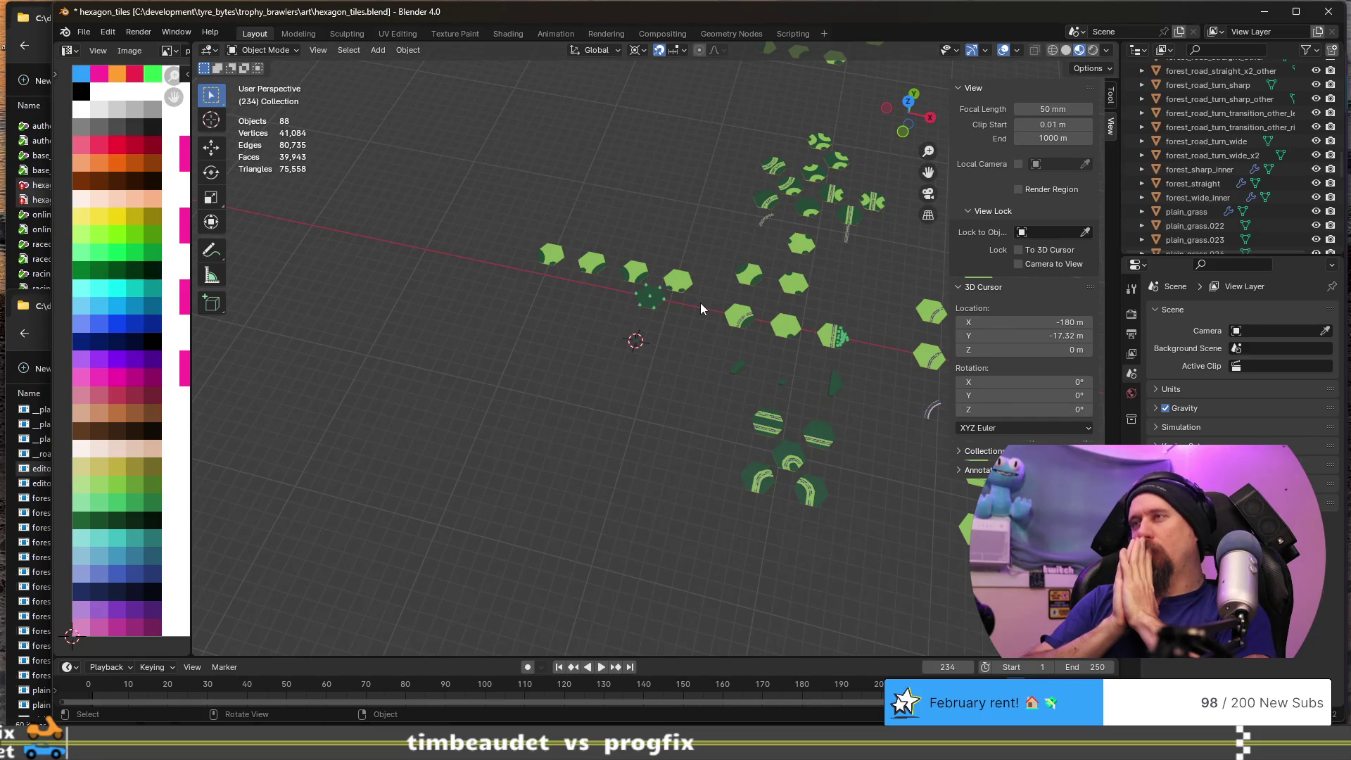
key("alt+Tab")
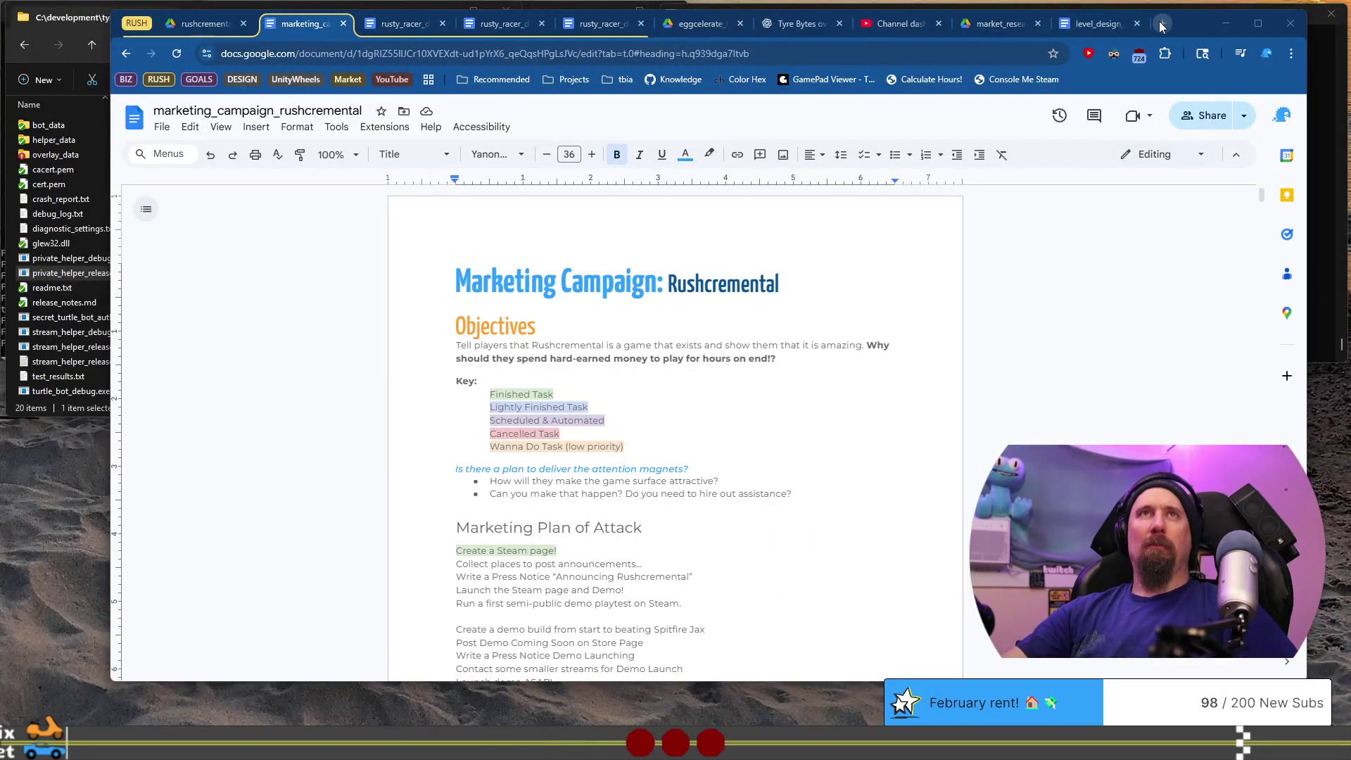
- Search Google for 'blender mirror at angle', skim the results, then return to Blender
left_click(1161, 26)
type("blender mi")
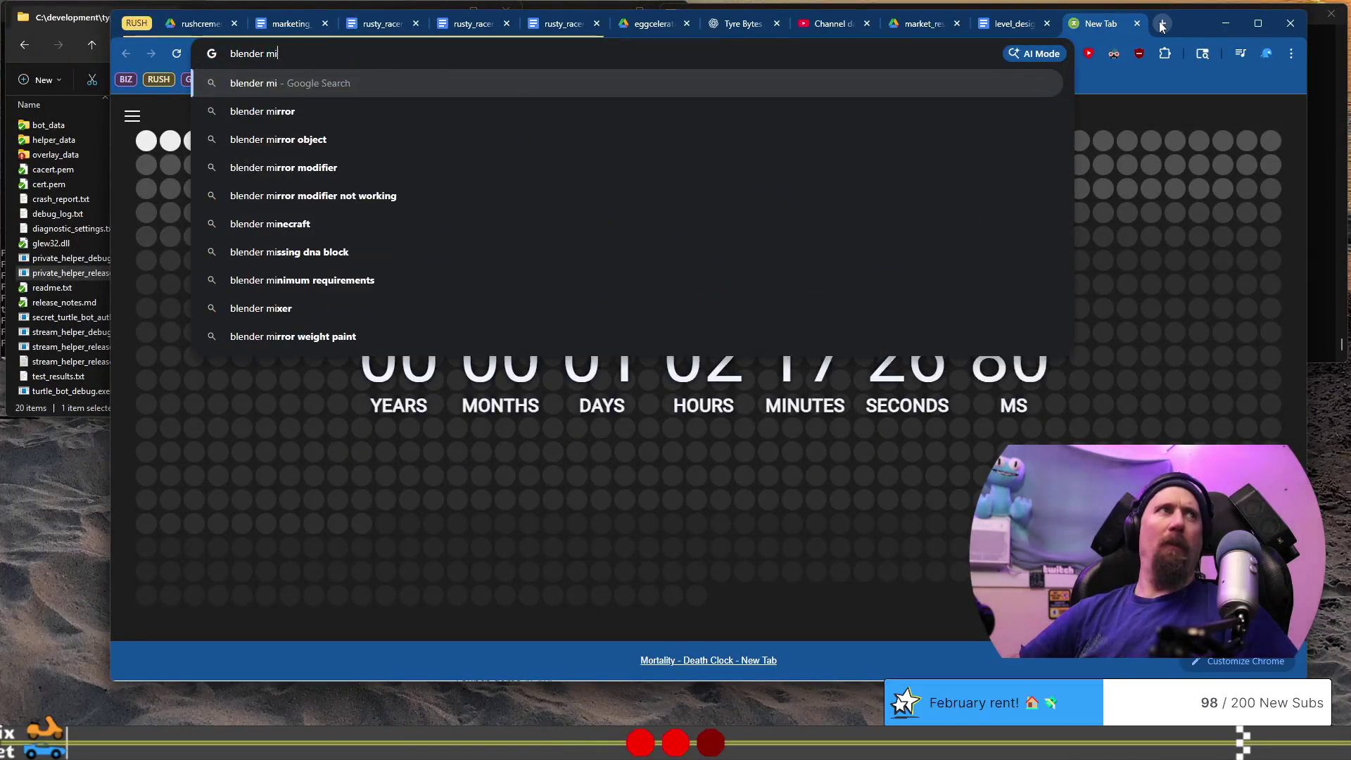
type("rror at ")
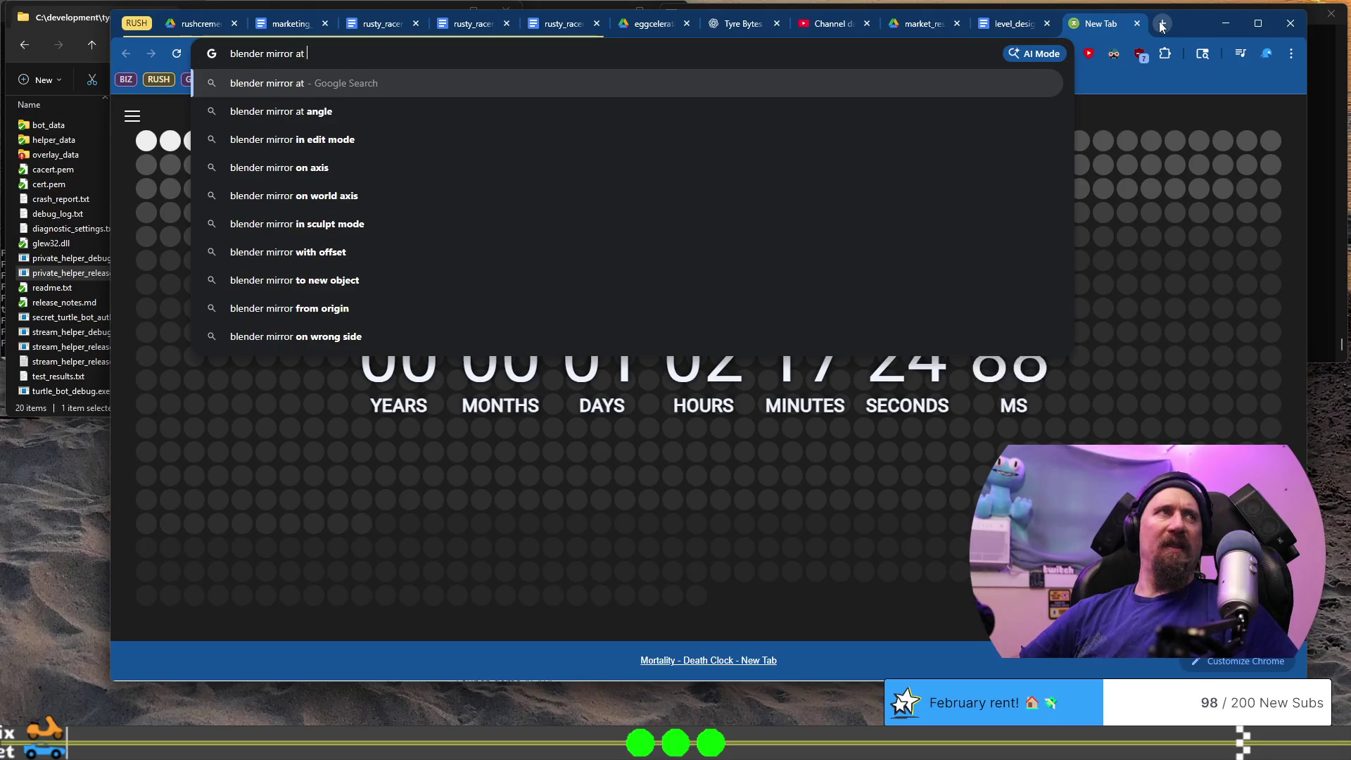
type("angle")
key("Return")
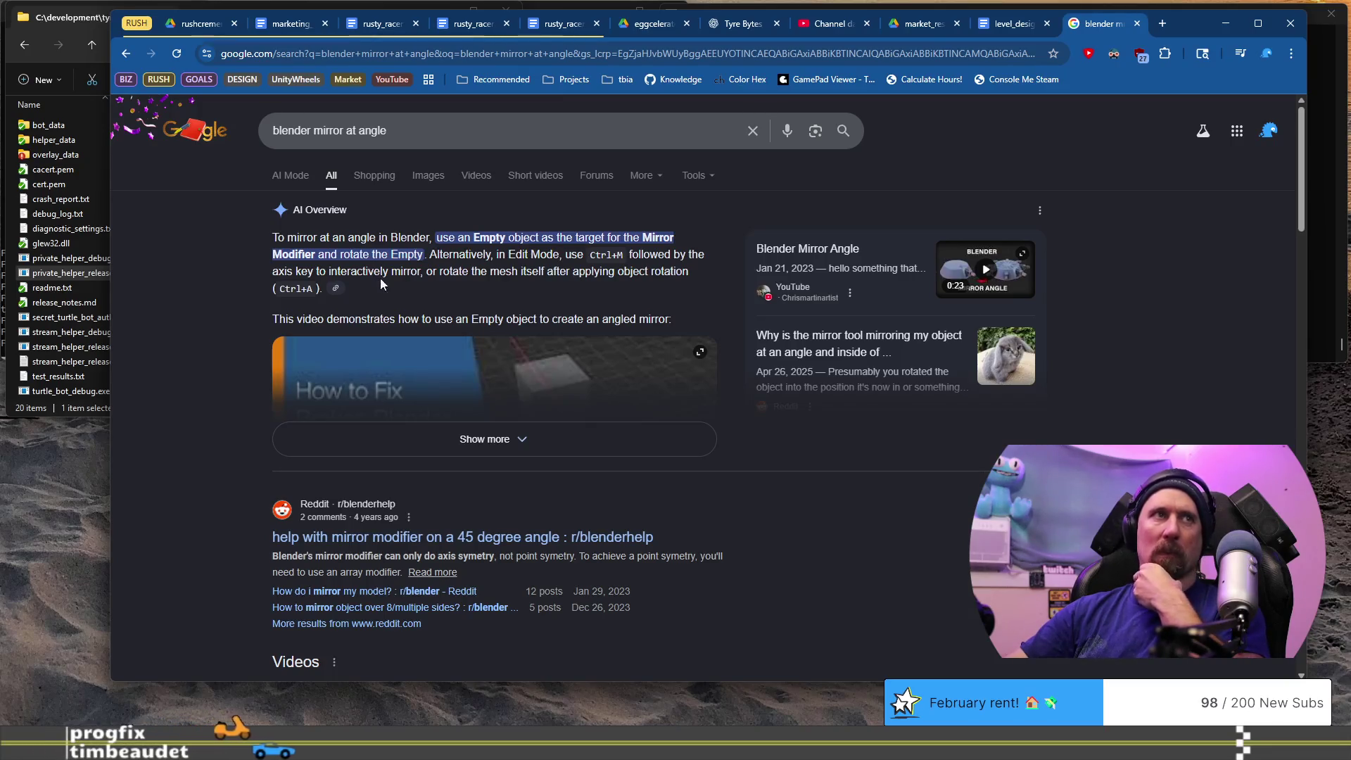
scroll(416, 441, "down", 4)
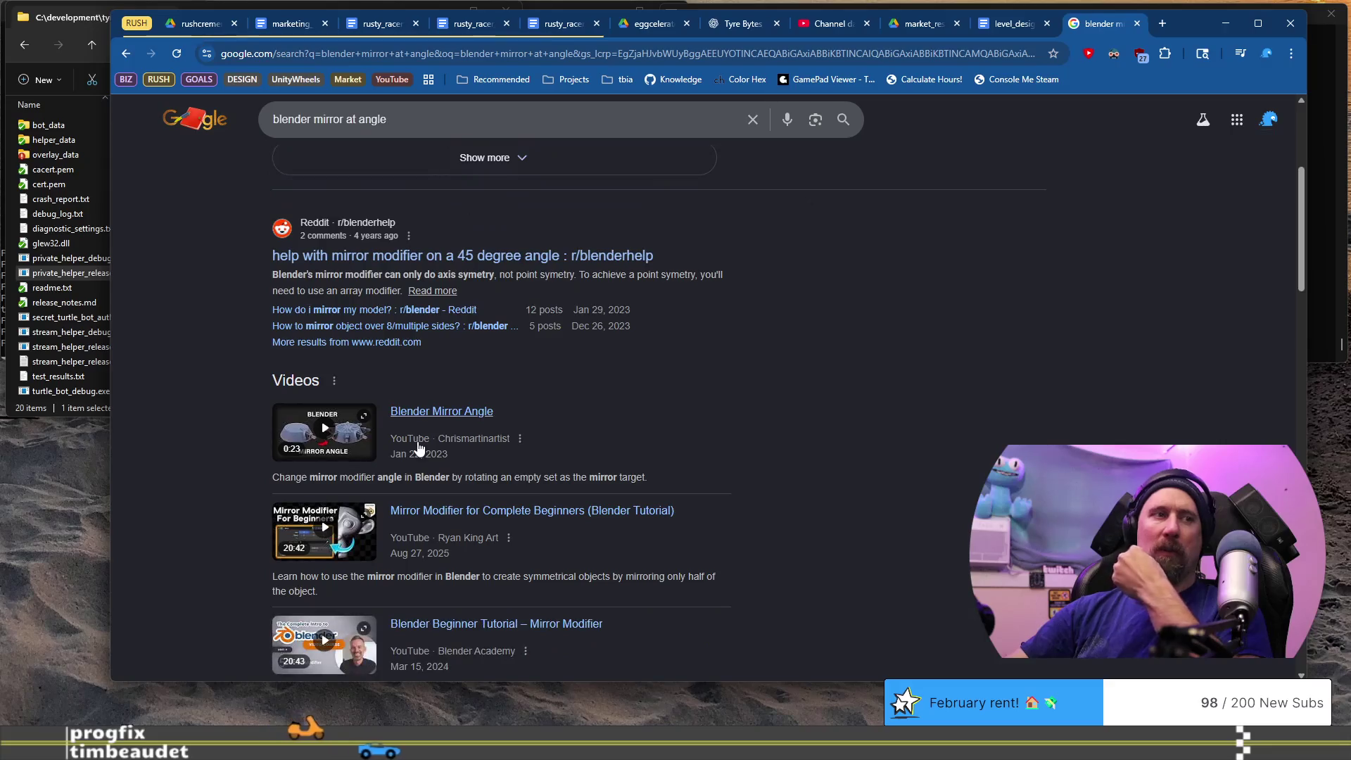
key("alt+Tab")
scroll(682, 358, "up", 3)
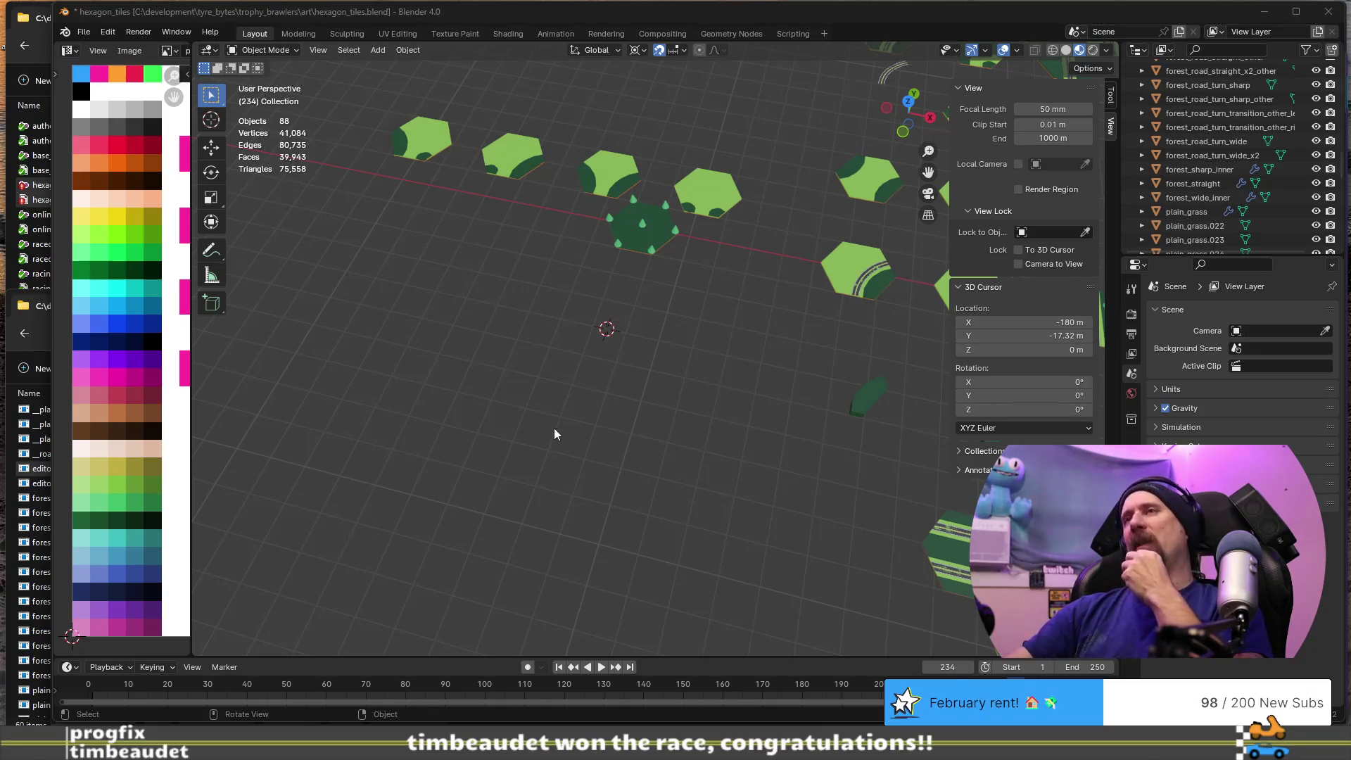
- Frame the dark forest tile and delete the tree at its centre
left_click(635, 248)
key("KP_Decimal")
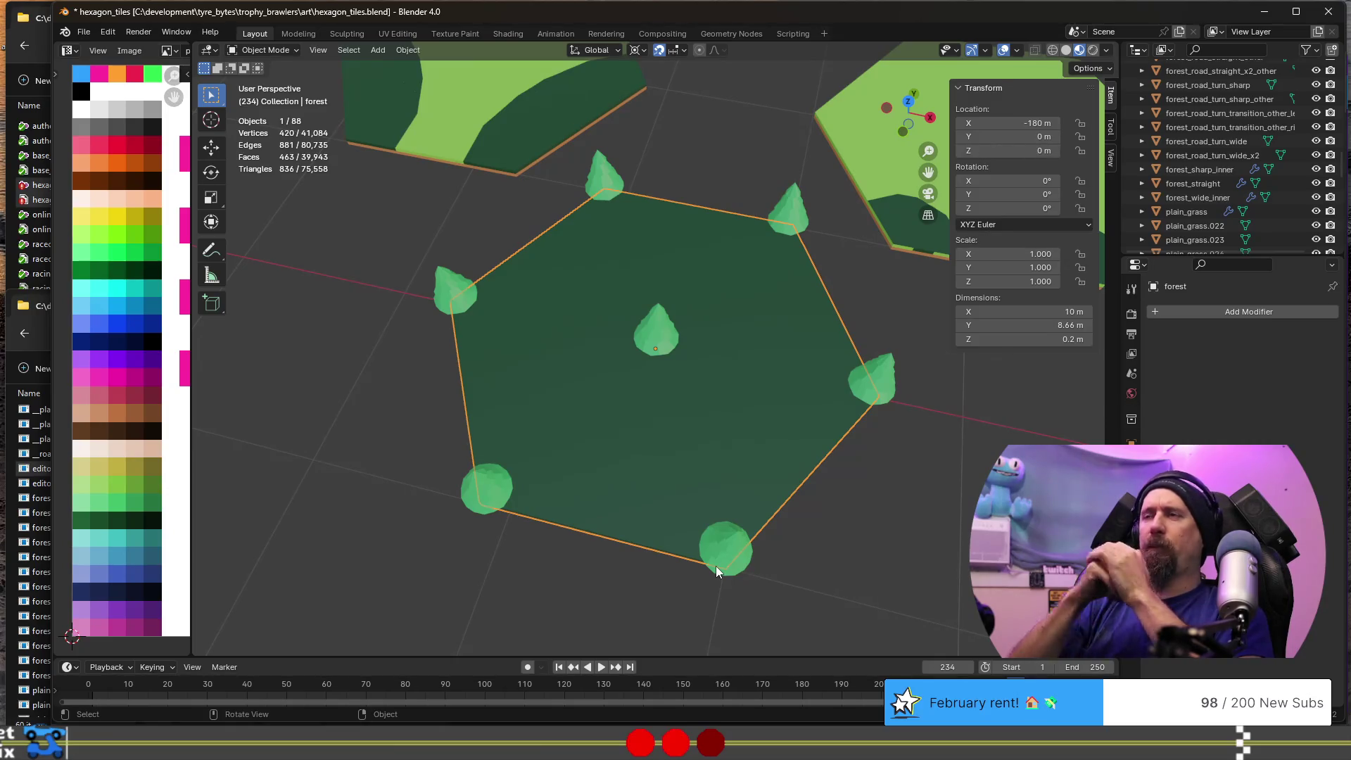
mouse_move(650, 219)
middle_mouse_down()
mouse_move(716, 327)
mouse_move(686, 339)
middle_mouse_up()
left_click(678, 328)
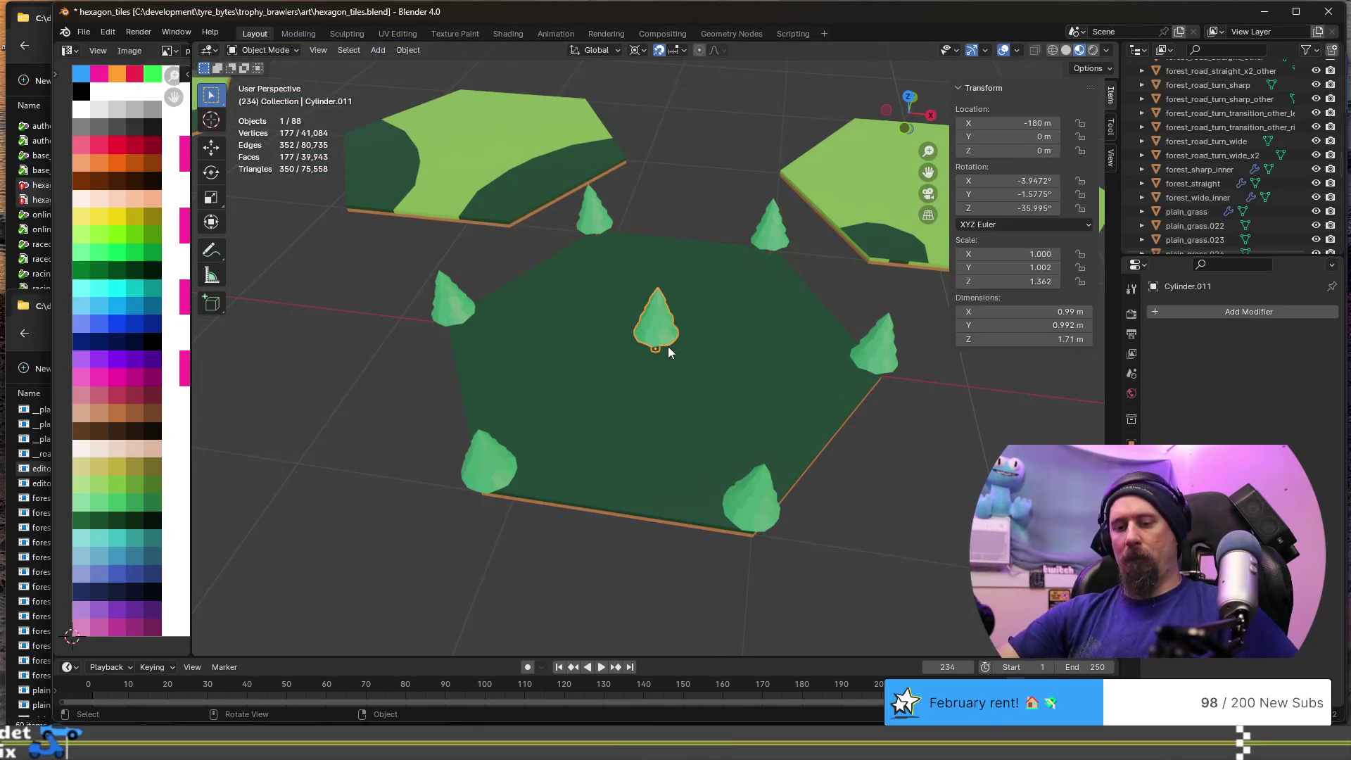
key("g")
key("z")
key("Escape")
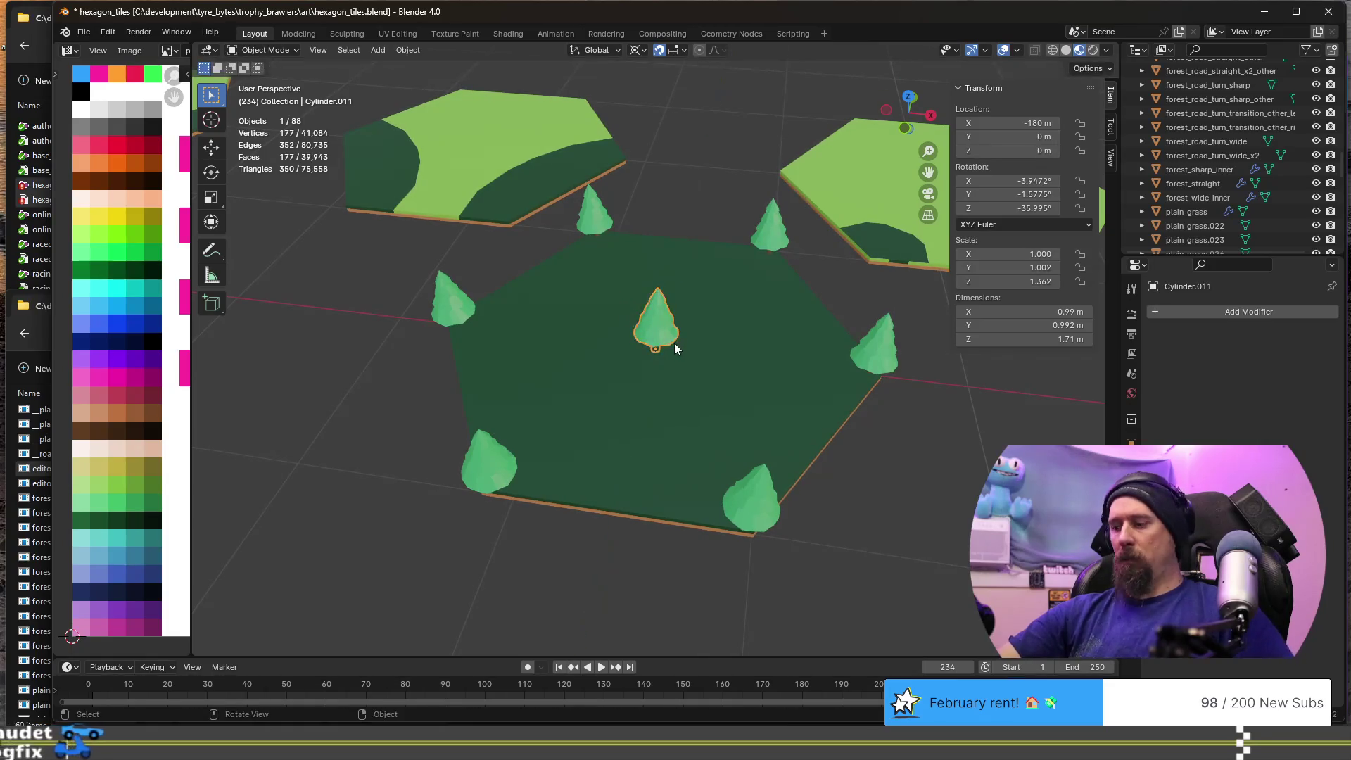
key("Delete")
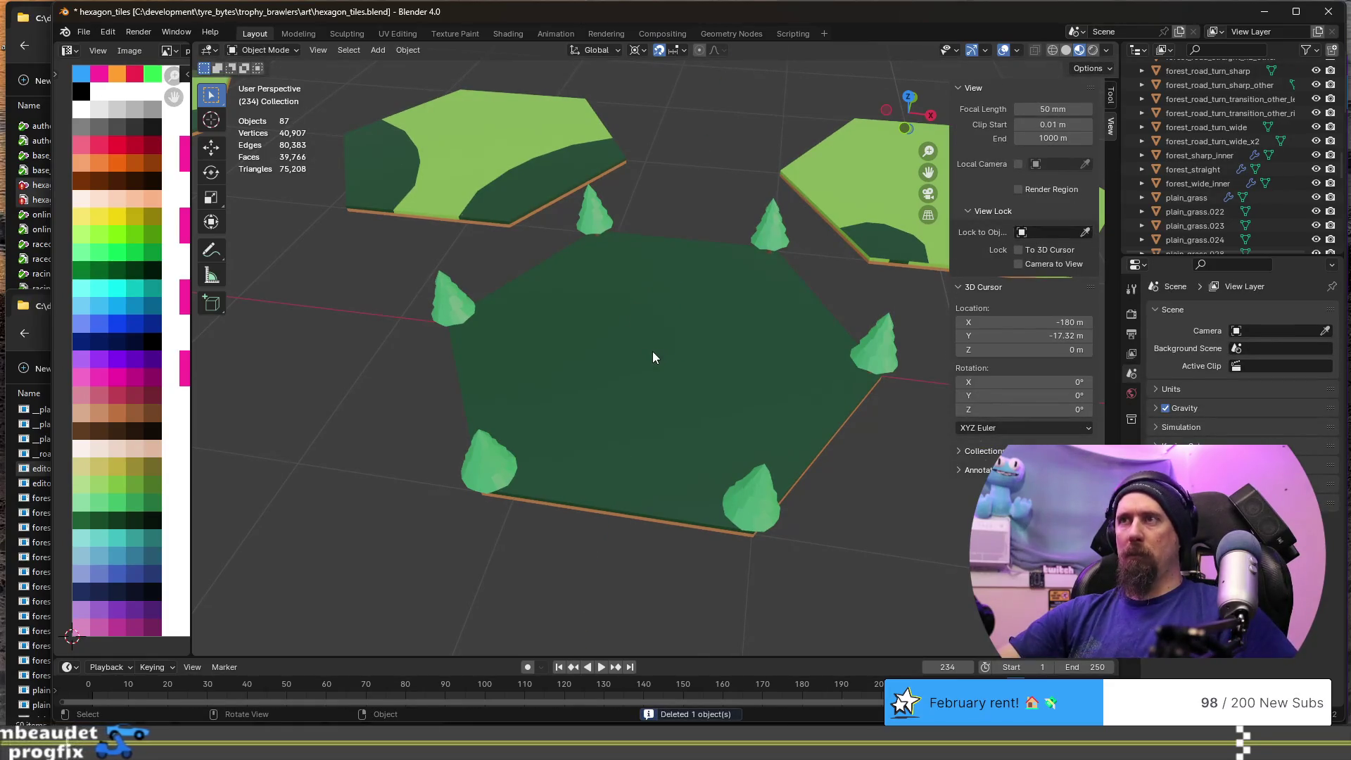
left_click(652, 351)
key("shift+s")
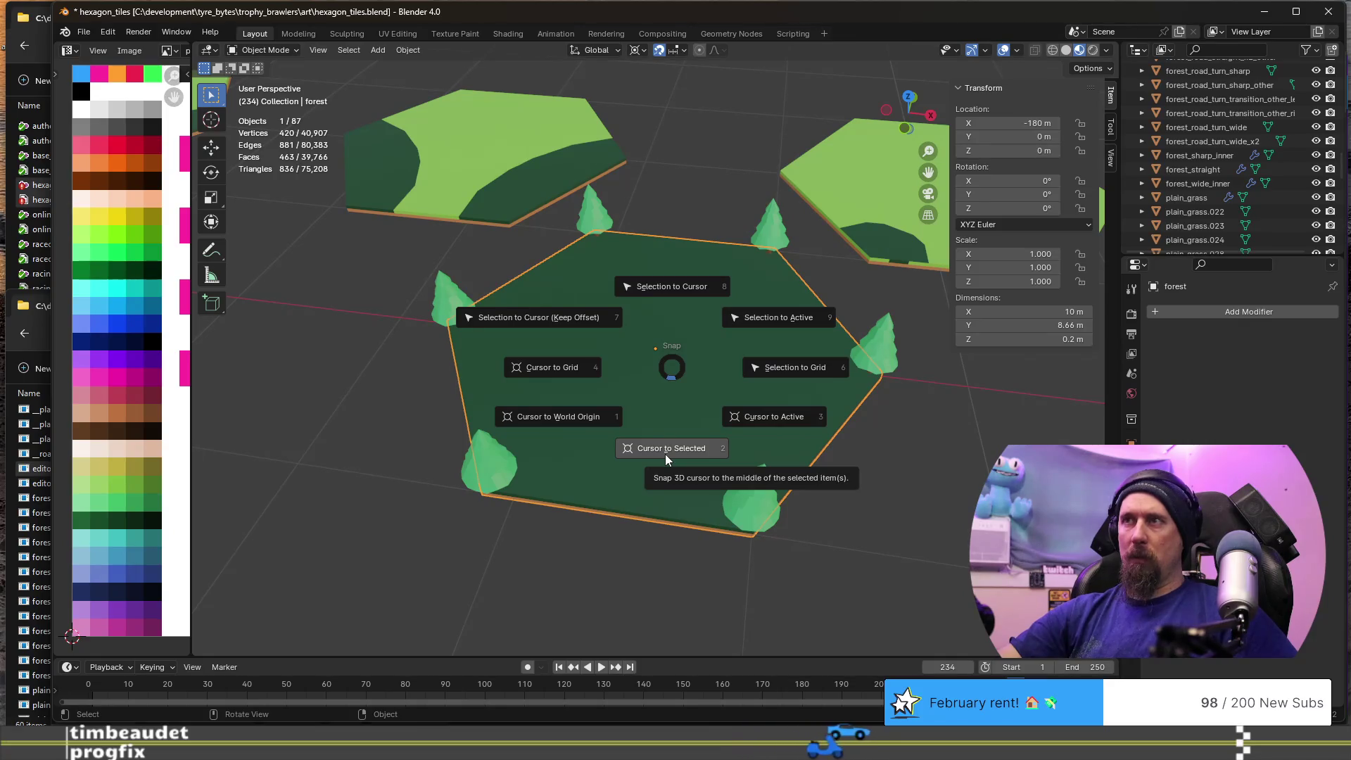
- Snap the cursor to the forest tile's centre and add a 0.5 m radius, 1 m cylinder there
left_click(665, 453)
scroll(635, 412, "up", 4)
key("shift+a")
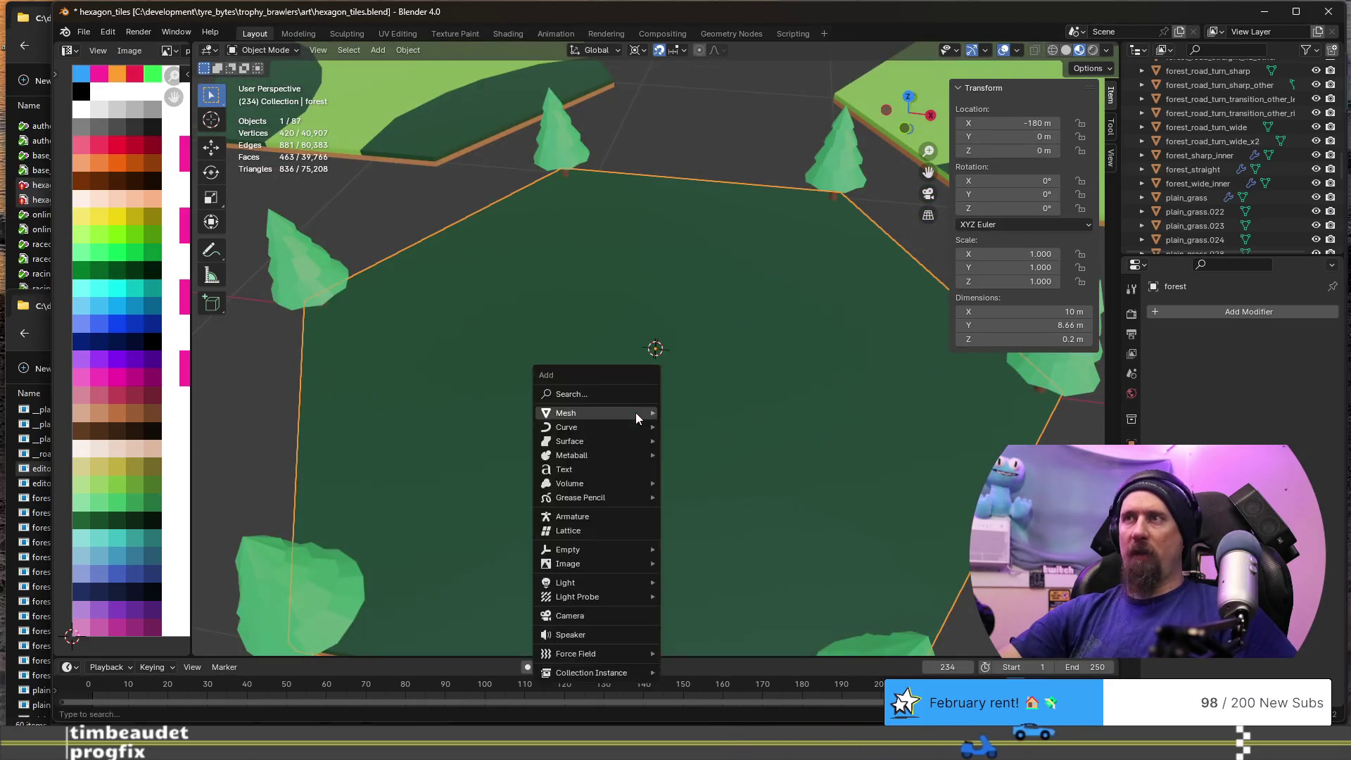
mouse_move(598, 429)
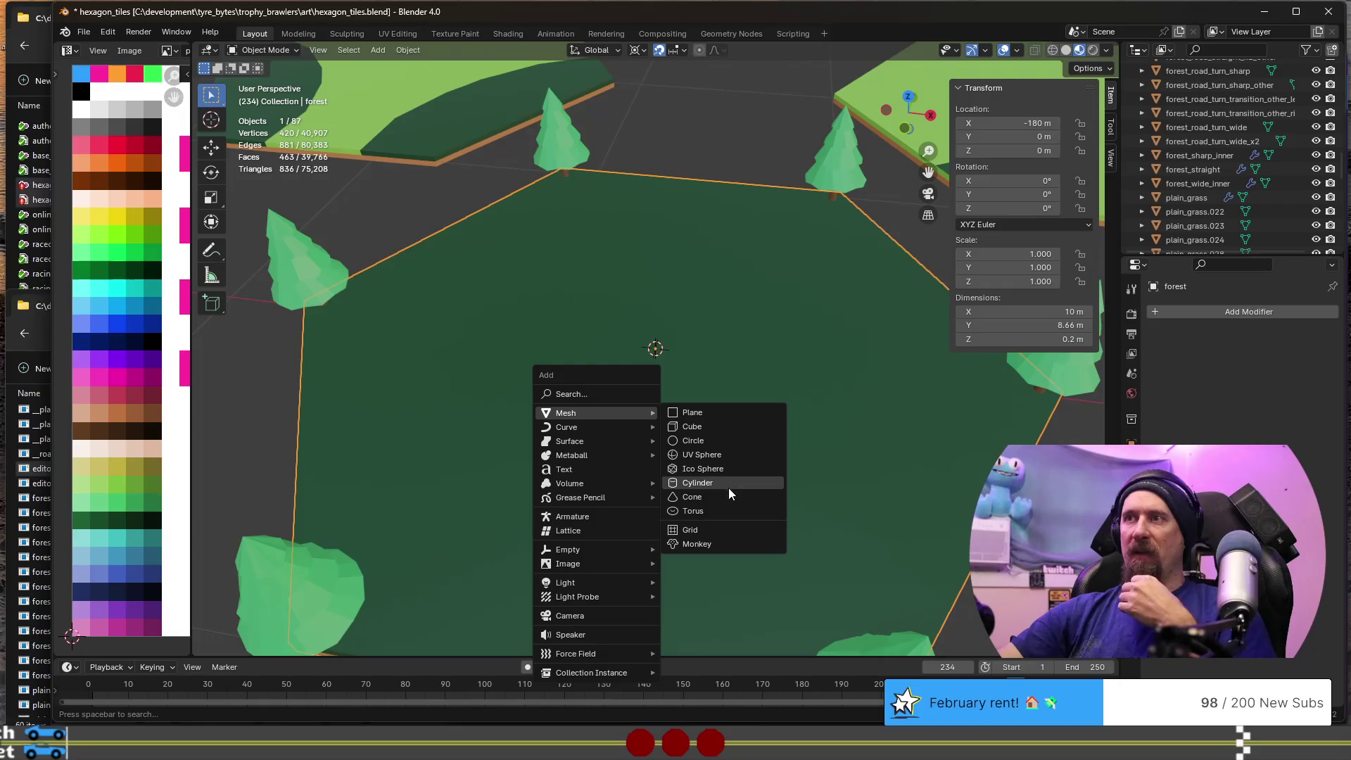
left_click(729, 489)
mouse_move(727, 488)
middle_mouse_down()
mouse_move(636, 413)
mouse_move(659, 349)
mouse_move(659, 365)
mouse_move(536, 437)
middle_mouse_up()
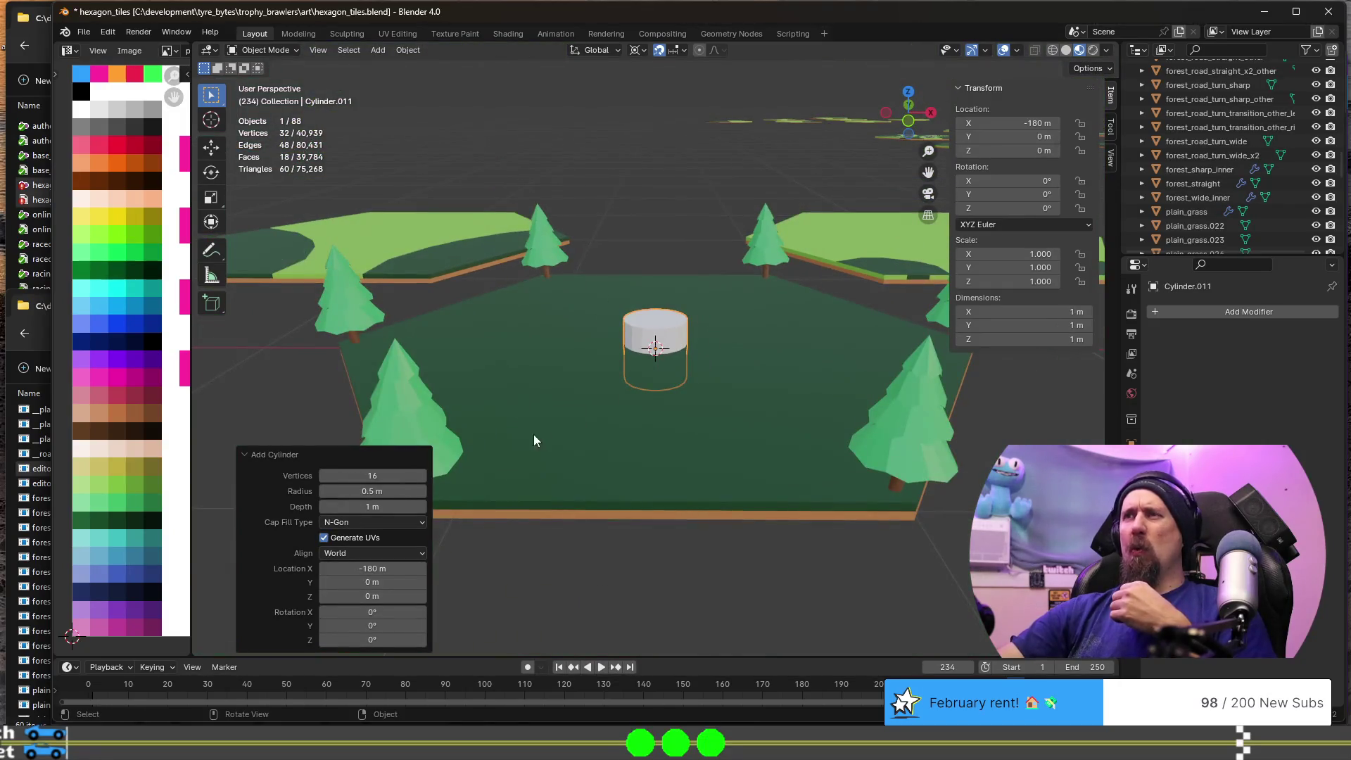
left_click(375, 476)
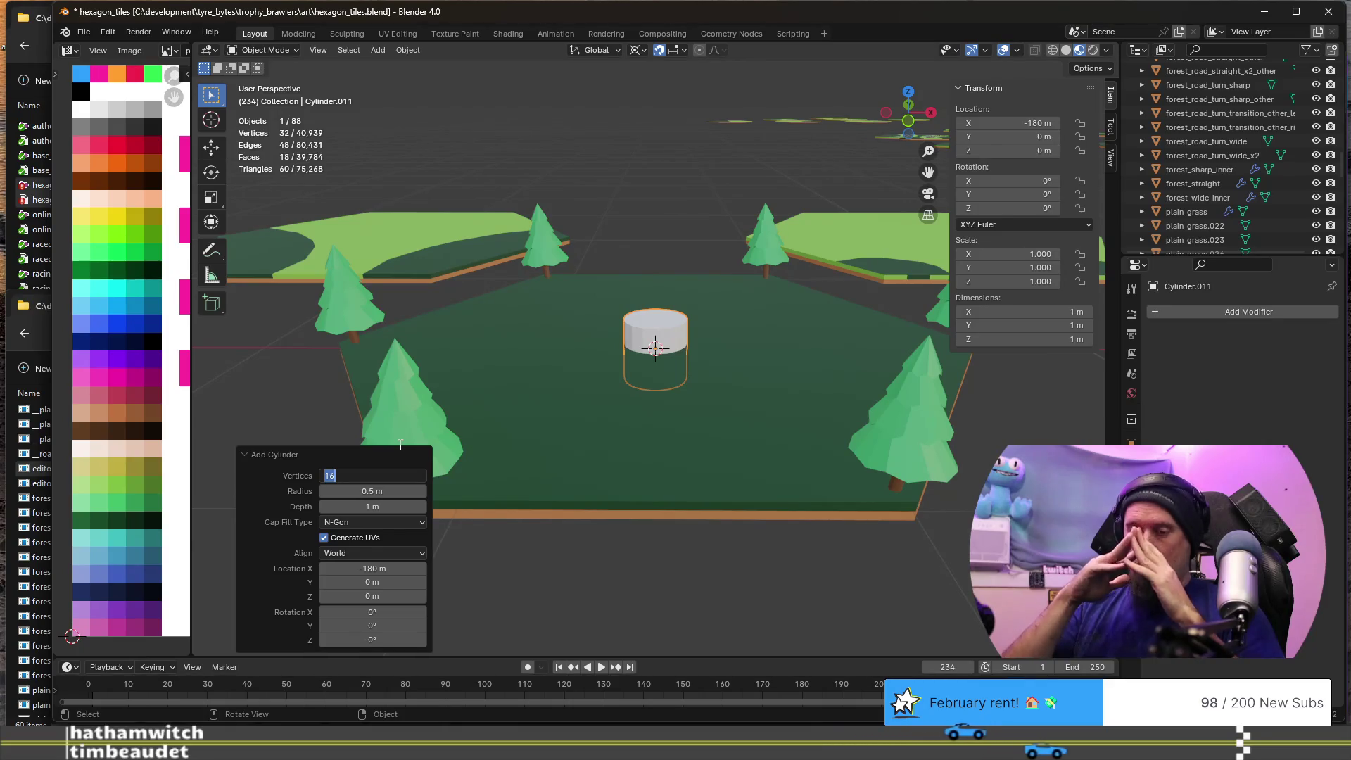
- Give the new cylinder 30 vertices and zoom in on it
type("40")
key("BackSpace")
key("BackSpace")
type("3")
key("BackSpace")
type("0")
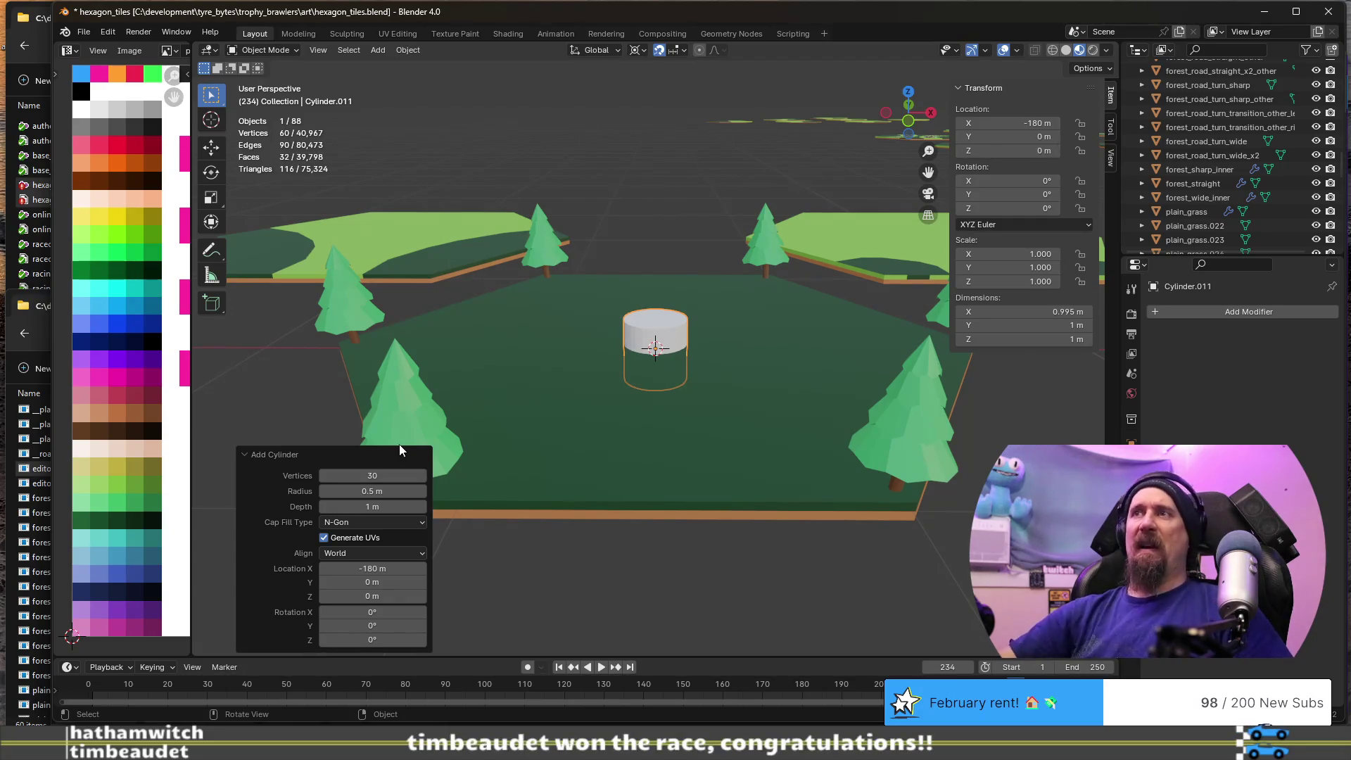
key("KP_Decimal")
mouse_move(667, 311)
middle_mouse_down()
mouse_move(673, 401)
mouse_move(705, 337)
mouse_move(651, 290)
middle_mouse_up()
scroll(651, 290, "down", 2)
- In Edit Mode, select the whole cylinder mesh and raise it 0.5 m along Z
key("Tab")
left_click(665, 297)
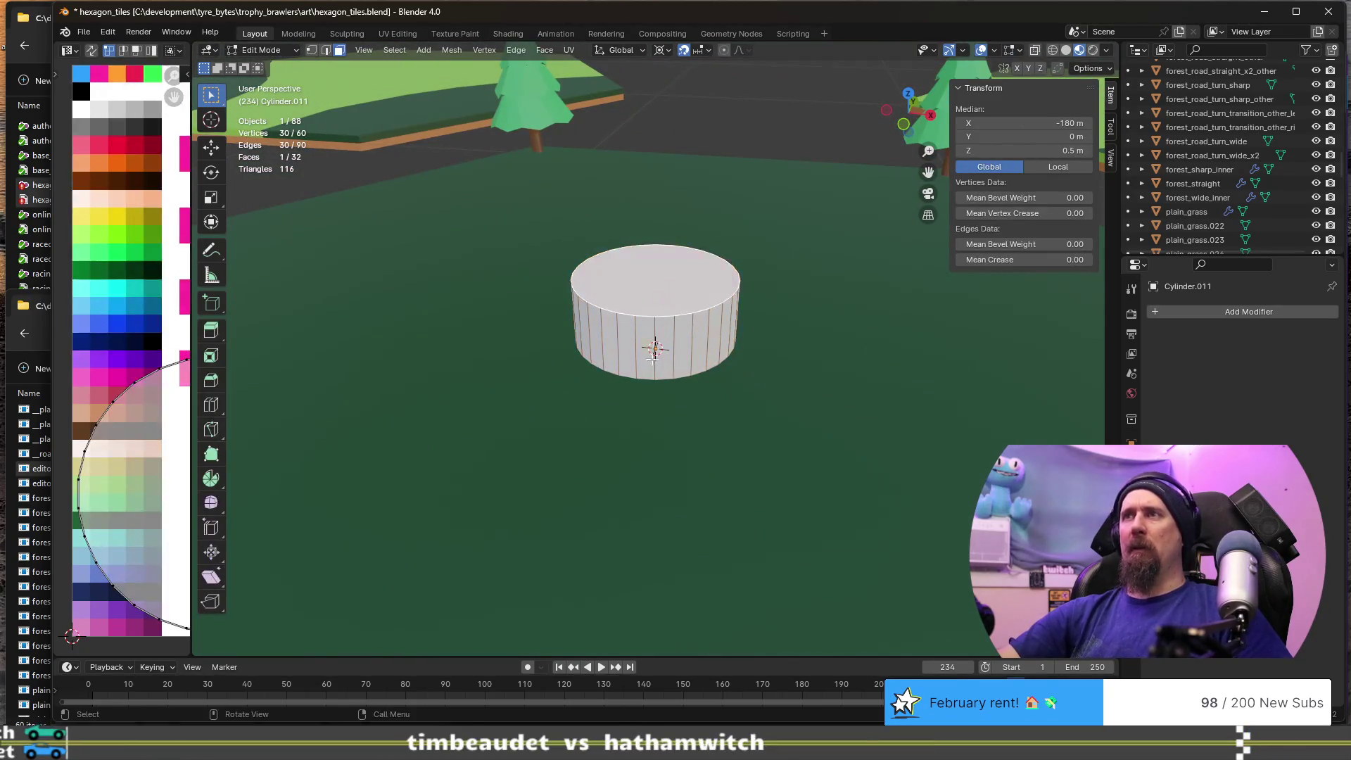
middle_click_drag(671, 362, 680, 322)
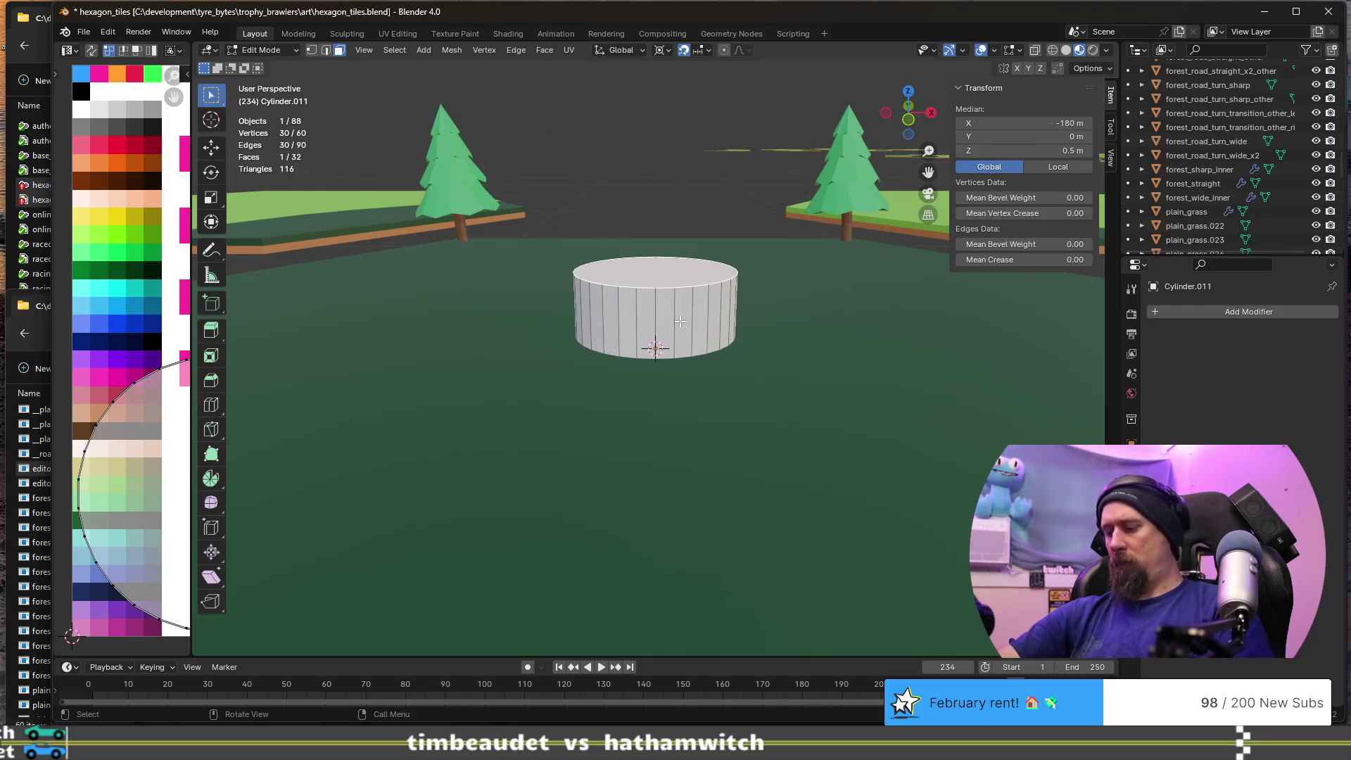
key("ctrl+l")
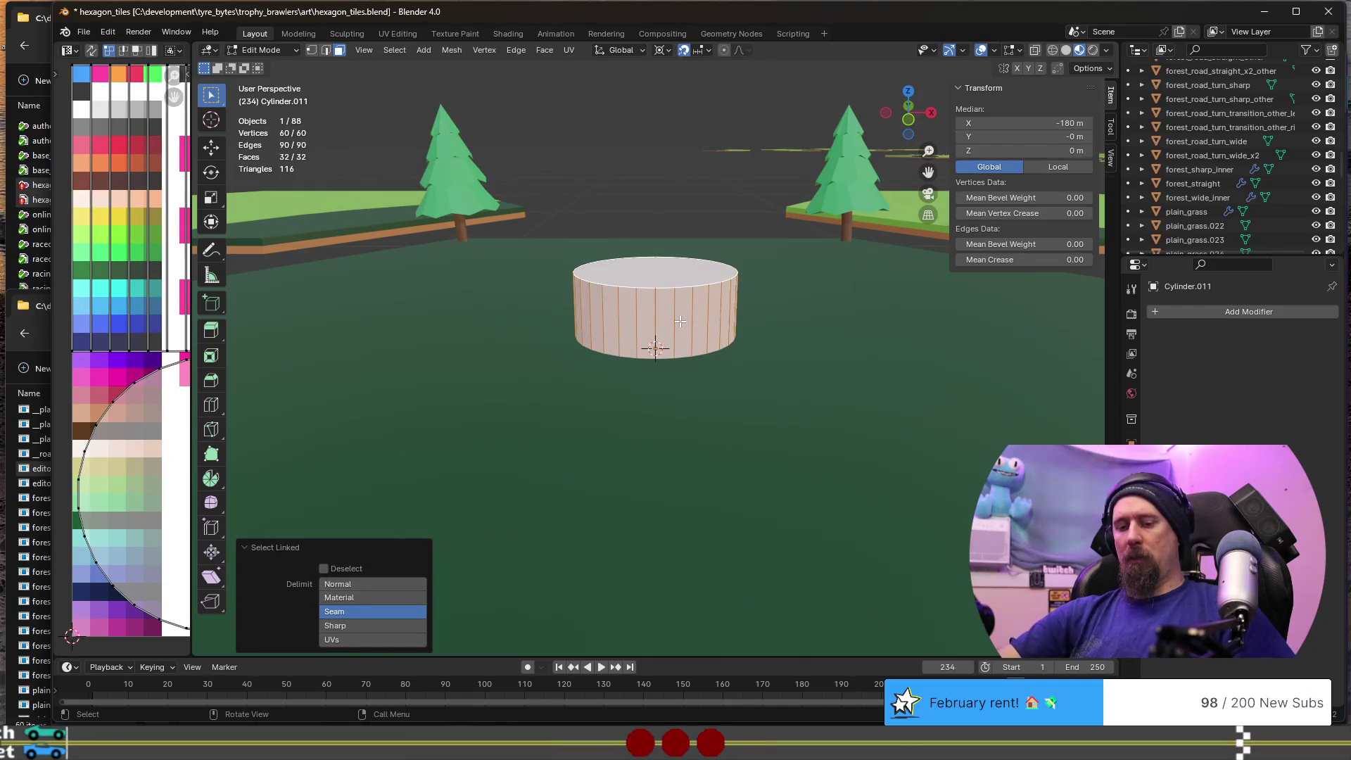
key("g")
key("z")
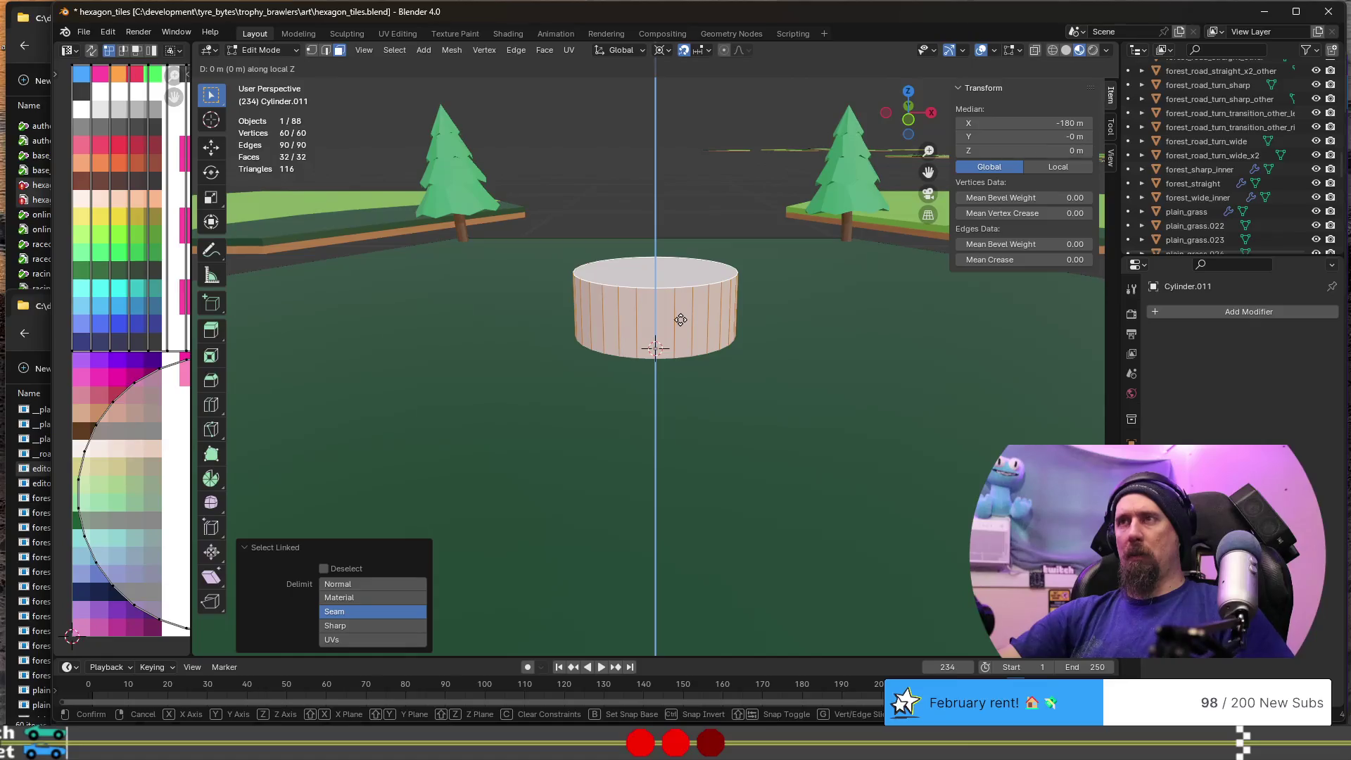
type(".5")
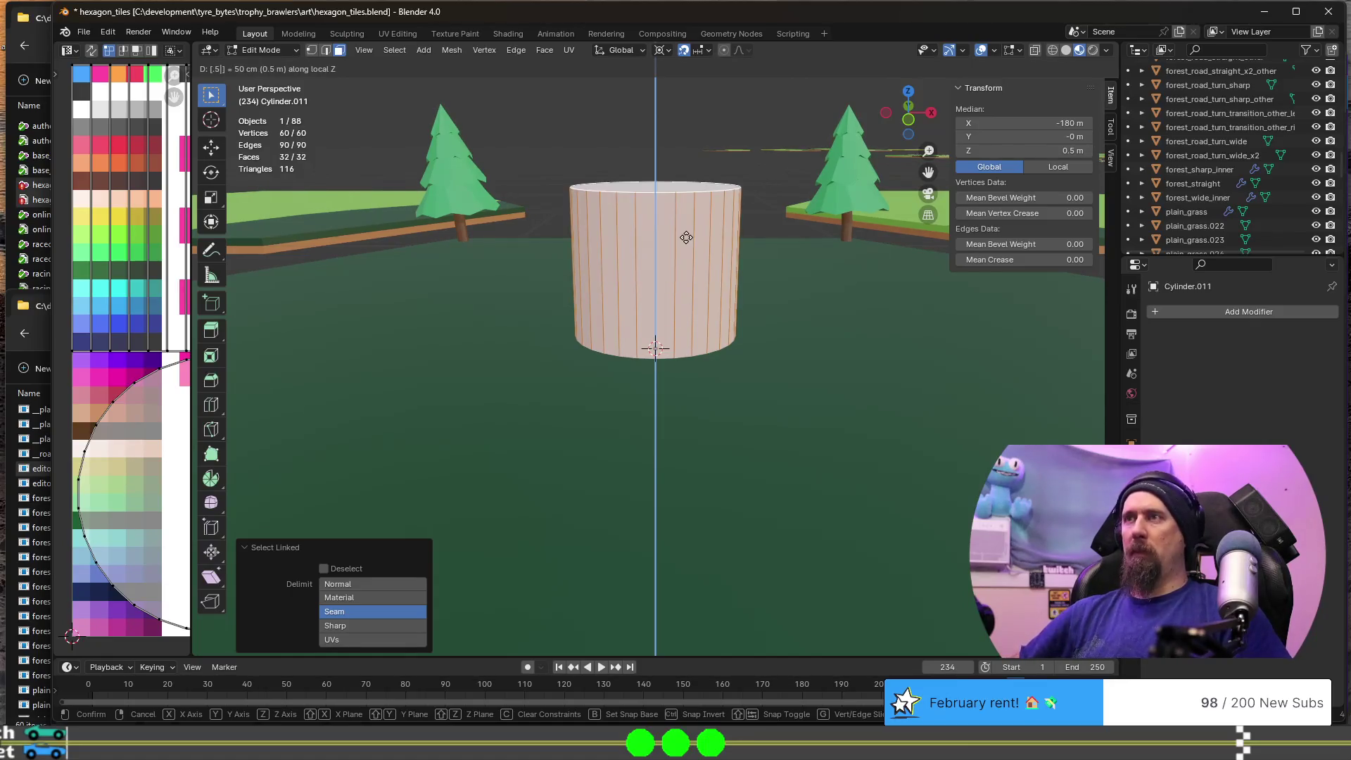
type("1")
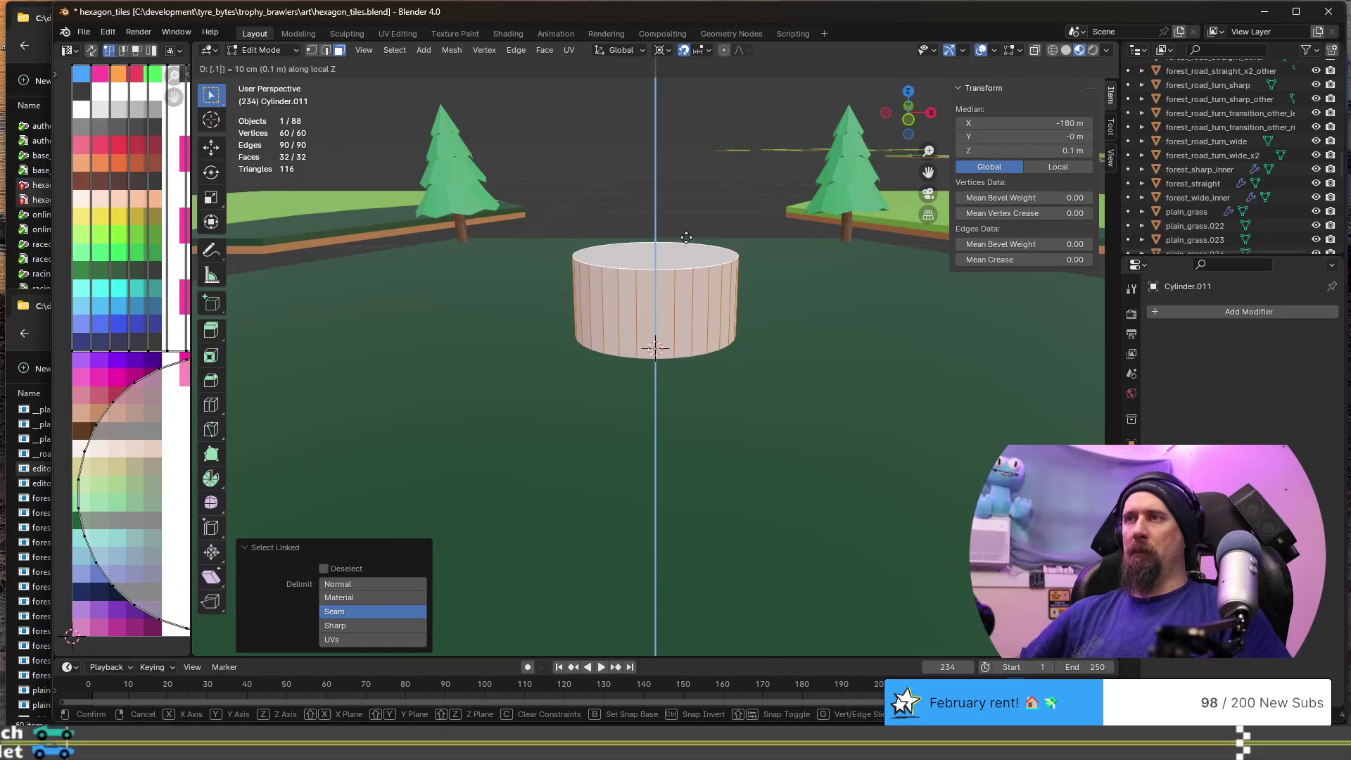
key("BackSpace")
key("BackSpace")
key("z")
key("z")
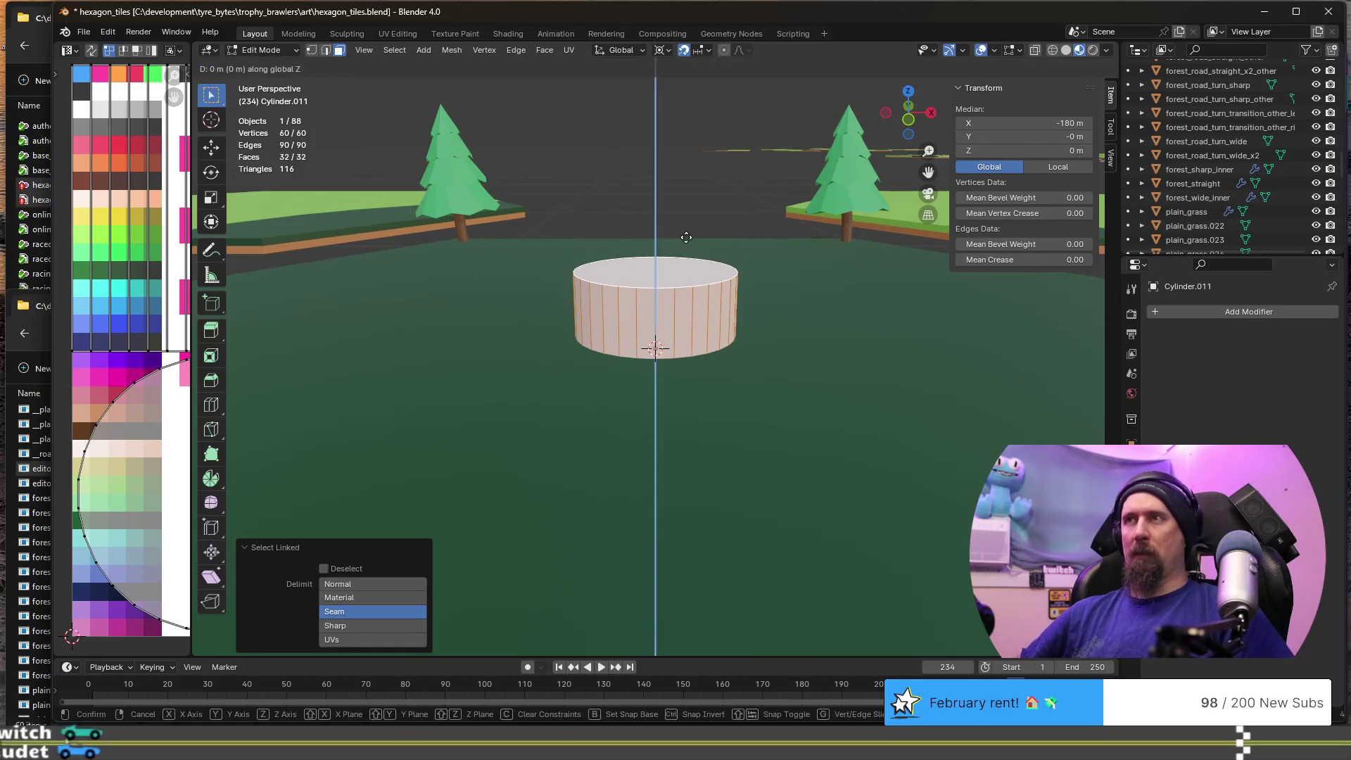
type("1")
key("BackSpace")
key("BackSpace")
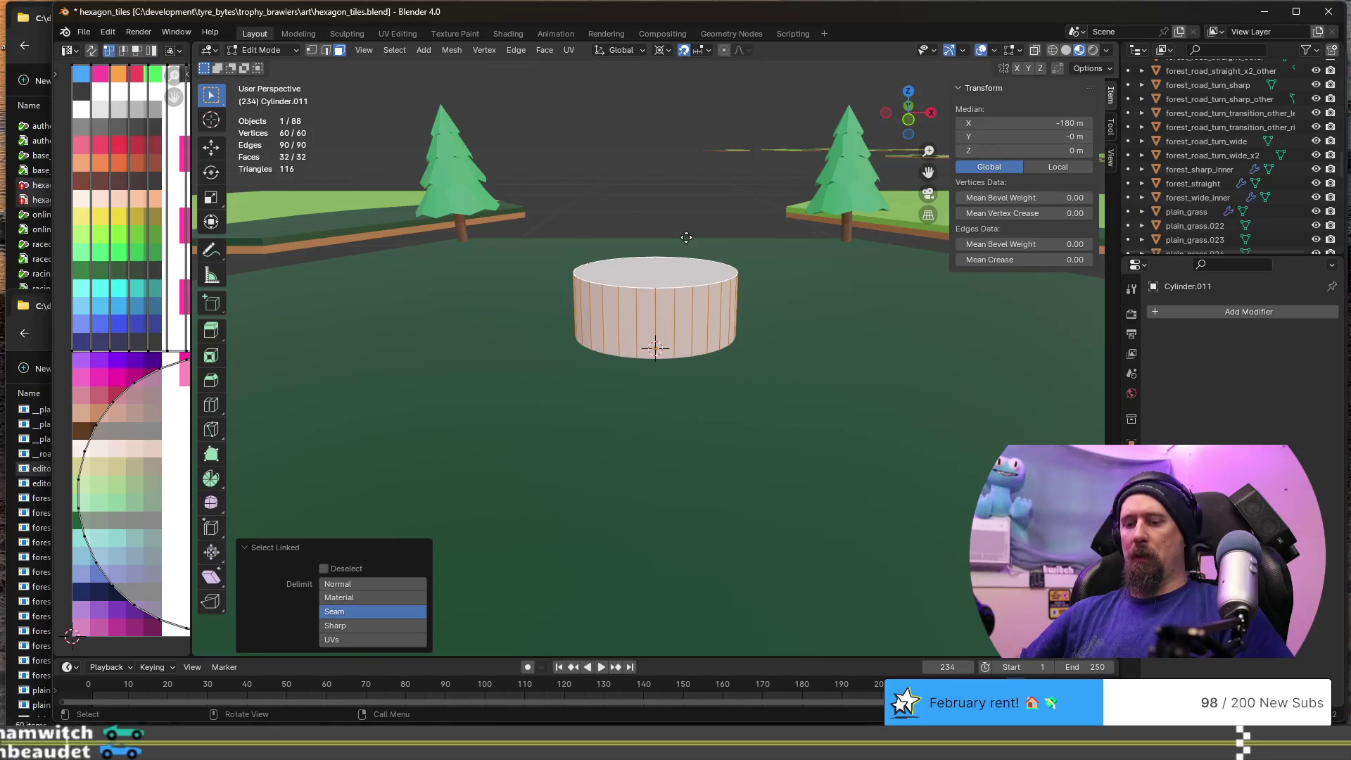
type(".5")
key("Return")
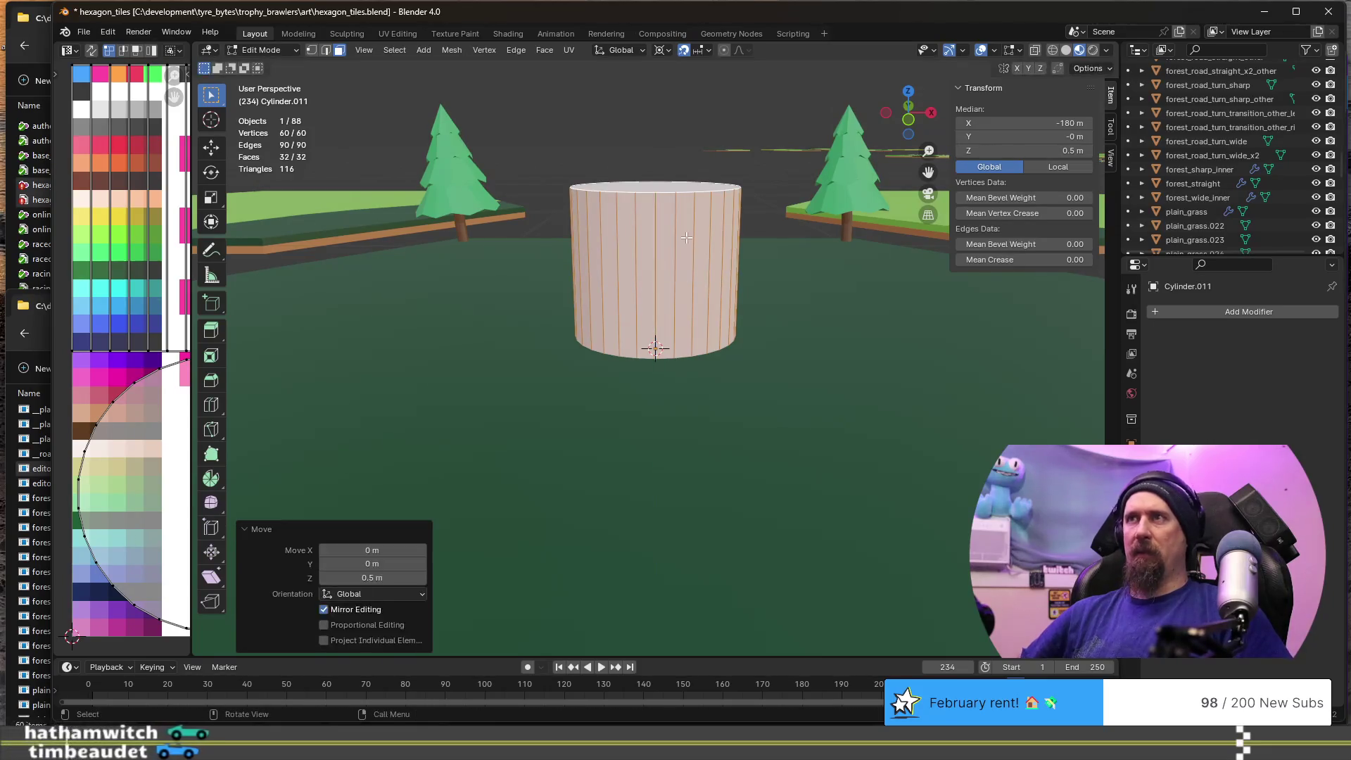
- Select the cylinder's top face and bring up the delete options
mouse_move(686, 237)
middle_mouse_down()
mouse_move(697, 398)
mouse_move(657, 573)
mouse_move(598, 394)
mouse_move(546, 320)
mouse_move(675, 226)
middle_mouse_up()
left_click(675, 226)
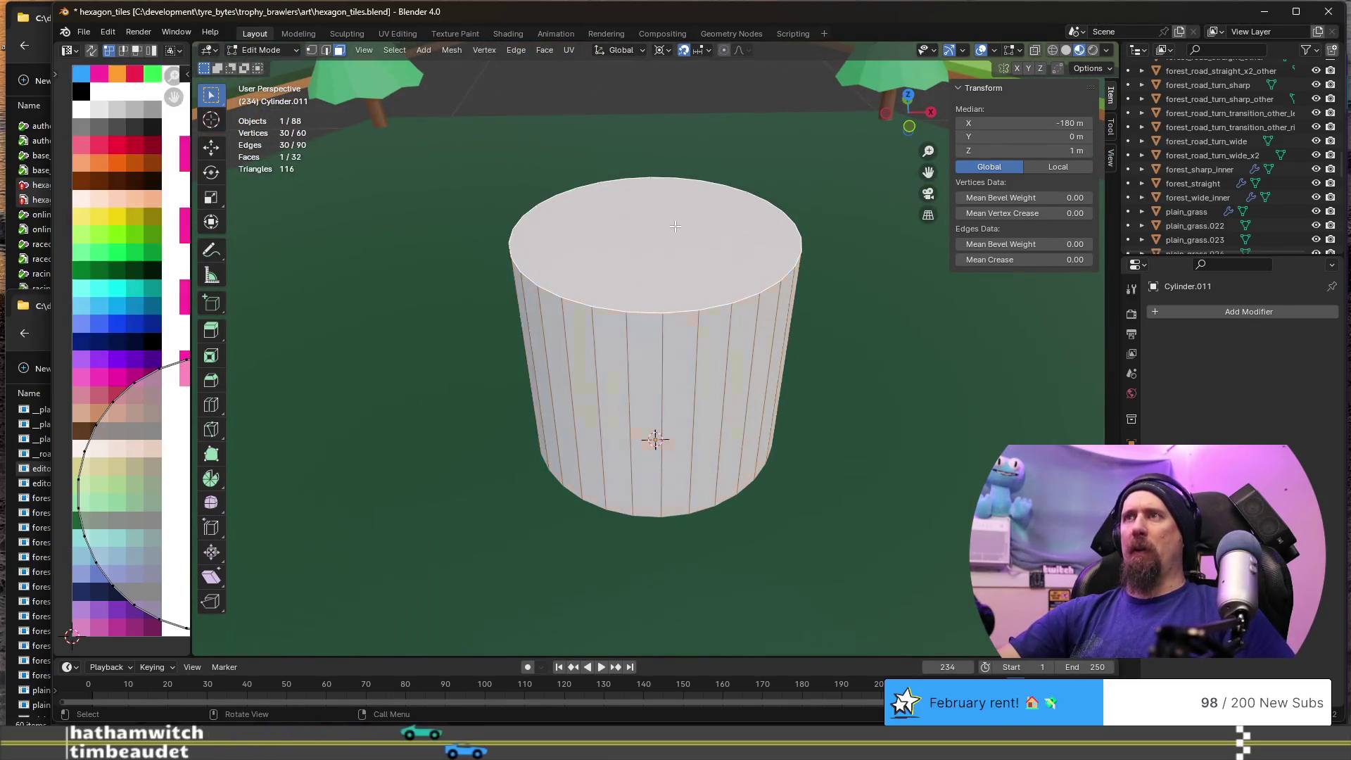
key("x")
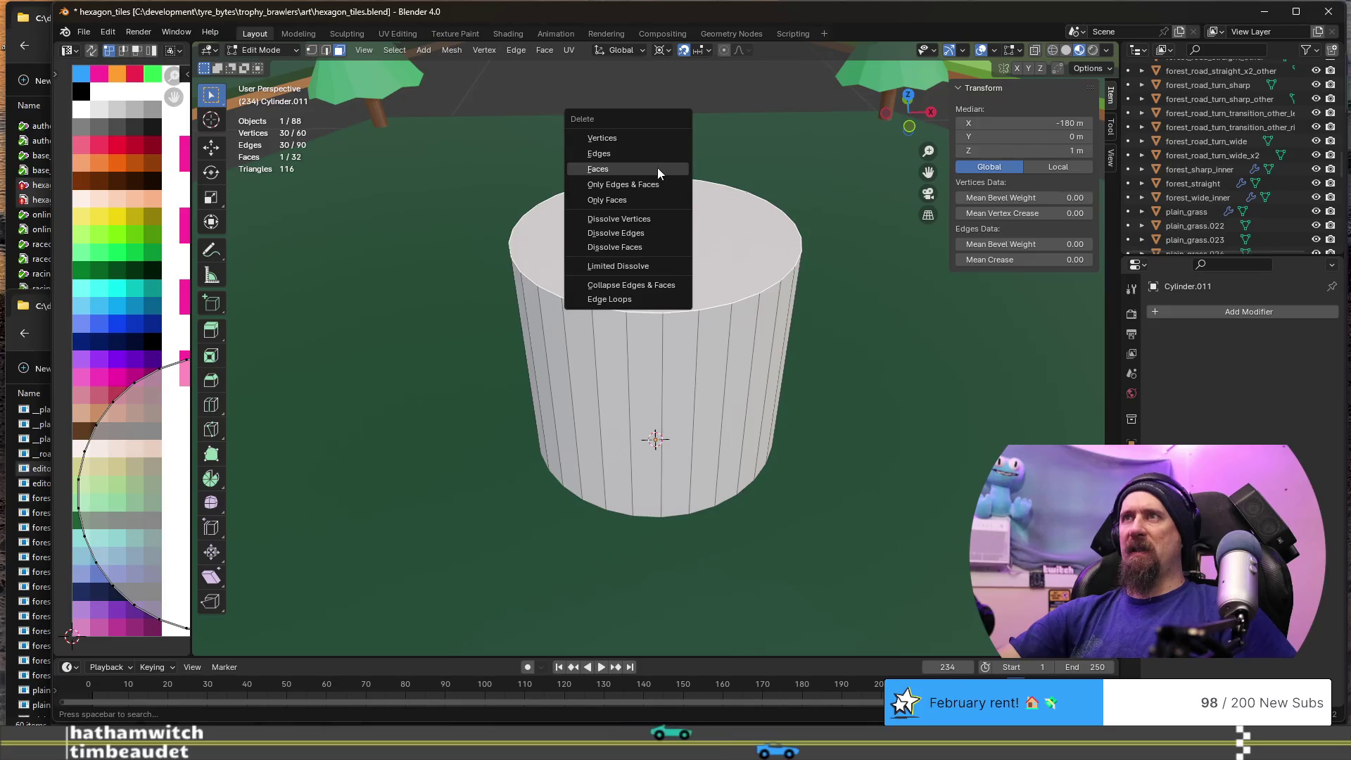
- Delete the cylinder's top face, then orbit to see its underside
left_click(657, 168)
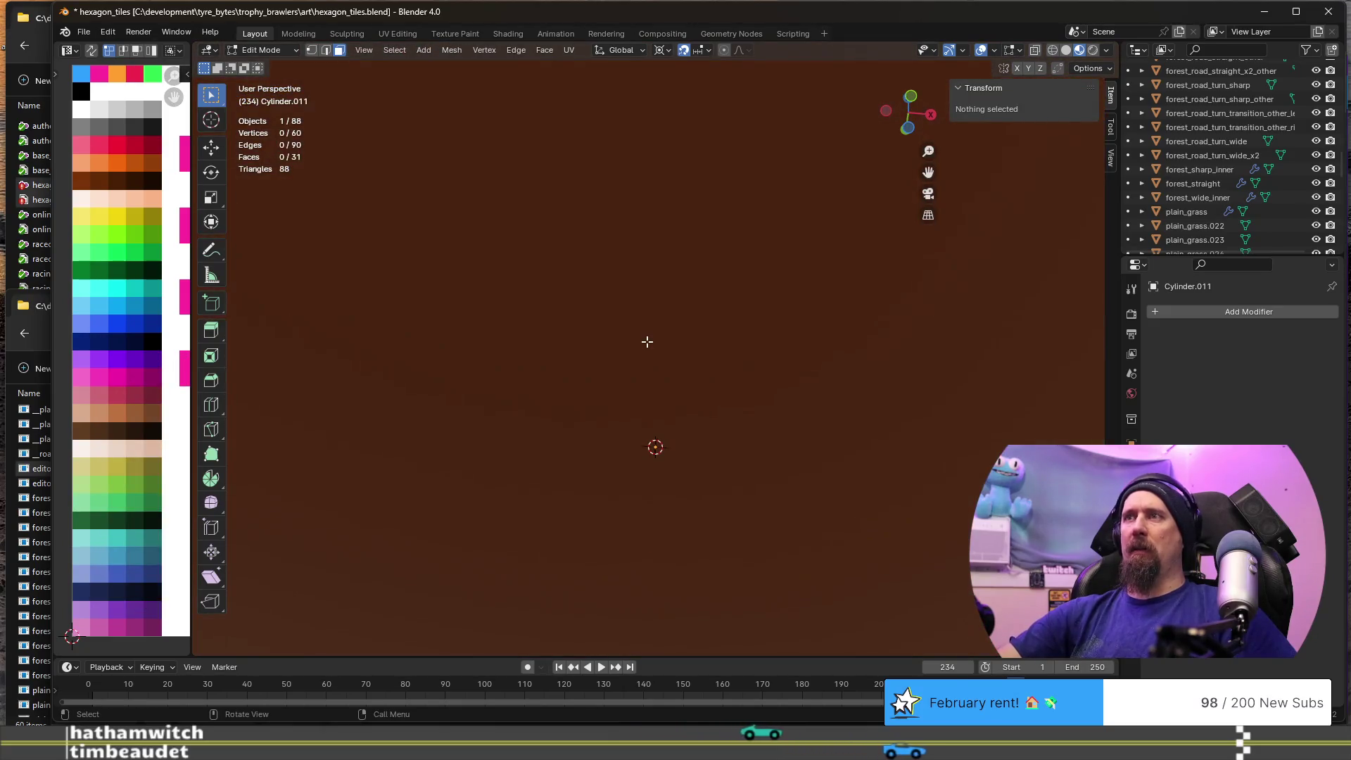
scroll(643, 341, "down", 3)
mouse_move(642, 340)
middle_mouse_down()
mouse_move(555, 588)
mouse_move(563, 494)
mouse_move(645, 280)
mouse_move(528, 365)
mouse_move(501, 368)
middle_mouse_up()
- Delete the cylinder's bottom face and show the list of existing materials for the tube
left_click(530, 635)
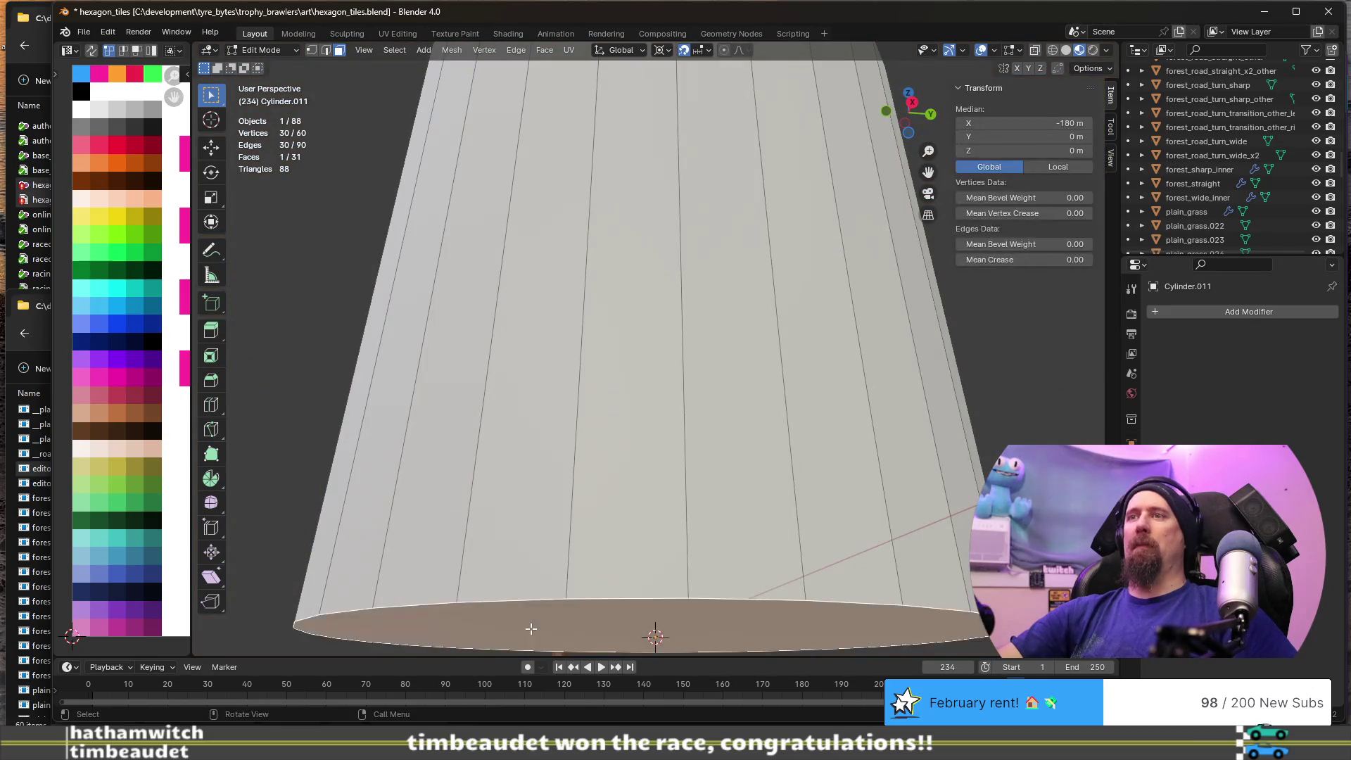
key("x")
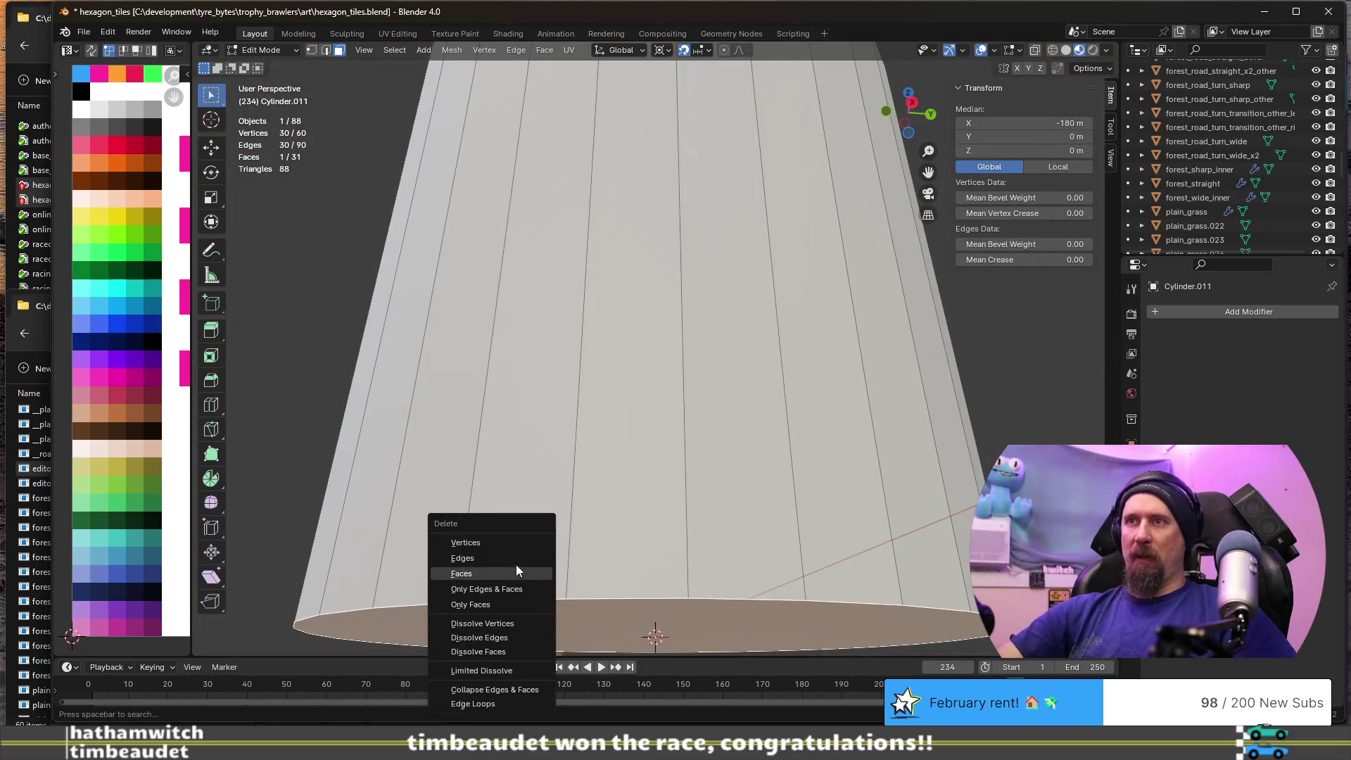
left_click(505, 572)
mouse_move(505, 567)
middle_mouse_down()
mouse_move(489, 329)
mouse_move(495, 383)
mouse_move(603, 356)
mouse_move(722, 381)
mouse_move(651, 394)
mouse_move(644, 316)
middle_mouse_up()
scroll(494, 383, "down", 5)
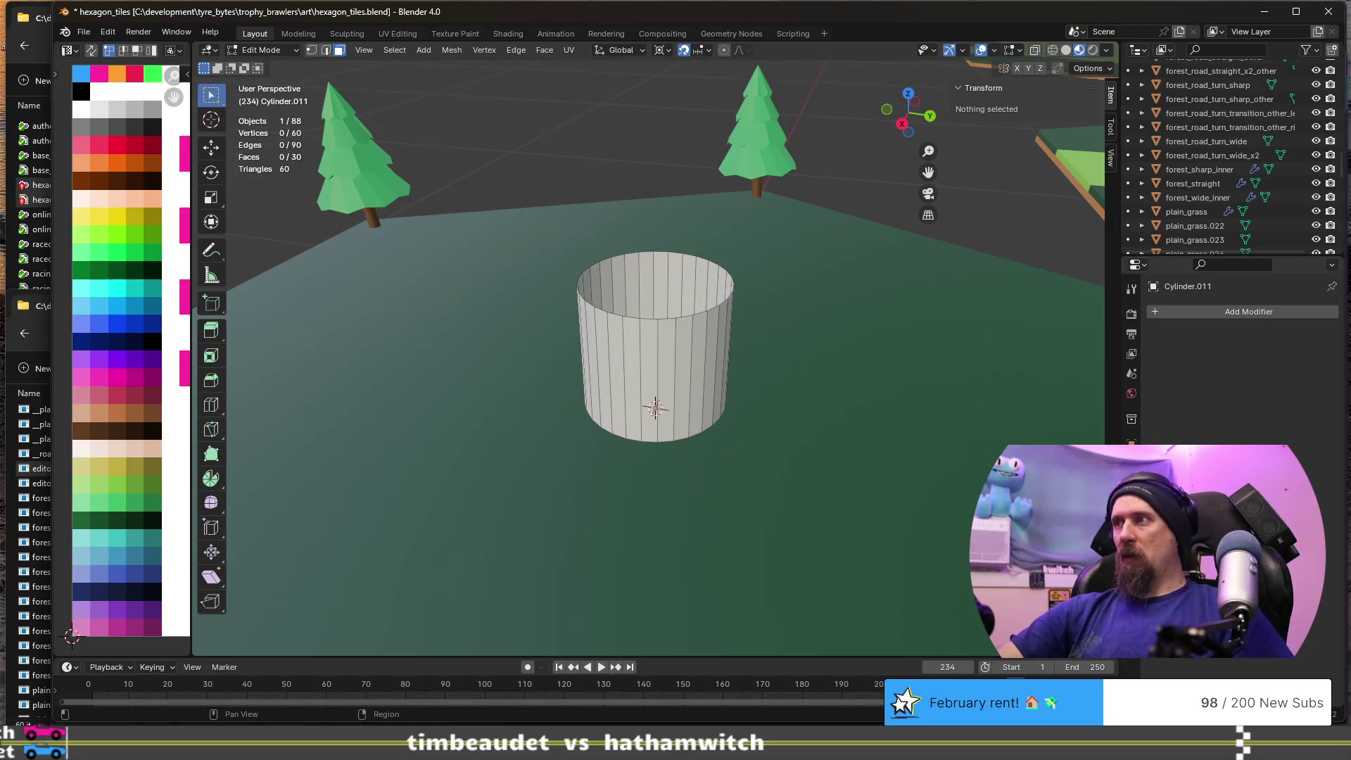
left_click(1132, 393)
left_click(1156, 373)
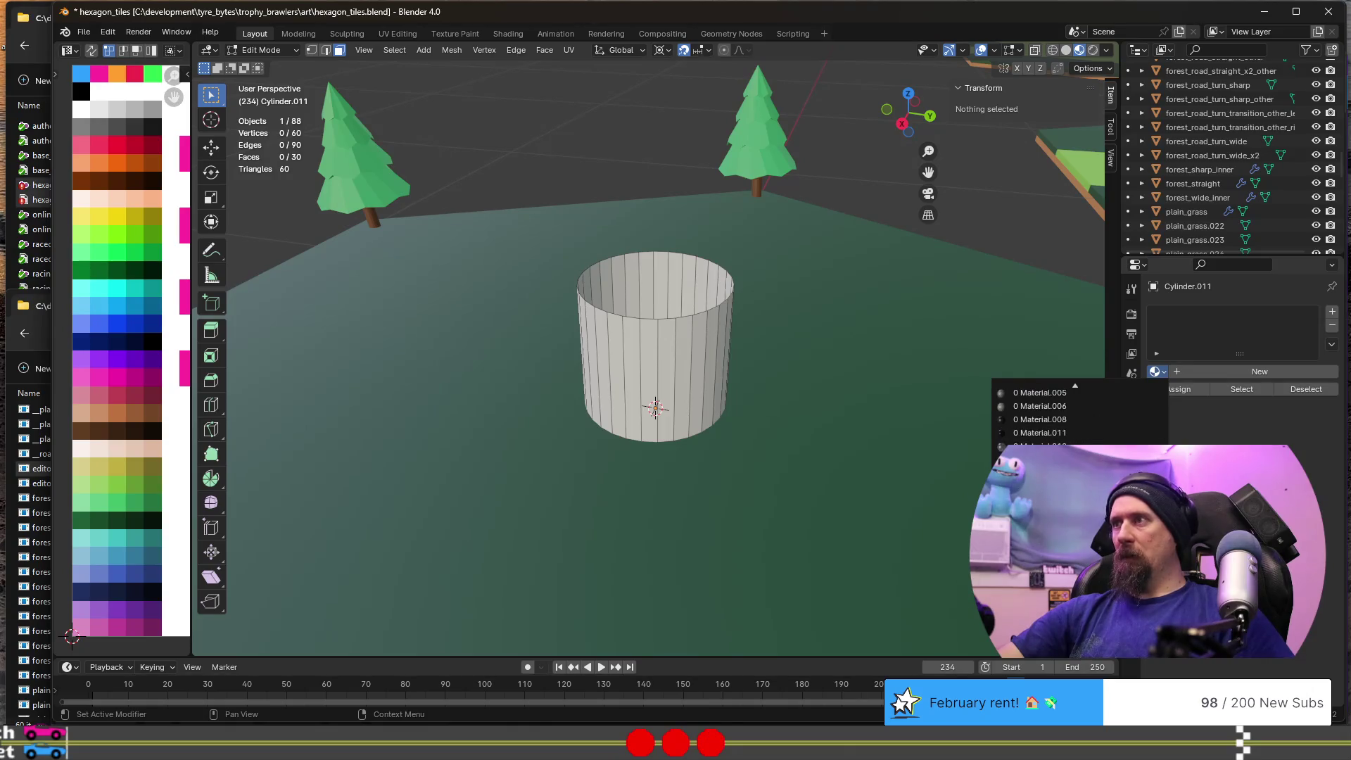
- Assign palette256 to the tube and shrink its UVs onto the red swatch, then leave Edit Mode
left_click(1048, 459)
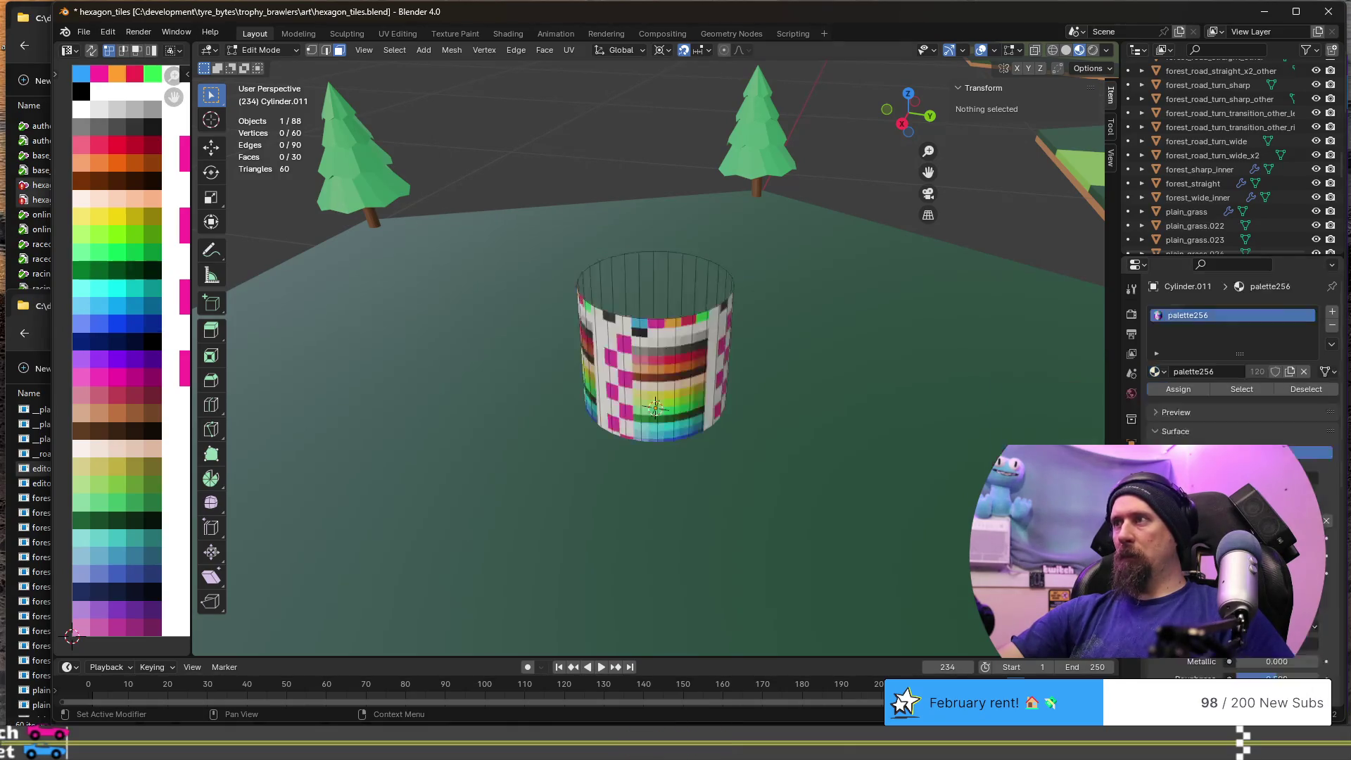
key("a")
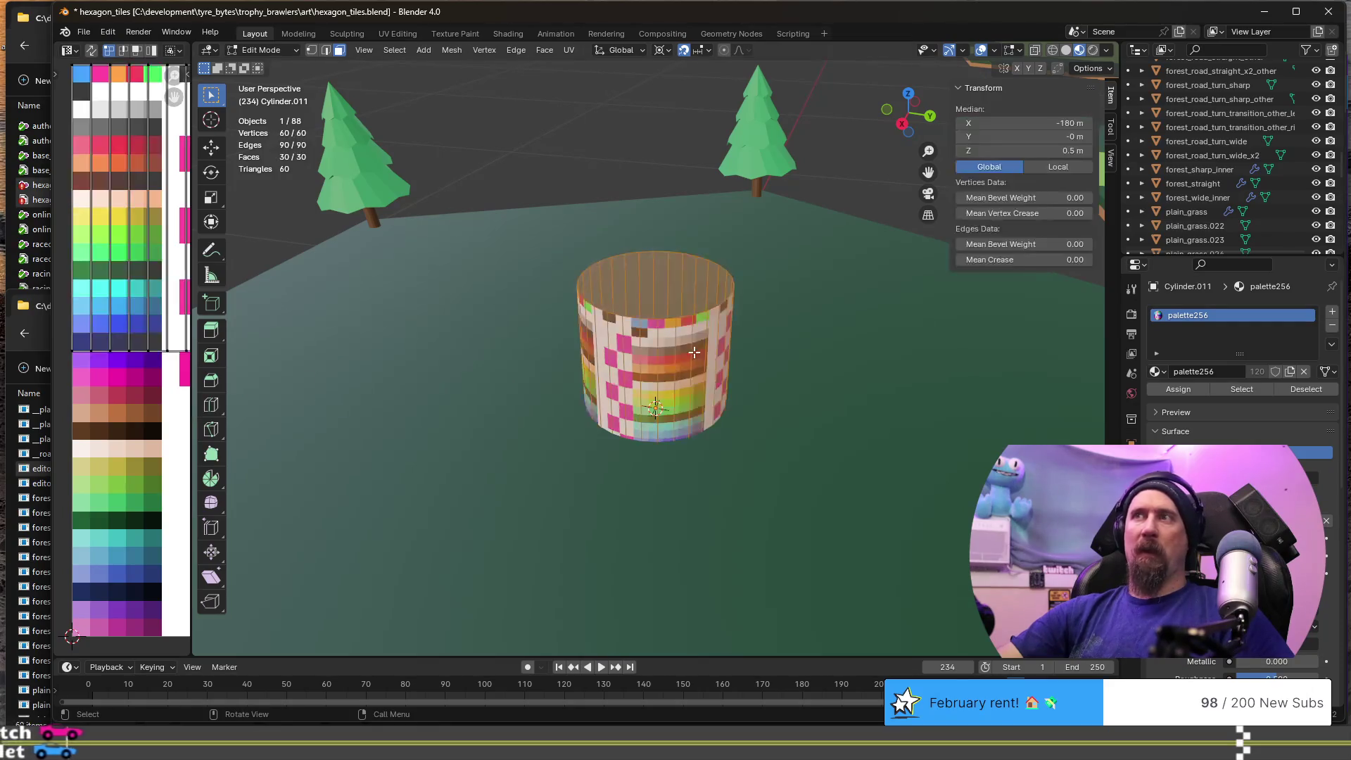
key("s")
key("0")
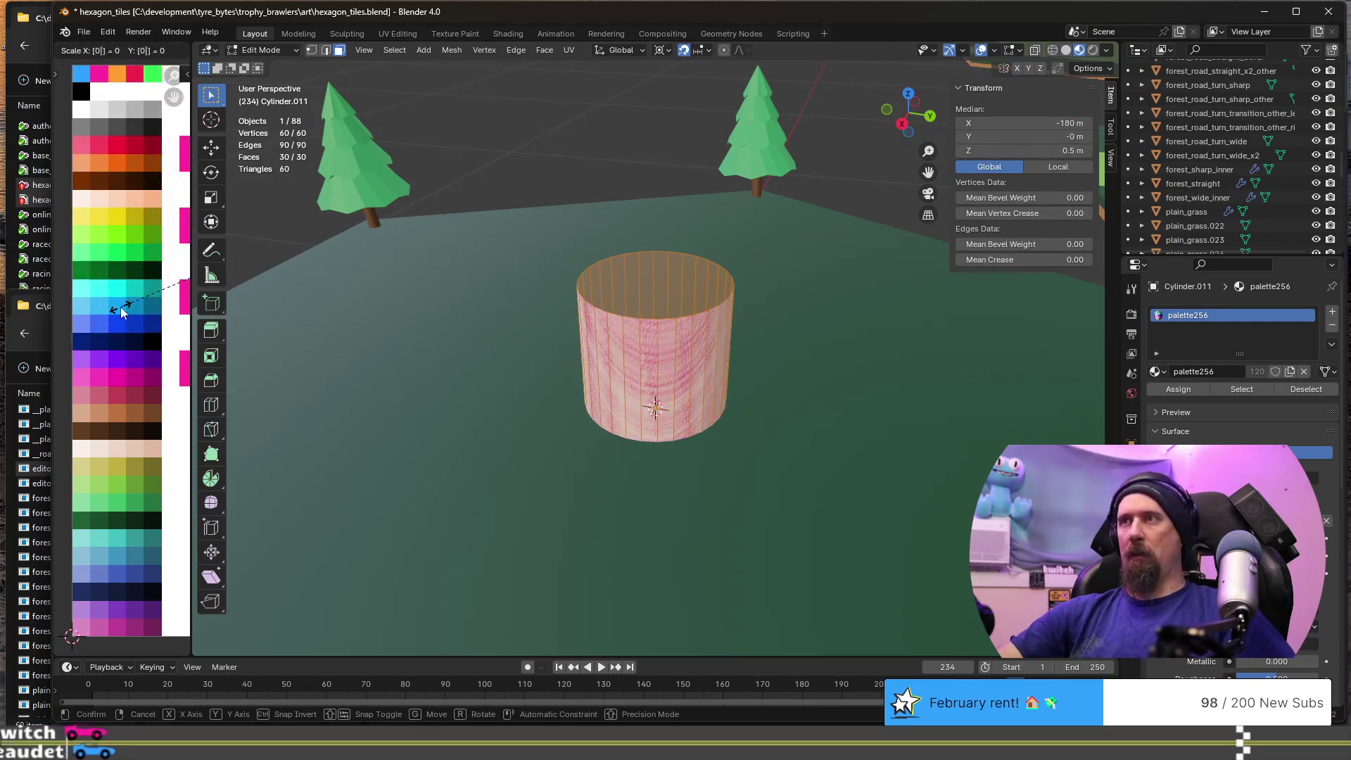
key("Return")
key("g")
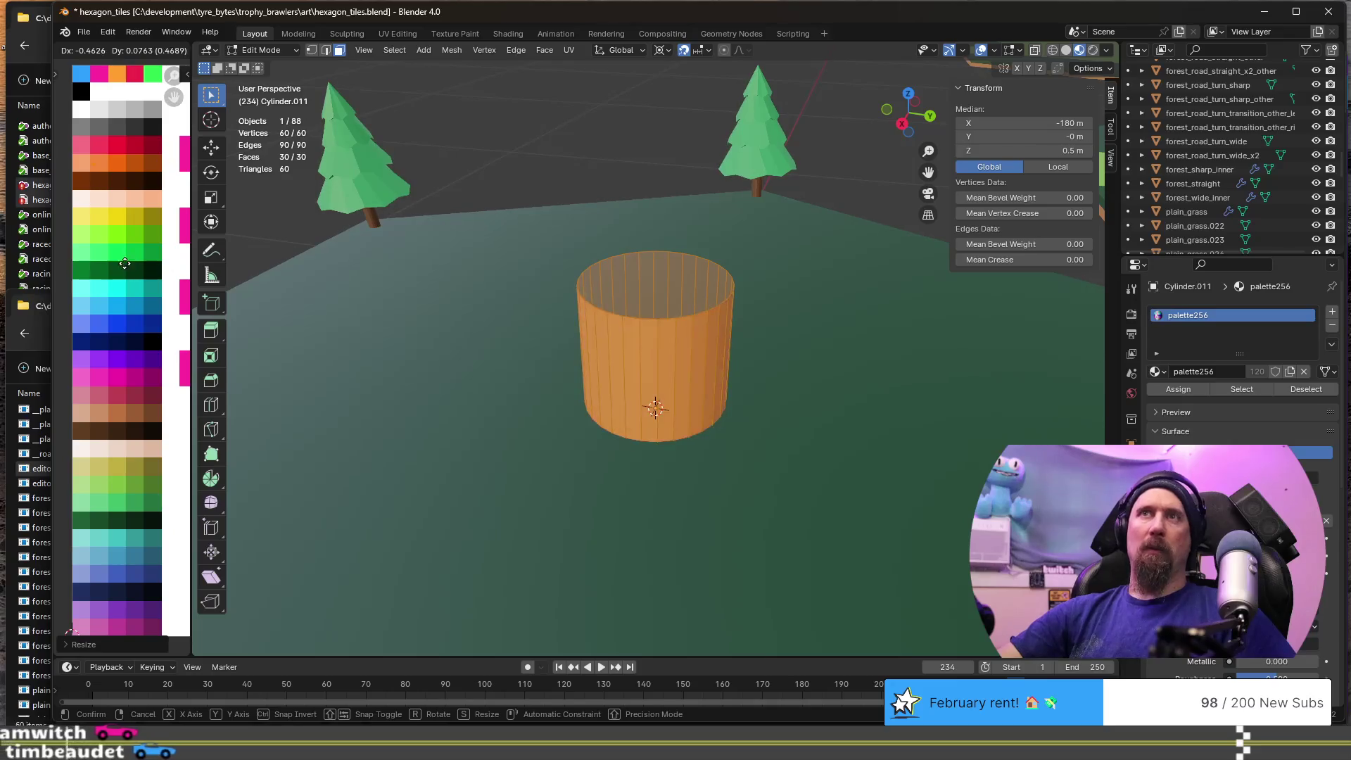
left_click(95, 143)
mouse_move(497, 240)
middle_mouse_down()
mouse_move(637, 282)
mouse_move(652, 240)
mouse_move(838, 268)
mouse_move(732, 322)
mouse_move(509, 368)
mouse_move(643, 316)
mouse_move(618, 343)
middle_mouse_up()
key("Tab")
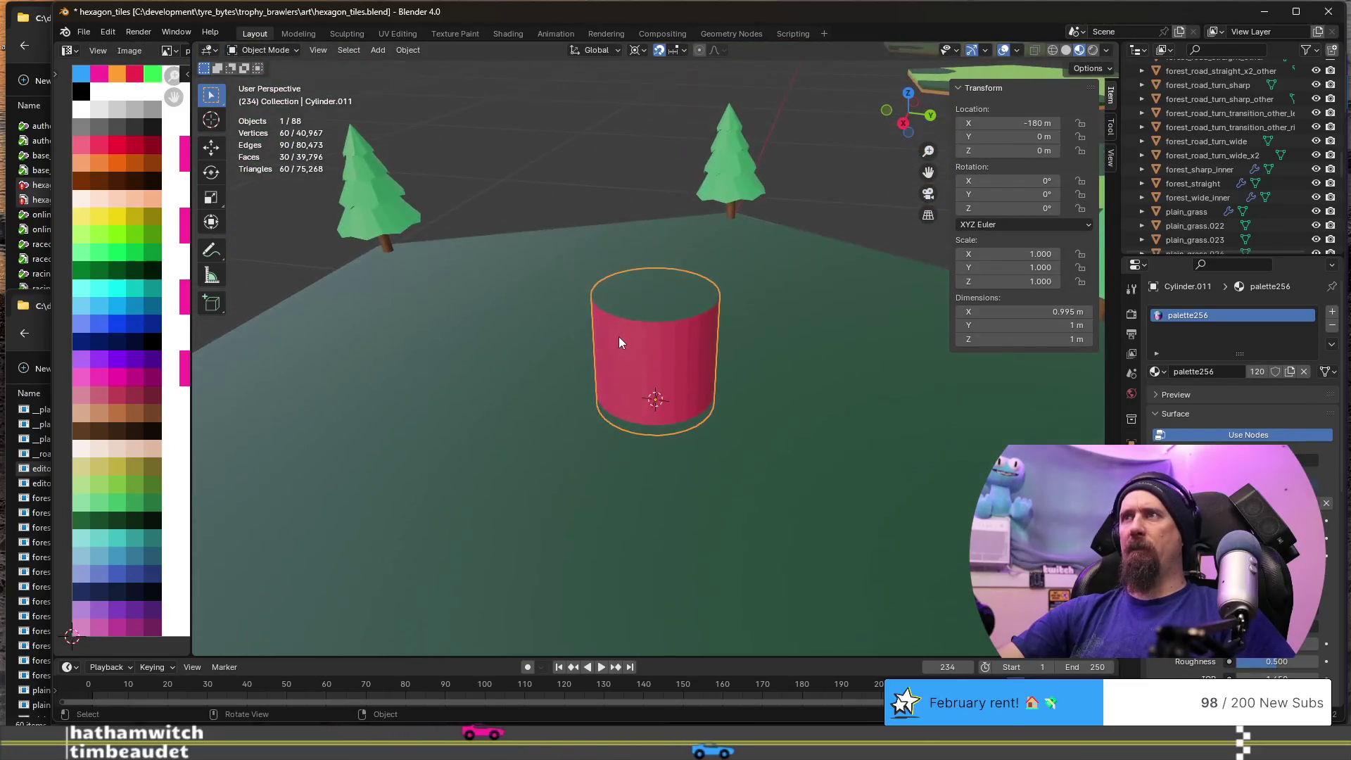